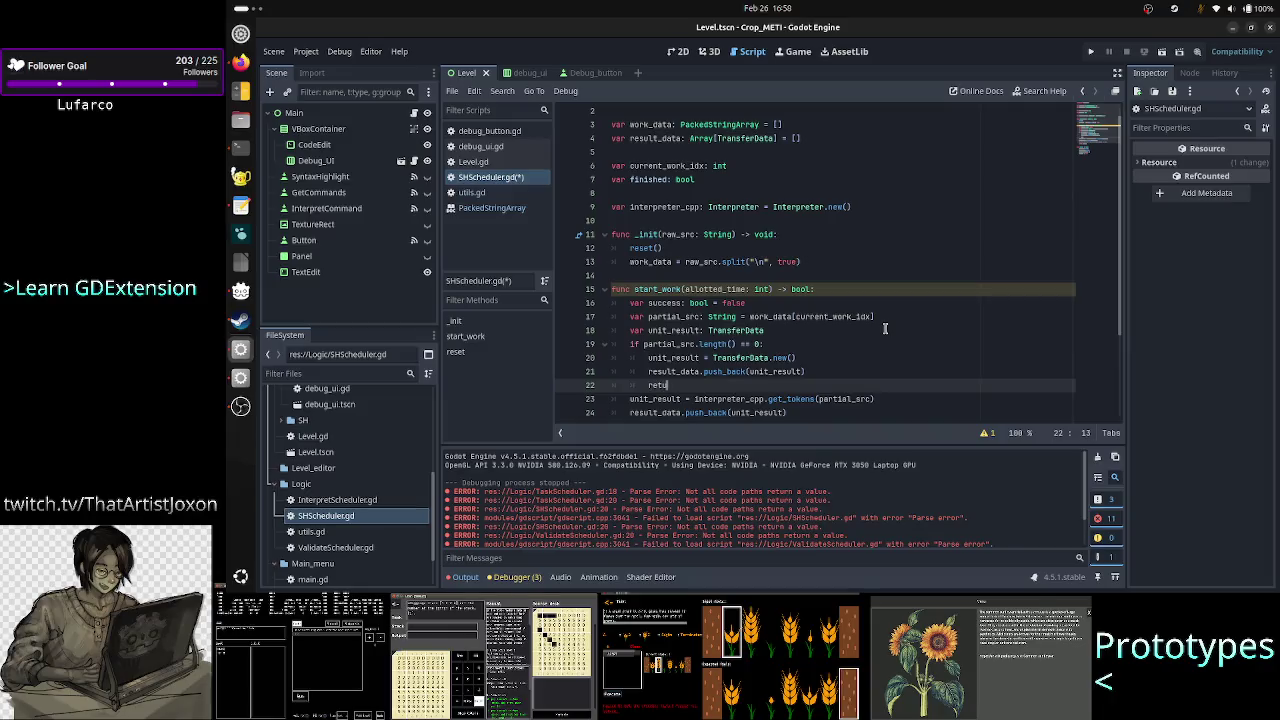
Step: Finish the empty-source branch on line 22 with 'return true'
type("rn true")
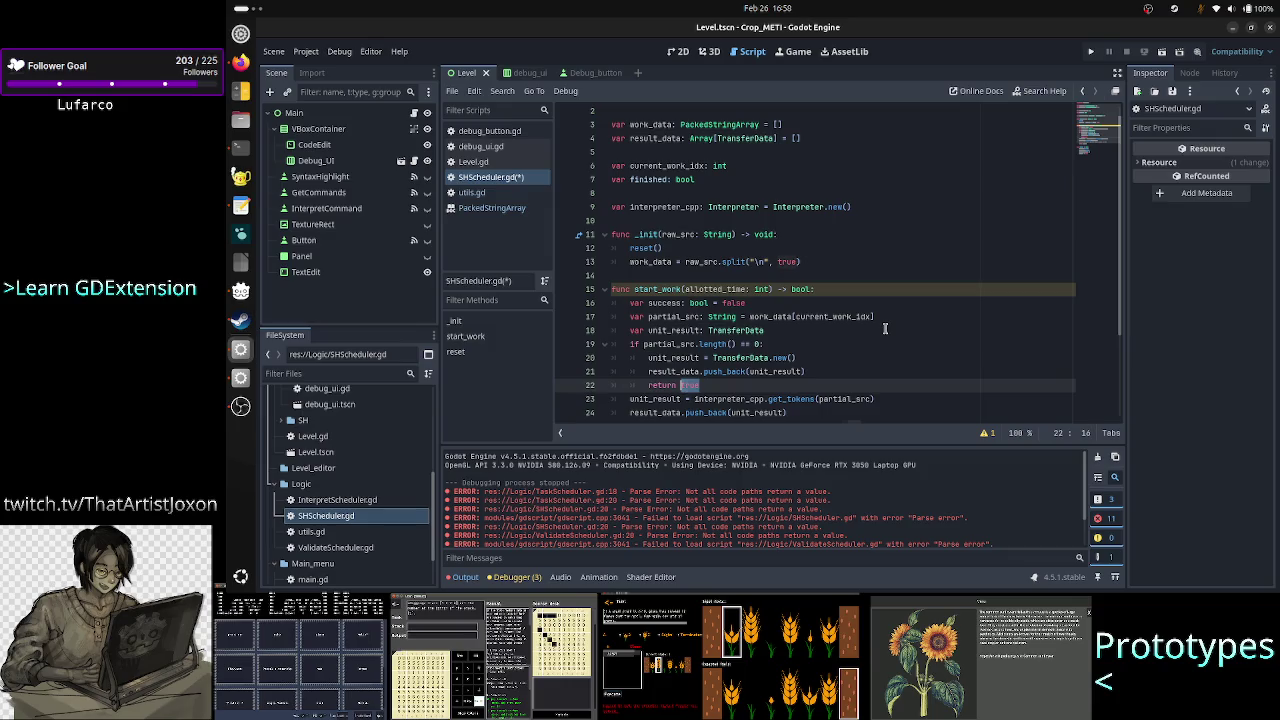
key("Down")
key("Home")
key("Home")
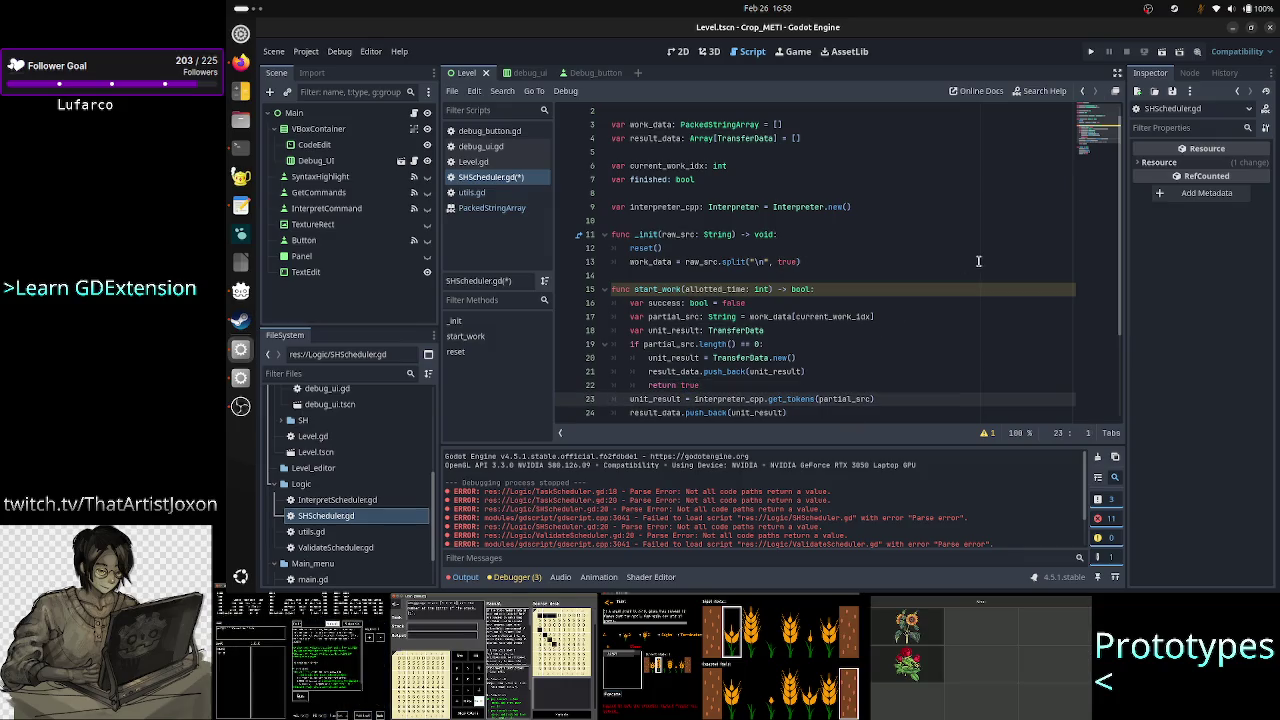
scroll(978, 261, "down", 3)
key("Home")
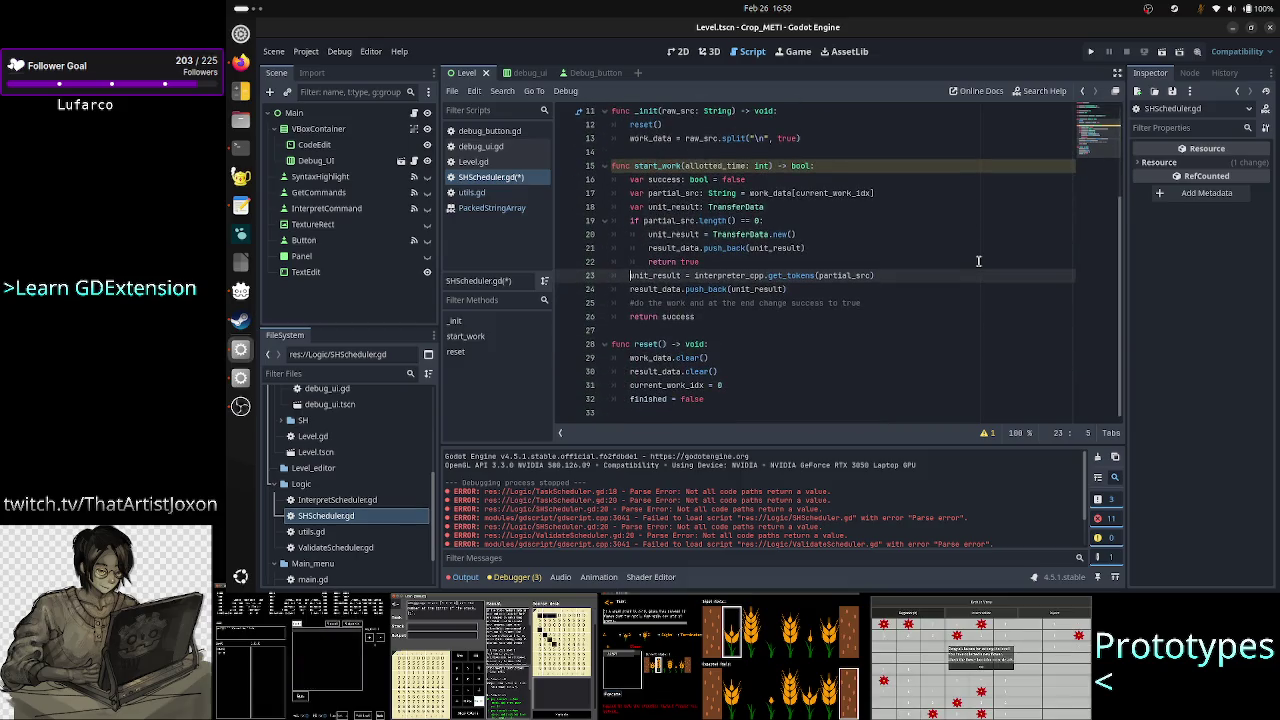
key("shift+Down")
key("shift+Home")
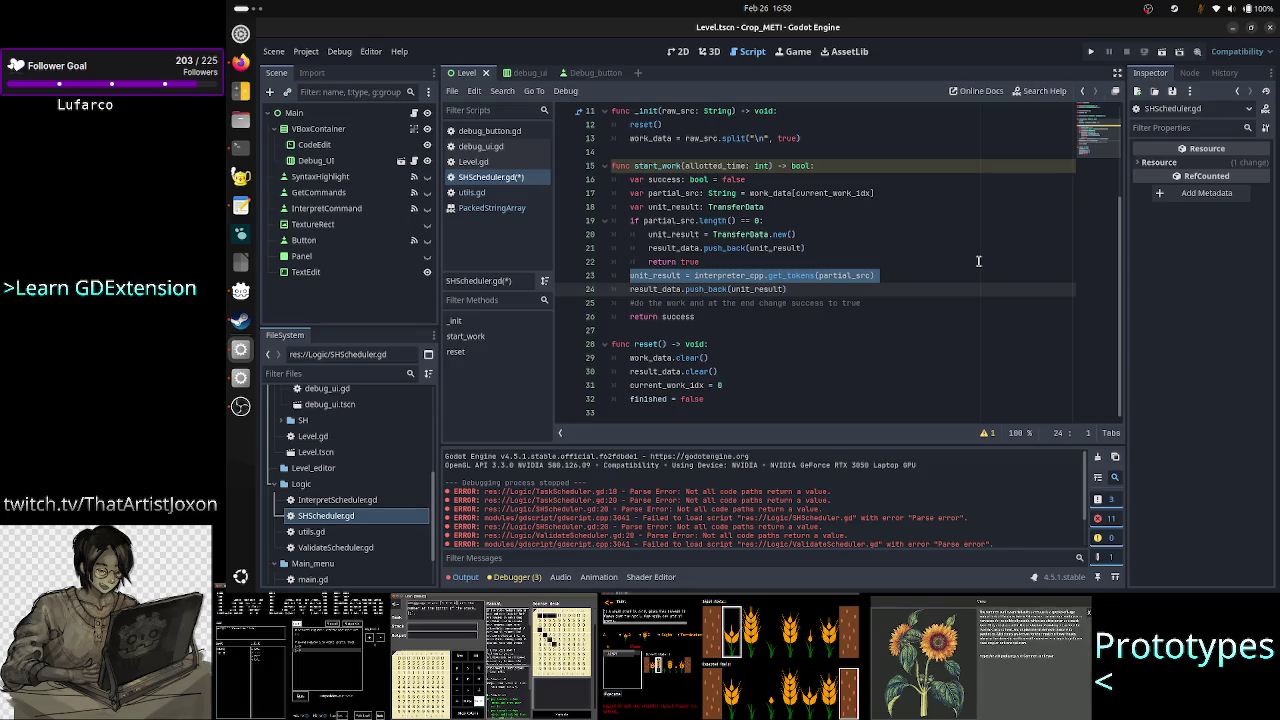
Step: Comment out result_data.push_back and add a note above it to check if cpp gave an error
key("Home")
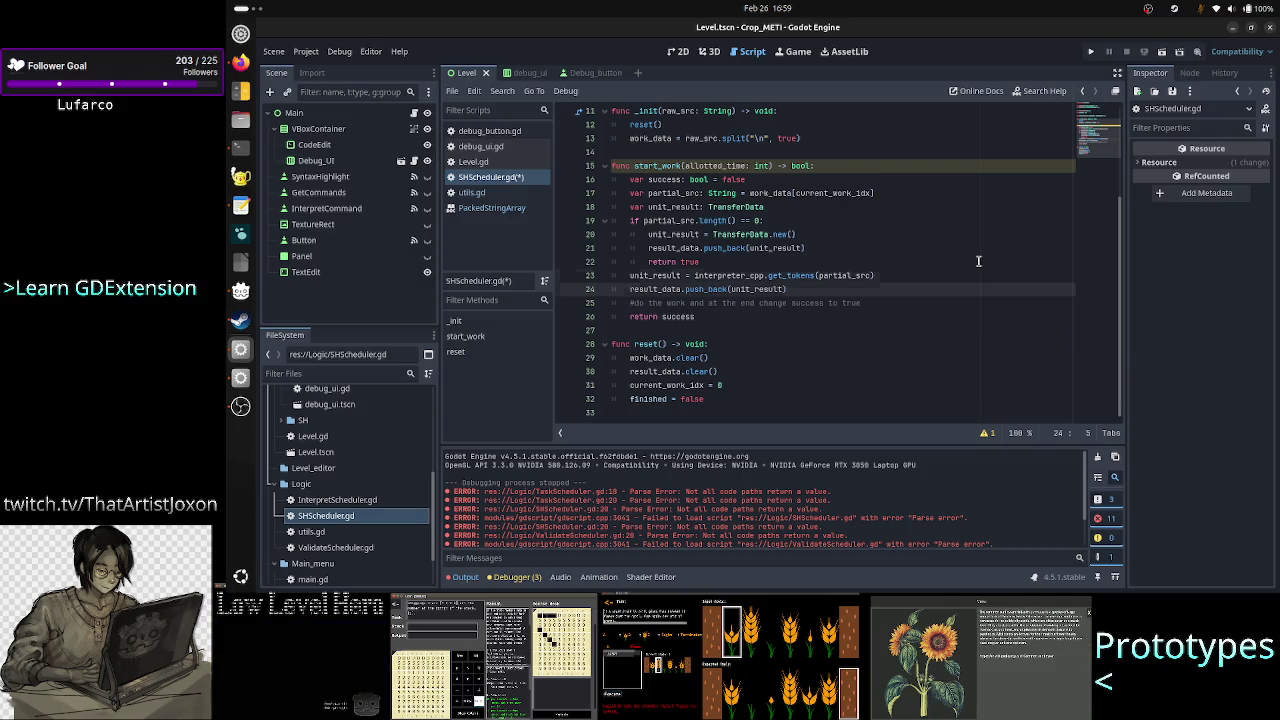
key("ctrl+shift+Return")
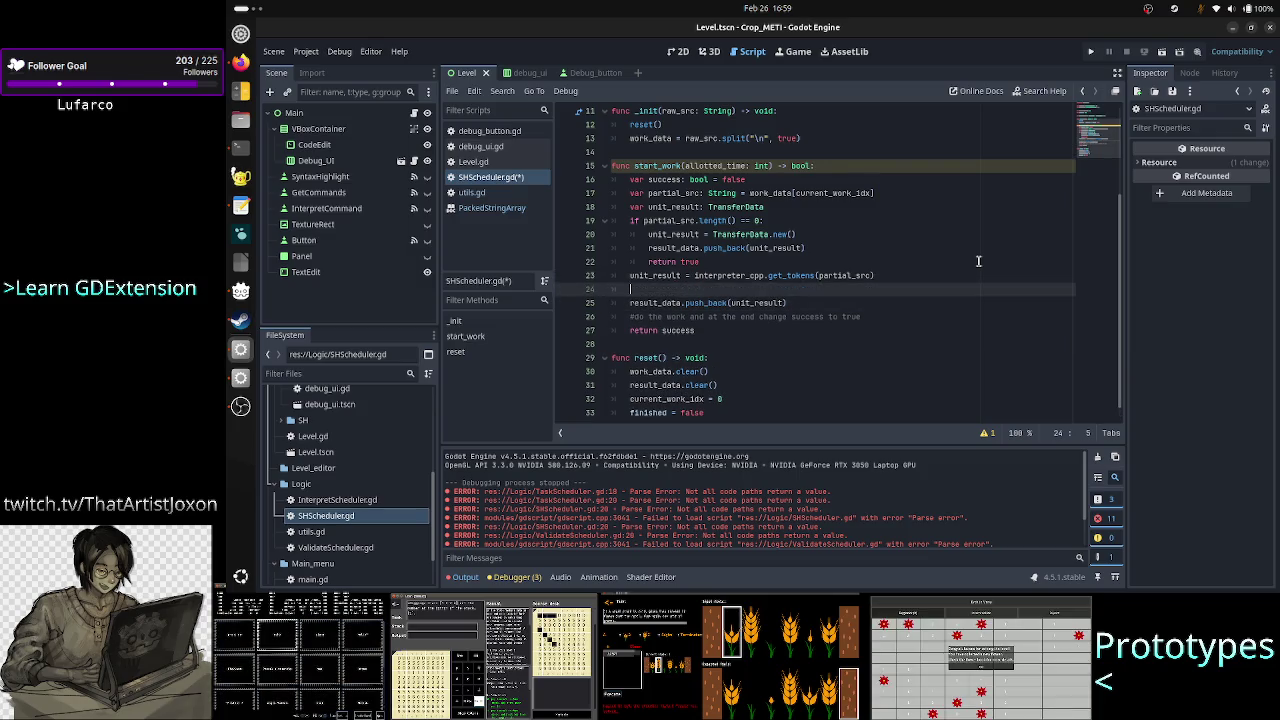
key("Down")
key("ctrl+k")
key("Up")
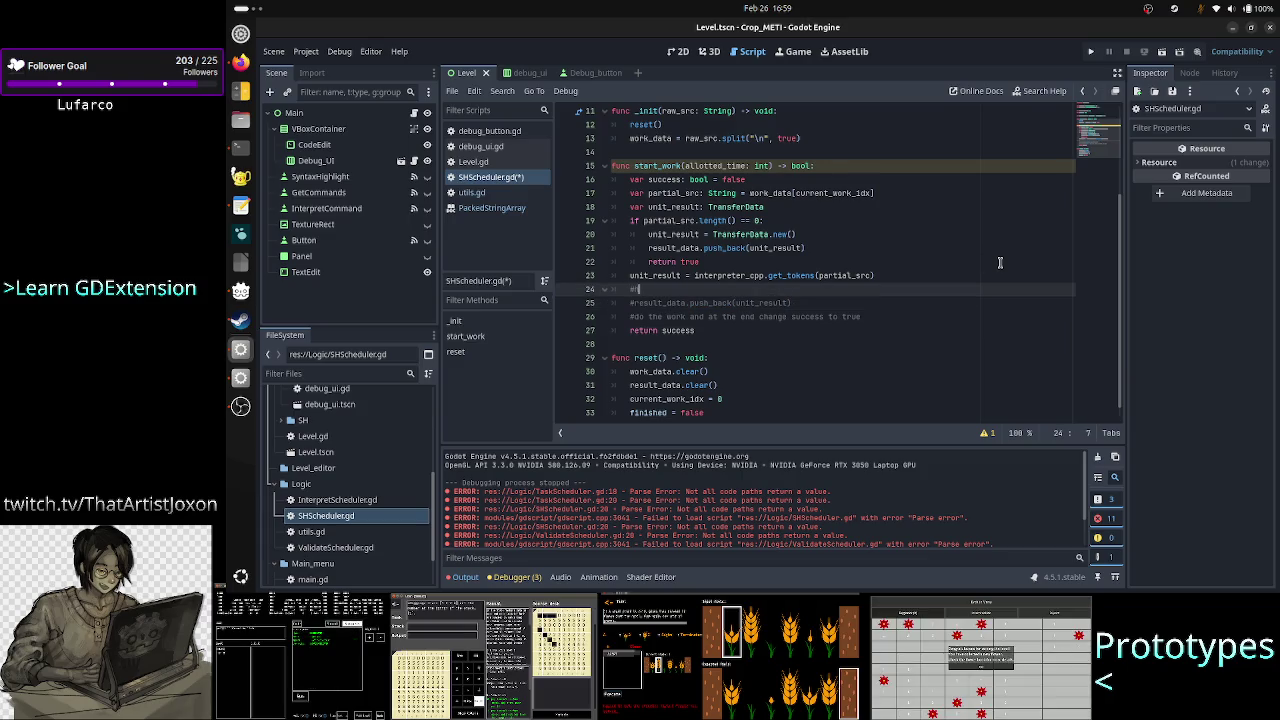
type("ex")
type("heck if ")
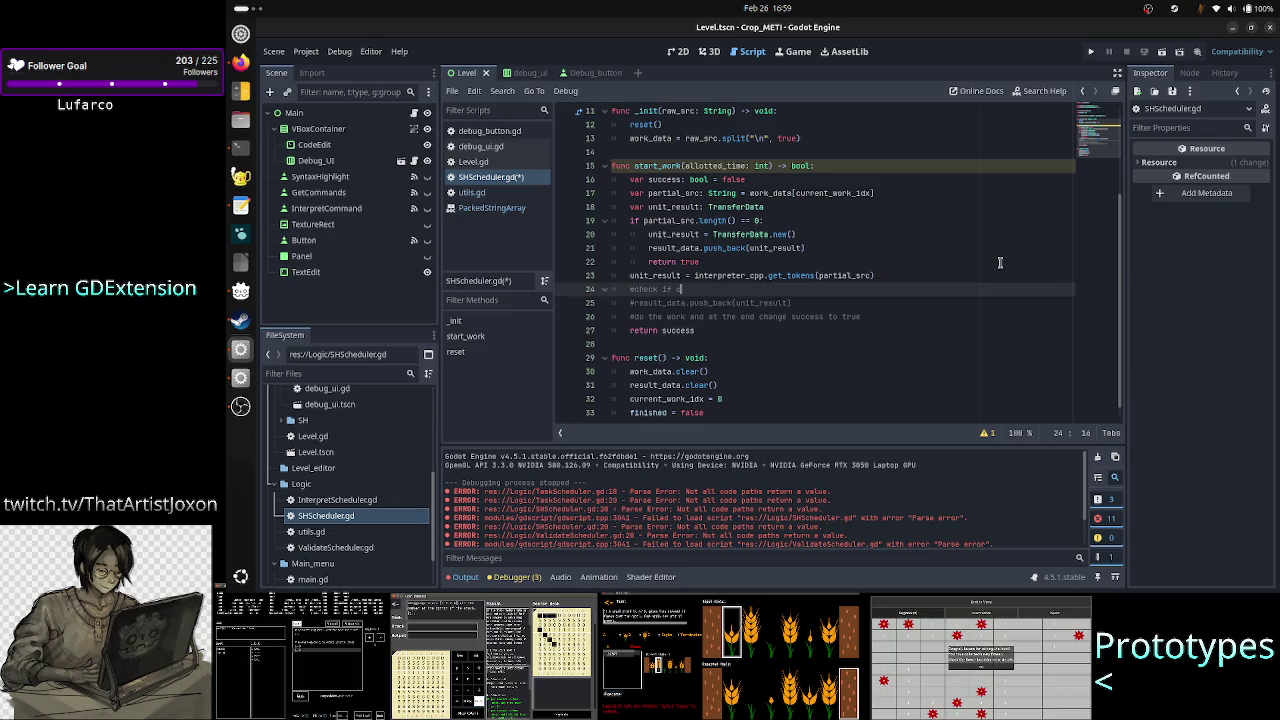
type("cpp gave an er")
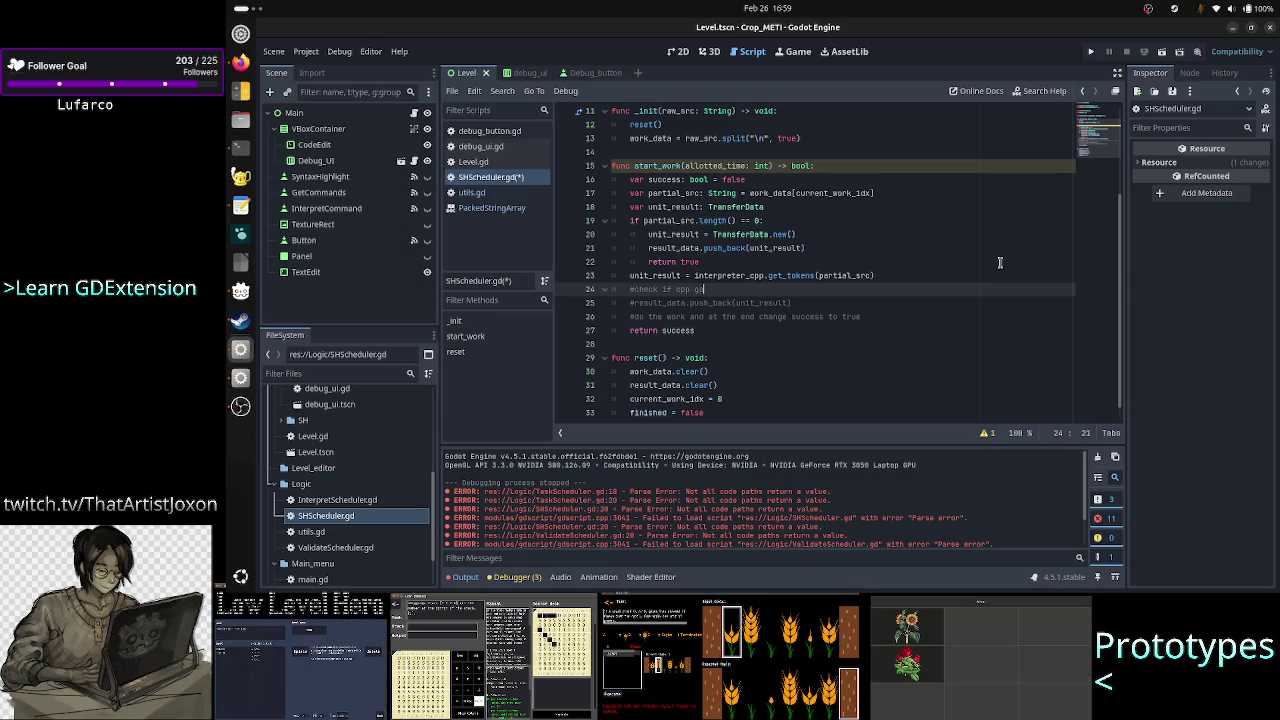
type("ror")
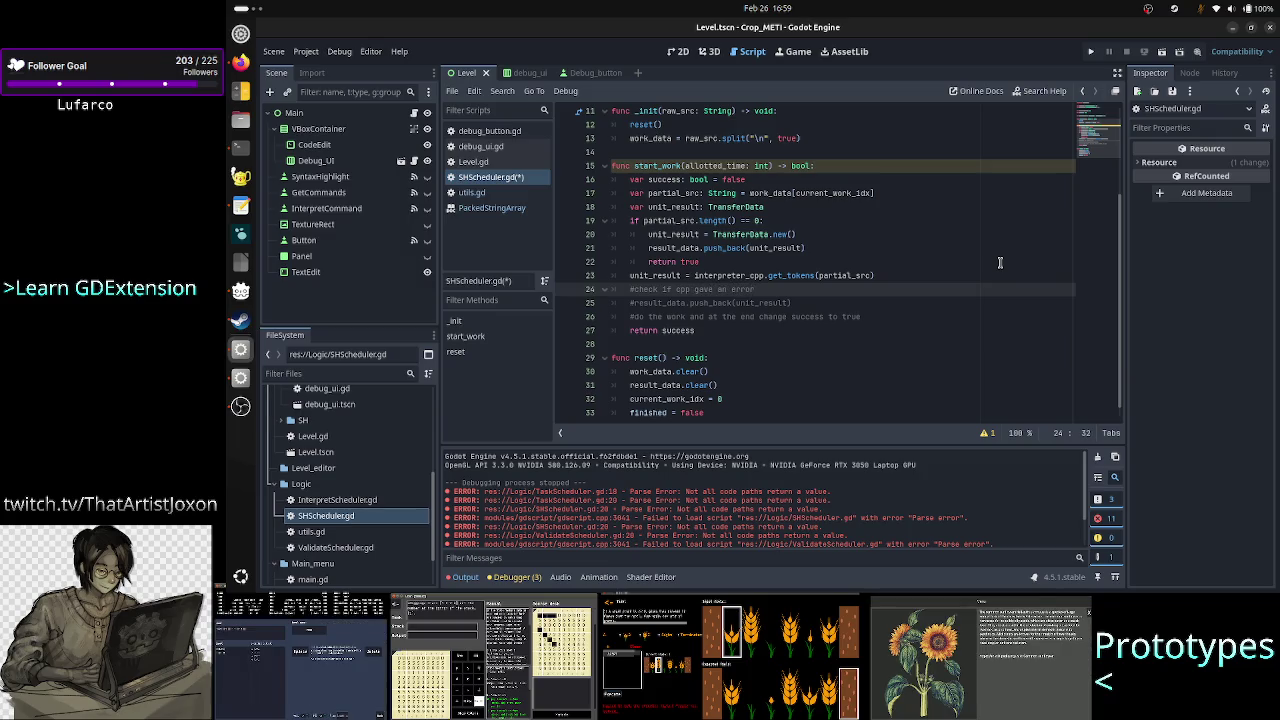
type(" regardi")
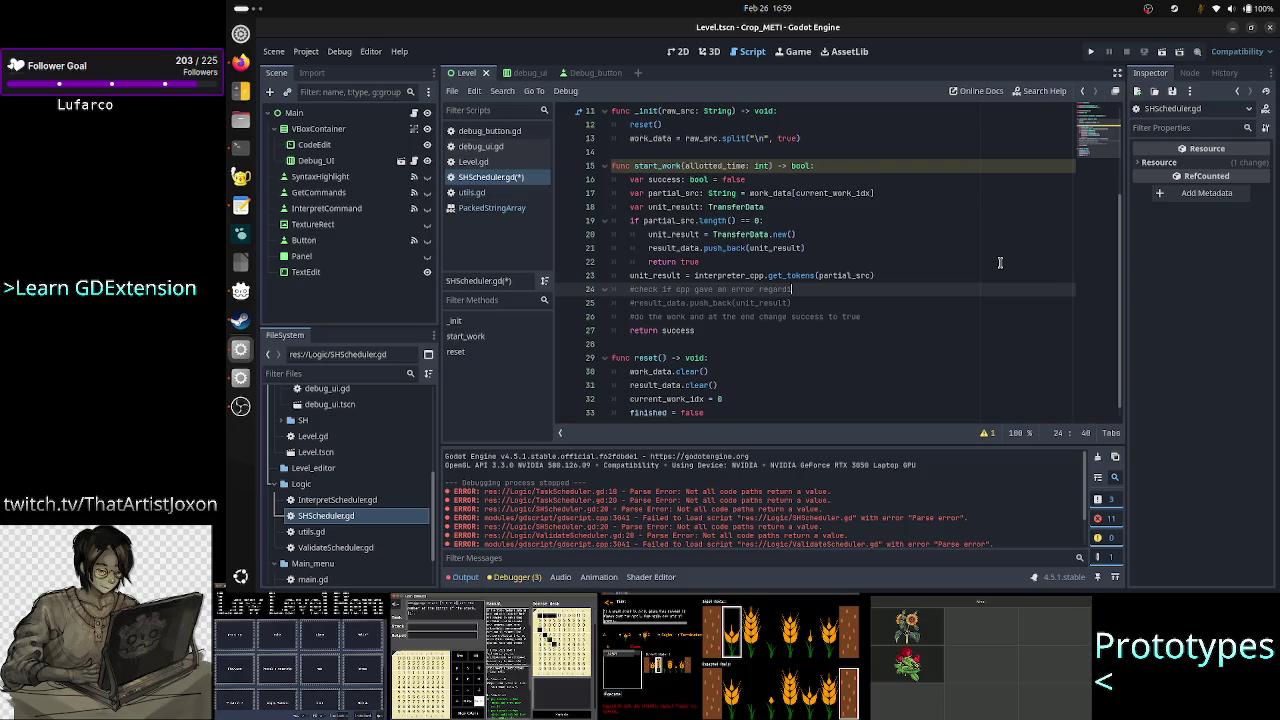
type("ng s pa")
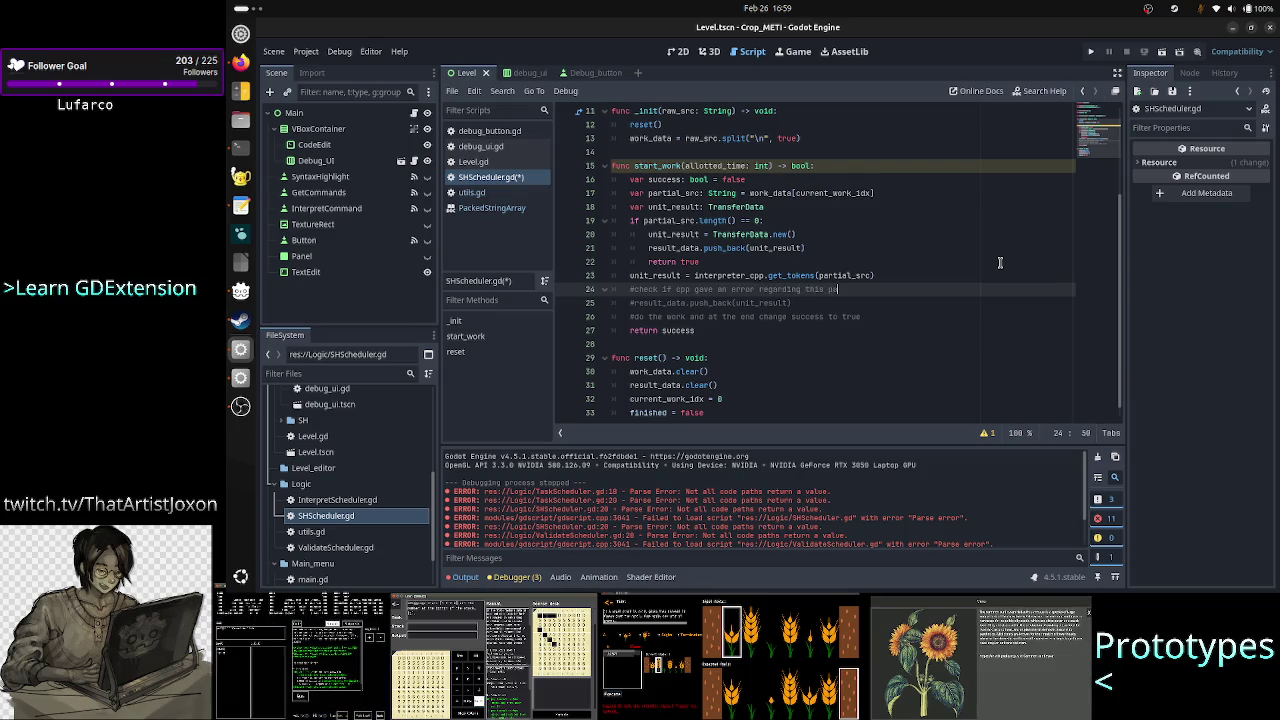
type("rtial s")
type("and if so")
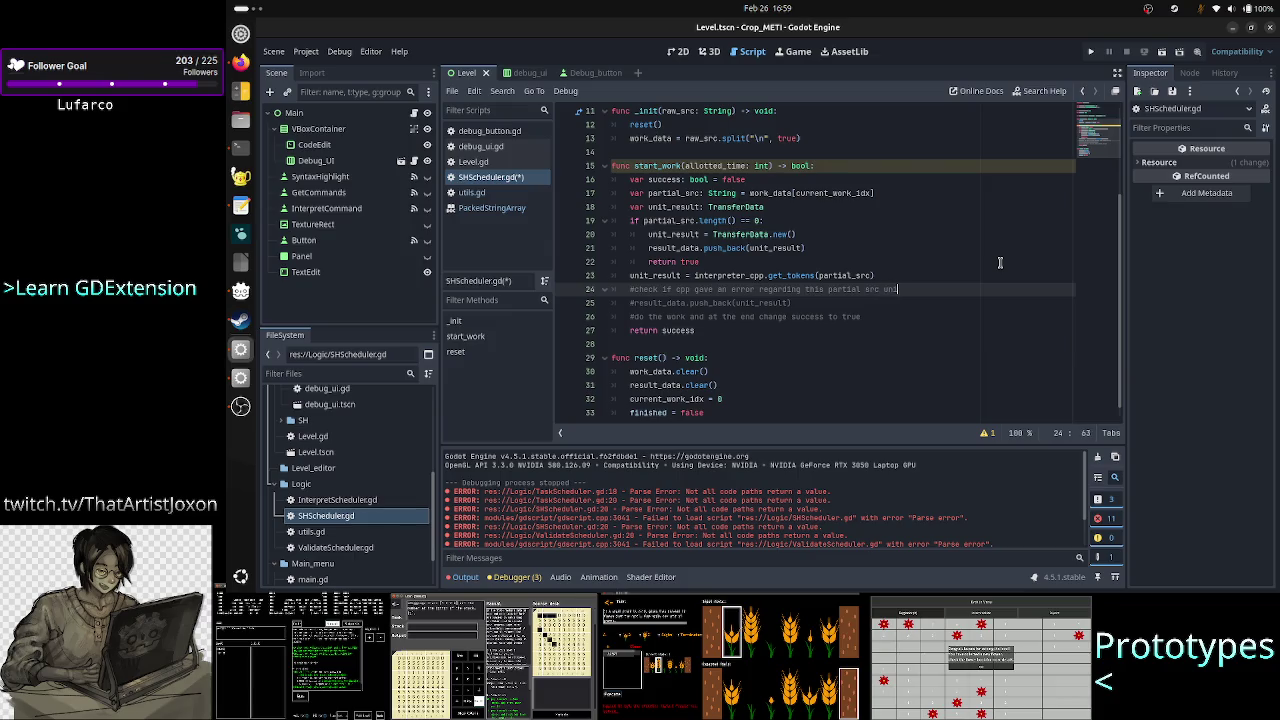
key("alt+Tab")
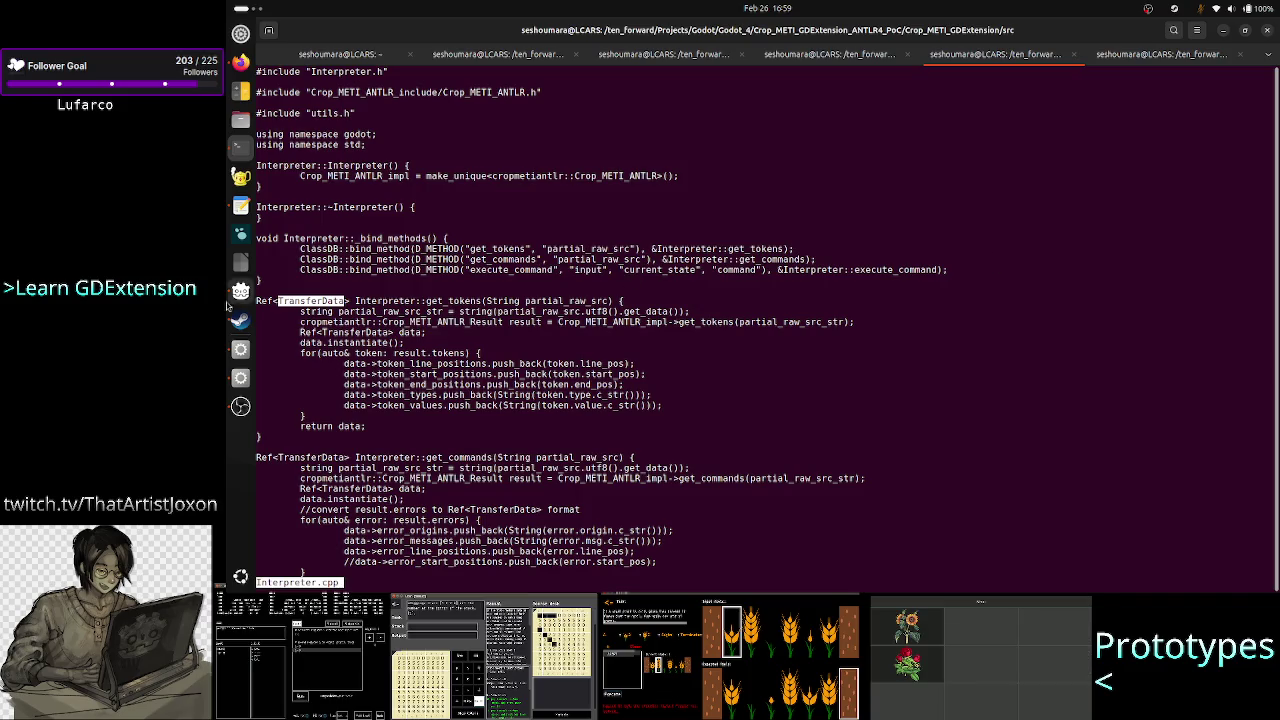
Step: Quit the Interpreter.cpp listing and view TransferData.h with less
type("q")
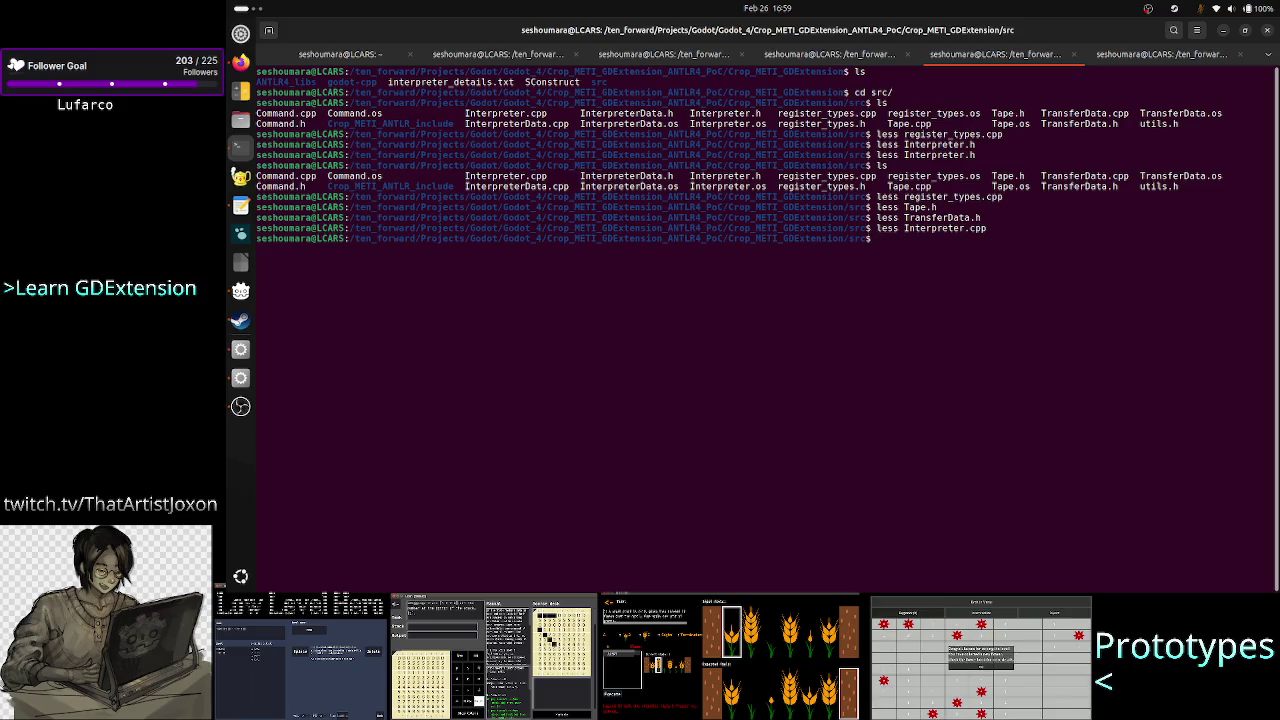
type("less ")
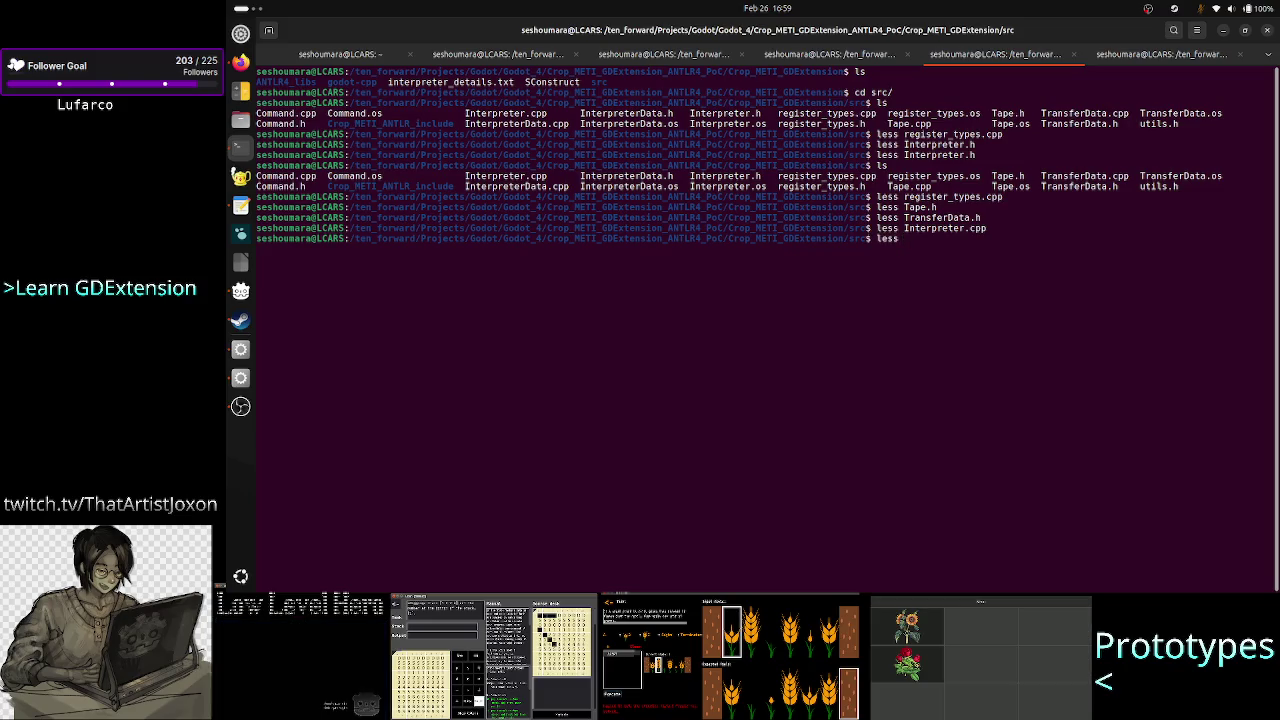
type("Tra")
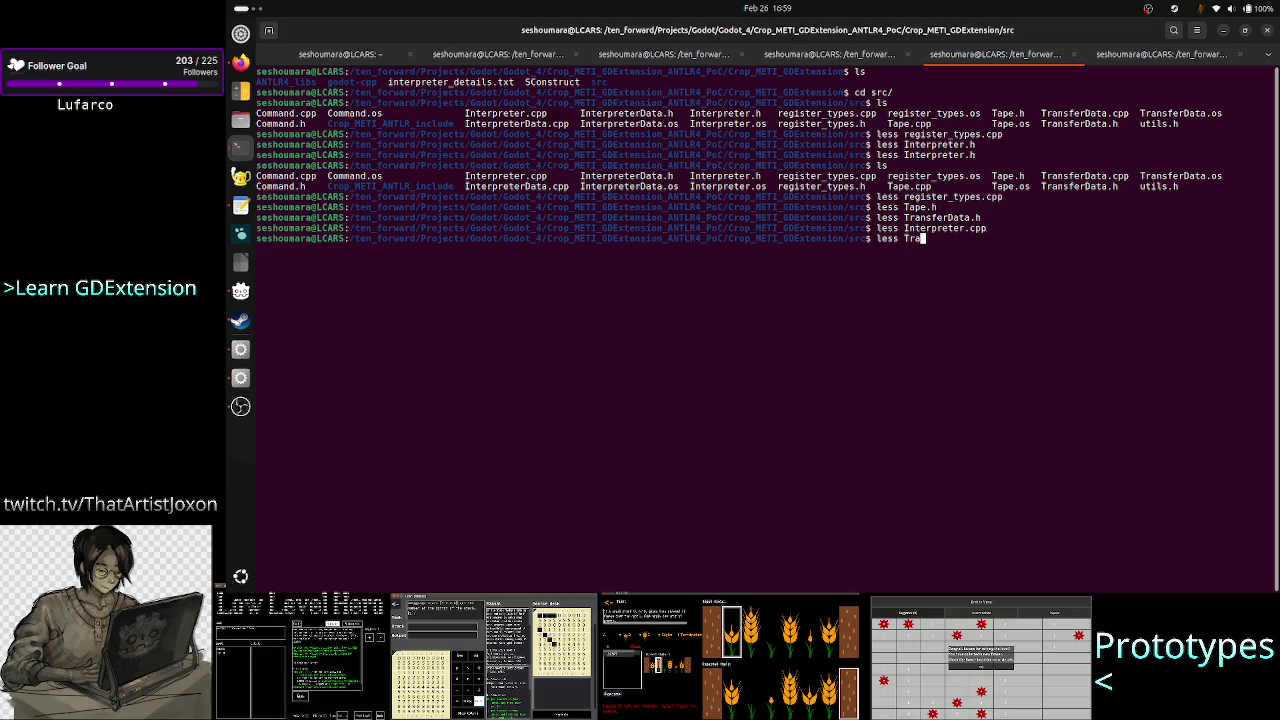
key("Tab")
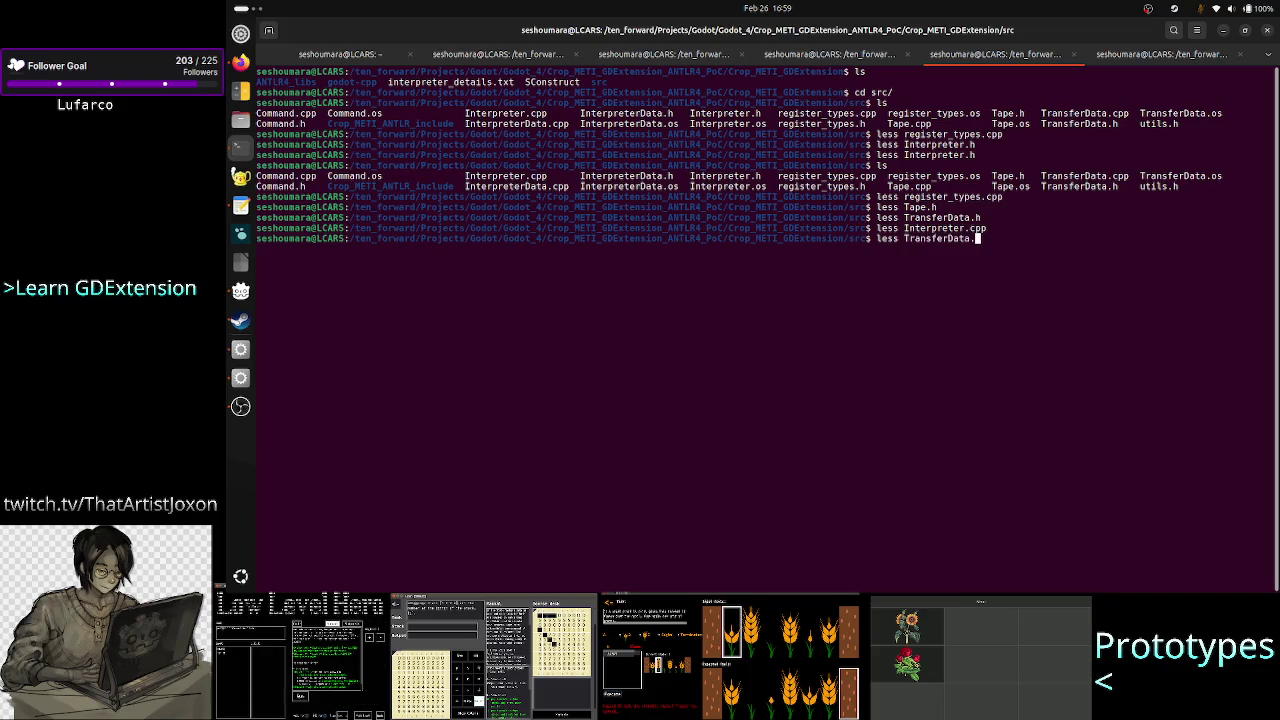
type("h")
key("Return")
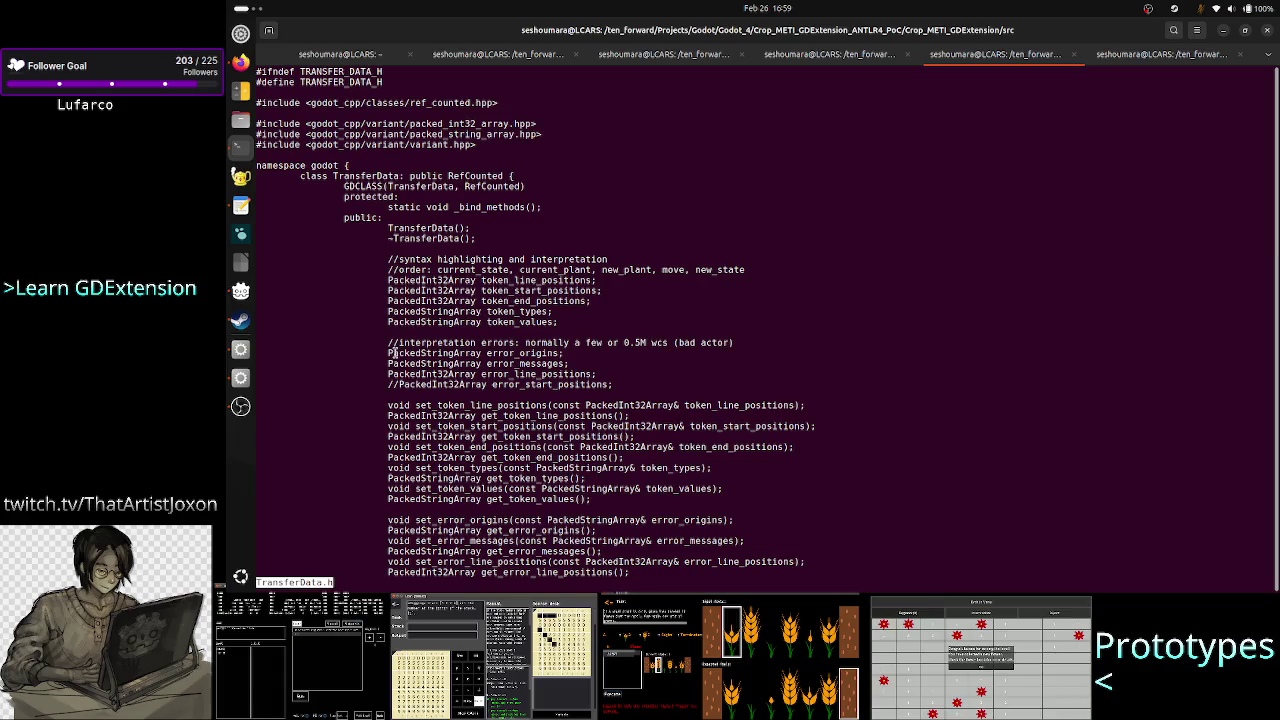
mouse_move(392, 353)
left_mouse_down()
mouse_move(568, 345)
mouse_move(617, 380)
left_mouse_up()
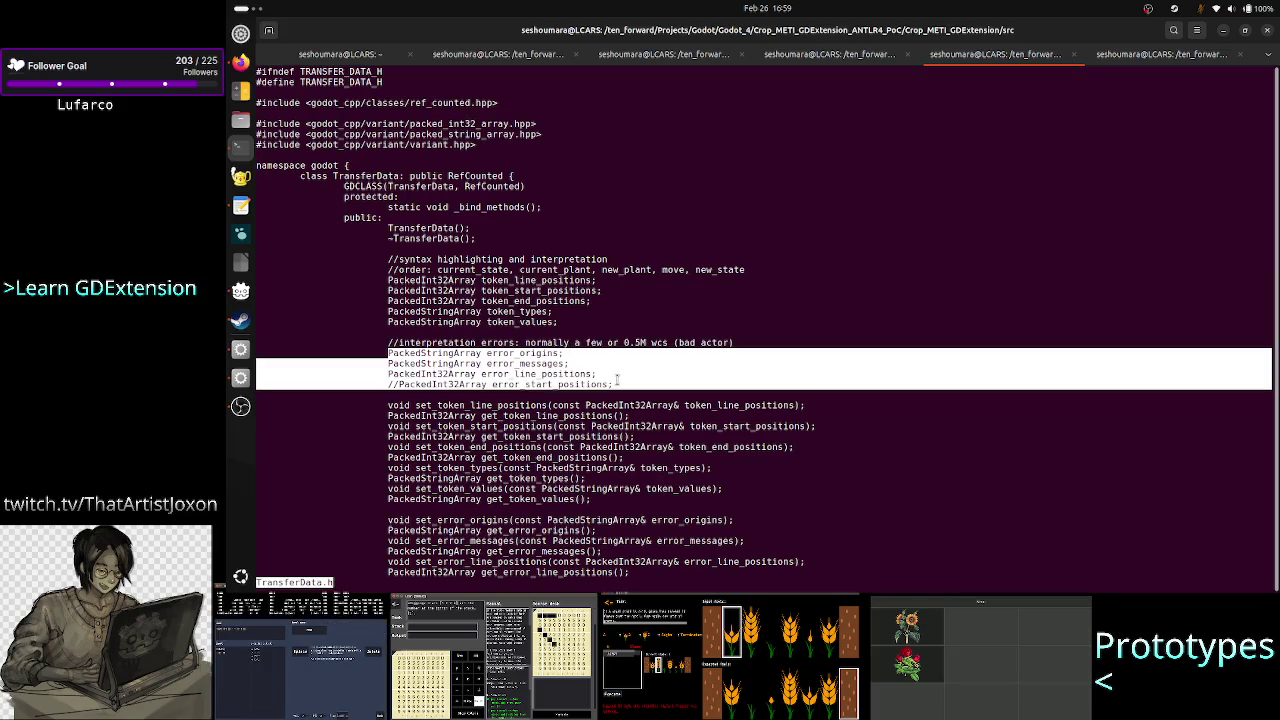
left_click(503, 357)
double_click(503, 357)
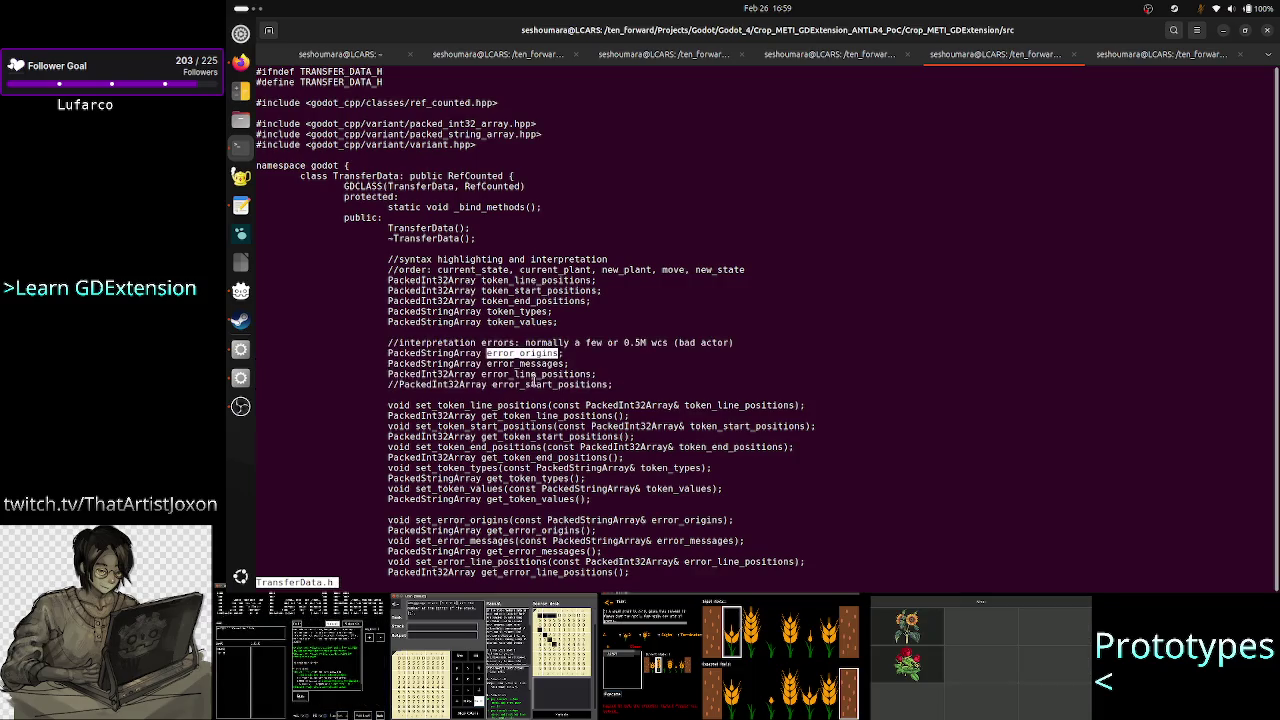
double_click(550, 385)
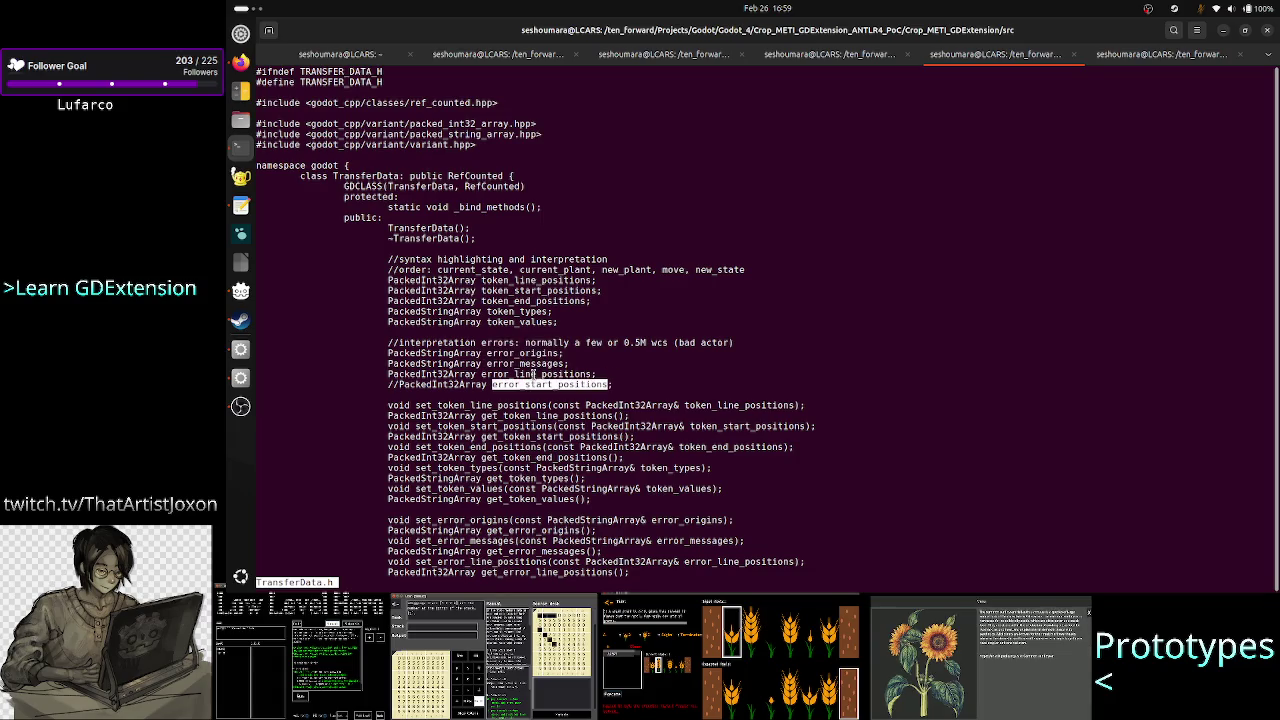
double_click(532, 374)
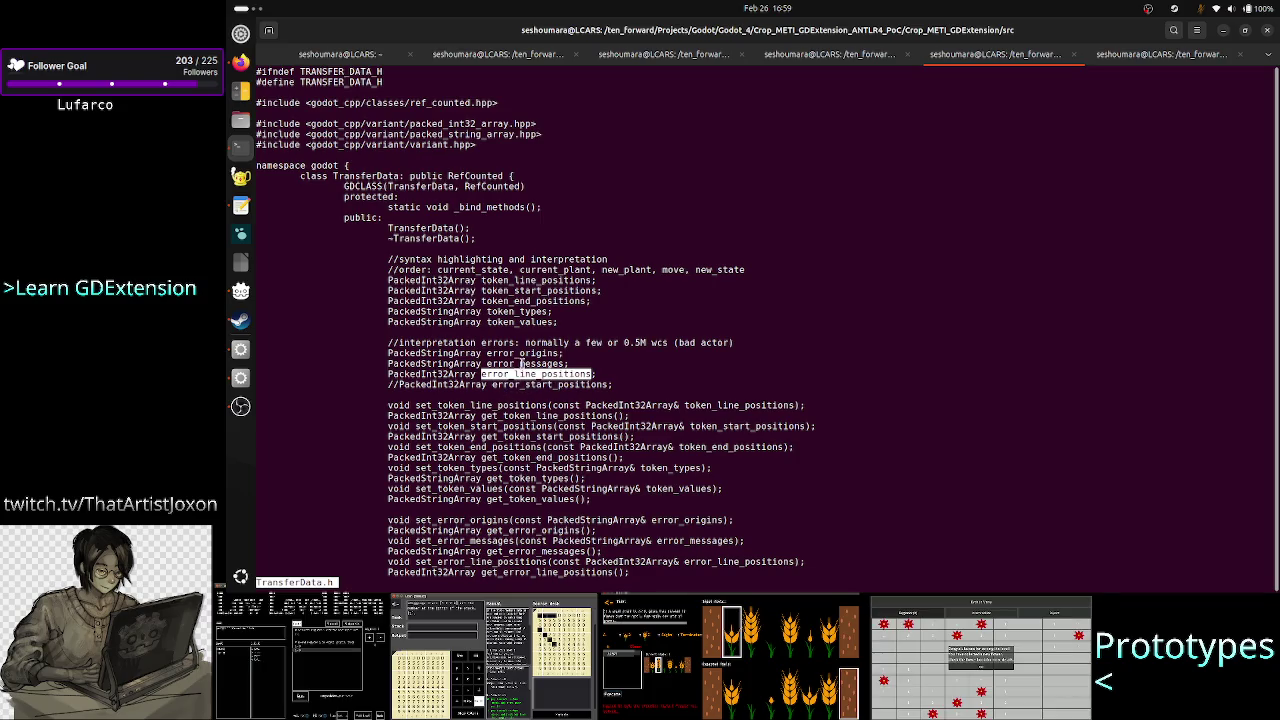
double_click(520, 364)
double_click(522, 353)
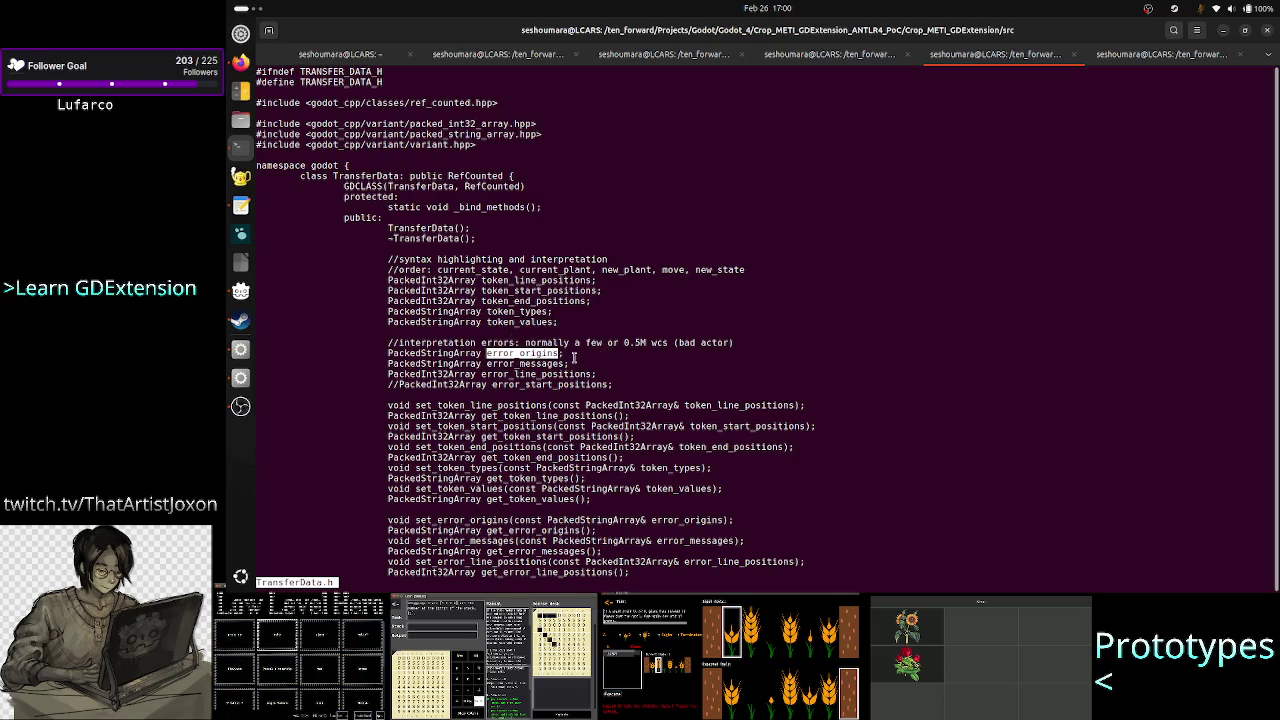
left_click(491, 353)
left_click_drag(443, 353, 597, 374)
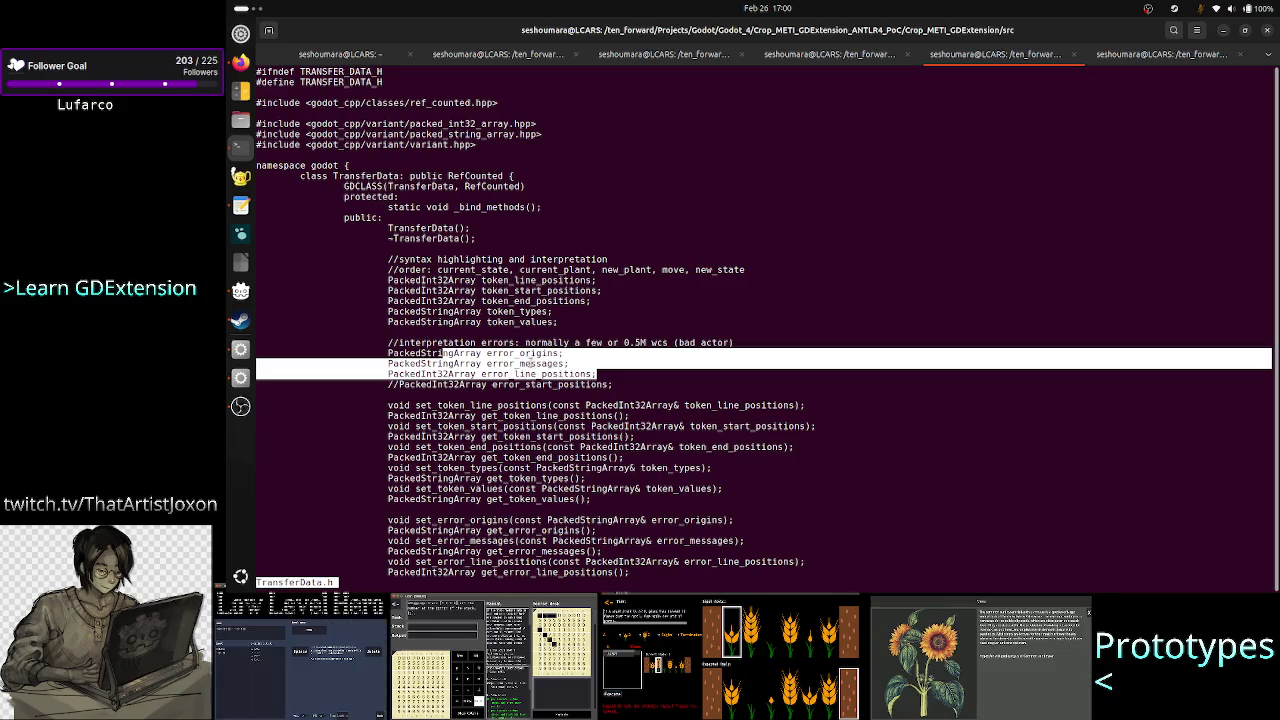
double_click(521, 355)
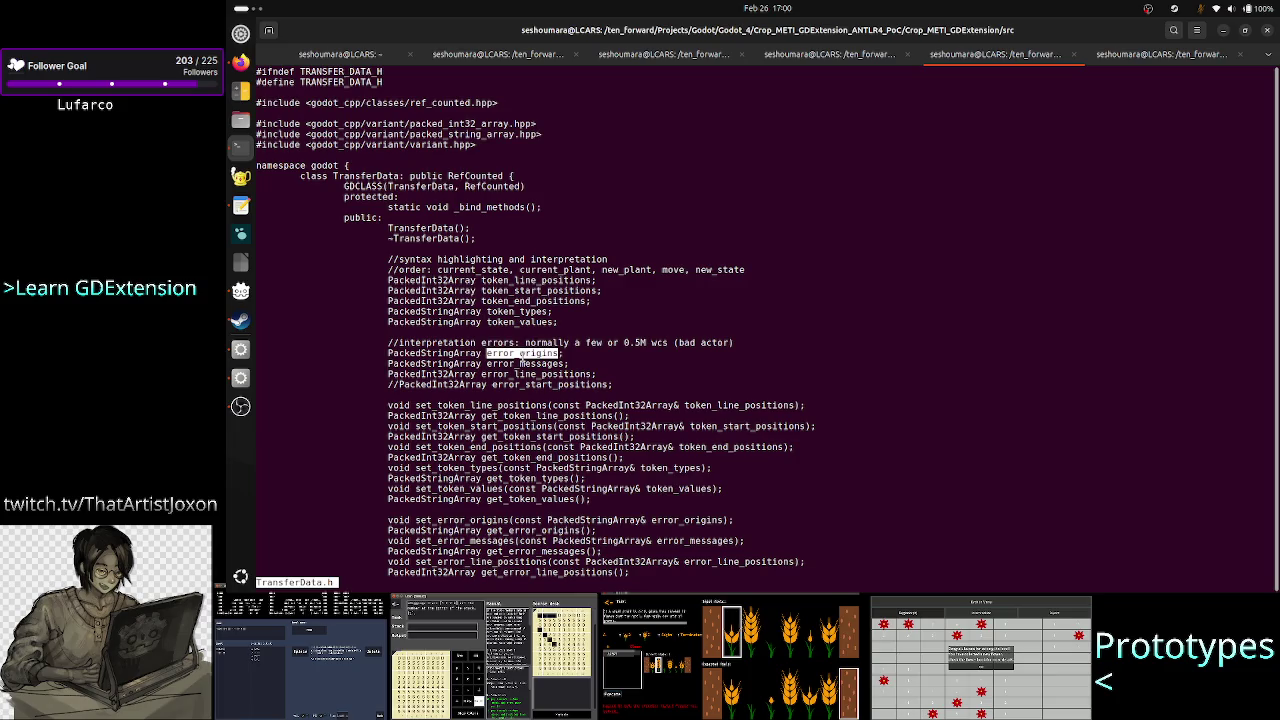
key("alt+Tab")
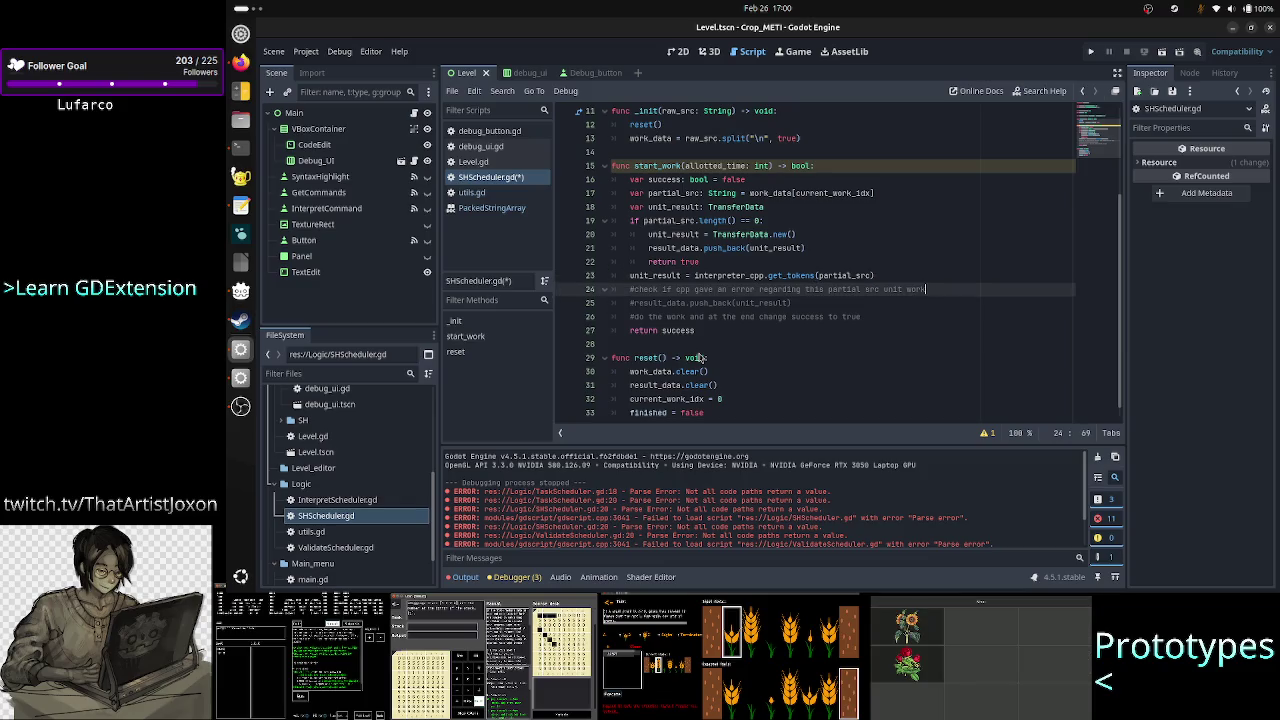
Step: Start a new line 'if unit_result.error_origins', choosing error_origins from autocomplete
key("Return")
type("if ")
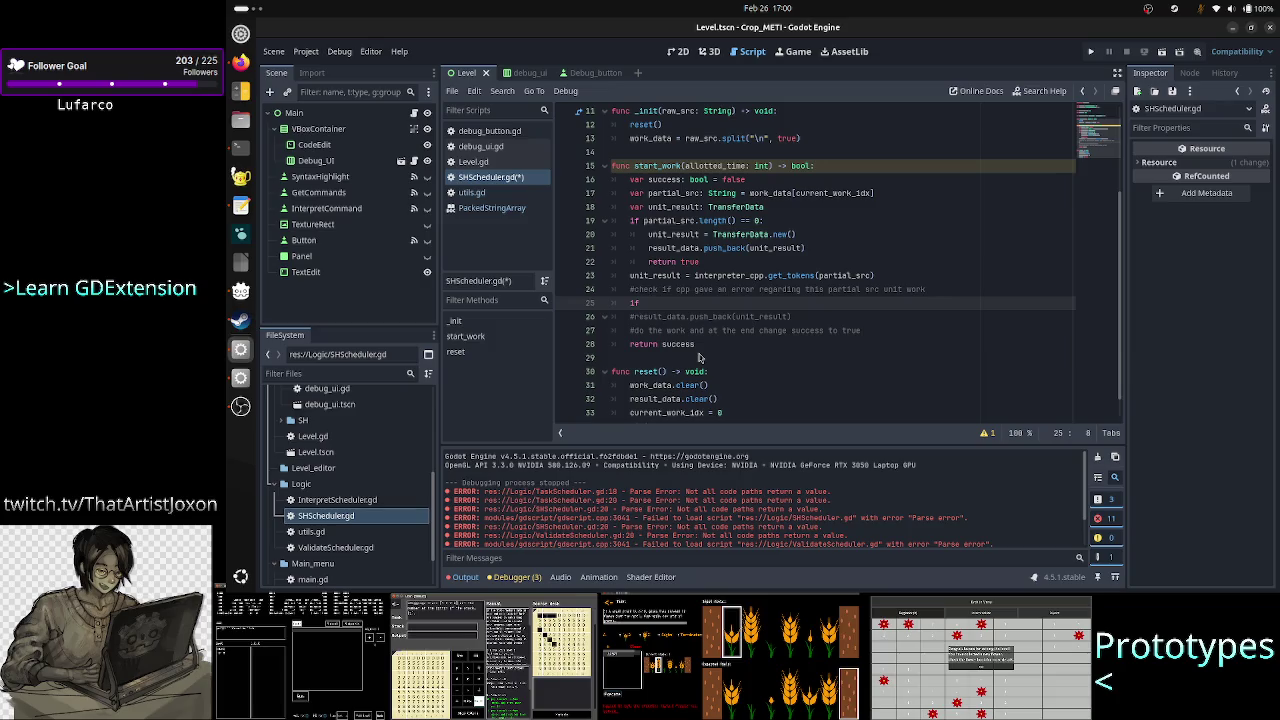
type("unit_result.")
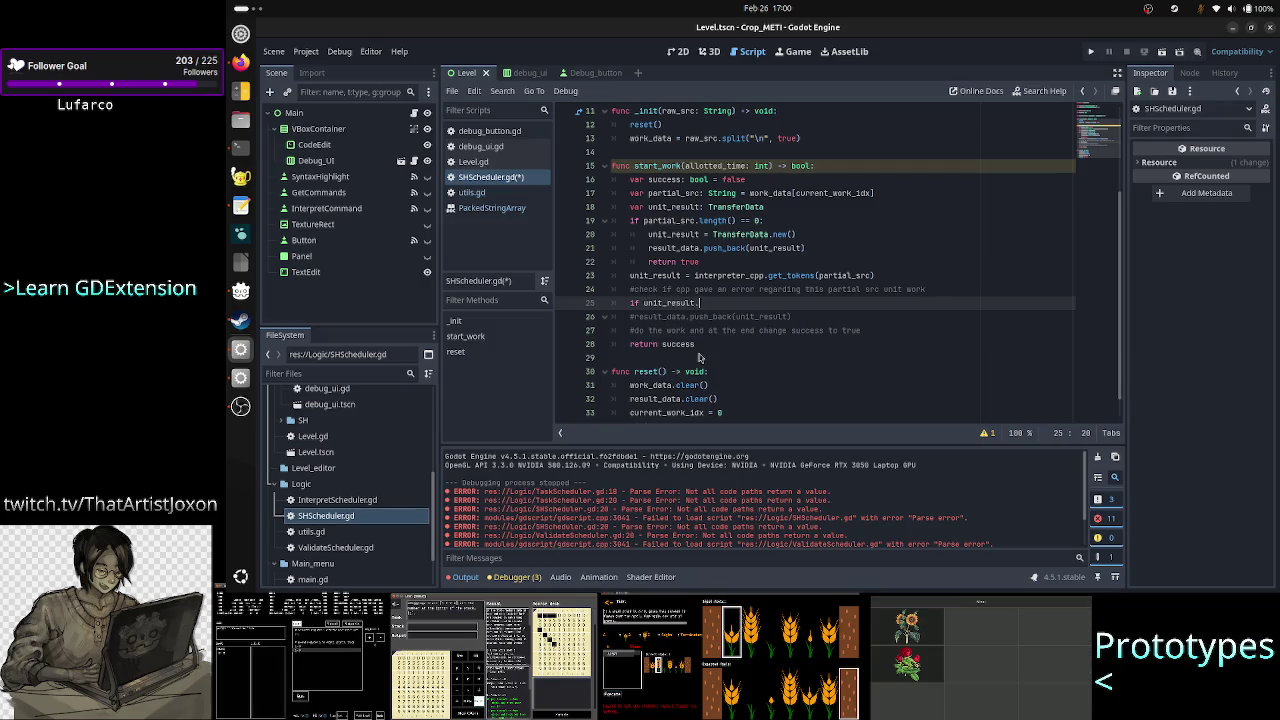
type("error")
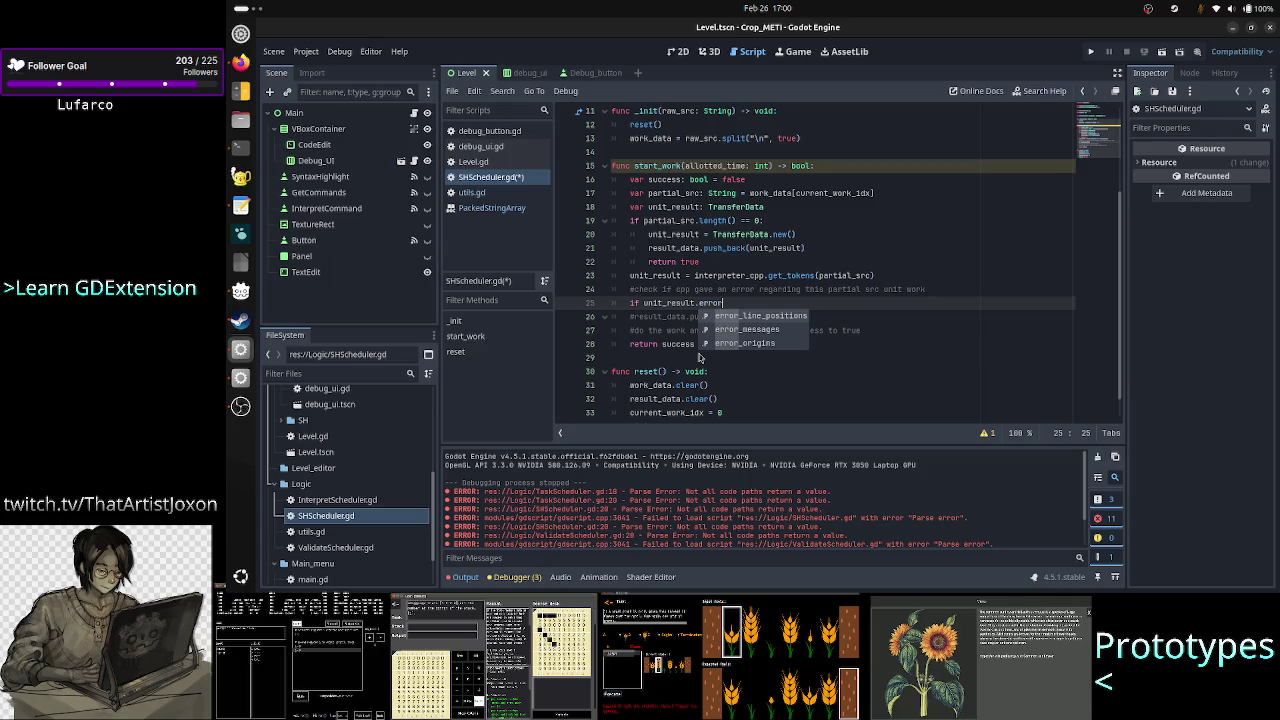
key("Down")
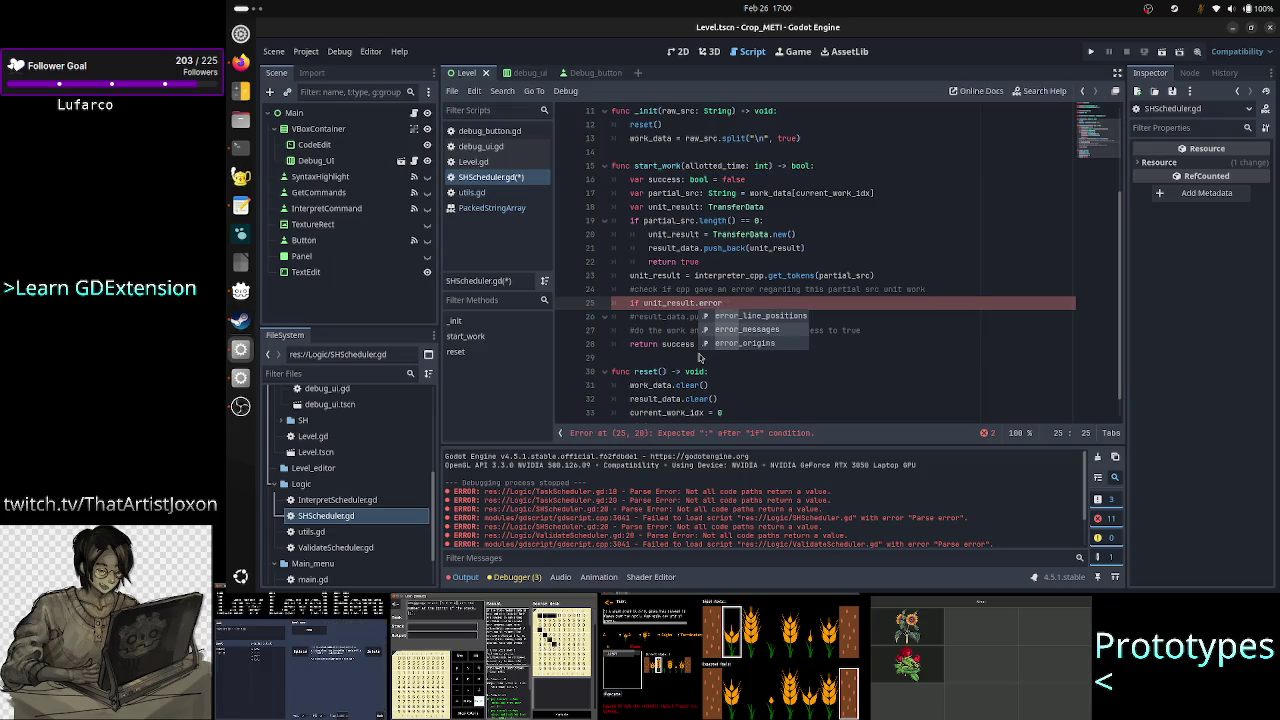
key("Up")
key("Down")
key("Down")
key("Up")
key("Down")
key("Up")
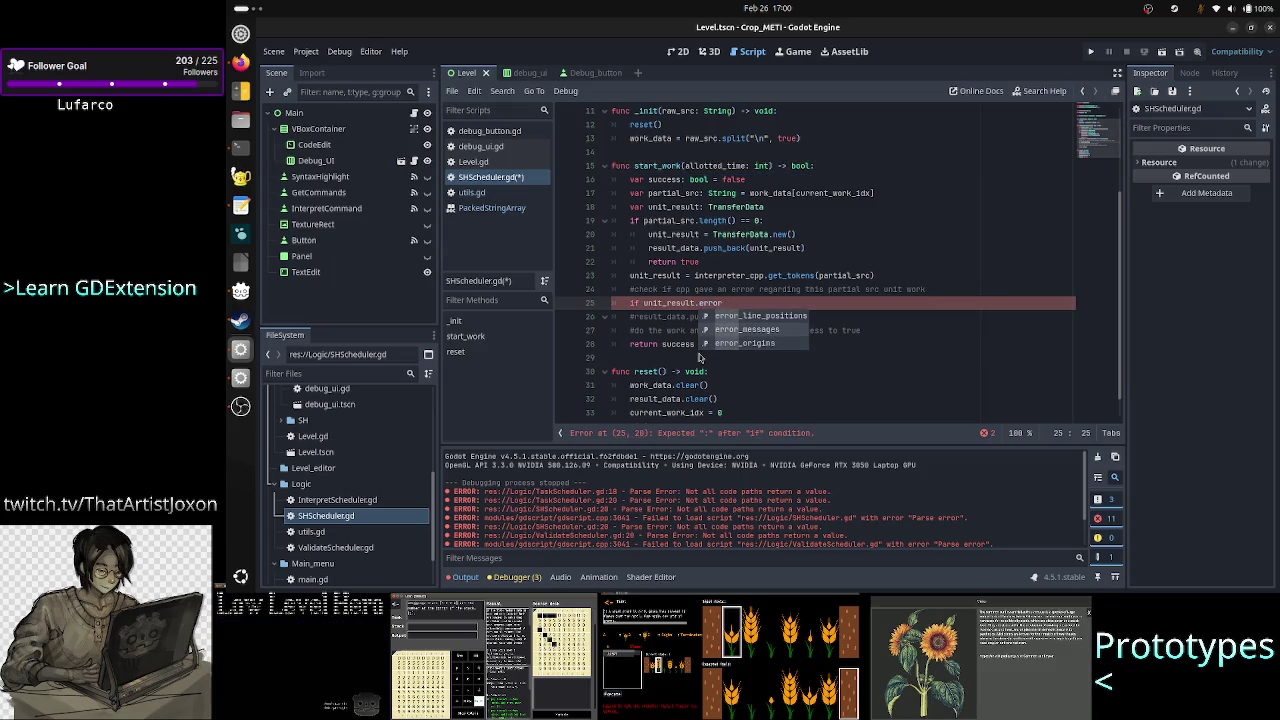
key("Down")
key("Down")
key("Return")
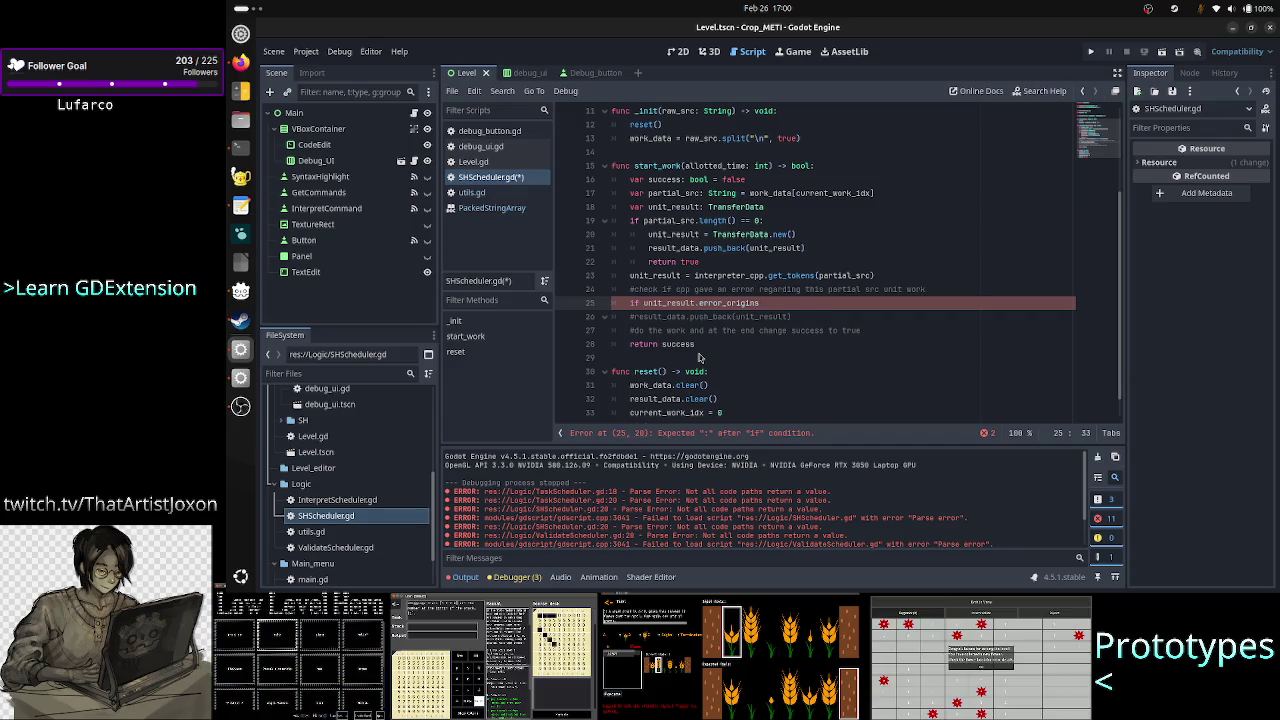
Step: Check TransferData.h in the terminal for the error_origins member, then return to Godot
key("ctrl+space")
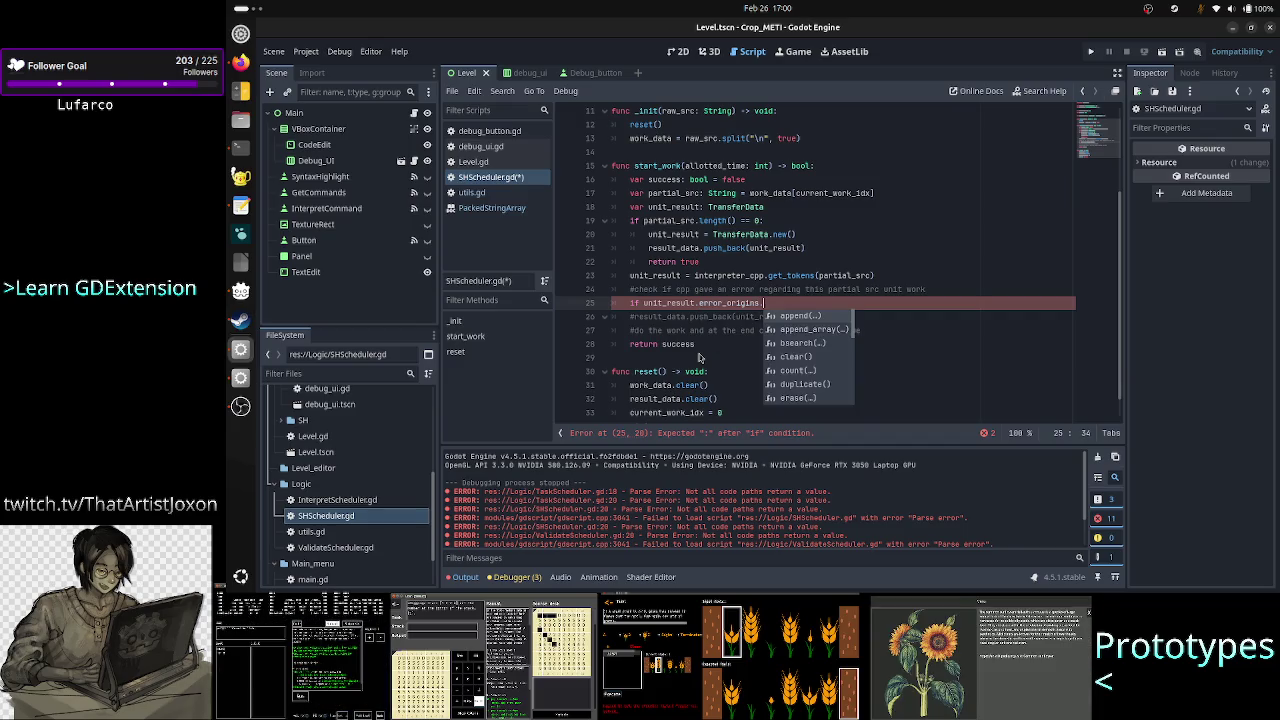
key("alt+Tab")
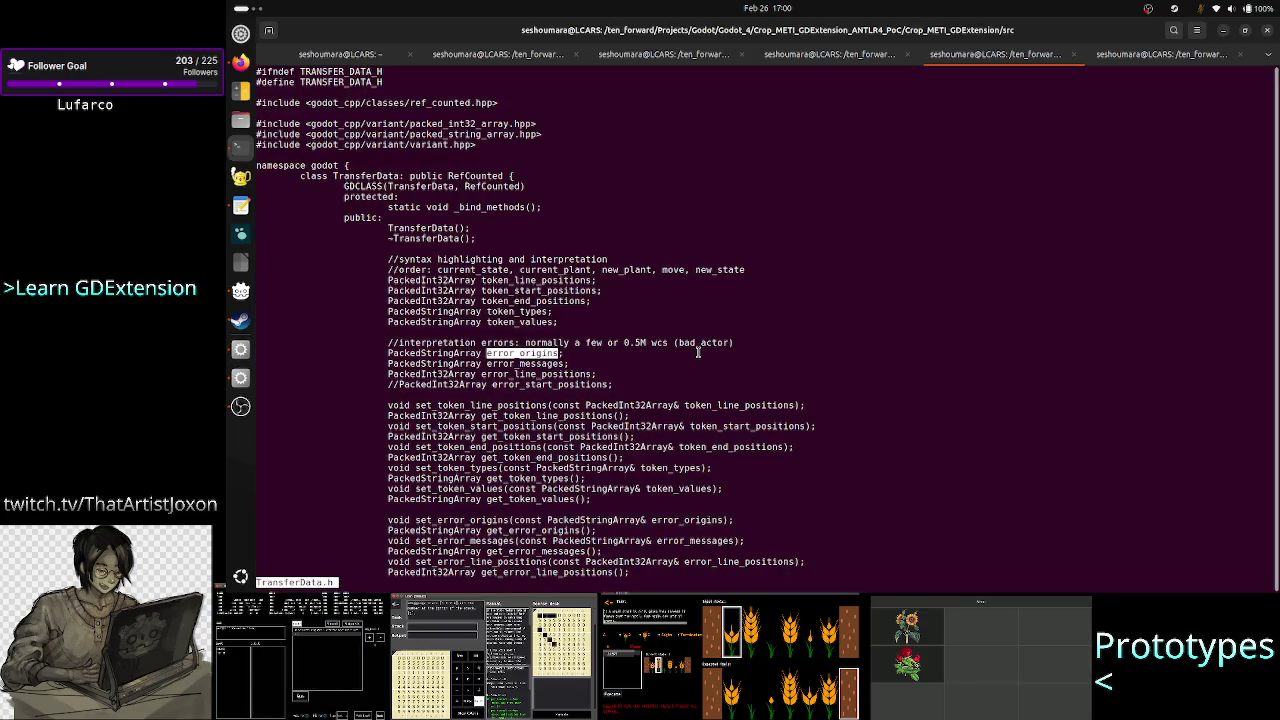
key("alt+Tab")
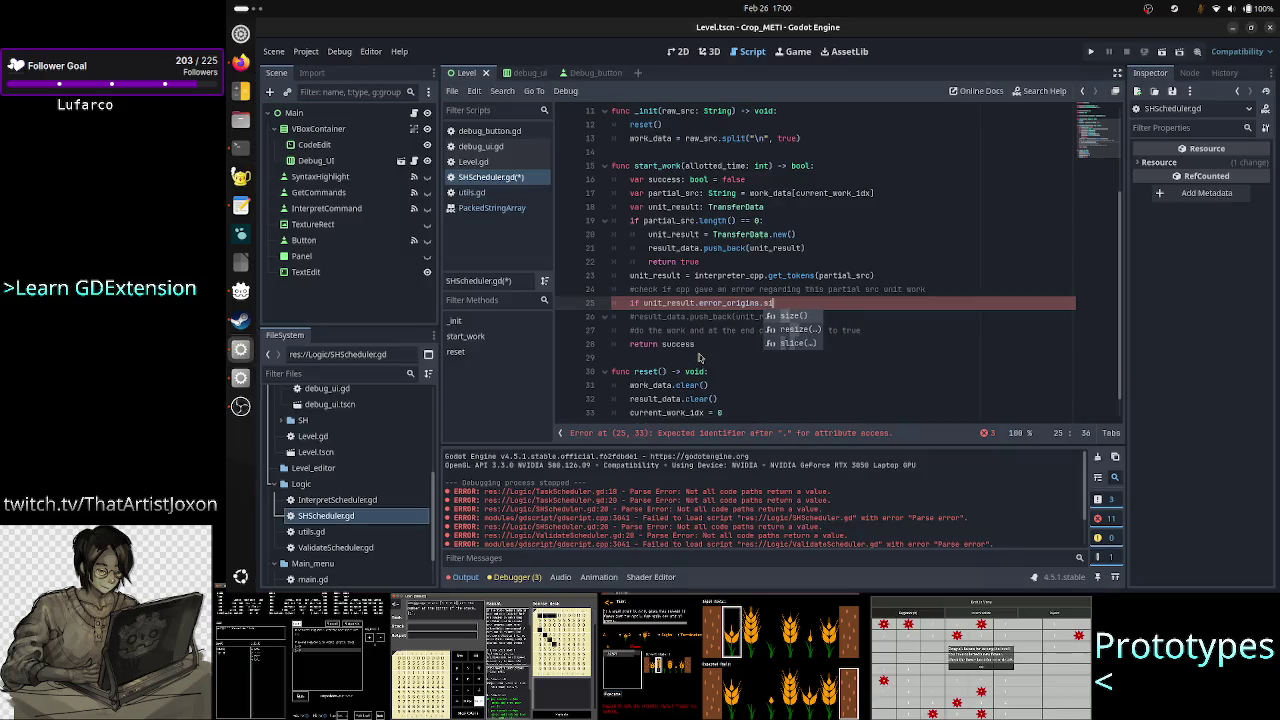
Step: Complete the condition as unit_result.error_origins.is_empty(), dropping a trial ! negation
key("BackSpace")
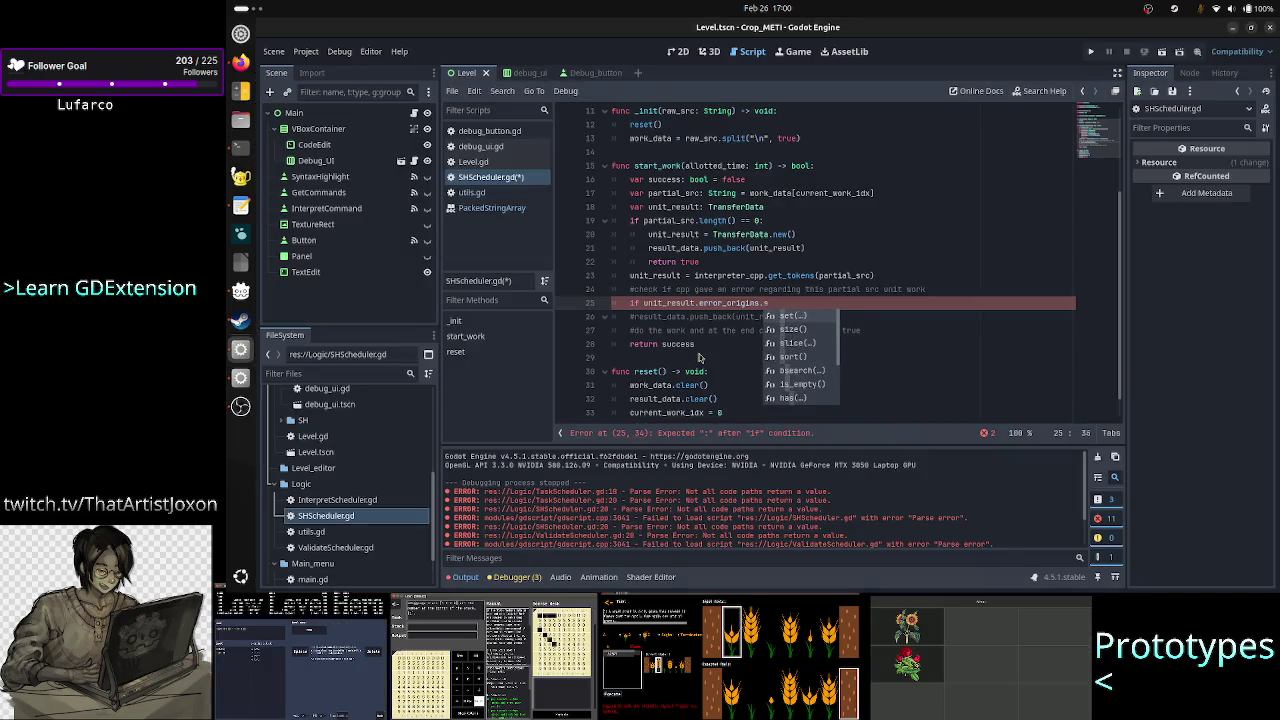
key("BackSpace")
type("emp")
key("Return")
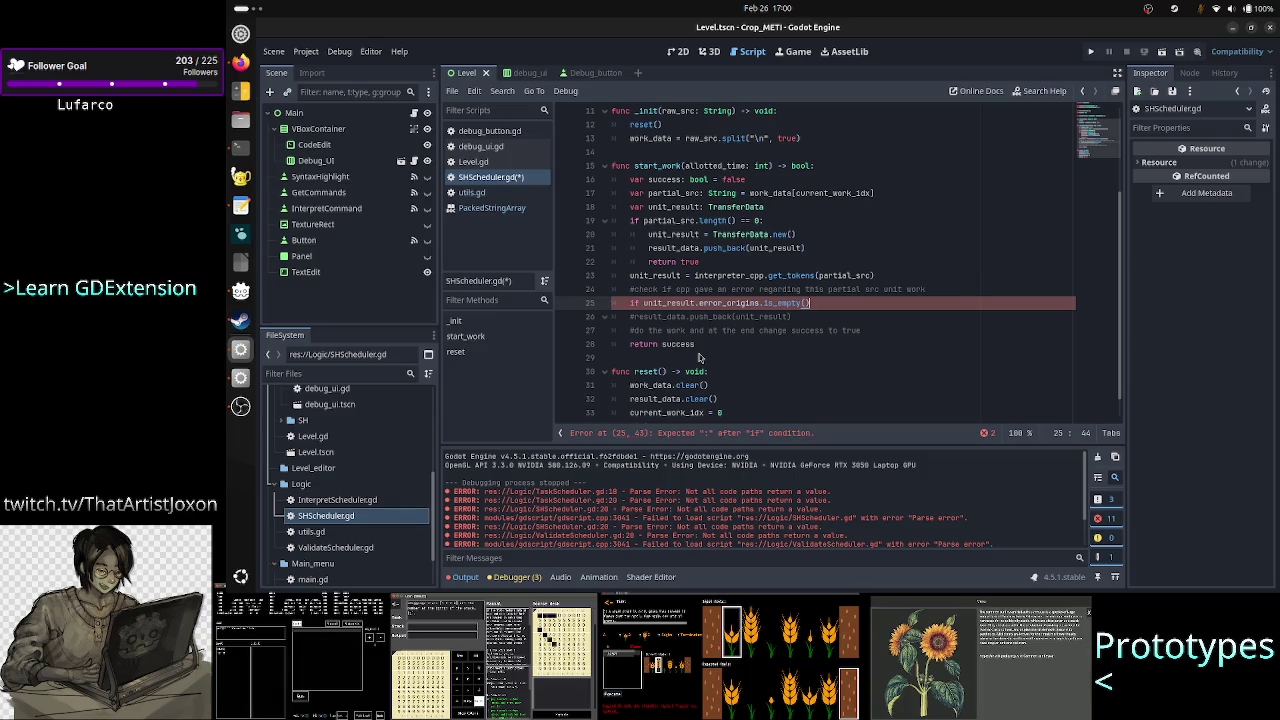
key("Home")
key("Right")
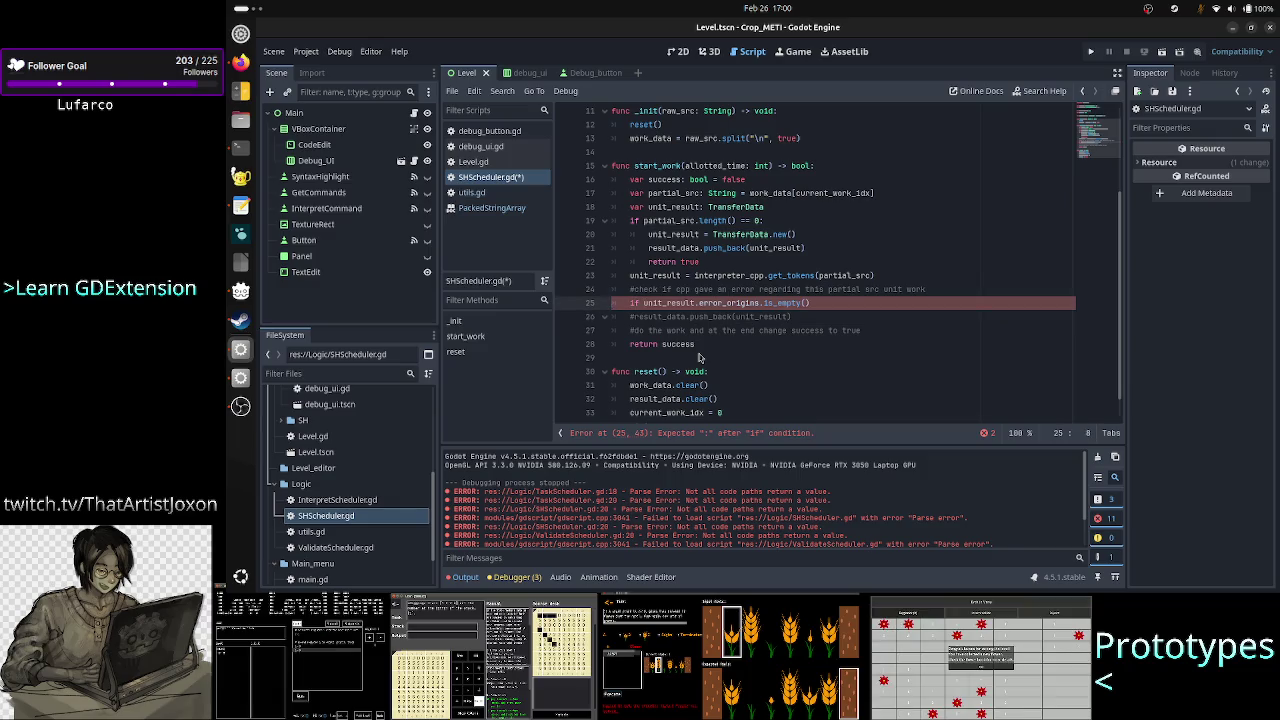
type("!")
key("End")
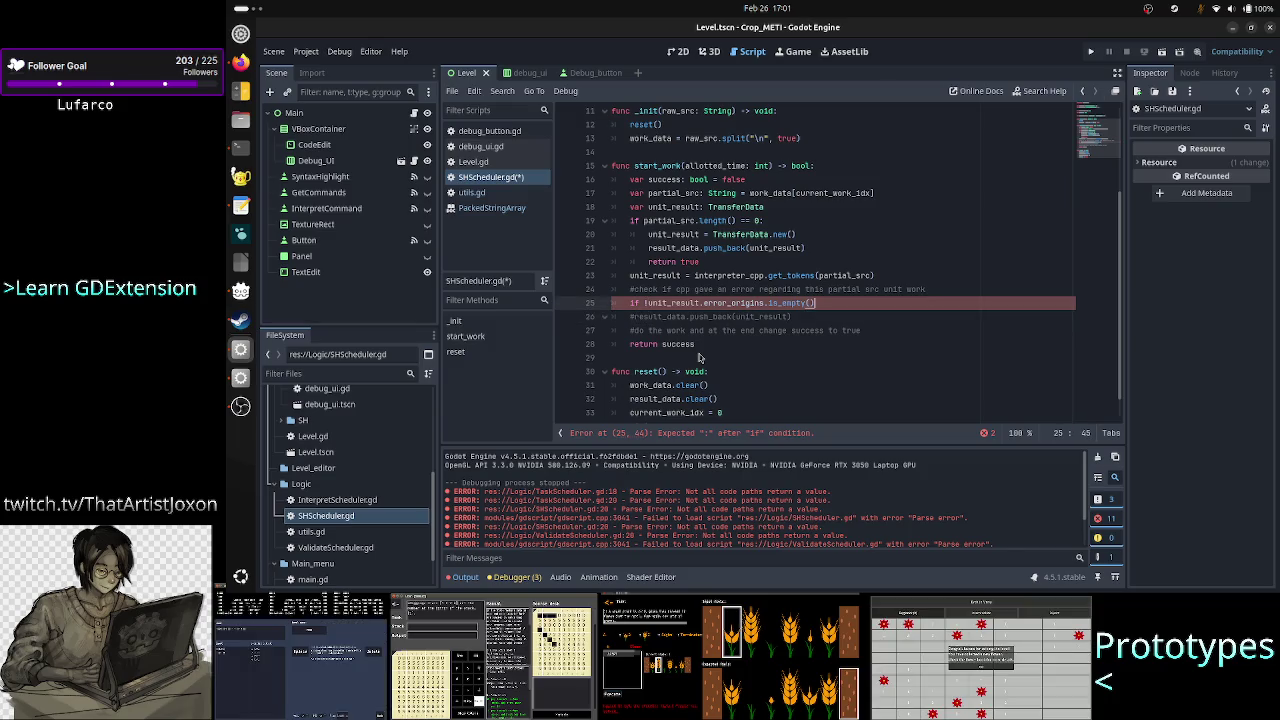
key("ctrl+z")
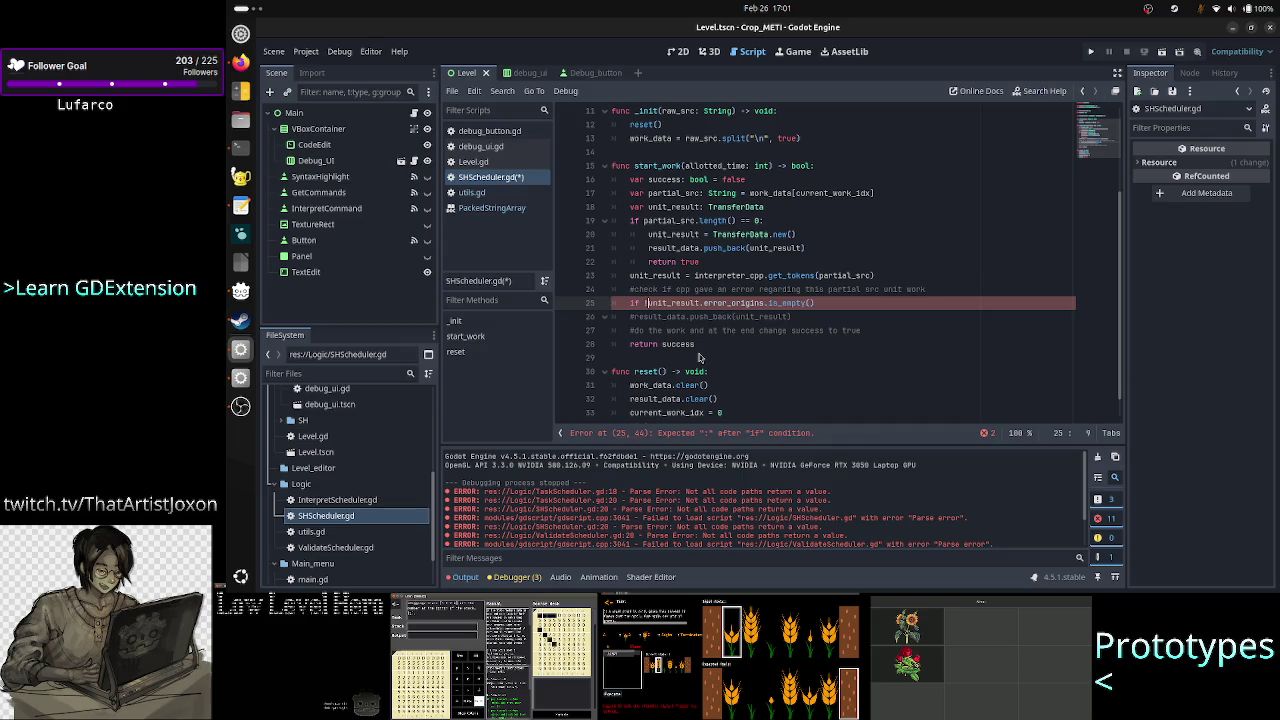
key("BackSpace")
Step: Append '== false:' to the line 25 condition
key("Down")
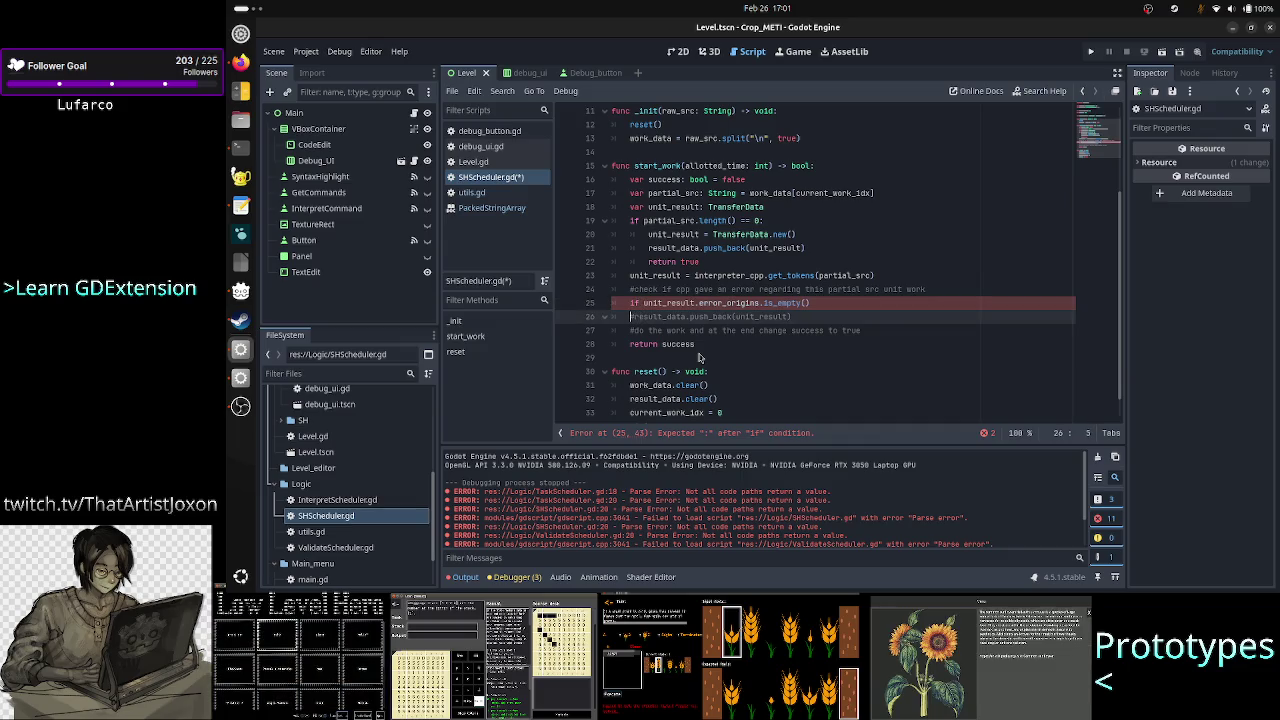
key("Up")
key("End")
type("== false")
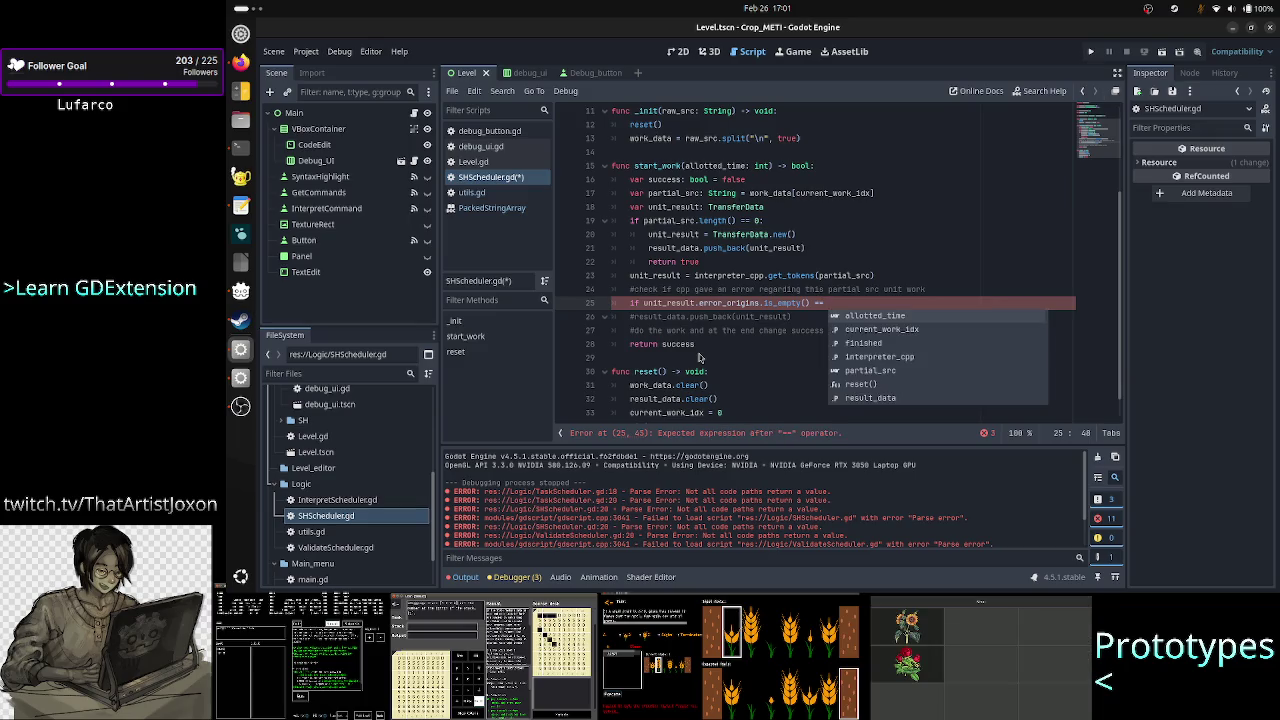
key("Escape")
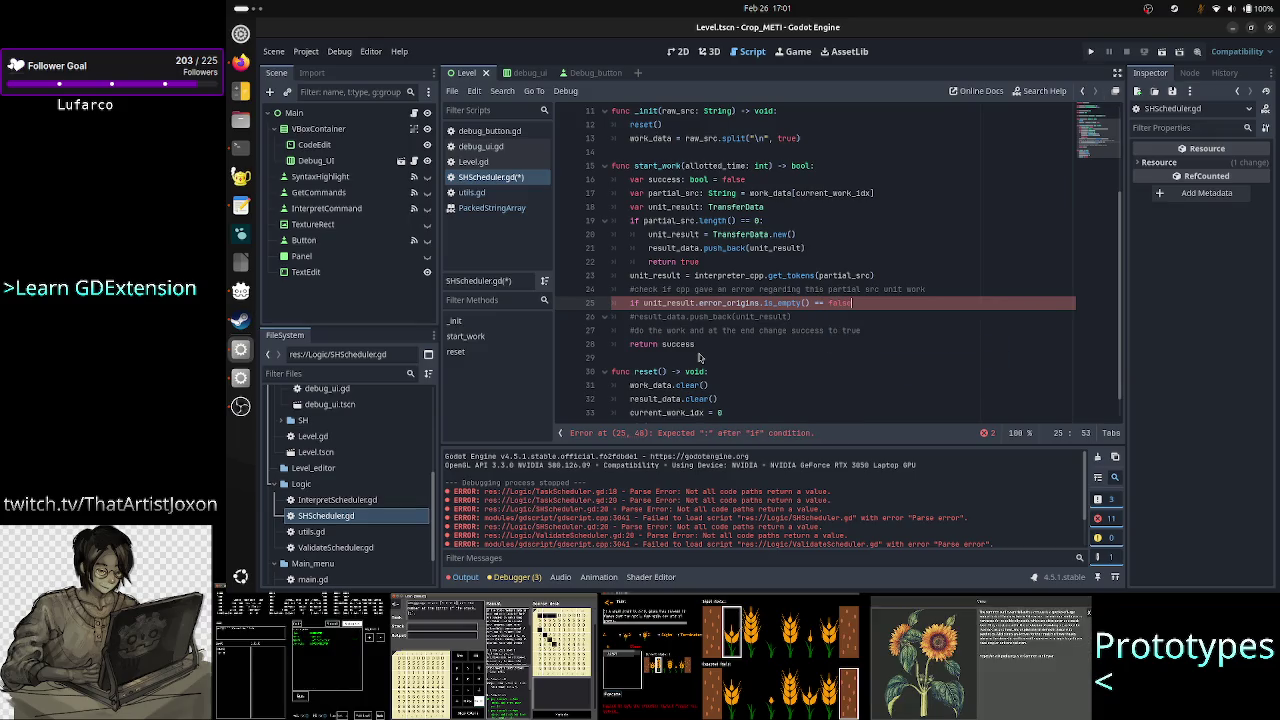
type(":")
Step: Add 'return false' as the body of the if block
key("Return")
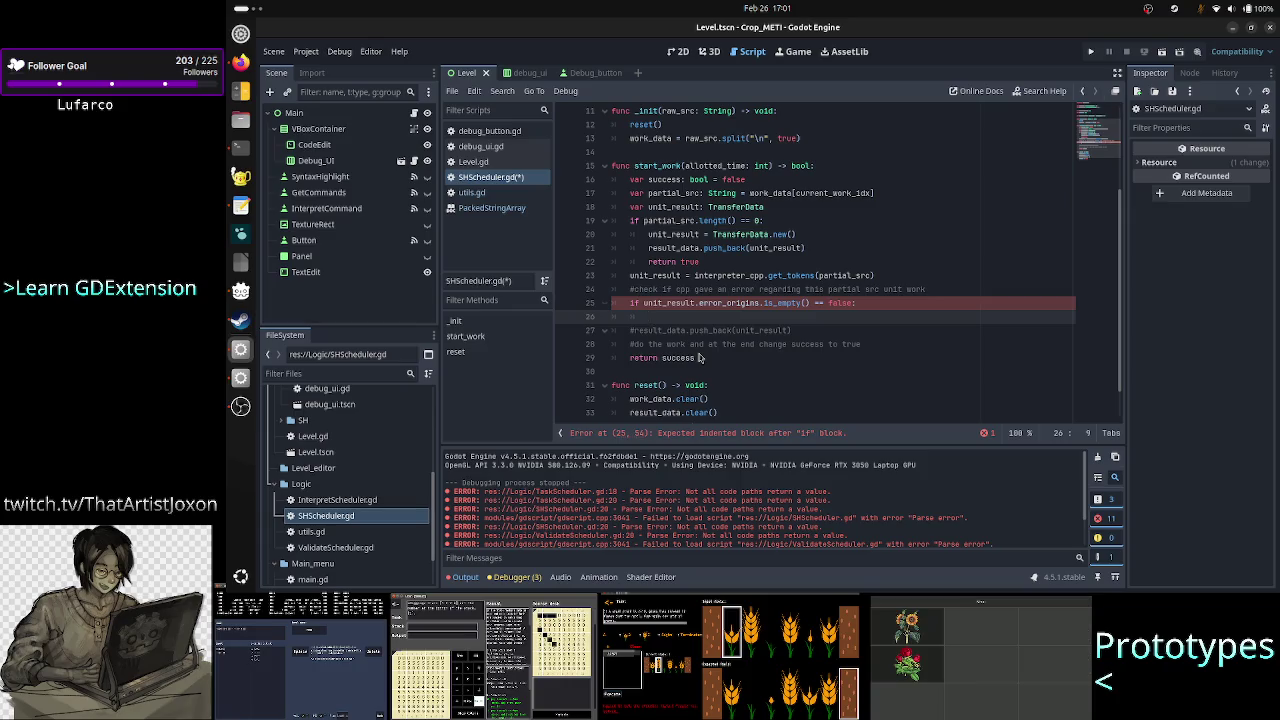
type("return false")
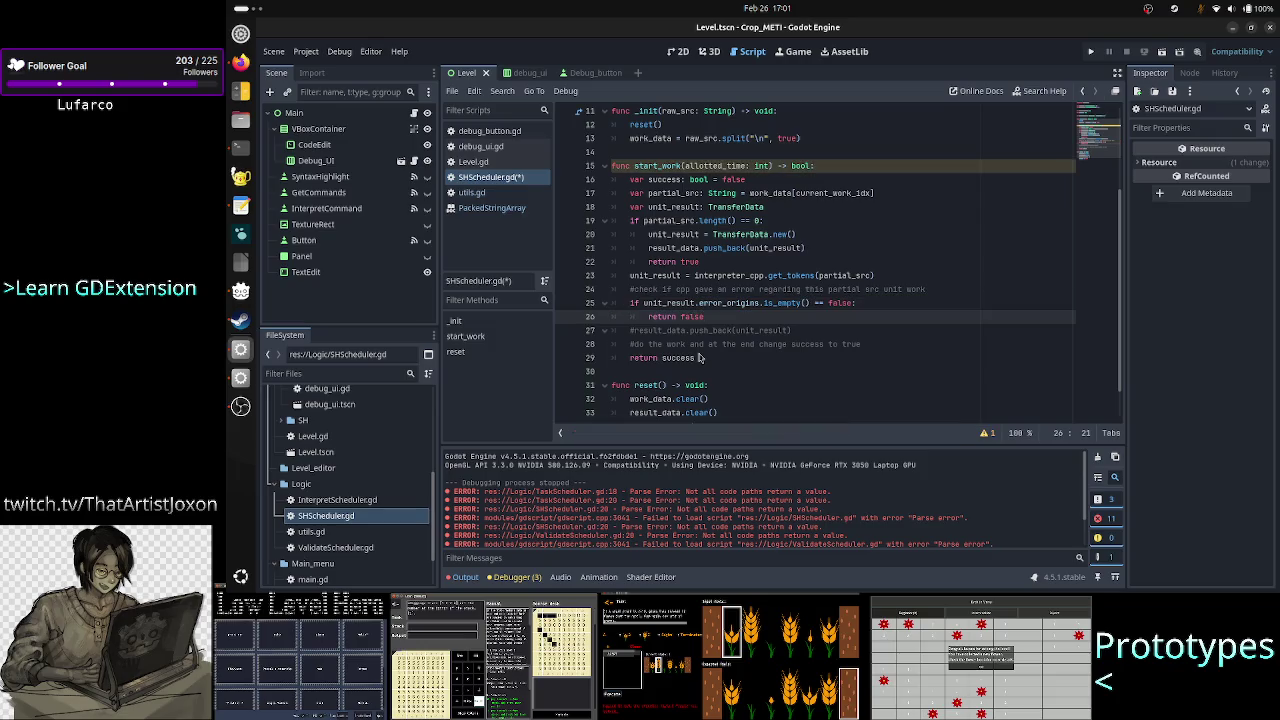
double_click(646, 165)
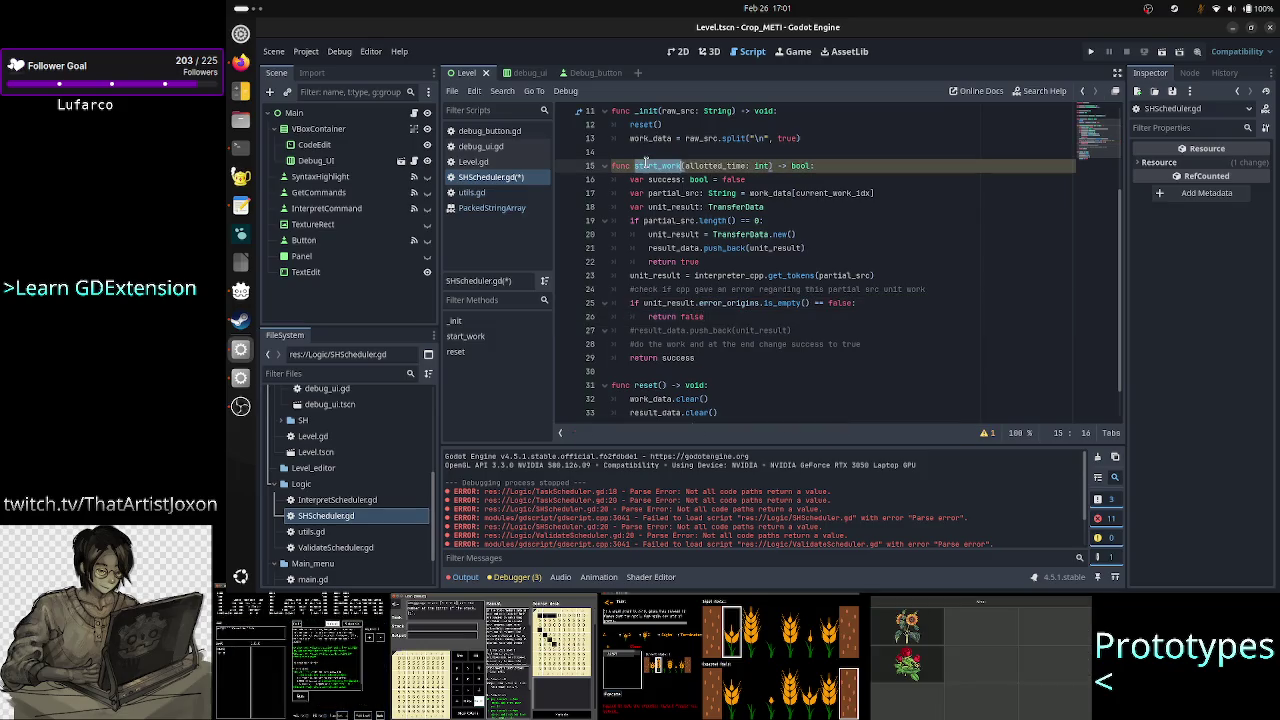
Step: Delete the commented-out result_data.push_back line
left_click(730, 316)
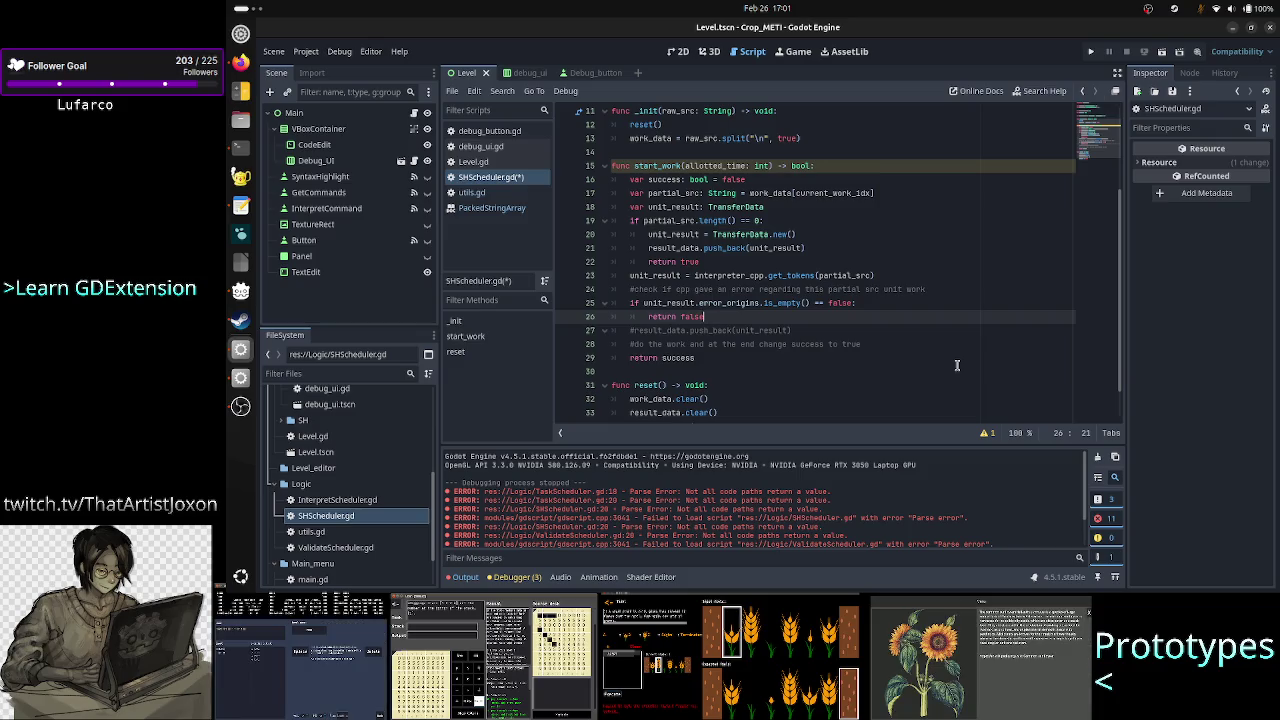
key("Down")
key("Home")
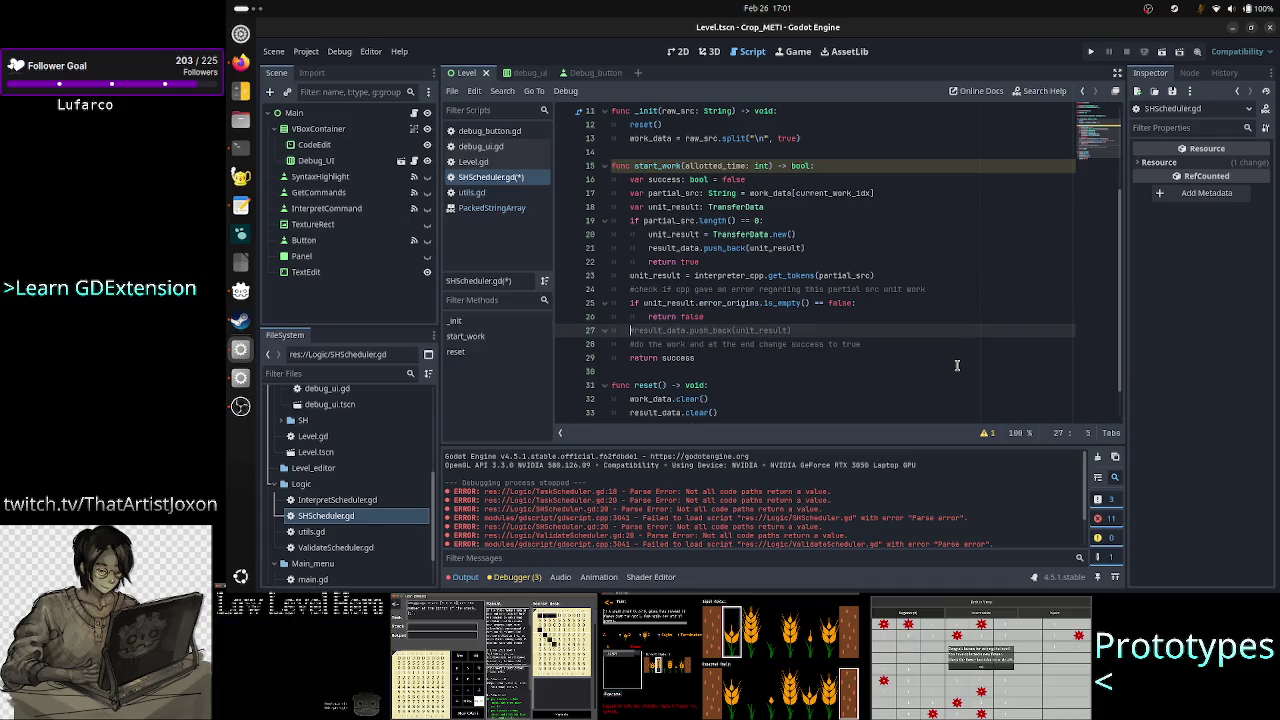
key("shift+End")
key("ctrl+c")
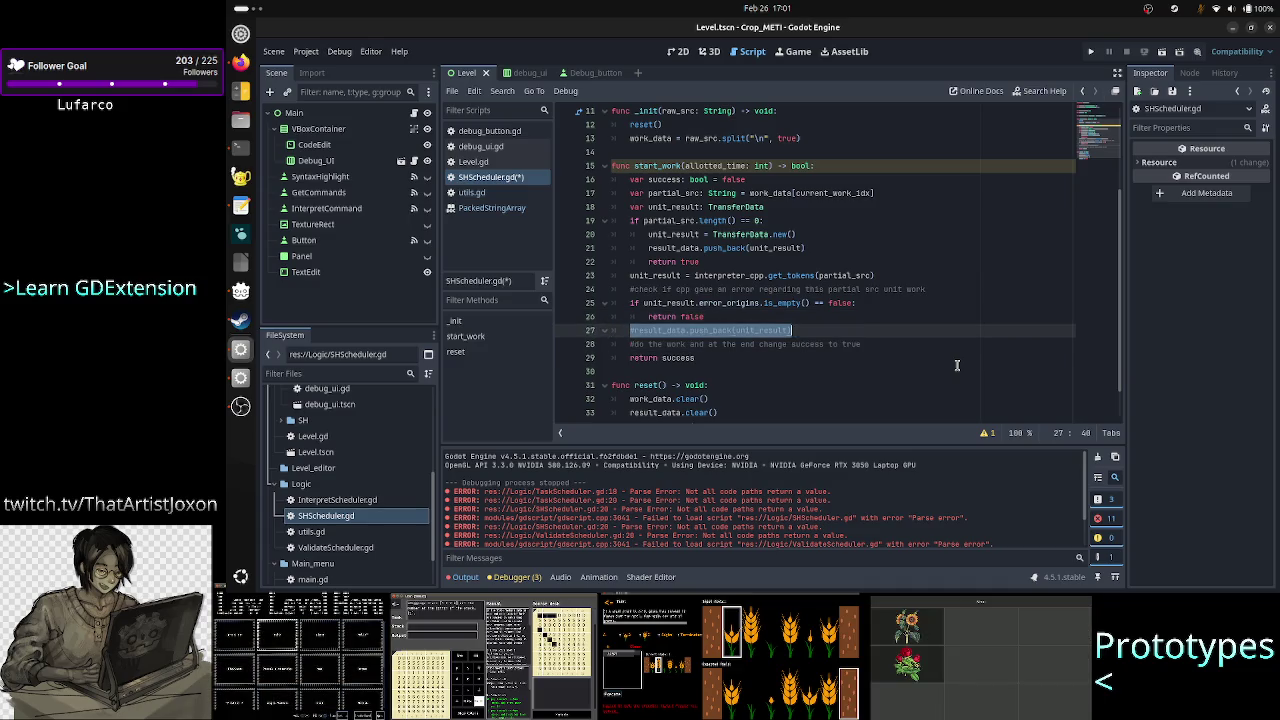
key("Delete")
Step: Paste result_data.push_back(unit_result) on a new line after the get_tokens call
key("Up")
key("Up")
key("Up")
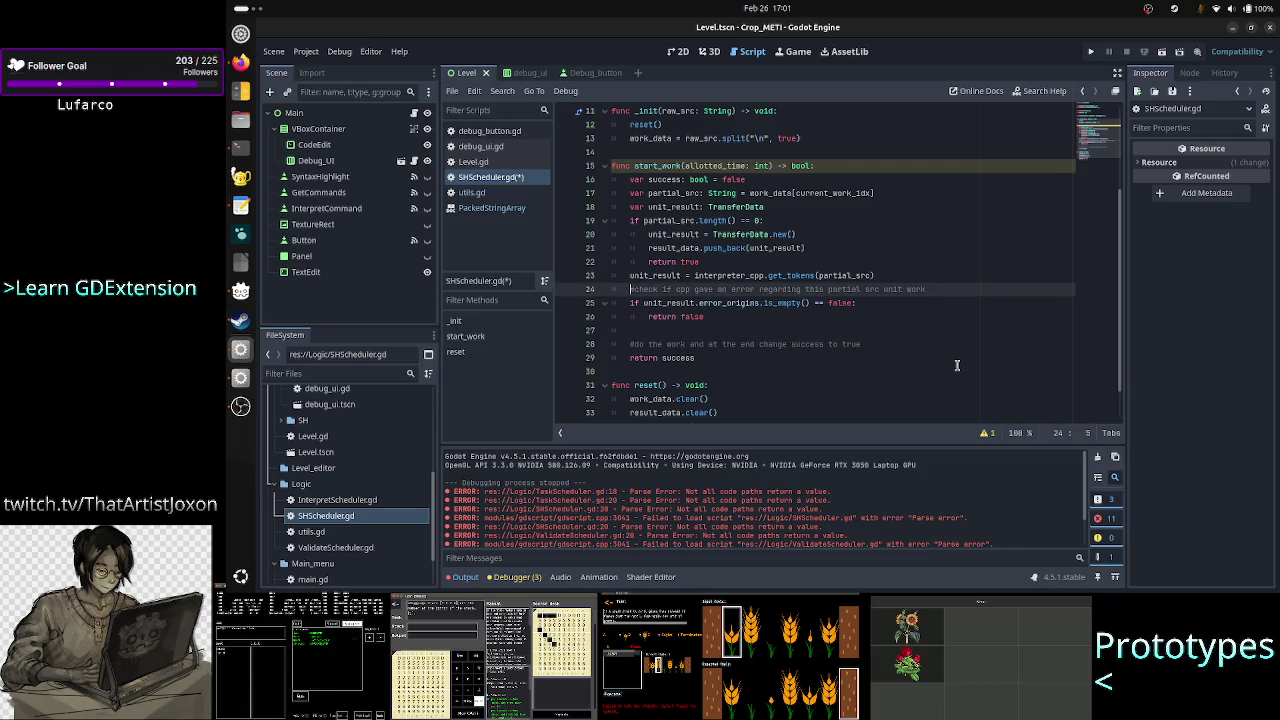
key("Up")
key("End")
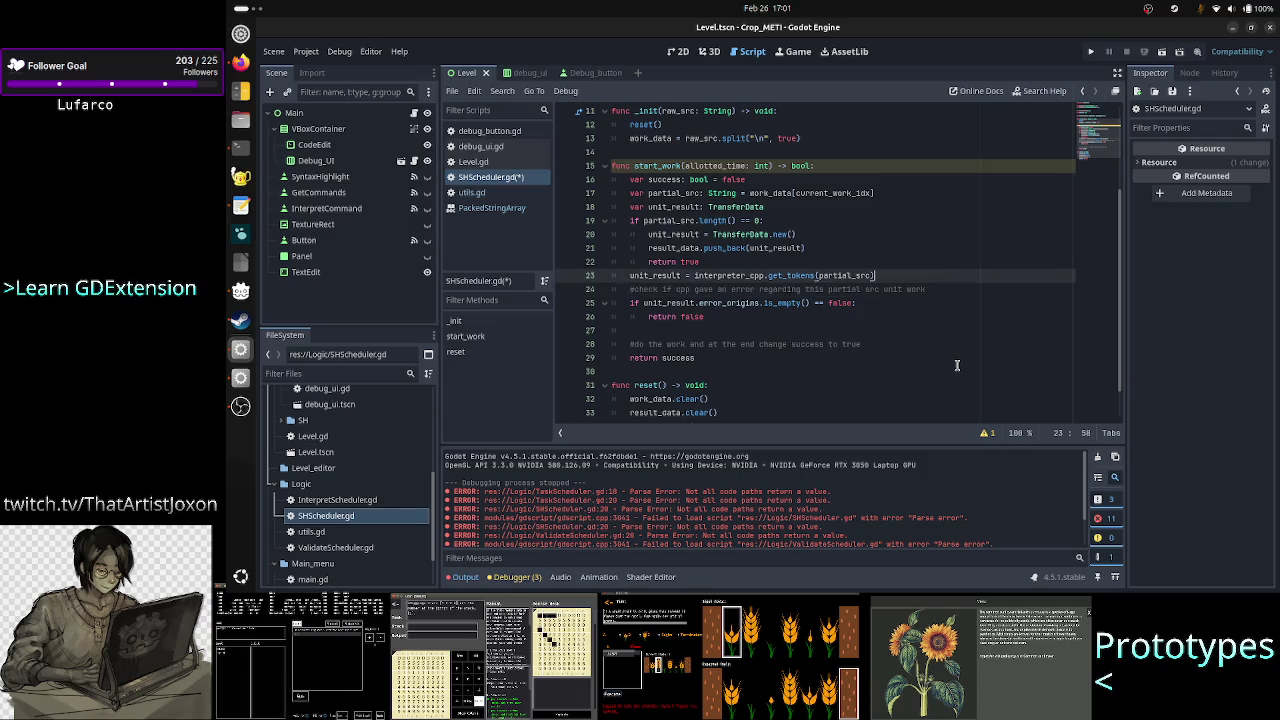
key("Return")
key("ctrl+v")
key("Home")
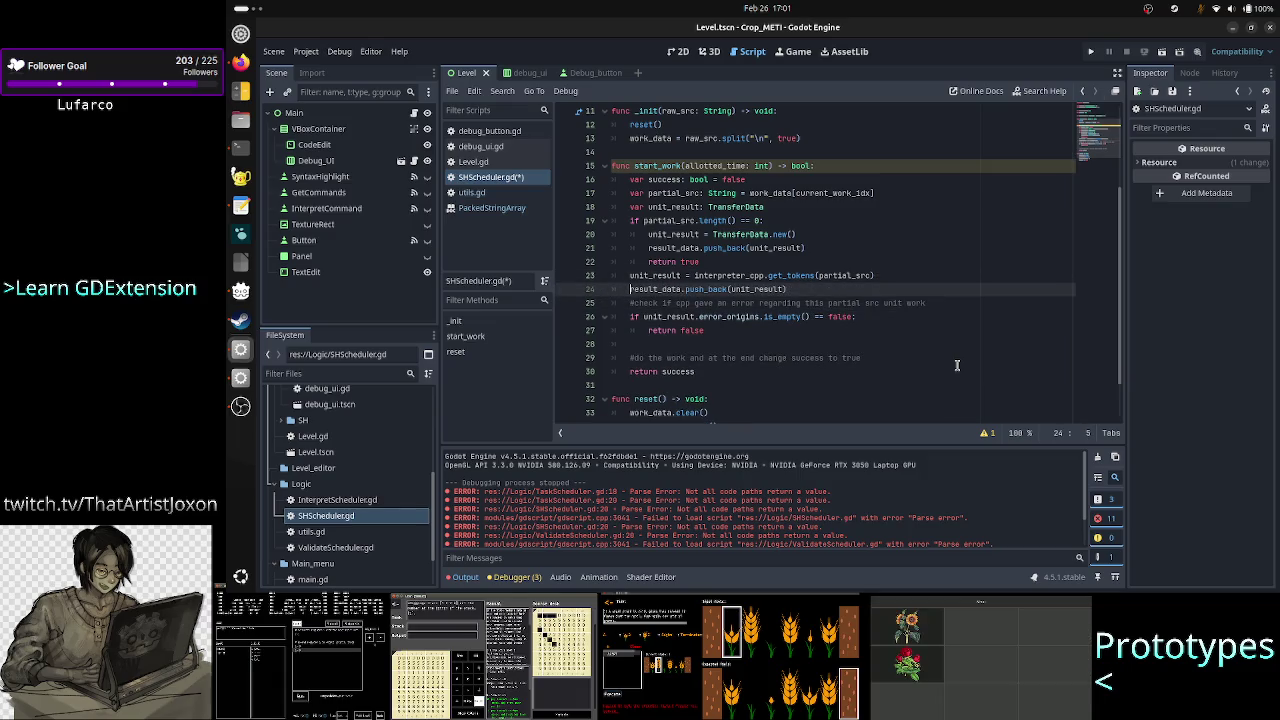
key("shift+Right")
key("shift+Right")
key("shift+Right")
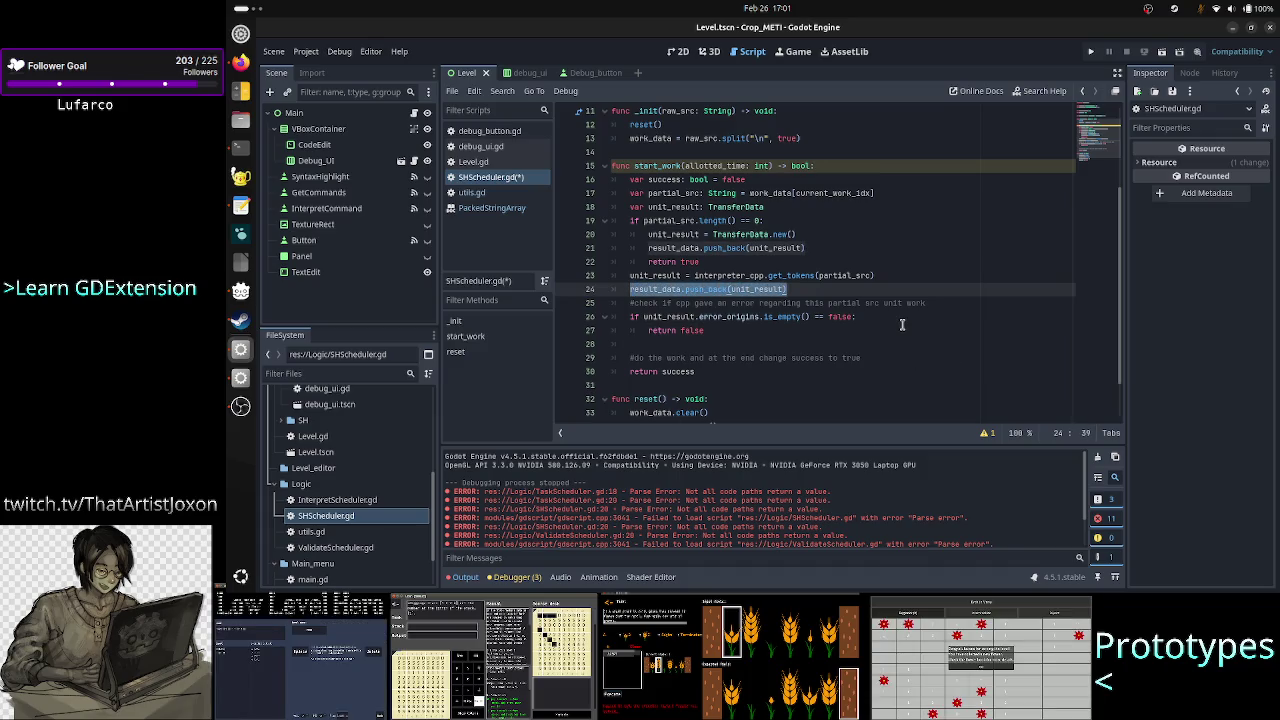
scroll(902, 324, "up", 4)
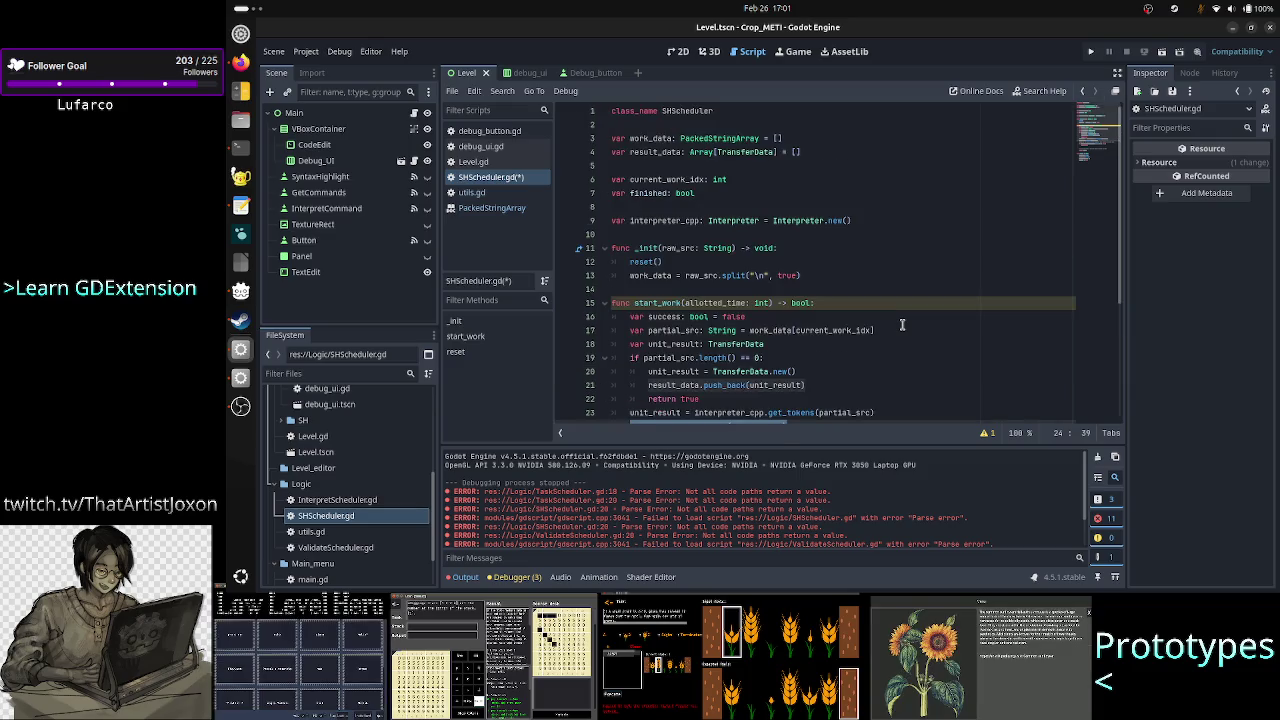
scroll(890, 318, "down", 4)
scroll(865, 308, "up", 3)
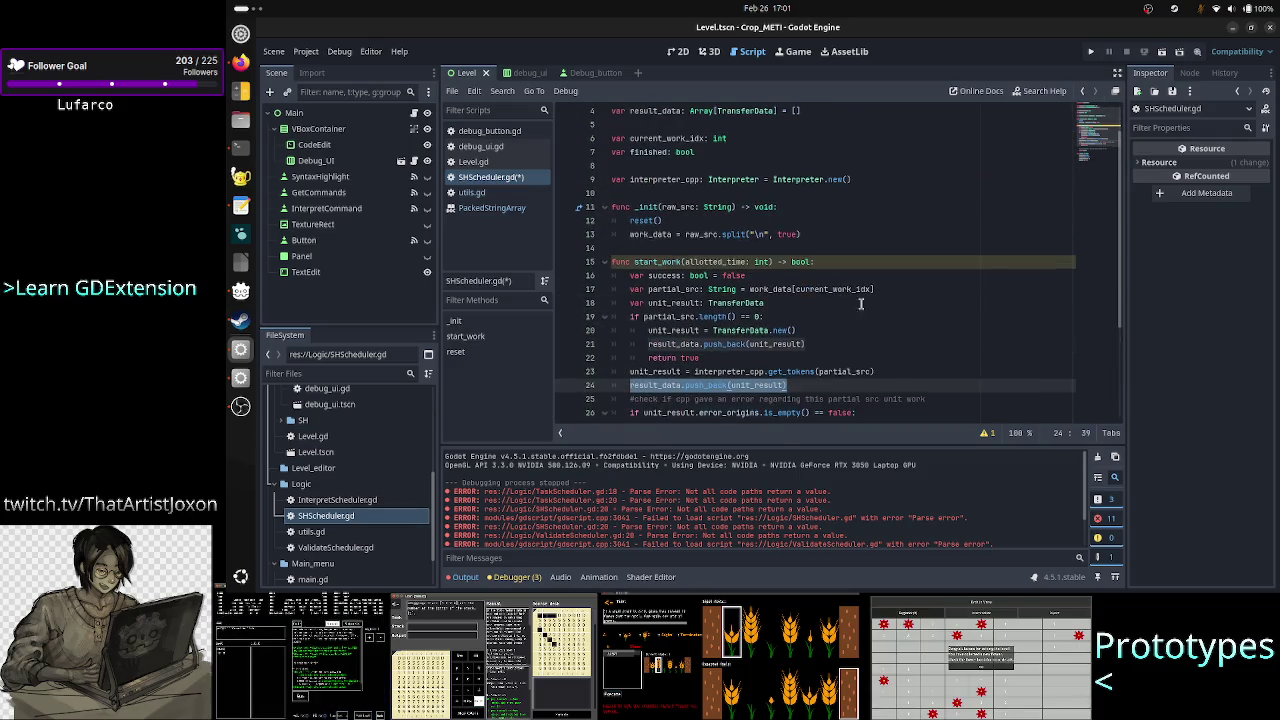
double_click(797, 261)
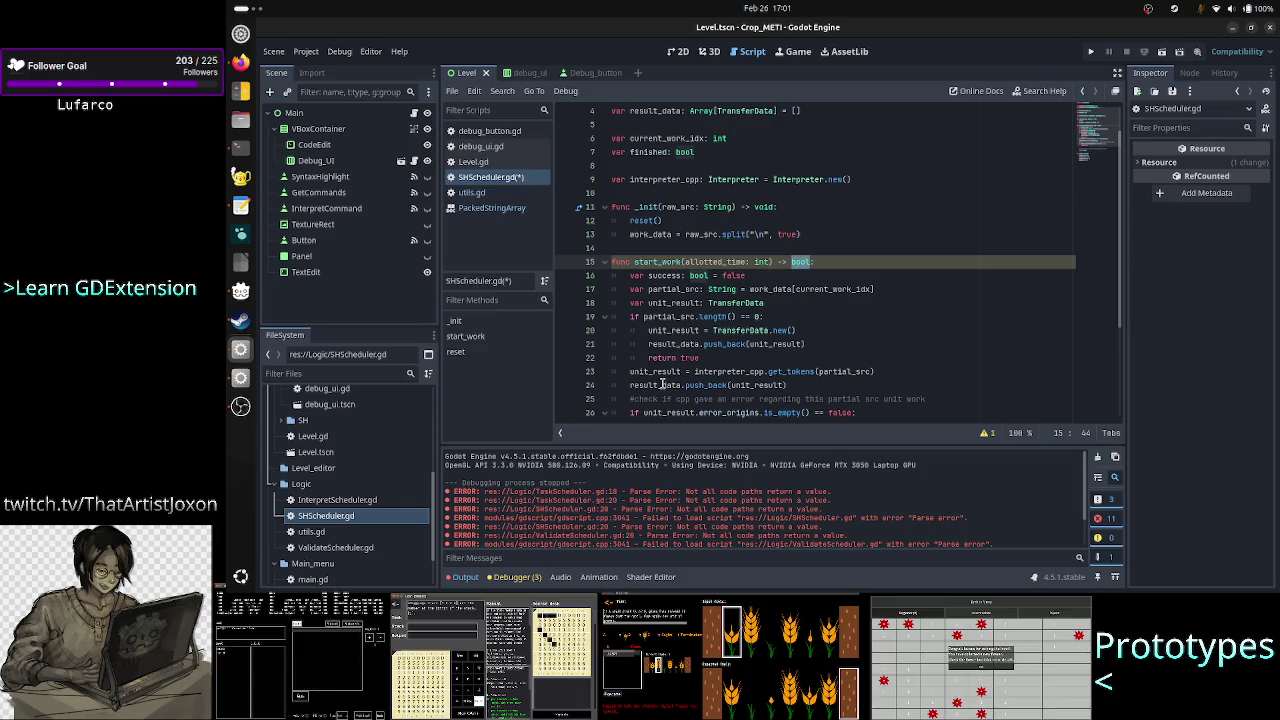
scroll(684, 272, "up", 1)
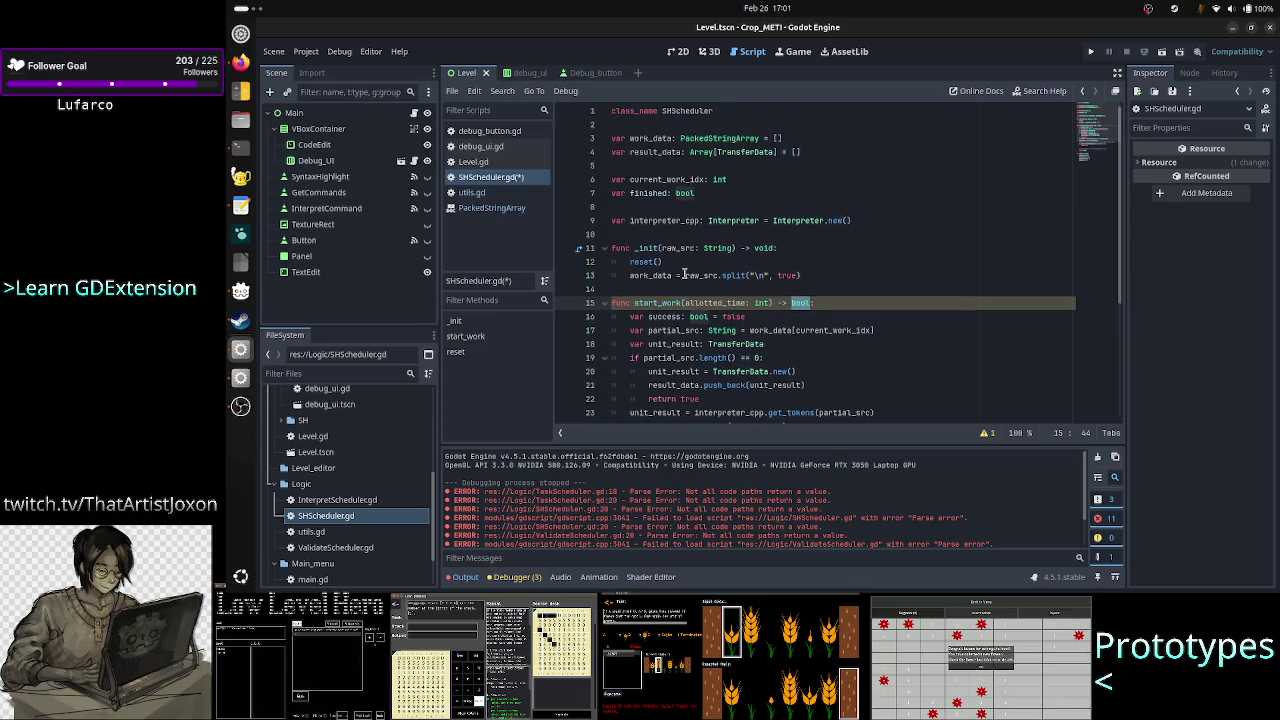
double_click(660, 152)
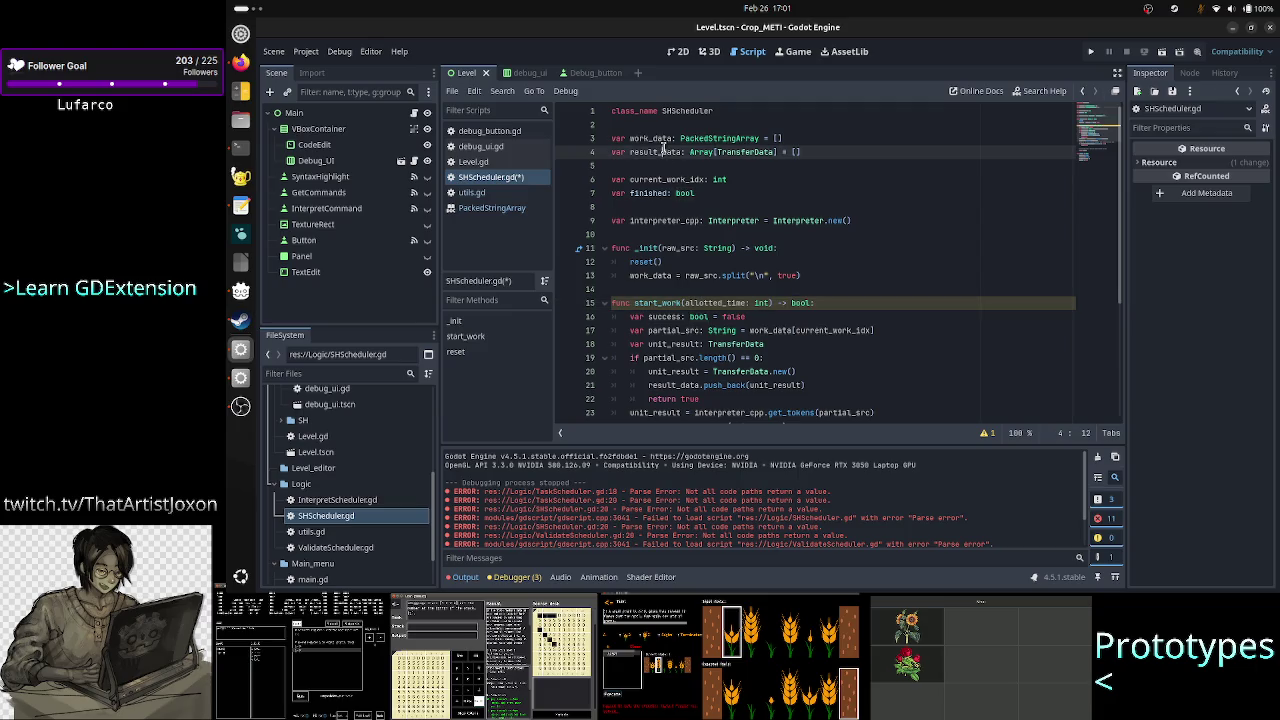
double_click(665, 179)
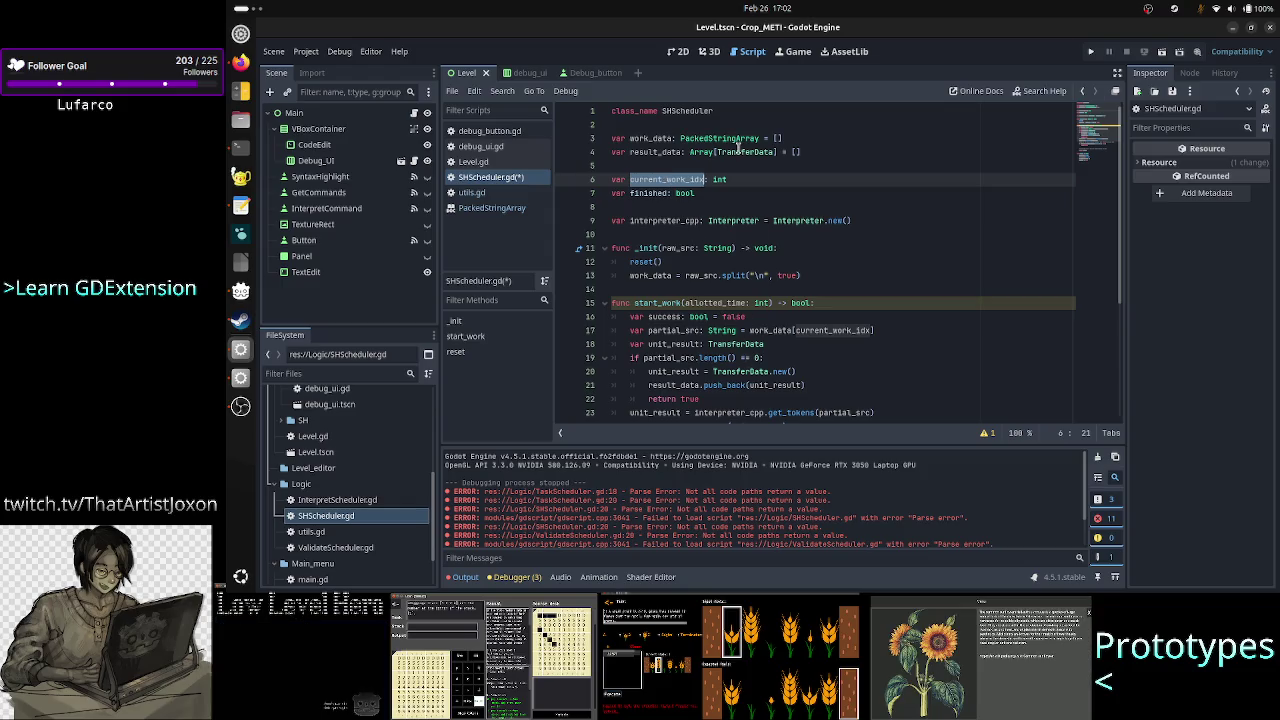
left_click(737, 155)
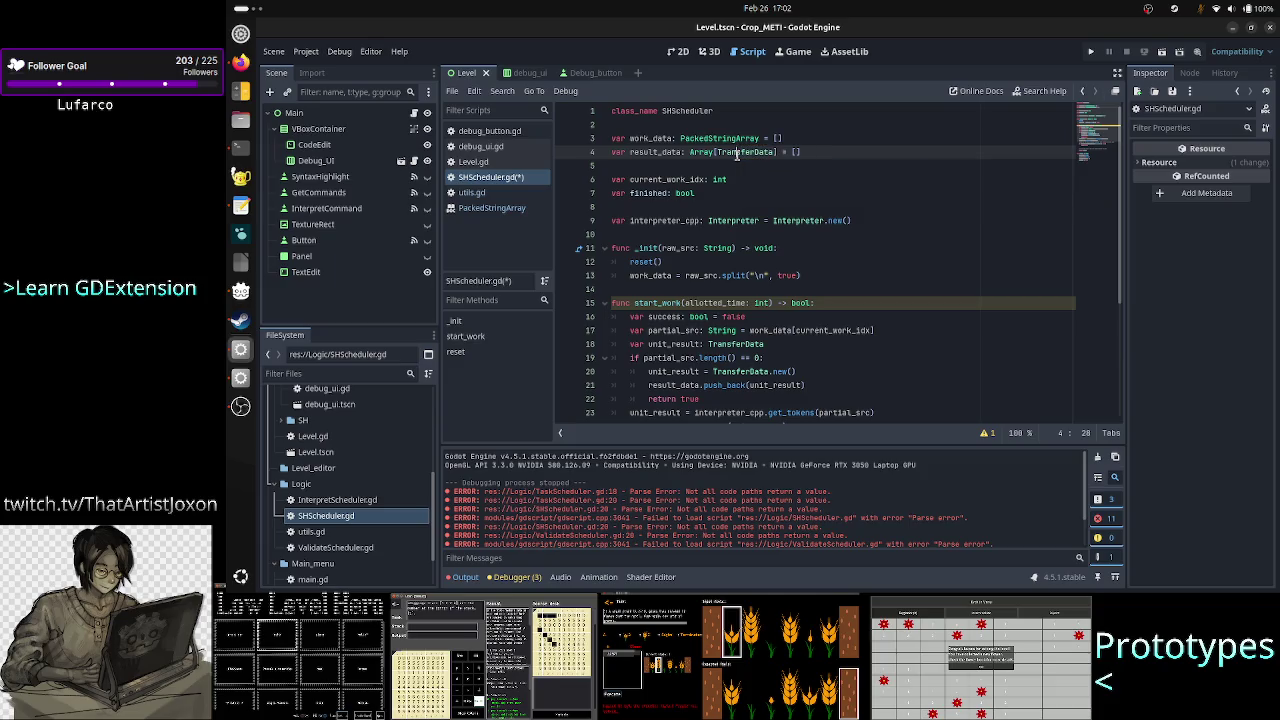
double_click(737, 155)
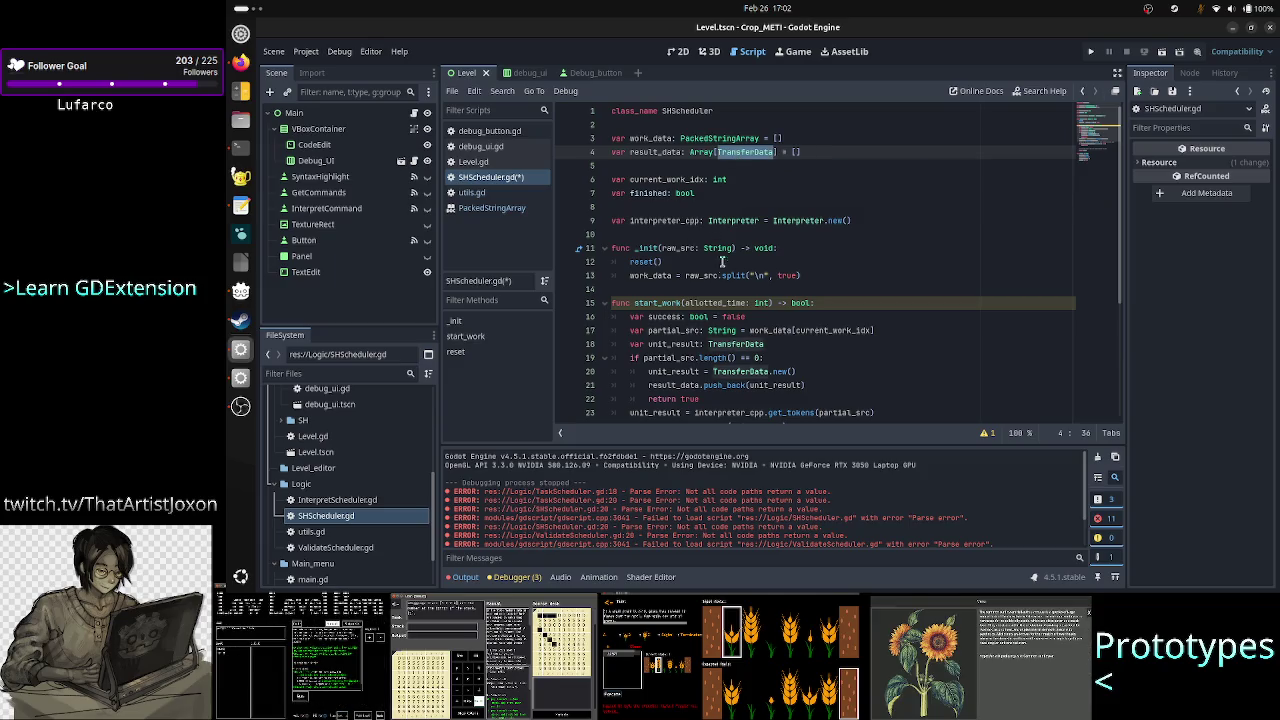
scroll(736, 340, "down", 2)
scroll(737, 350, "down", 3)
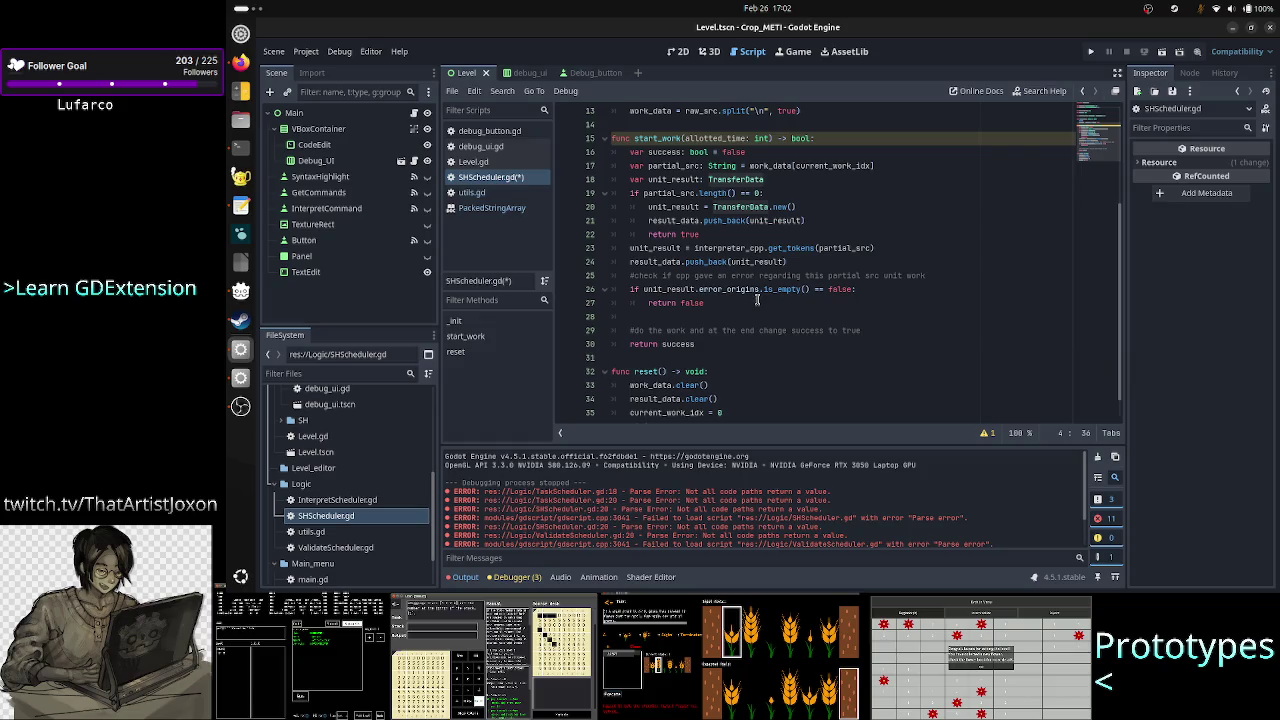
key("alt+Tab")
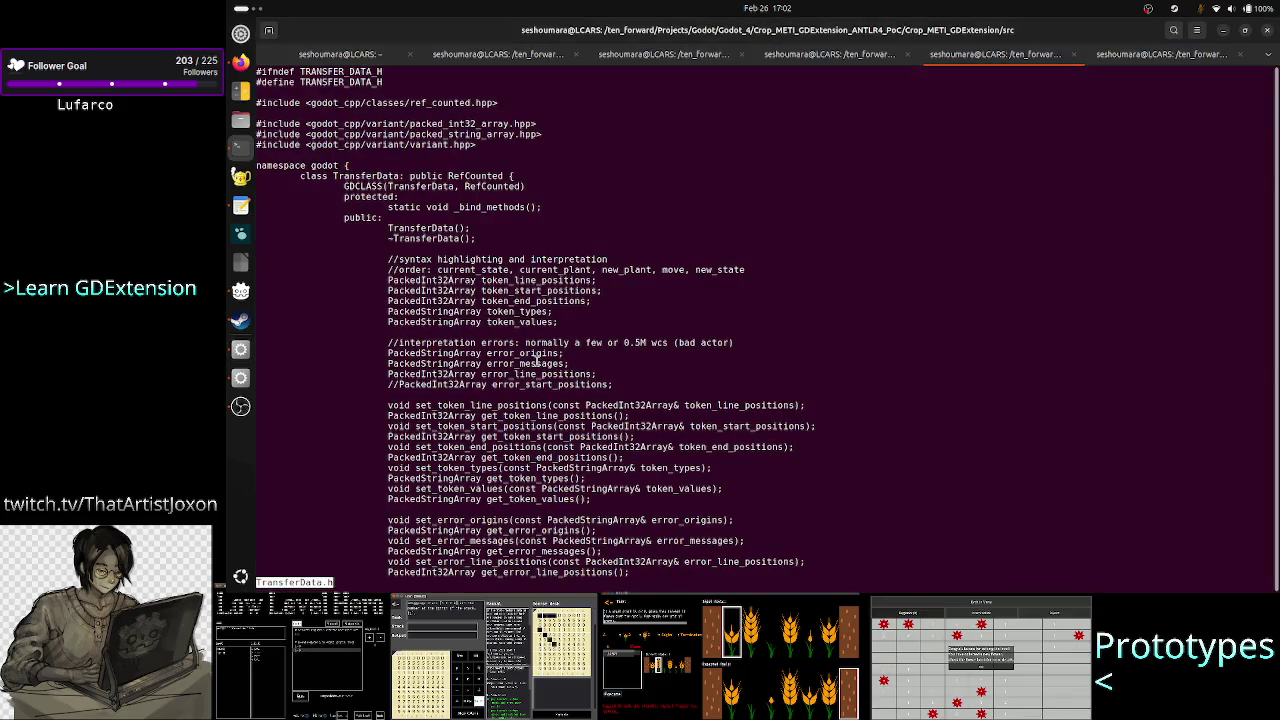
double_click(537, 363)
key("alt+Tab")
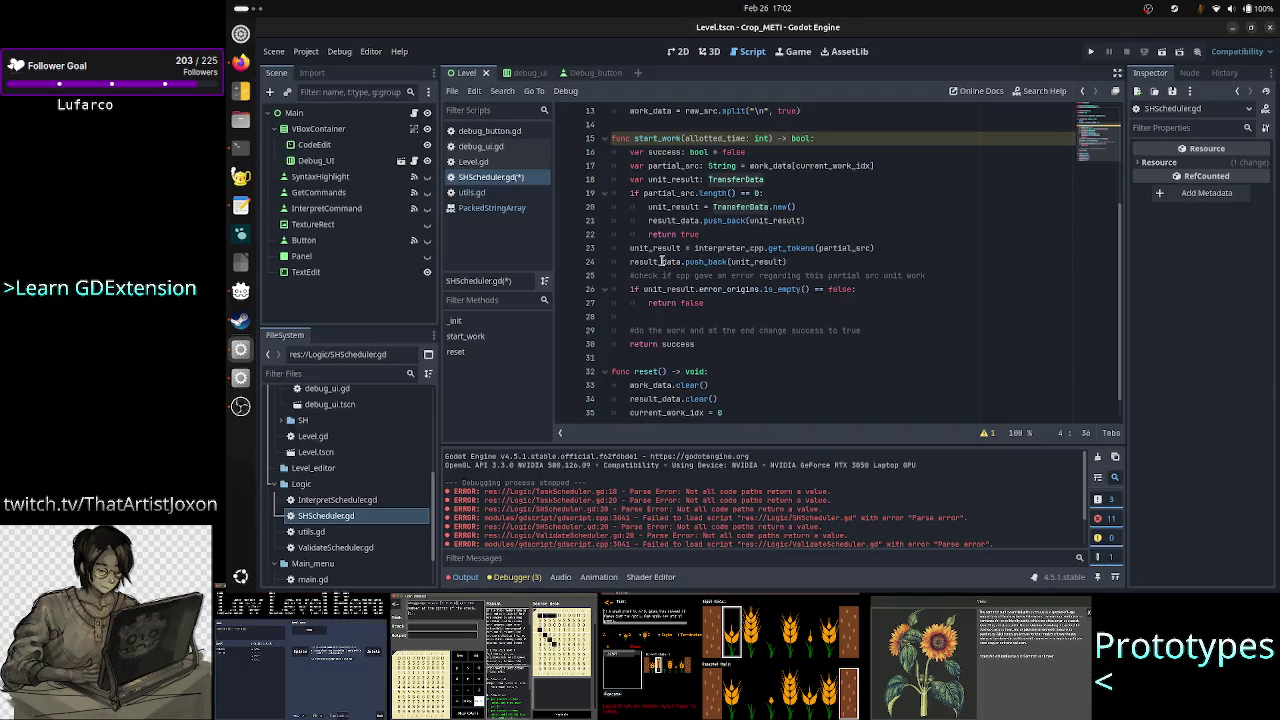
mouse_move(651, 260)
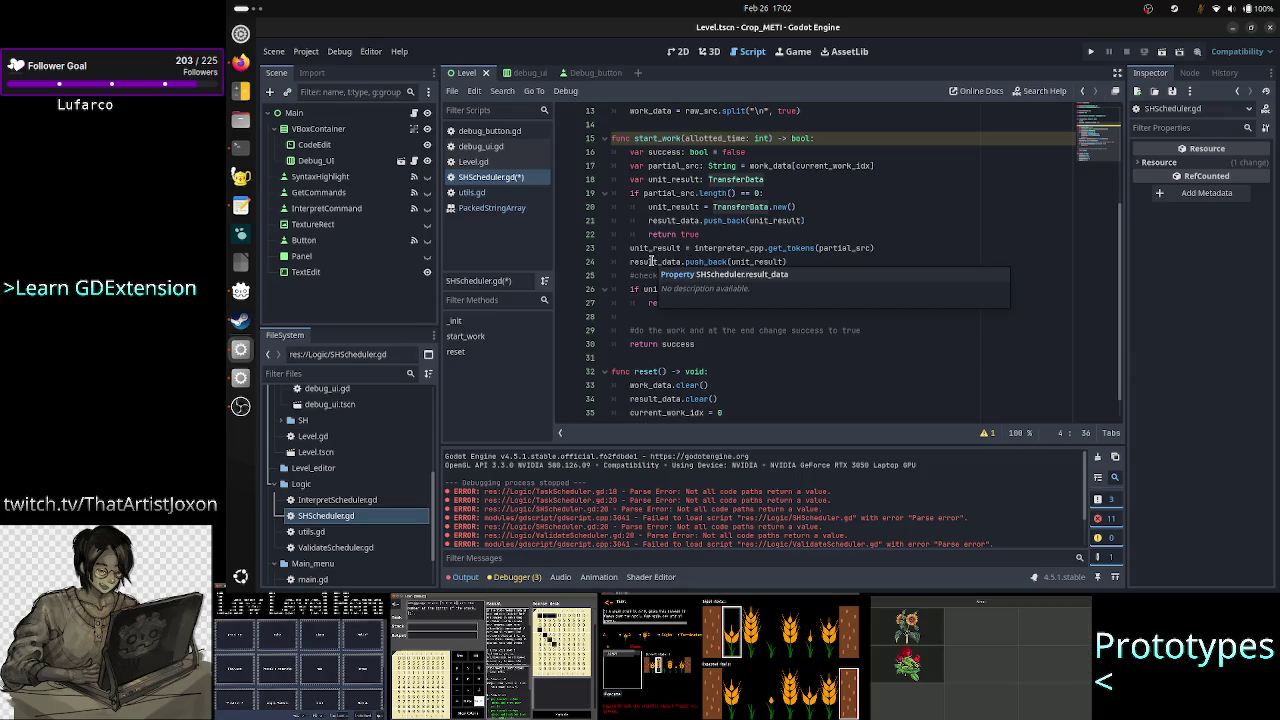
scroll(665, 272, "up", 2)
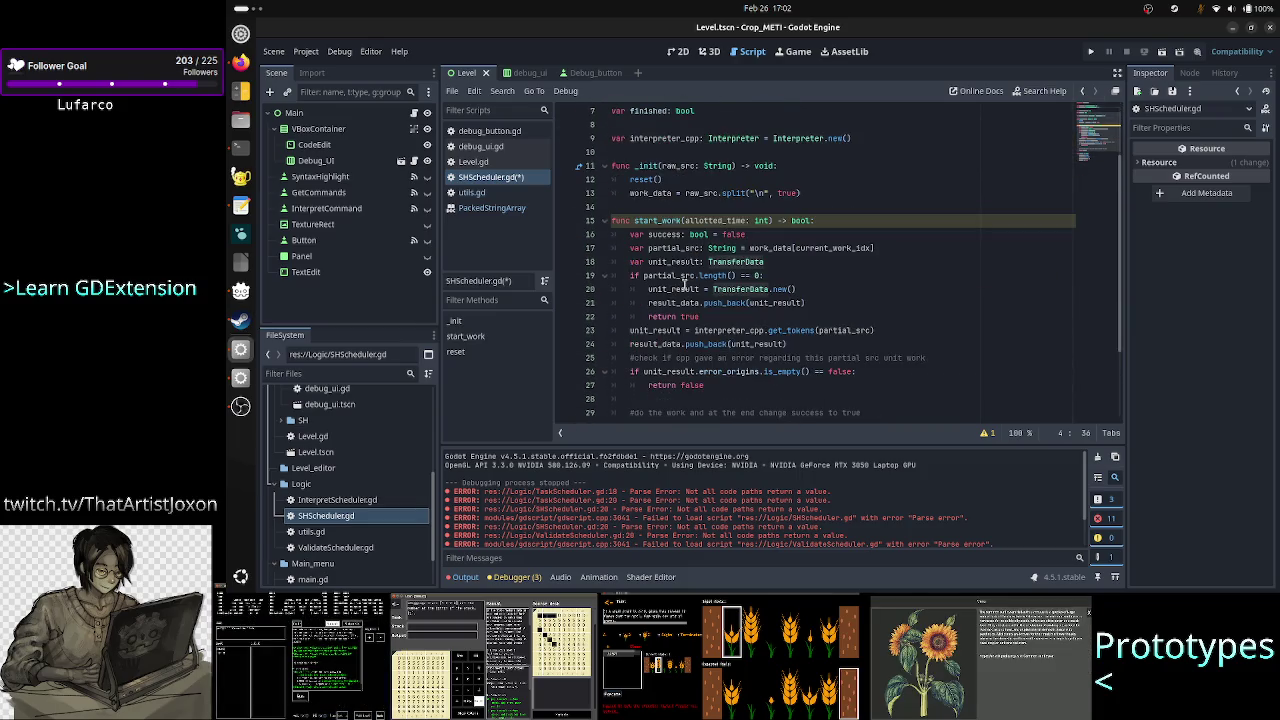
double_click(746, 343)
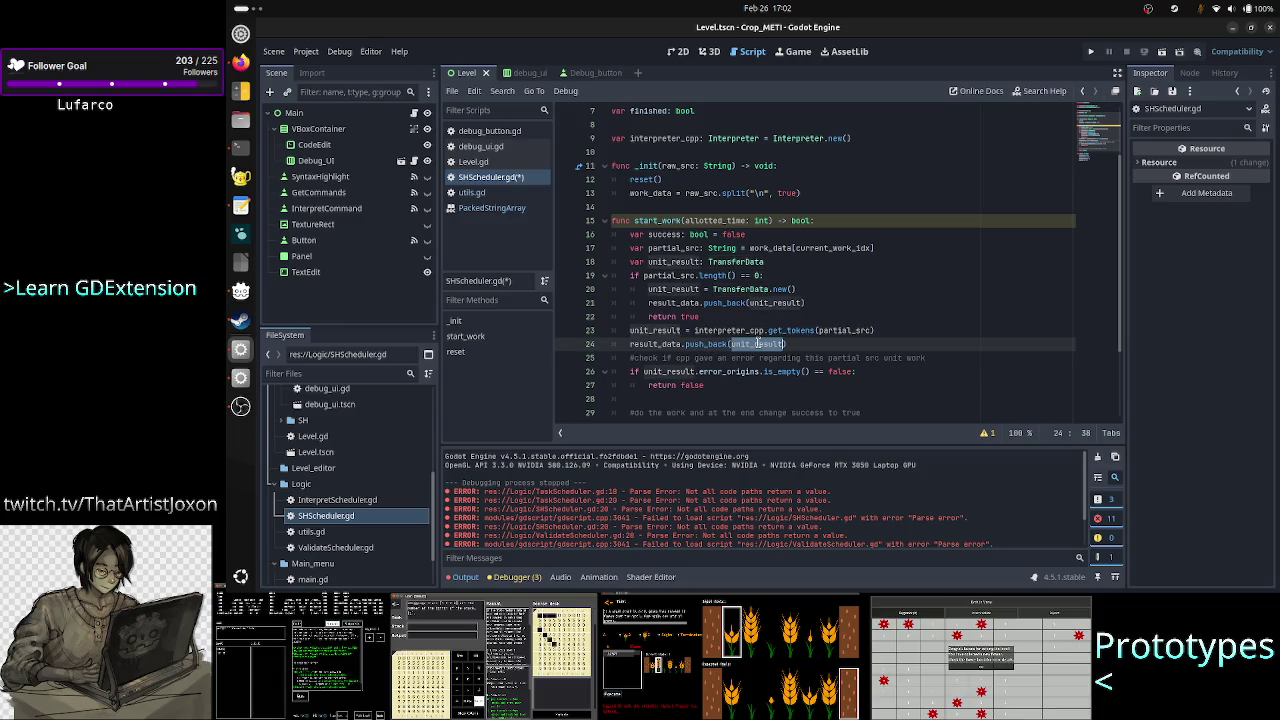
double_click(660, 344)
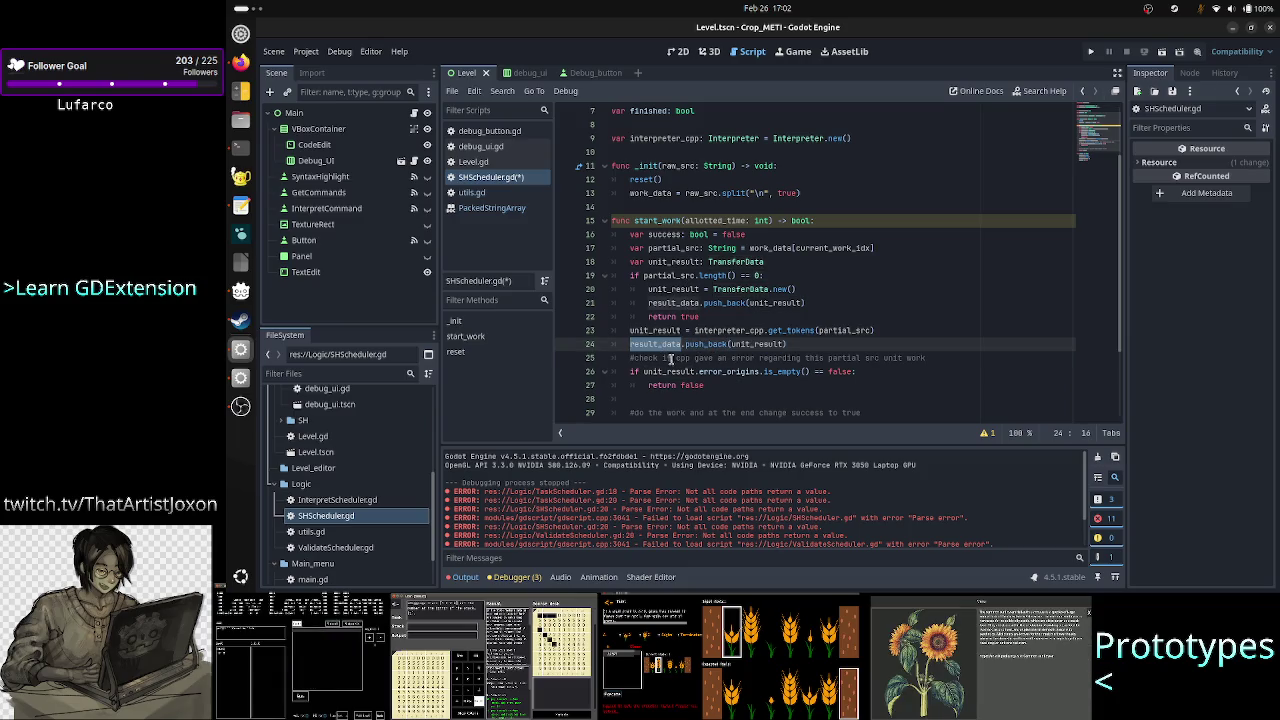
double_click(741, 372)
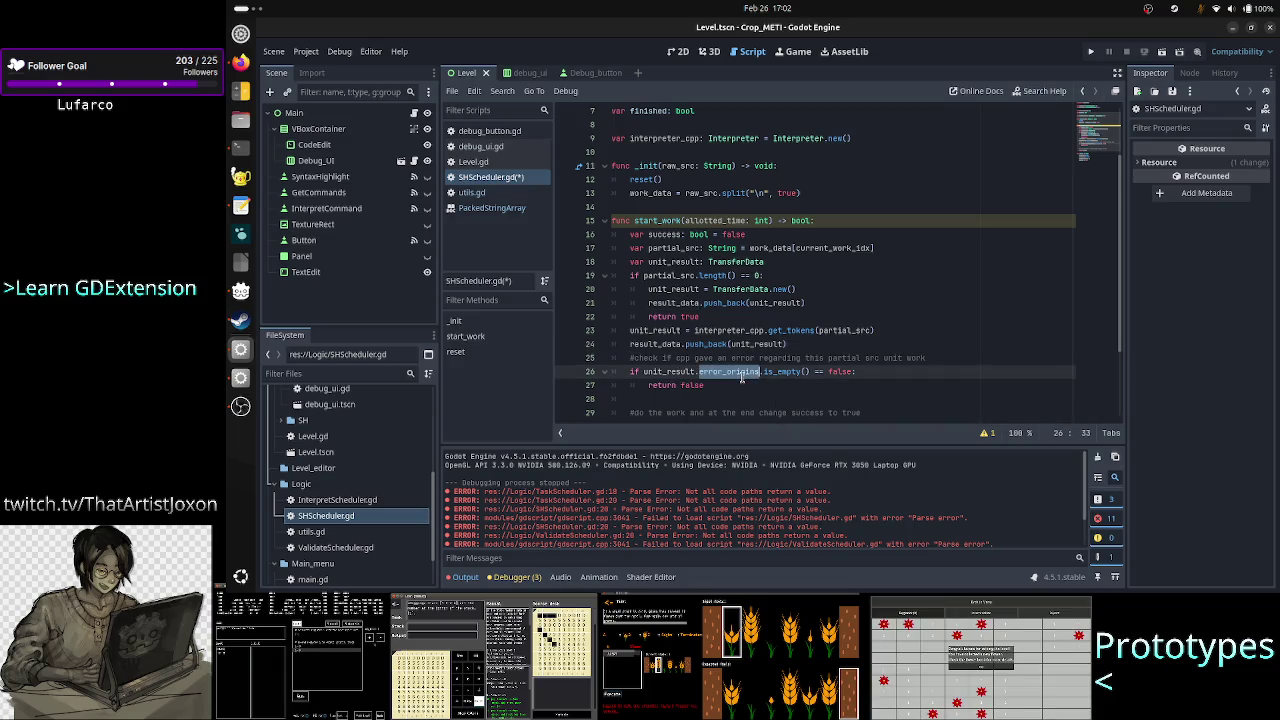
left_click(841, 371)
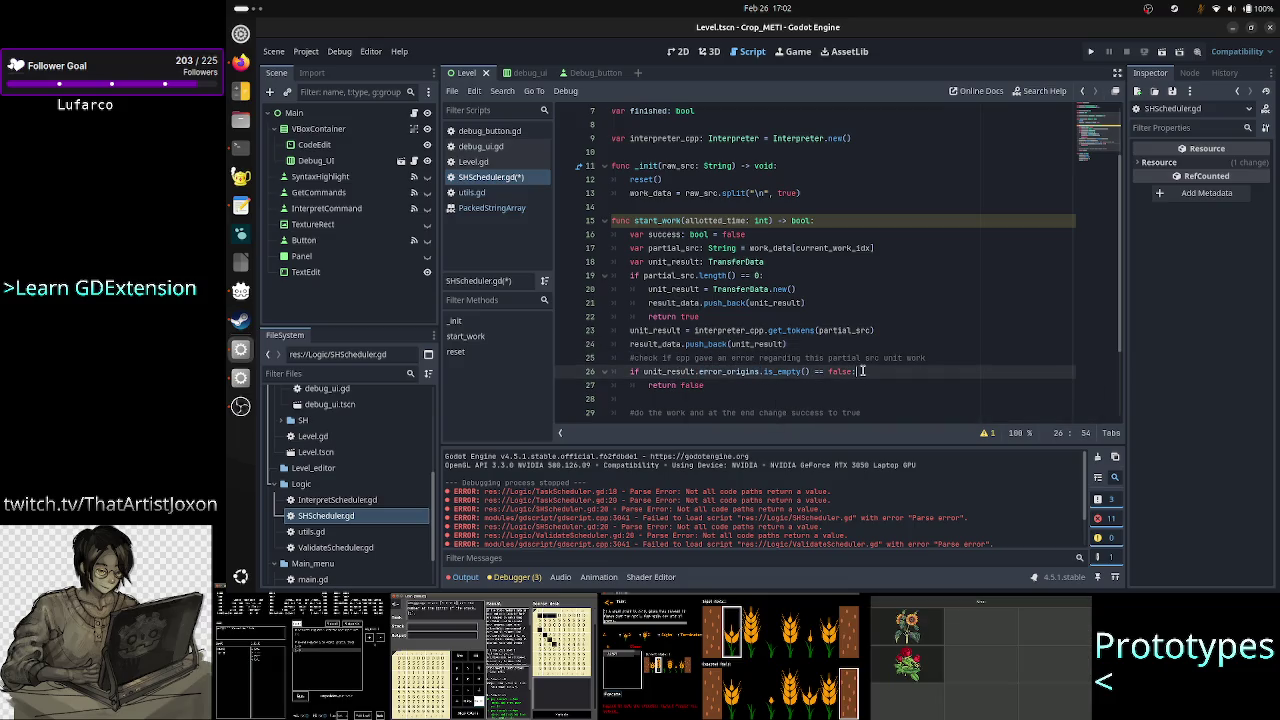
double_click(842, 371)
left_click(885, 371)
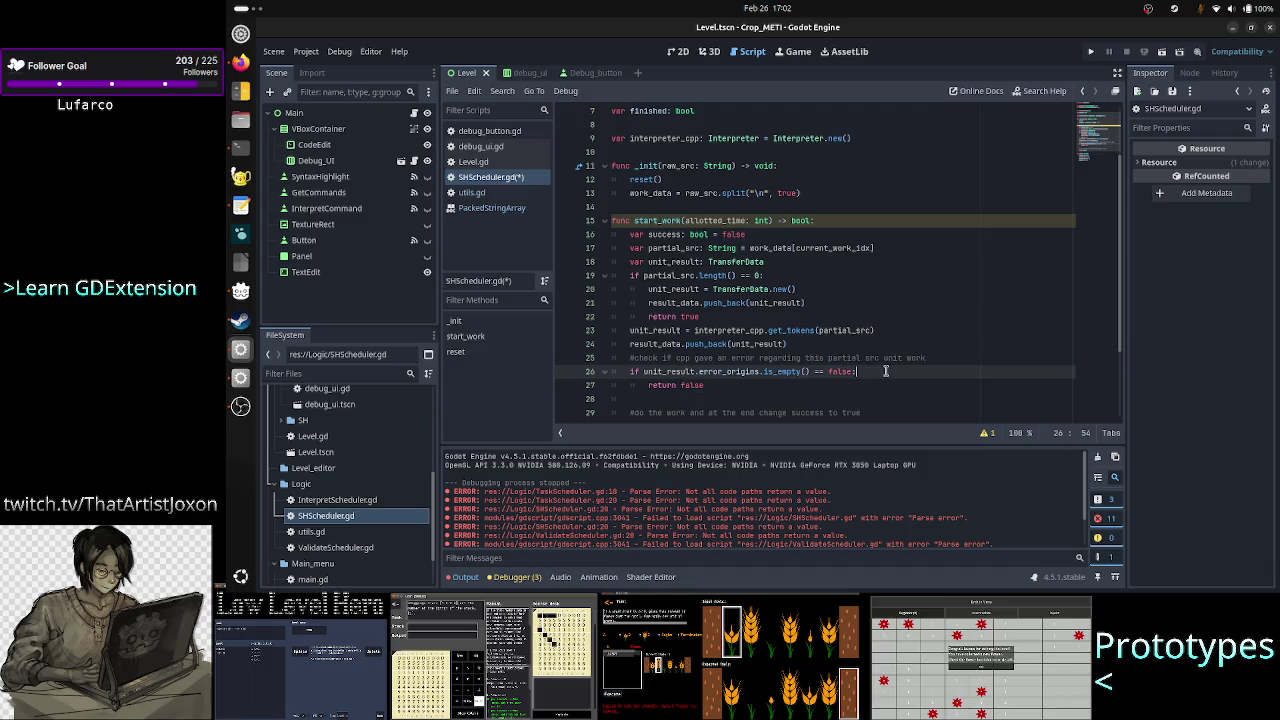
key("Down")
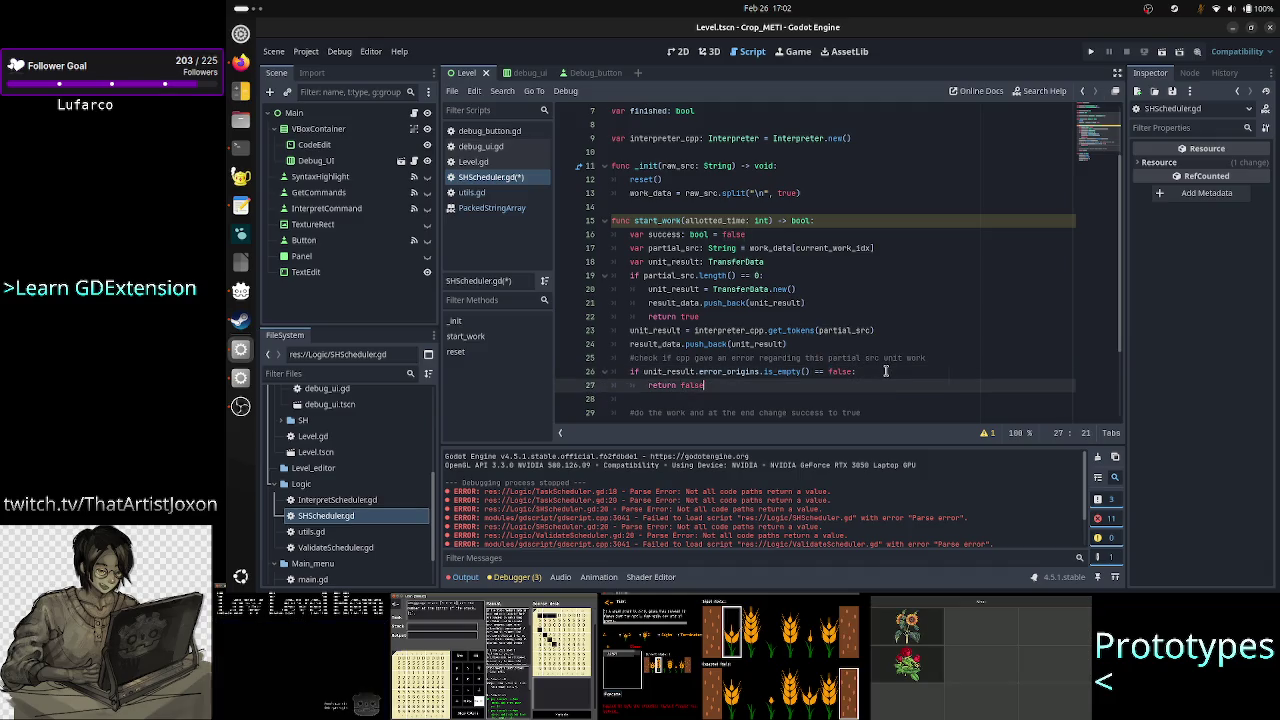
scroll(898, 312, "down", 3)
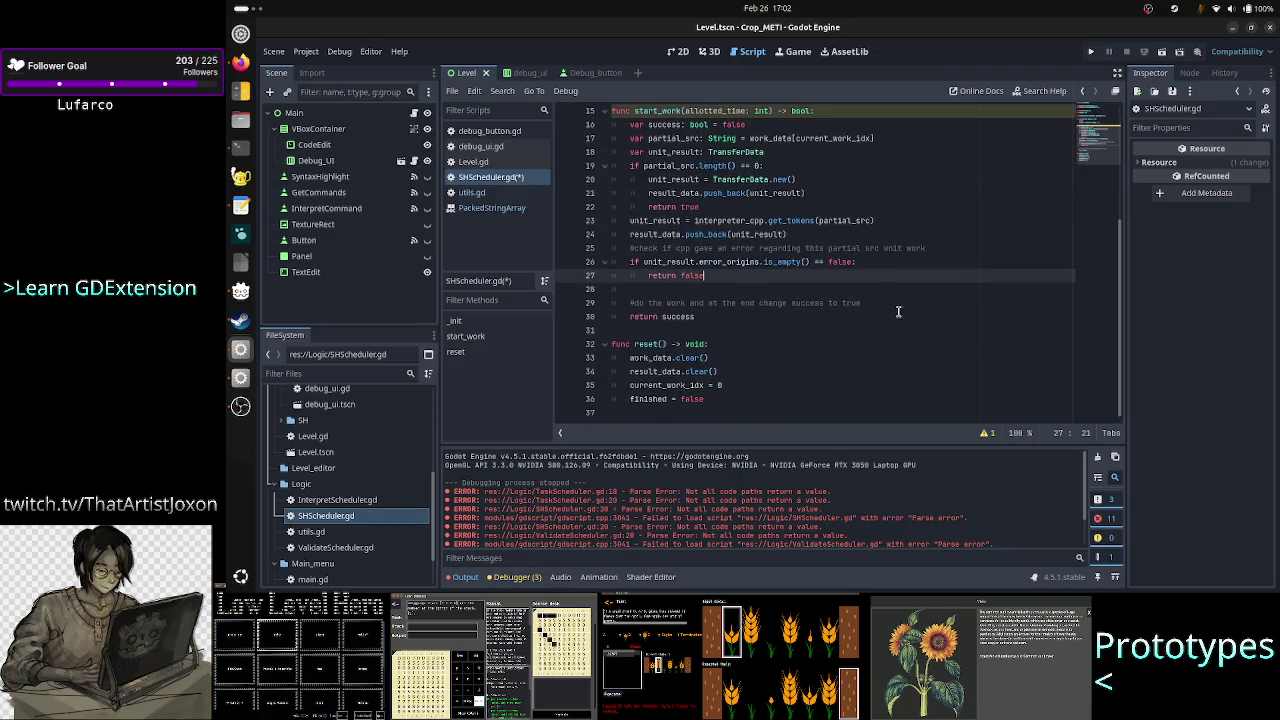
key("Up")
key("Up")
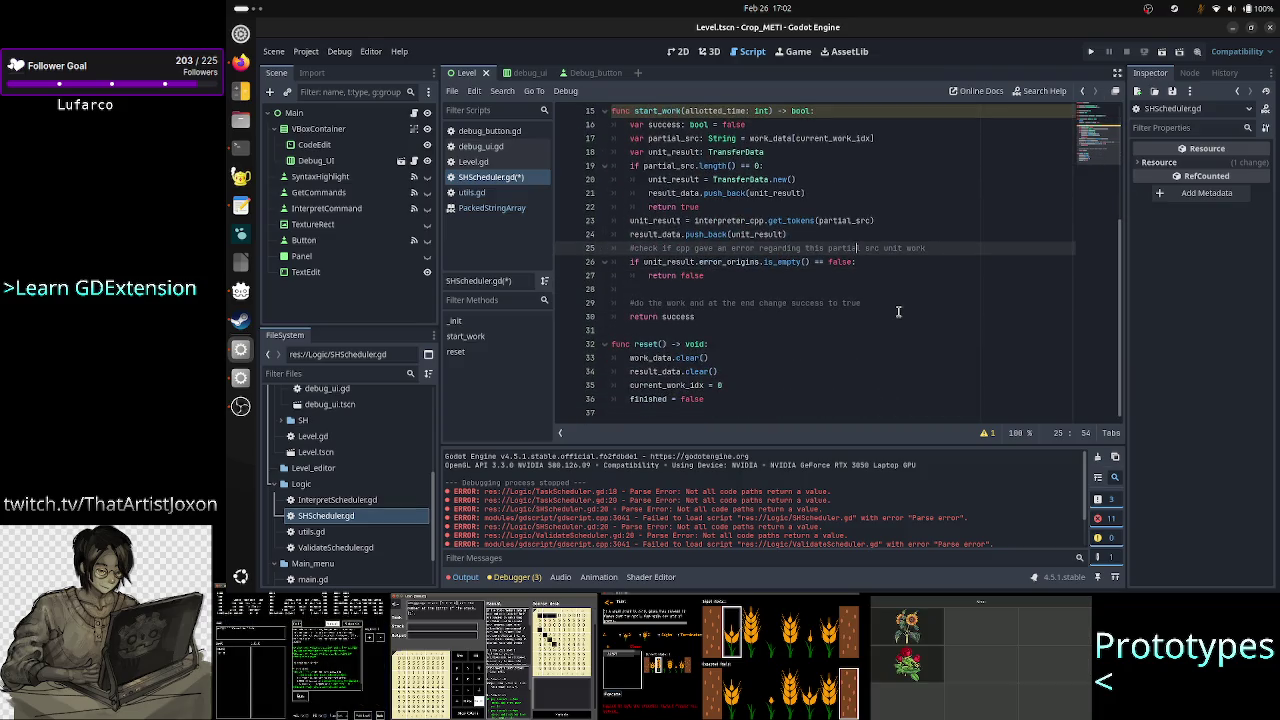
Step: Delete the error-check and do-the-work comment lines and the blank line below them
key("Home")
key("shift+End")
key("ctrl+shift+k")
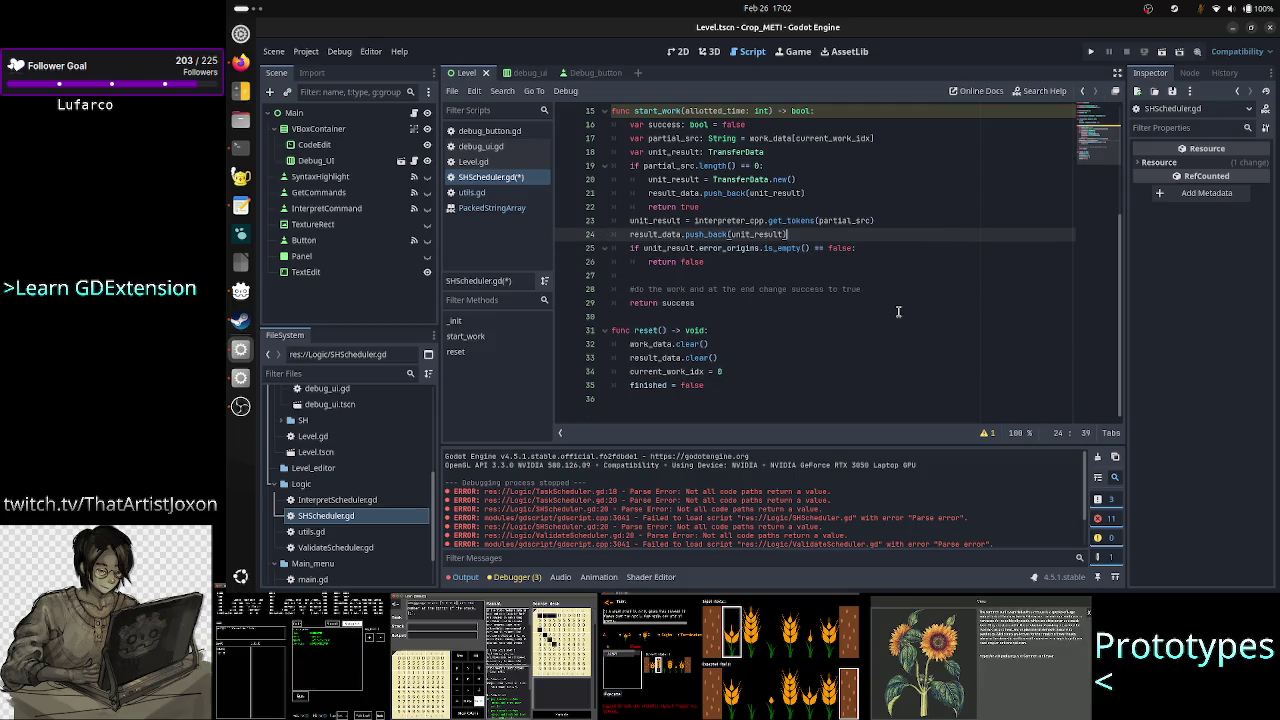
key("Down")
key("Down")
key("Down")
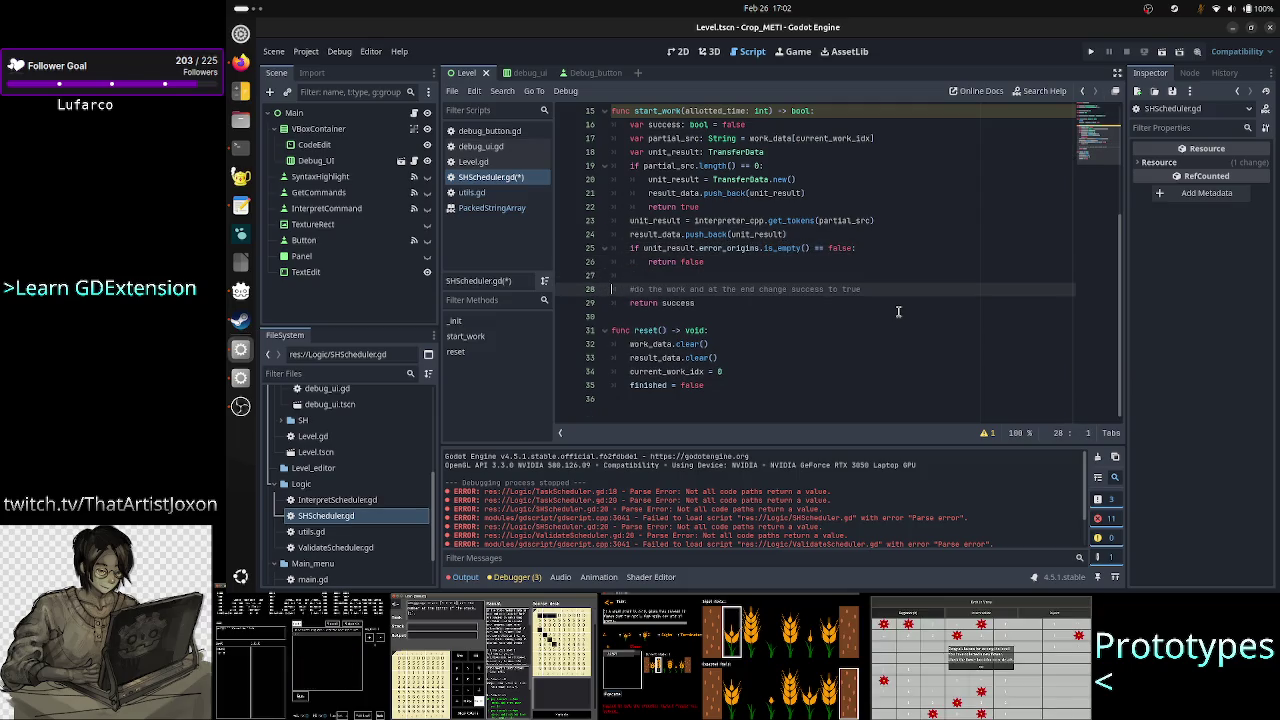
key("shift+Down")
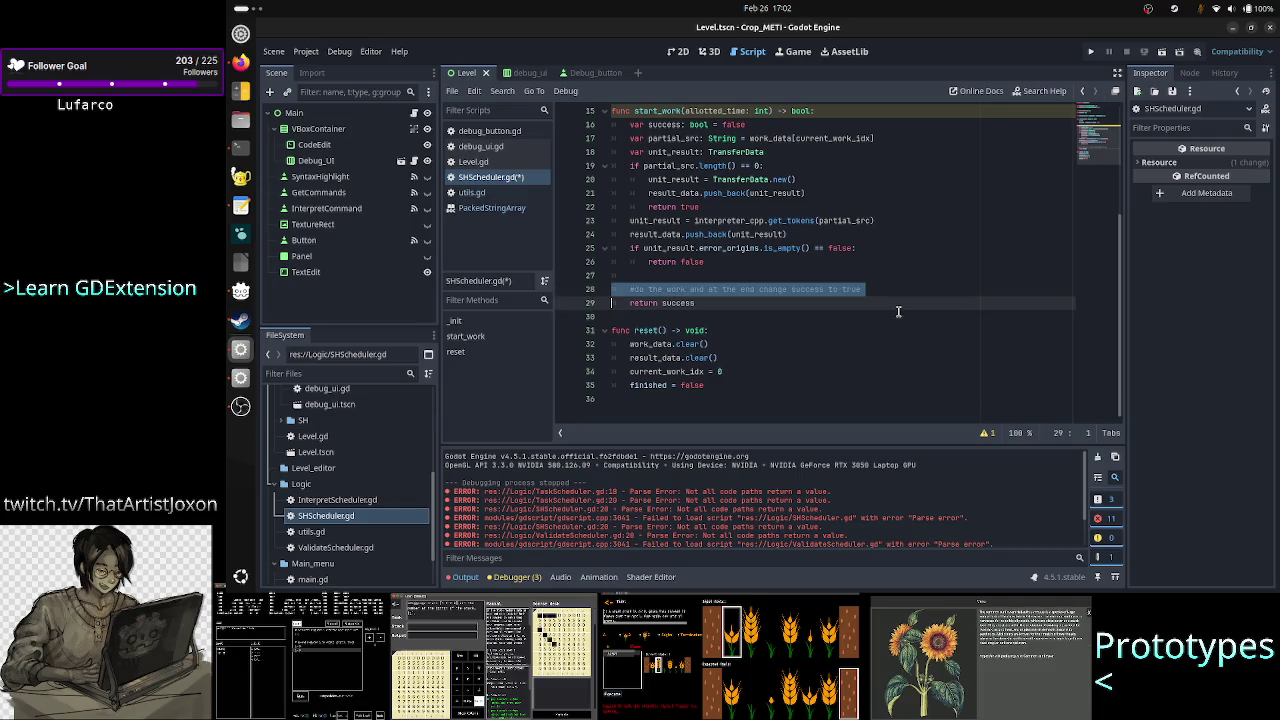
key("BackSpace")
key("BackSpace")
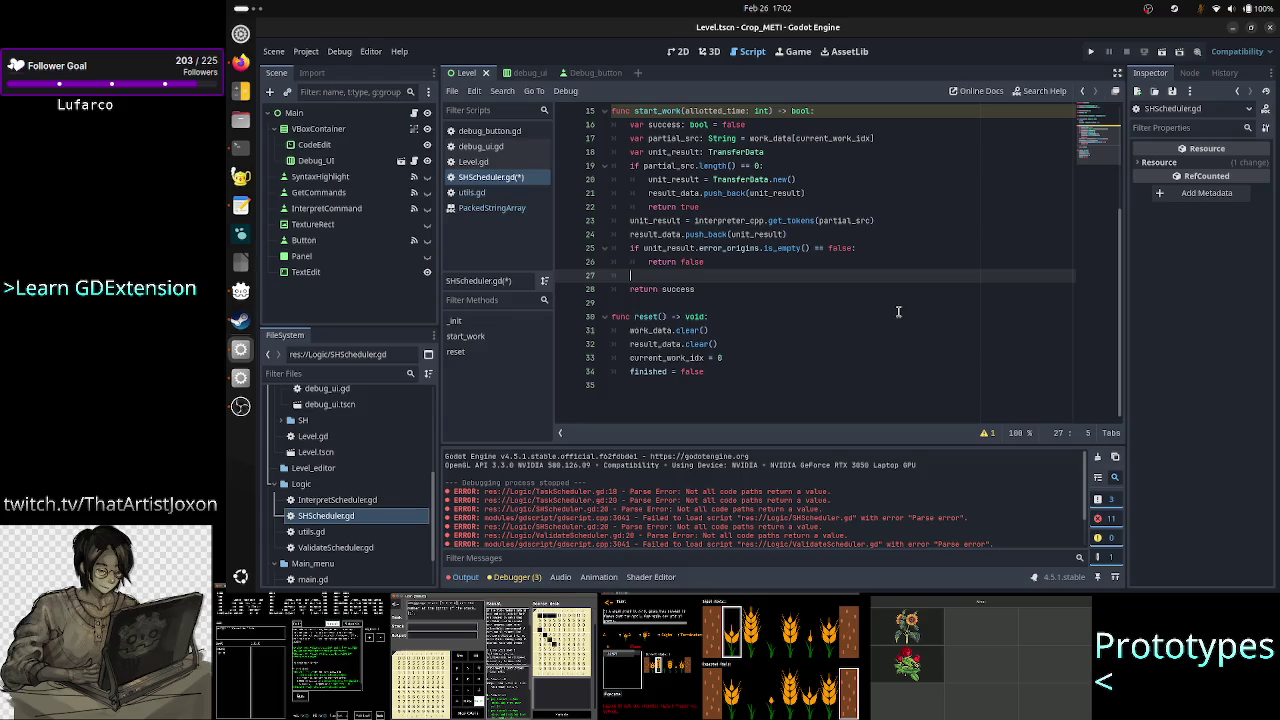
key("BackSpace")
key("BackSpace")
Step: Change 'return success' to 'return true' and delete the var success declaration
key("Down")
key("BackSpace")
key("BackSpace")
key("BackSpace")
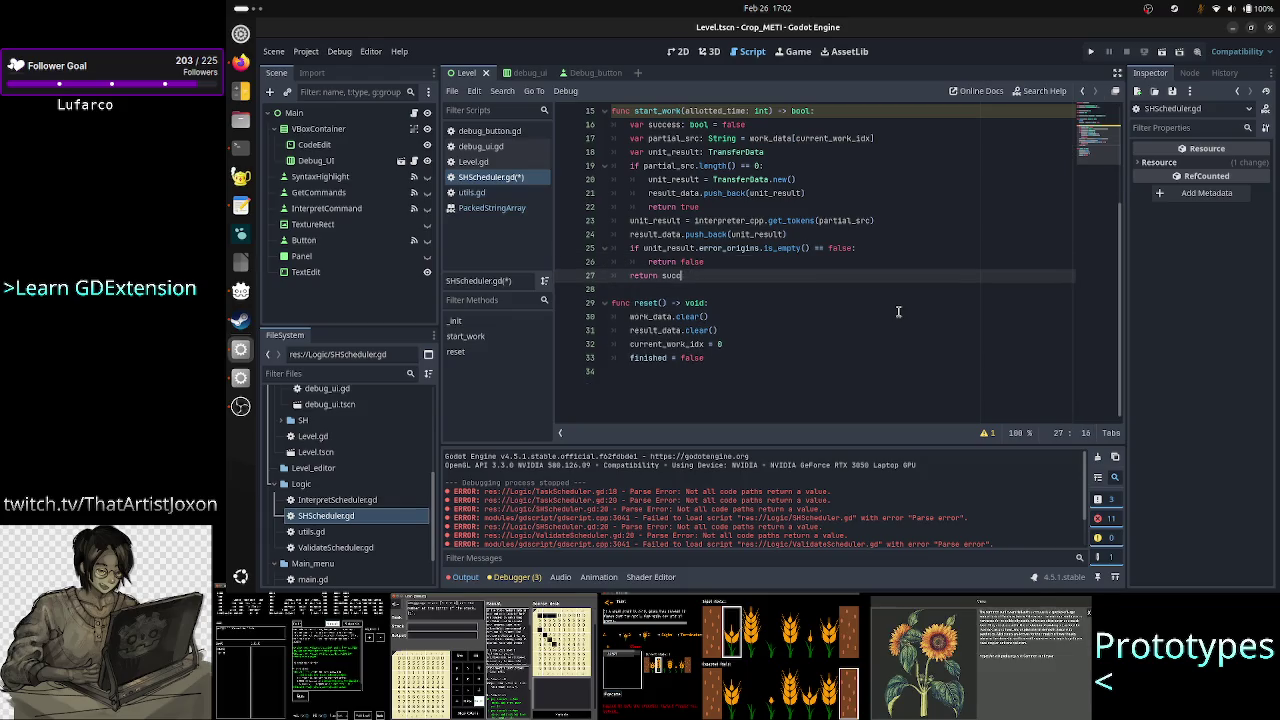
key("BackSpace")
key("BackSpace")
key("BackSpace")
type("true")
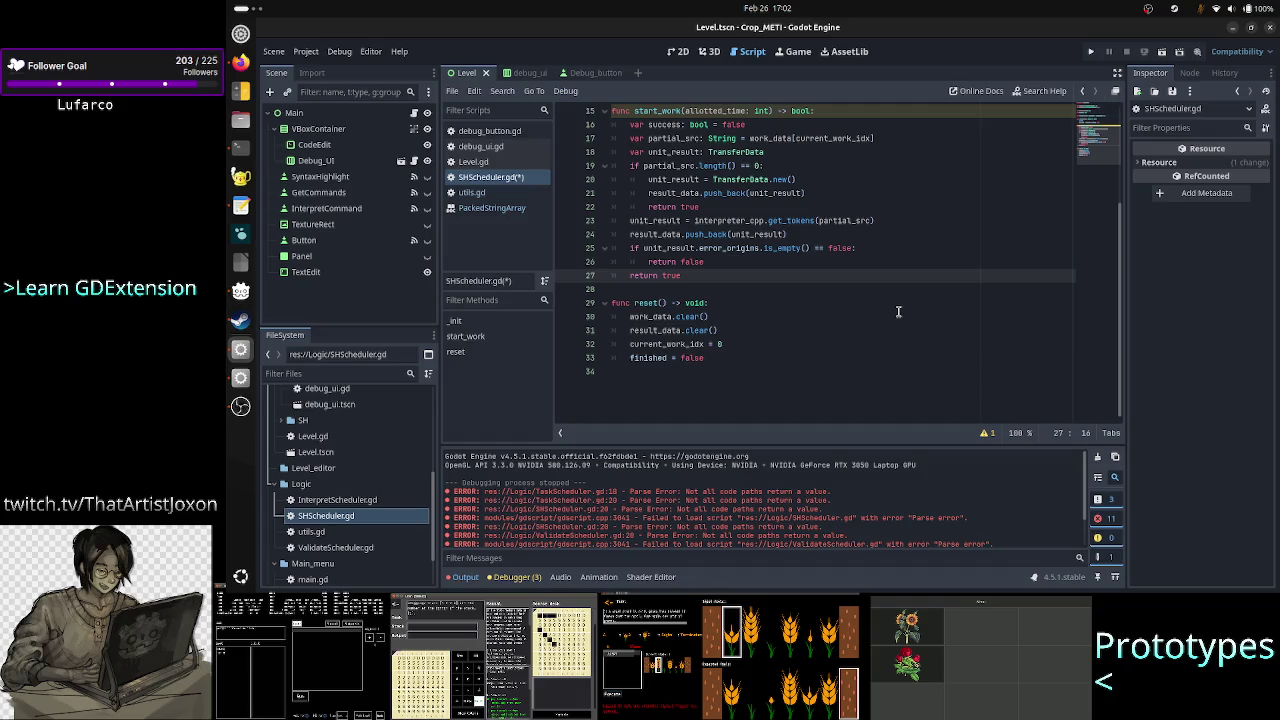
key("Up")
key("Up")
key("Up")
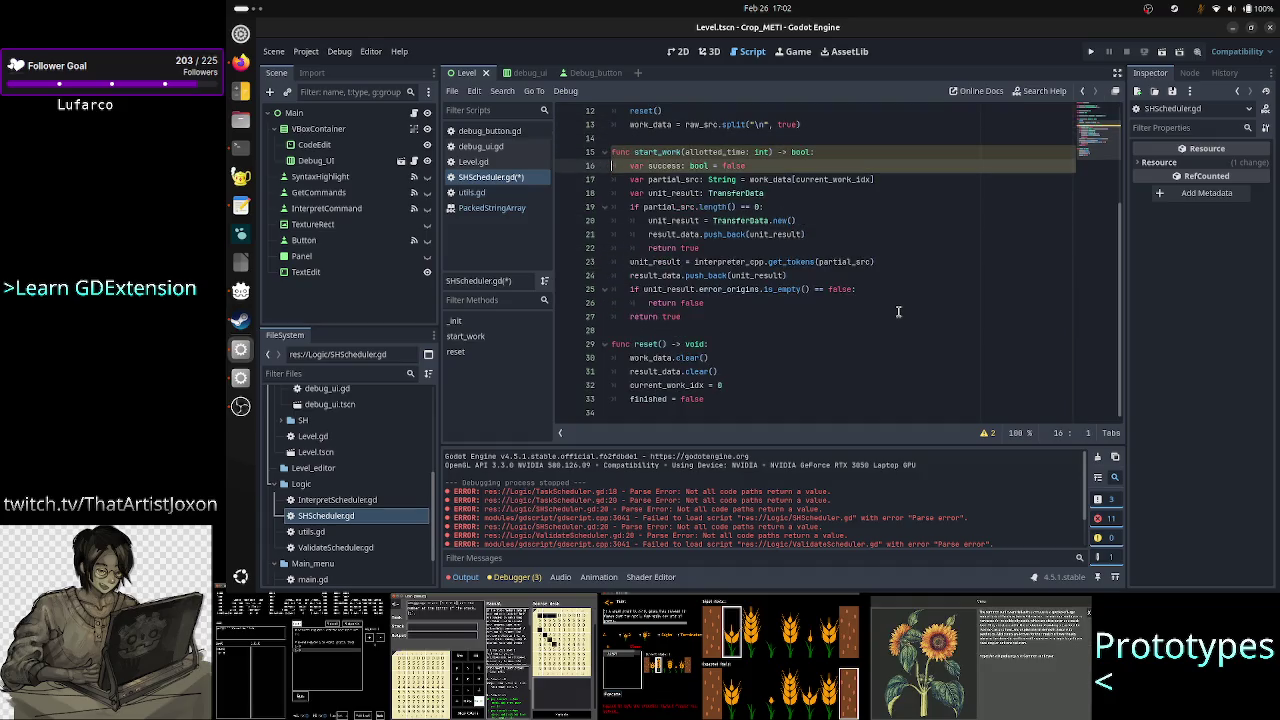
key("shift+End")
key("BackSpace")
key("BackSpace")
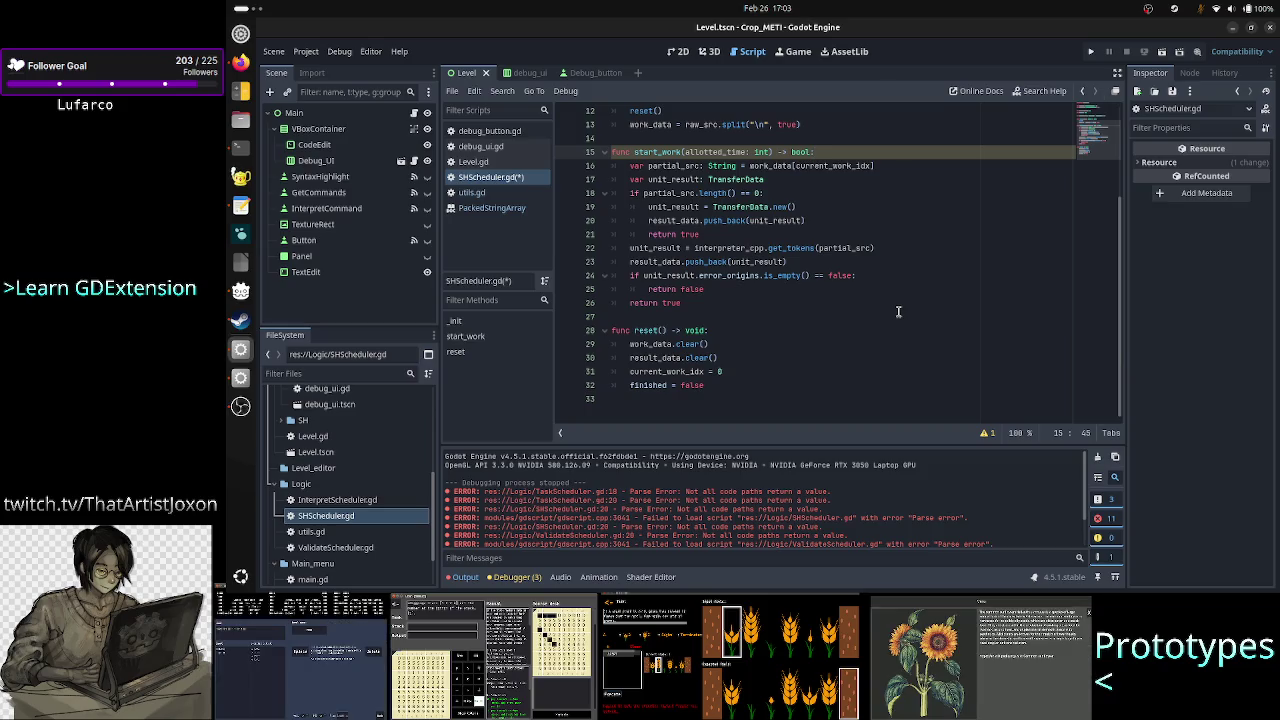
Step: Move the caret back to the start of line 16 at the top of start_work
key("Home")
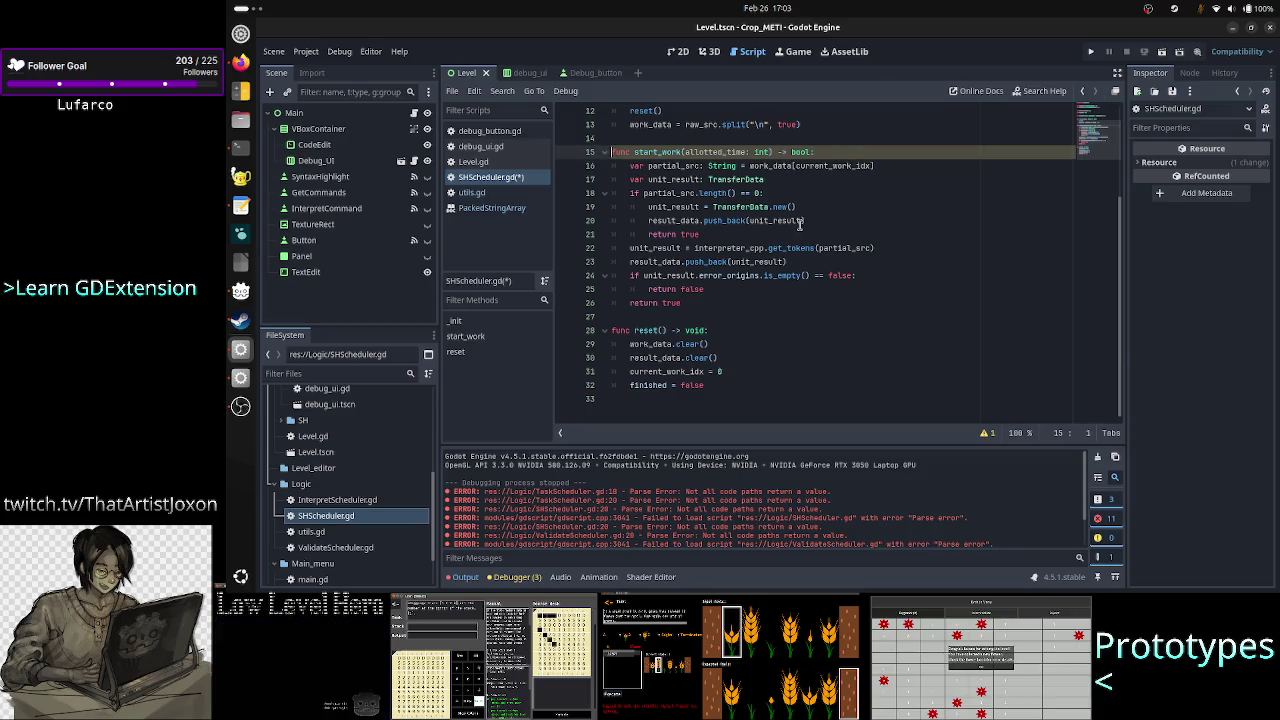
double_click(716, 151)
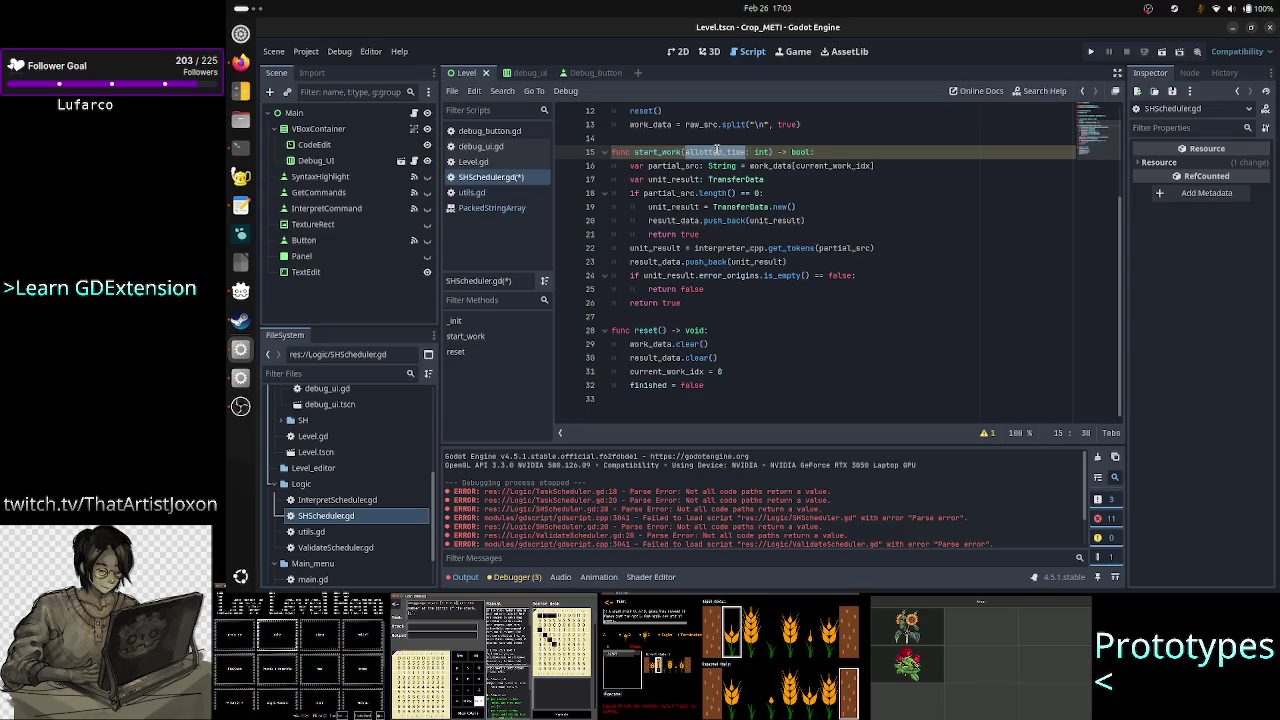
left_click(709, 313)
key("Up")
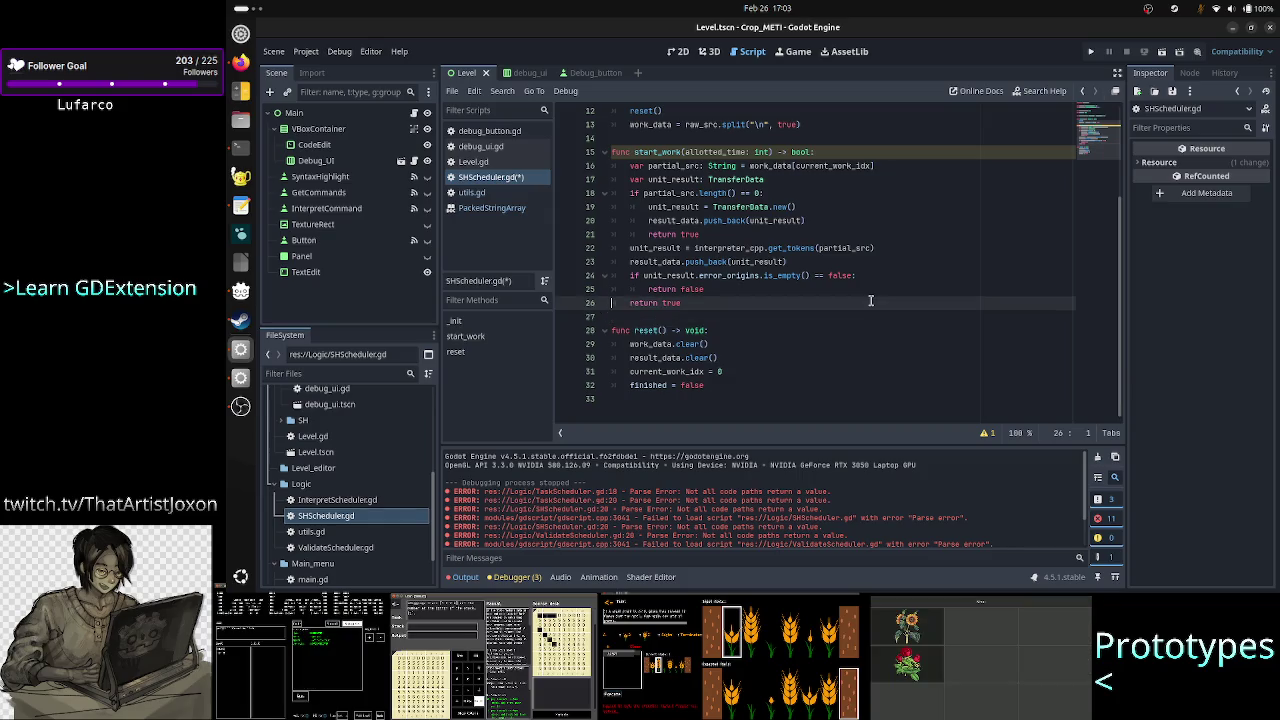
key("Up")
key("Up")
key("Up")
key("Home")
key("shift+Down")
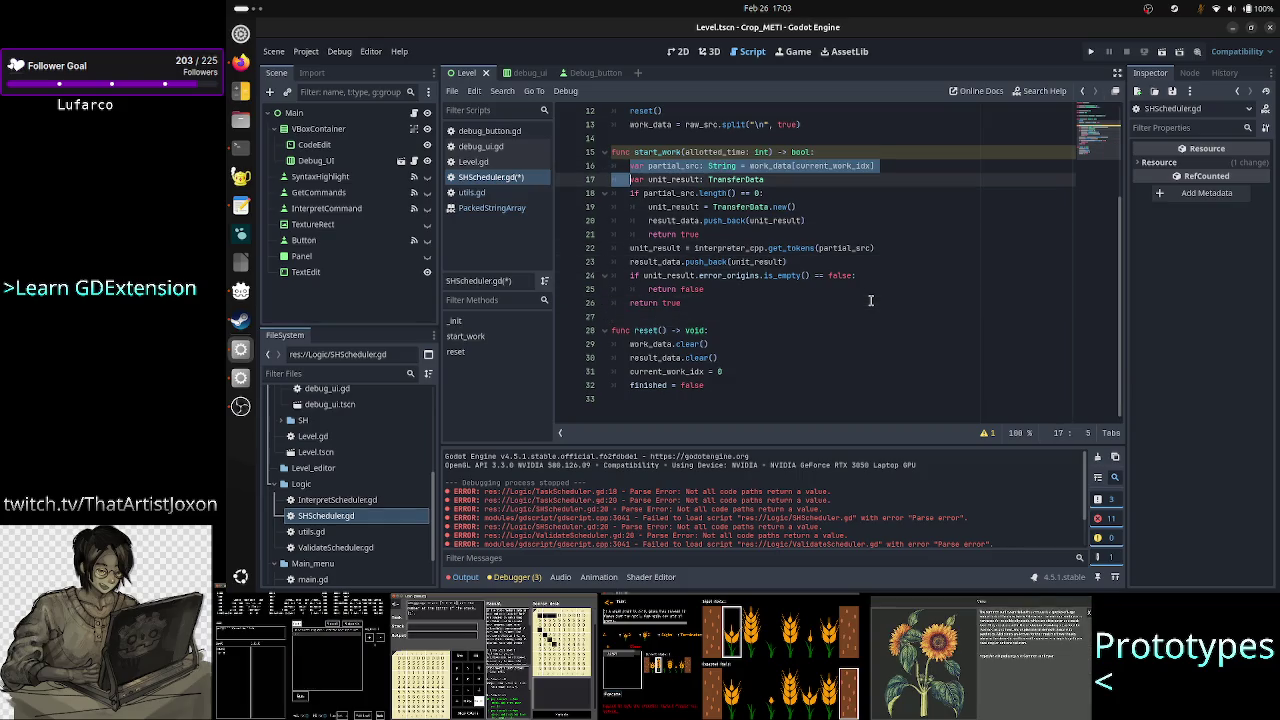
key("shift+Down")
key("shift+Down")
key("shift+Down")
key("shift+Up")
key("shift+Up")
key("shift+Up")
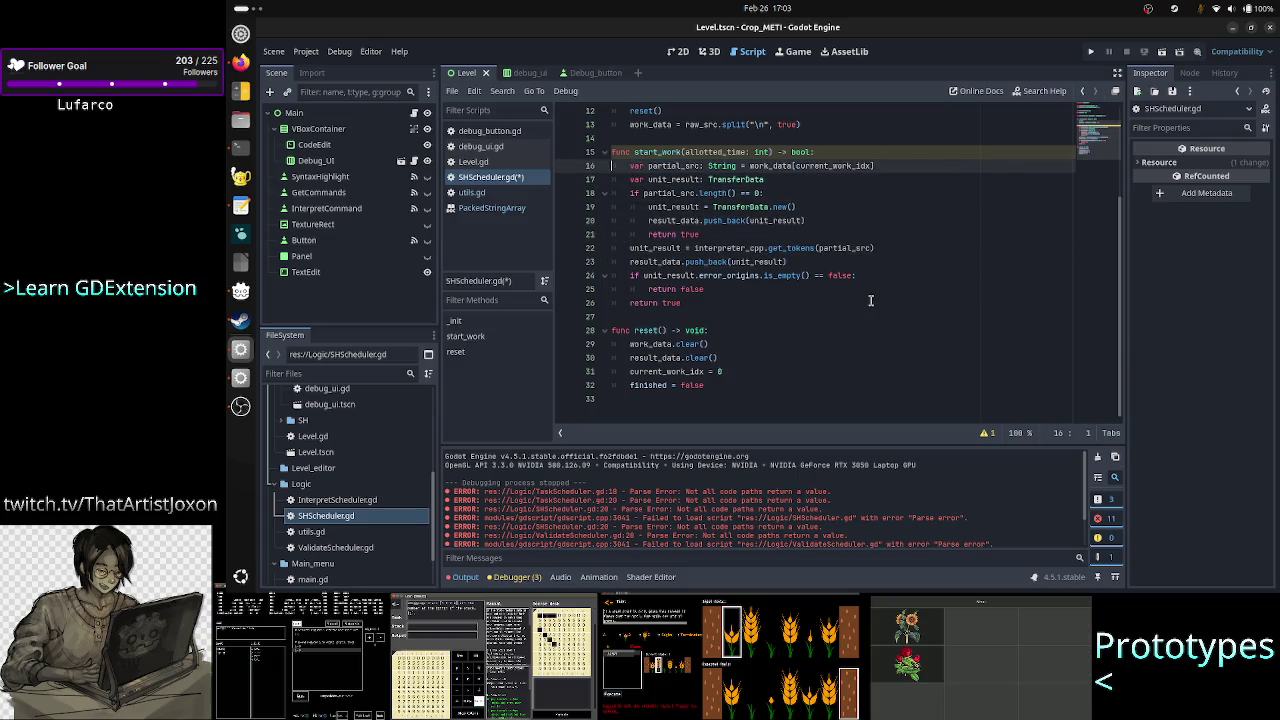
Step: Add a '#start a timer' comment under the start_work header
key("Up")
key("End")
key("Return")
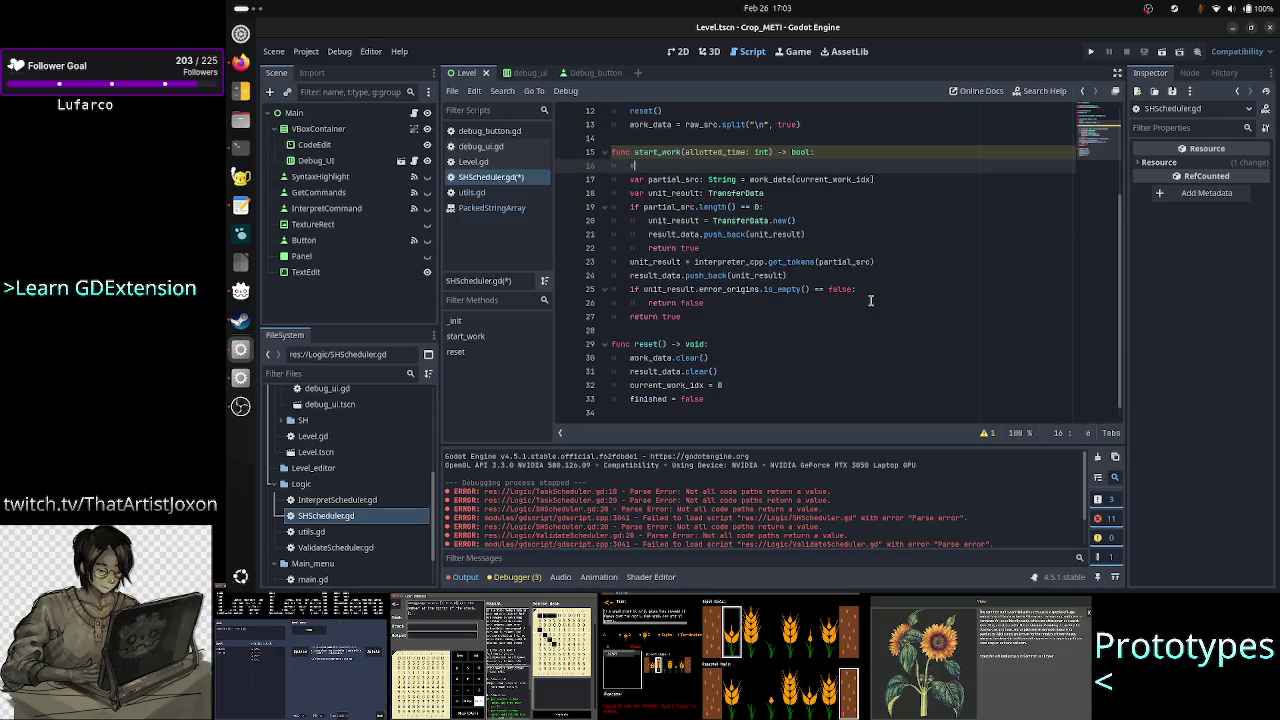
type("#start t")
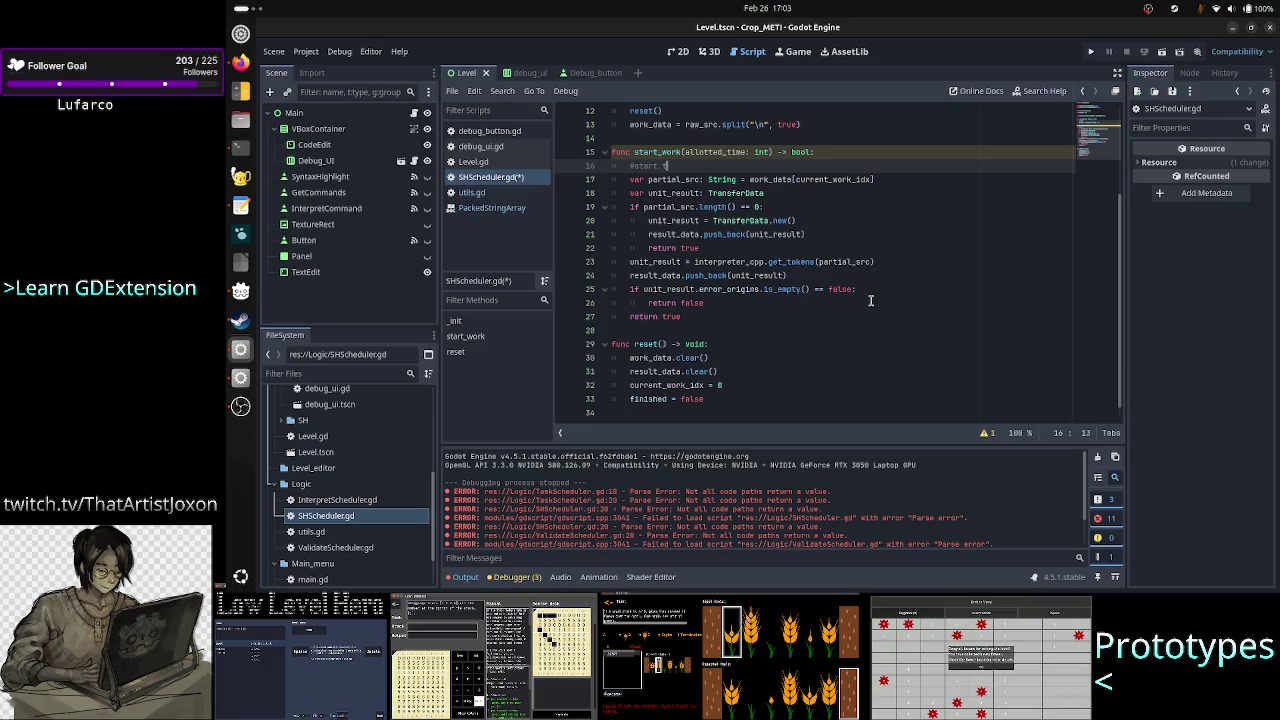
key("BackSpace")
type("a timer")
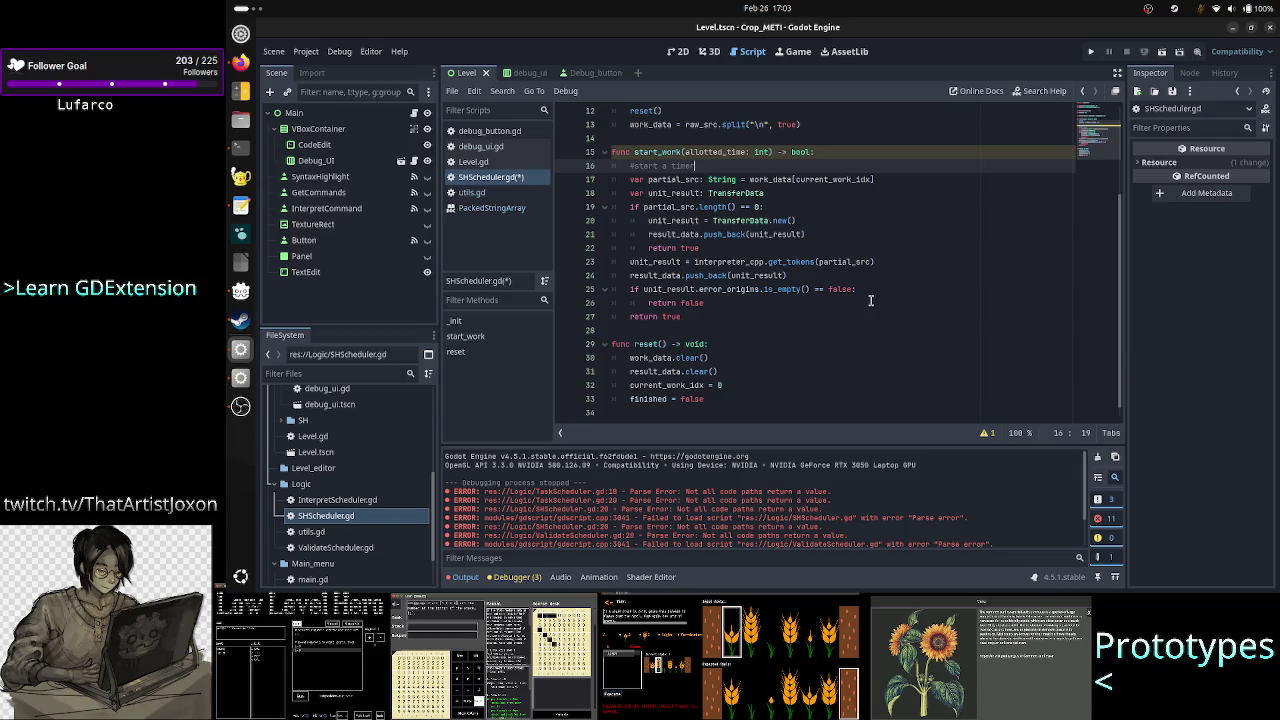
Step: Select the start_work body starting from the partial_src line
scroll(968, 330, "up", 3)
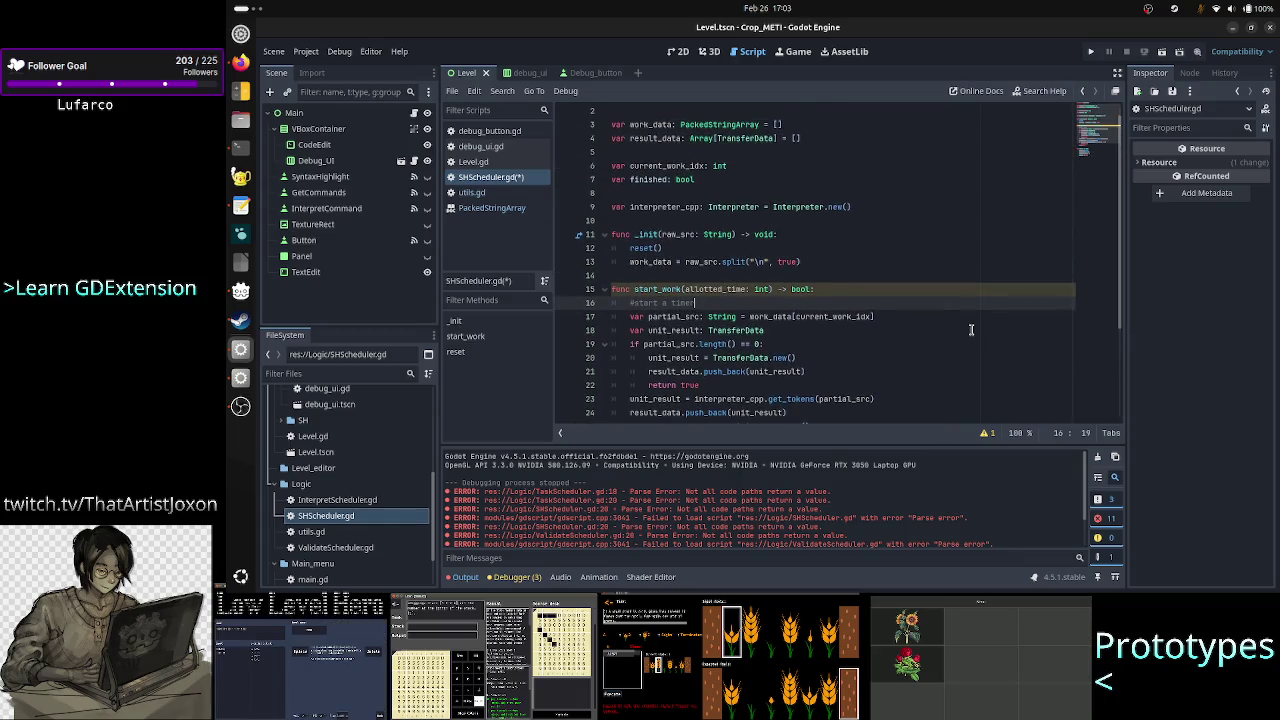
key("Down")
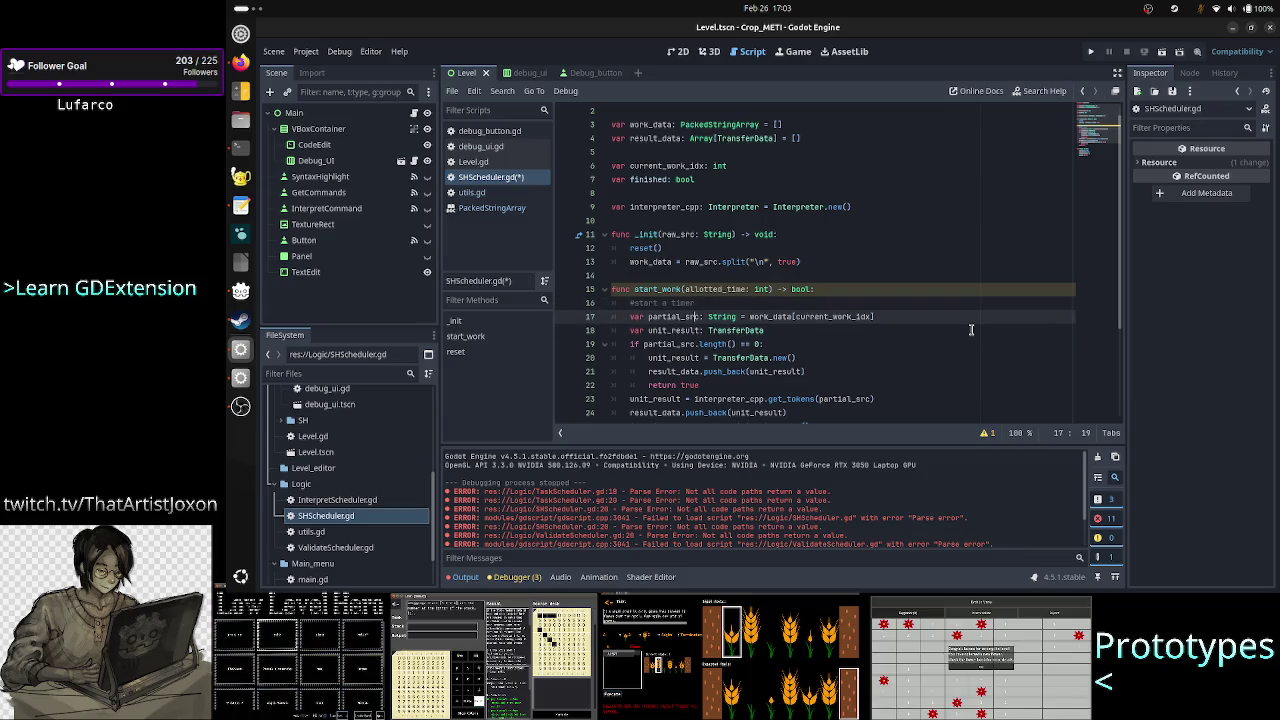
key("Home")
key("Home")
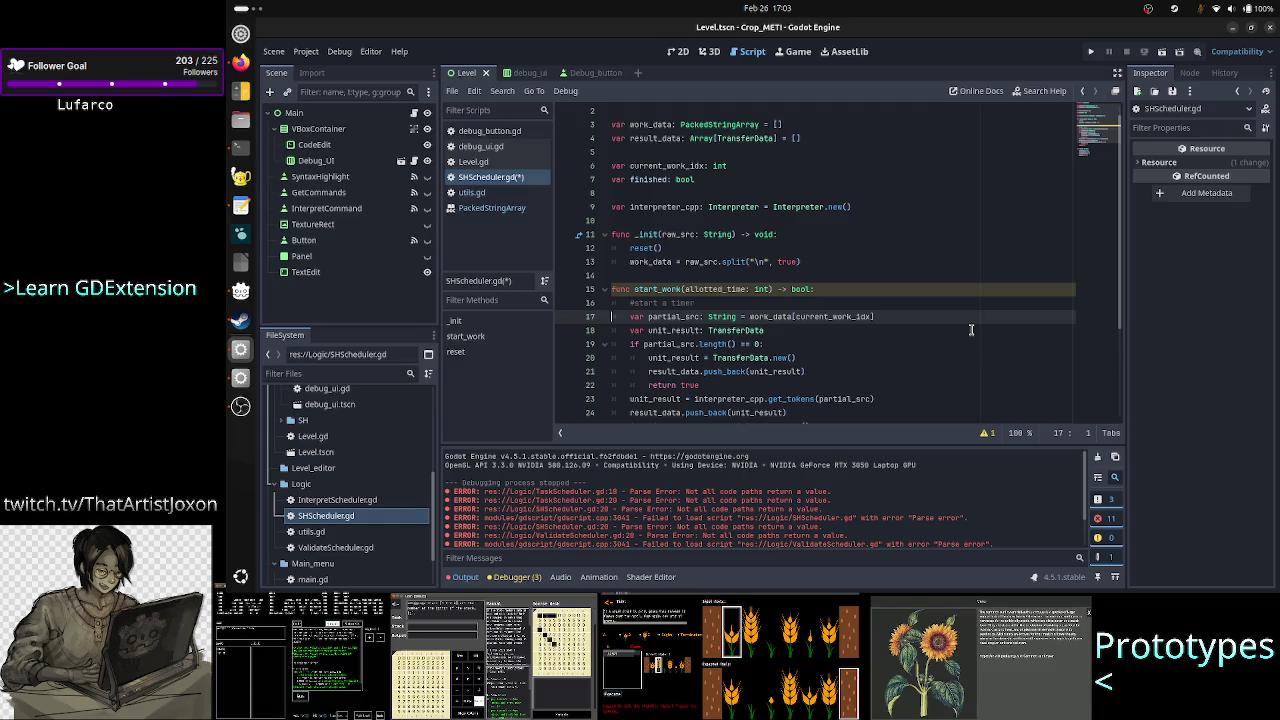
key("shift+Down")
key("shift+Down")
key("shift+Down")
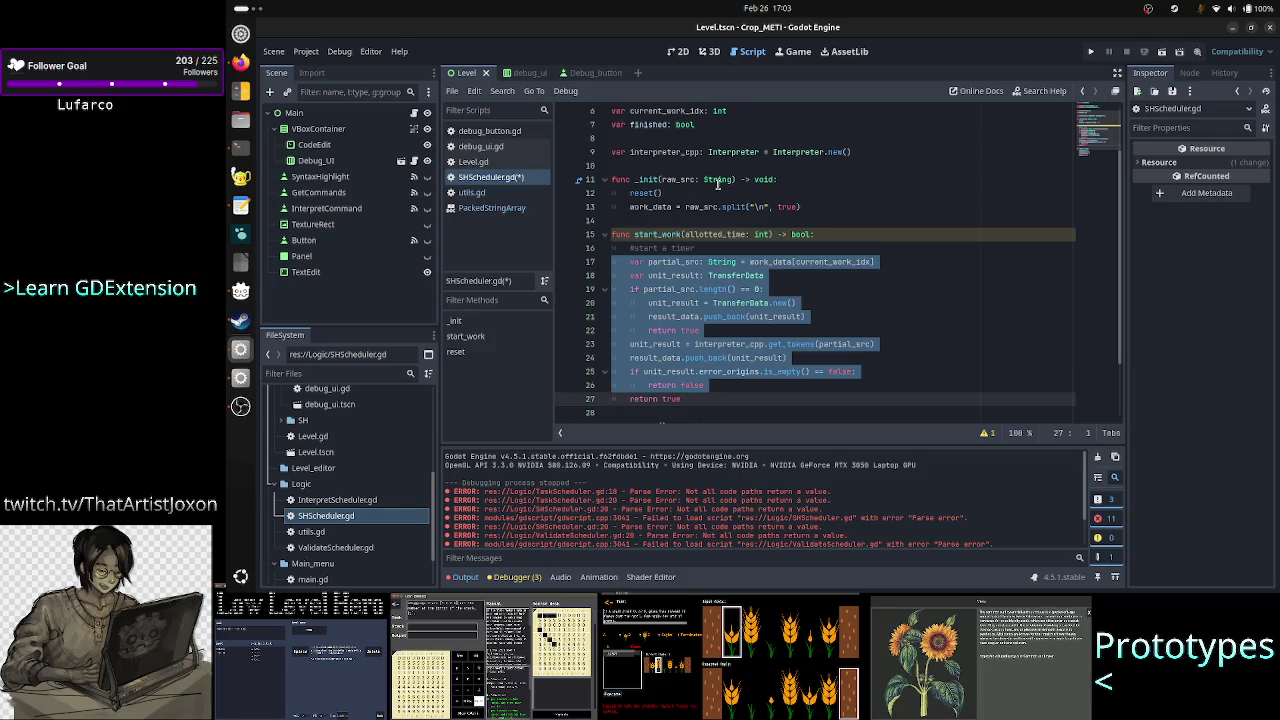
Step: Clear the selection and add an empty indented line 17 under '#start a timer'
scroll(717, 183, "up", 2)
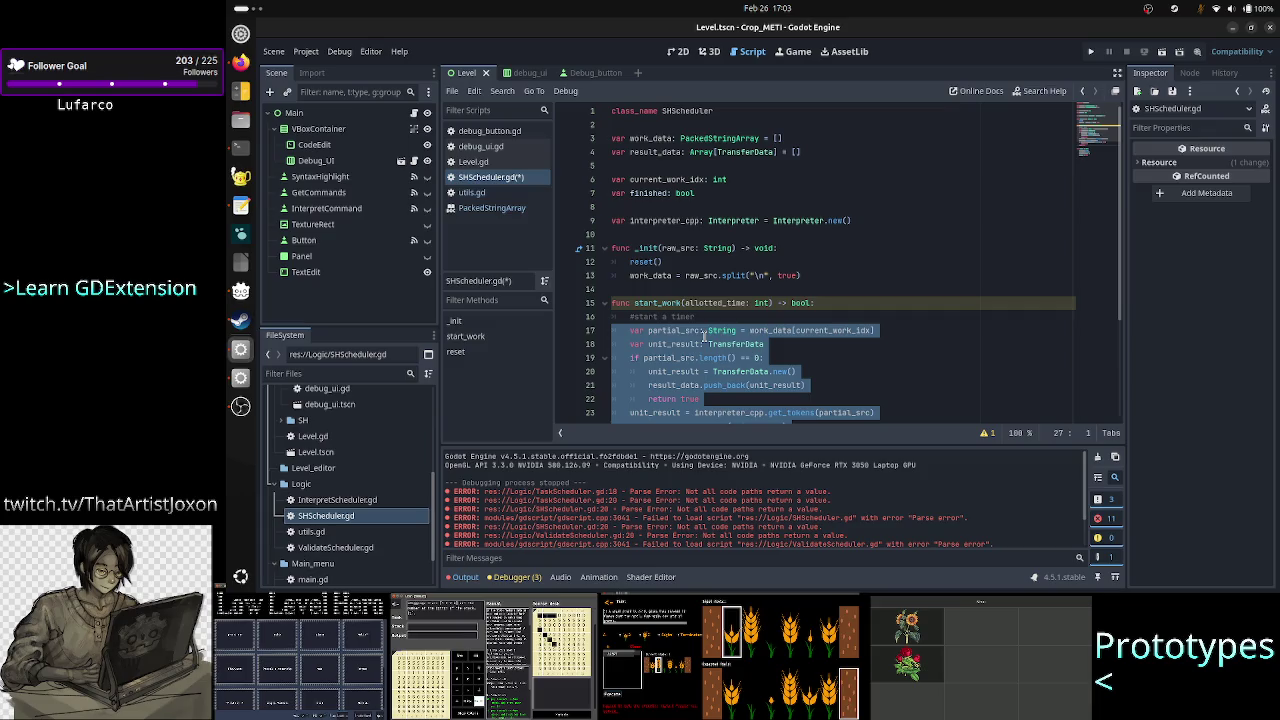
mouse_move(731, 326)
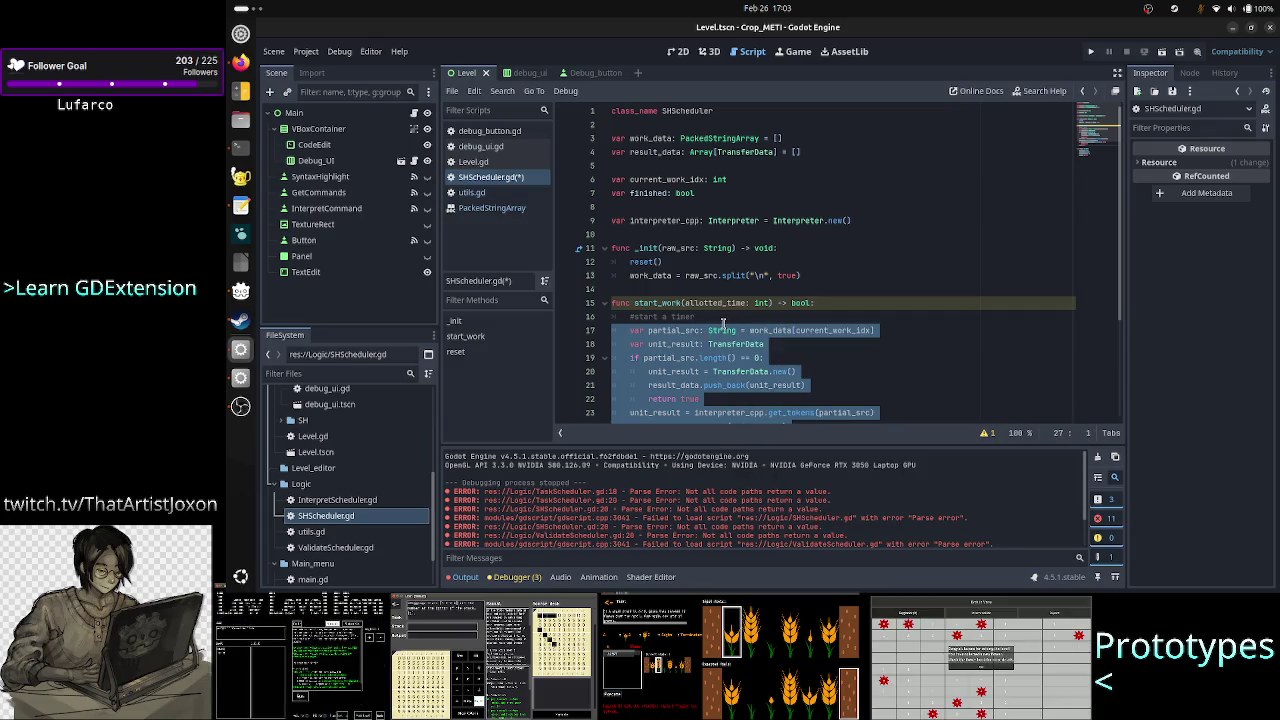
left_click(723, 318)
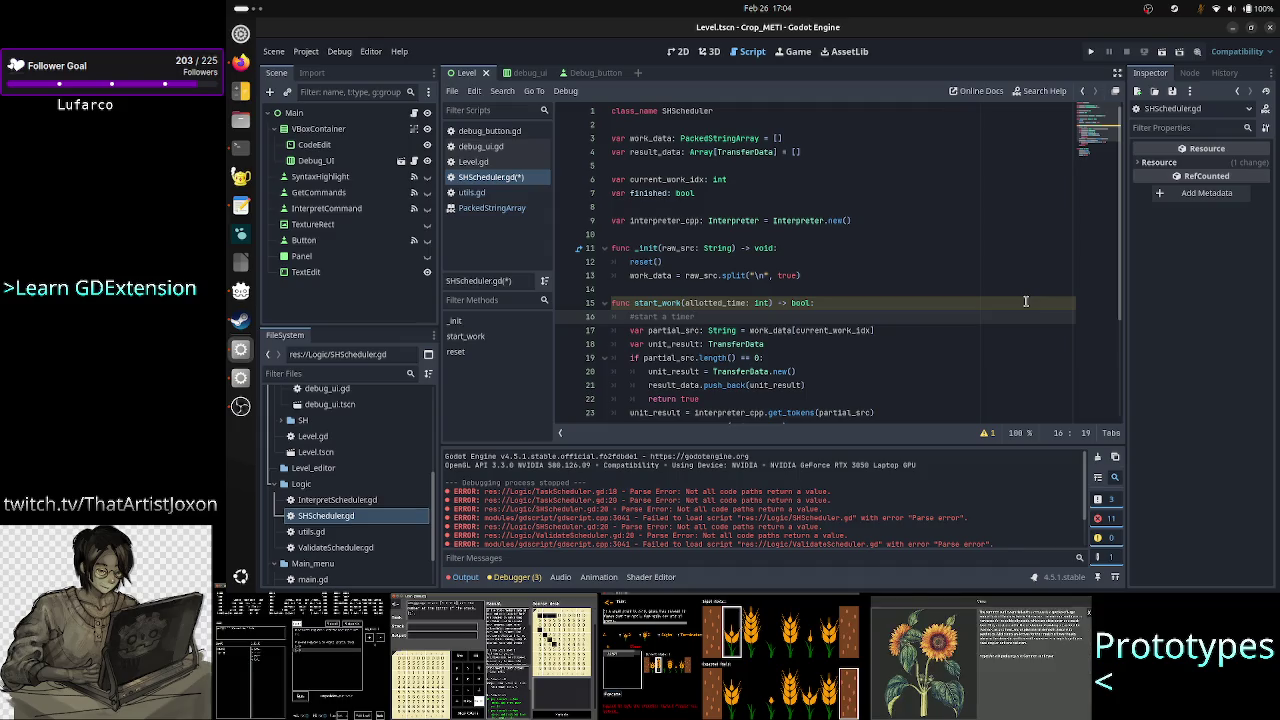
key("Up")
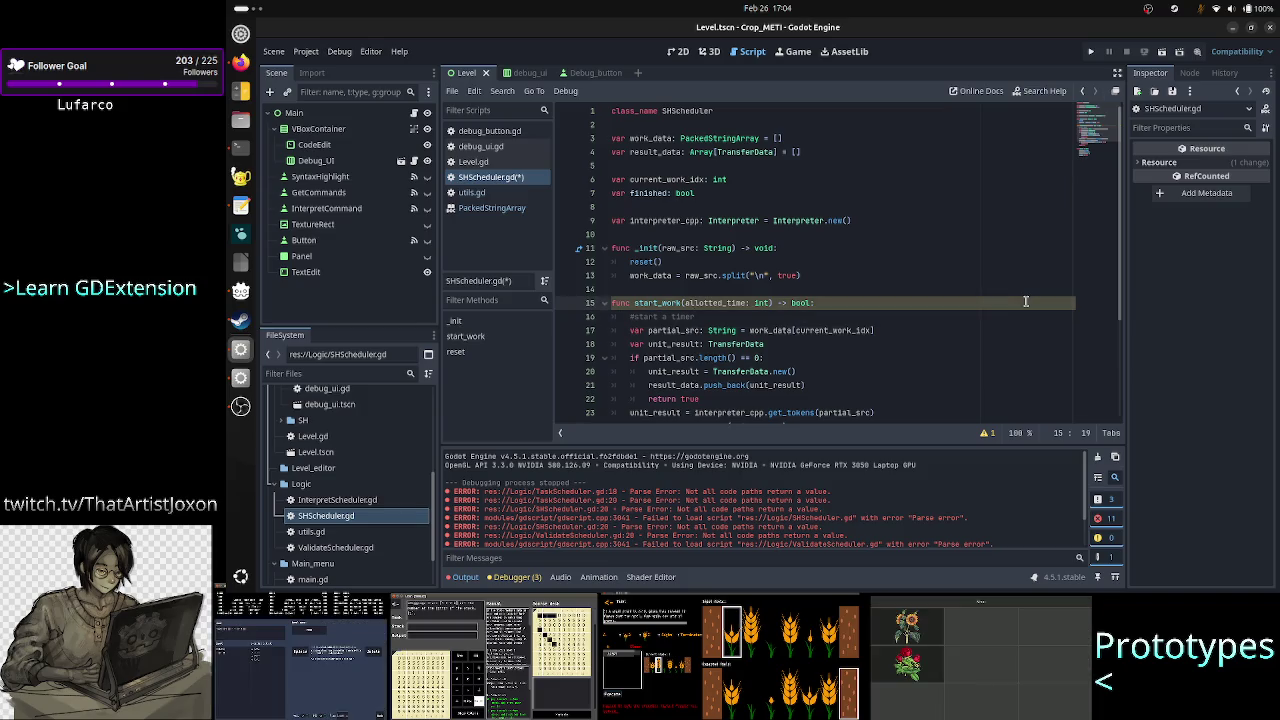
key("Down")
key("Return")
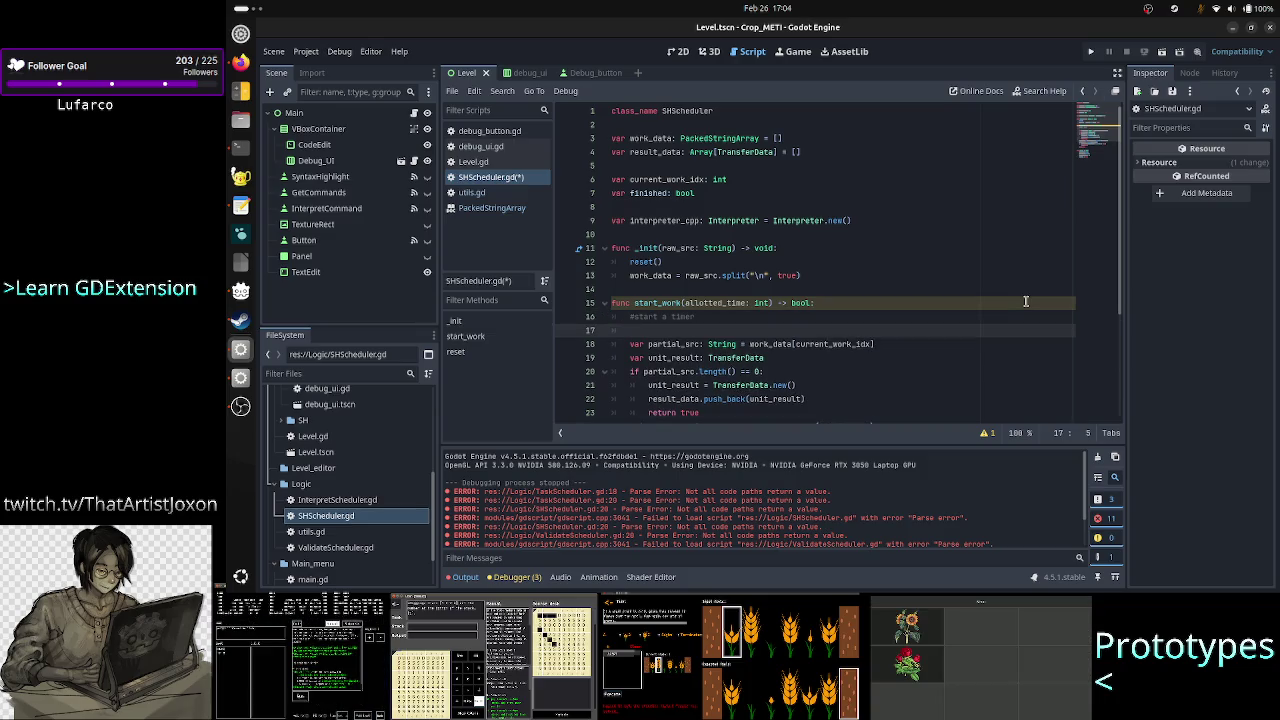
Step: Write the comment '#while there is still work' on line 17
type("does s")
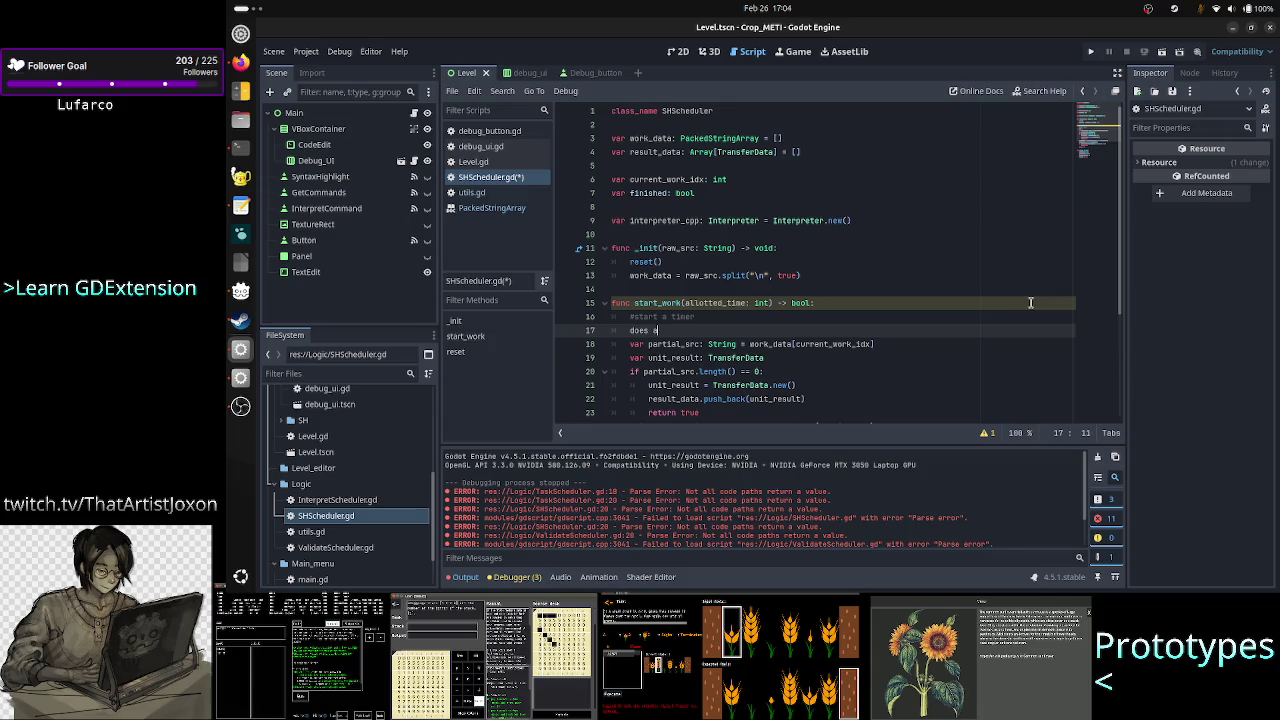
type("nyth")
key("BackSpace")
key("BackSpace")
key("BackSpace")
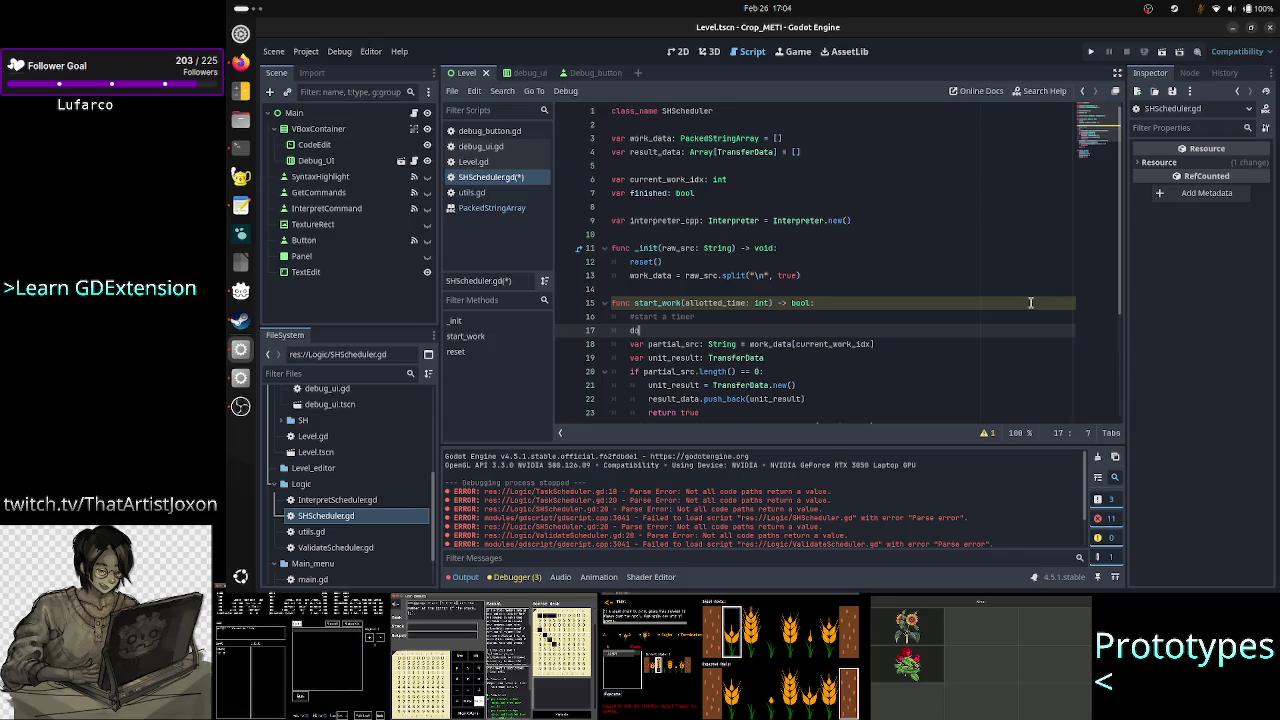
key("BackSpace")
key("BackSpace")
type("#")
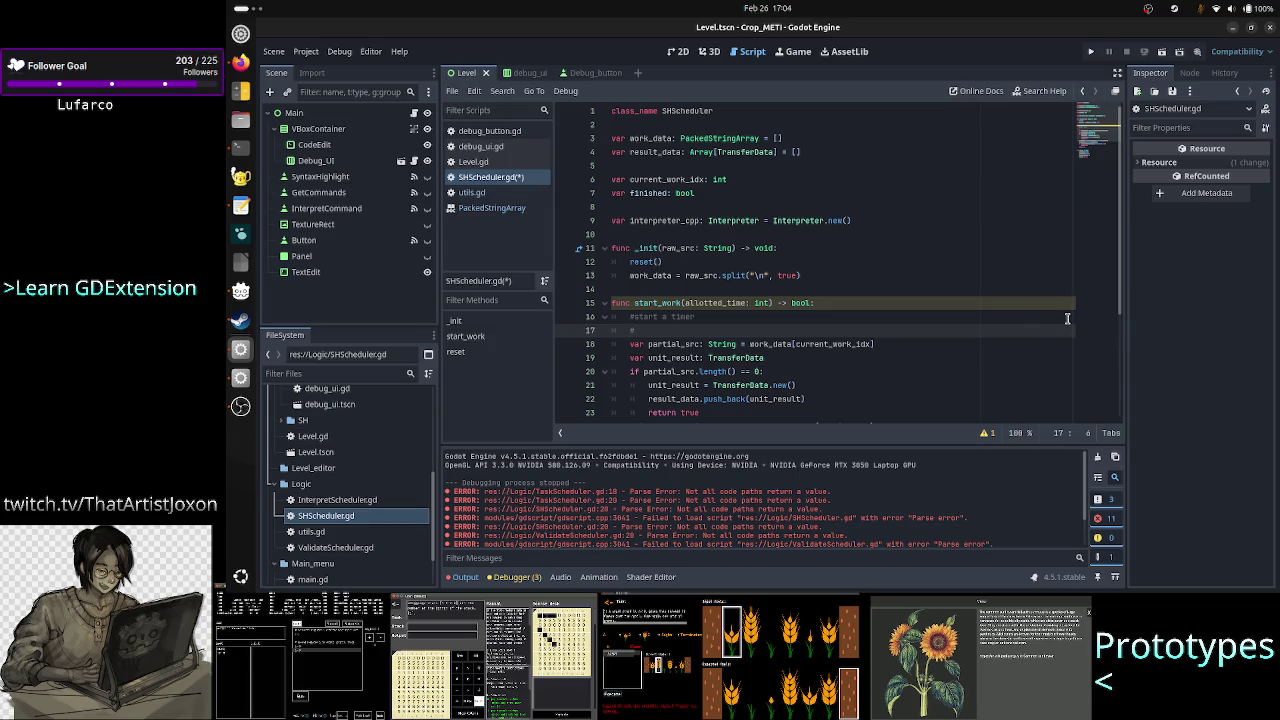
type("wh")
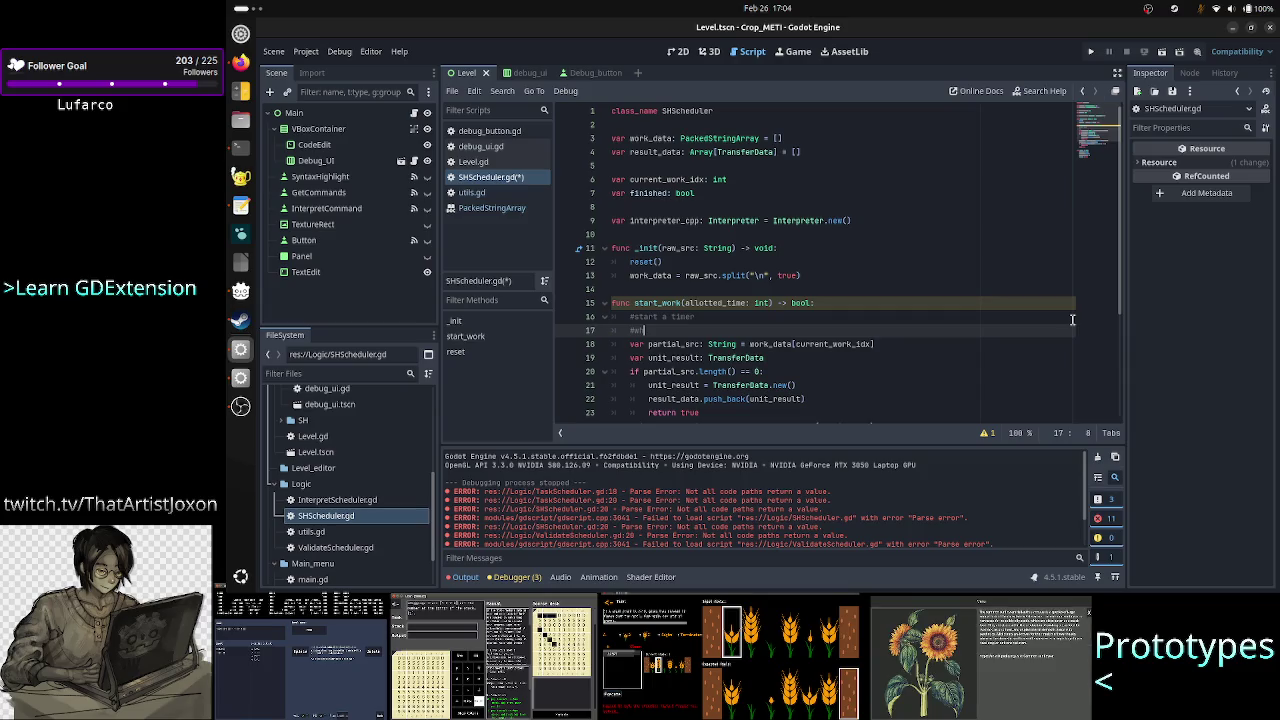
type("il")
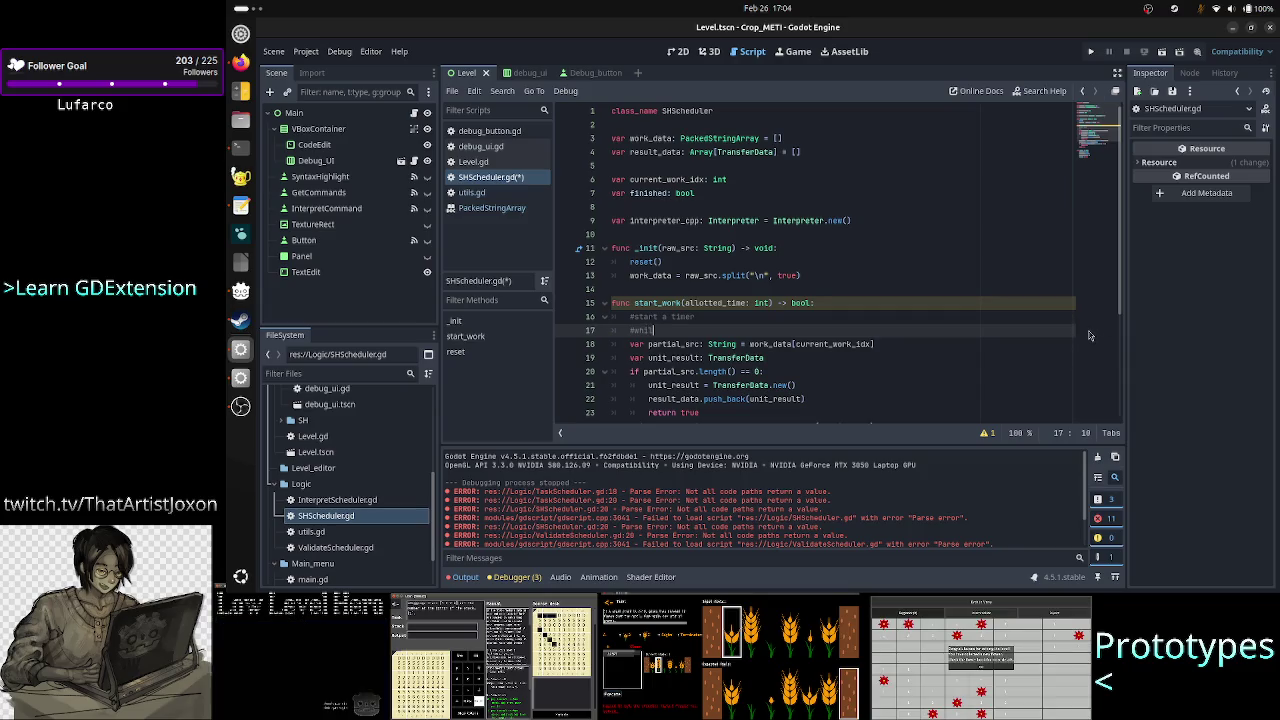
type("e there is sti")
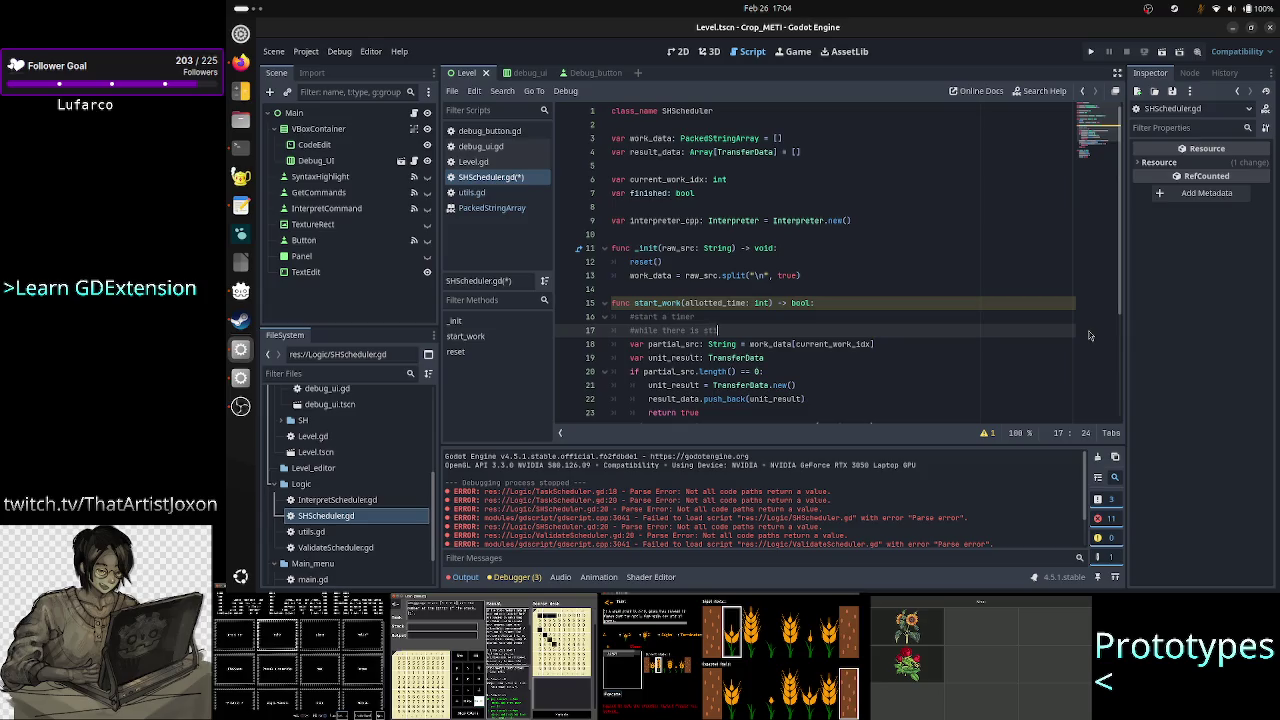
type("ll work")
key("Return")
Step: Add the comment '#do a unit of work' on the line below
type("#")
key("Tab")
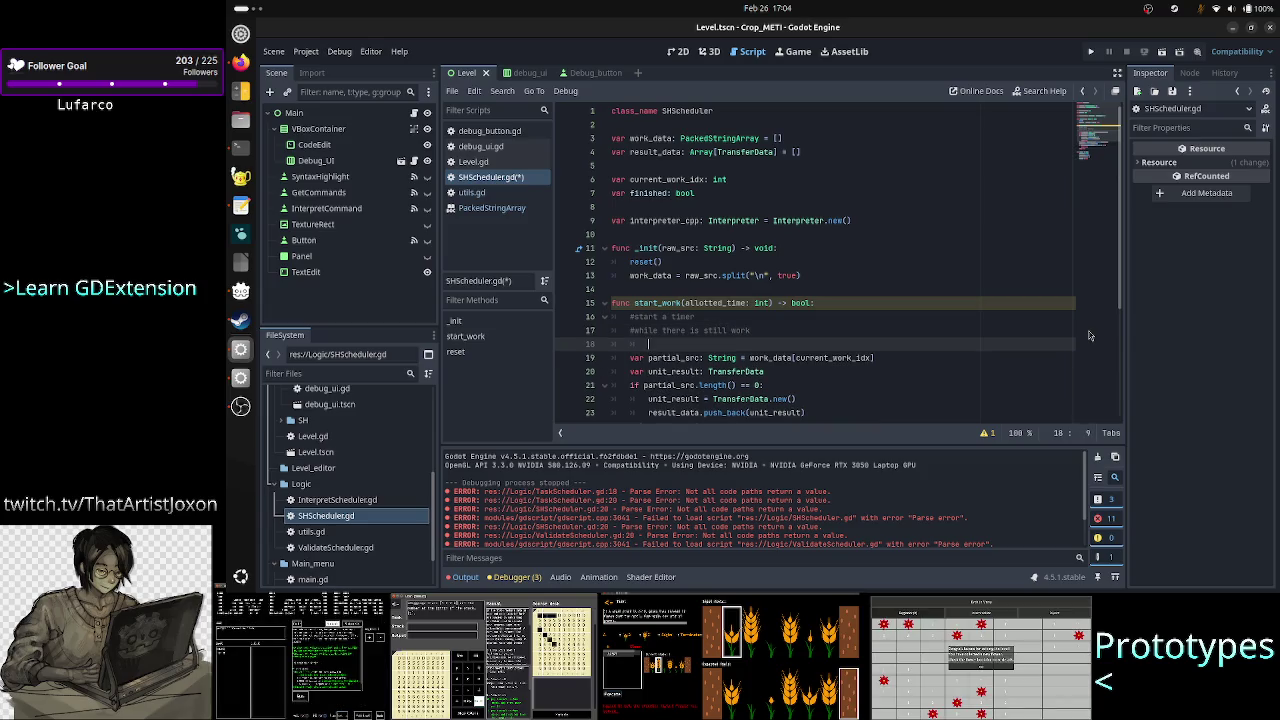
type("do the wor")
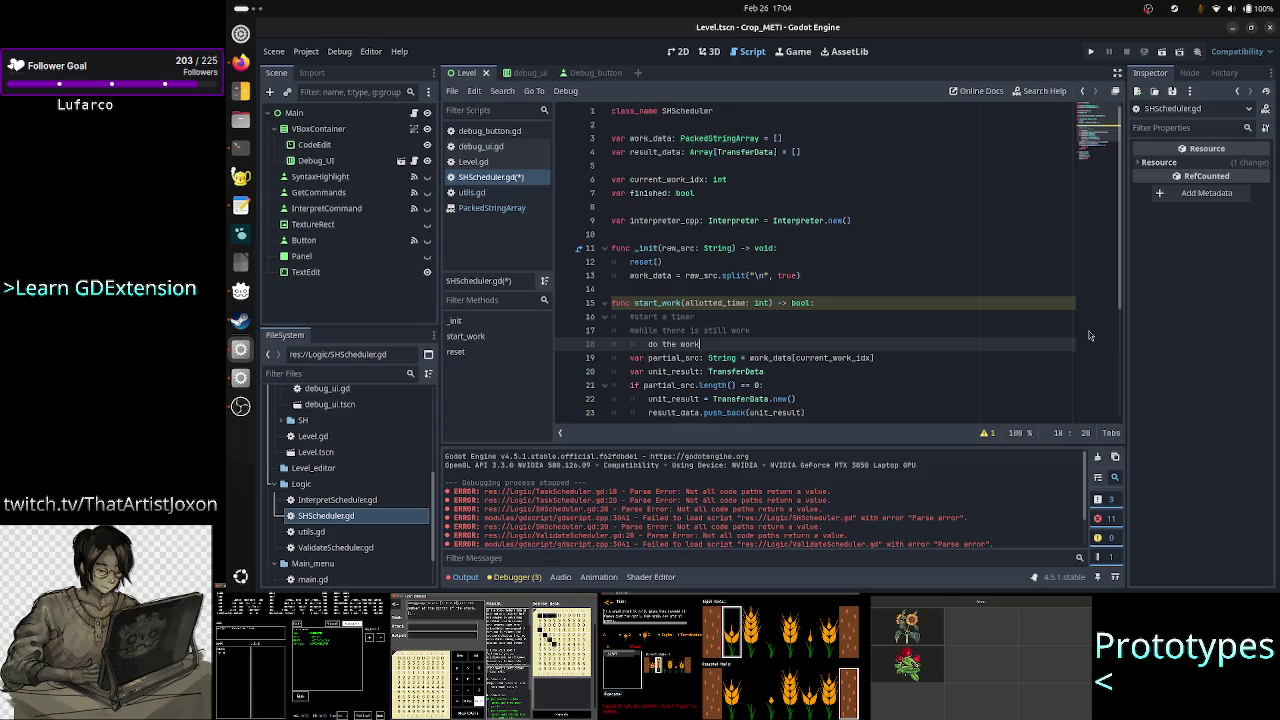
type("k")
key("Home")
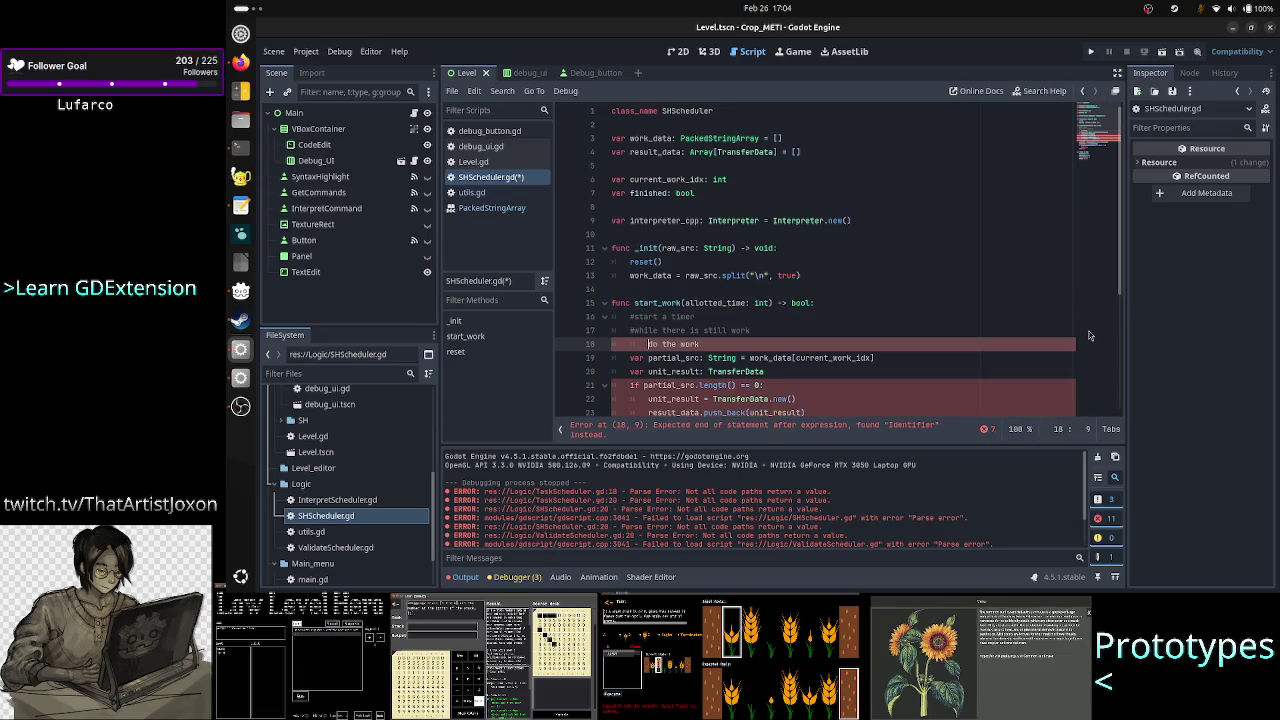
type("#")
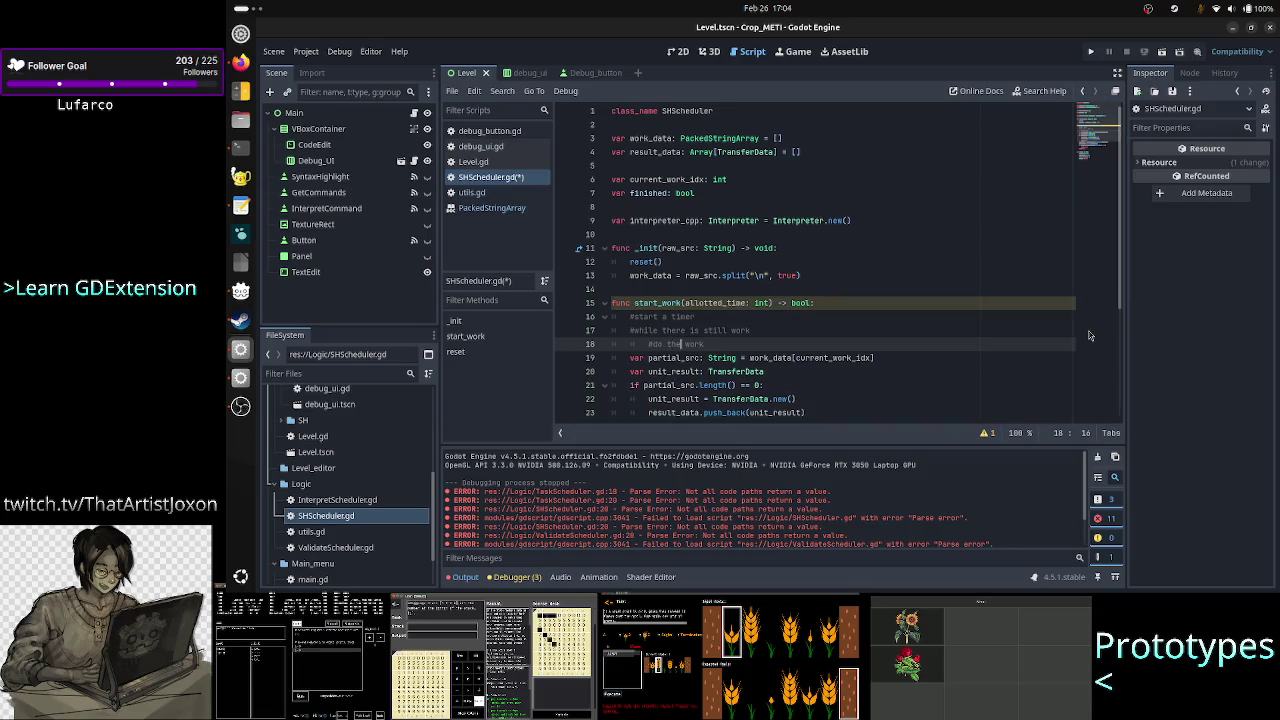
key("Right")
key("Right")
key("Right")
key("BackSpace")
key("BackSpace")
key("Delete")
type("a ")
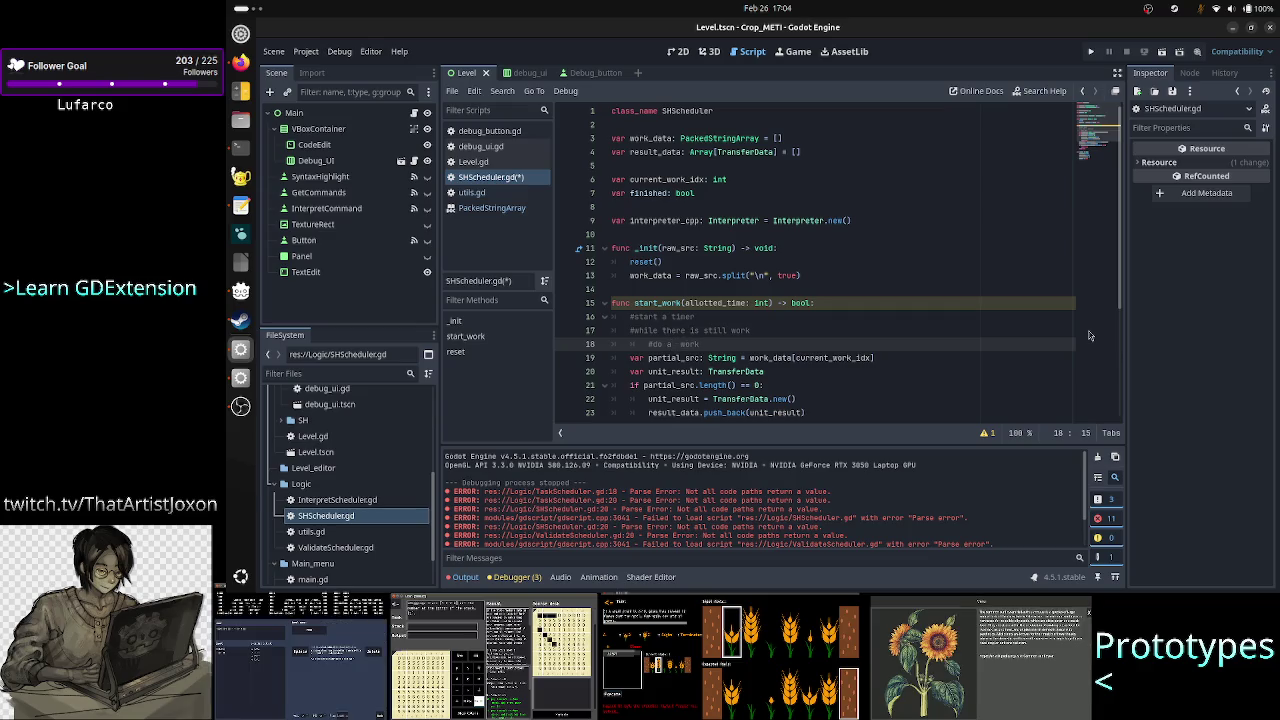
type("unit of")
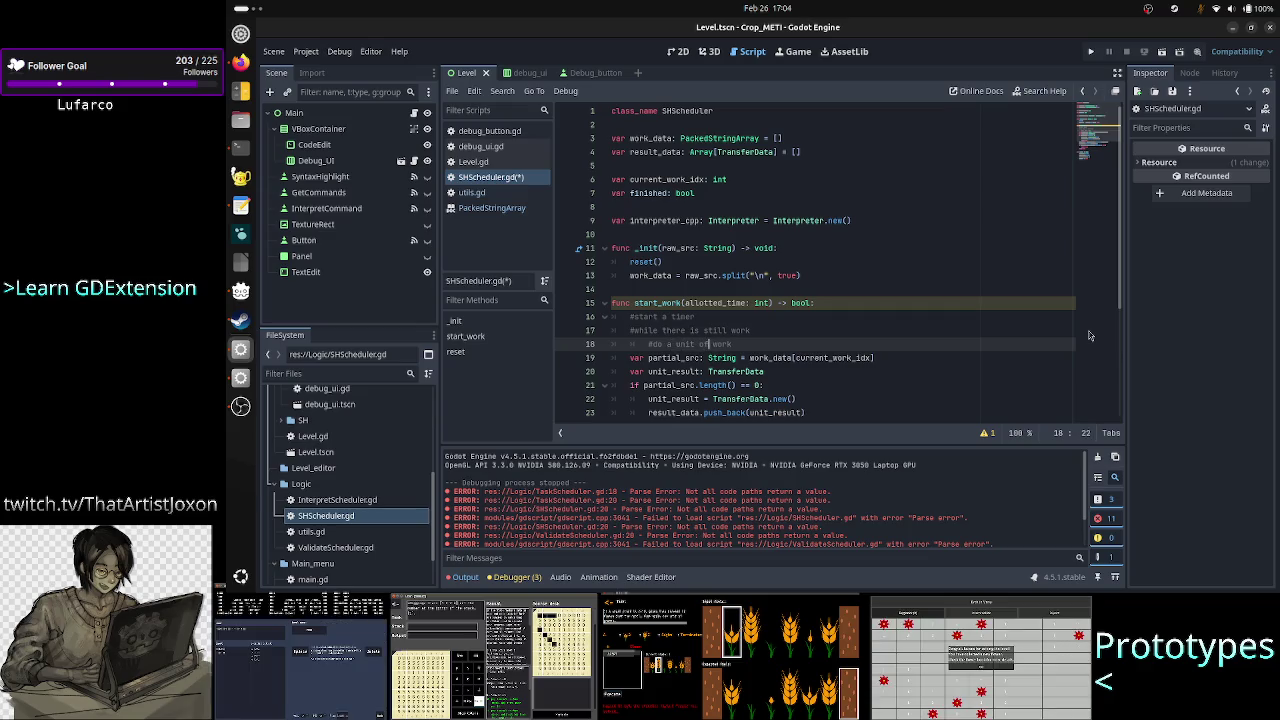
key("Up")
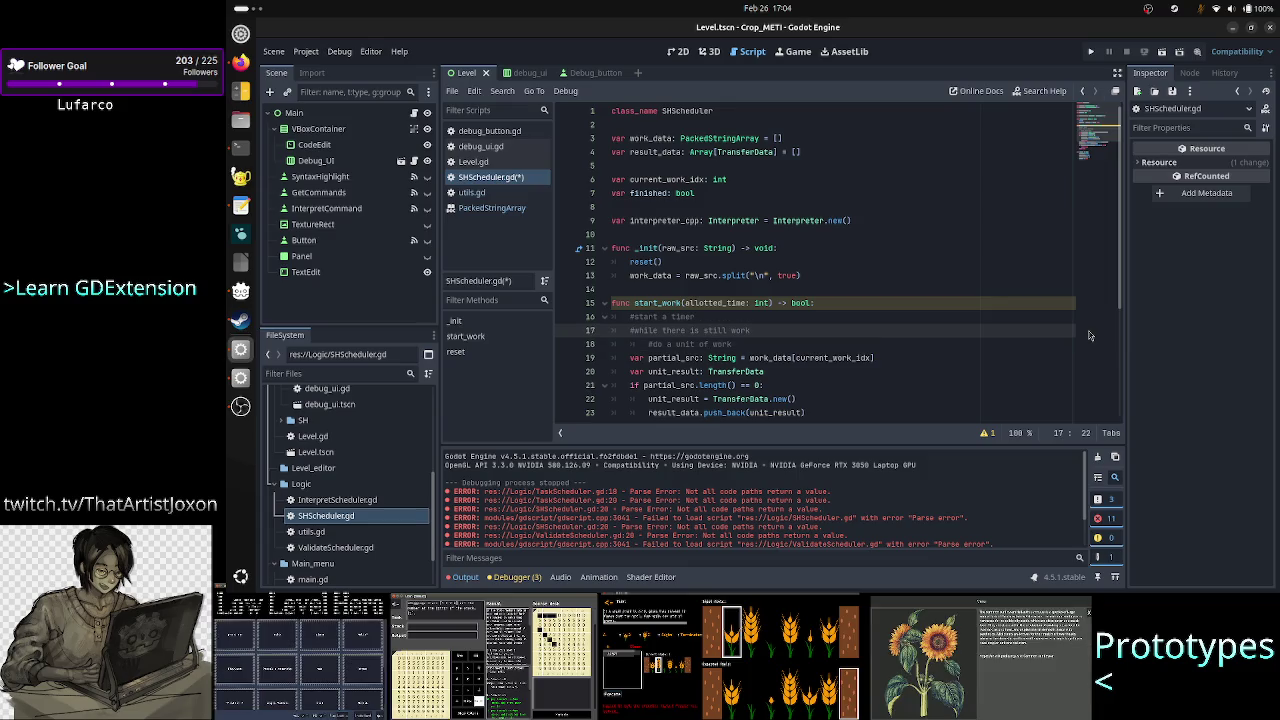
key("Down")
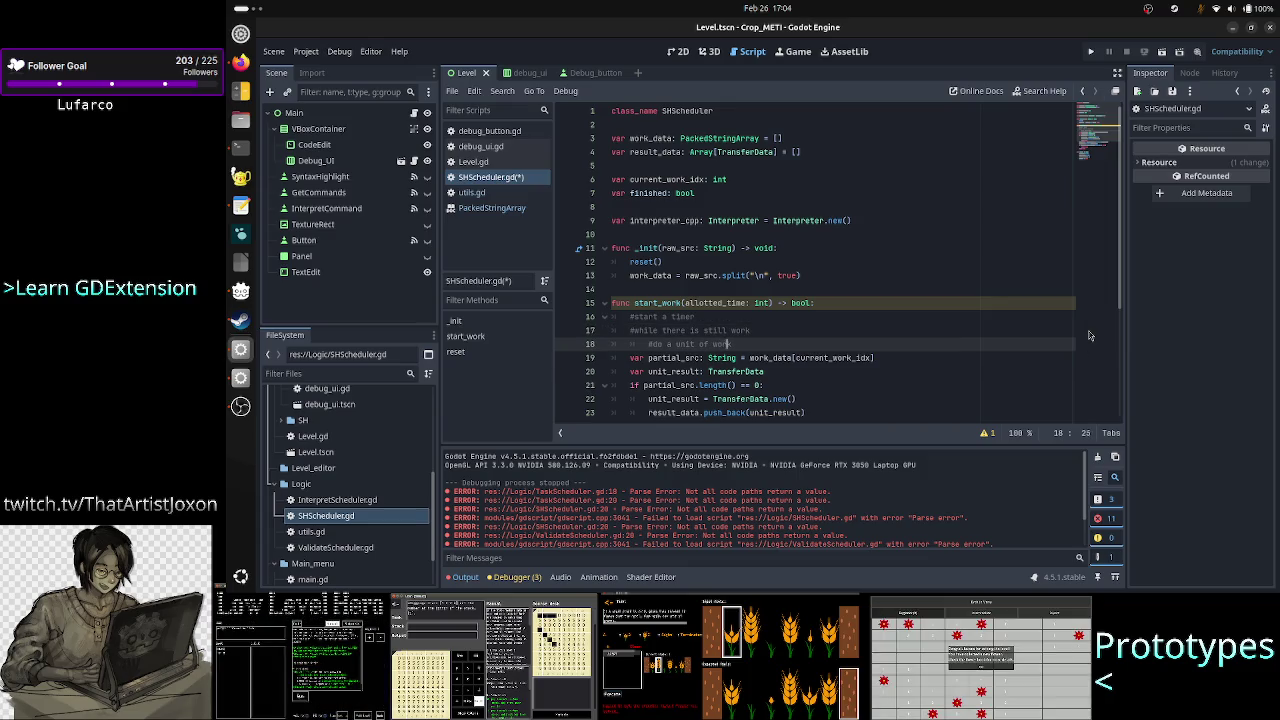
key("Return")
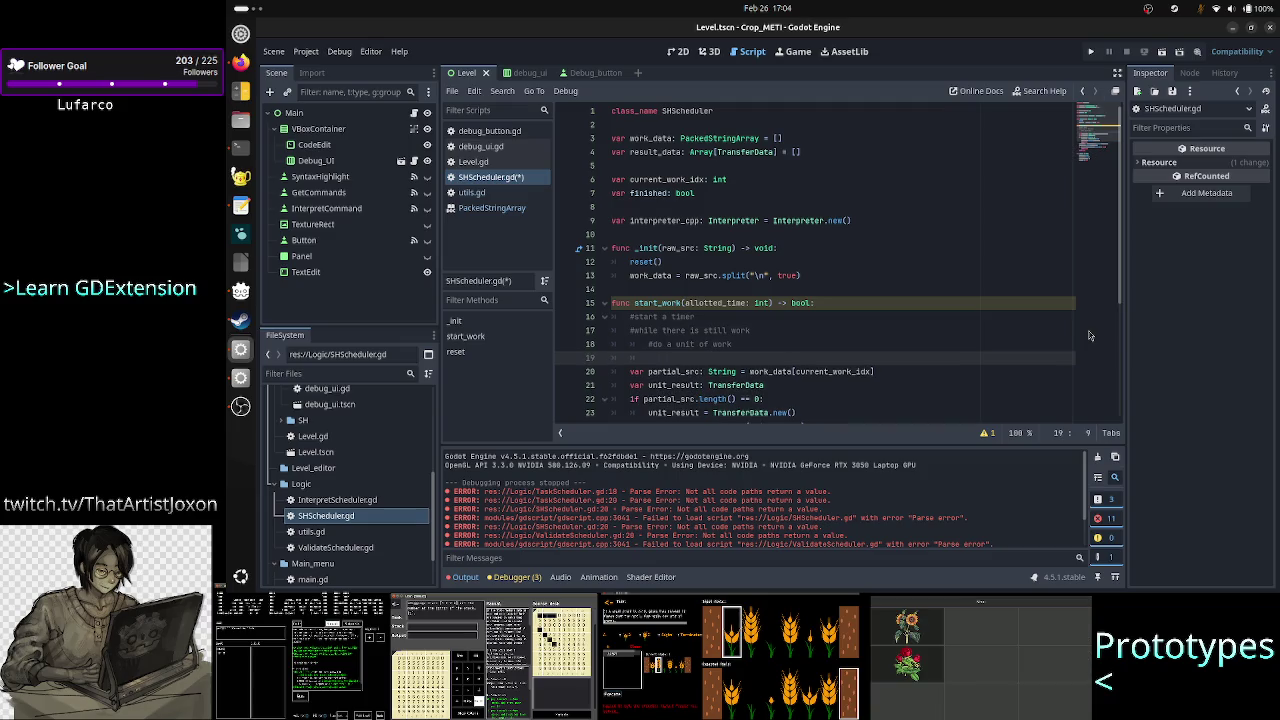
Step: Try out a '#check if time elapsed' comment line, then remove it
type("#check if")
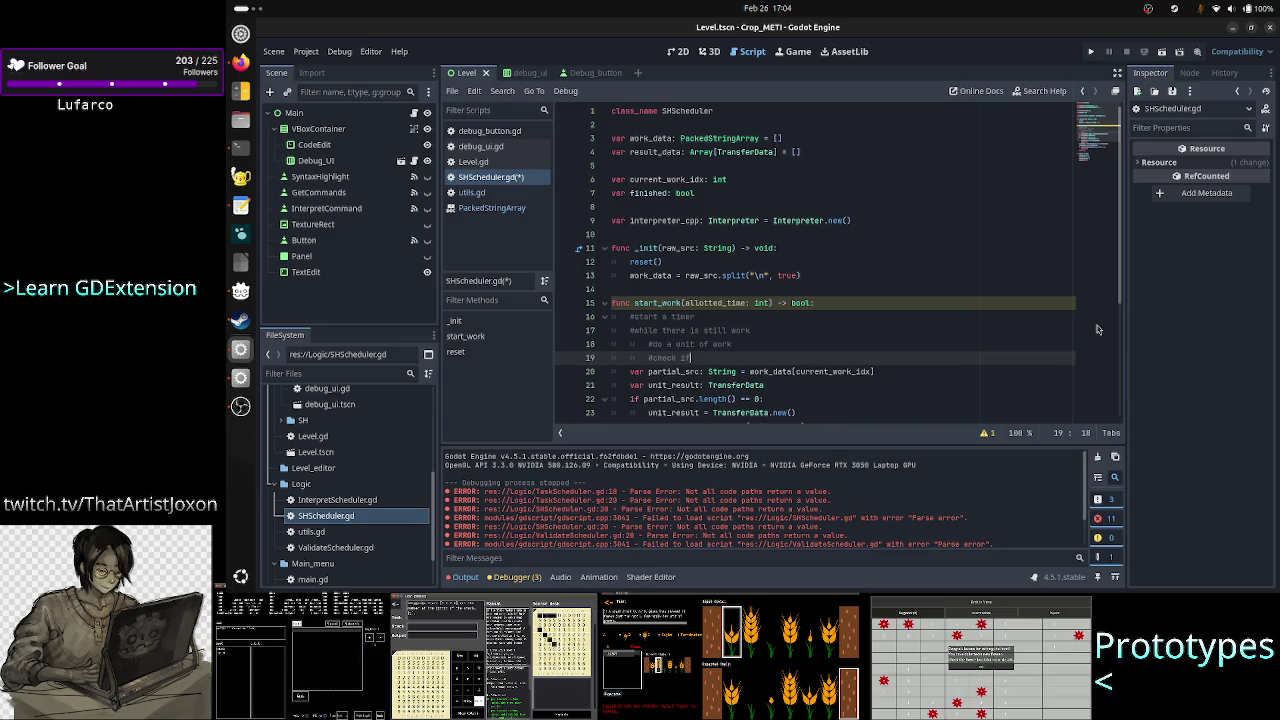
type(" time elap")
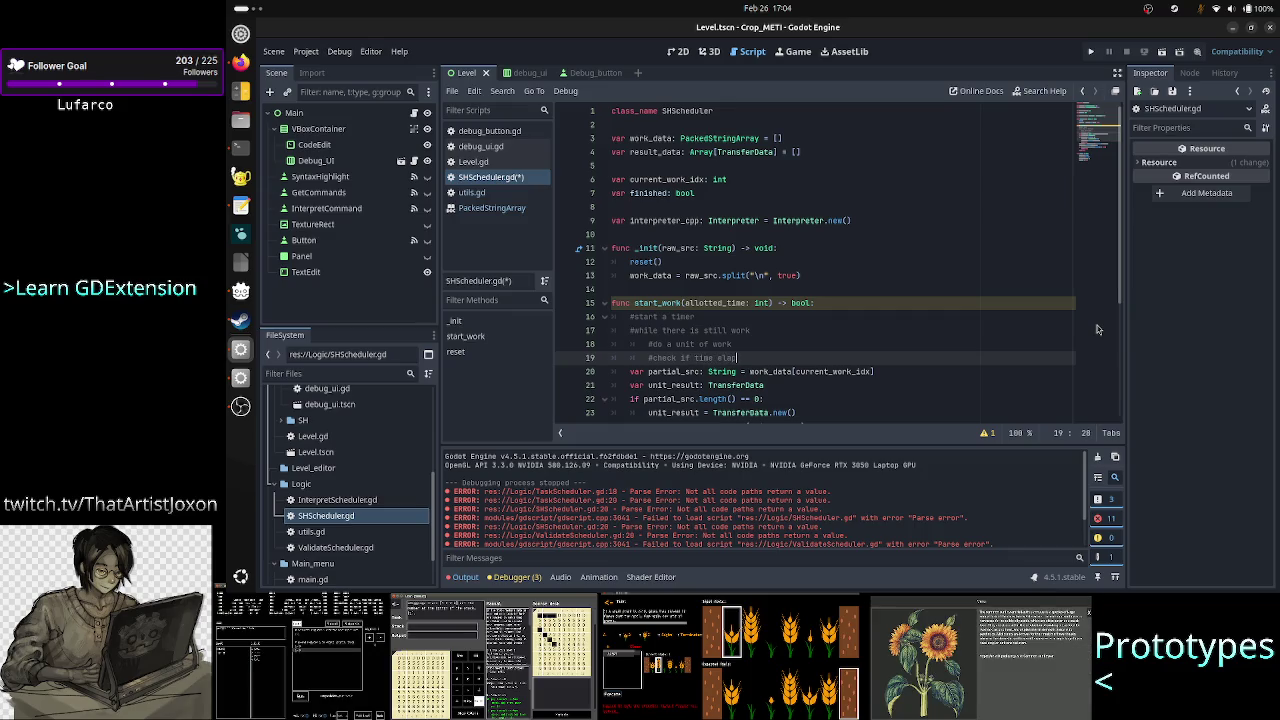
type("sed i")
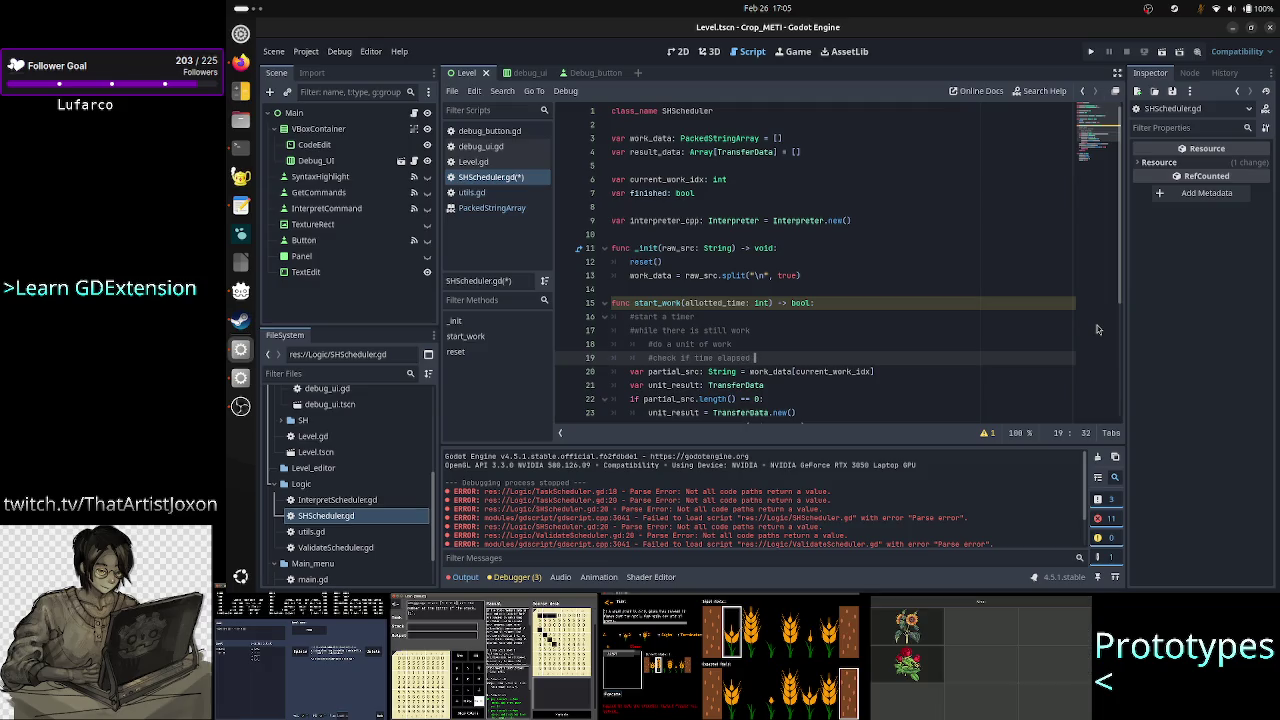
key("BackSpace")
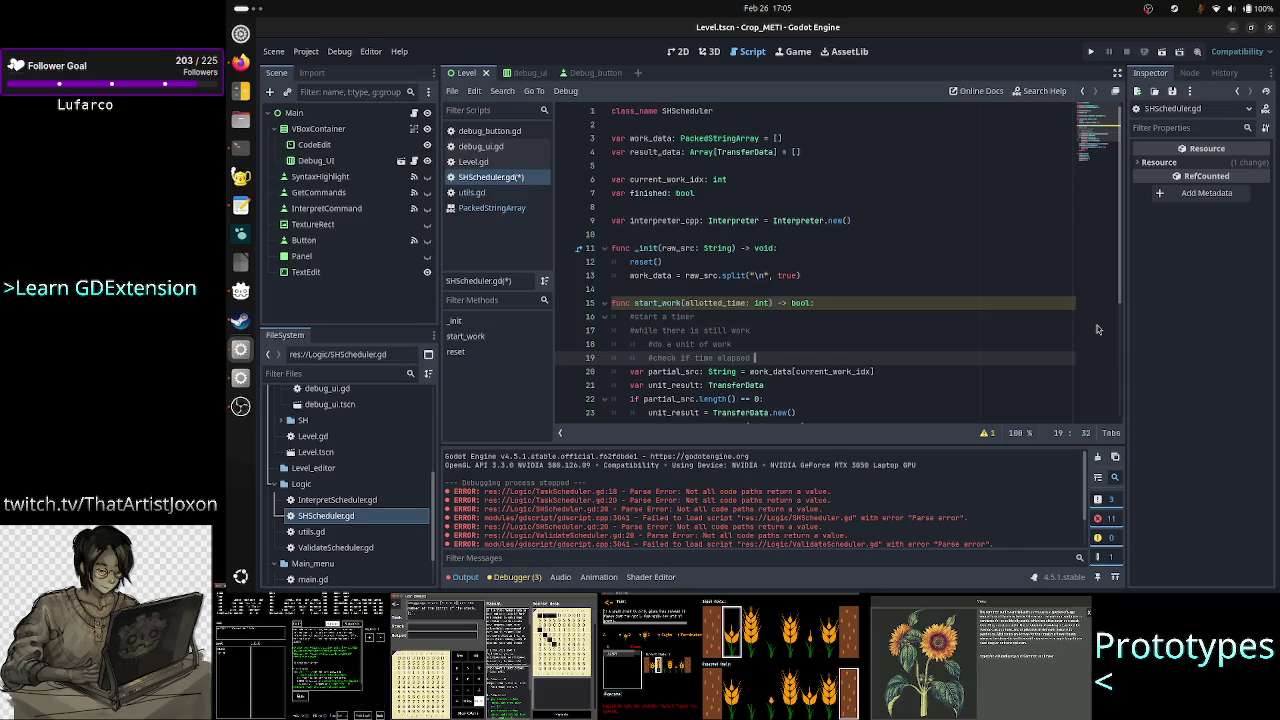
key("ctrl+BackSpace")
key("ctrl+BackSpace")
key("ctrl+BackSpace")
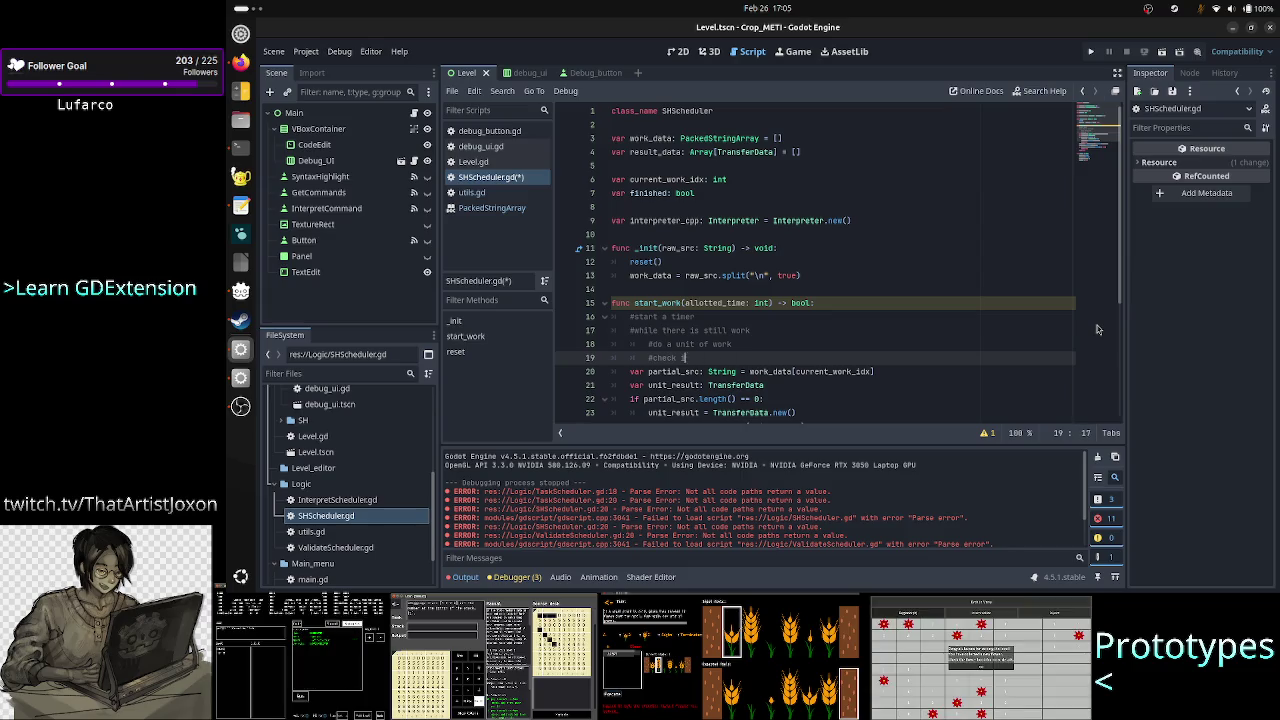
type("if time")
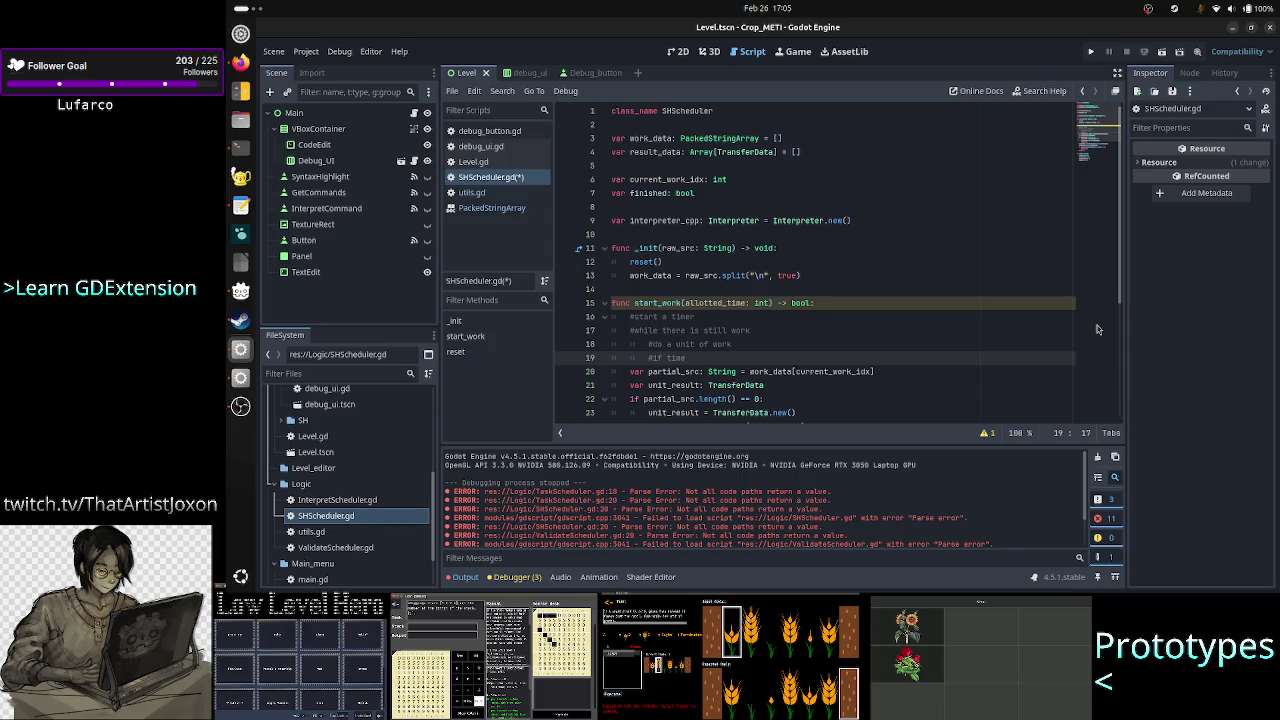
key("BackSpace")
key("BackSpace")
key("BackSpace")
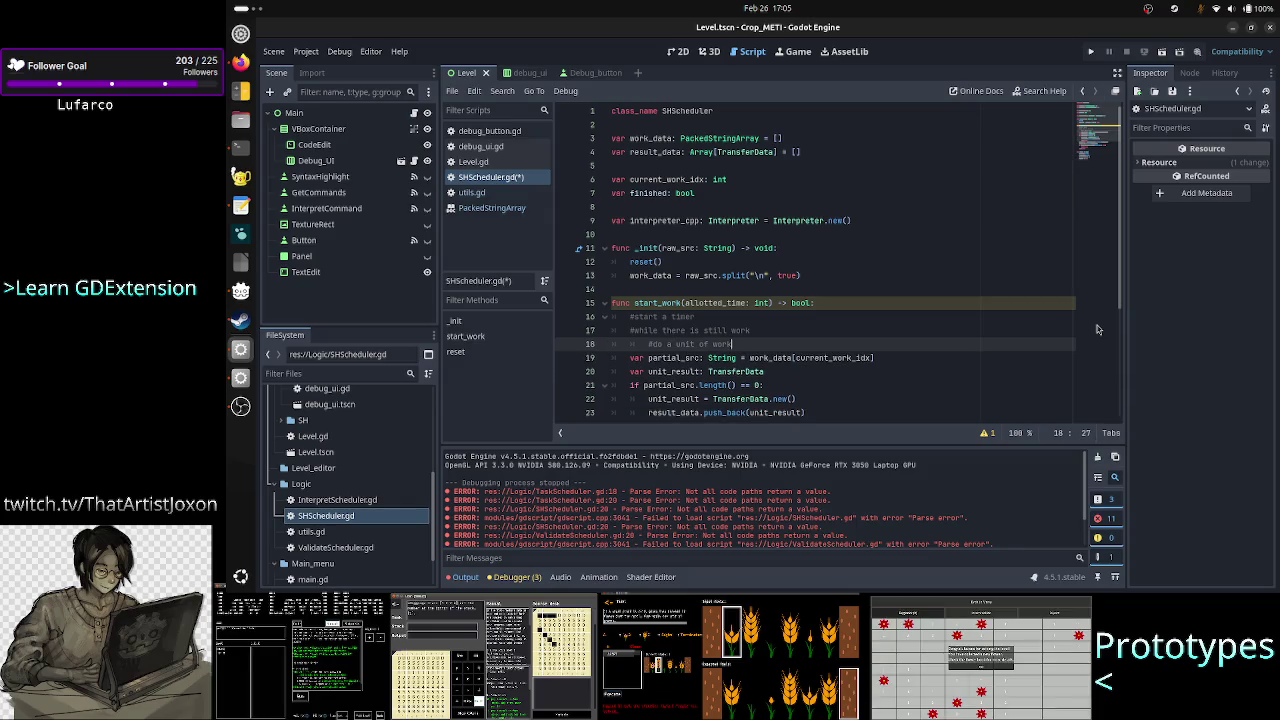
Step: Indent the '#do a unit of work' comment one level under the while comment
key("Up")
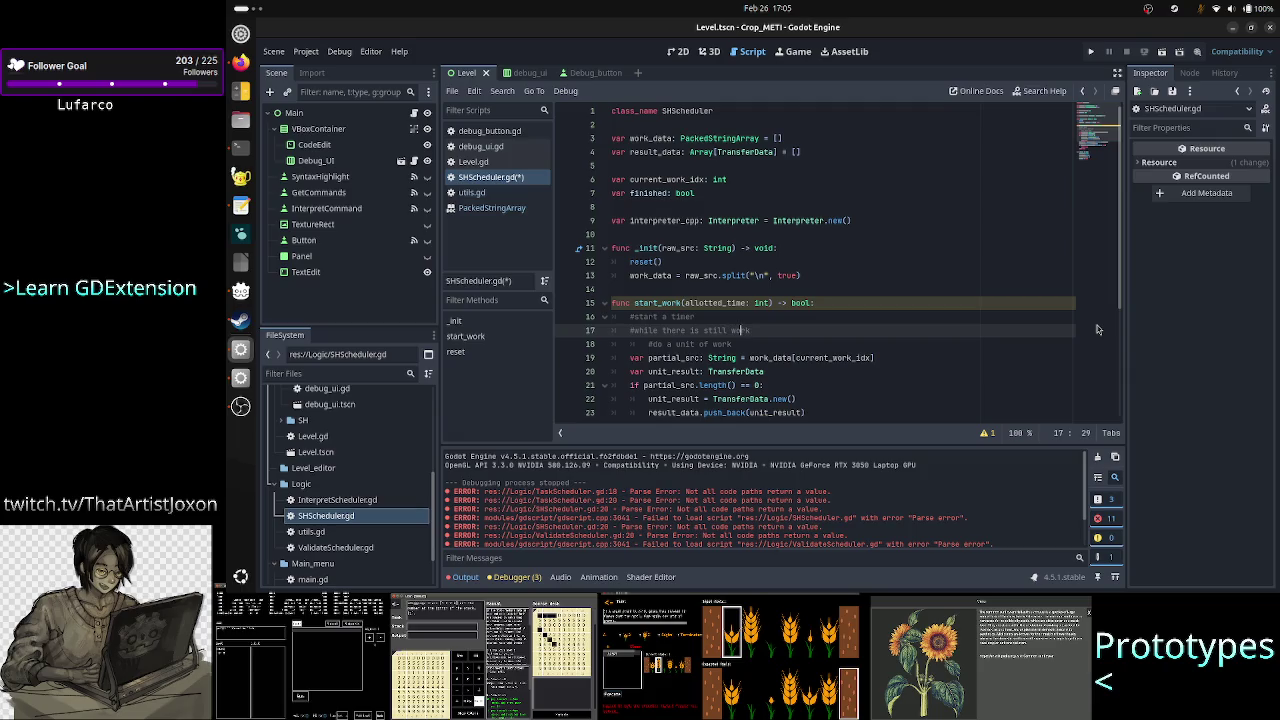
key("Down")
key("Home")
key("Right")
key("Right")
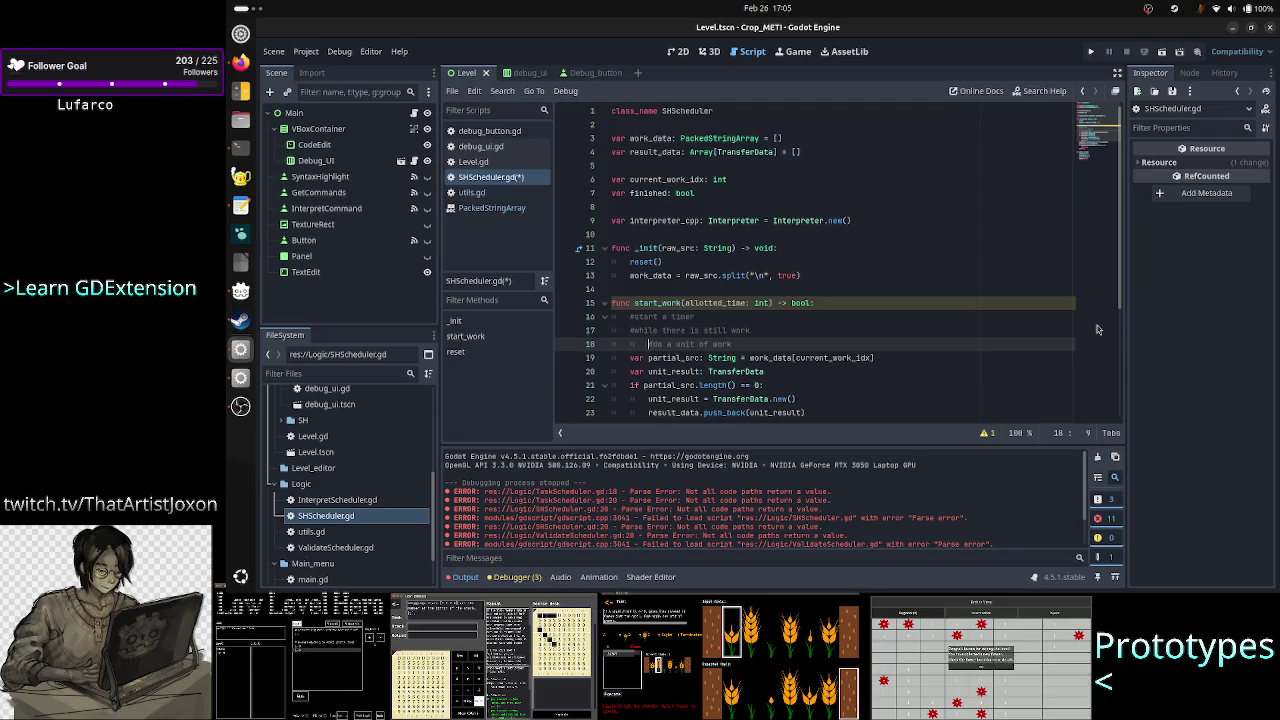
key("Tab")
key("Up")
key("End")
key("Down")
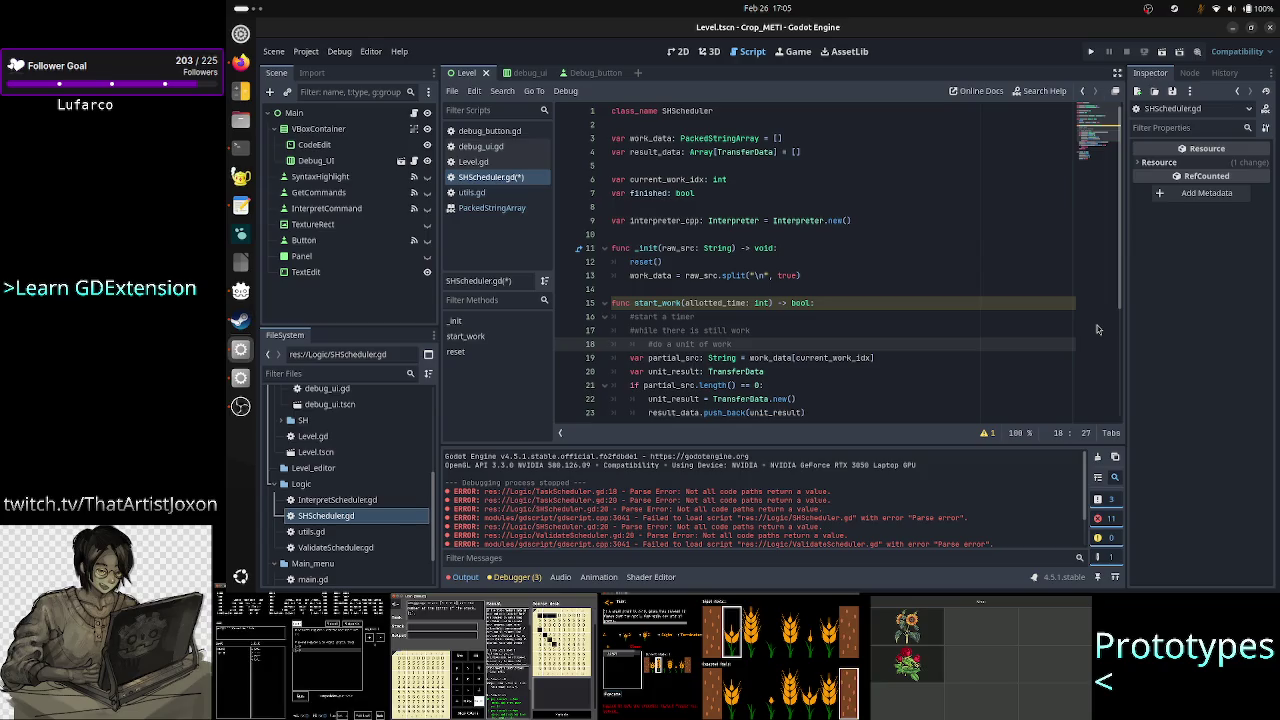
Step: Extend it to '#do a unit of work only if elapsed time < allotted_time'
type(" o")
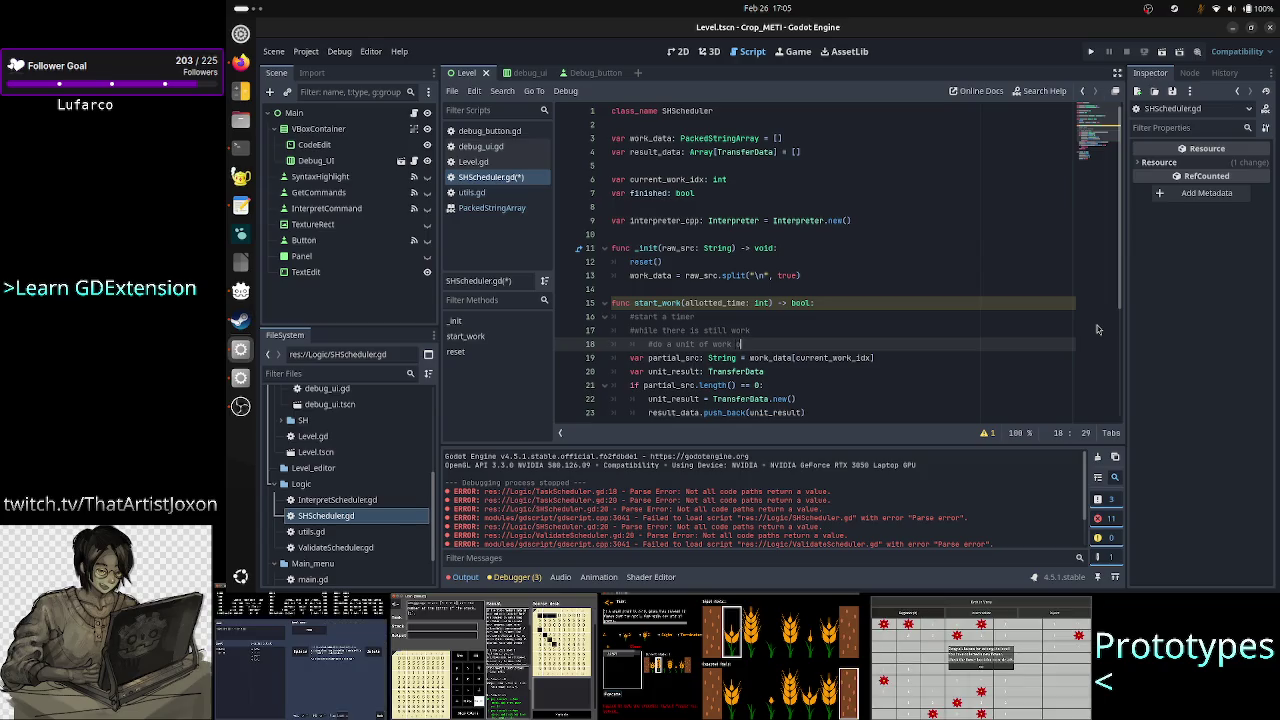
type("nly if s")
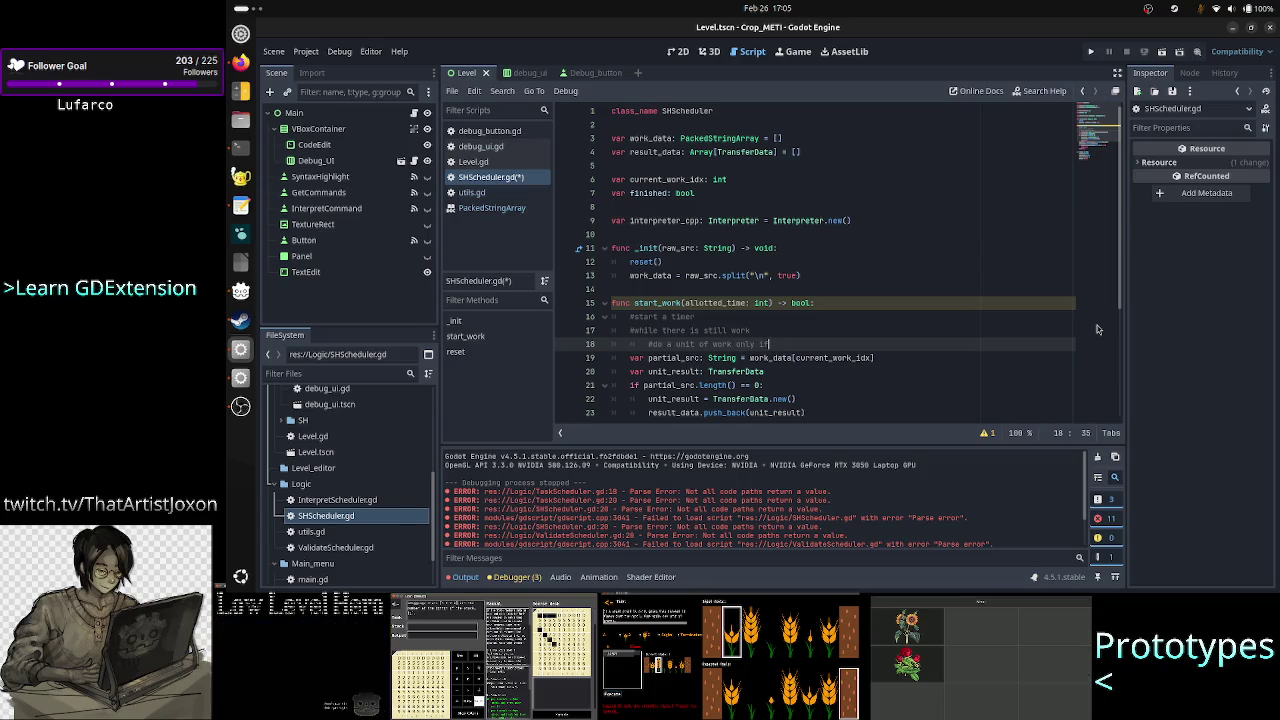
key("BackSpace")
type("el")
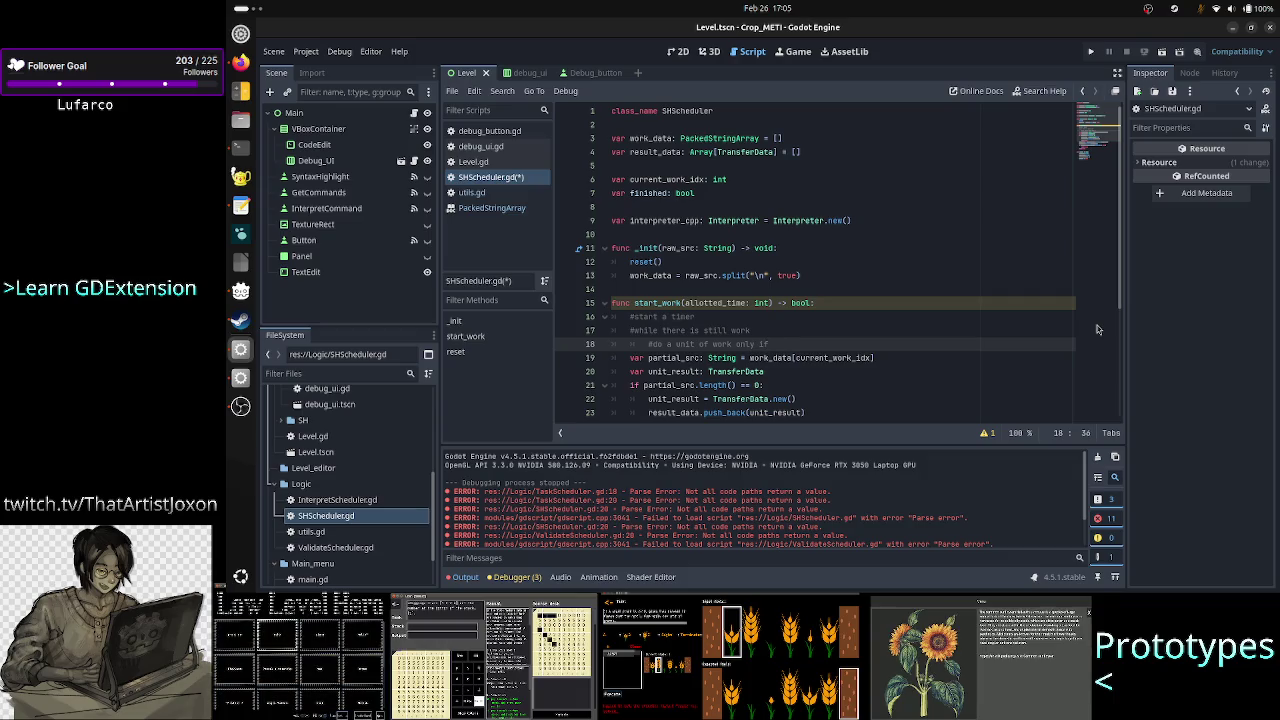
type("apsed ")
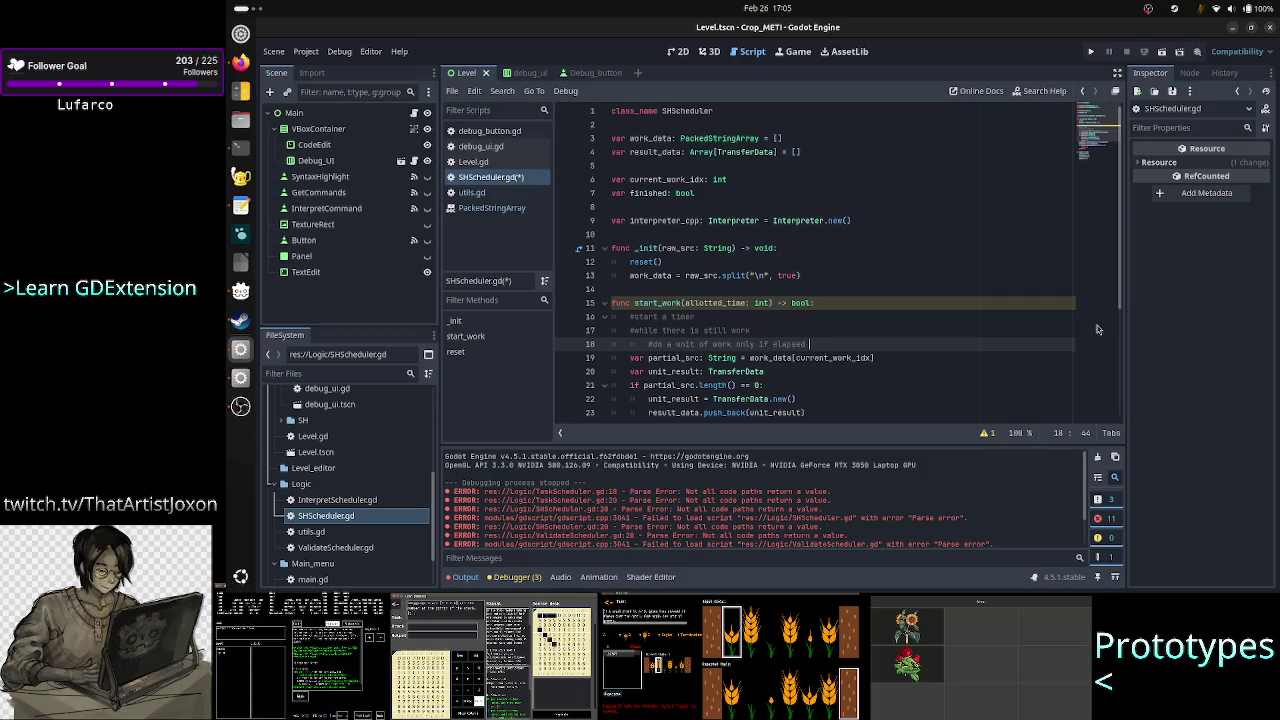
type("time < ")
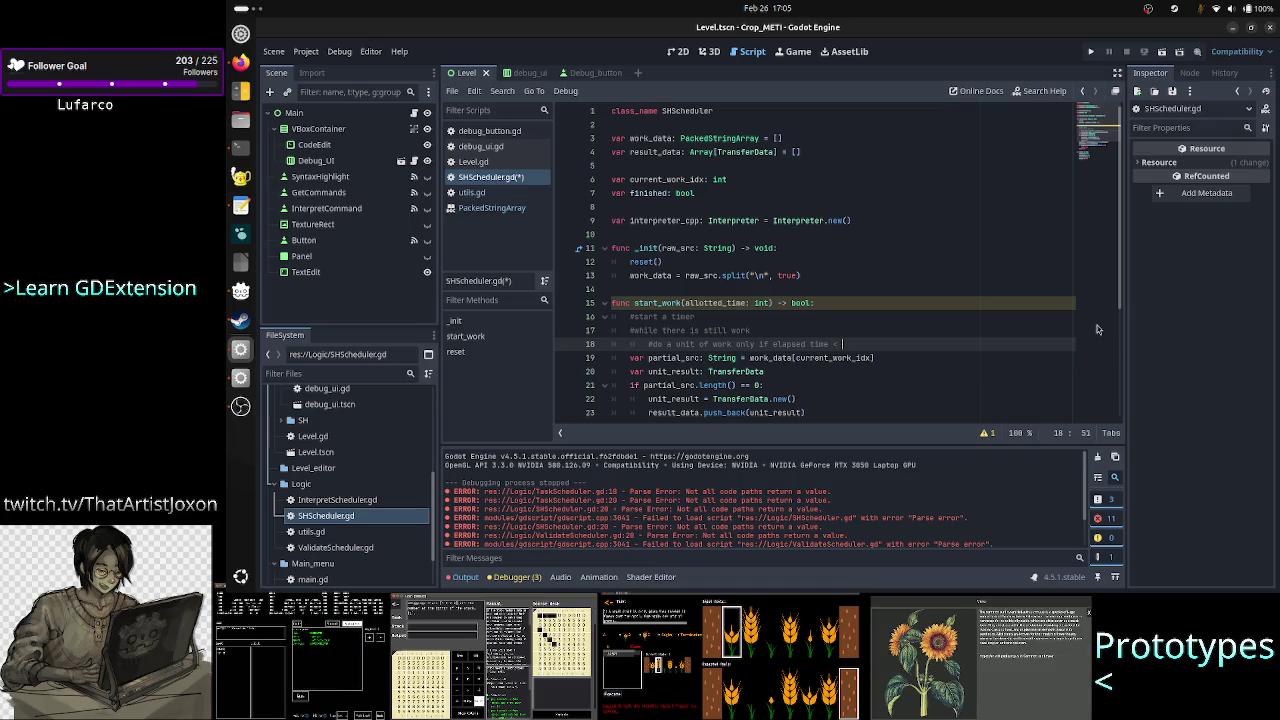
type("allot")
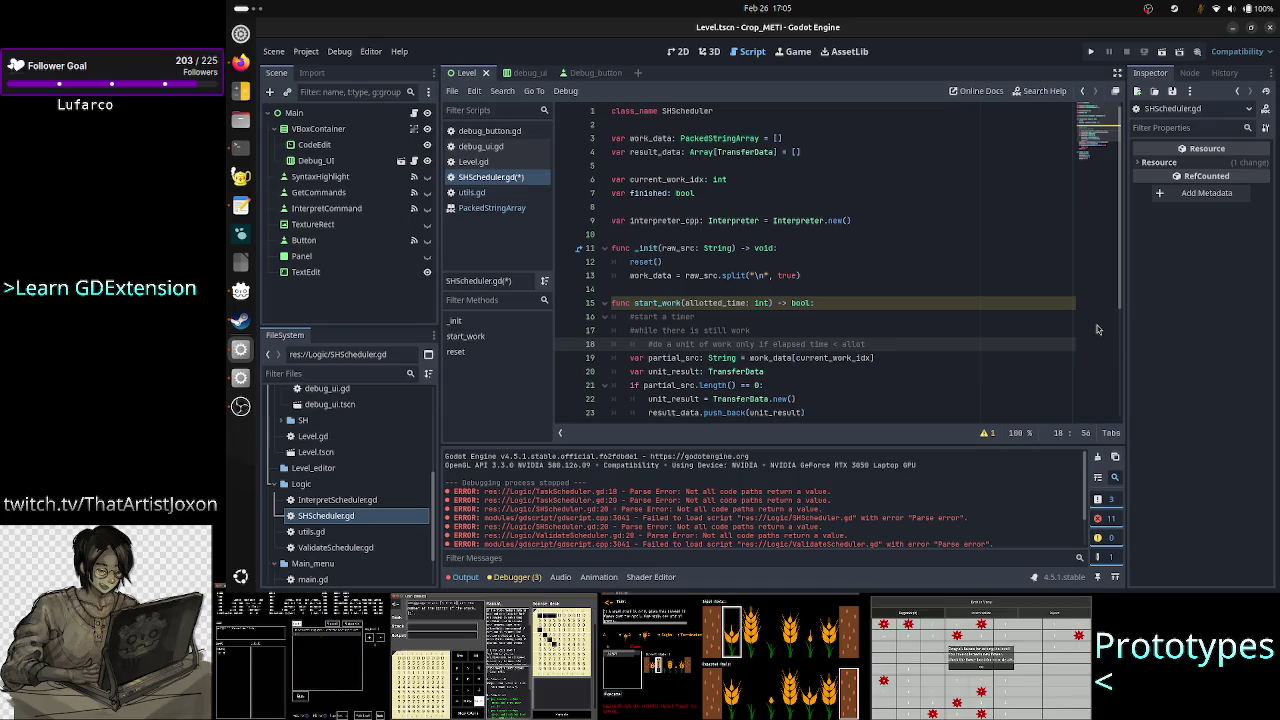
type("ted")
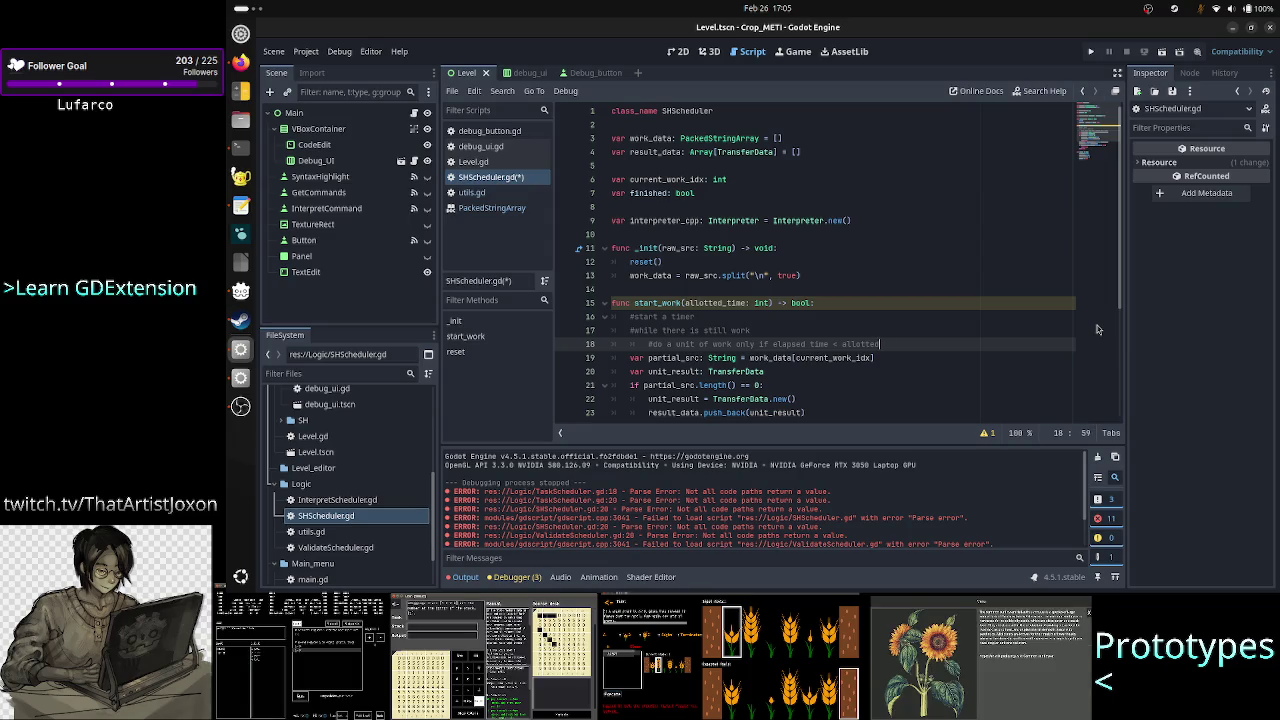
type("_time")
key("Return")
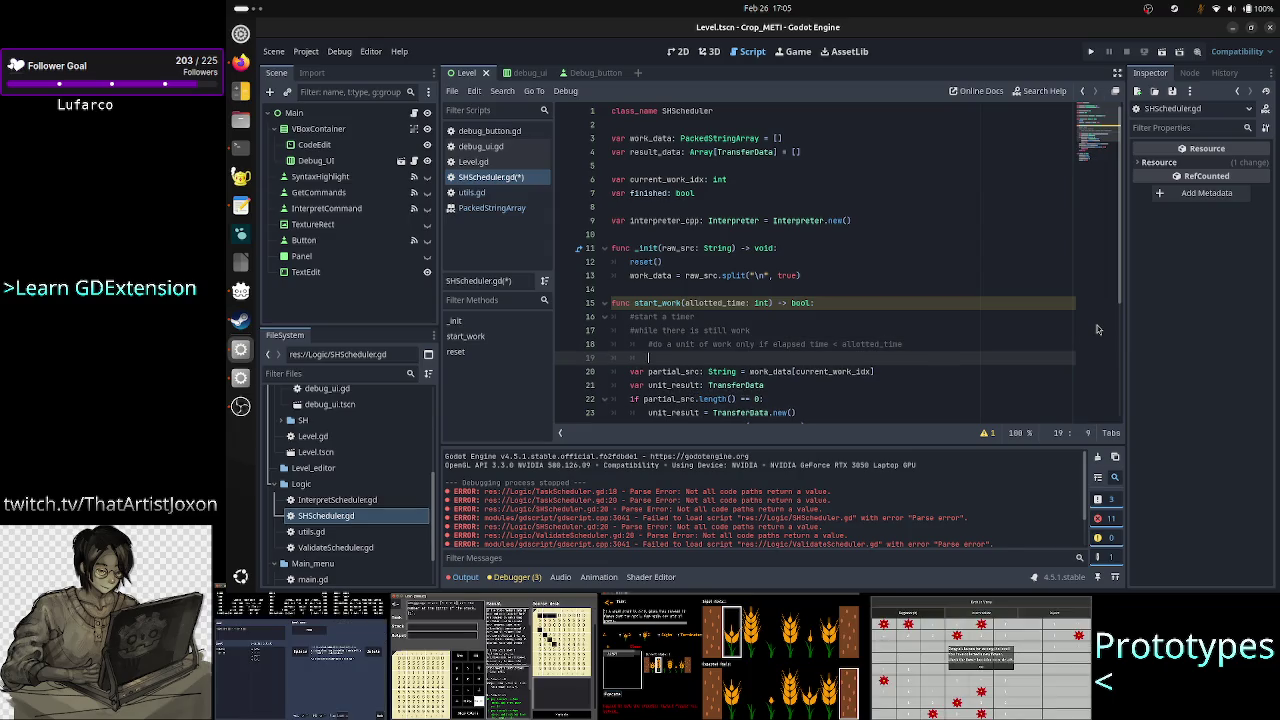
Step: Clear the auto-indent and start a bare 'func' line above the old partial_src work code
key("BackSpace")
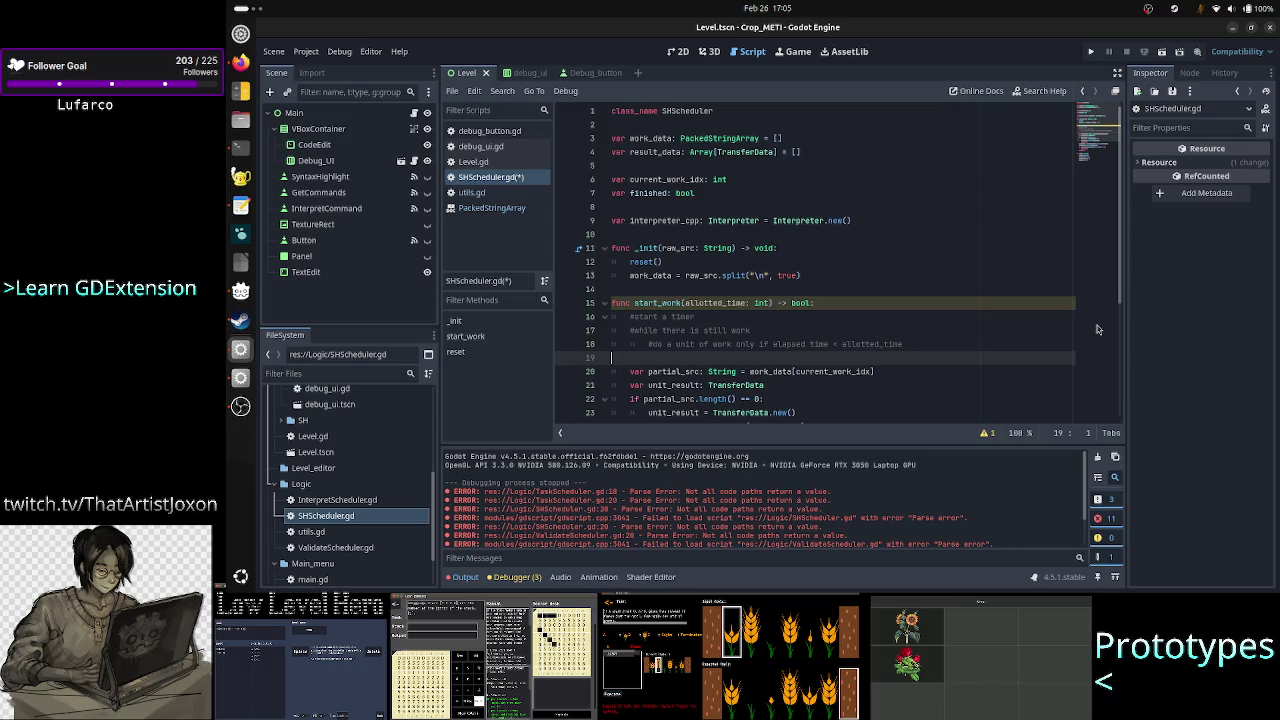
key("shift+Down")
key("shift+Down")
key("shift+Down")
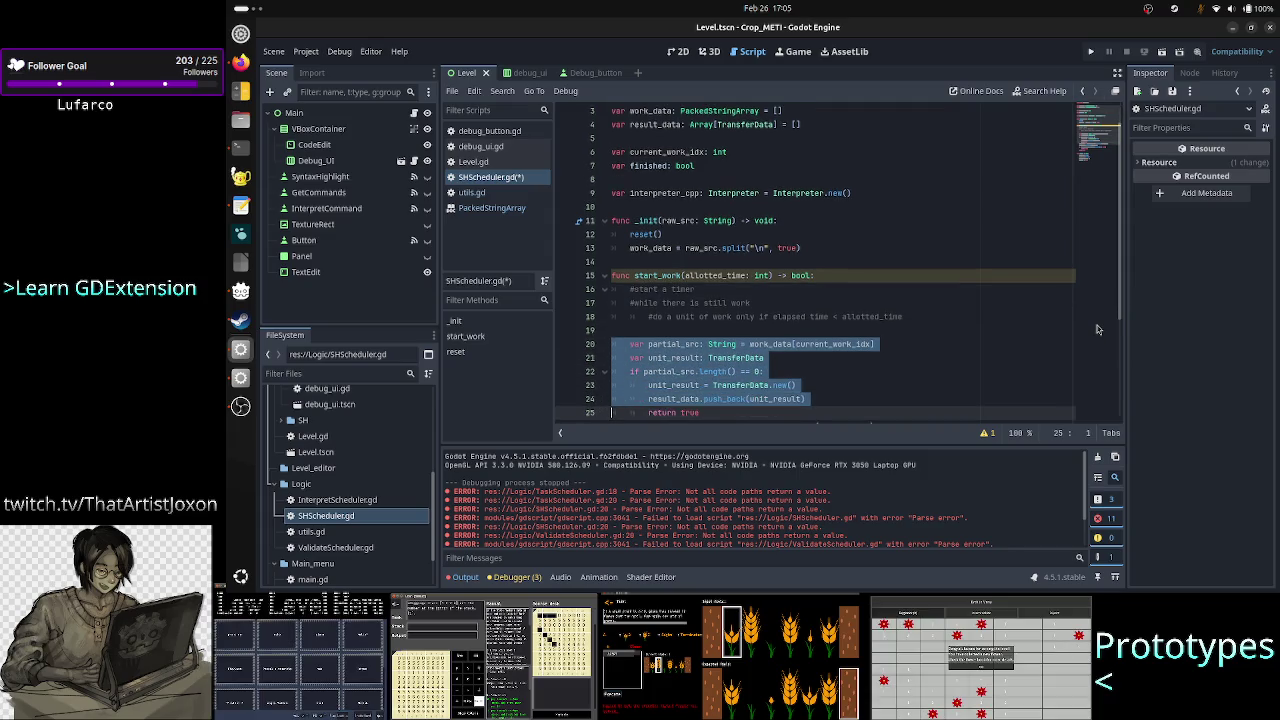
key("shift+Down")
key("shift+Down")
key("shift+Down")
key("shift+Down")
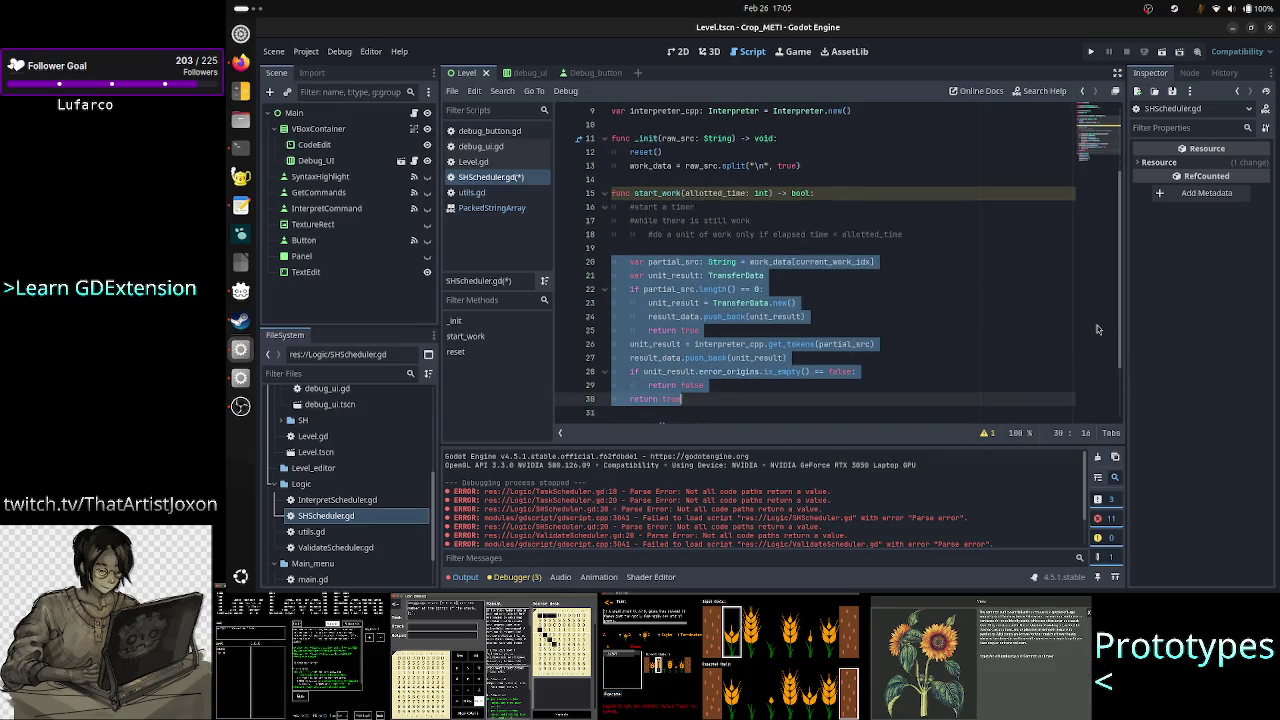
key("ctrl+Left")
key("Up")
key("Up")
key("Up")
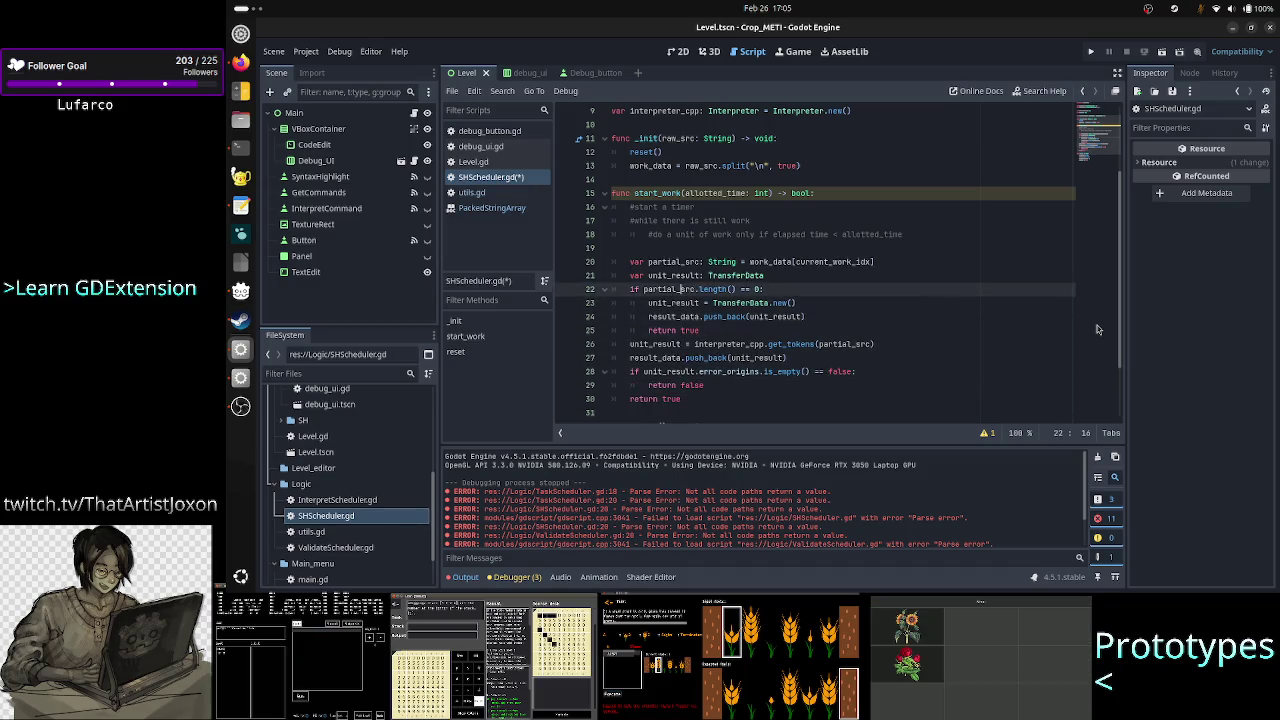
key("Return")
type("func")
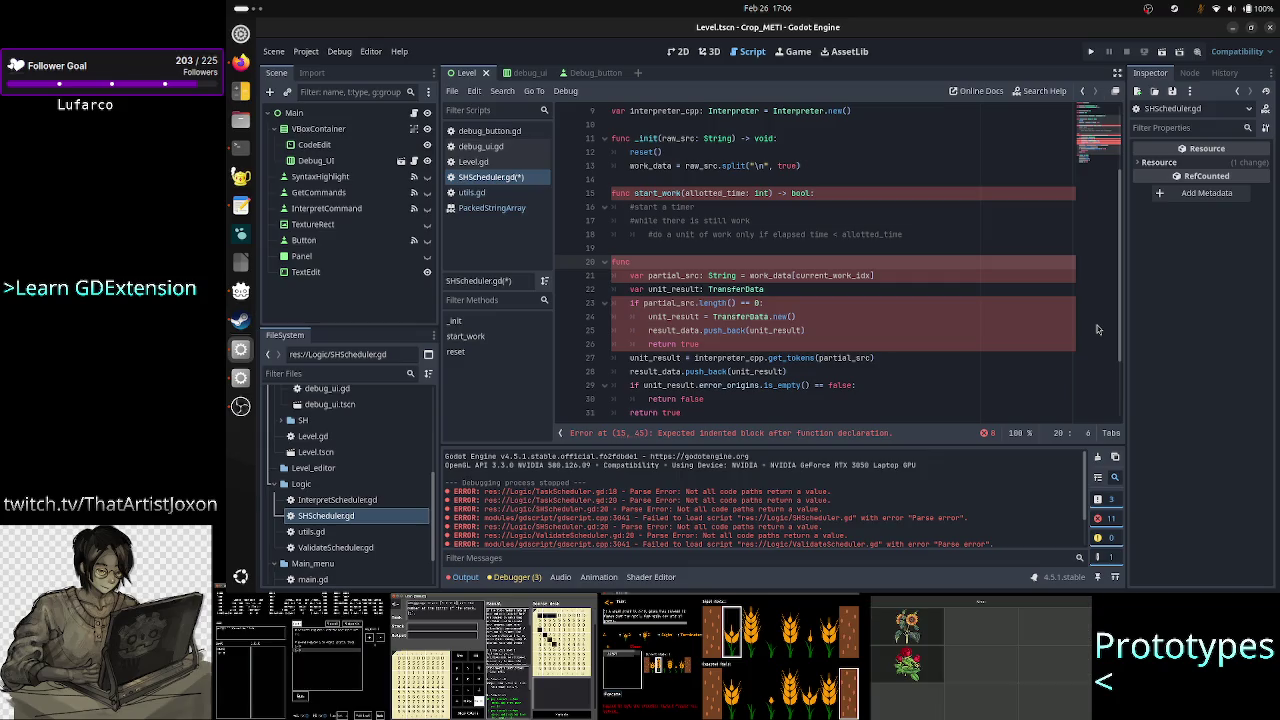
Step: Finish the header as 'func do_unit_work() -> bool:' after correcting a mistyped name
type("start_u")
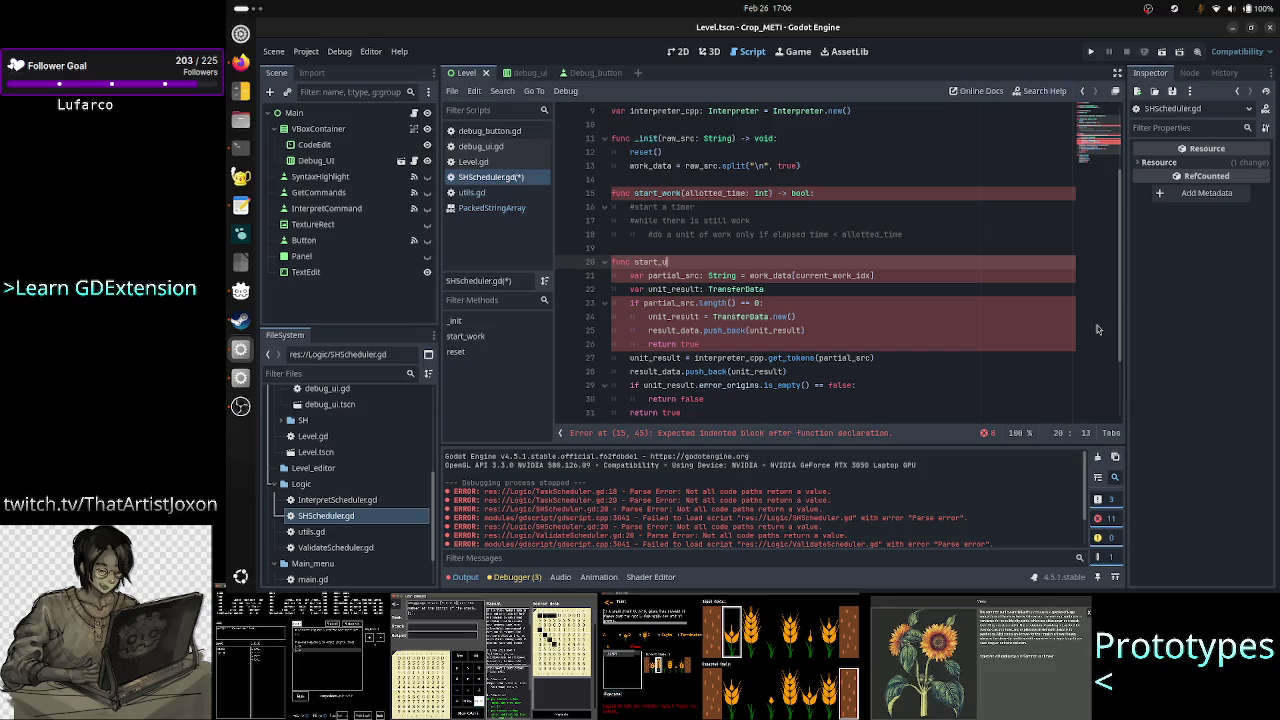
key("BackSpace")
key("BackSpace")
key("BackSpace")
key("BackSpace")
key("BackSpace")
key("BackSpace")
key("BackSpace")
type("d")
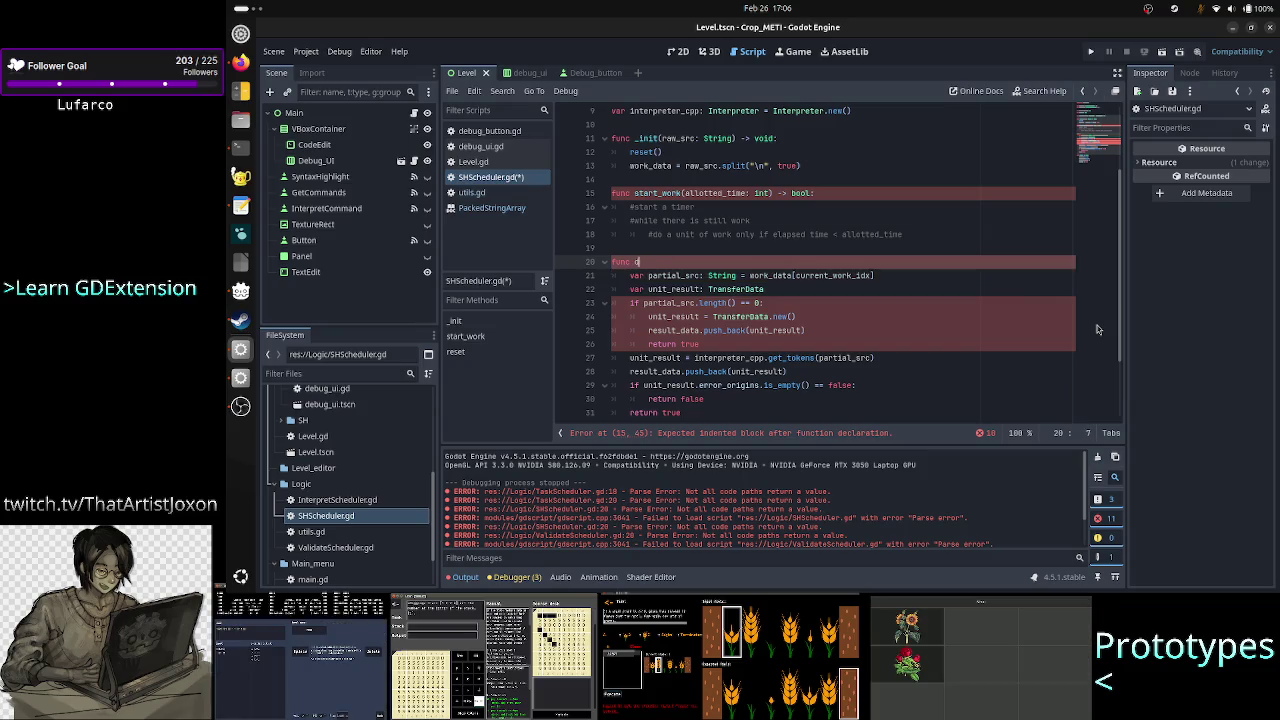
type("o_unit_work")
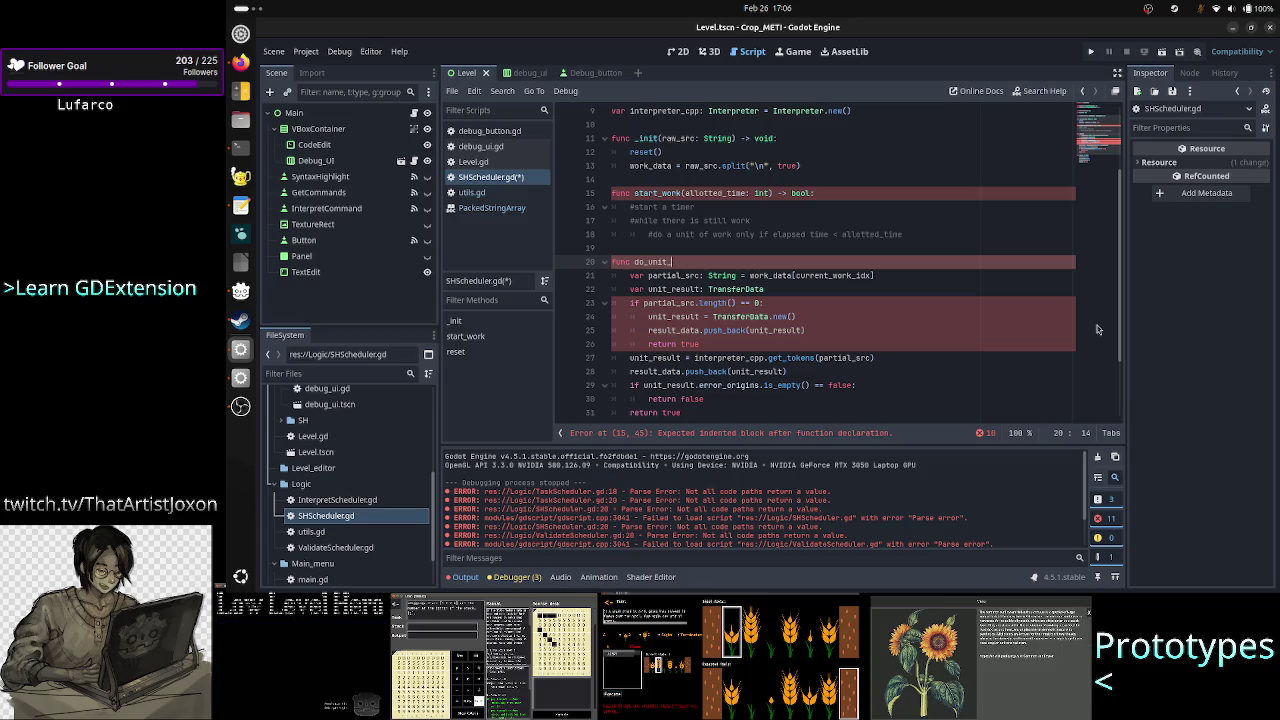
type("(")
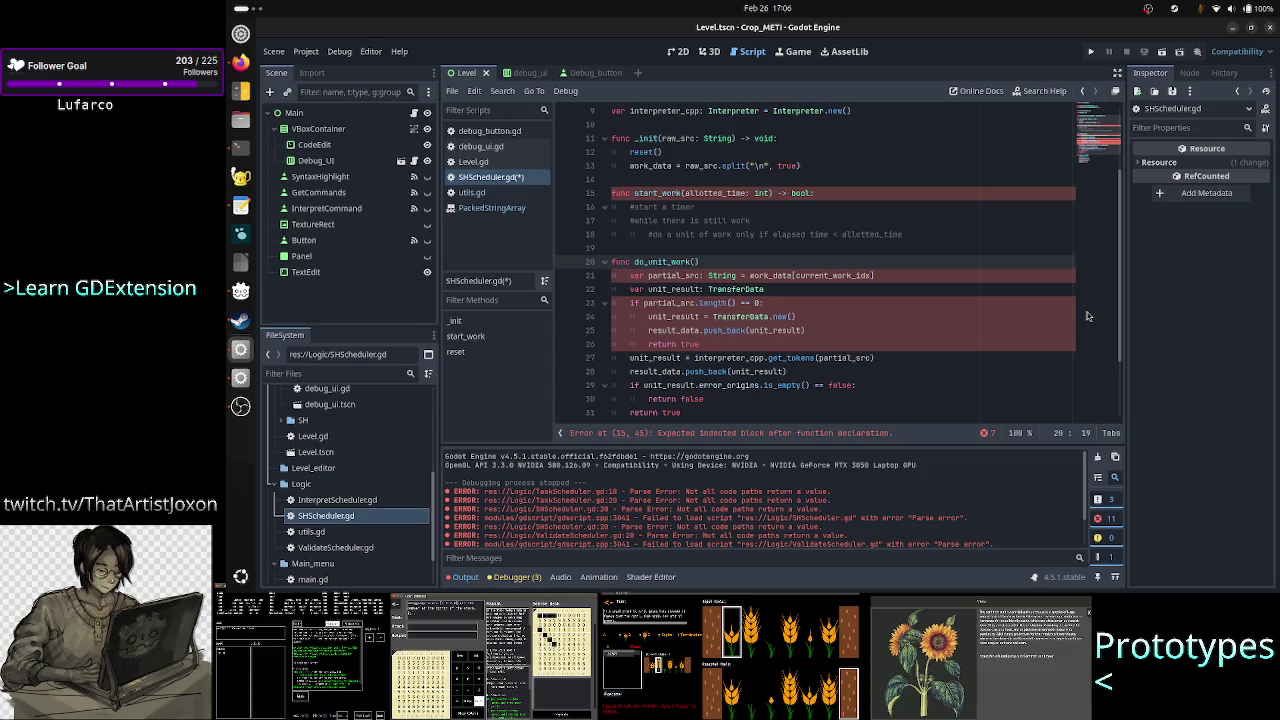
type(") ->")
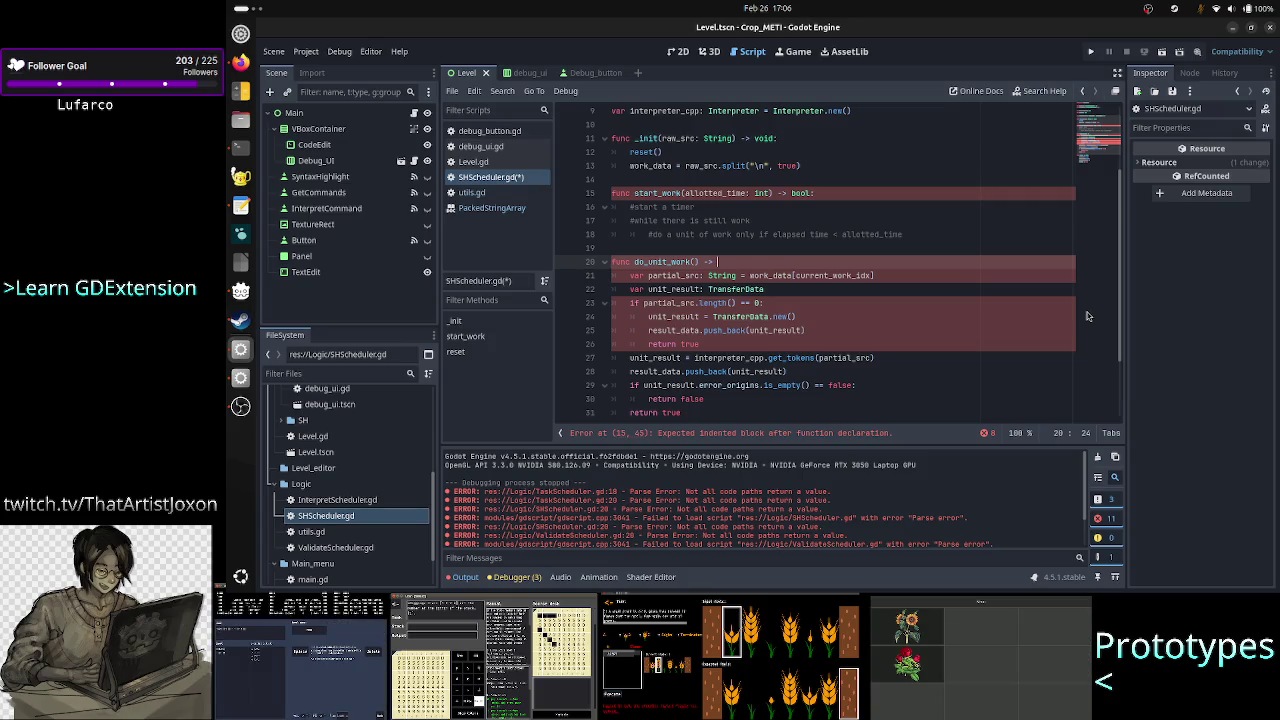
type("bool")
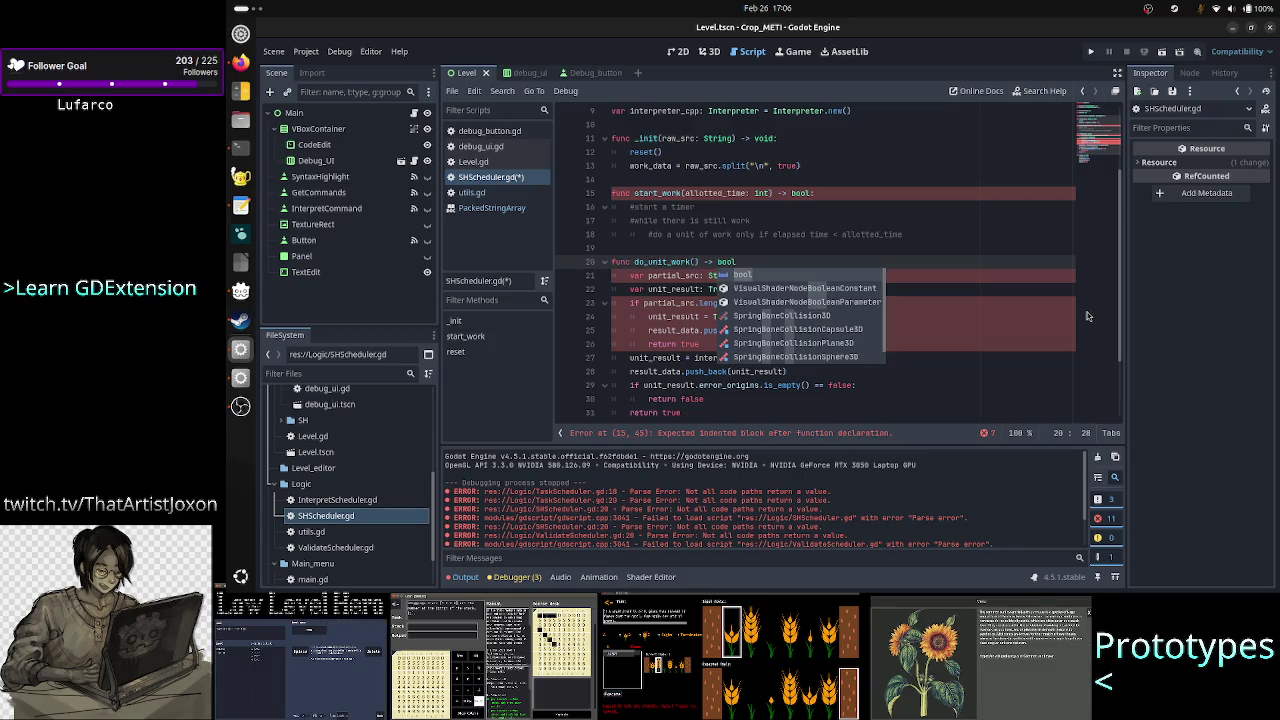
key("Escape")
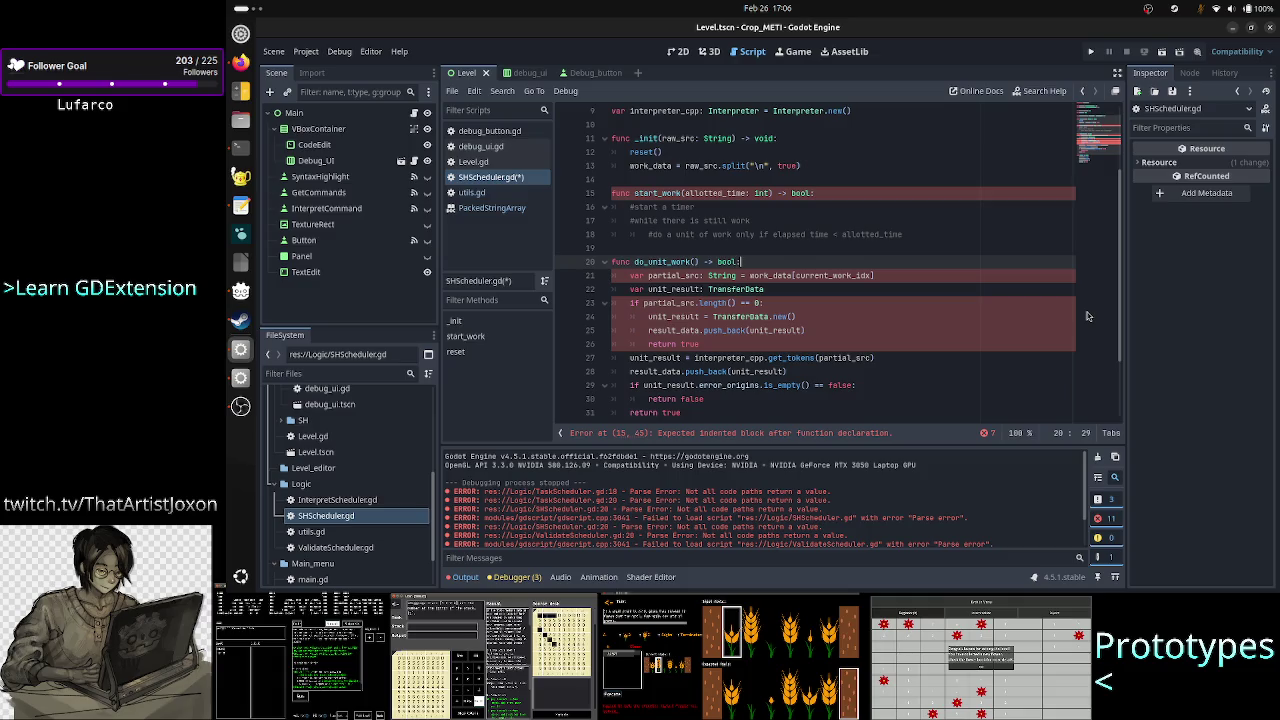
key("Up")
key("Up")
key("Up")
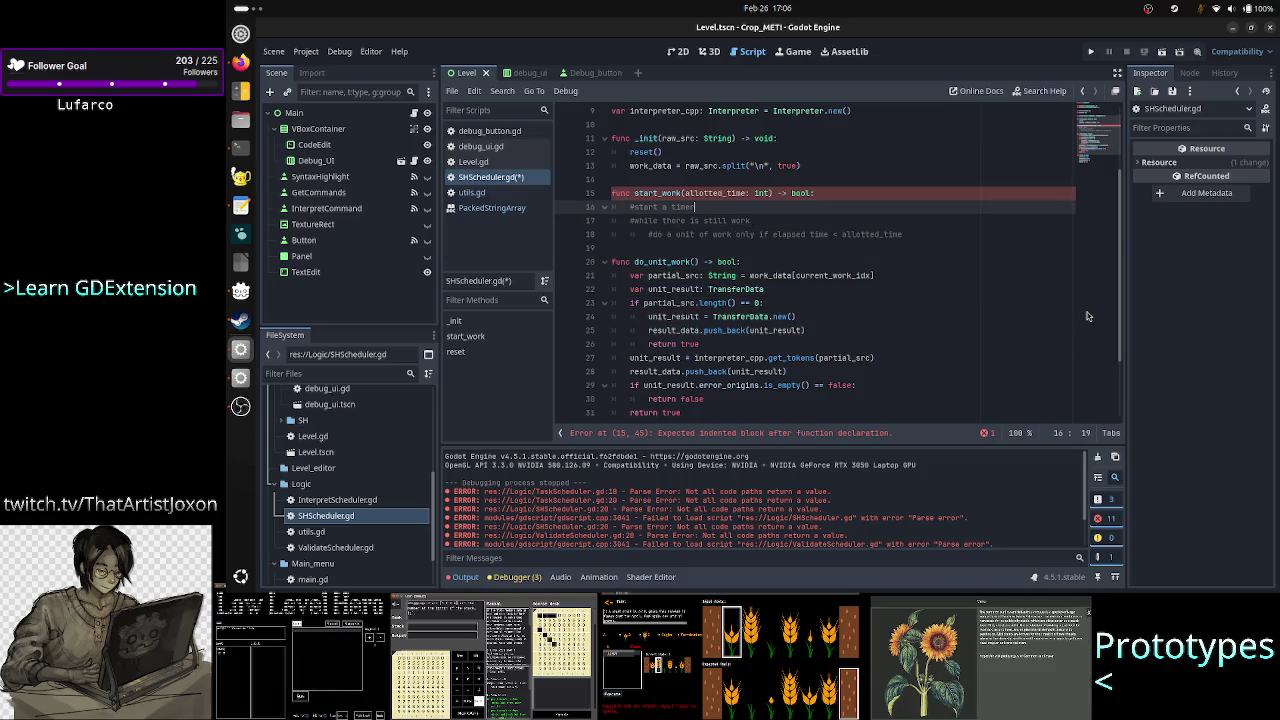
Step: Delete the while planning comment on line 17 to make room for the loop code
key("Down")
key("Home")
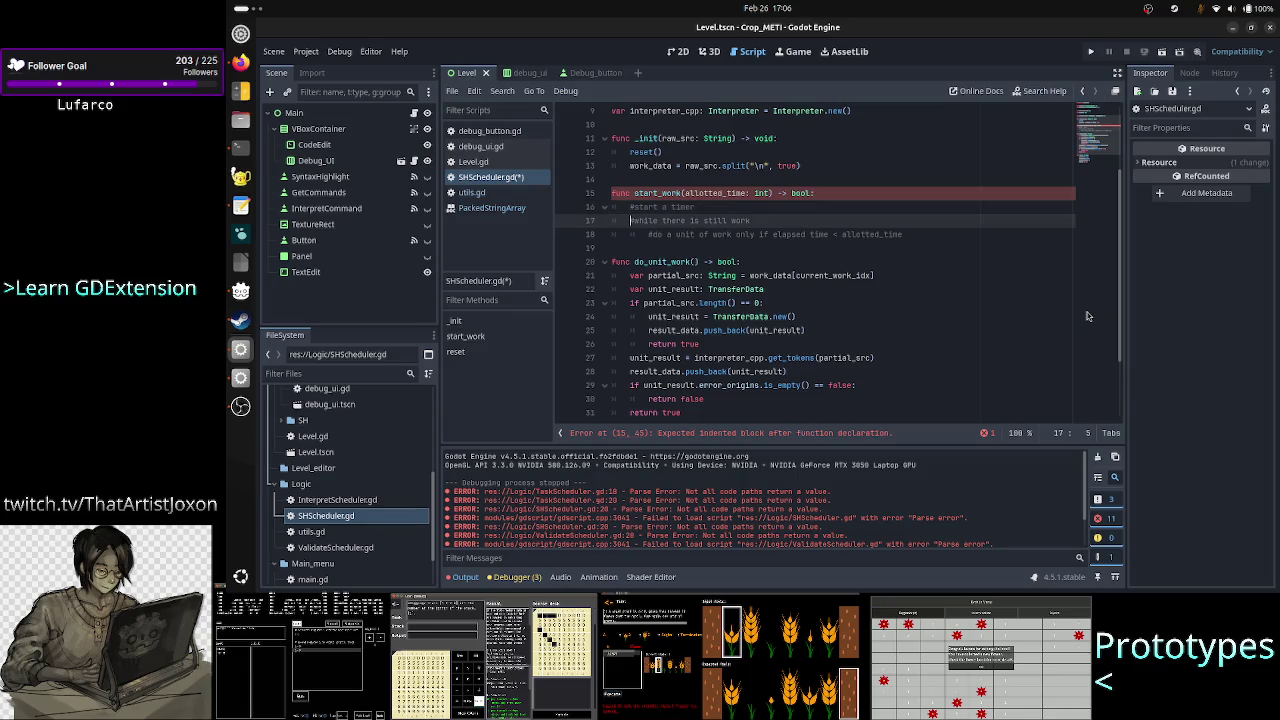
type("#")
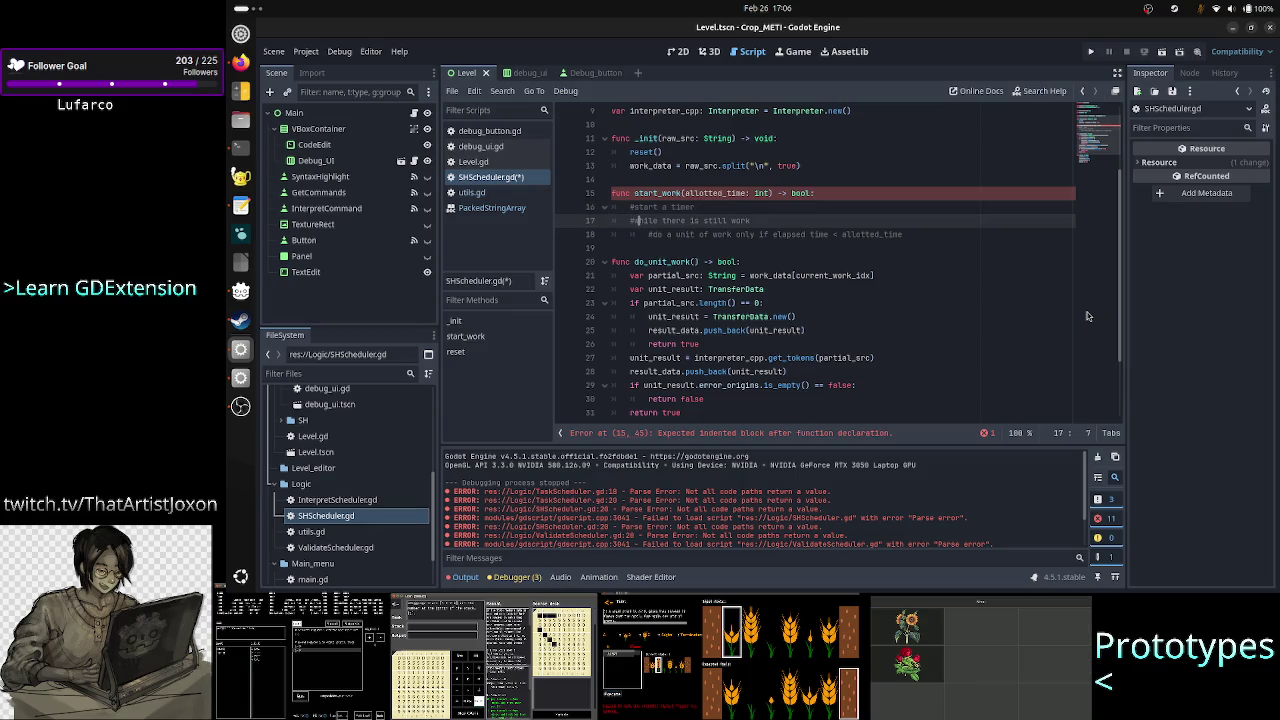
key("Right")
key("Right")
key("Right")
scroll(928, 276, "up", 3)
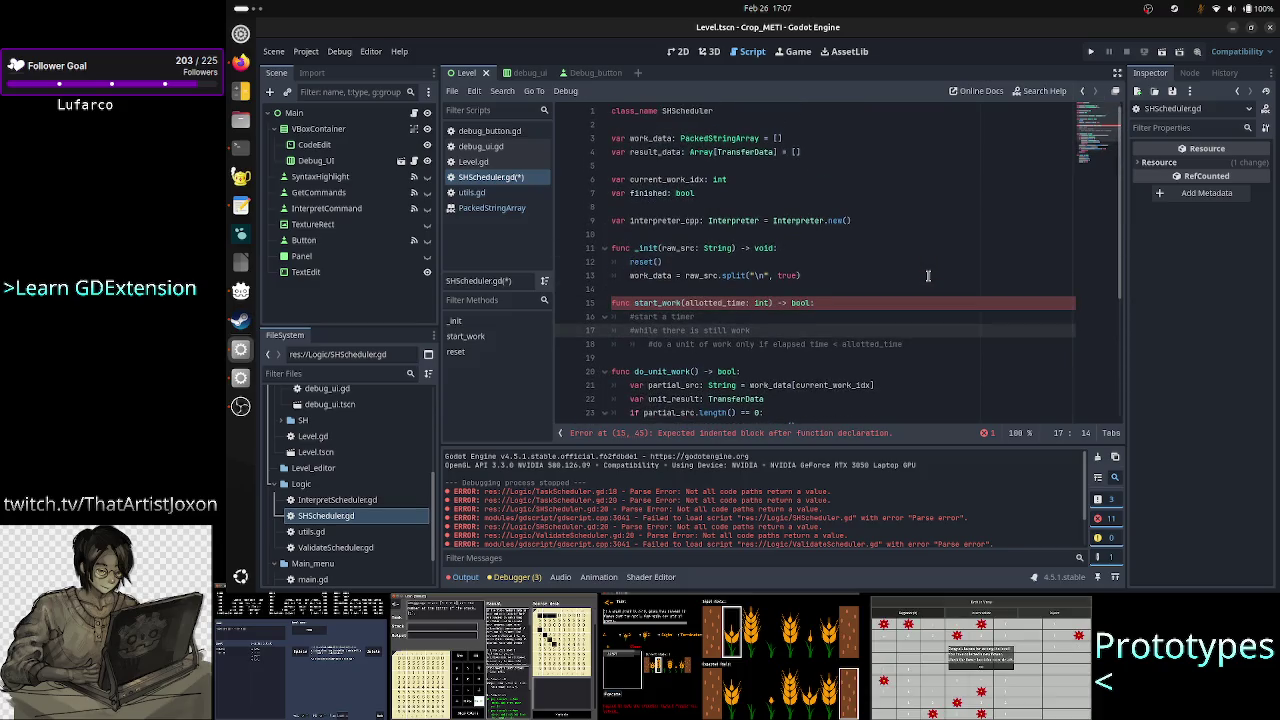
key("Up")
key("Down")
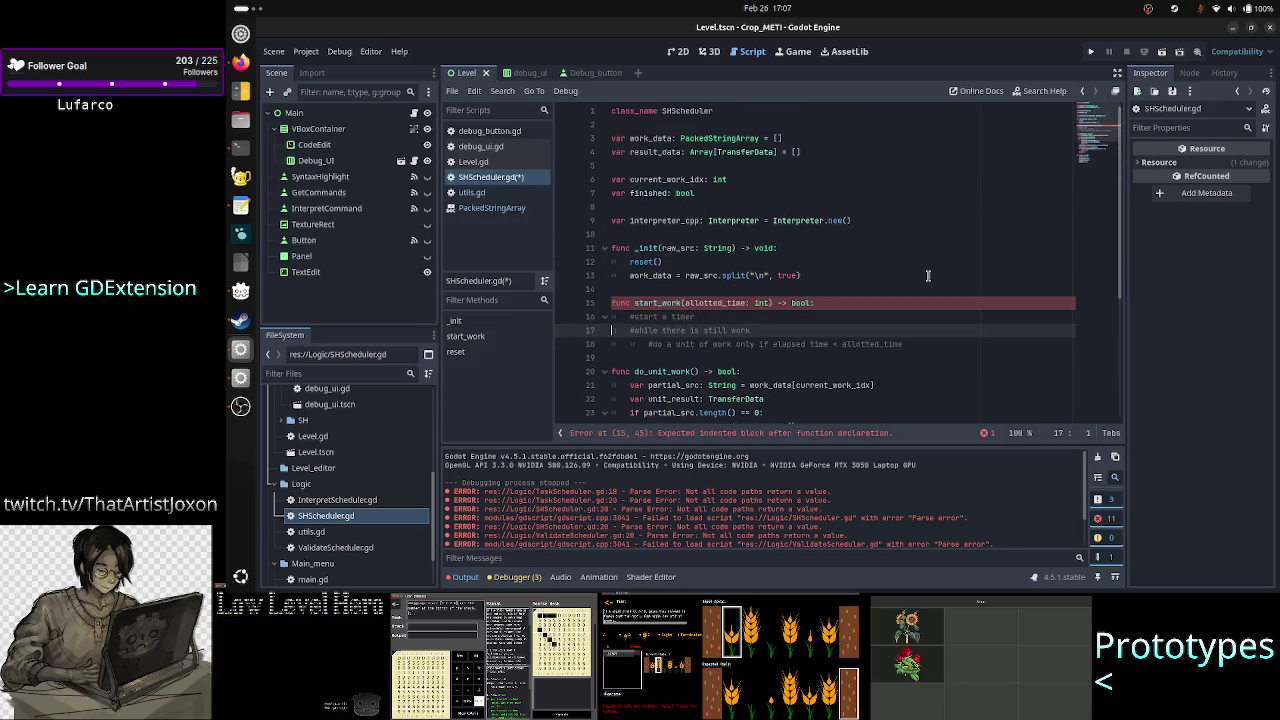
key("Home")
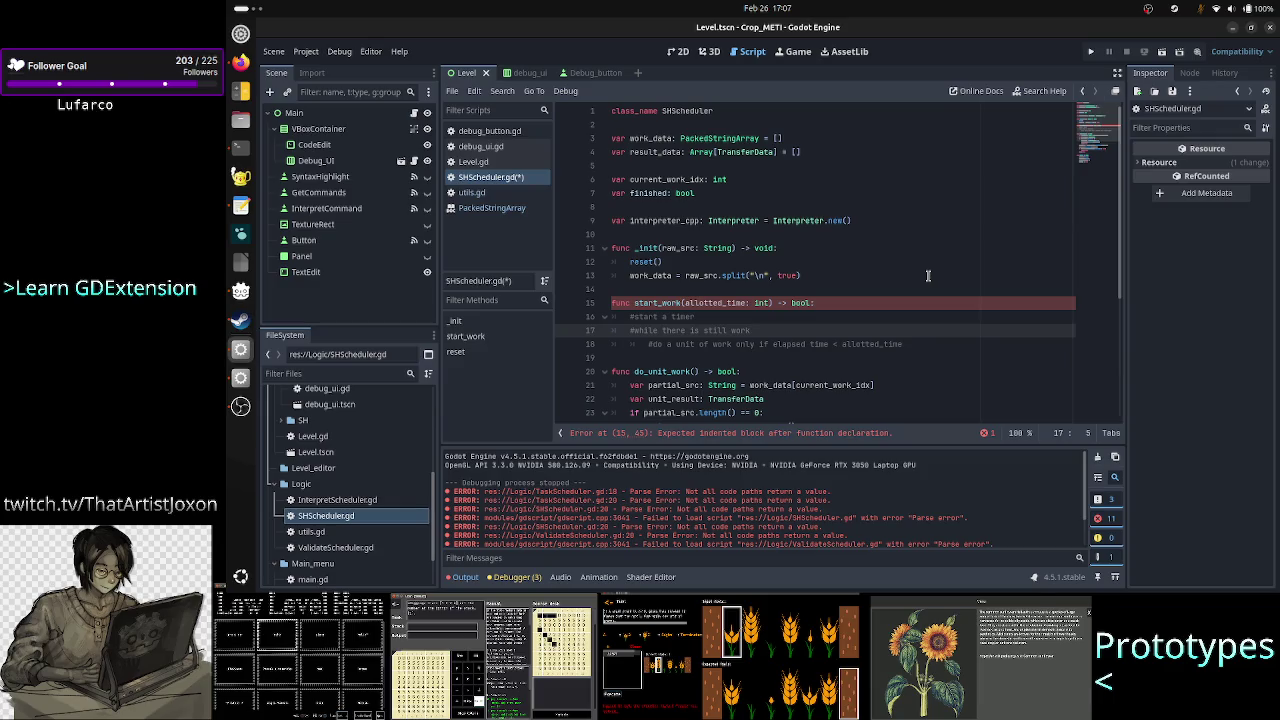
key("shift+End")
key("Delete")
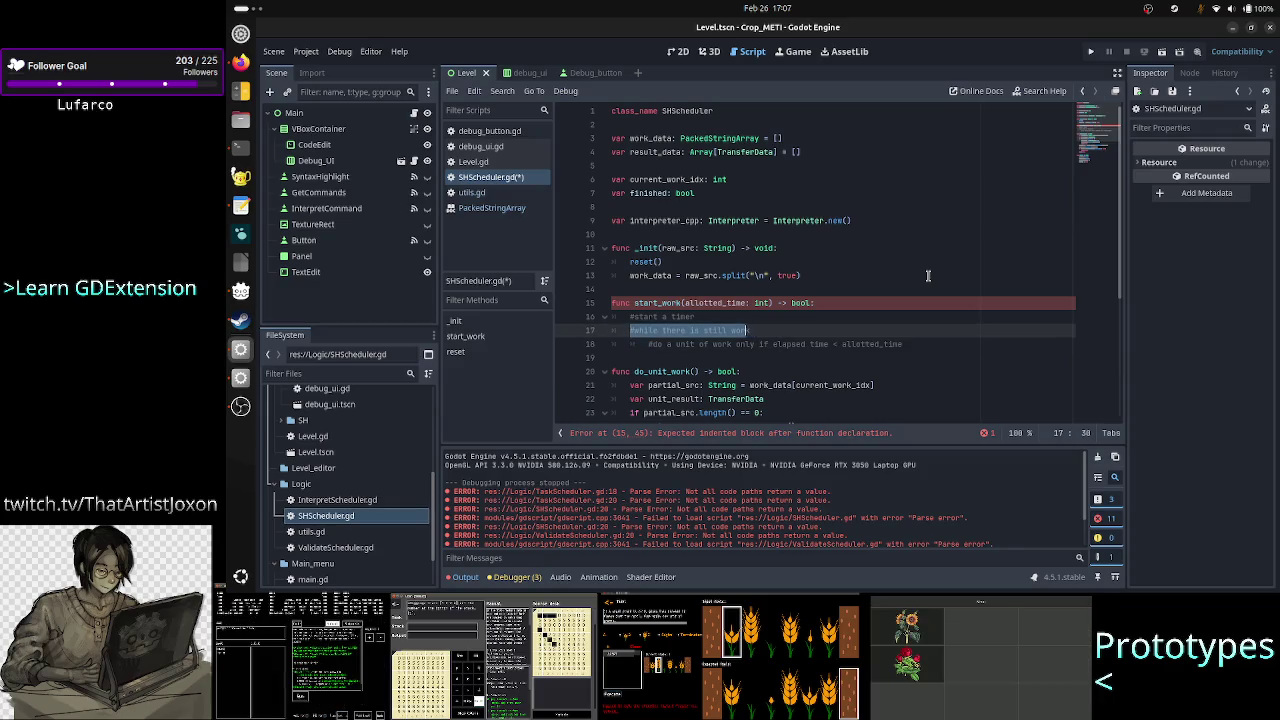
Step: Write 'while current_work_idx <= work_data.size()', checking the index reset and PackedStringArray type
type("w")
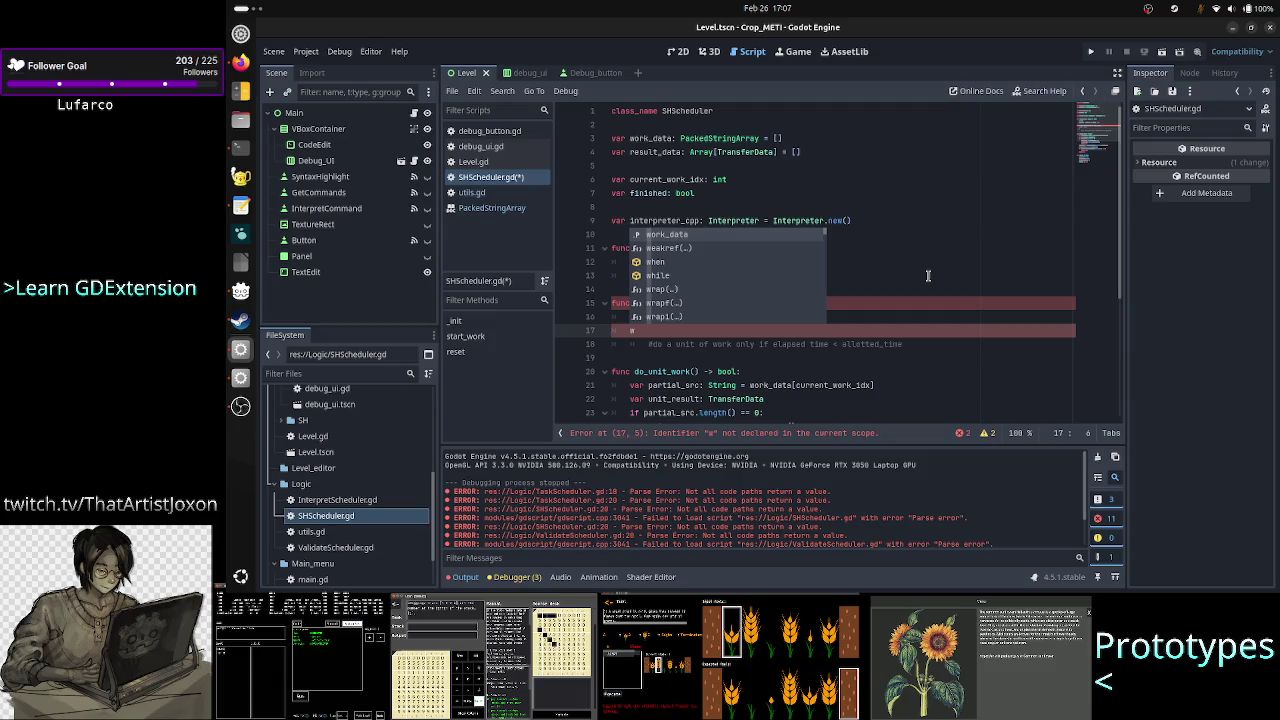
type("hile ")
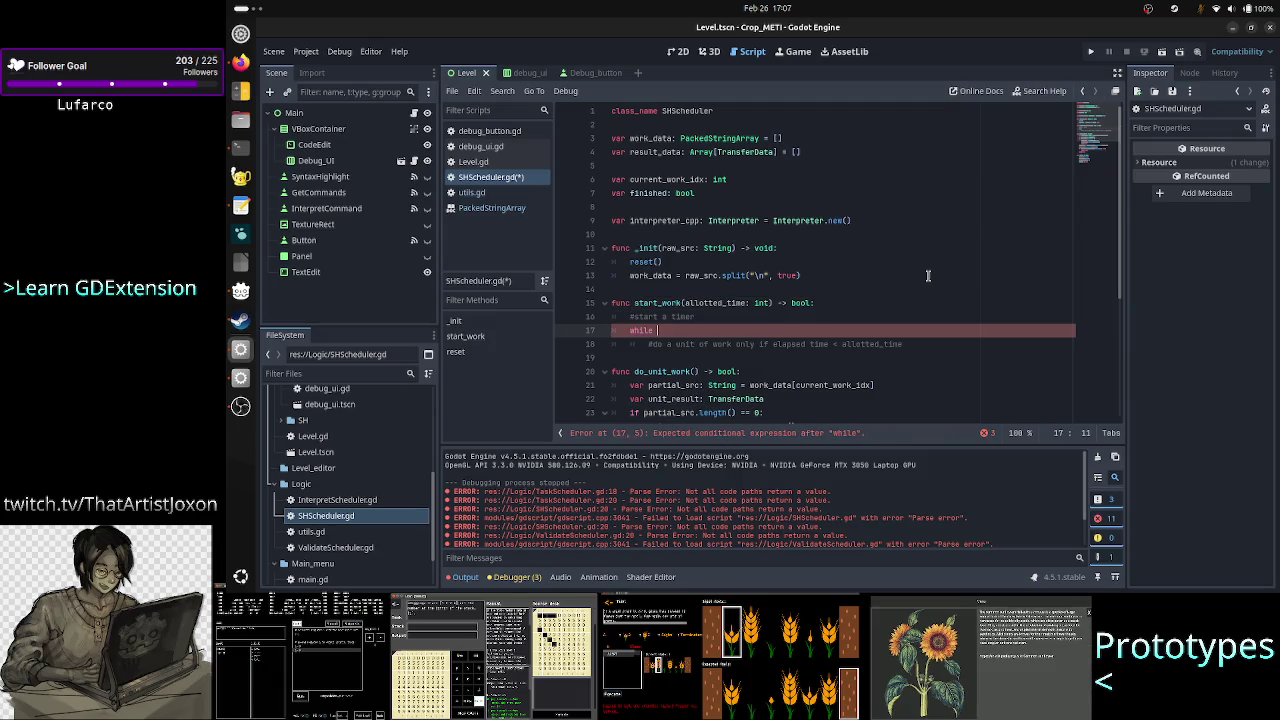
type("curr")
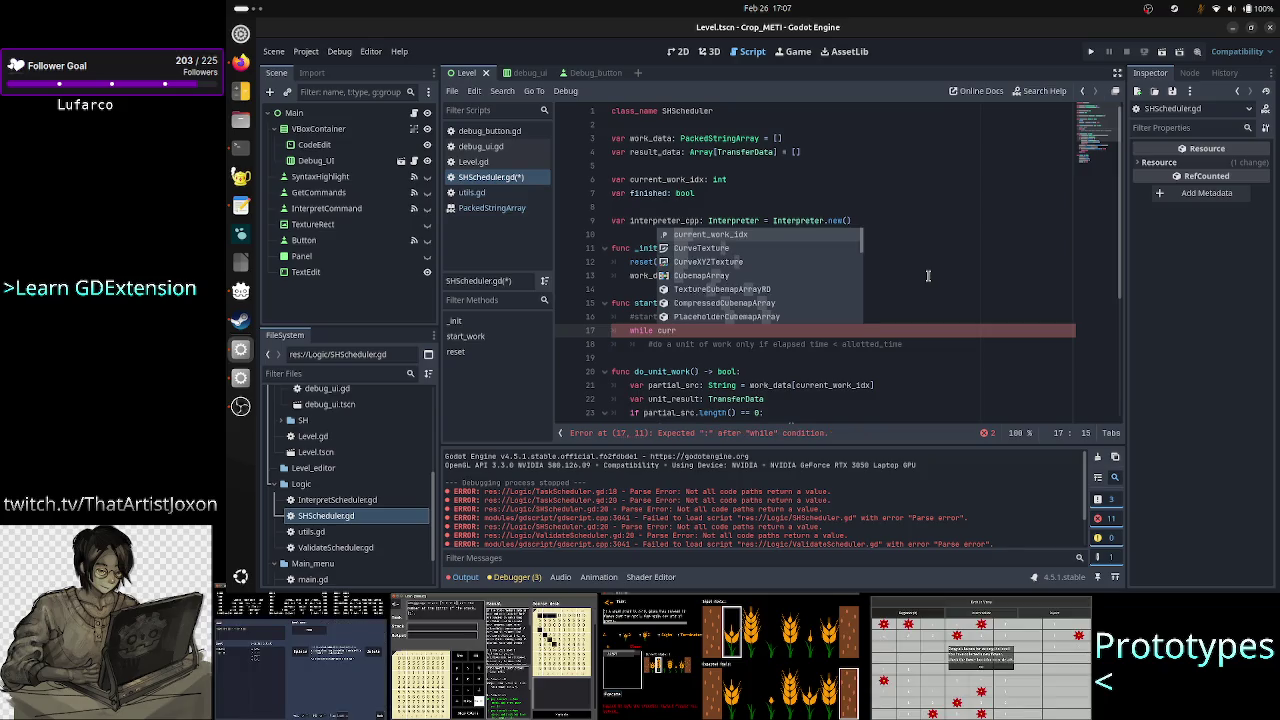
key("Return")
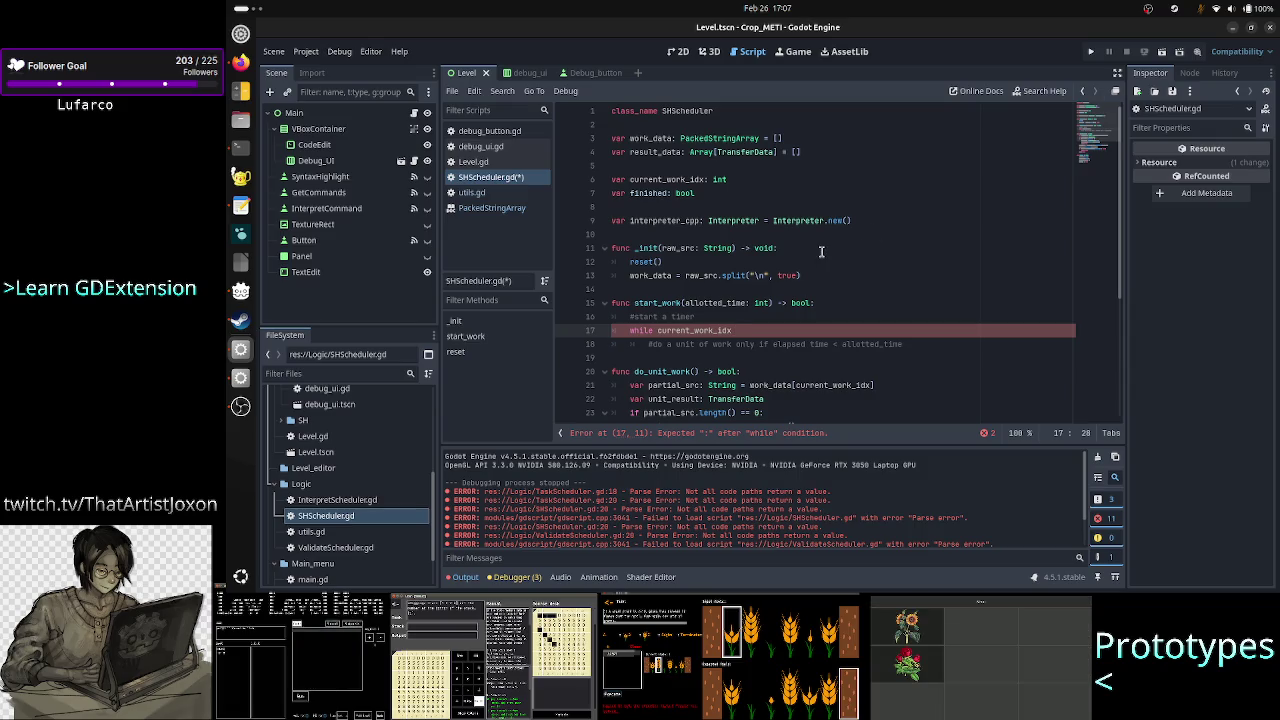
scroll(698, 282, "down", 5)
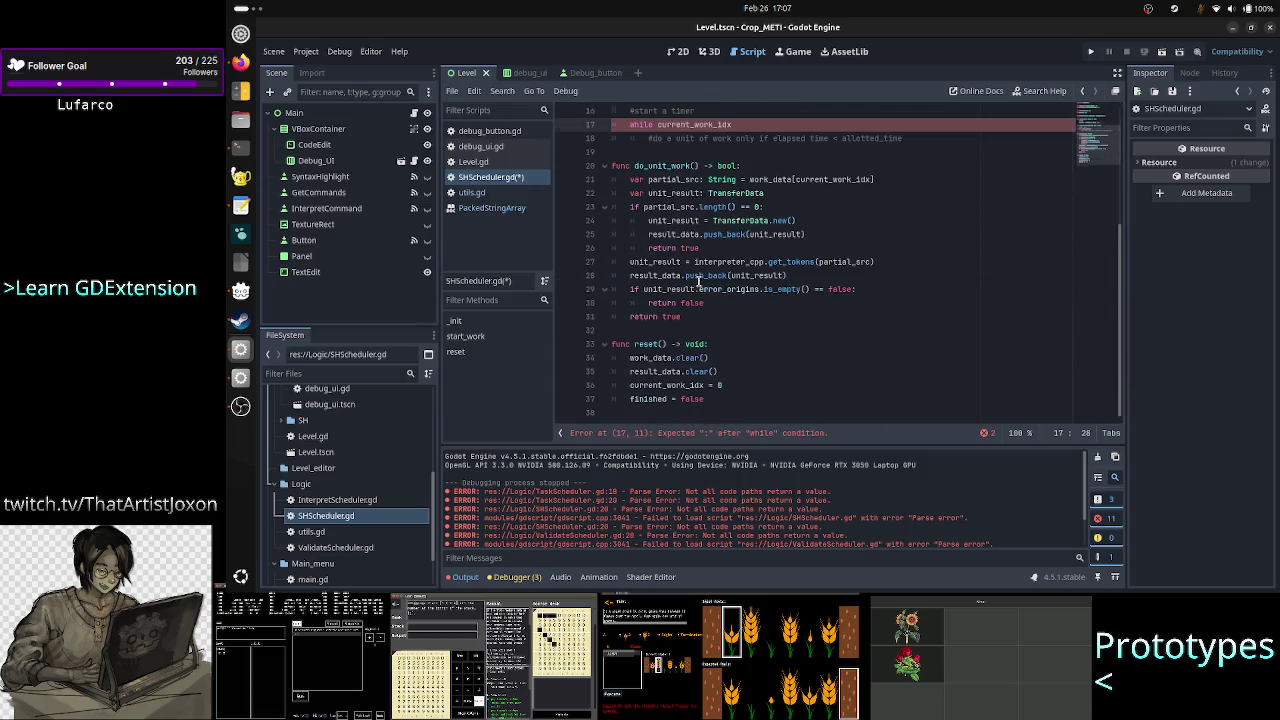
left_click(736, 384)
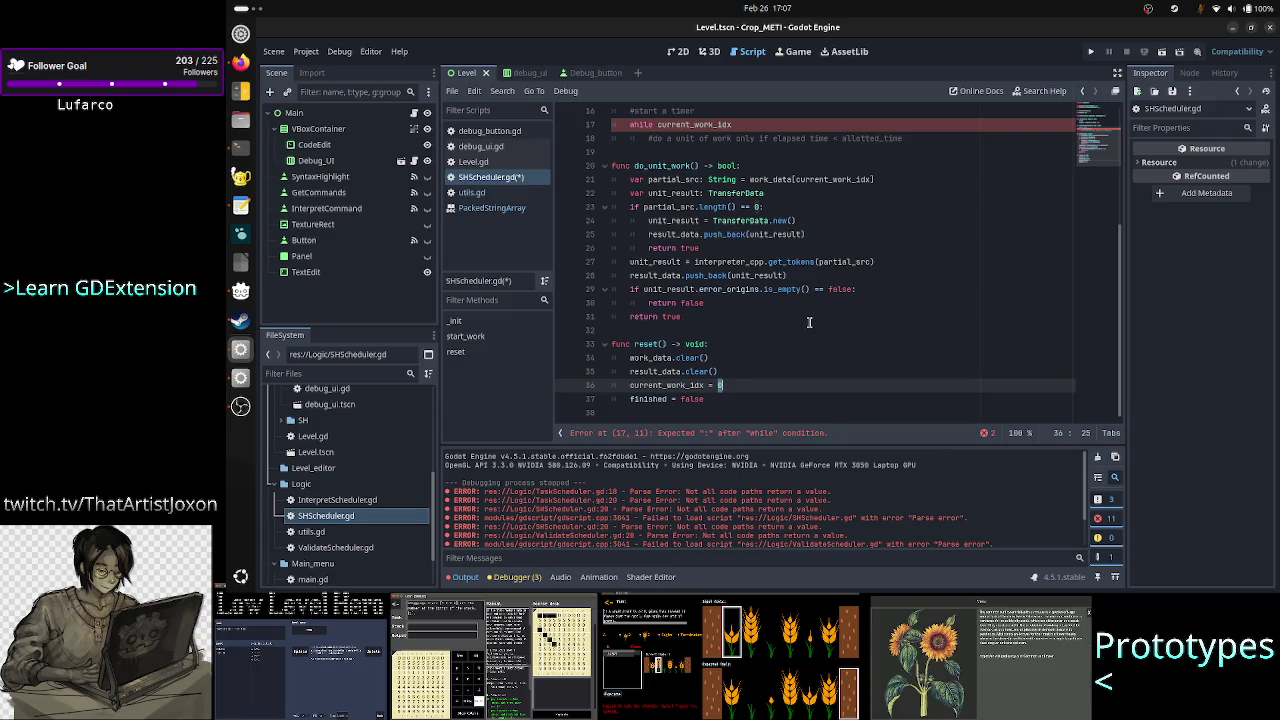
scroll(809, 322, "up", 5)
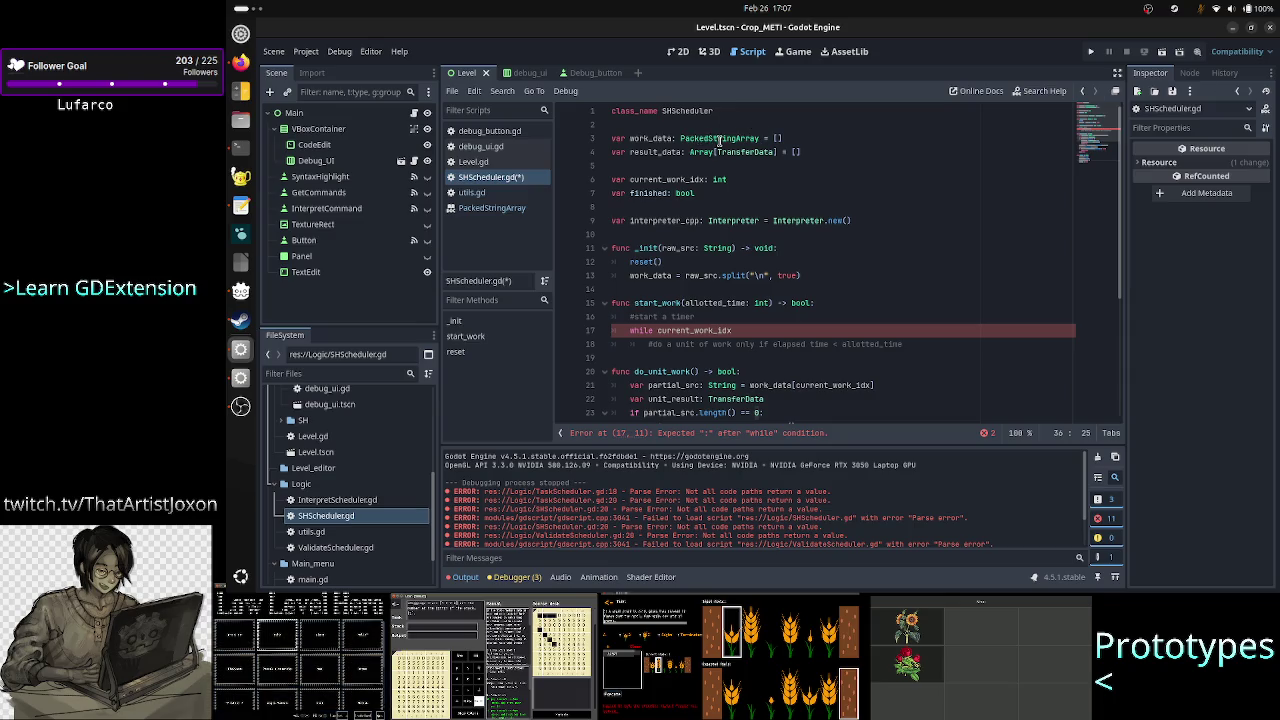
double_click(719, 140)
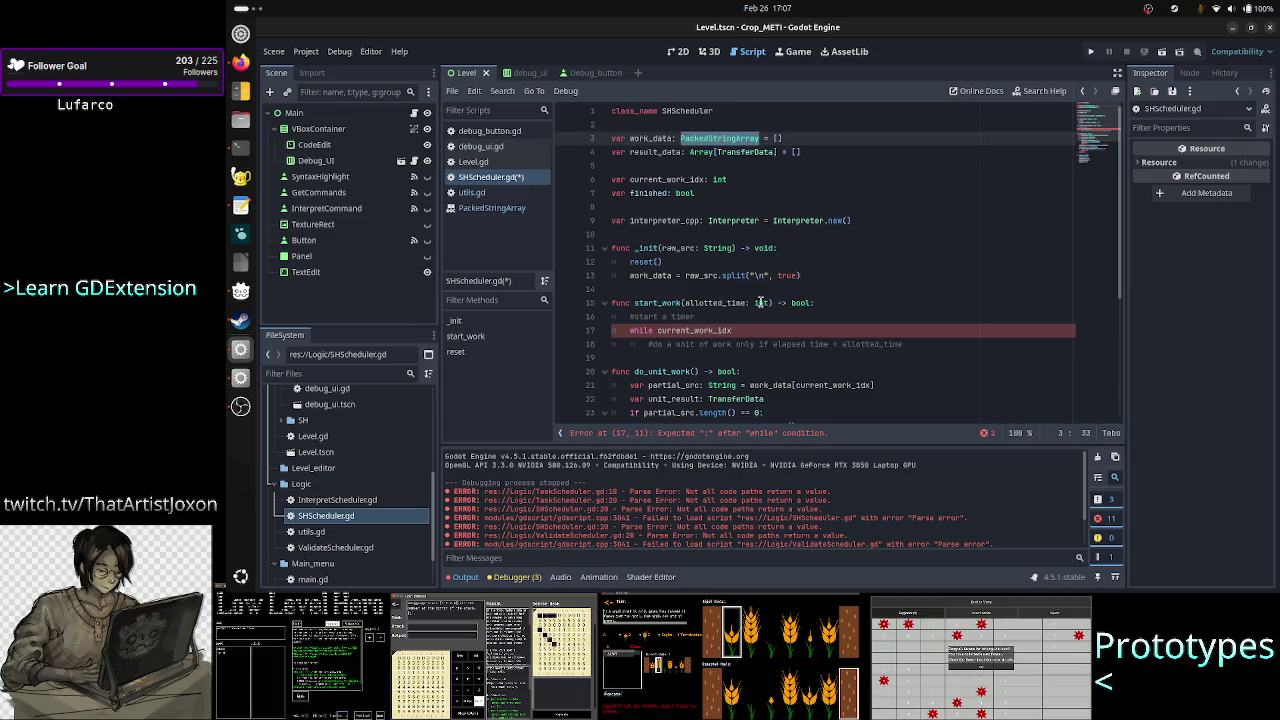
left_click(766, 332)
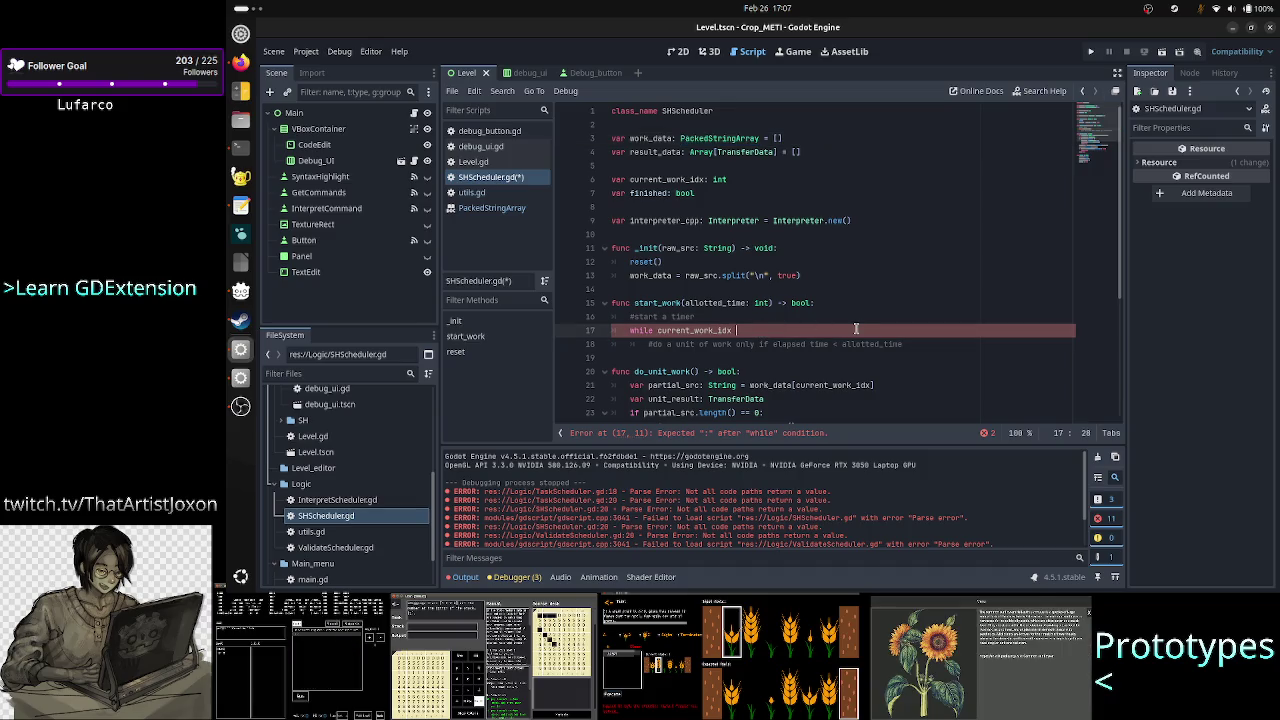
type("<= ")
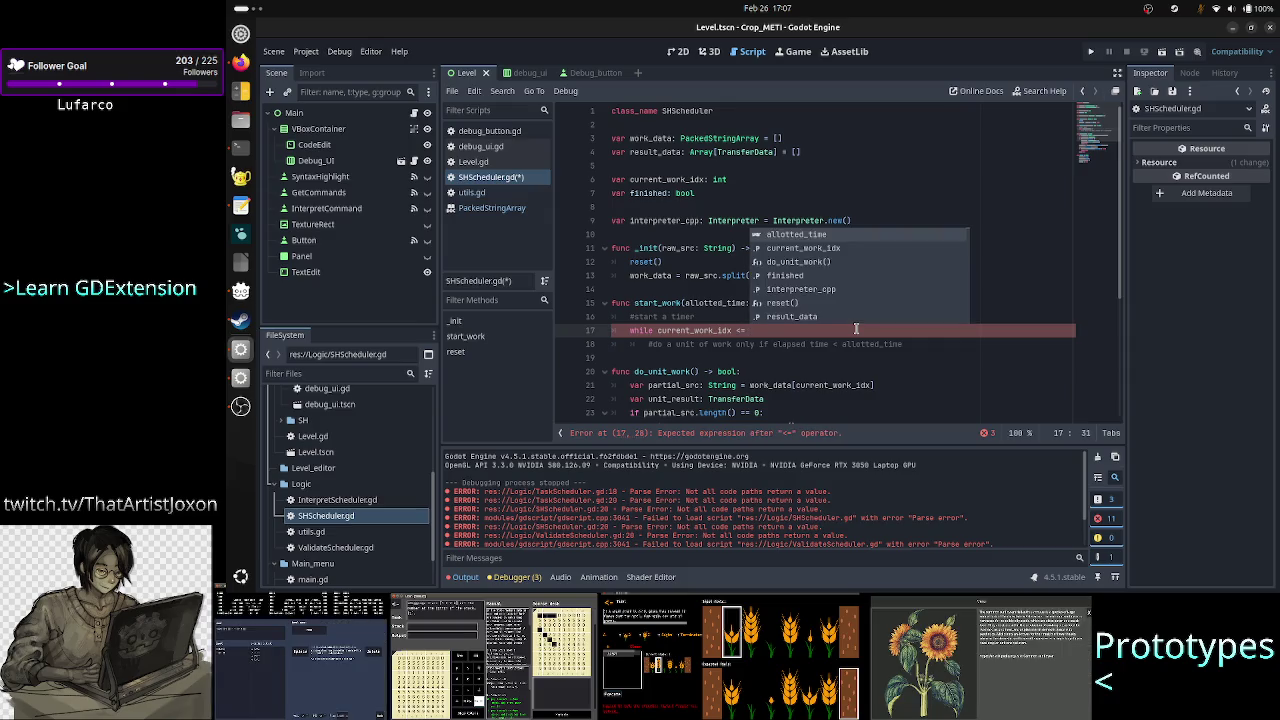
type("work_data")
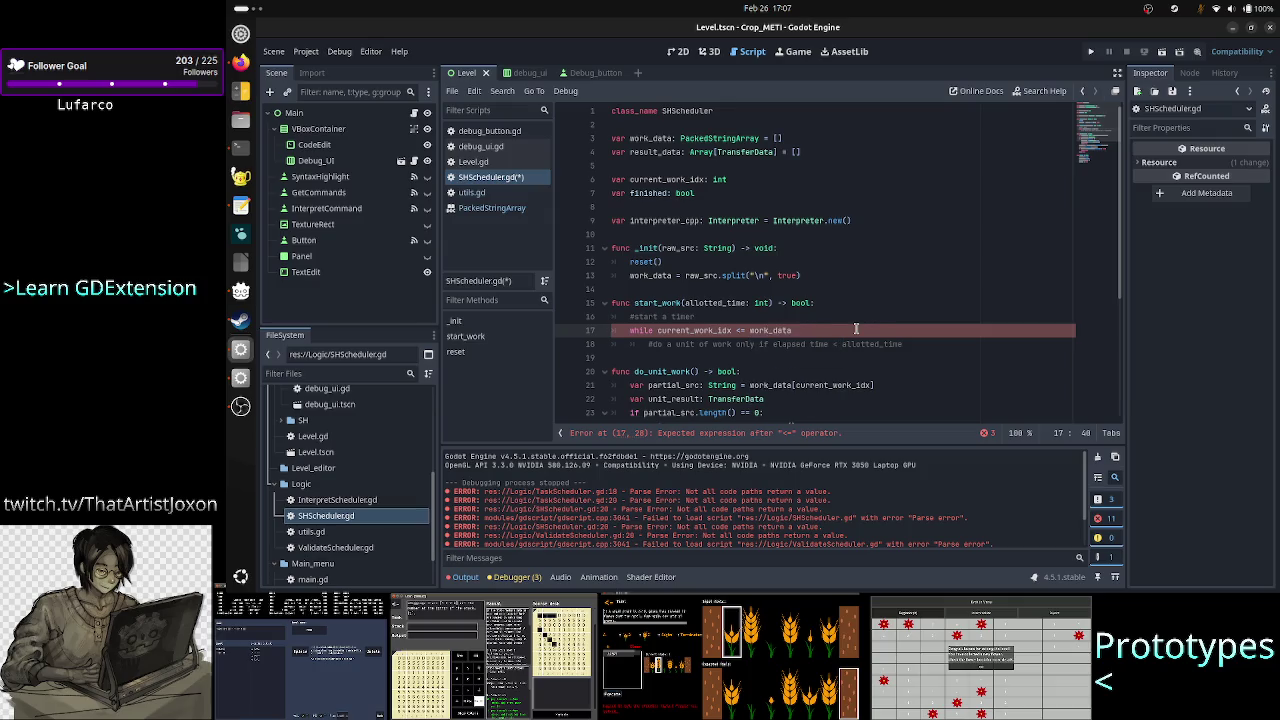
type(".size()")
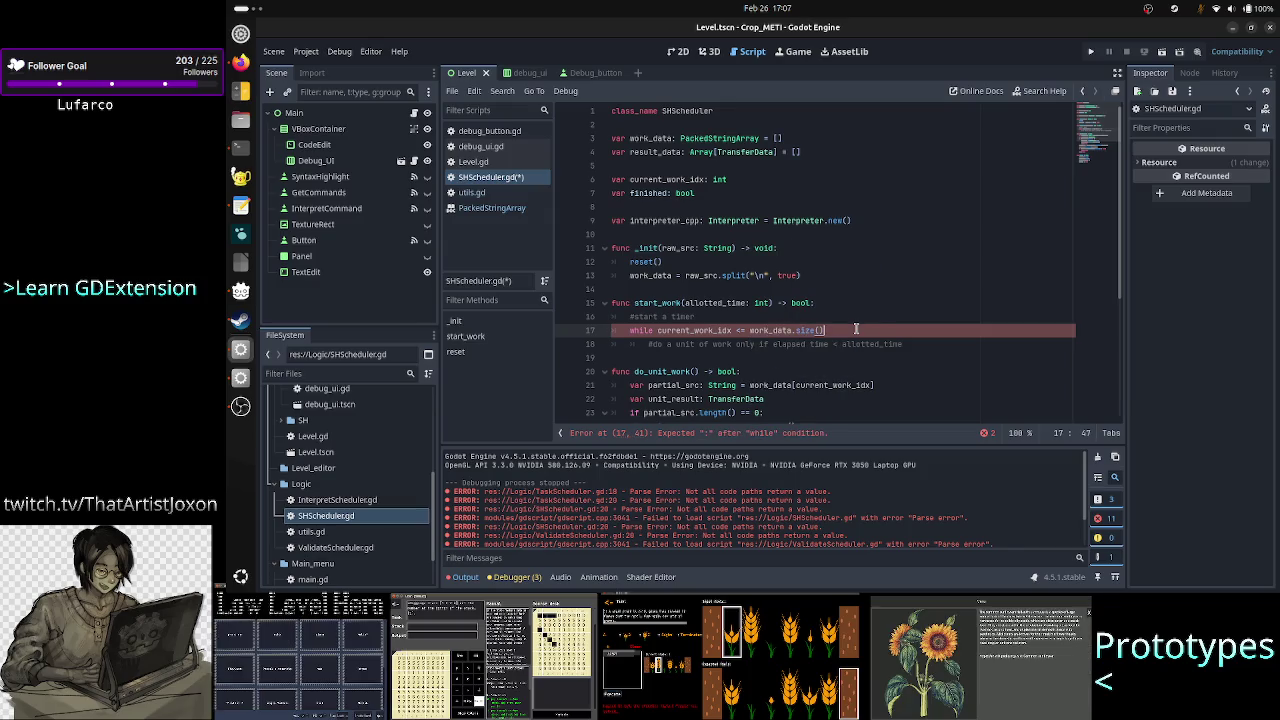
type(":")
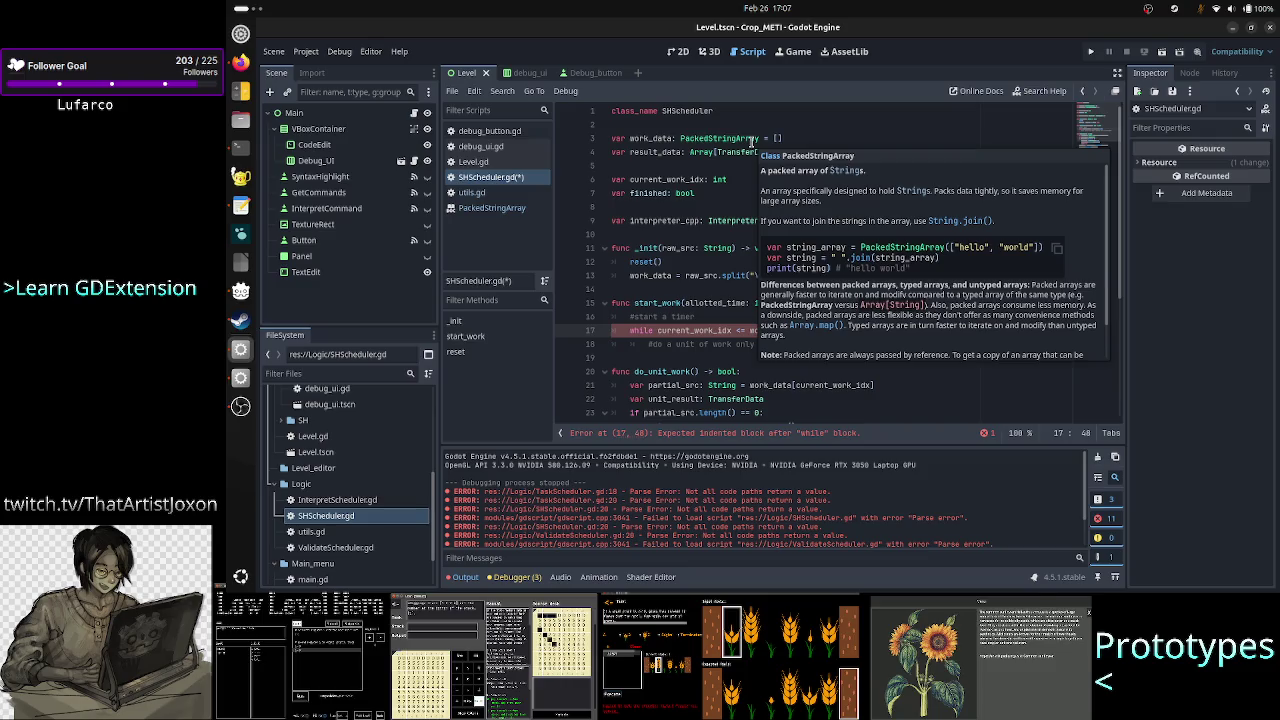
Step: Read the PackedStringArray class reference, then return to the SHScheduler.gd script
left_click(494, 209)
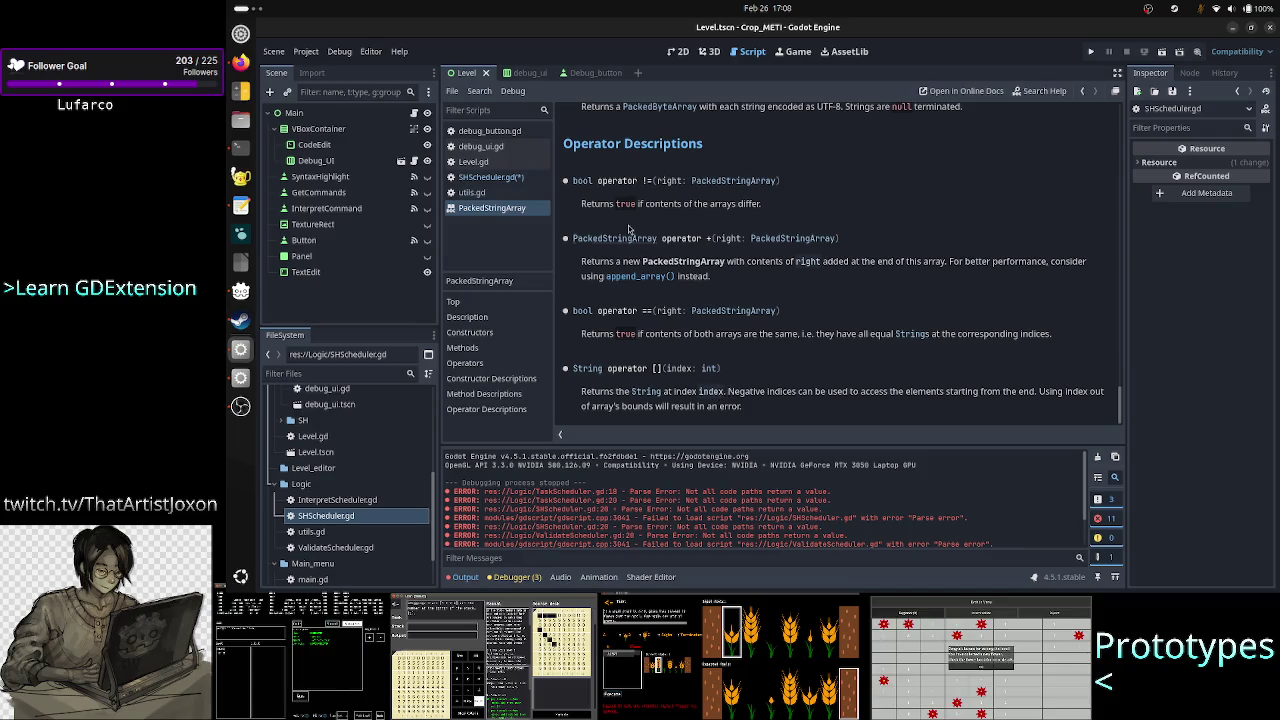
left_click(513, 180)
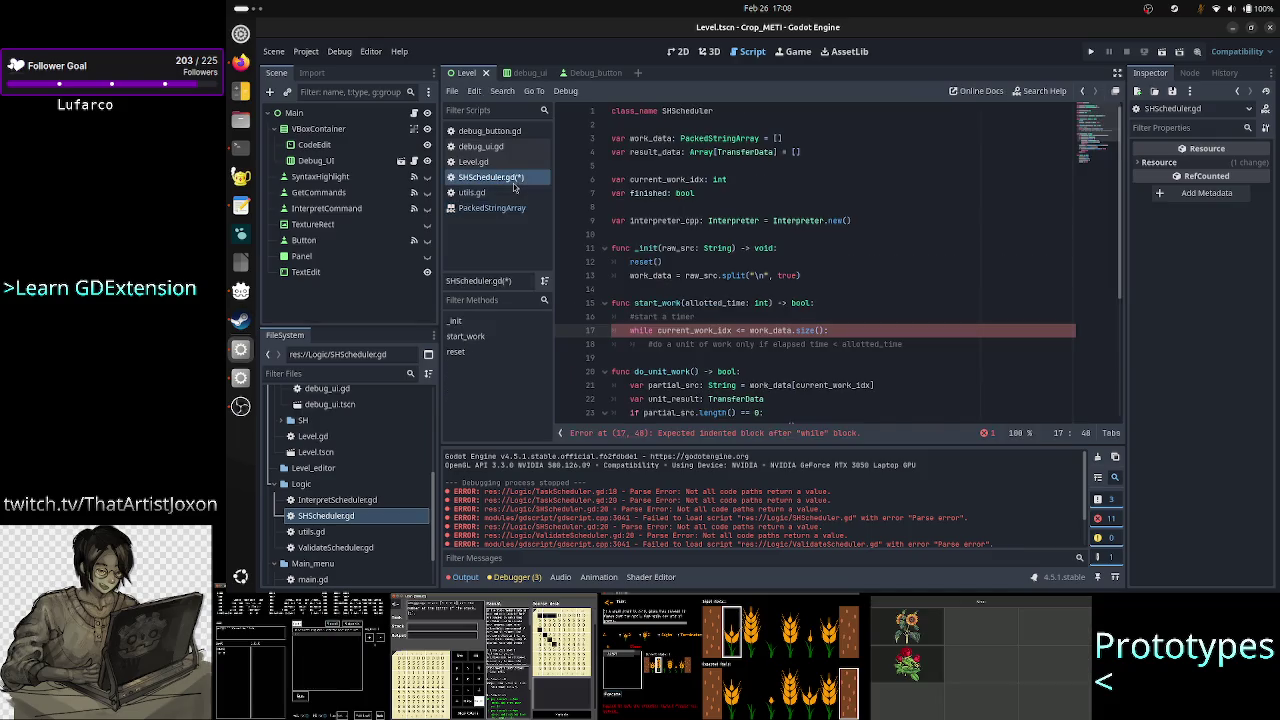
left_click(851, 316)
Step: Add a 'work_data.size() - 1' line below the '#start a timer' comment
key("Return")
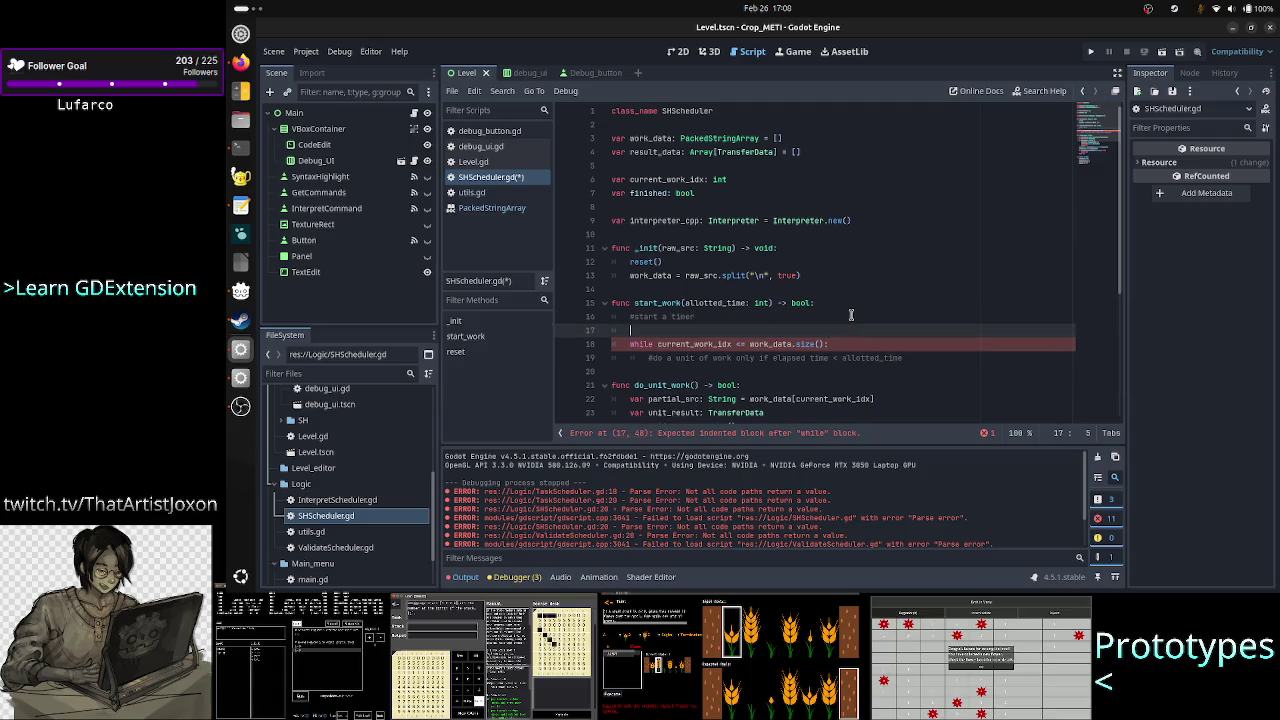
type("work_")
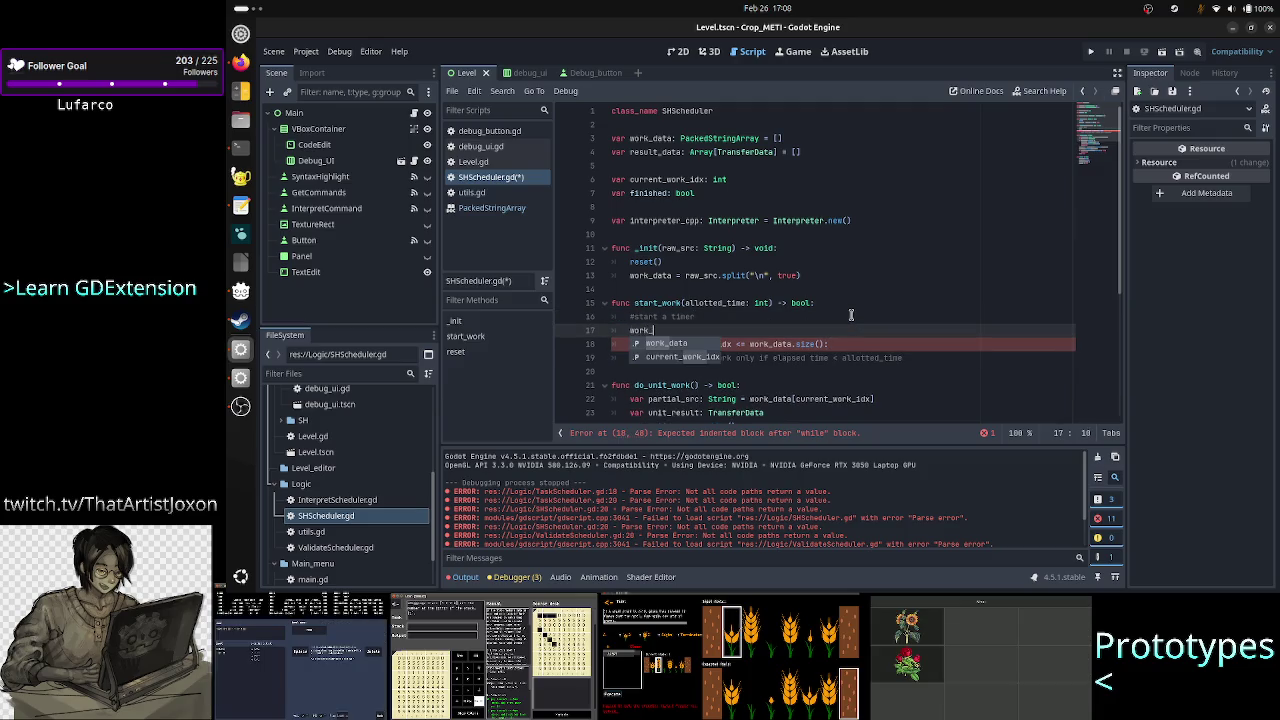
key("Return")
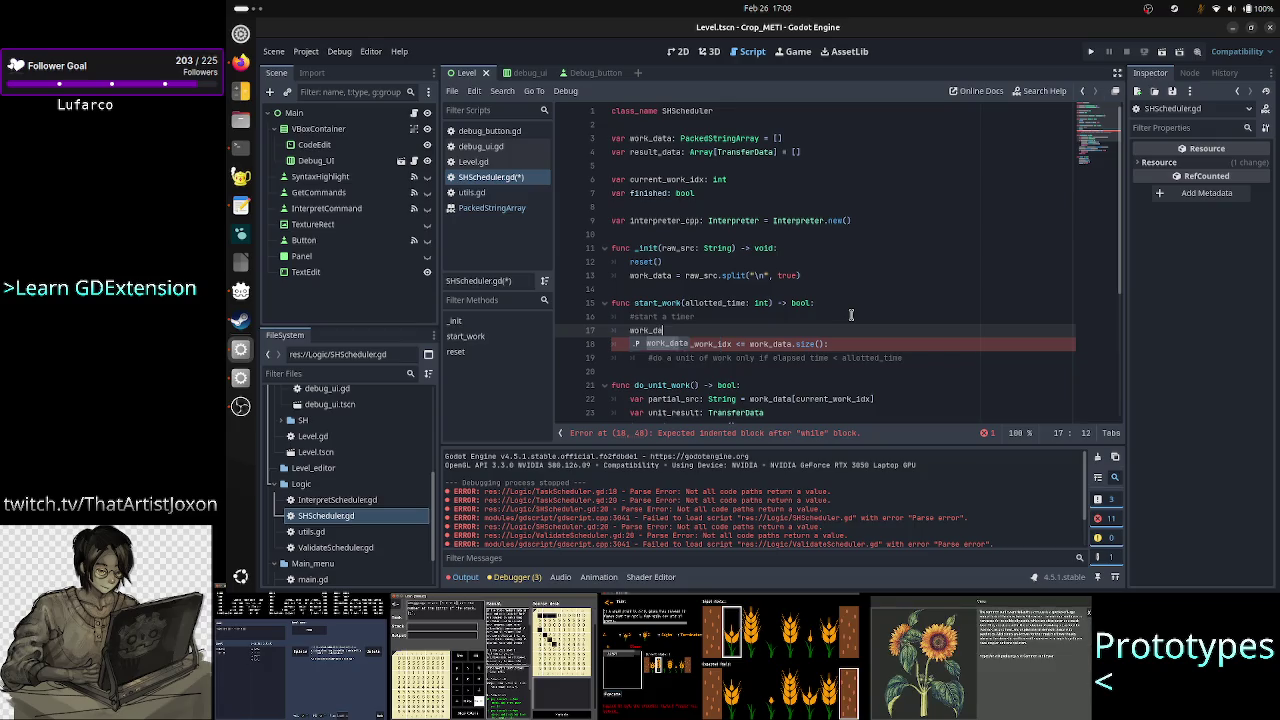
type(".size() - 1")
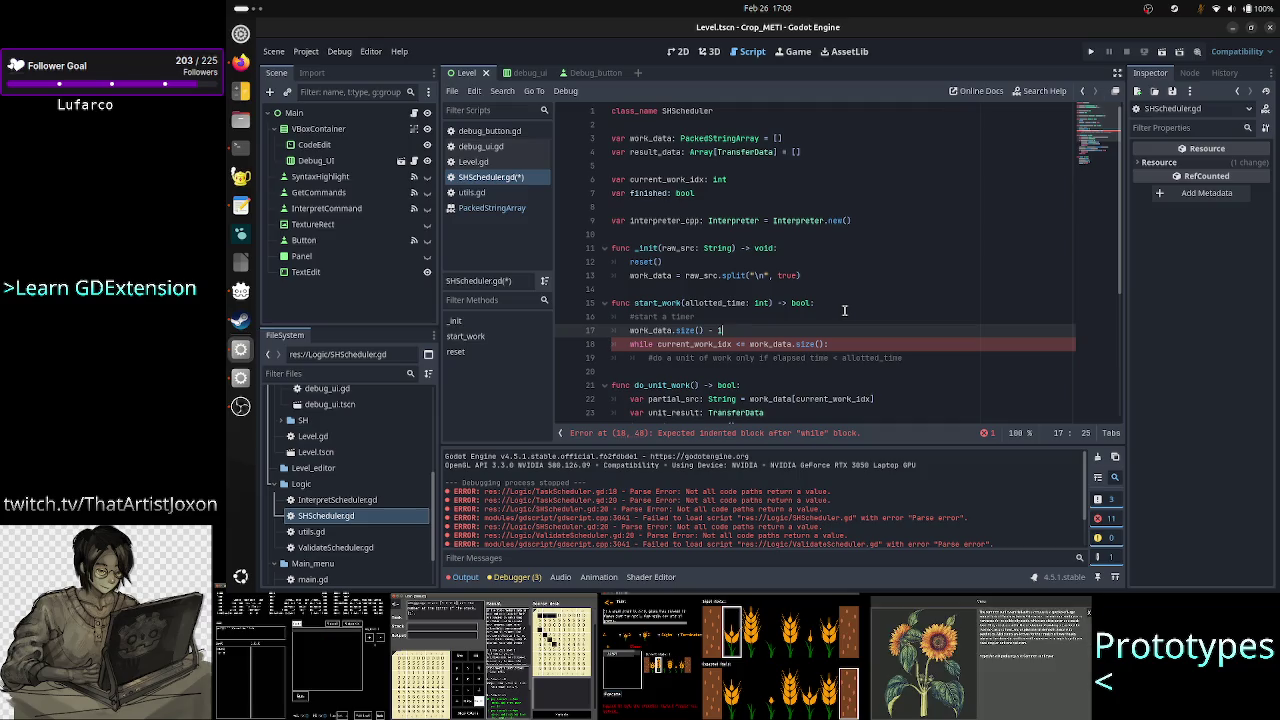
Step: Change the loop condition to 'current_work_idx < work_data.size()' and review the current_work_idx declaration
key("Down")
key("Right")
key("Right")
key("Right")
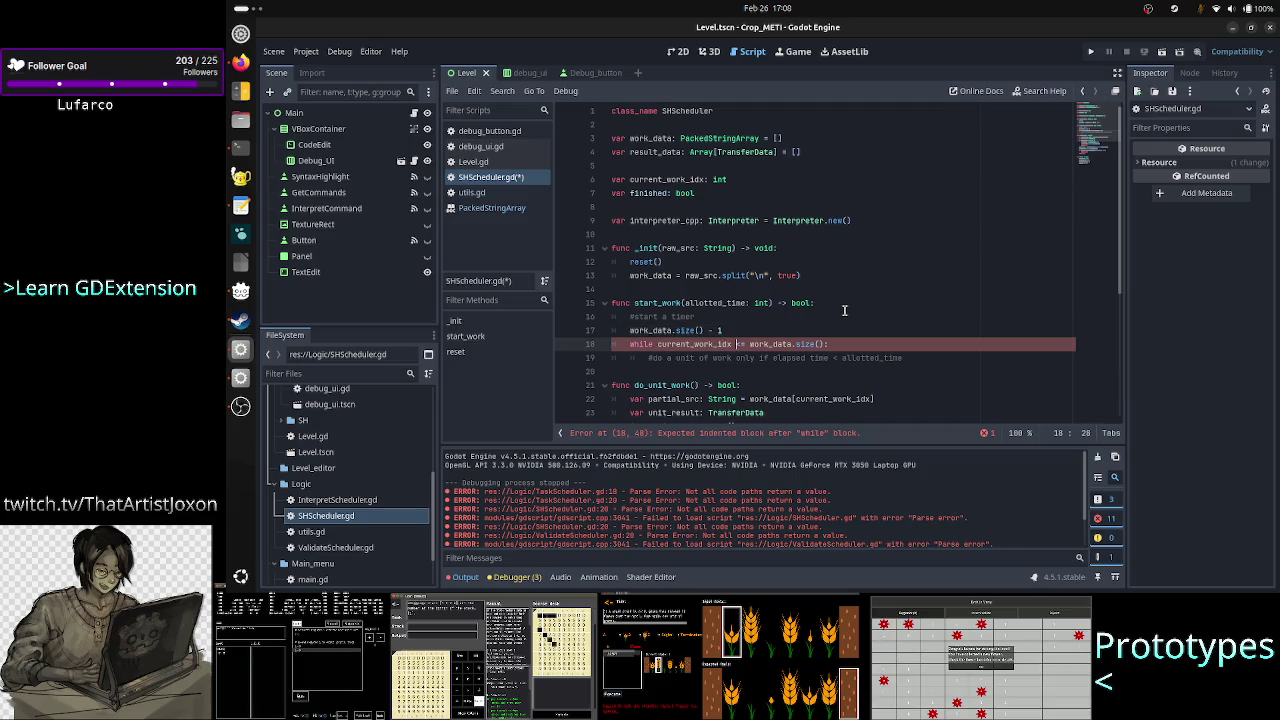
key("Right")
key("Delete")
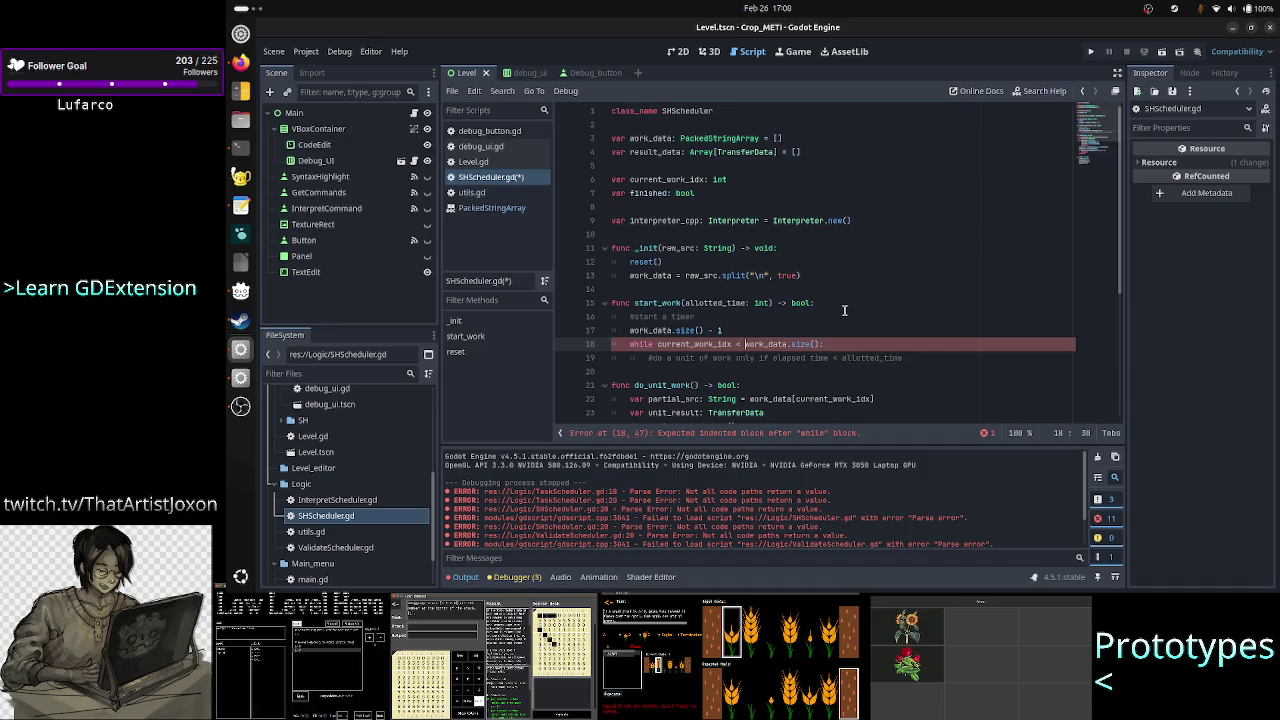
key("shift+Right")
key("shift+Right")
key("shift+Right")
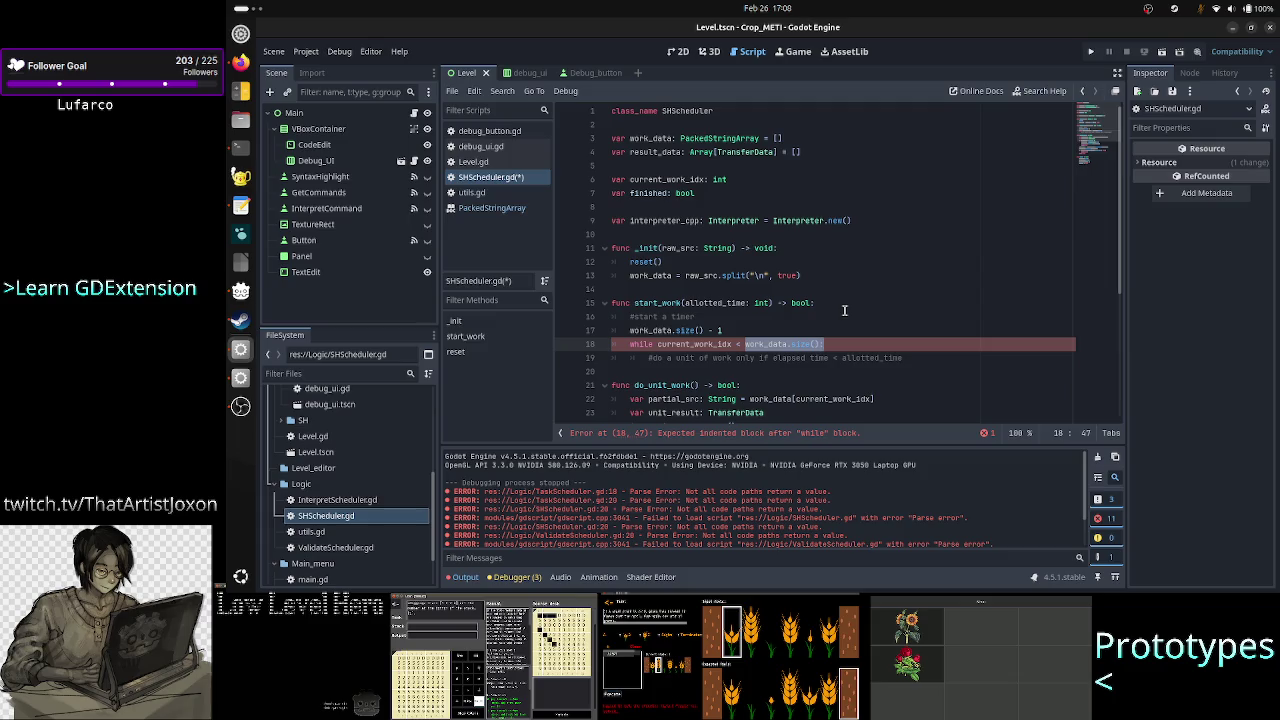
key("Up")
key("Home")
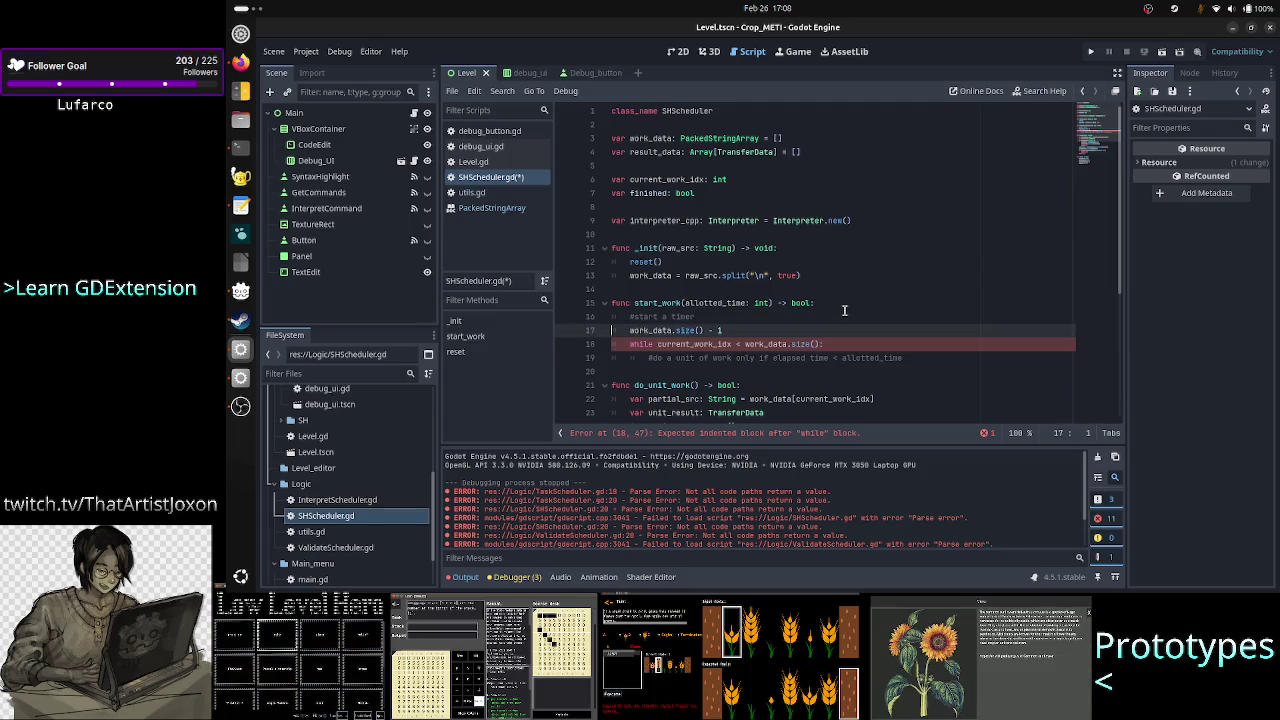
key("shift+End")
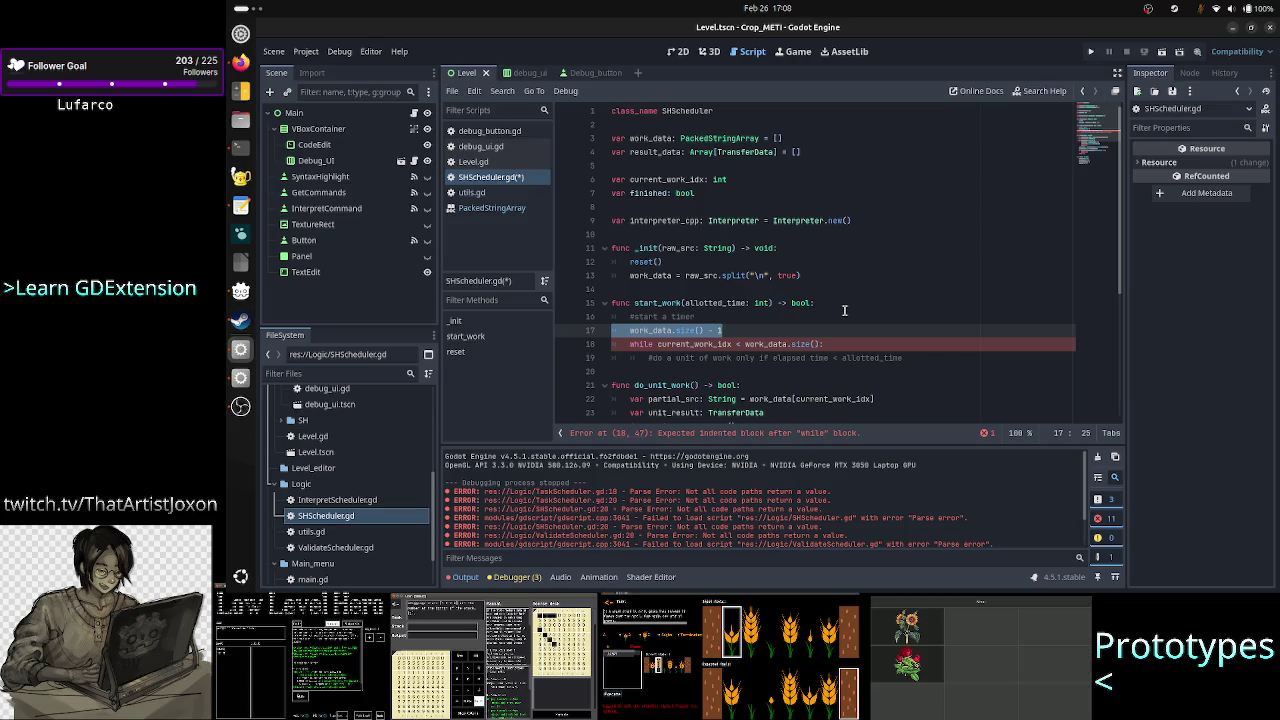
scroll(782, 330, "down", 2)
scroll(782, 330, "down", 3)
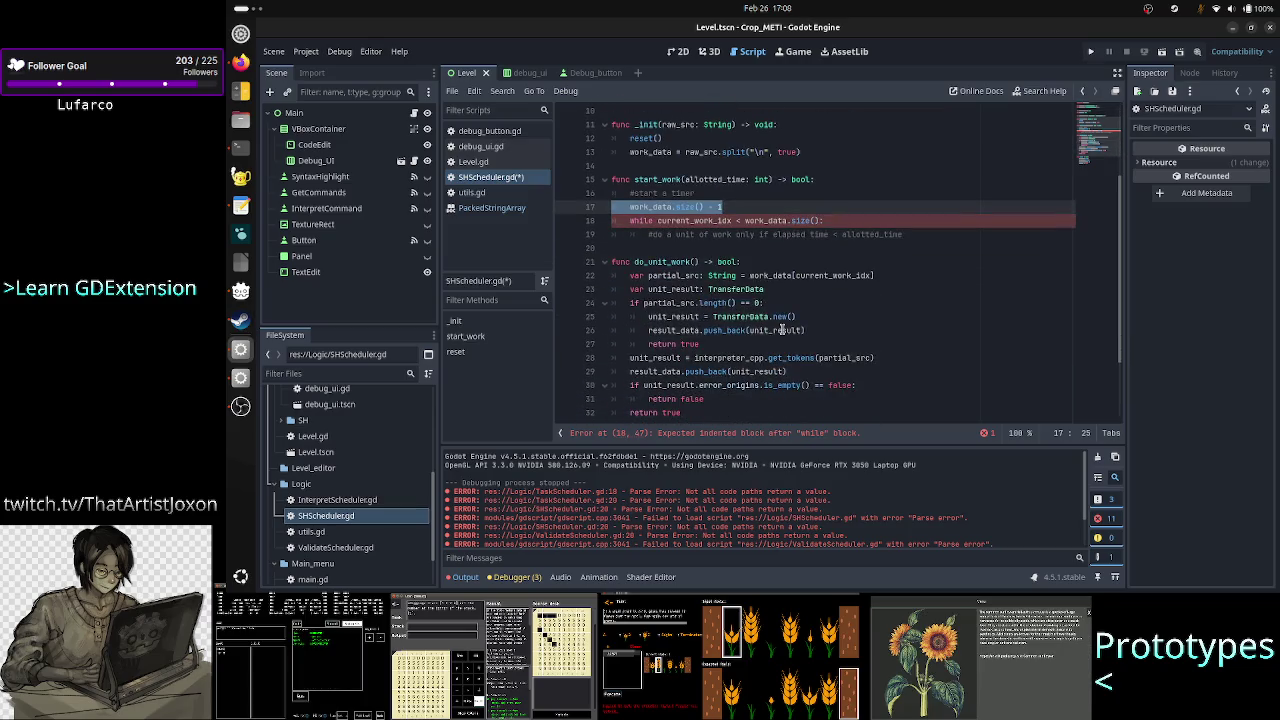
scroll(782, 329, "up", 5)
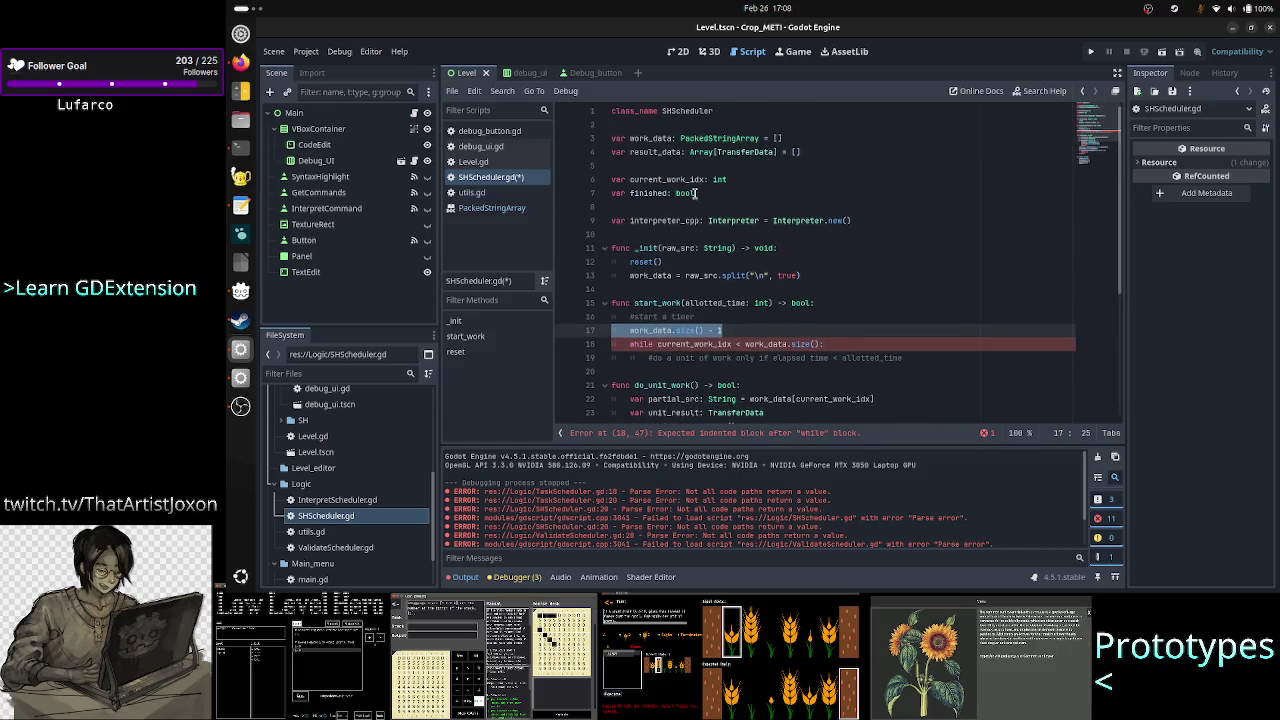
double_click(684, 180)
scroll(784, 305, "down", 4)
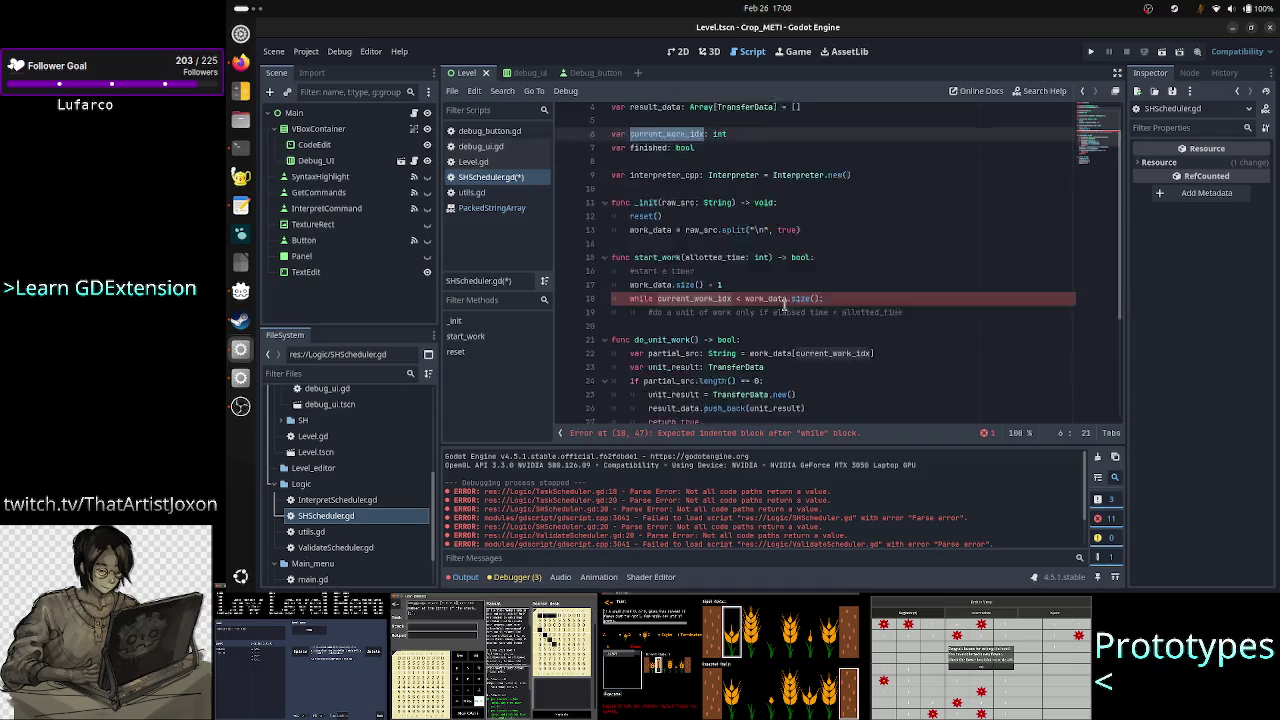
scroll(784, 305, "up", 1)
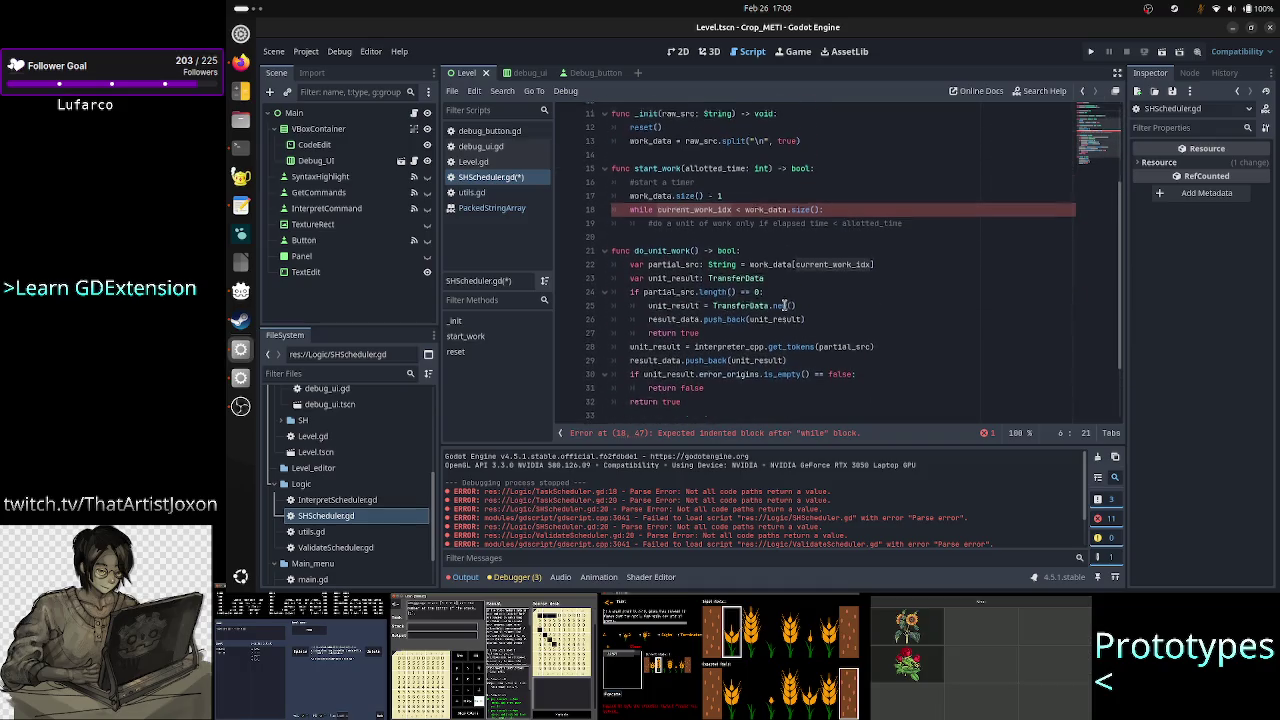
Step: Call do_unit_work() on a new line inside the while loop
left_click(920, 238)
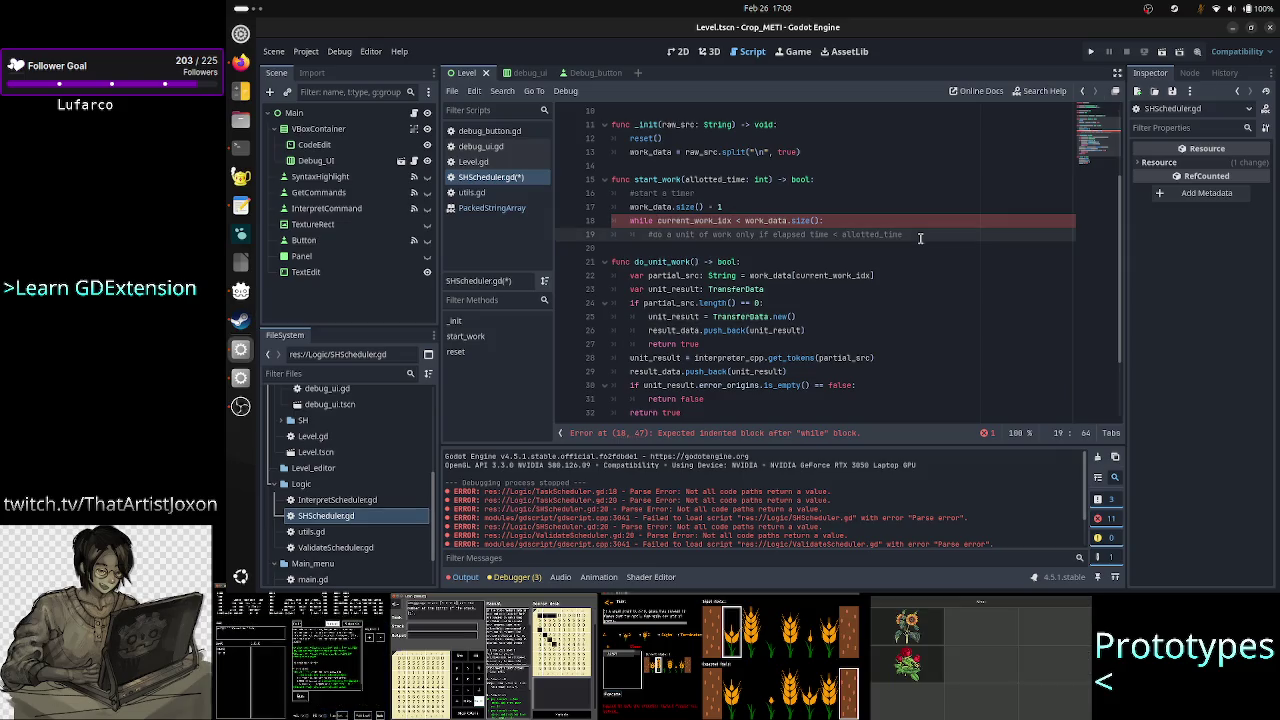
key("ctrl+shift+Return")
type("do")
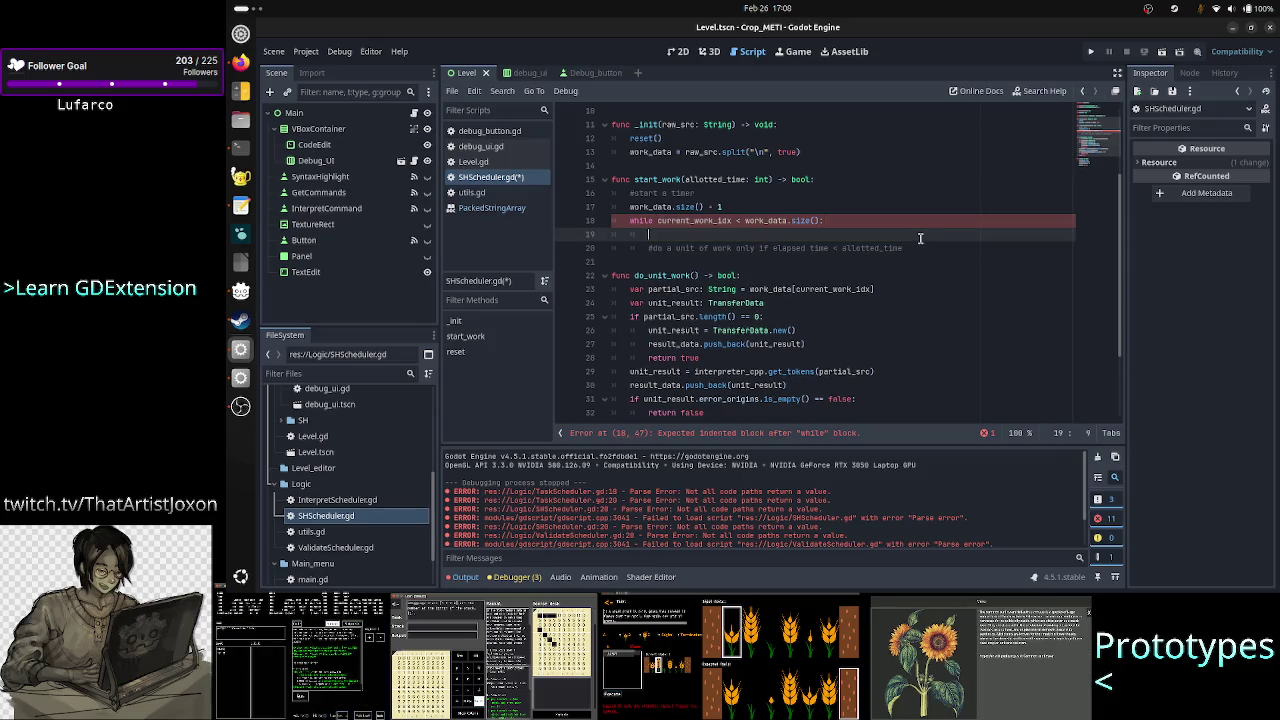
type("_unit")
key("Return")
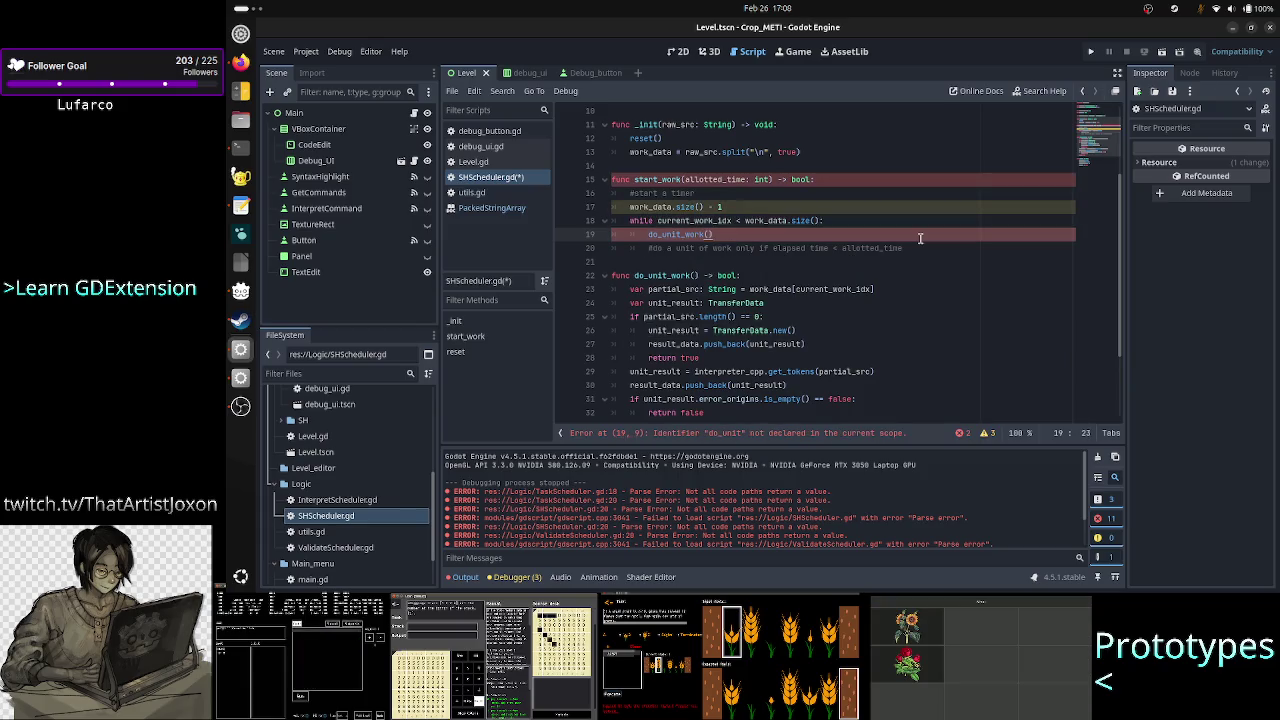
key("Return")
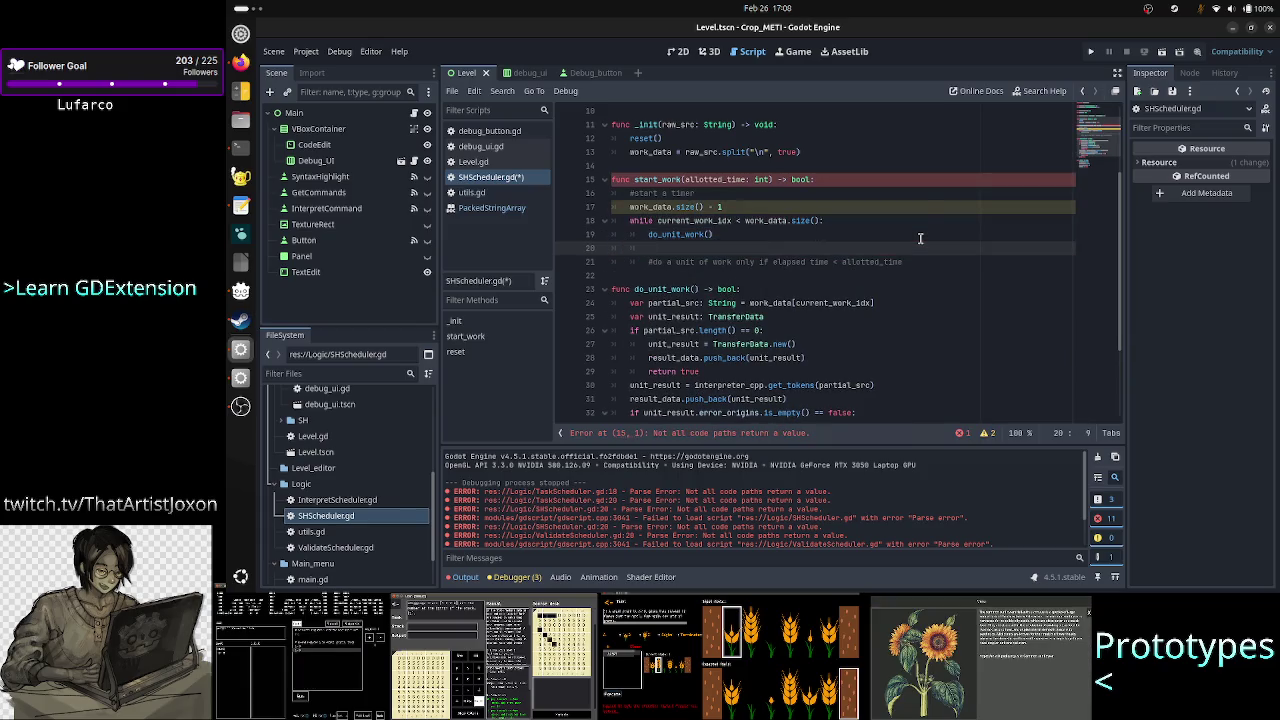
Step: Add 'current_work_idx += 1' after the do_unit_work() call
scroll(922, 215, "up", 3)
type("curr")
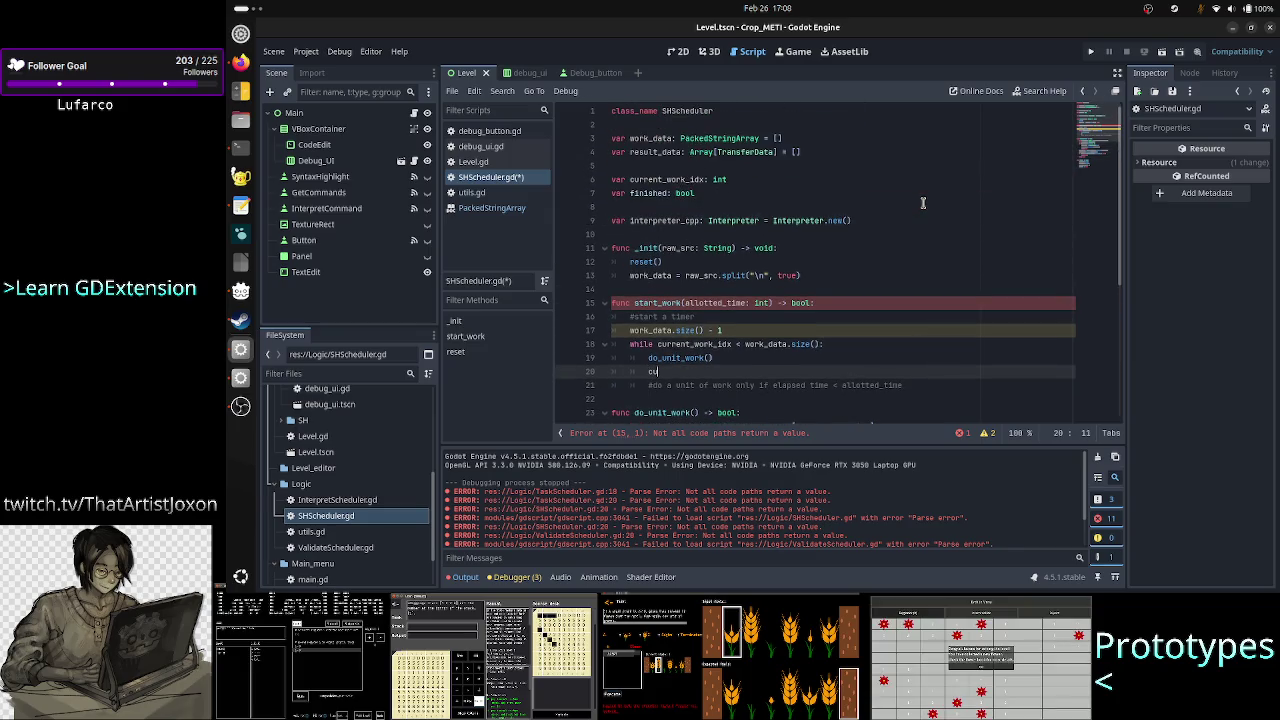
key("Return")
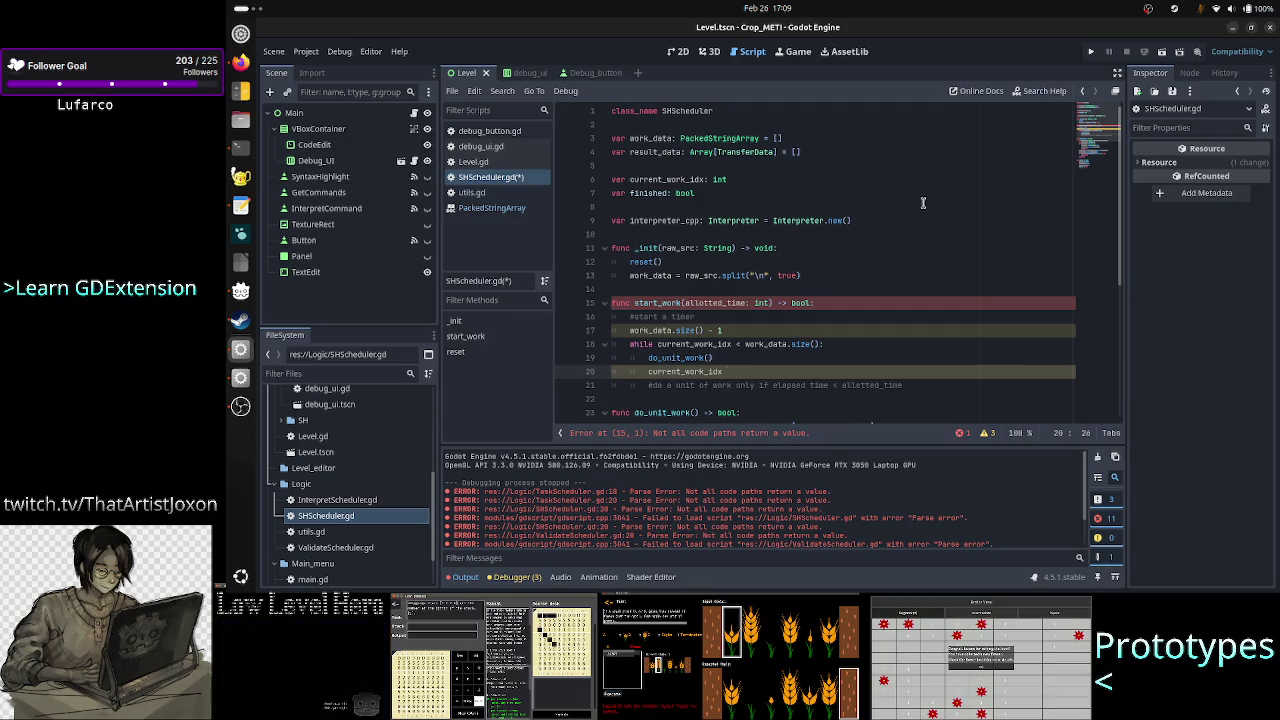
type("+")
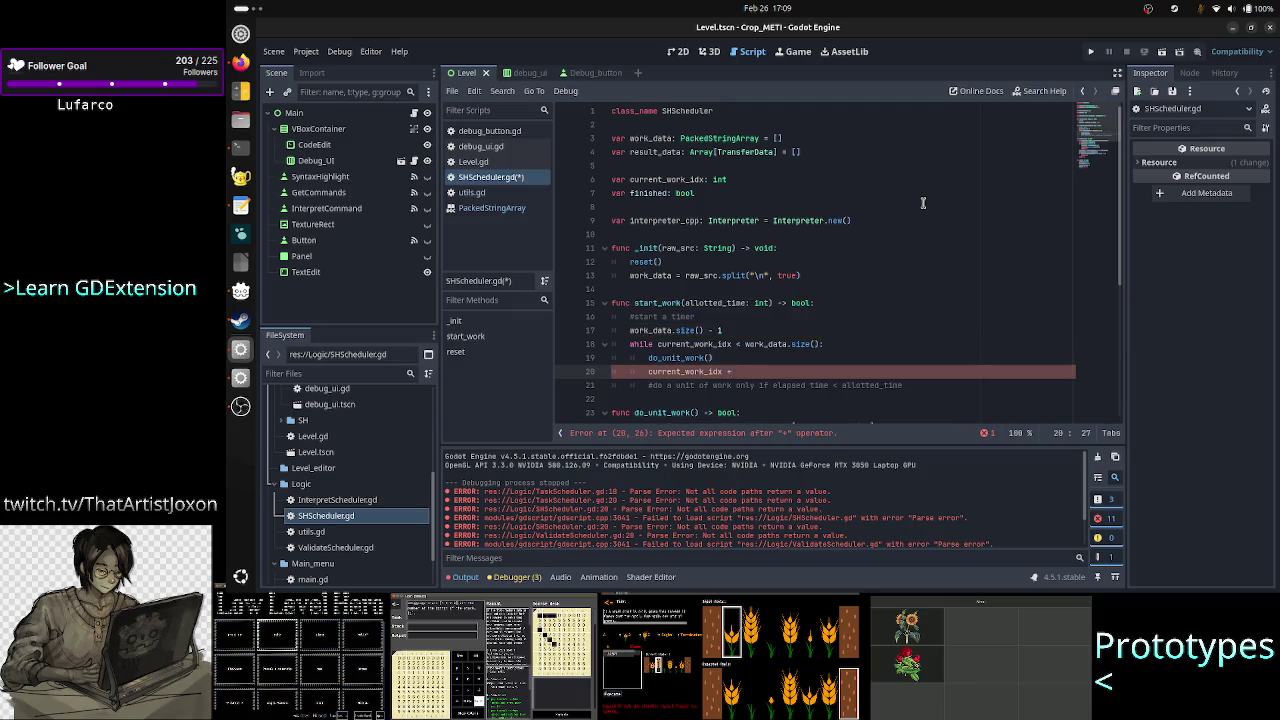
type("= 1")
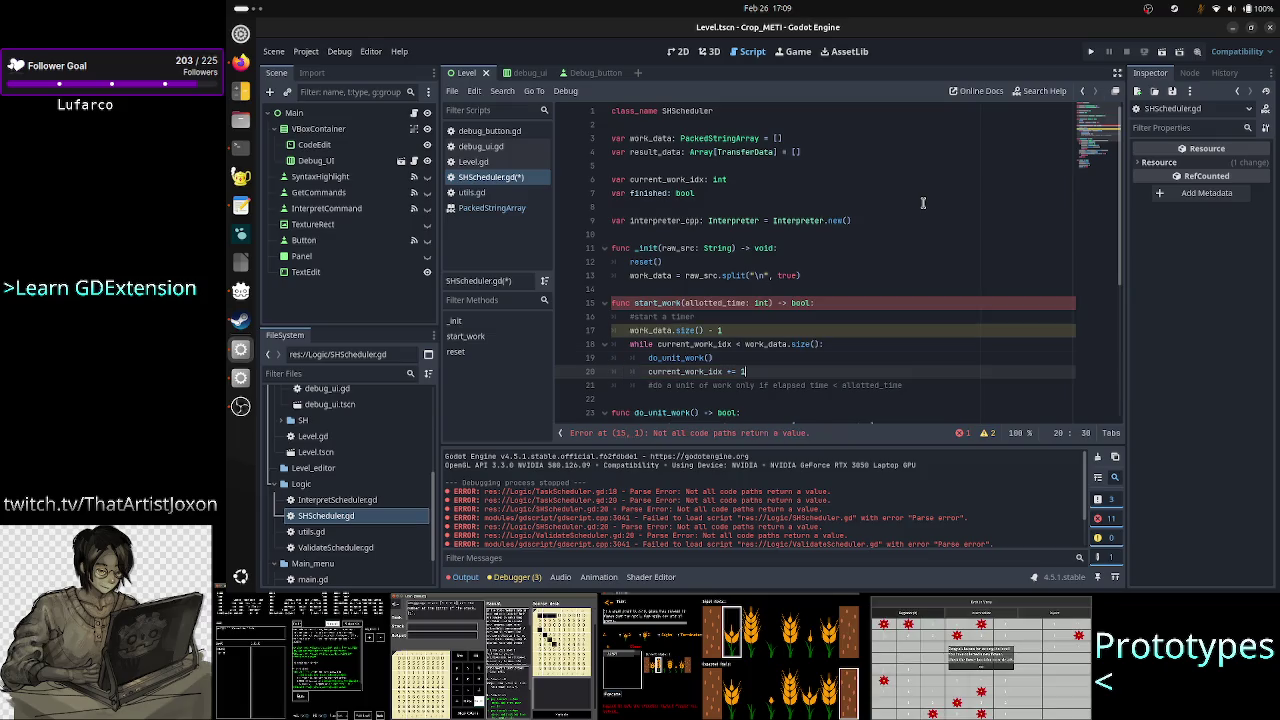
key("Up")
key("Up")
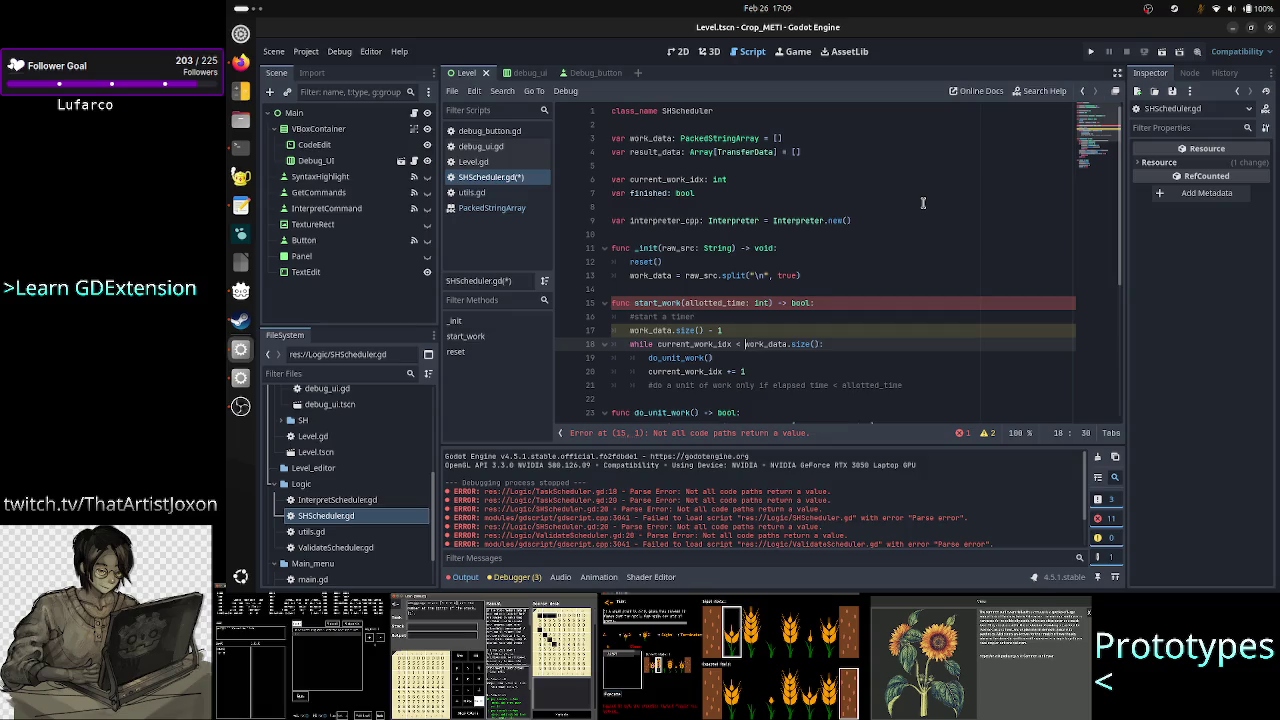
key("shift+Right")
key("shift+Right")
key("shift+Right")
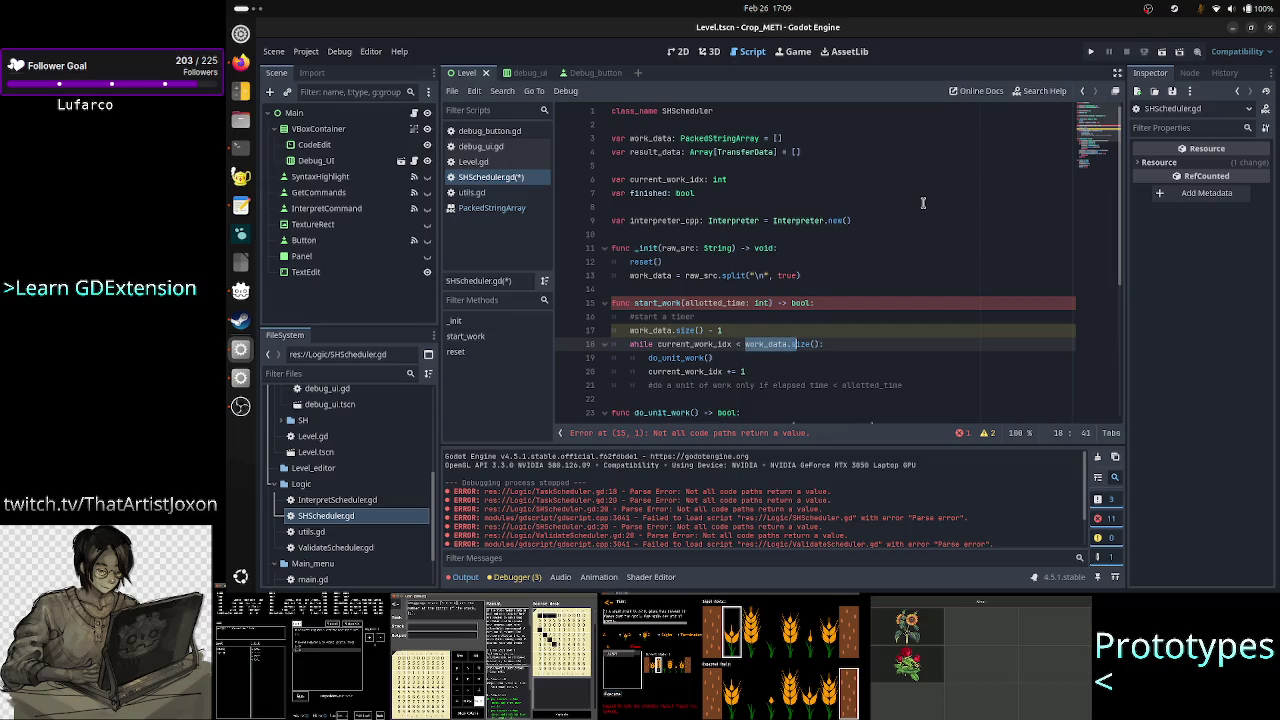
key("shift+Right")
key("shift+Right")
key("shift+Right")
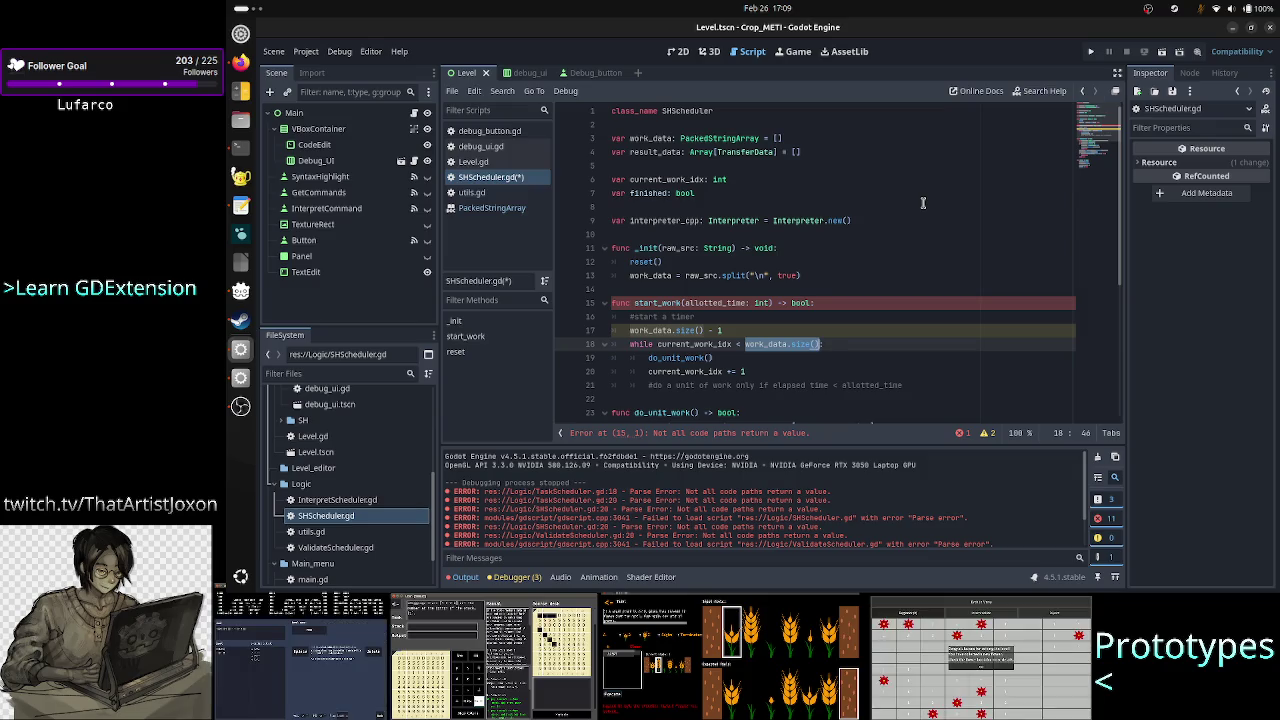
key("Down")
key("Down")
key("Down")
key("Up")
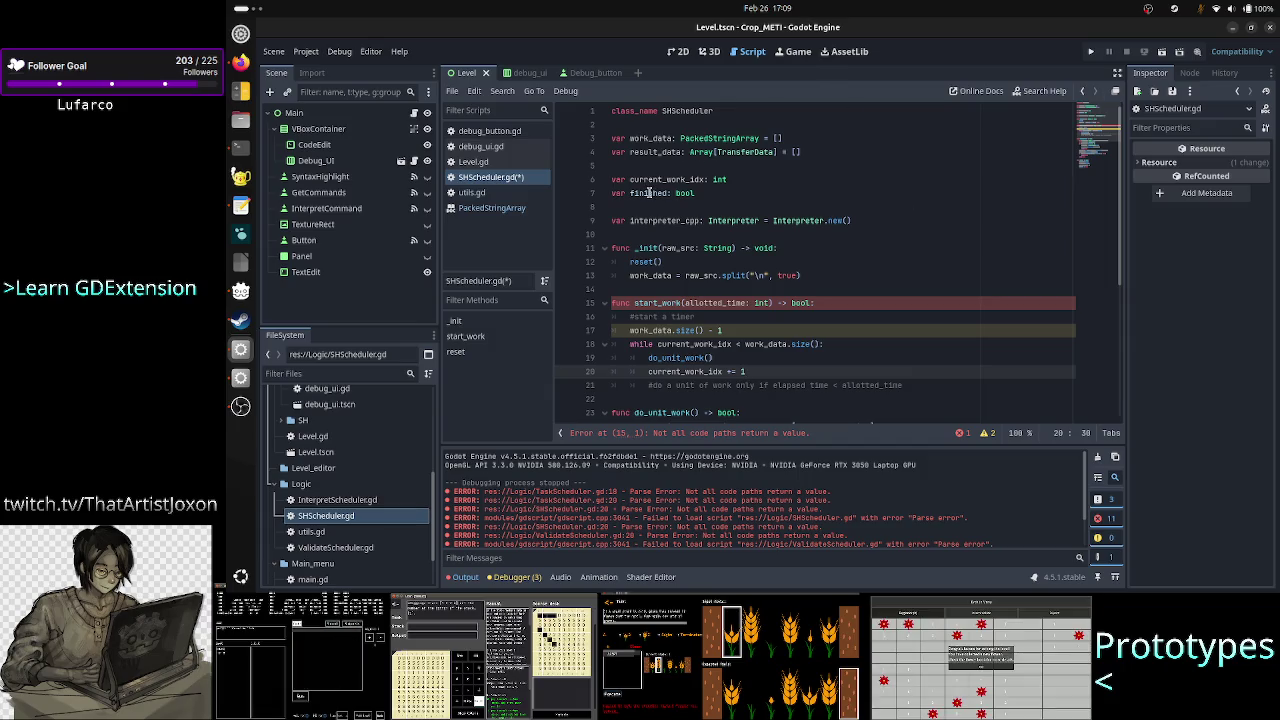
double_click(648, 193)
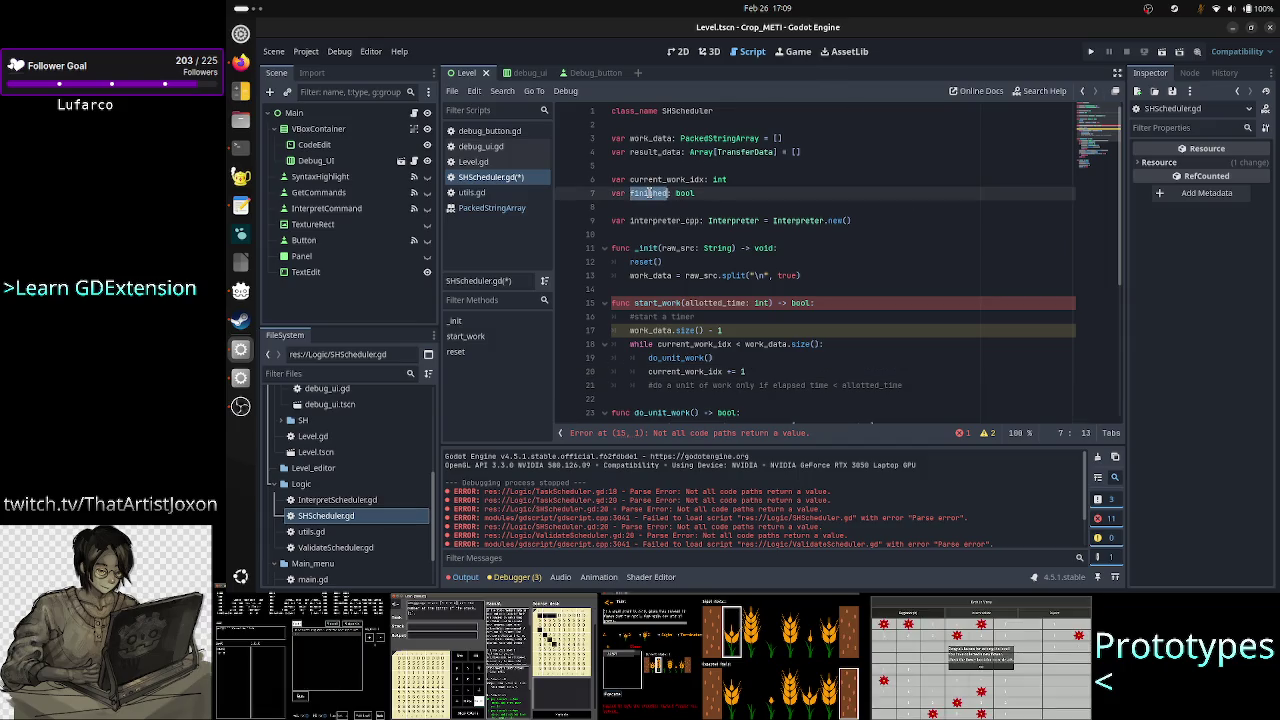
left_click(780, 372)
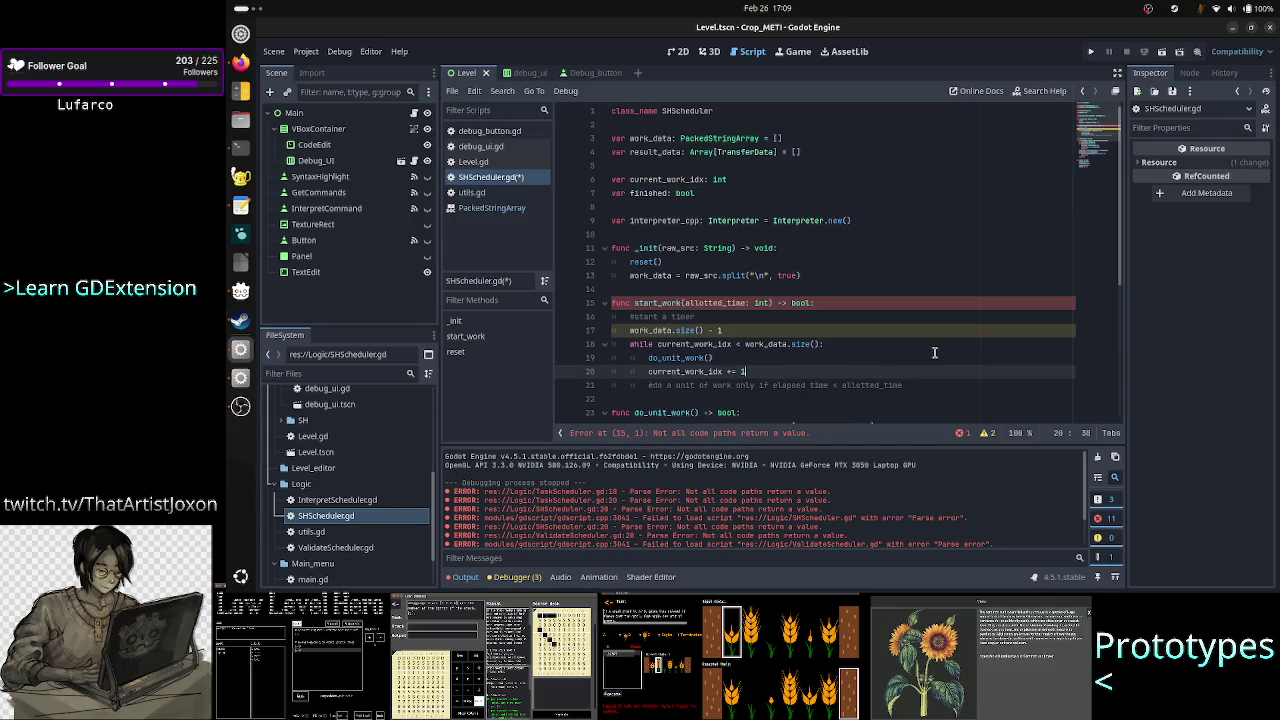
scroll(926, 314, "down", 1)
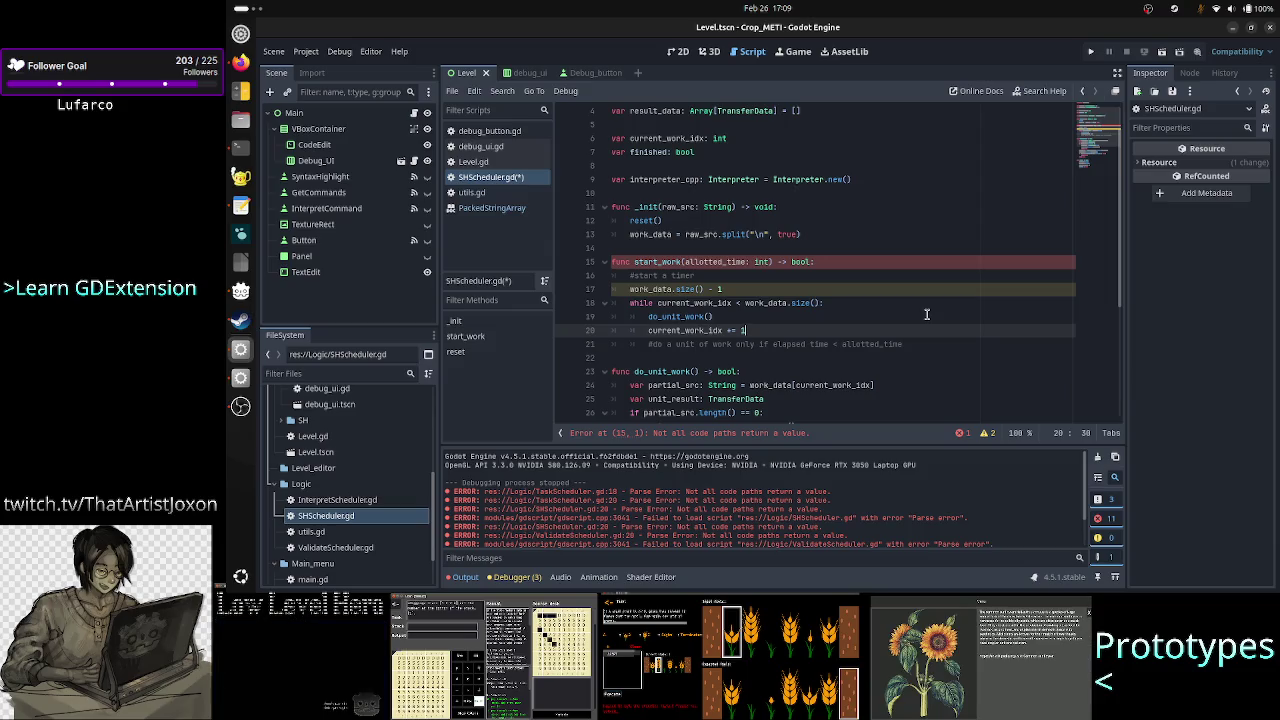
double_click(856, 344)
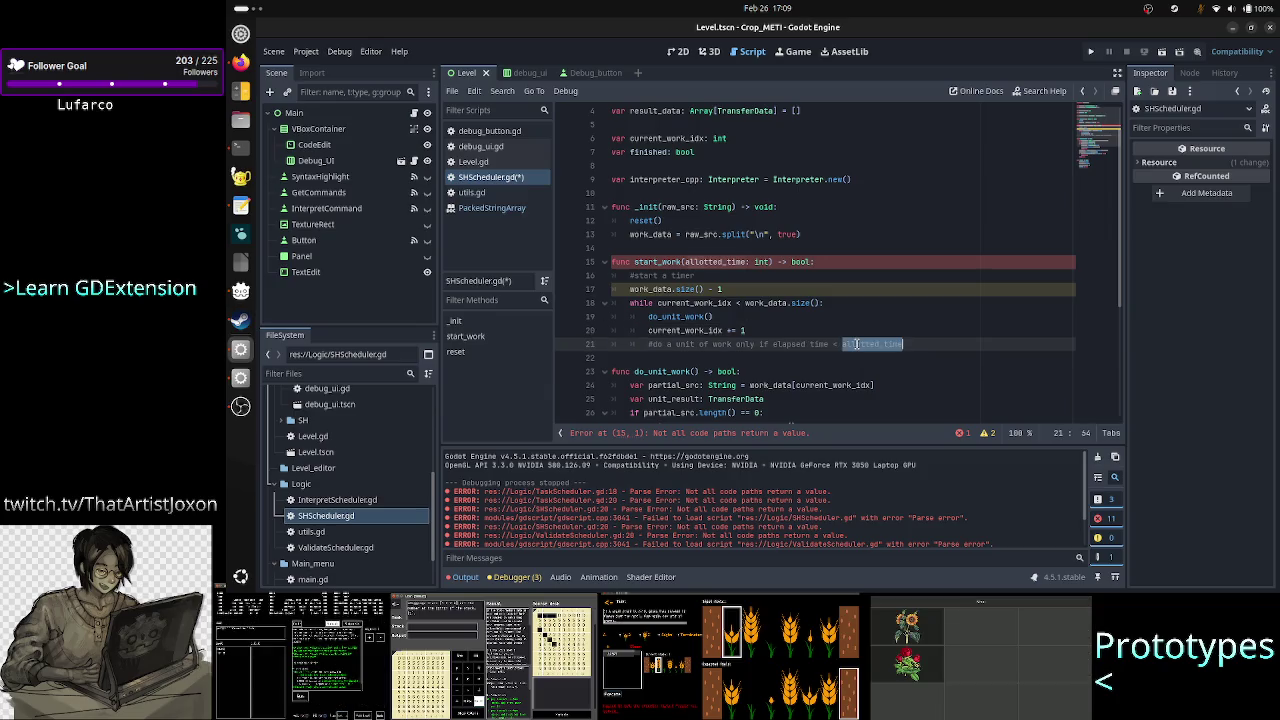
double_click(797, 344)
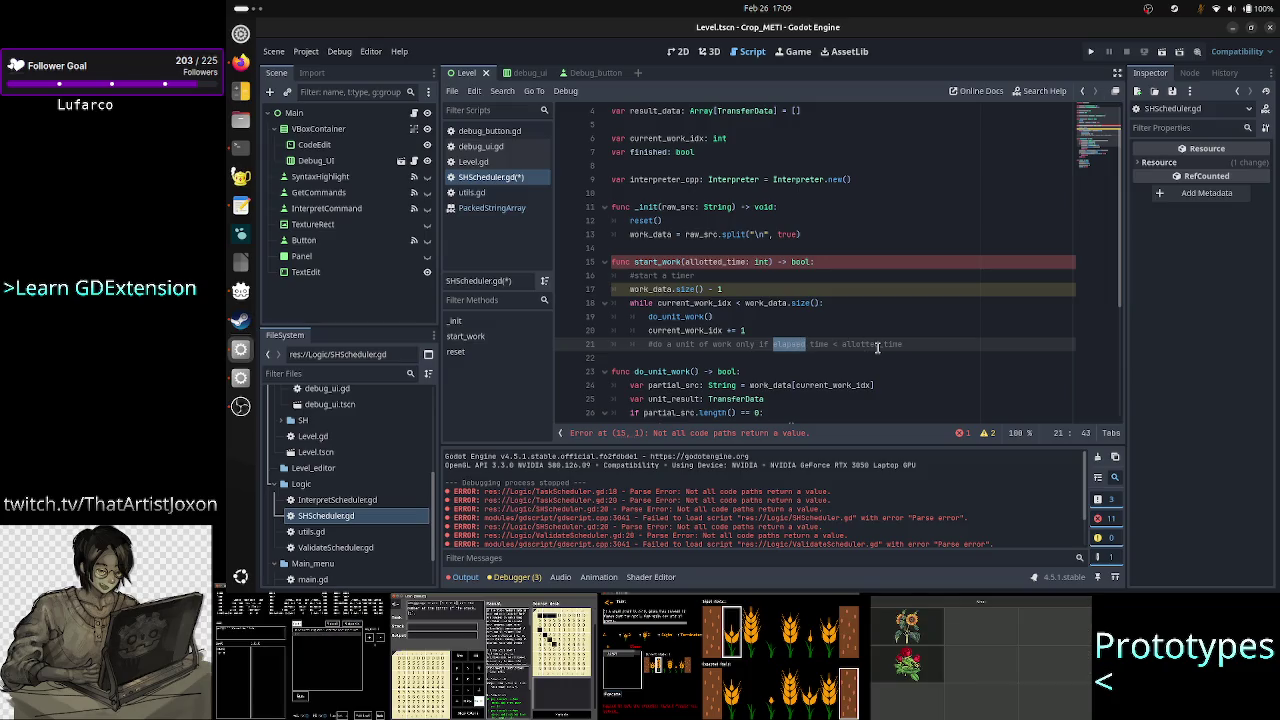
double_click(865, 344)
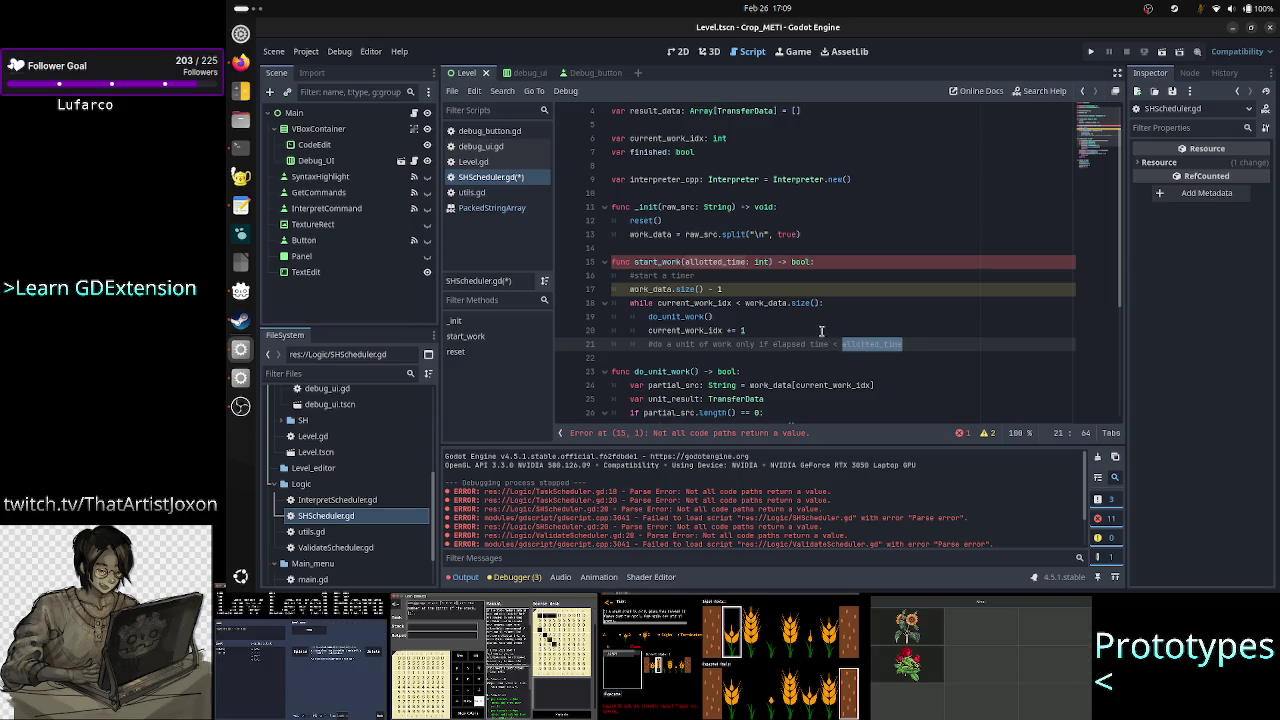
left_click(855, 307)
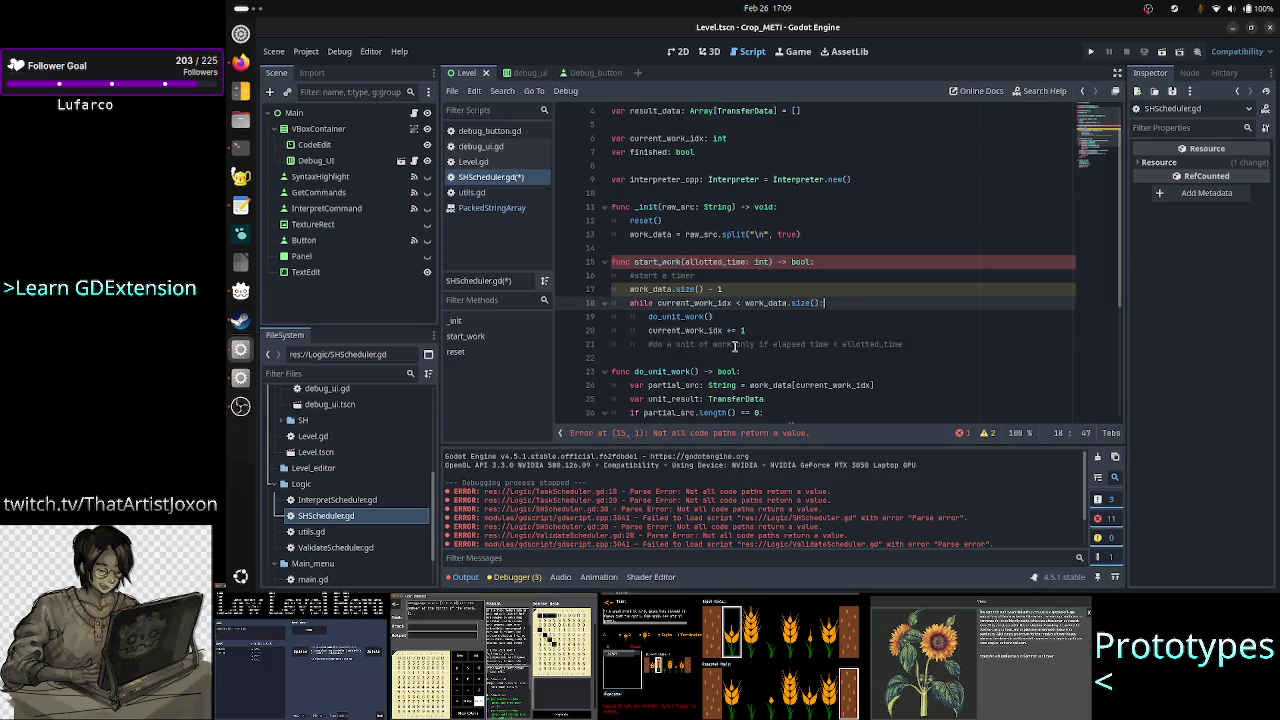
left_click(832, 311)
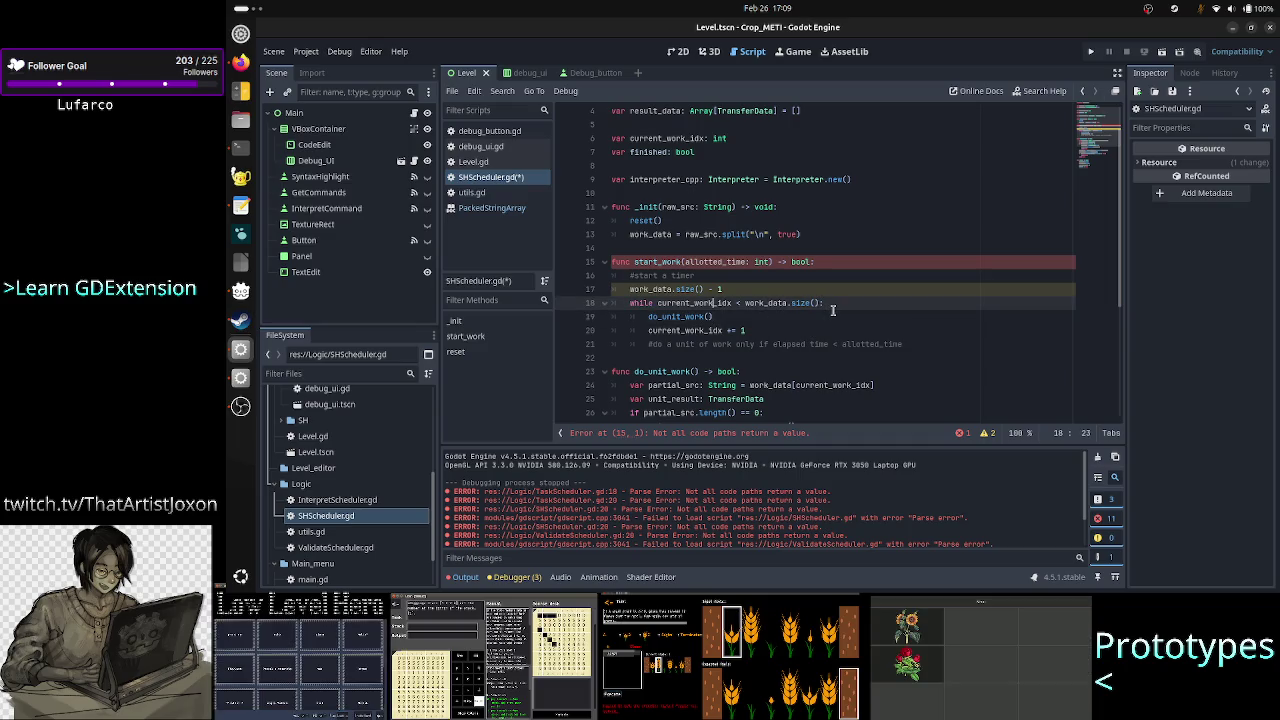
key("ctrl+shift+Return")
Step: Create a commented '#if elapsed time < allotted_time' line using the condition cut from the loop comment
type("if")
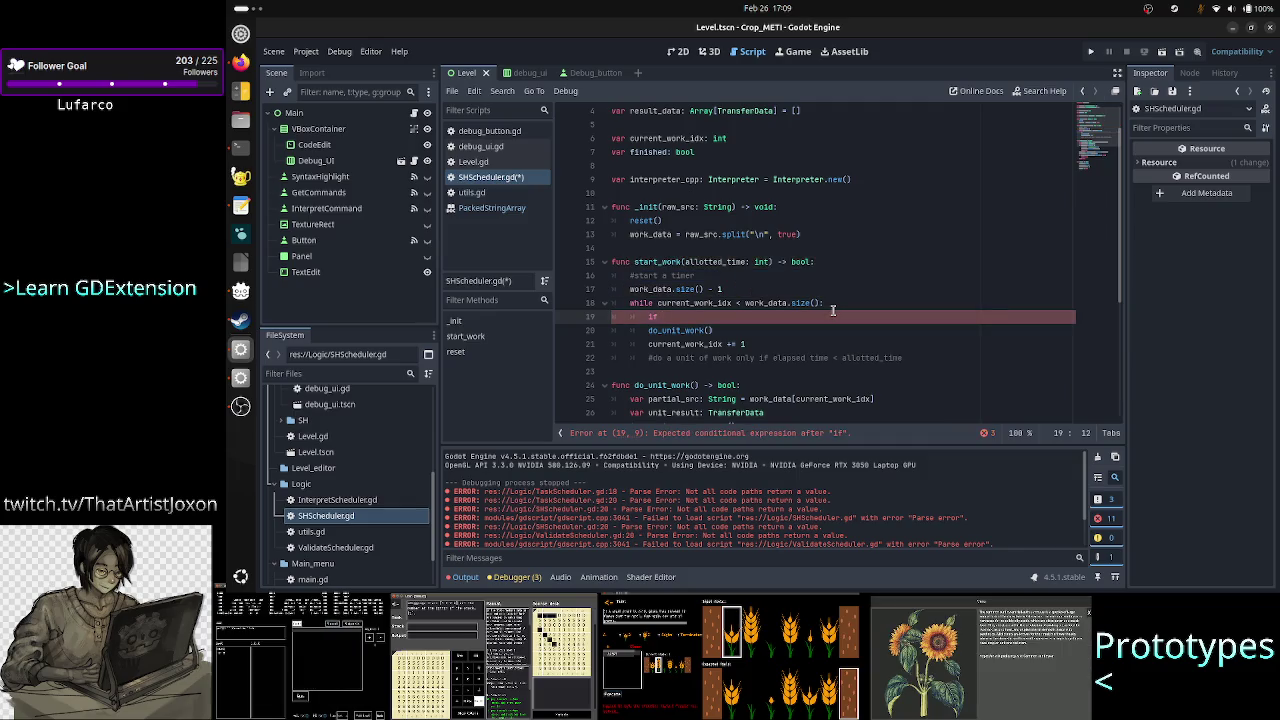
key("ctrl+k")
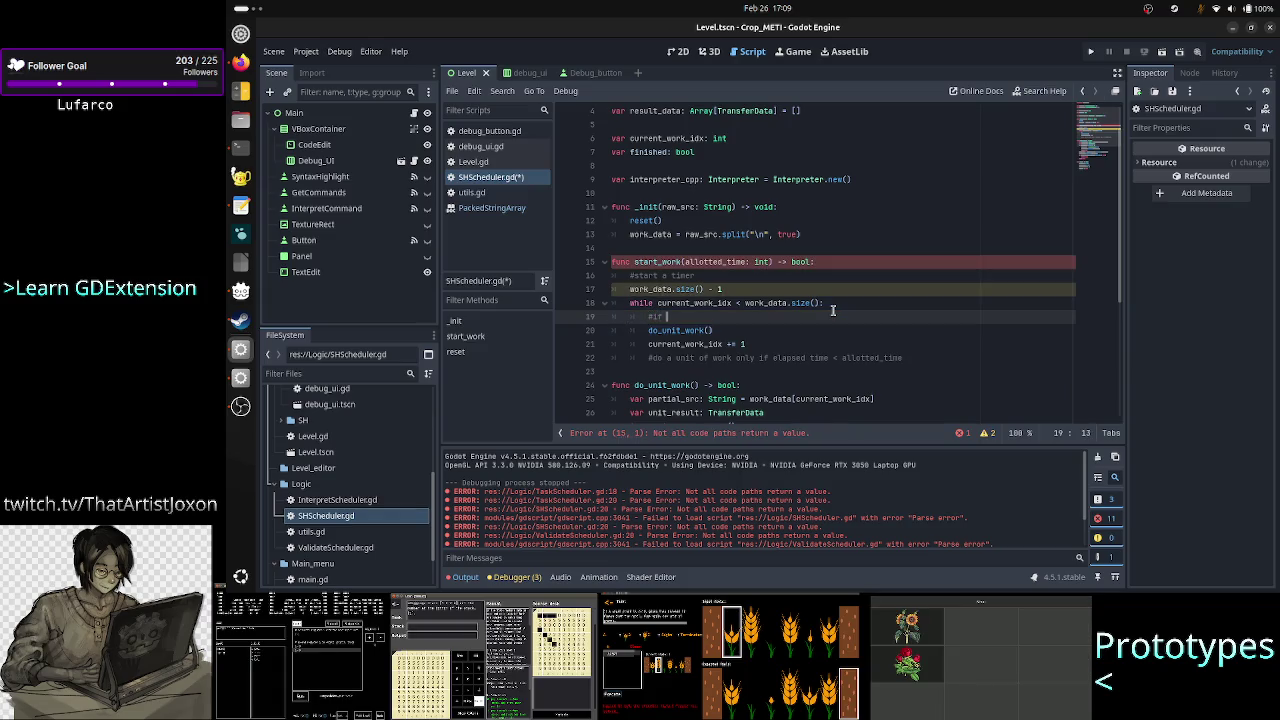
key("Down")
key("Down")
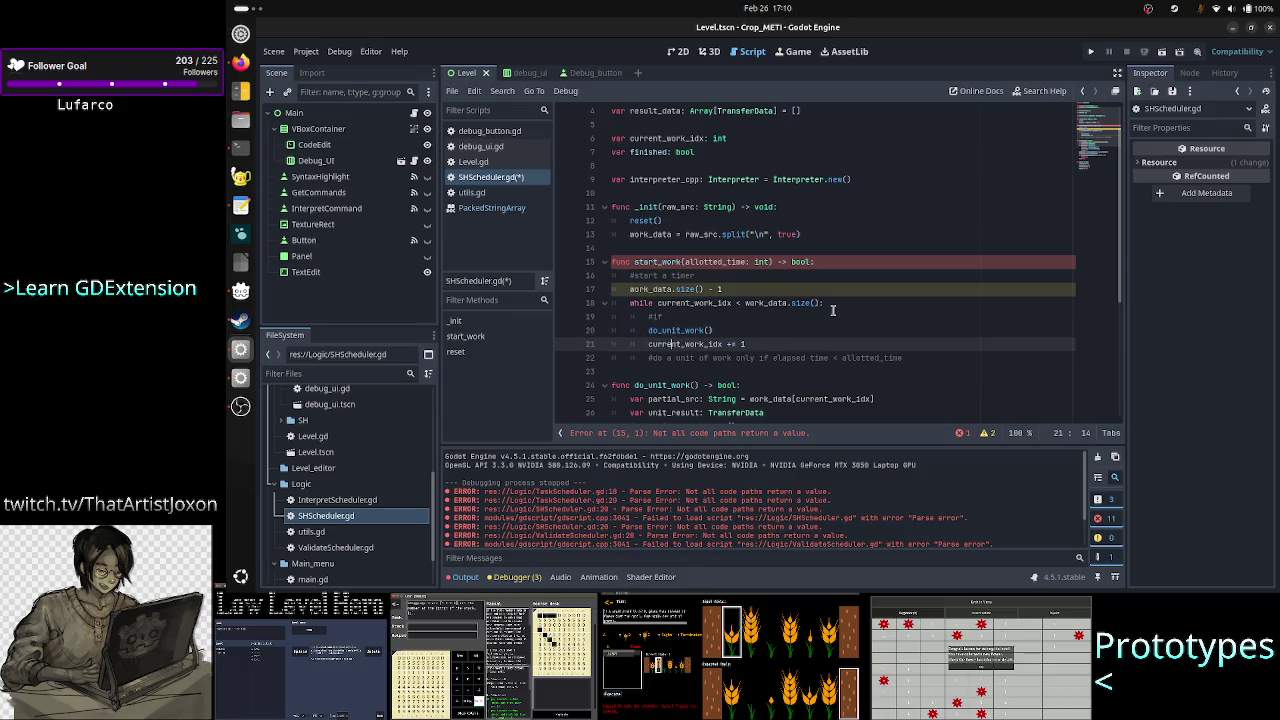
key("Down")
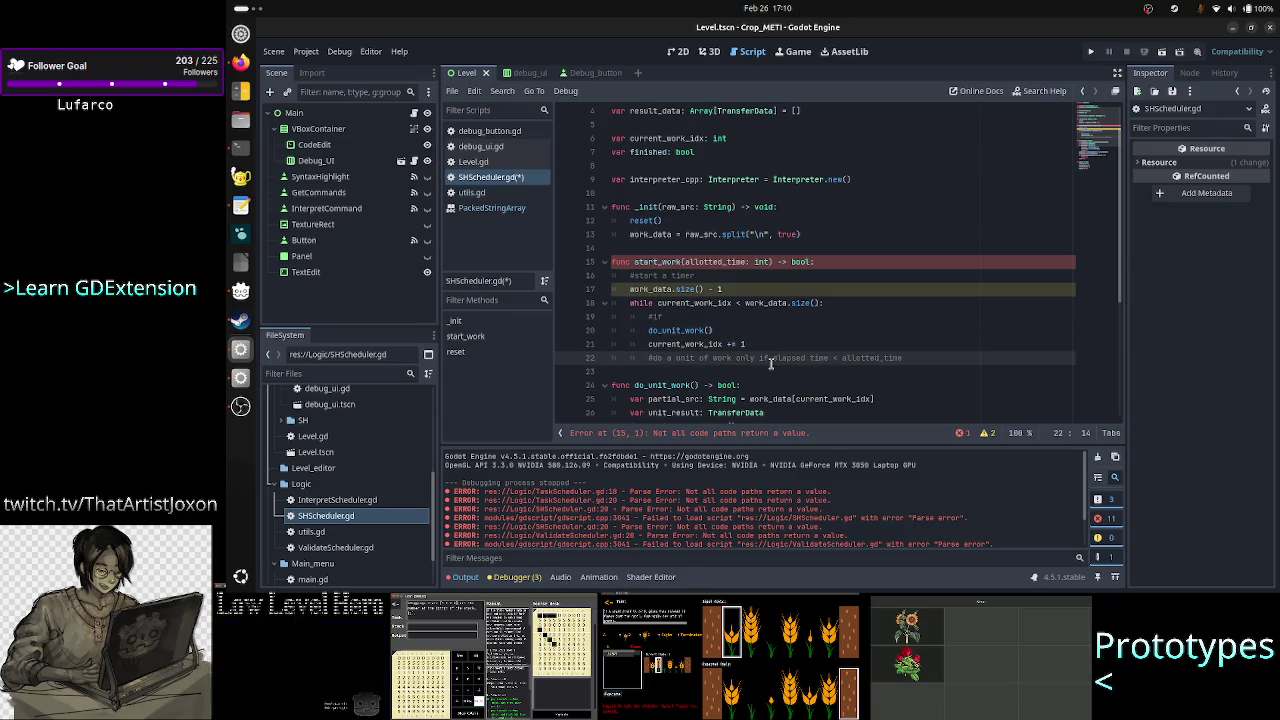
left_click_drag(771, 364, 880, 377)
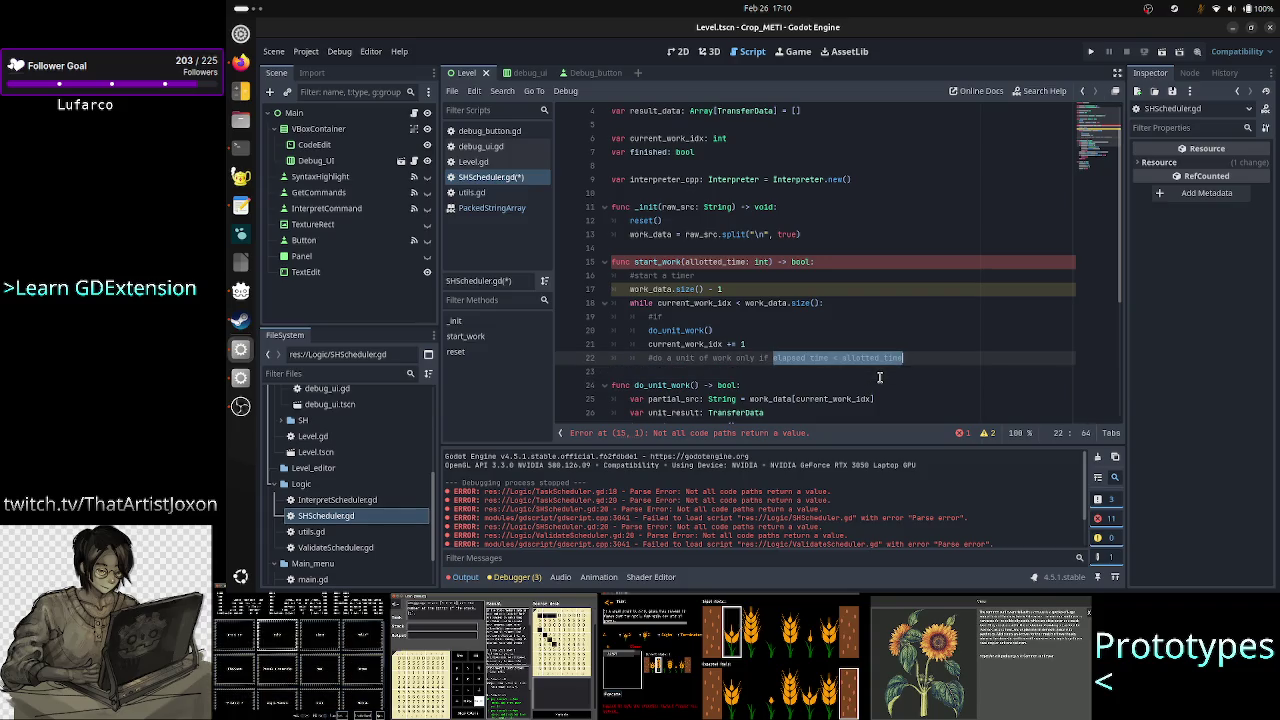
key("ctrl+x")
key("Up")
key("Up")
key("Up")
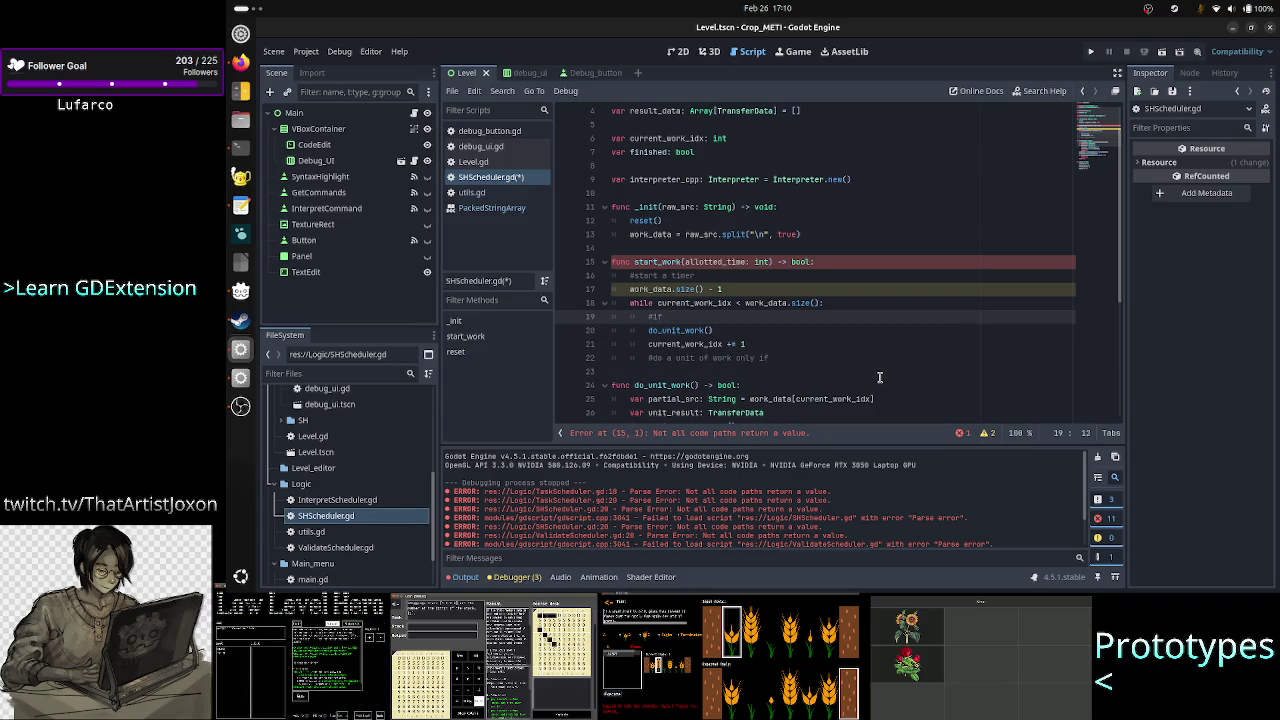
key("ctrl+v")
Step: Indent do_unit_work() under the if and comment it out
key("Down")
key("BackSpace")
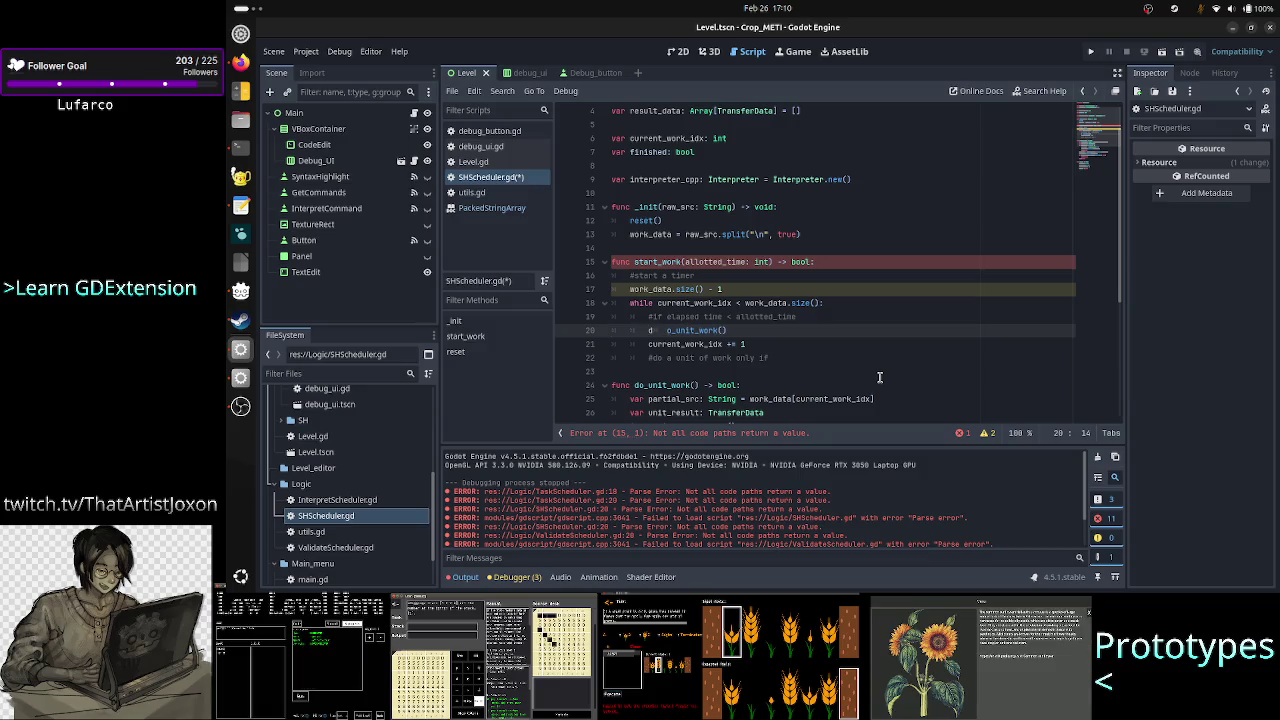
key("Tab")
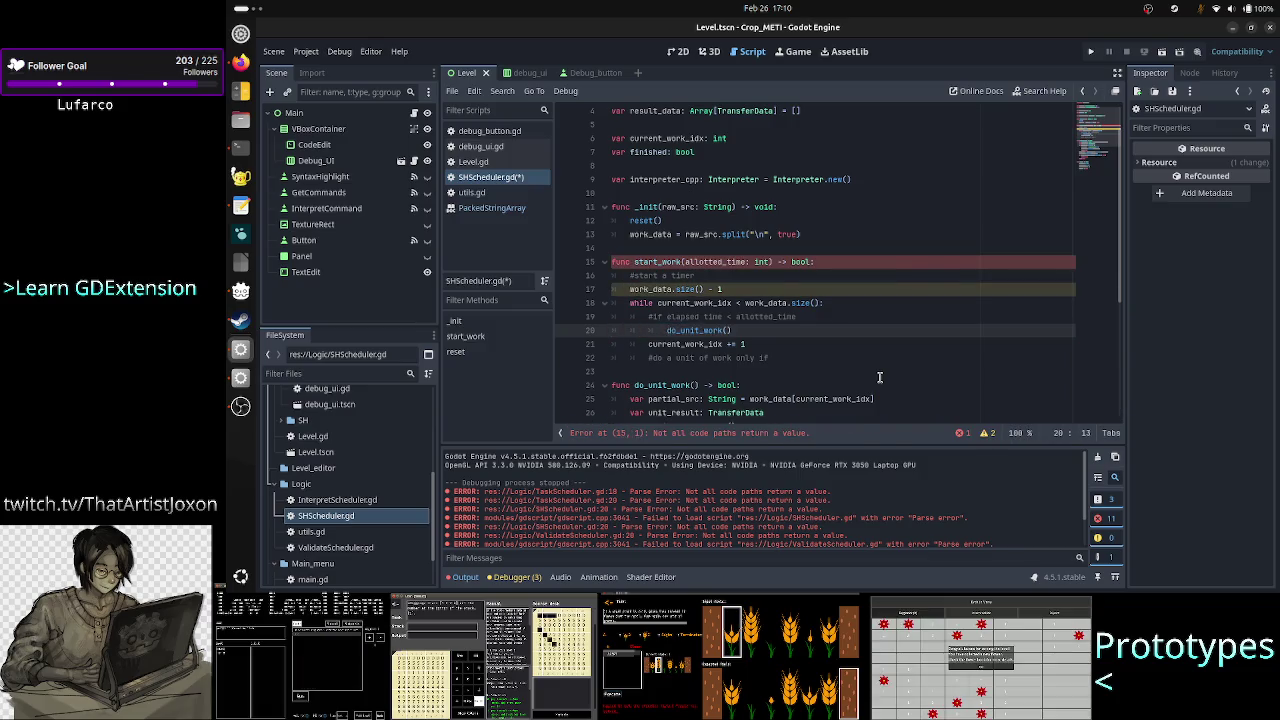
type("#")
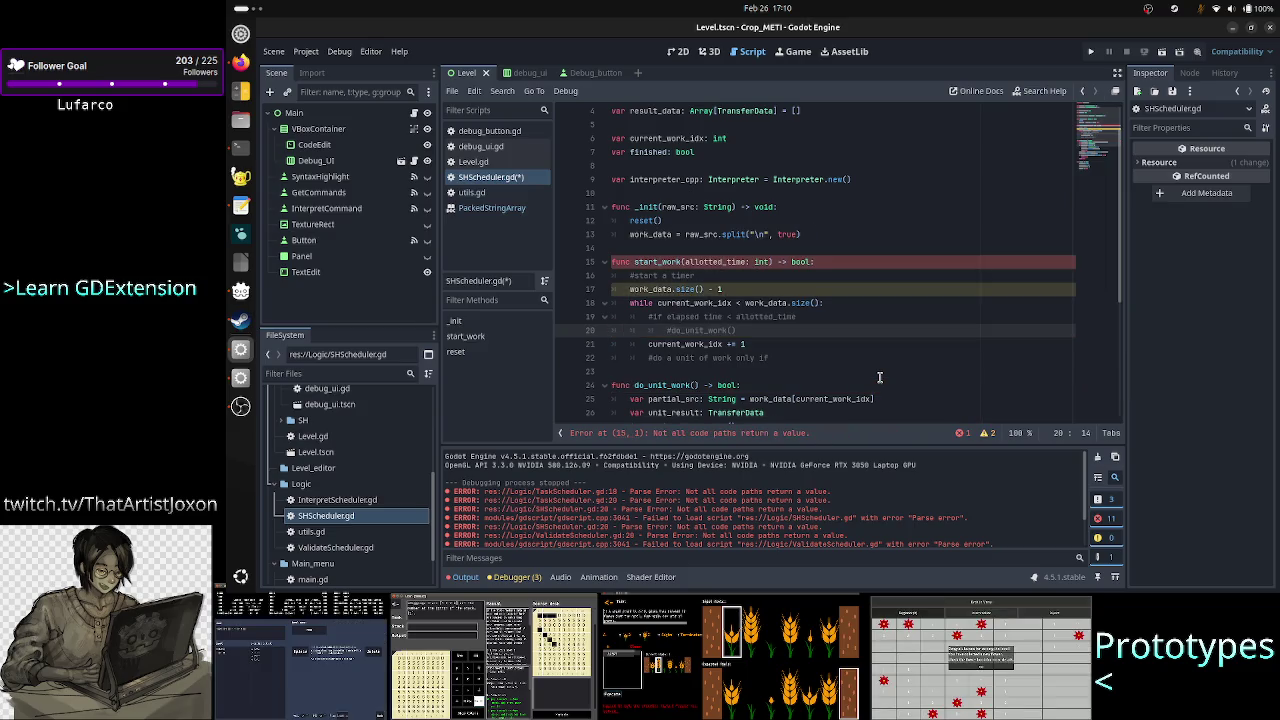
Step: Delete the leftover comment line and comment out 'current_work_idx += 1'
key("Down")
key("Down")
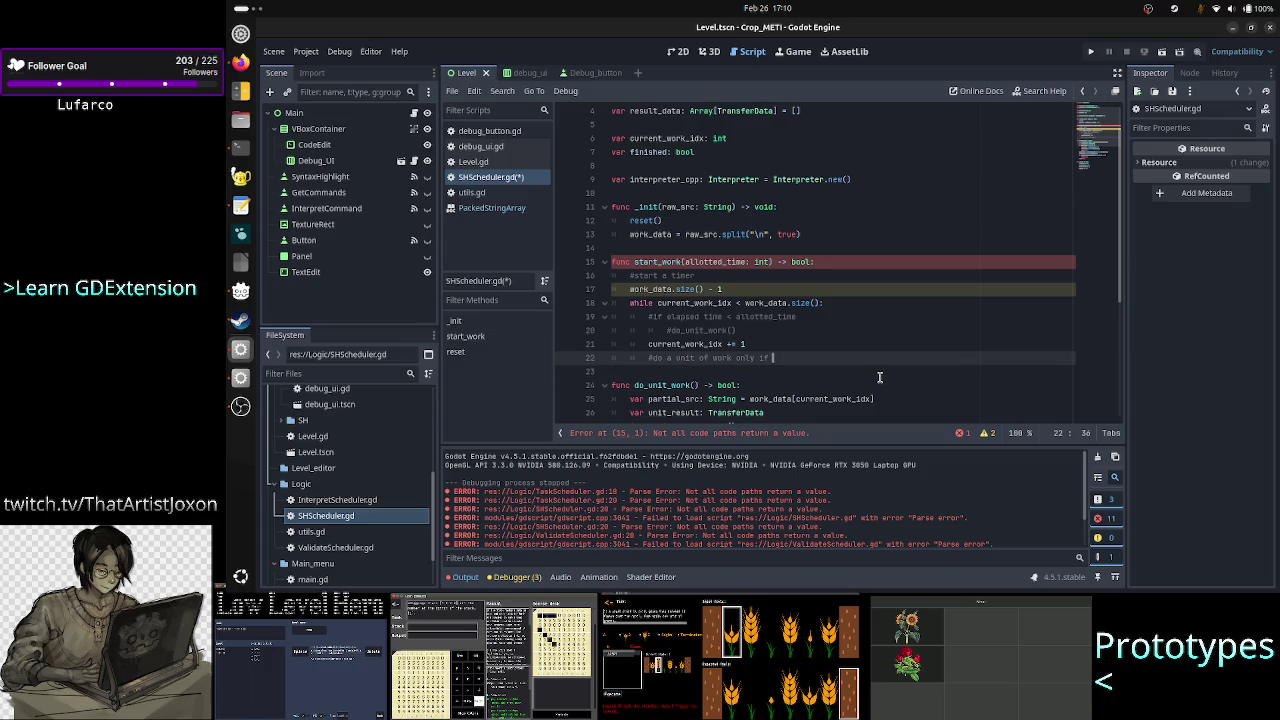
key("Home")
key("shift+Down")
key("BackSpace")
key("Up")
key("Up")
key("Up")
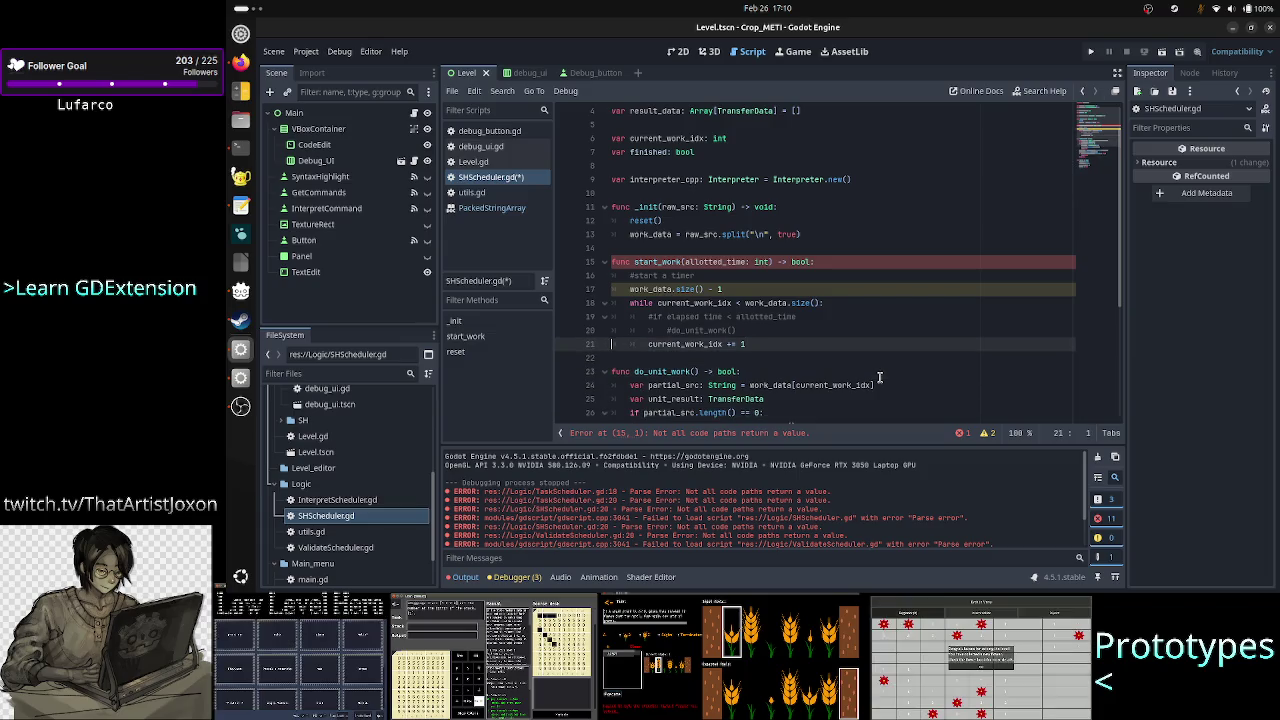
key("ctrl+Right")
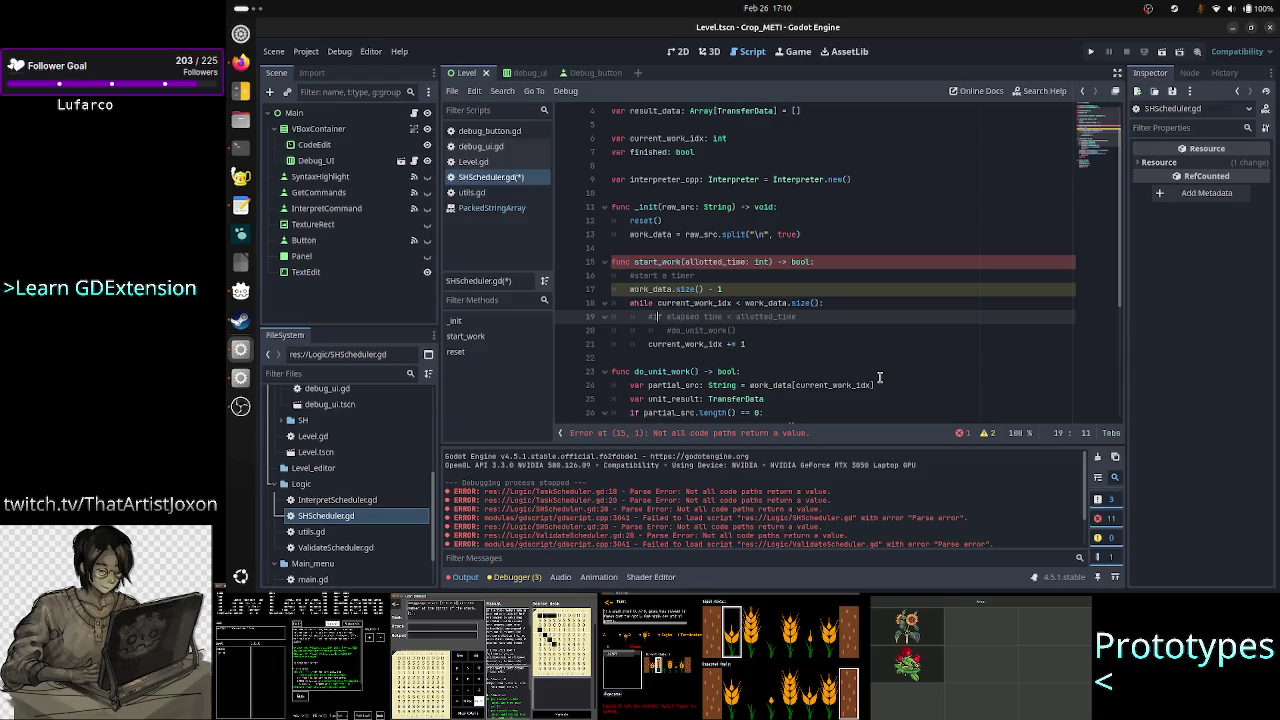
key("Down")
key("Down")
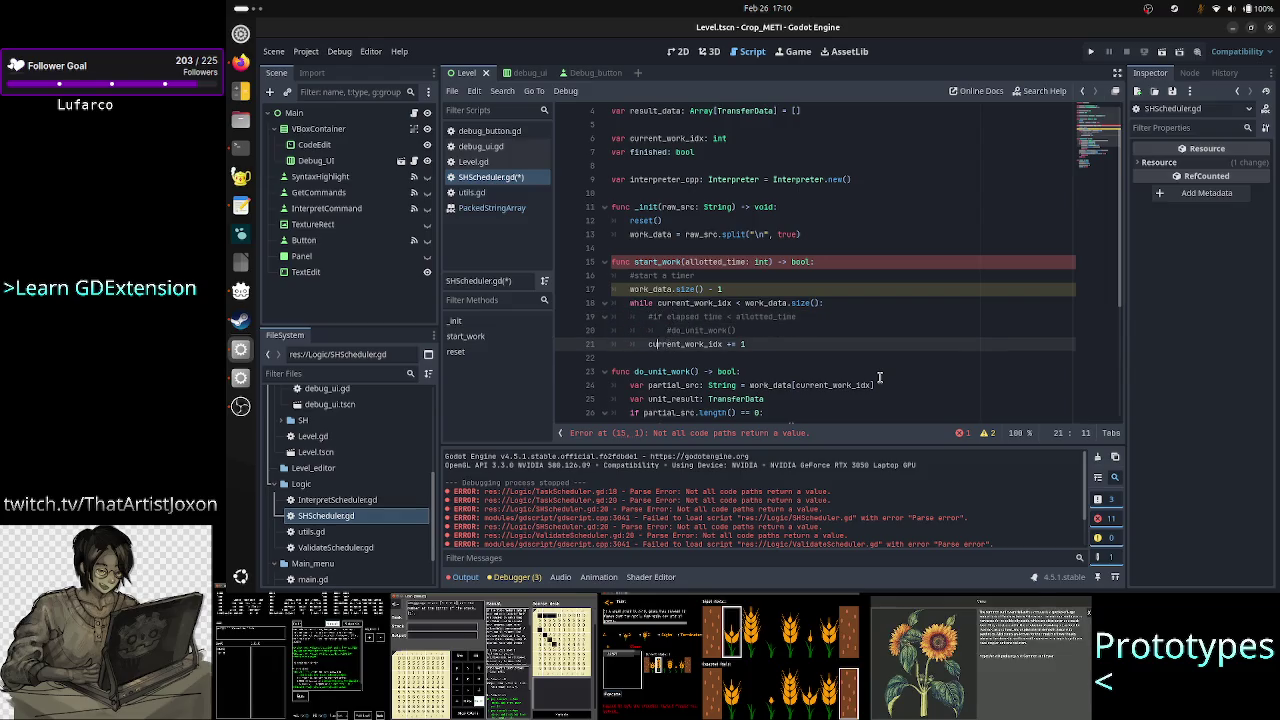
type("#")
key("Tab")
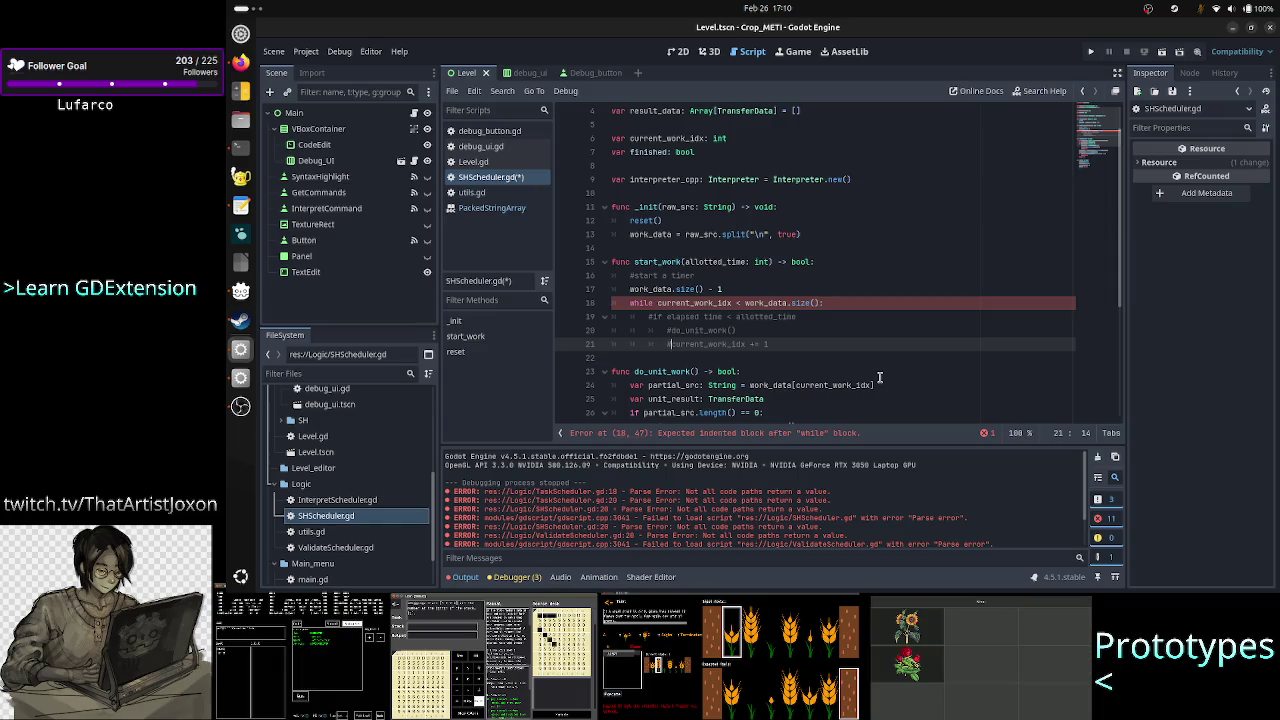
Step: Append 'else:' with an indented 'break' at the end of the while loop body
key("Up")
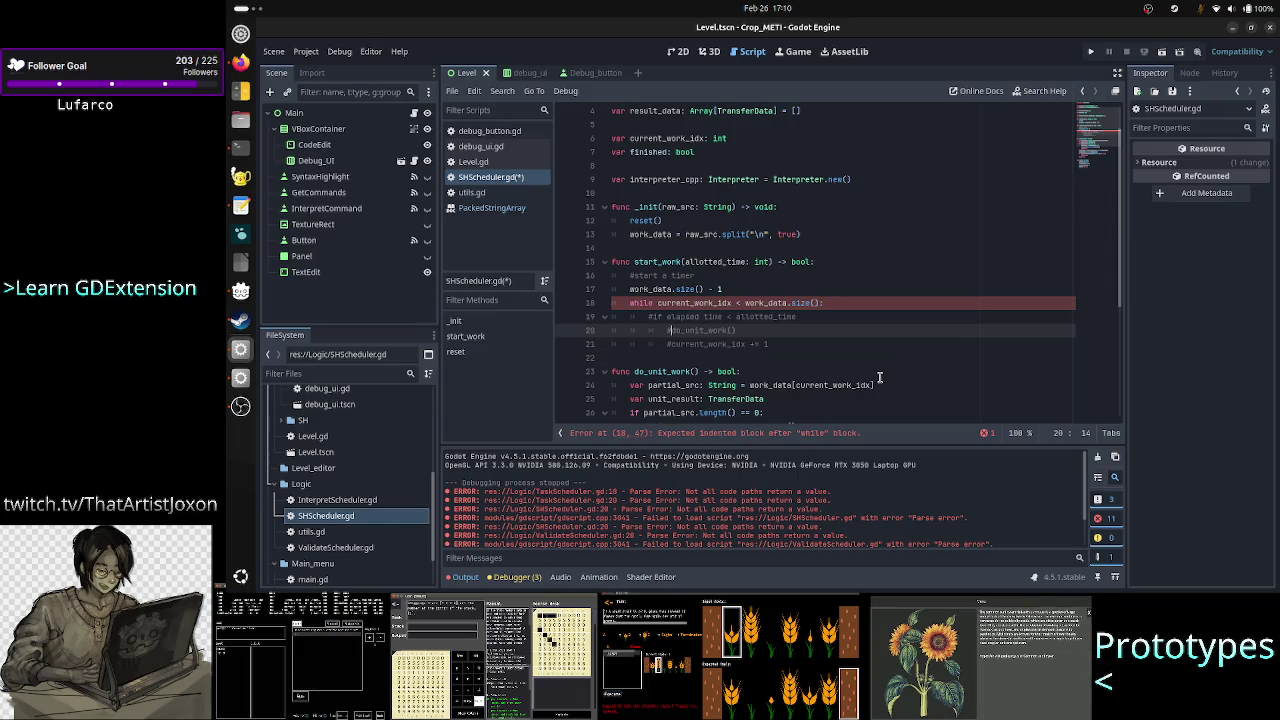
key("Up")
key("Up")
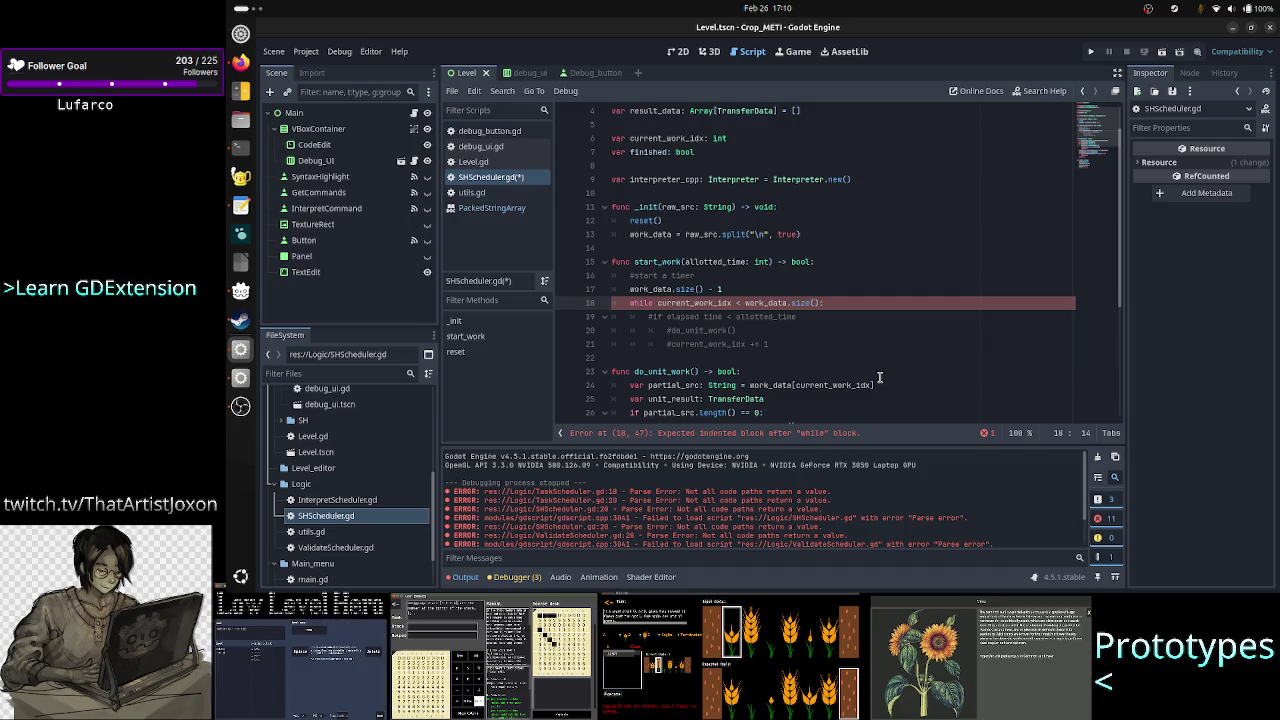
key("Down")
key("Down")
key("Down")
key("End")
key("Return")
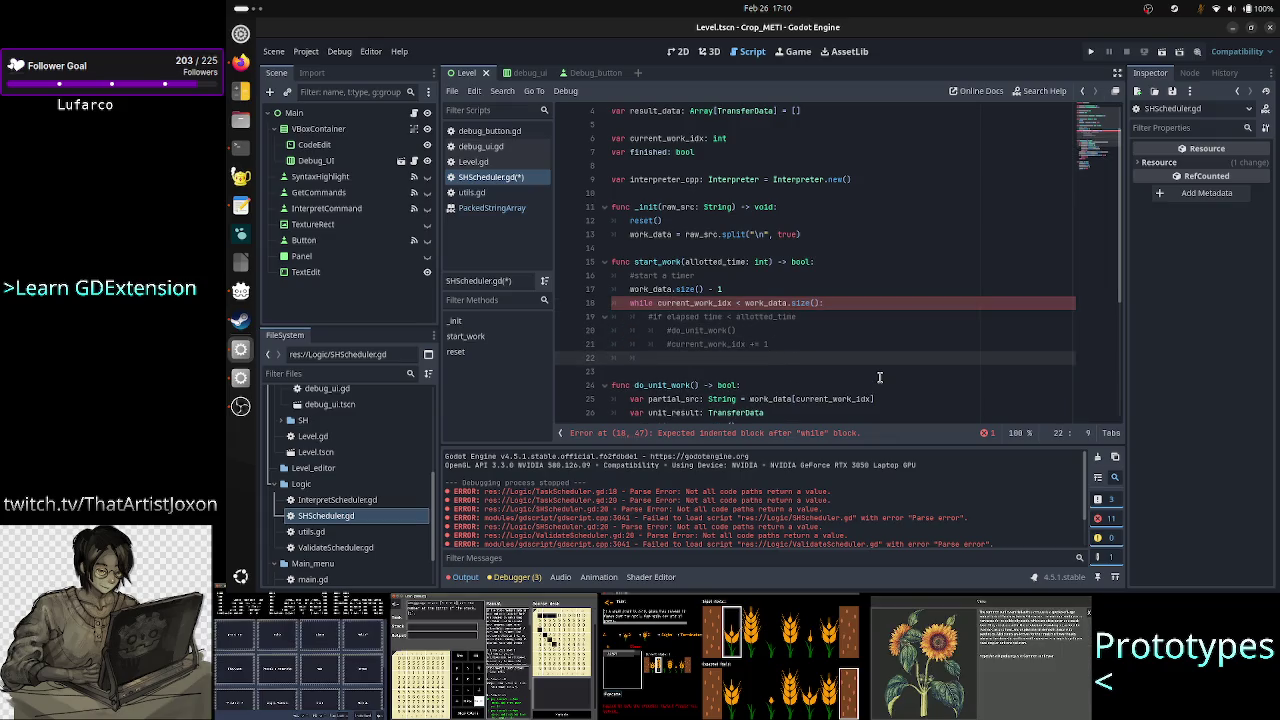
type("else")
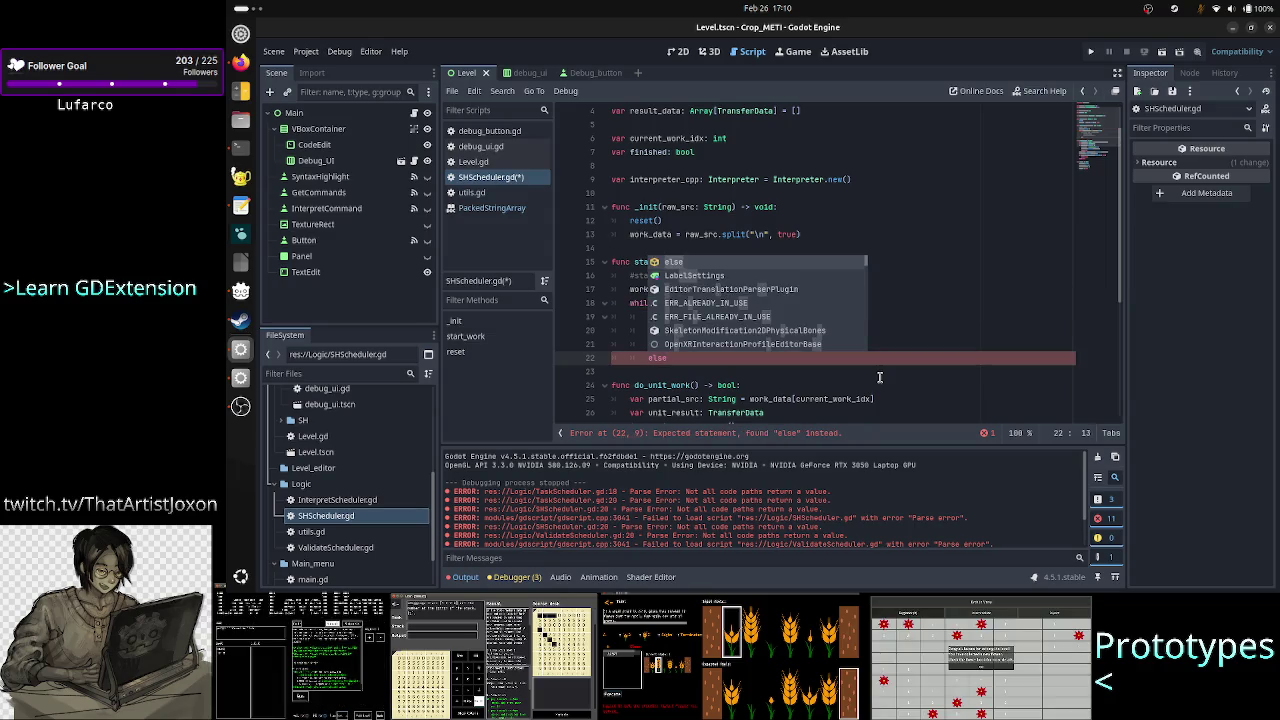
type(":")
key("Return")
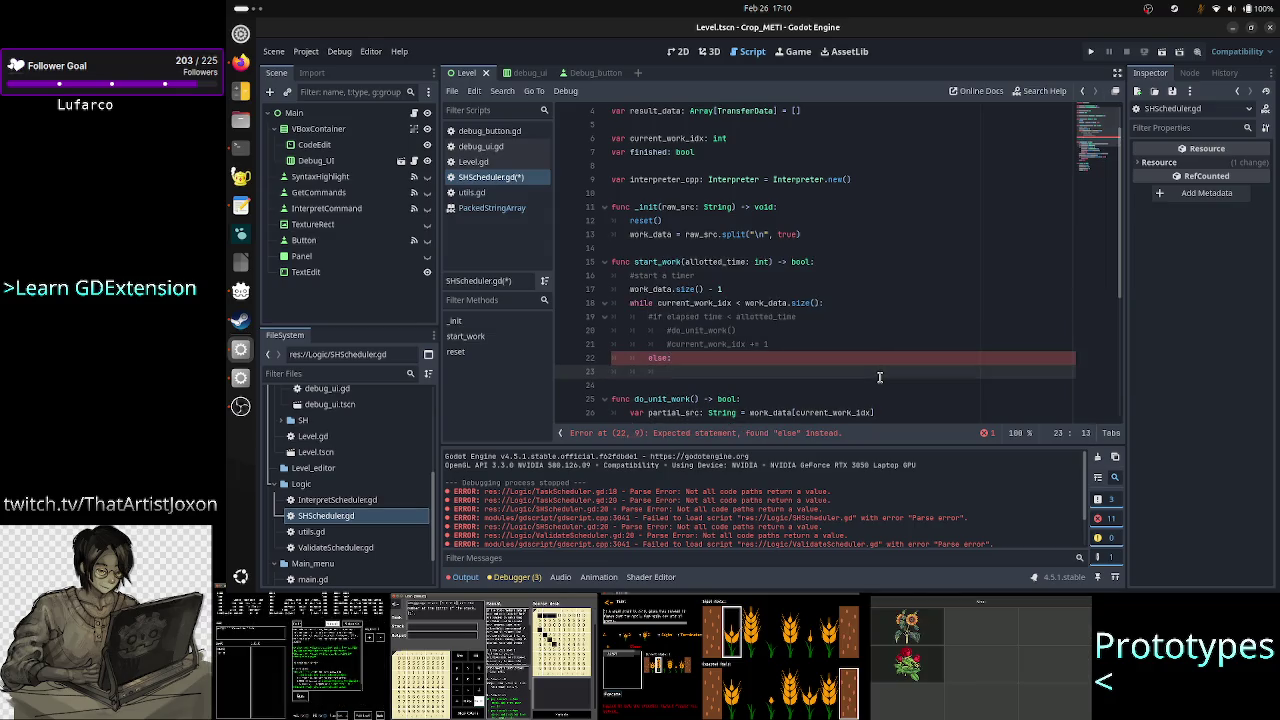
type("b")
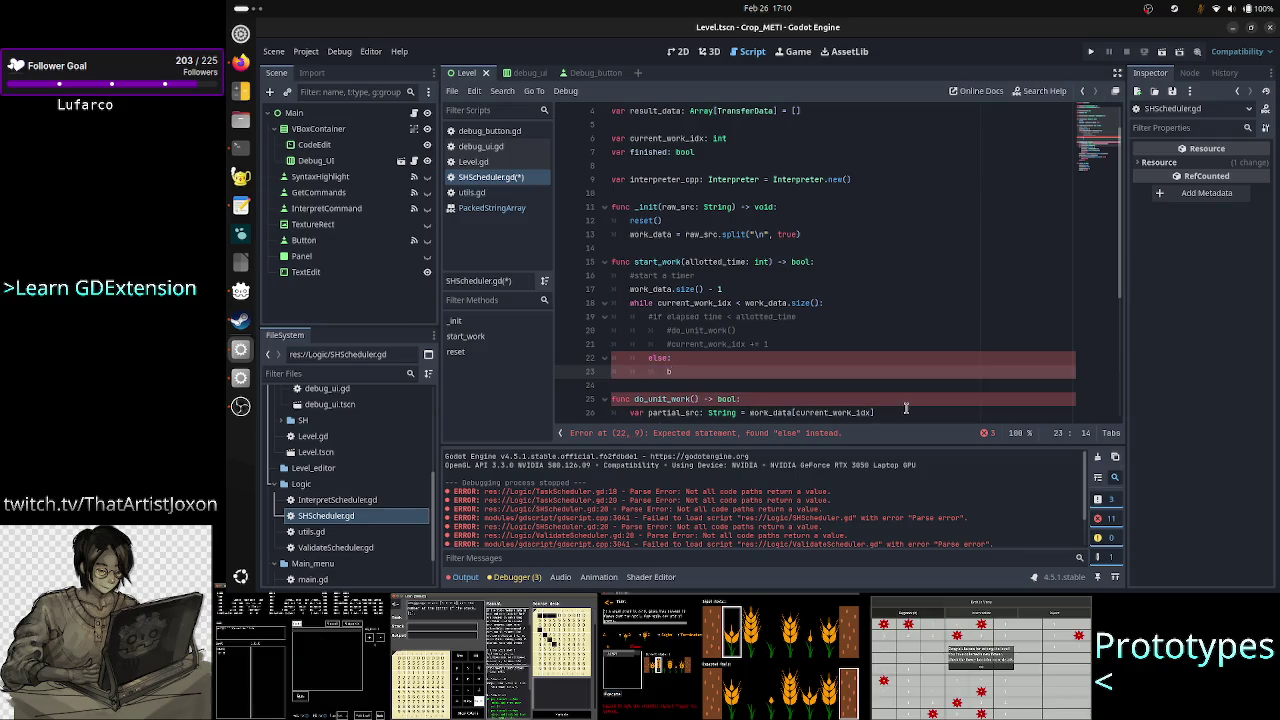
type("r")
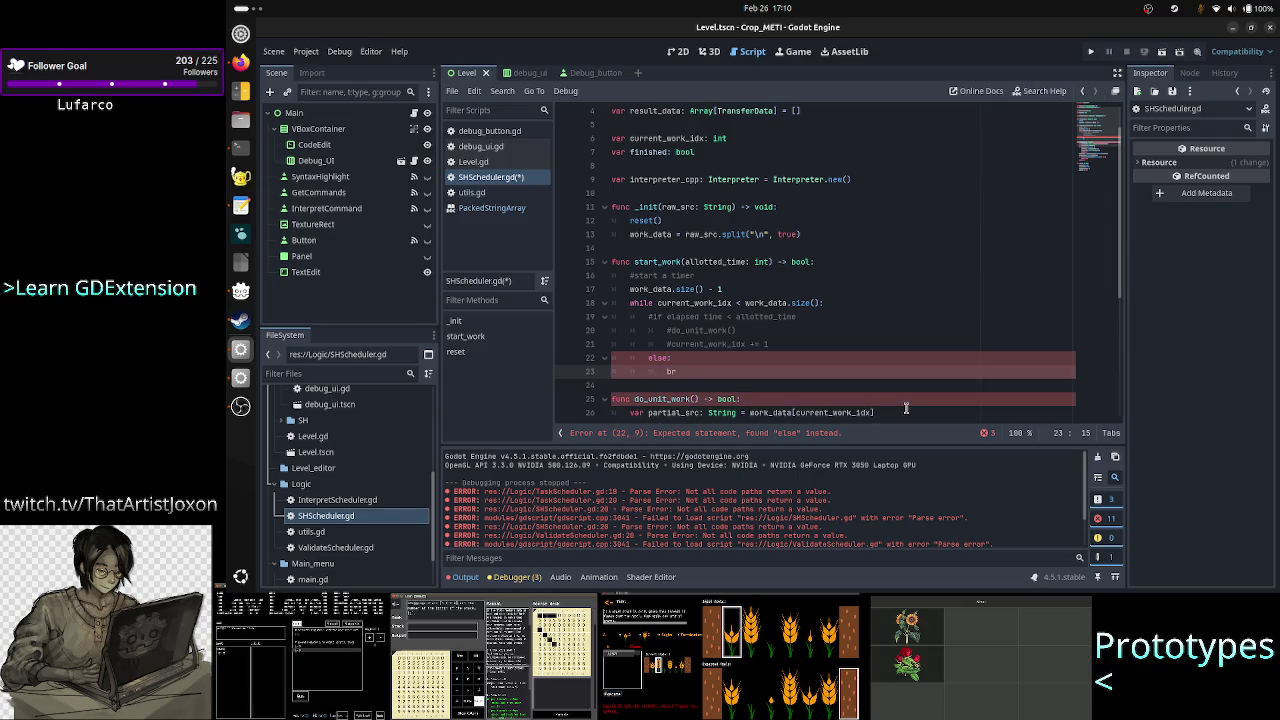
type("eak")
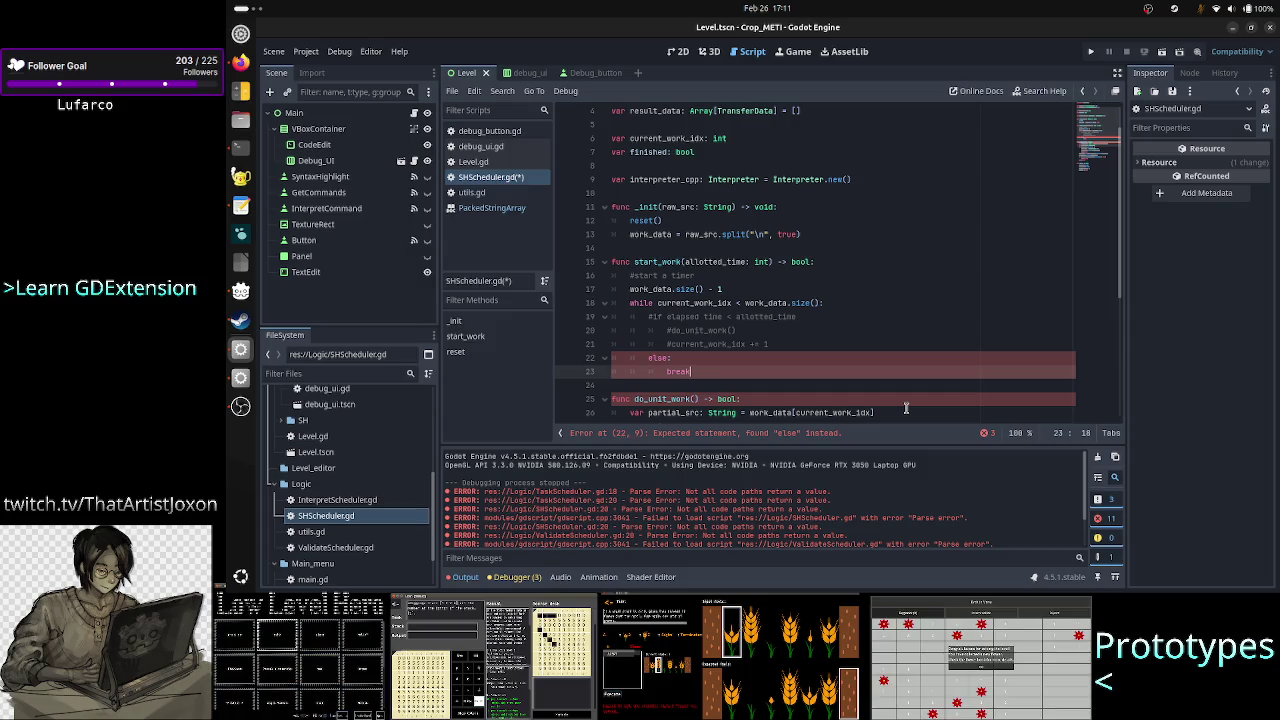
key("Up")
key("Up")
key("Up")
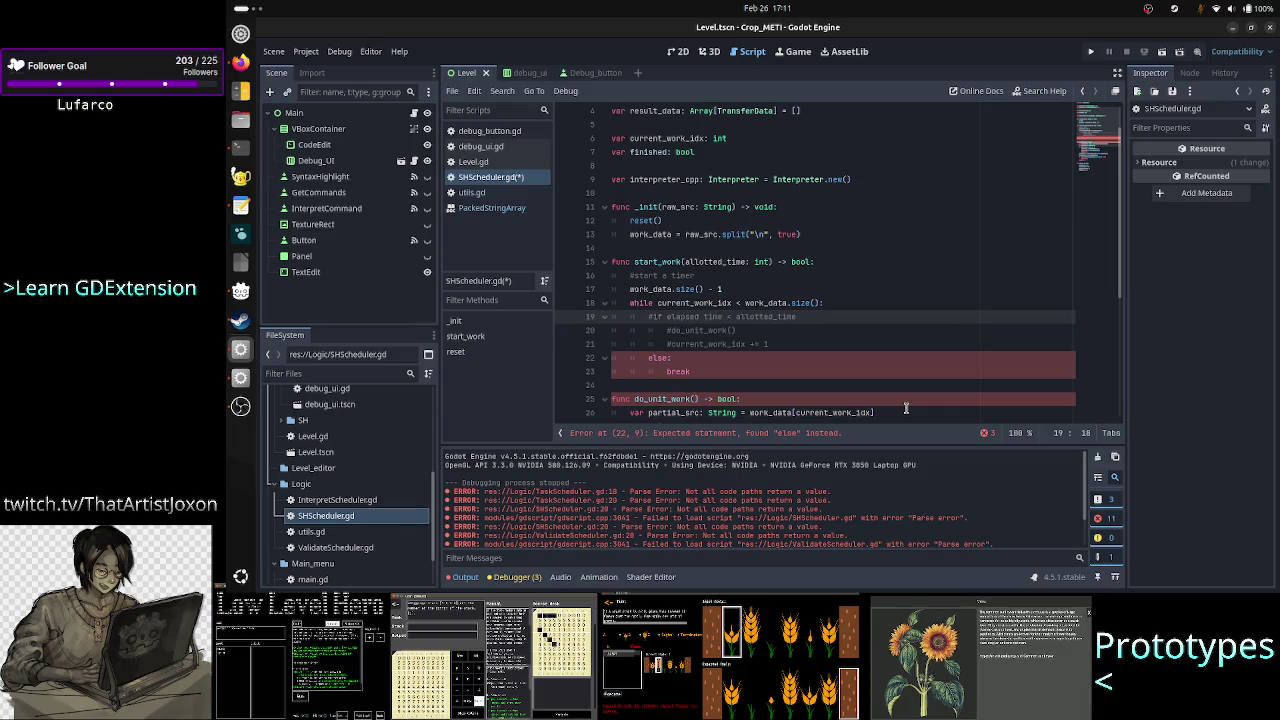
key("Down")
scroll(906, 408, "down", 2)
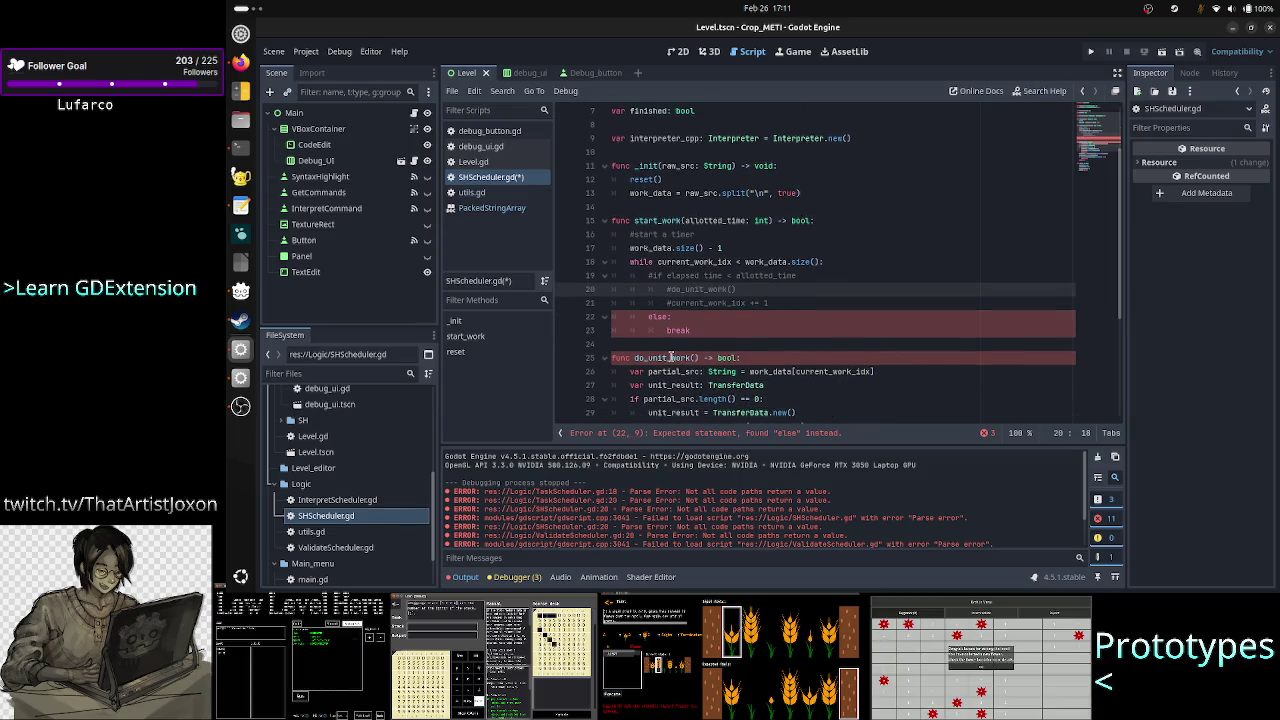
Step: Check do_unit_work's bool return type and prefix line 20 with a success variable declaration
left_click(670, 357)
double_click(727, 358)
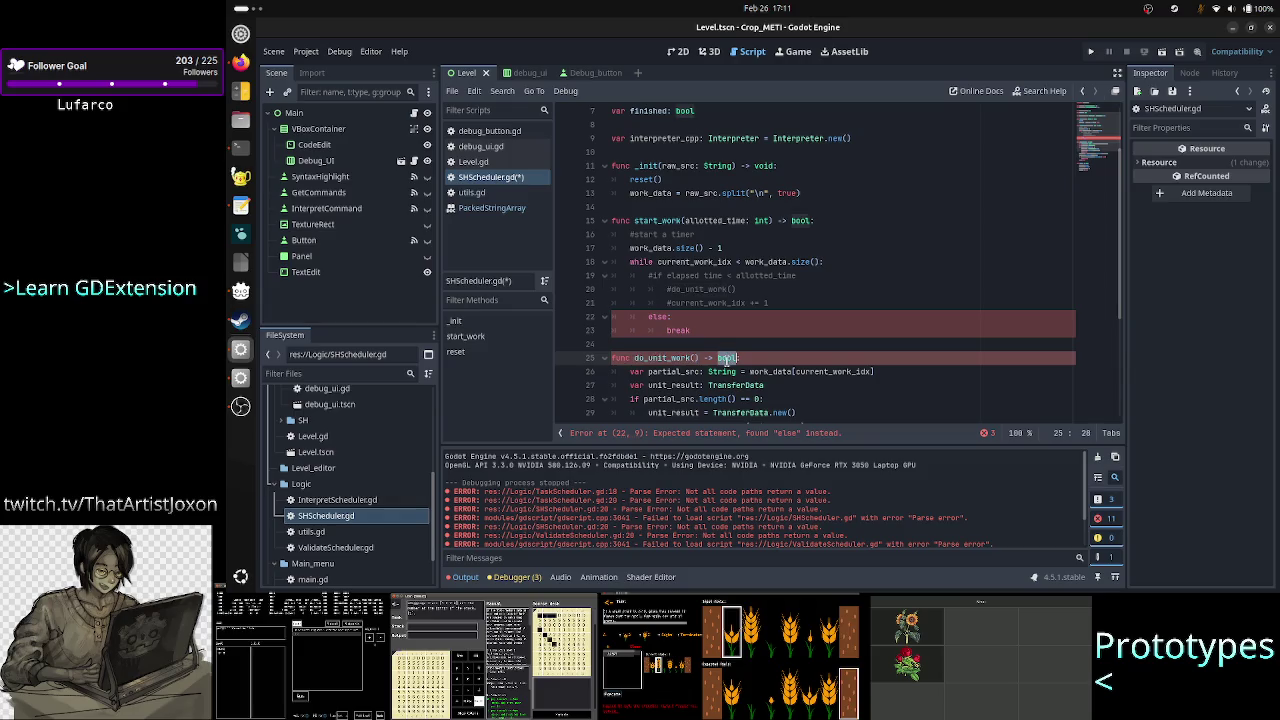
scroll(772, 317, "down", 3)
scroll(772, 317, "up", 1)
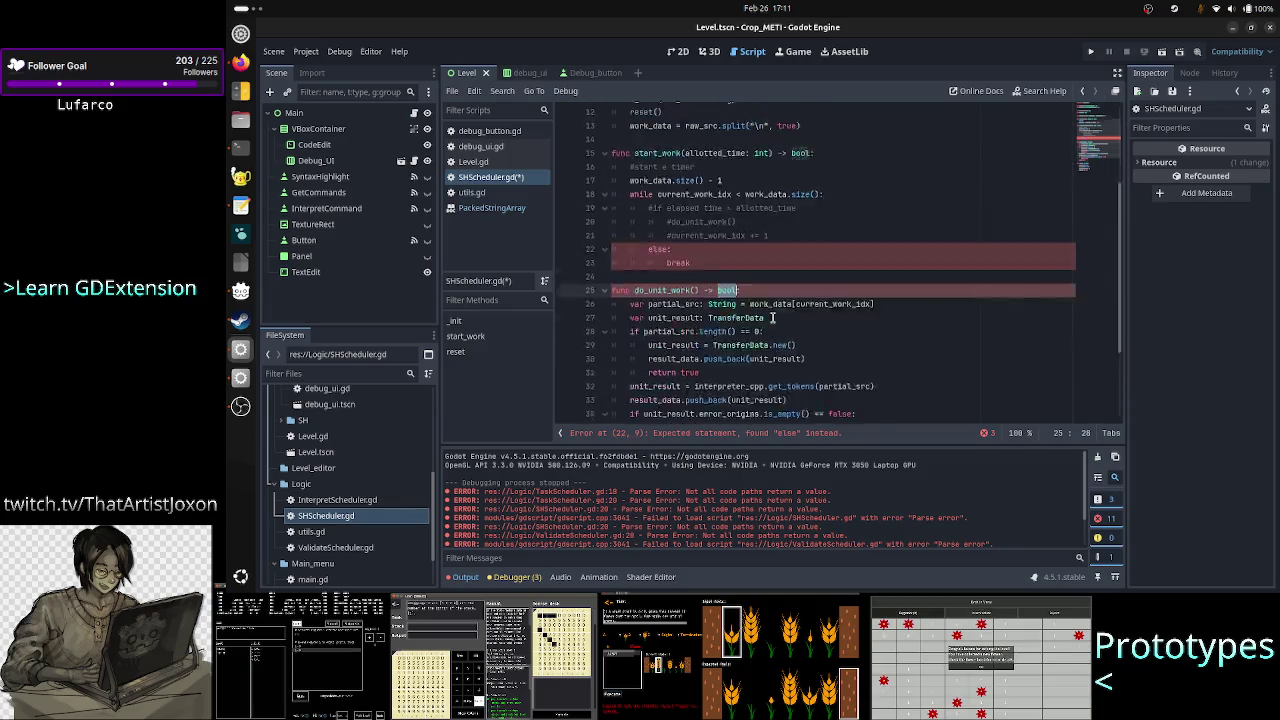
scroll(772, 317, "up", 3)
left_click(780, 317)
key("Down")
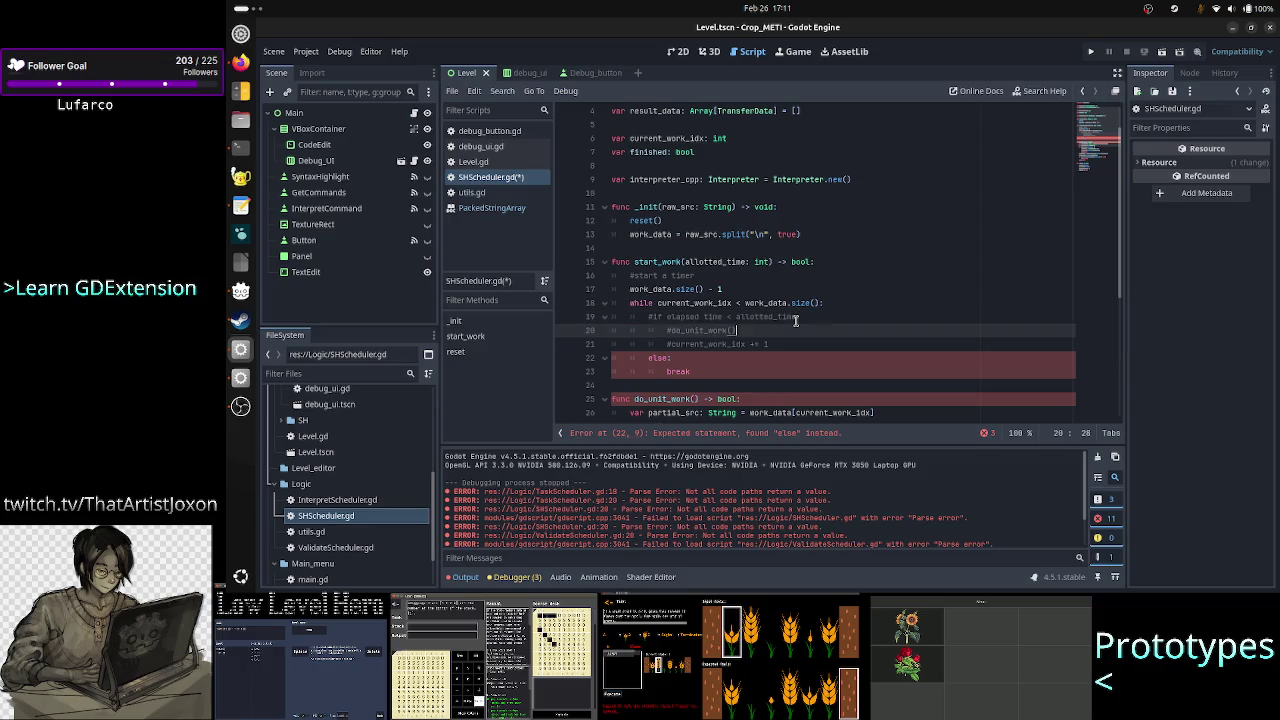
key("Home")
type("var success ")
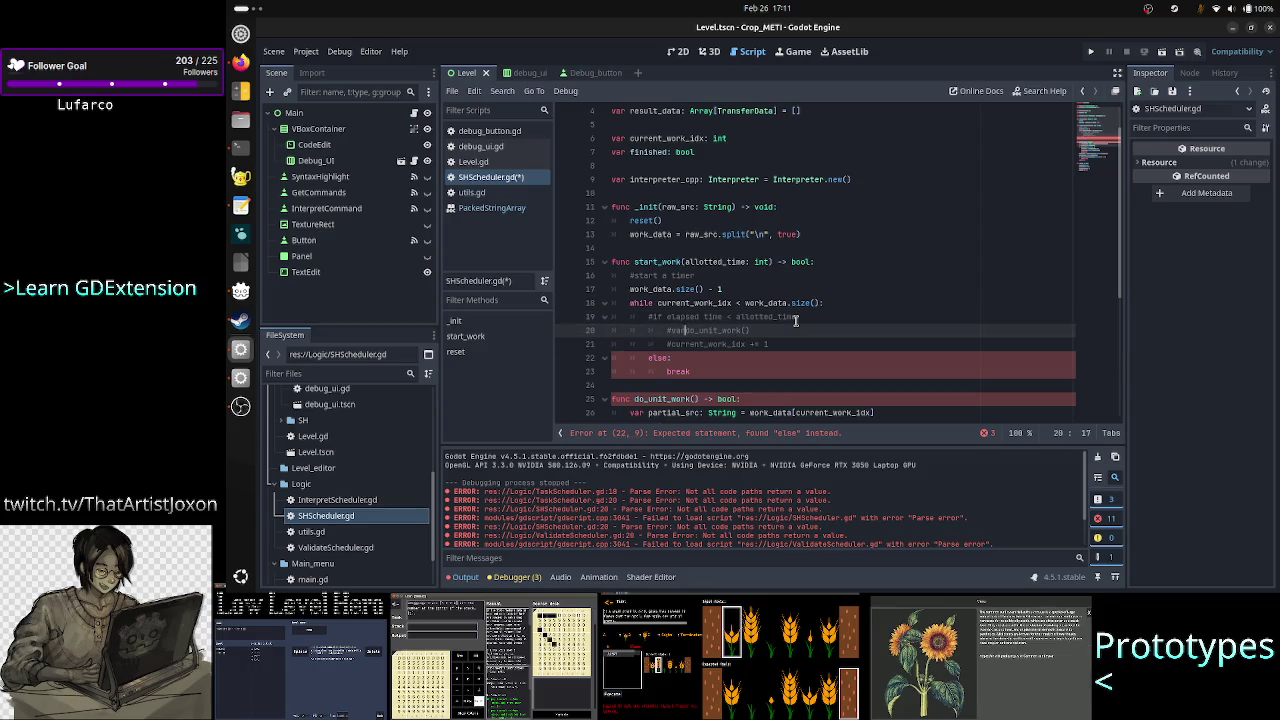
type("= ")
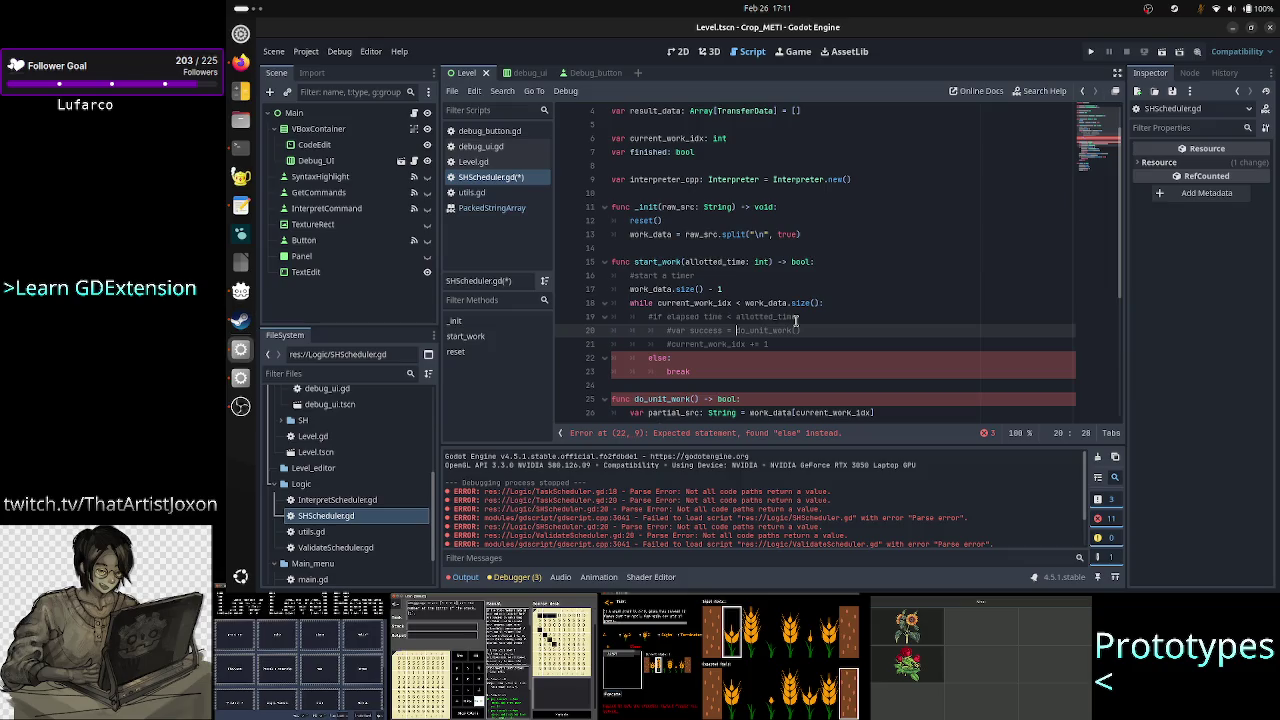
type(": bool")
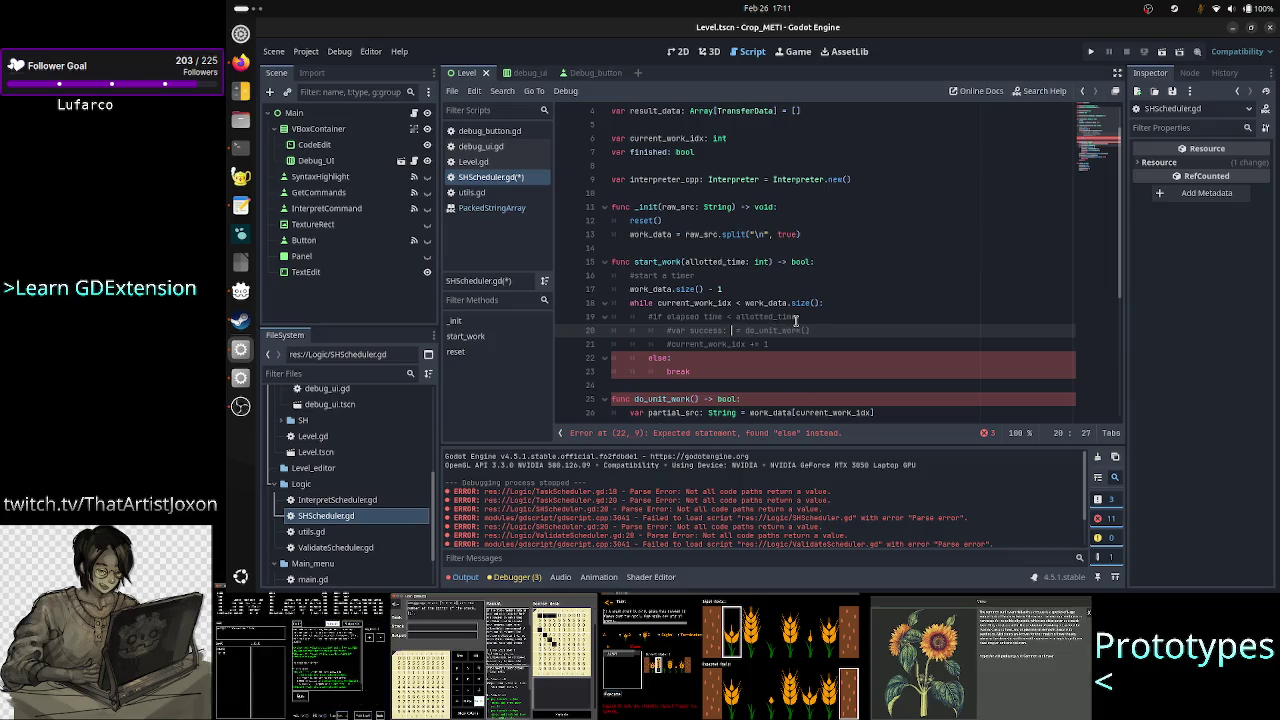
key("End")
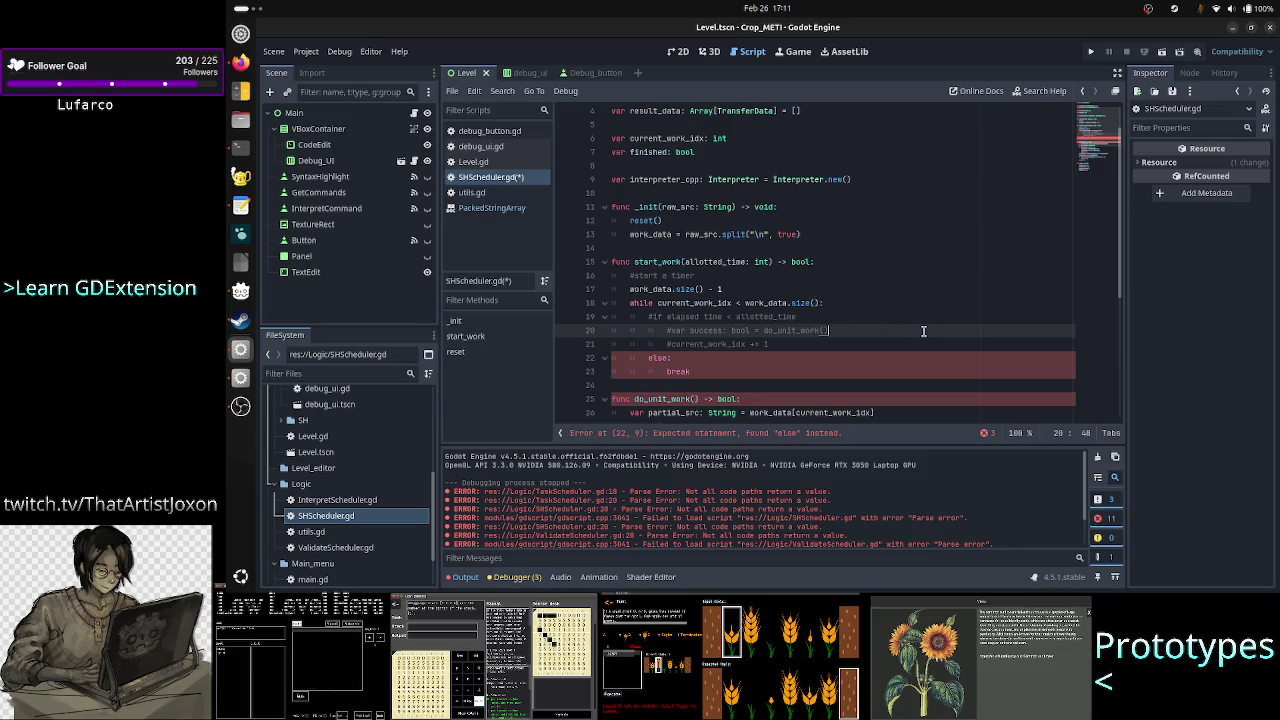
Step: Add an 'if success == false:' branch that returns, below line 21
key("Down")
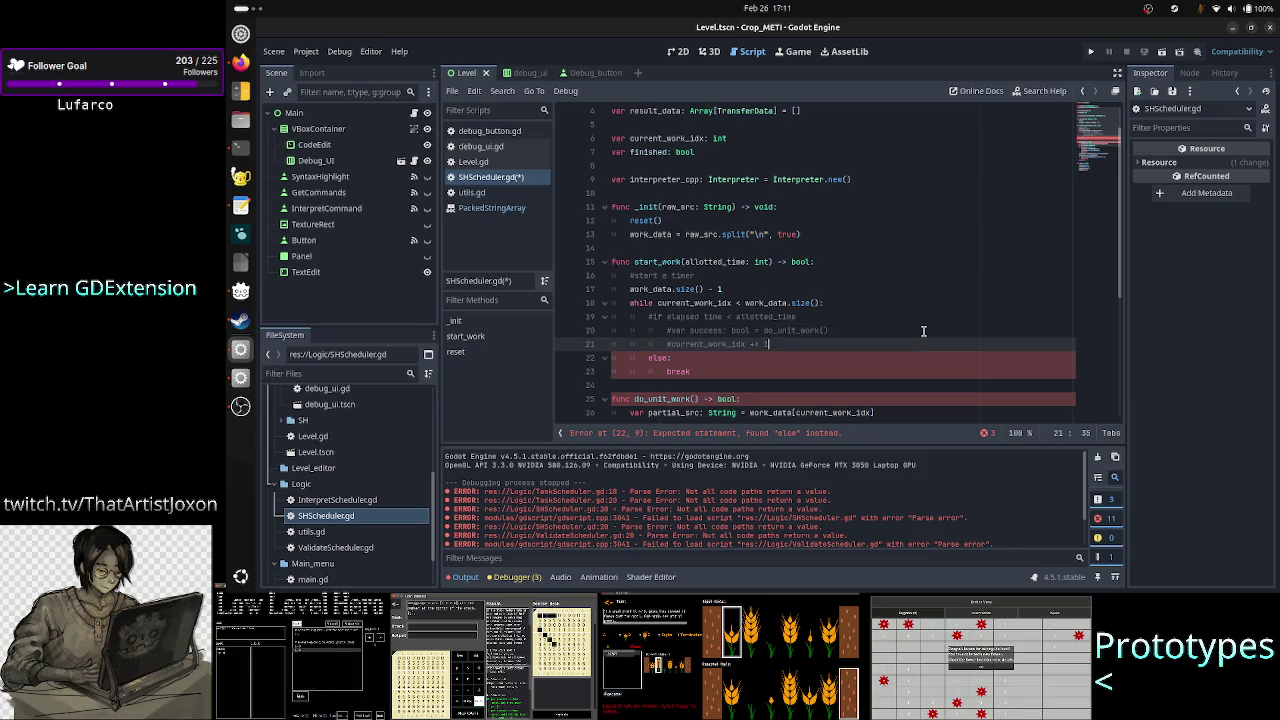
key("Return")
type("if su")
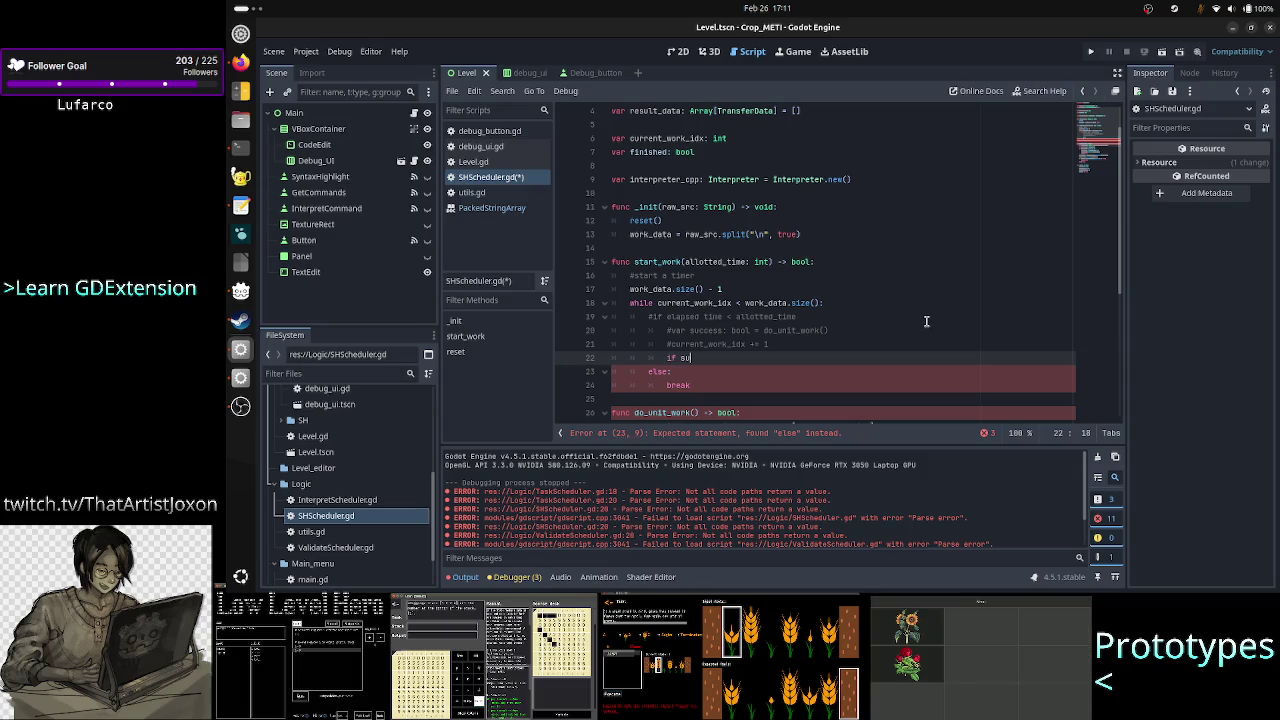
type("ccess == ")
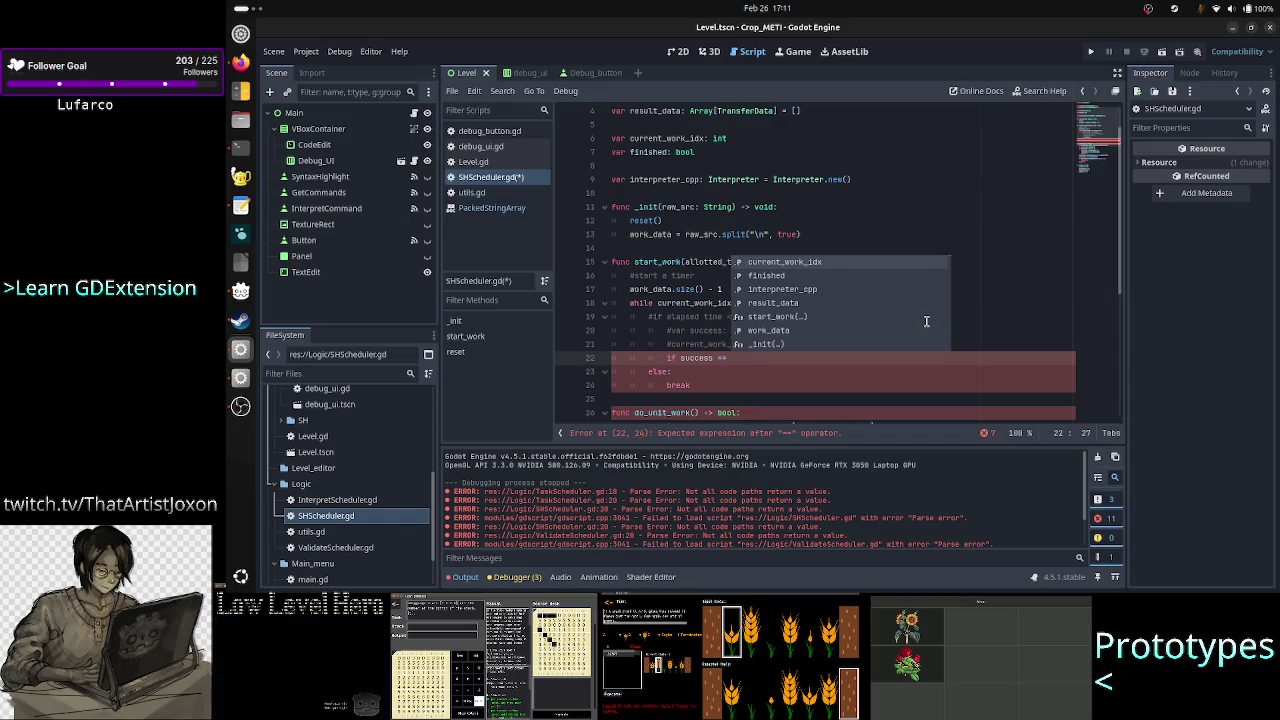
type("false")
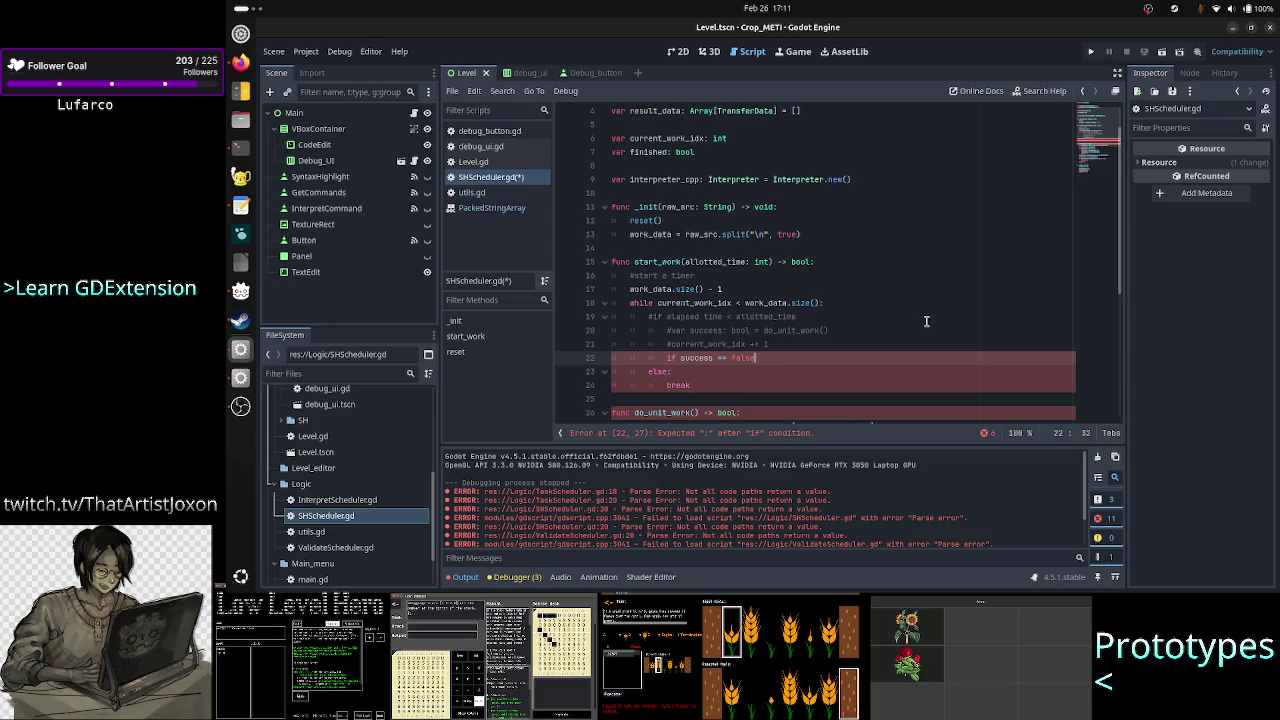
type(":")
key("Return")
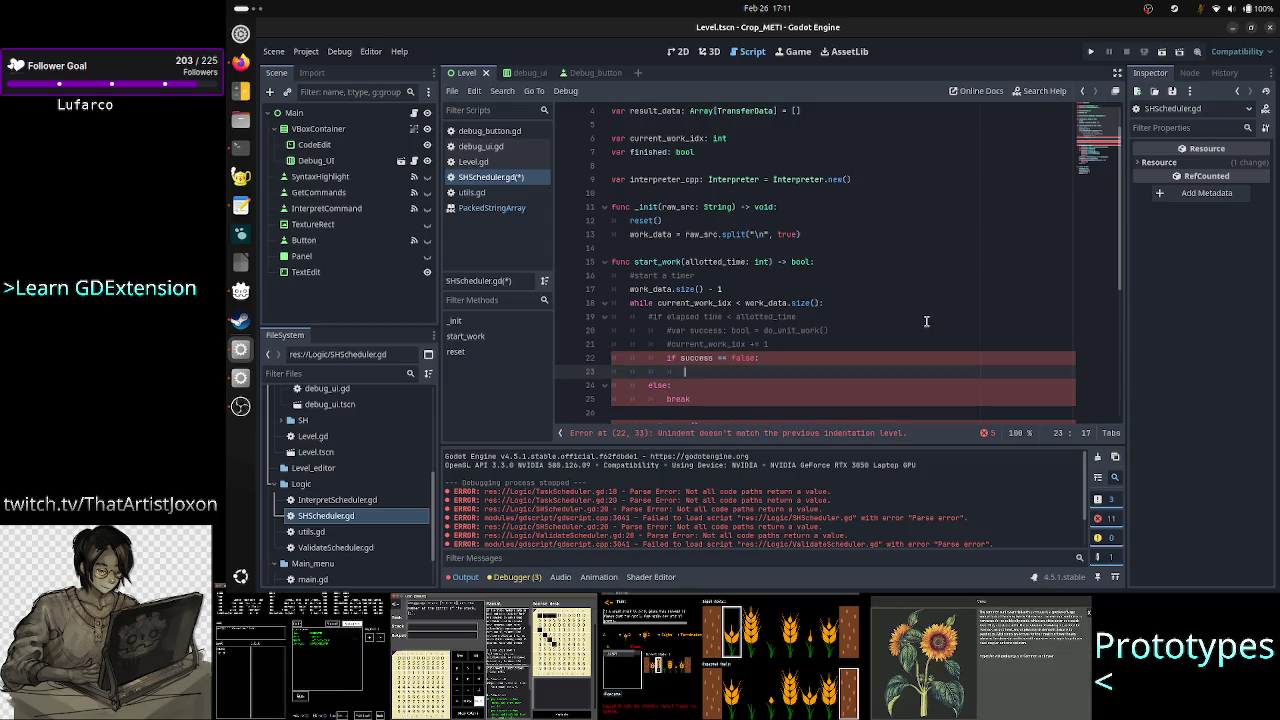
type("return")
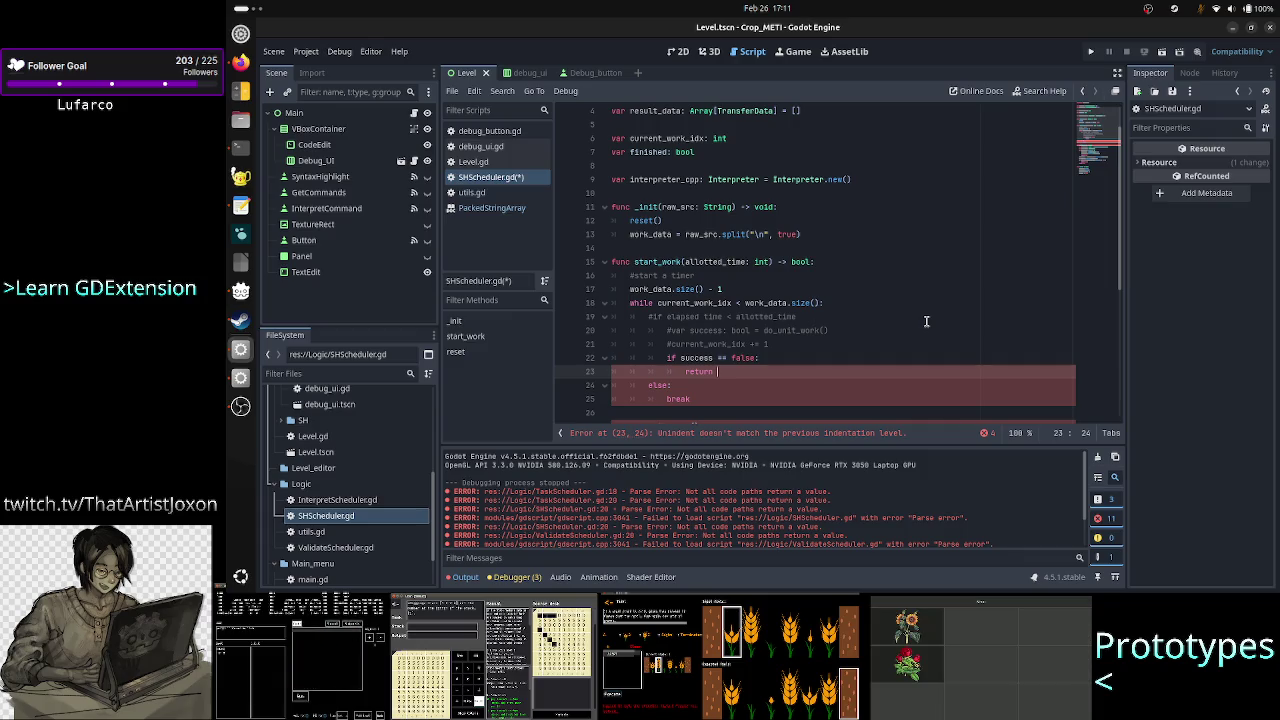
Step: Remove the 'var success: bool =' prefix so line 20 reads '#do_unit_work()' again
key("Up")
key("Up")
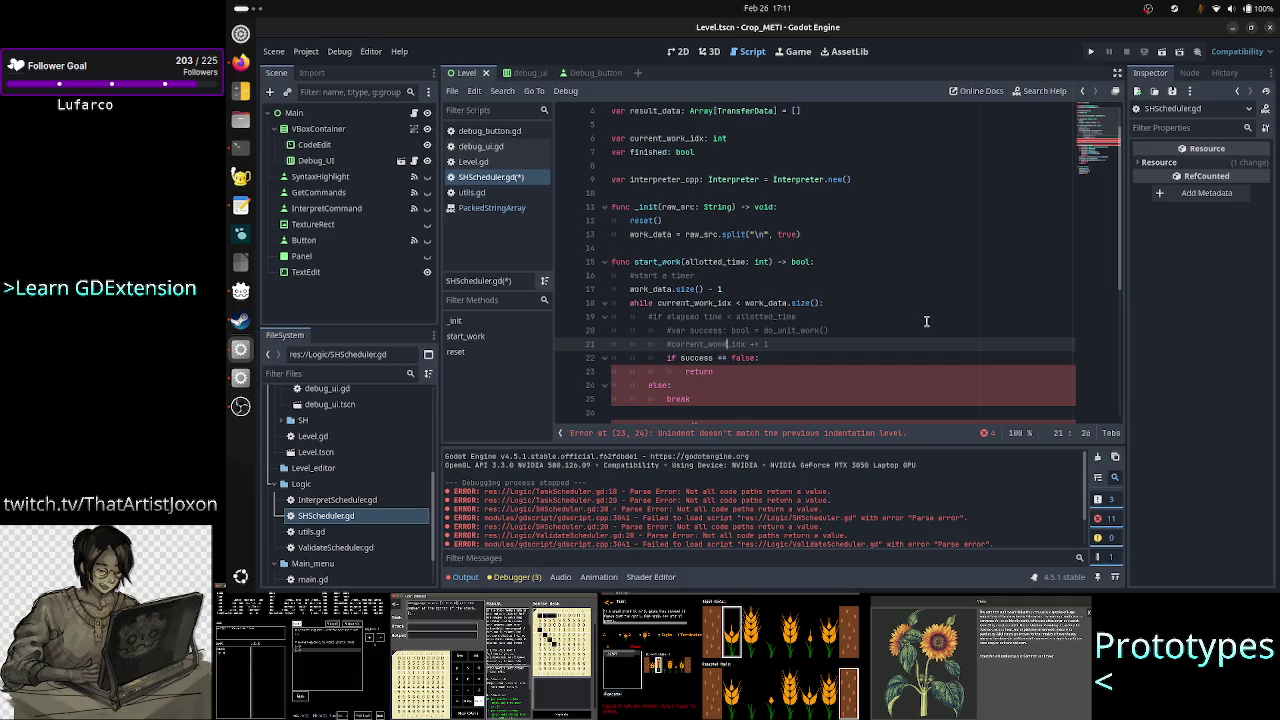
key("Down")
key("Home")
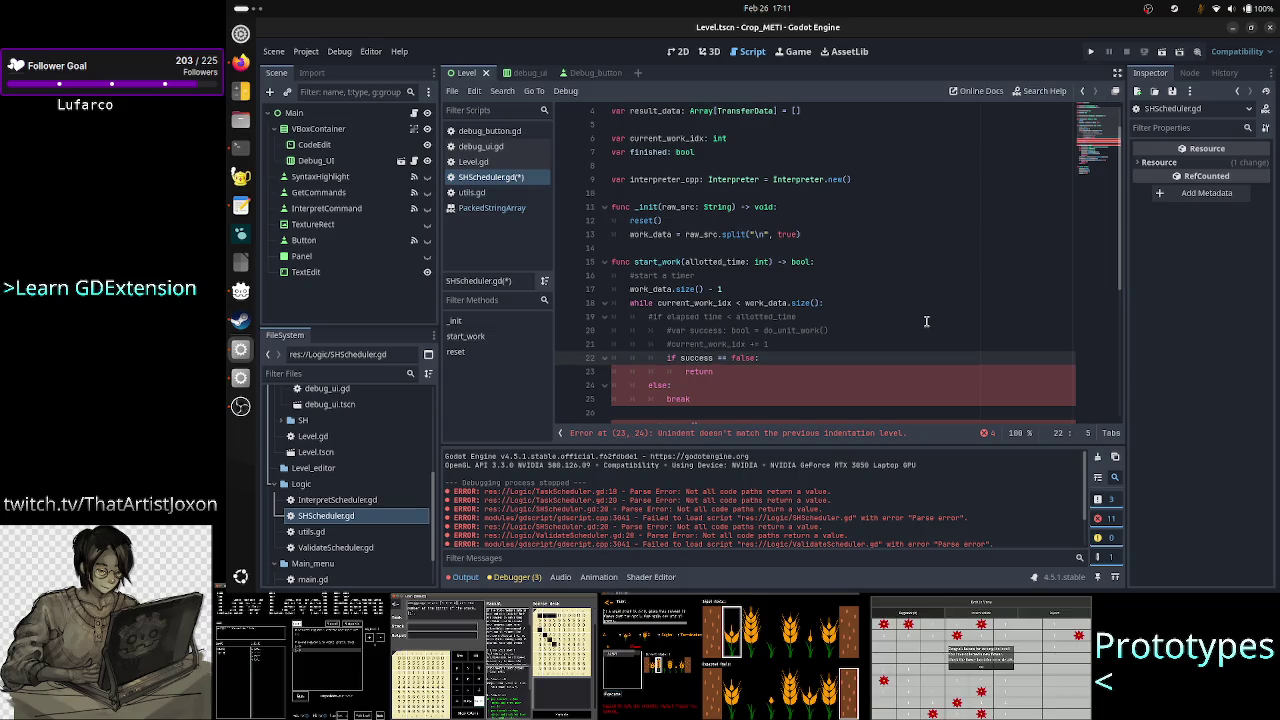
key("Home")
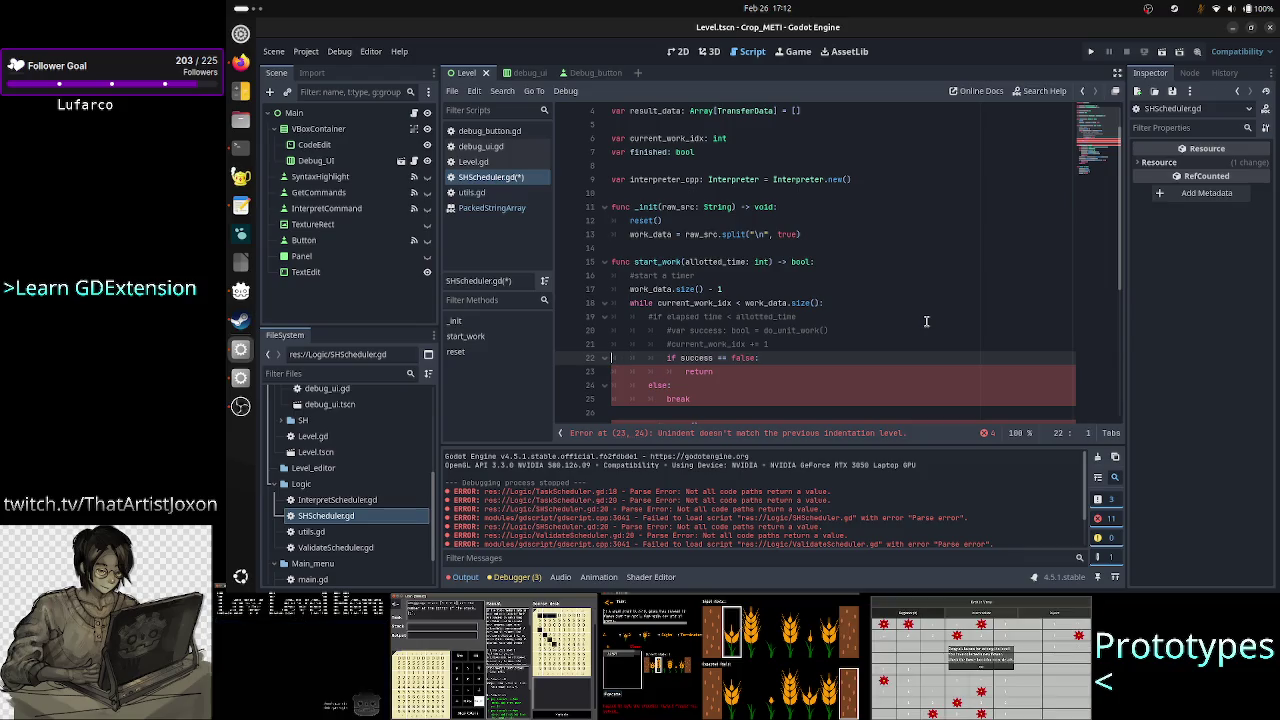
key("Up")
key("Up")
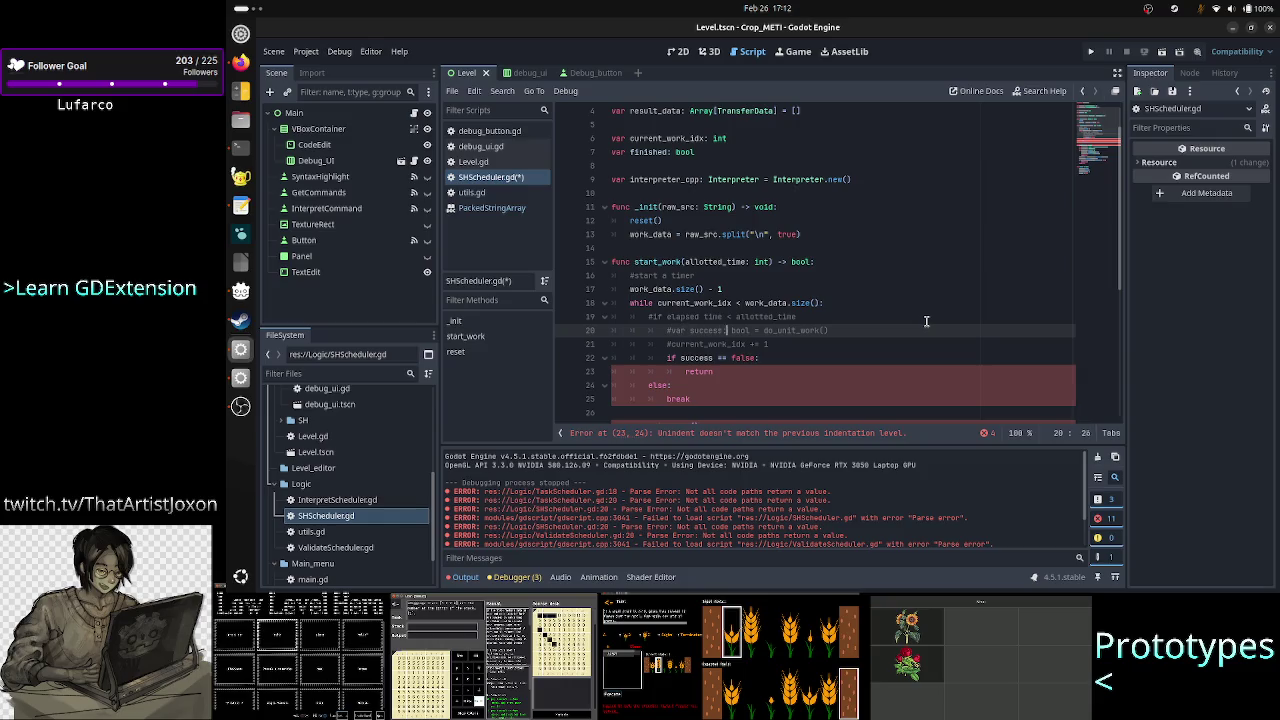
key("Right")
key("Right")
key("Right")
key("BackSpace")
key("BackSpace")
key("BackSpace")
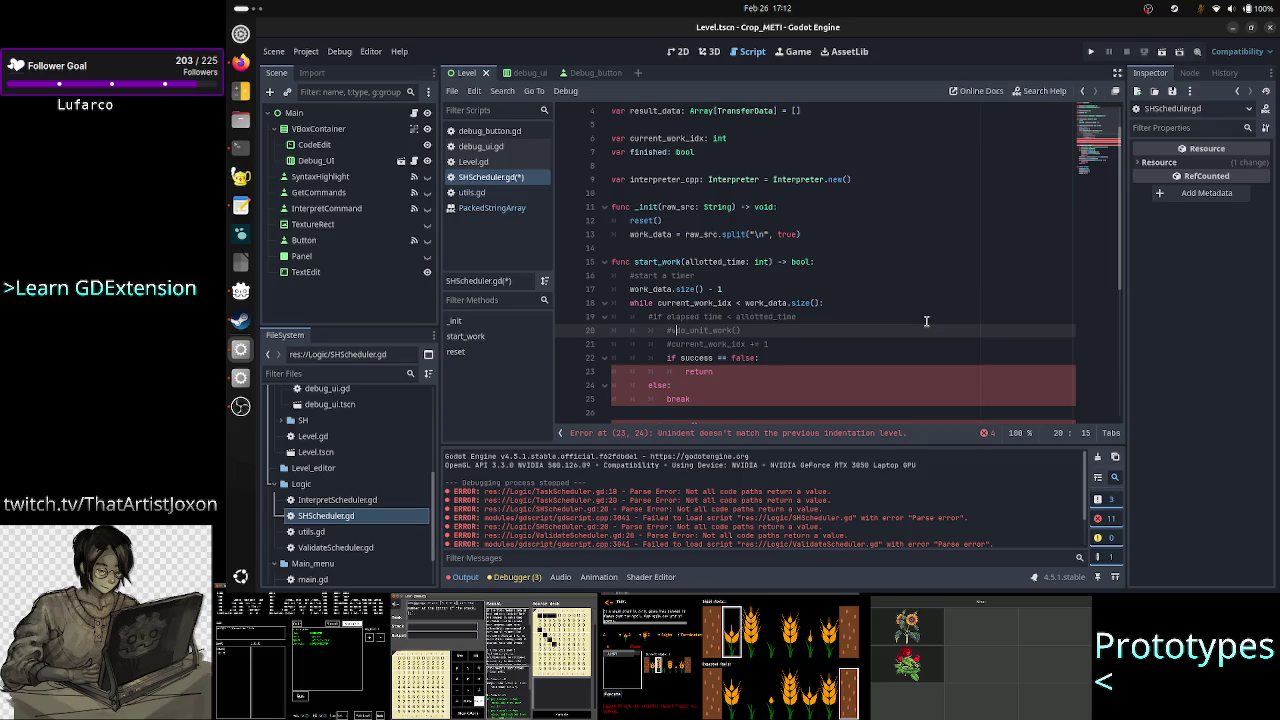
key("BackSpace")
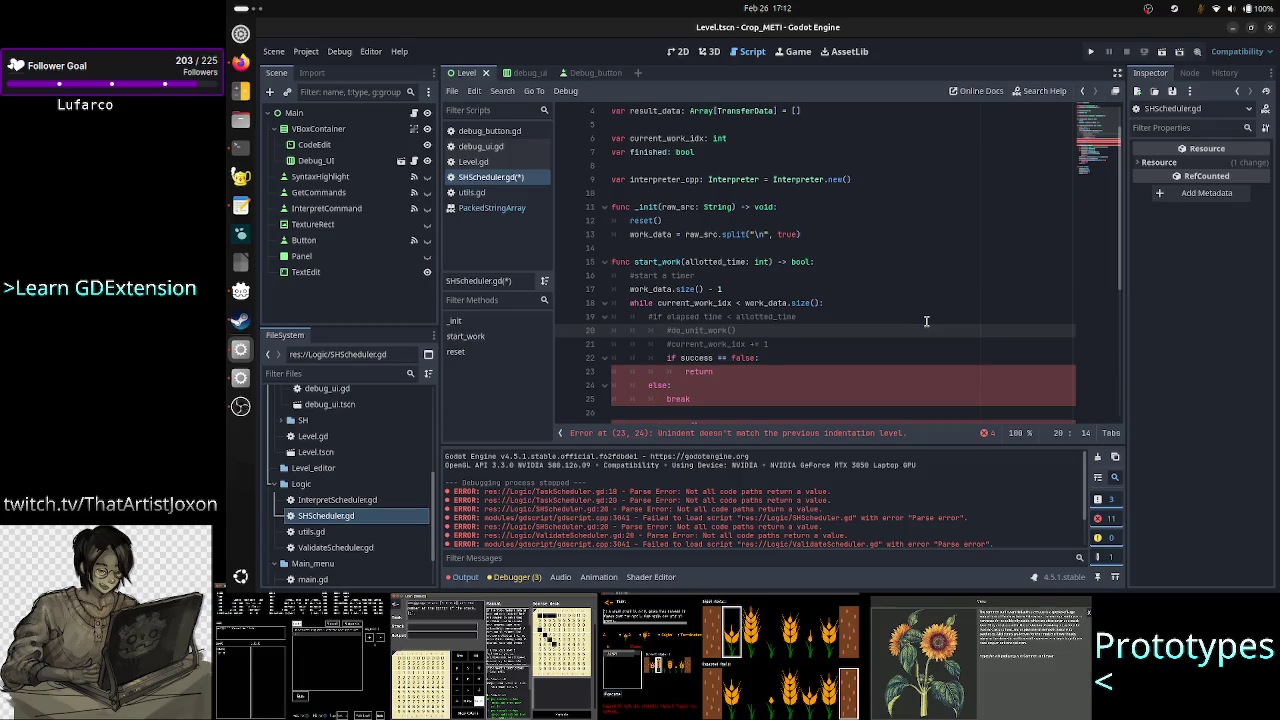
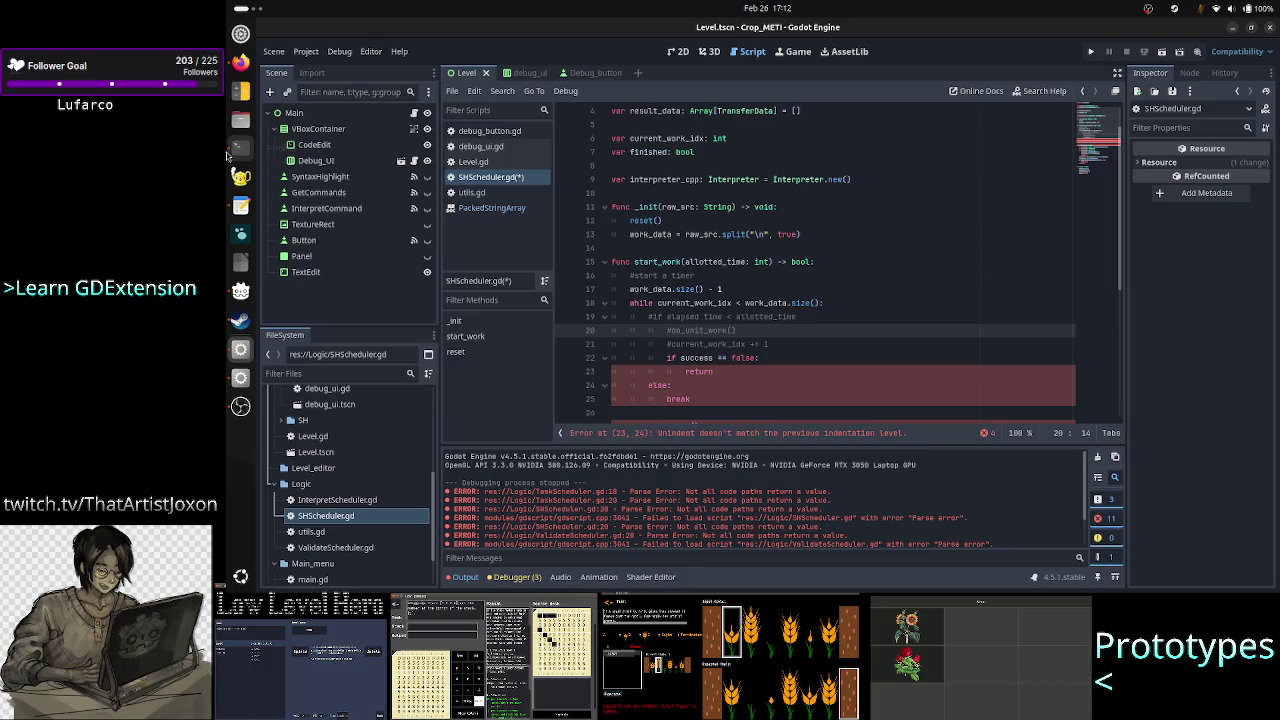
Step: Look over Firefox, Discord and the app grid, then bring up the terminal showing TransferData.h
left_click(240, 62)
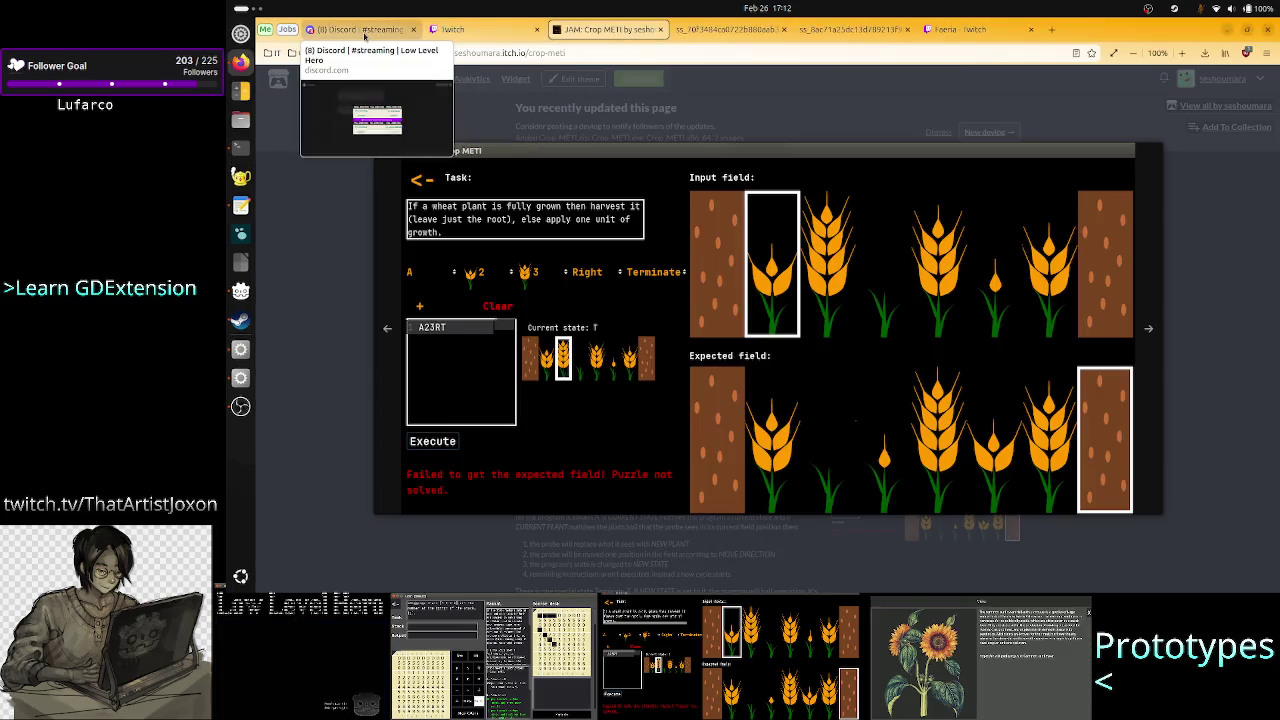
left_click(360, 29)
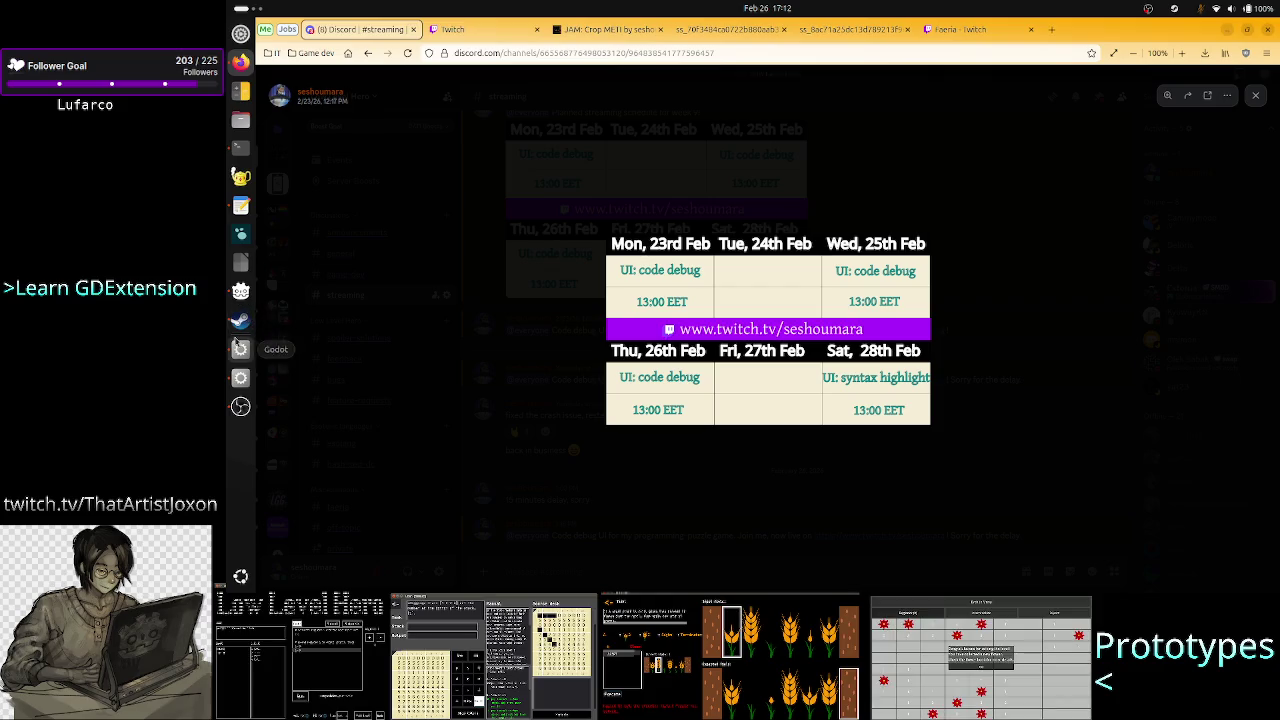
left_click(240, 379)
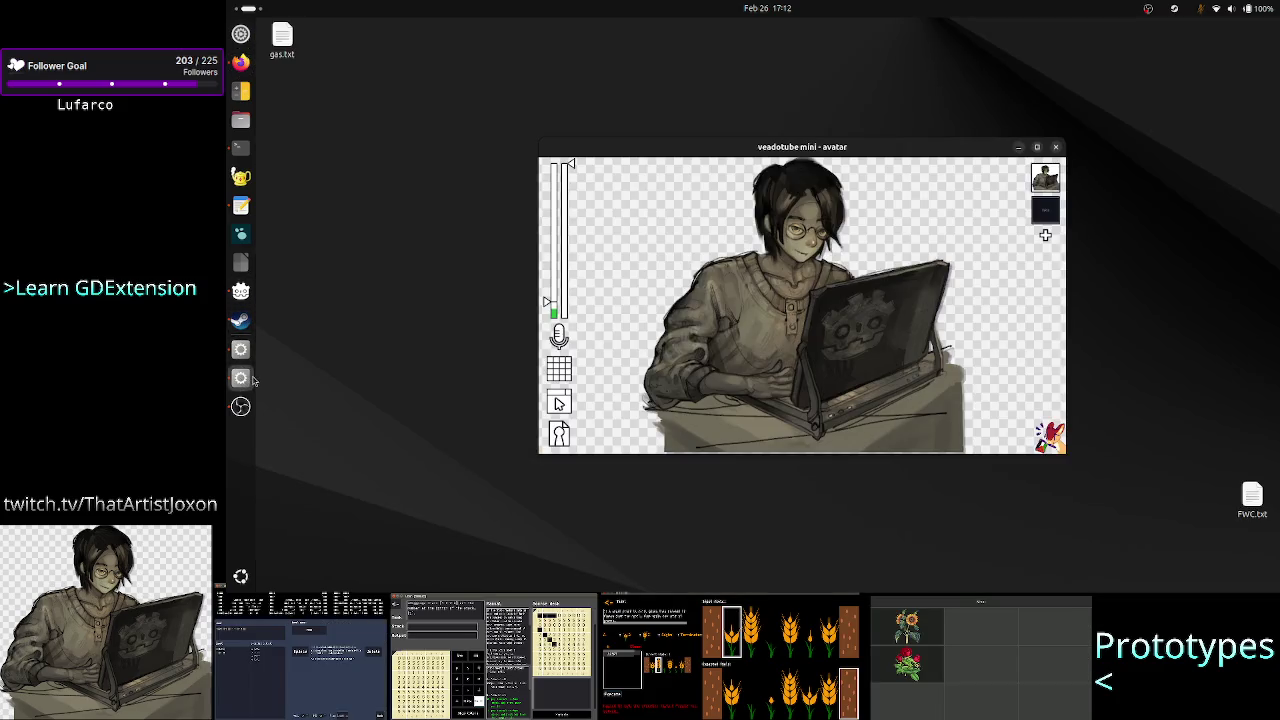
left_click(240, 580)
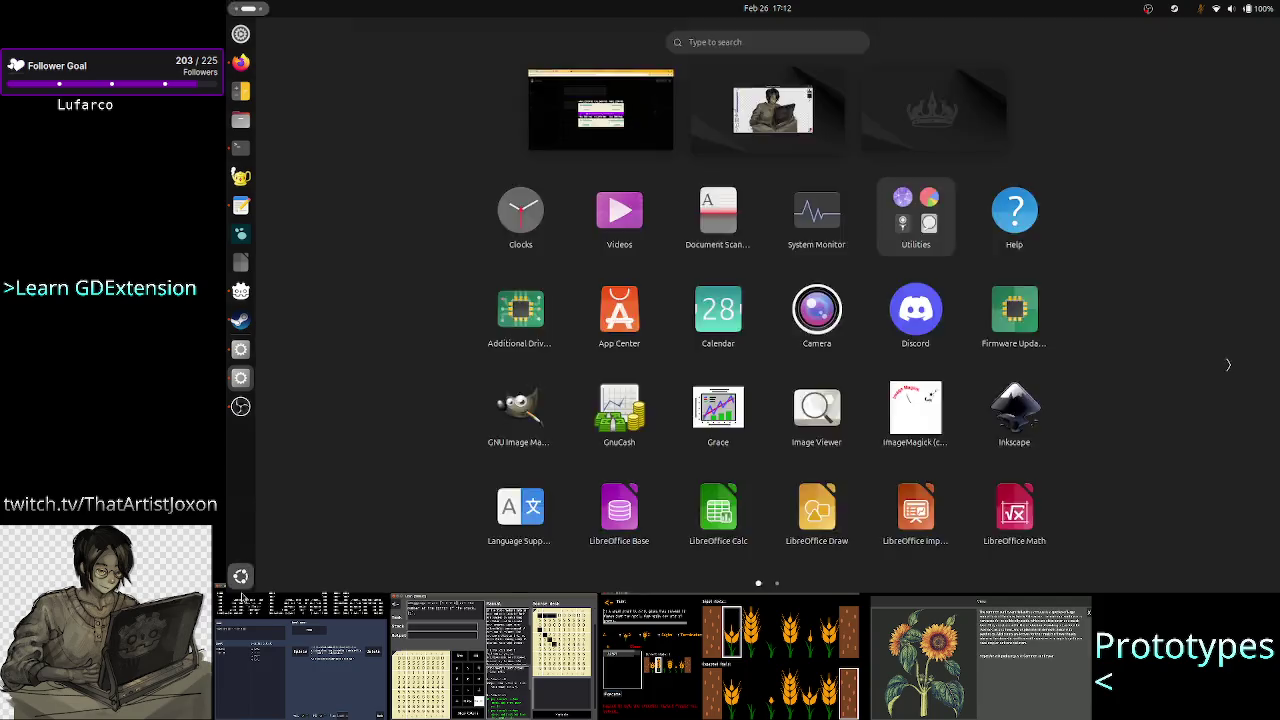
left_click(240, 580)
left_click(240, 580)
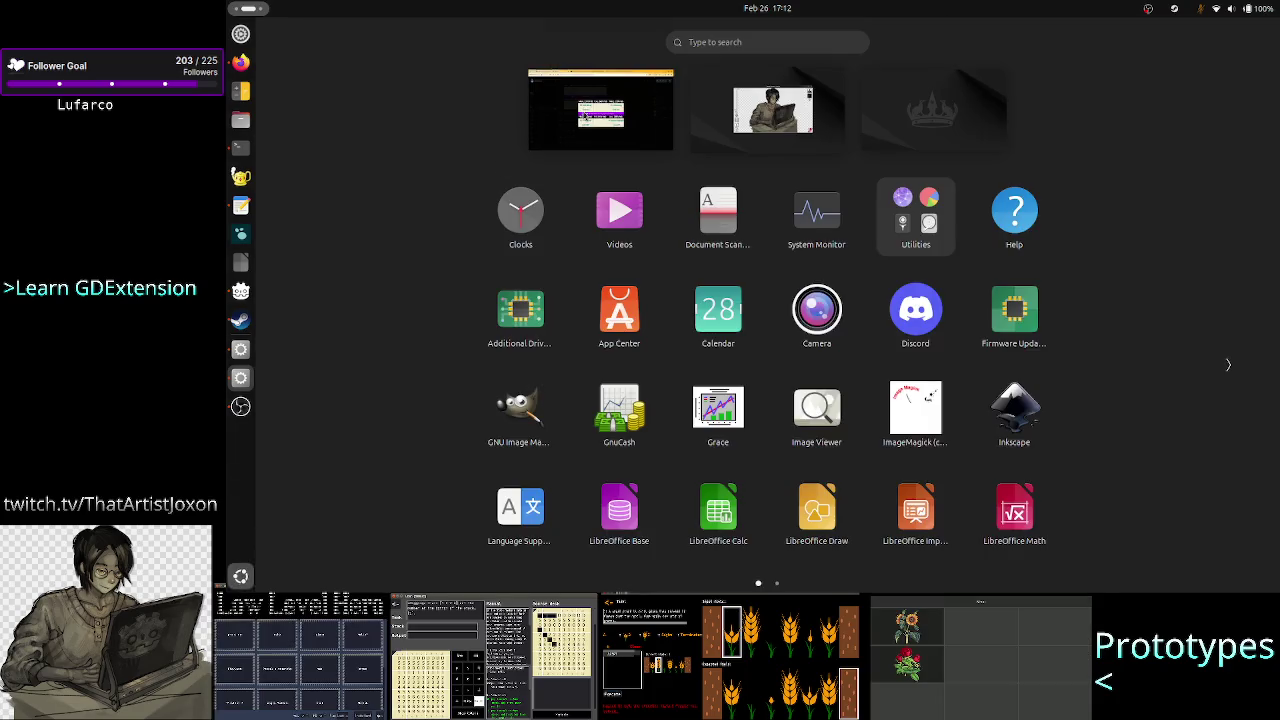
left_click(553, 68)
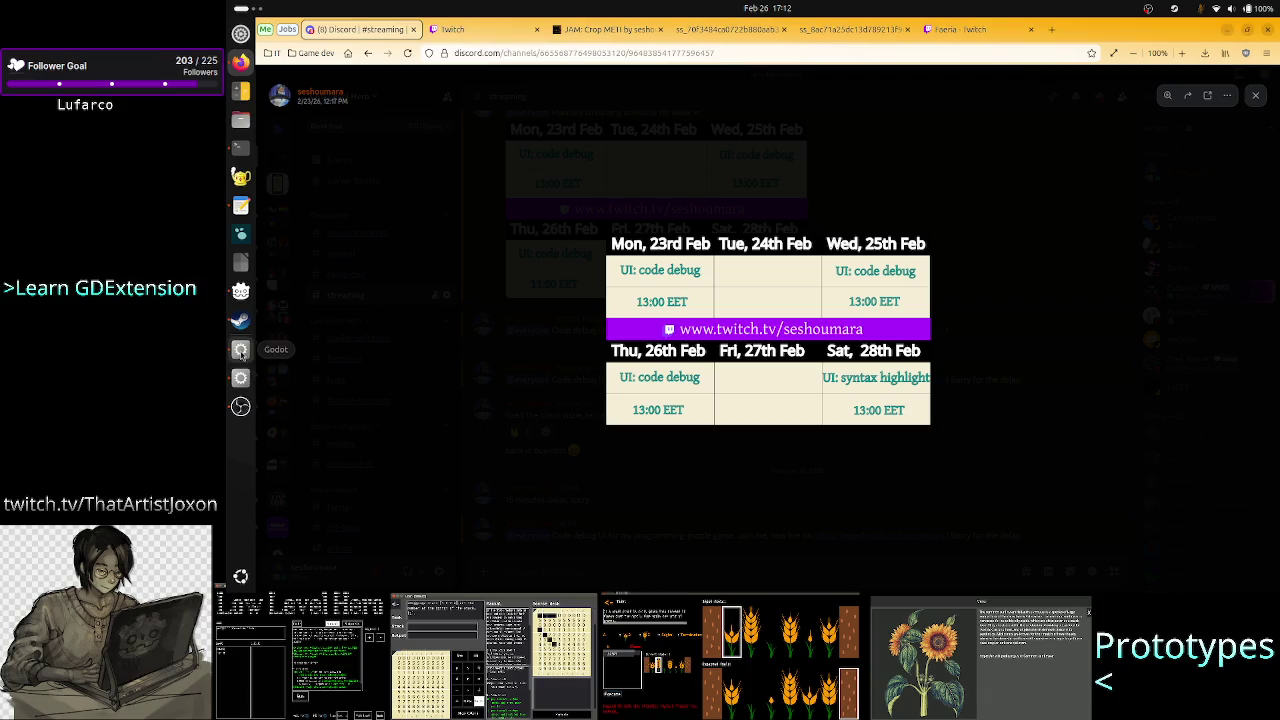
left_click(240, 349)
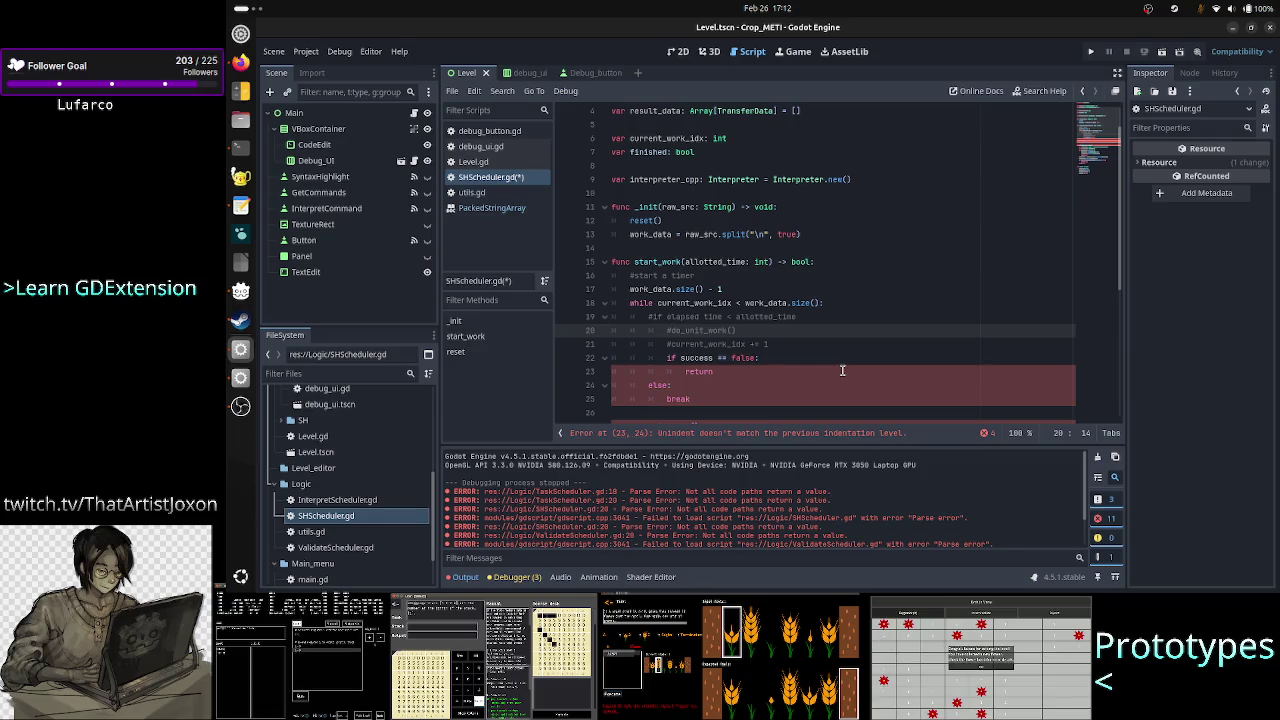
left_click(241, 147)
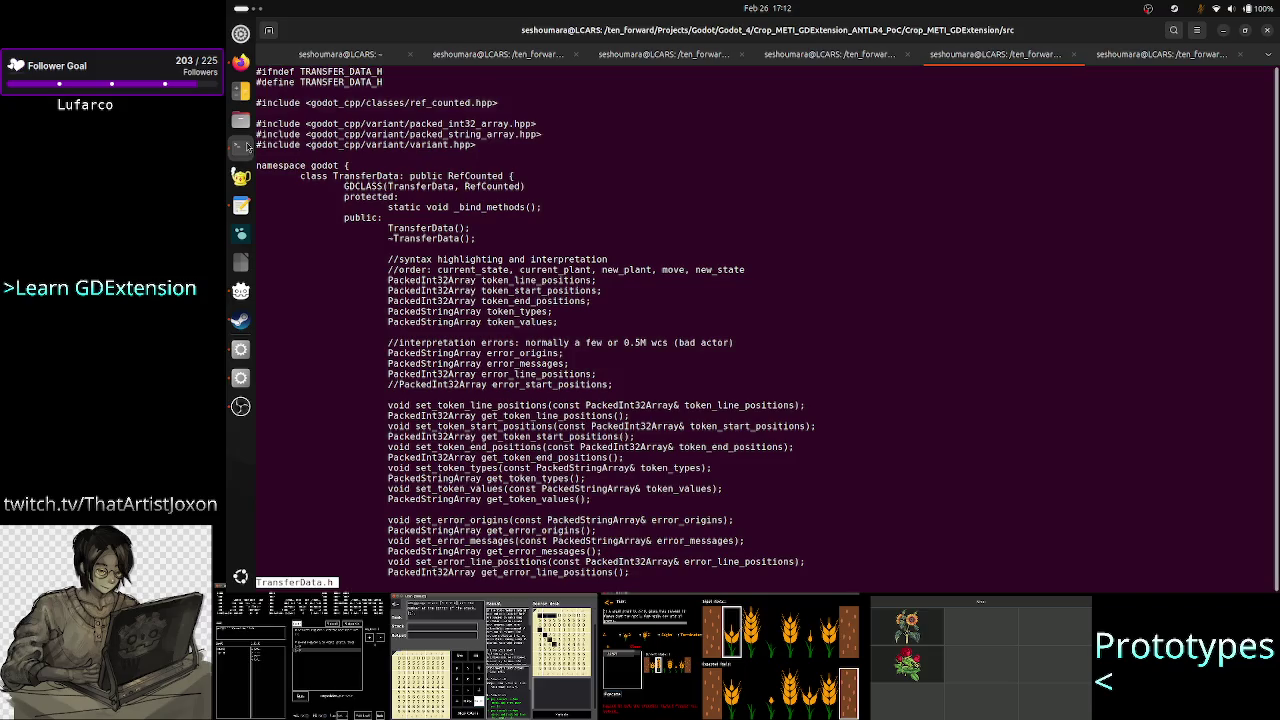
Step: Leave TransferData.h and reopen Interpreter.cpp in less from the command history
key("q")
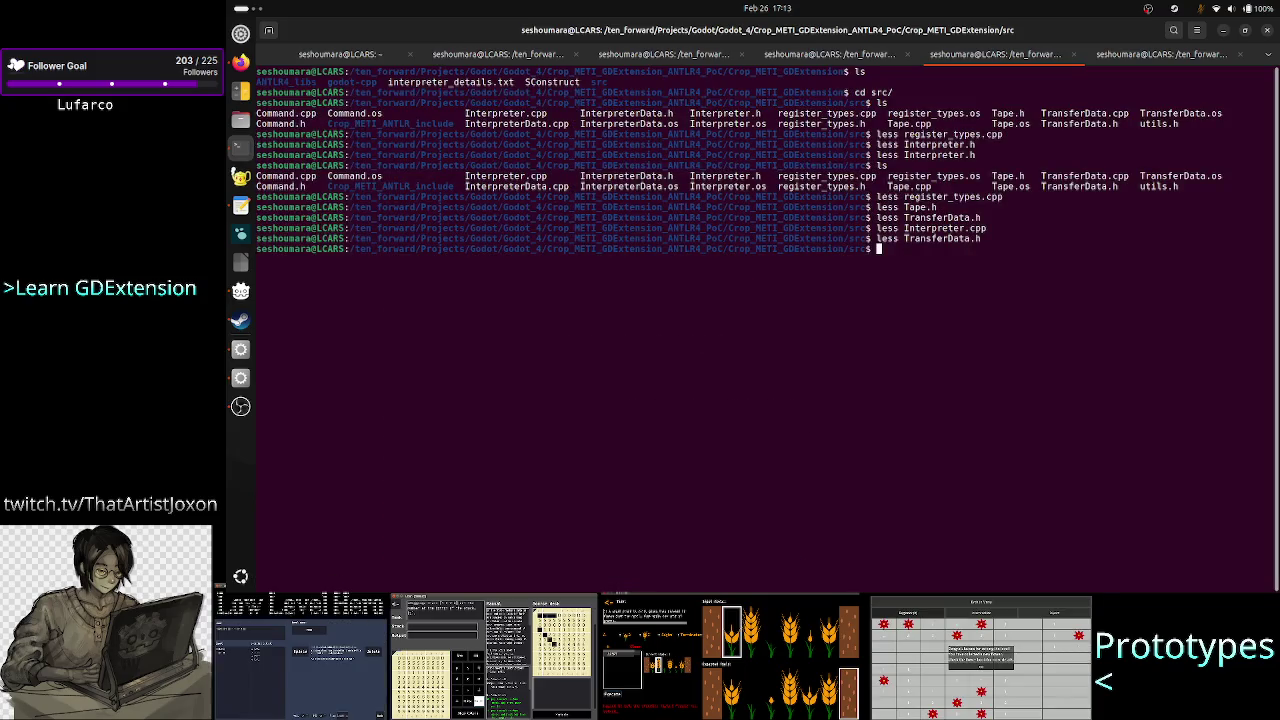
key("Up")
key("Up")
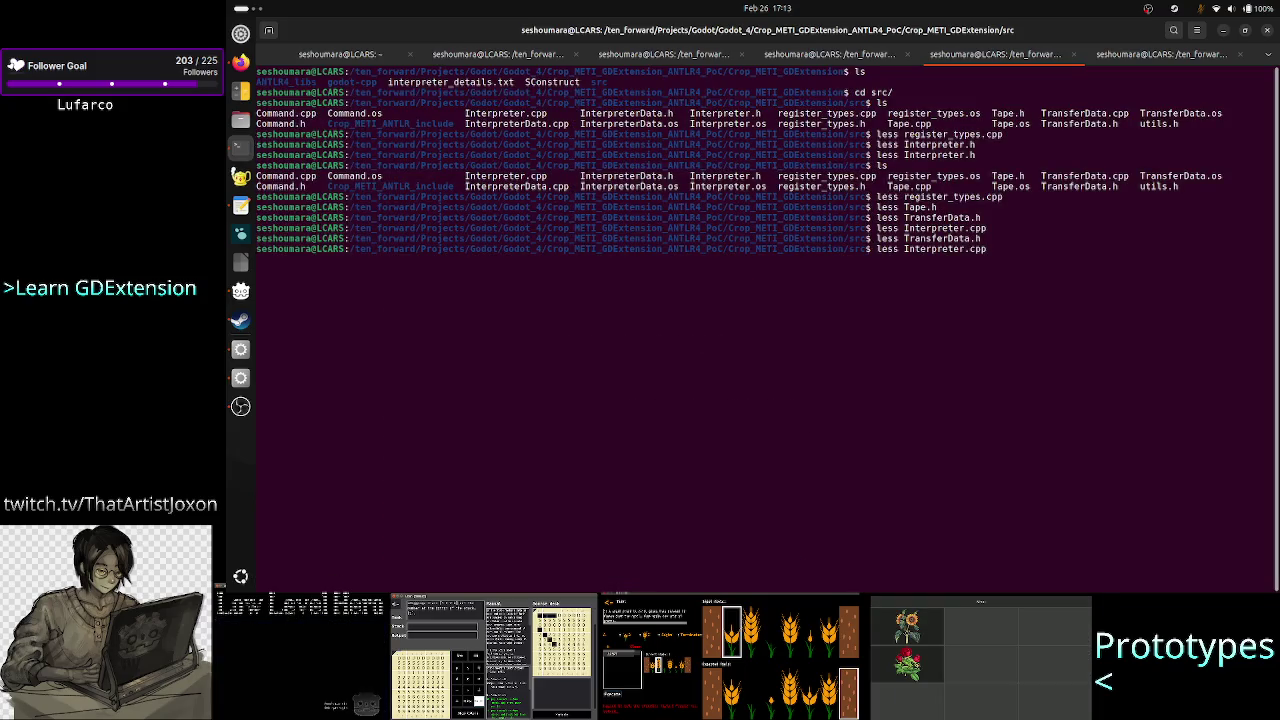
key("Return")
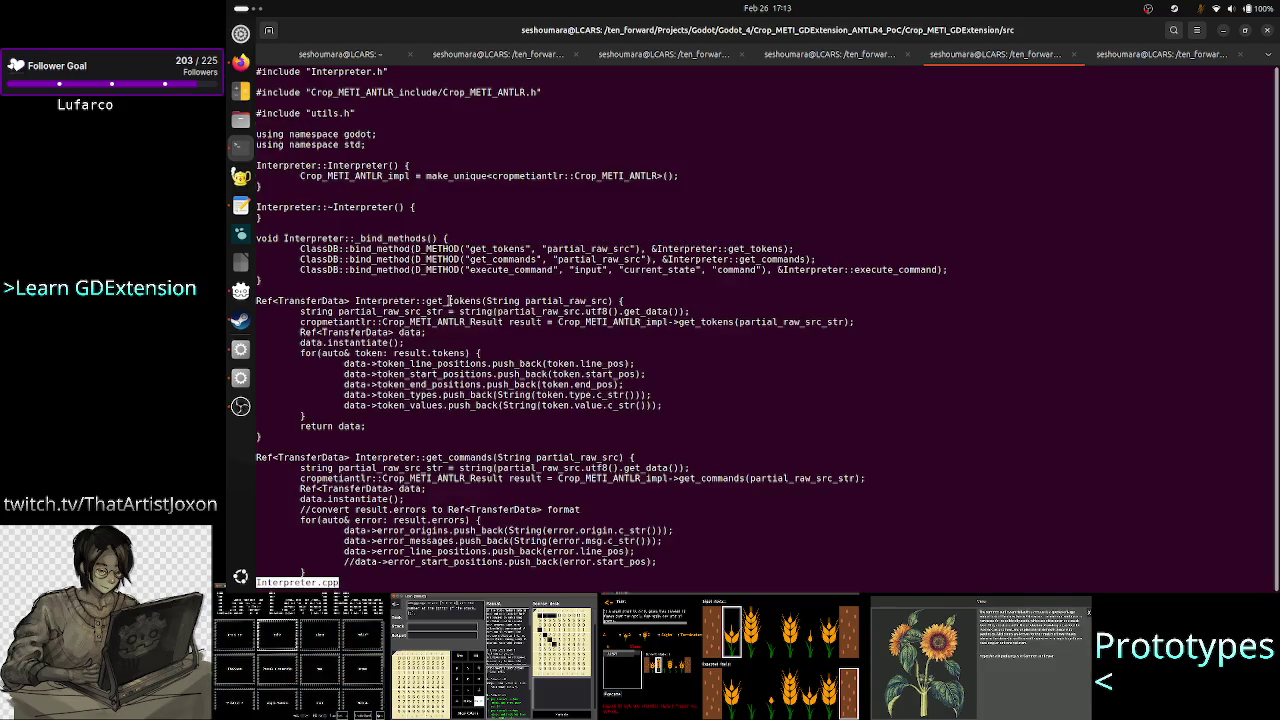
Step: Highlight get_tokens and its Ref<TransferData> data declaration, then return to Godot
double_click(449, 300)
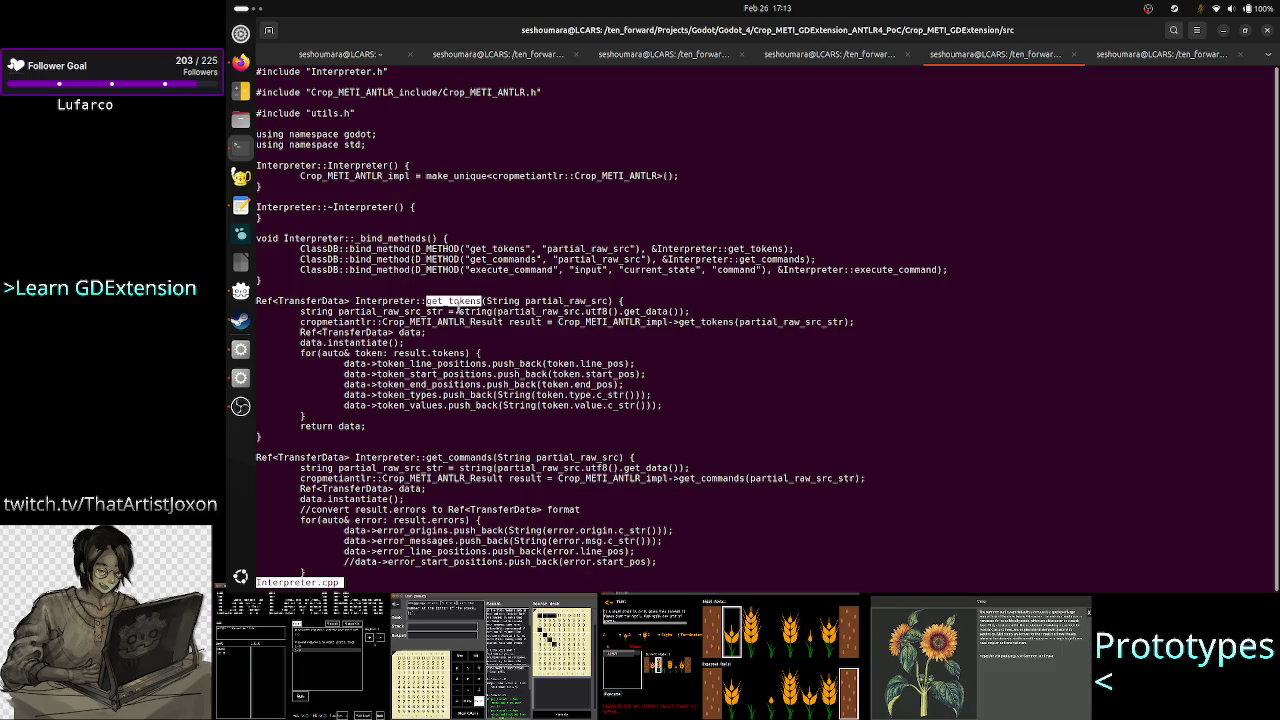
left_click(462, 302)
double_click(462, 302)
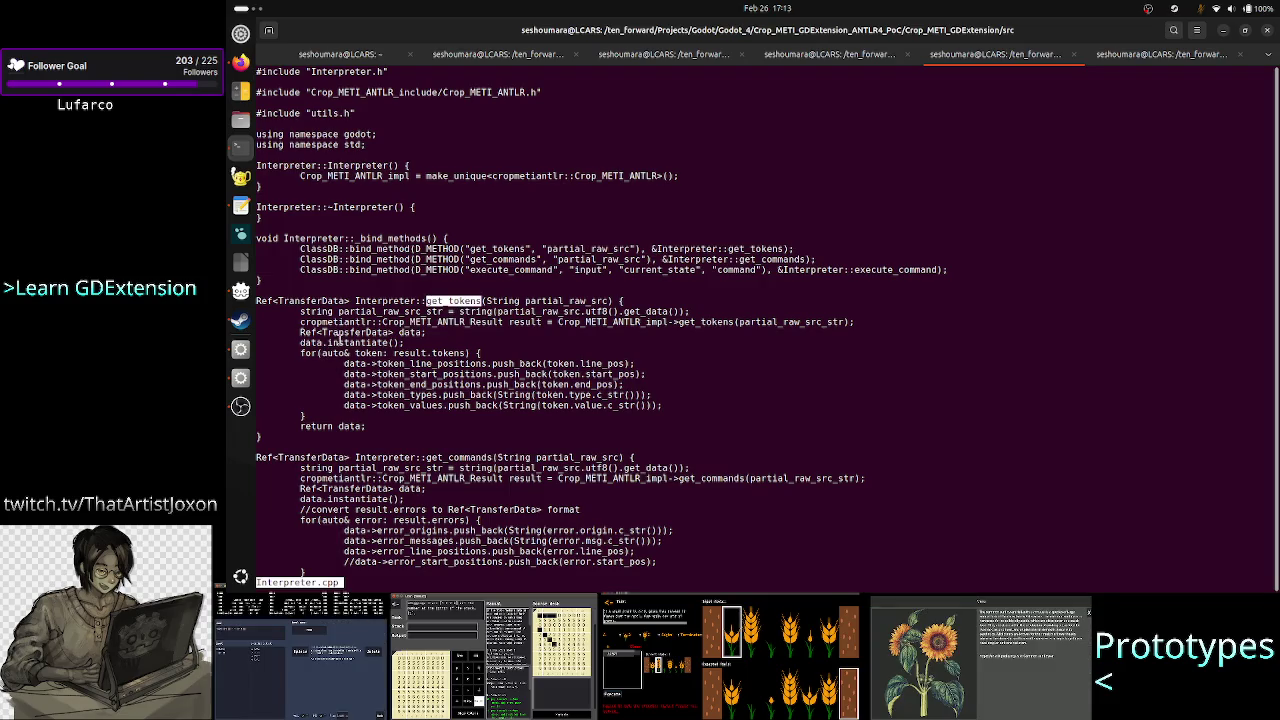
left_click_drag(300, 333, 424, 333)
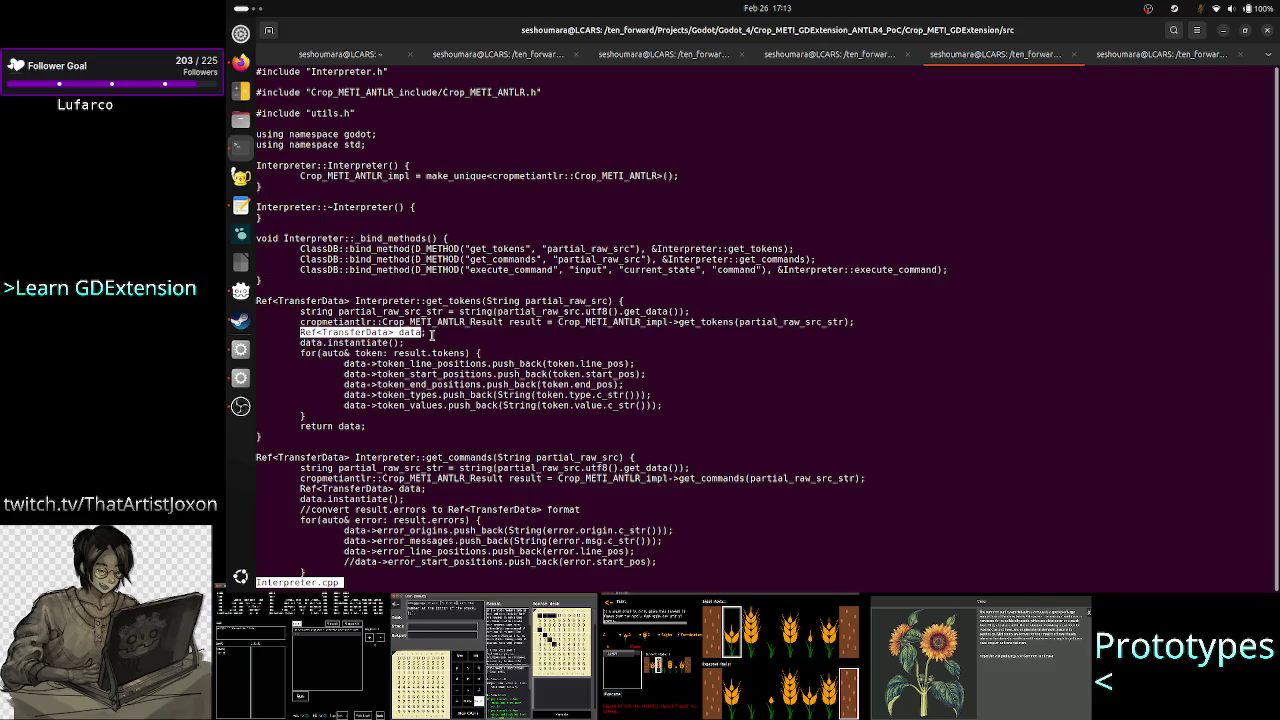
left_click(240, 349)
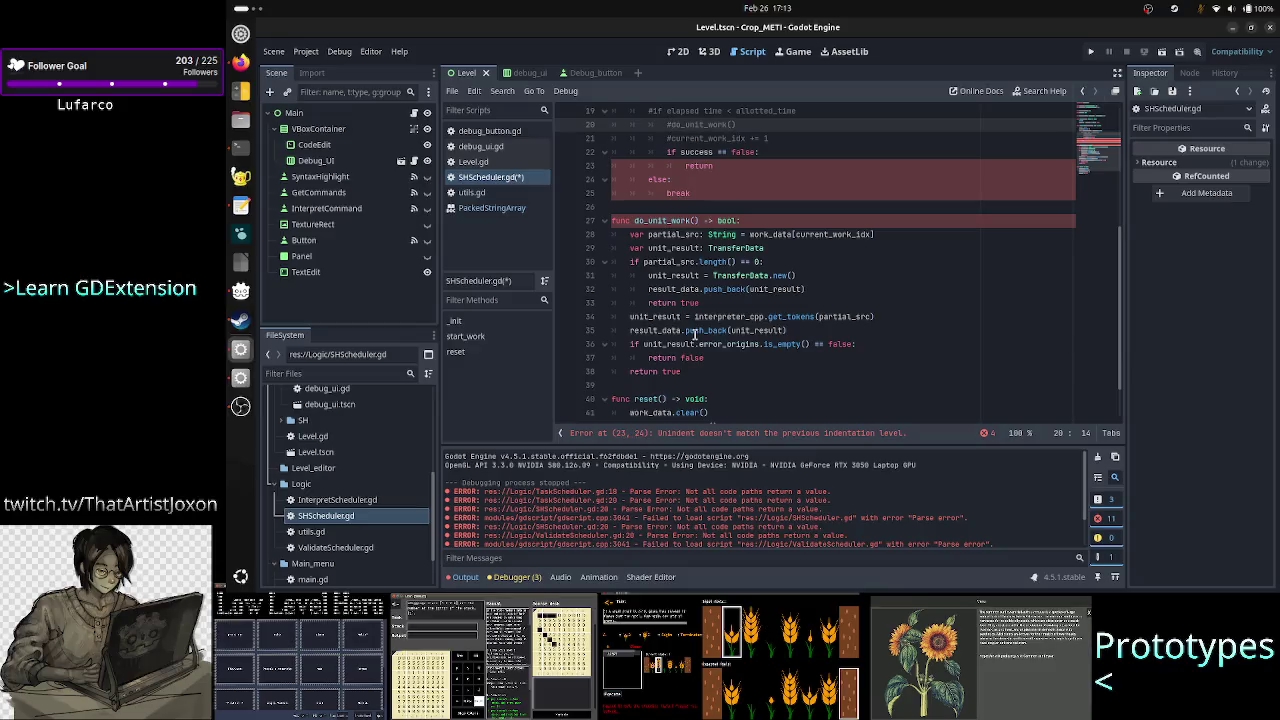
scroll(695, 335, "up", 6)
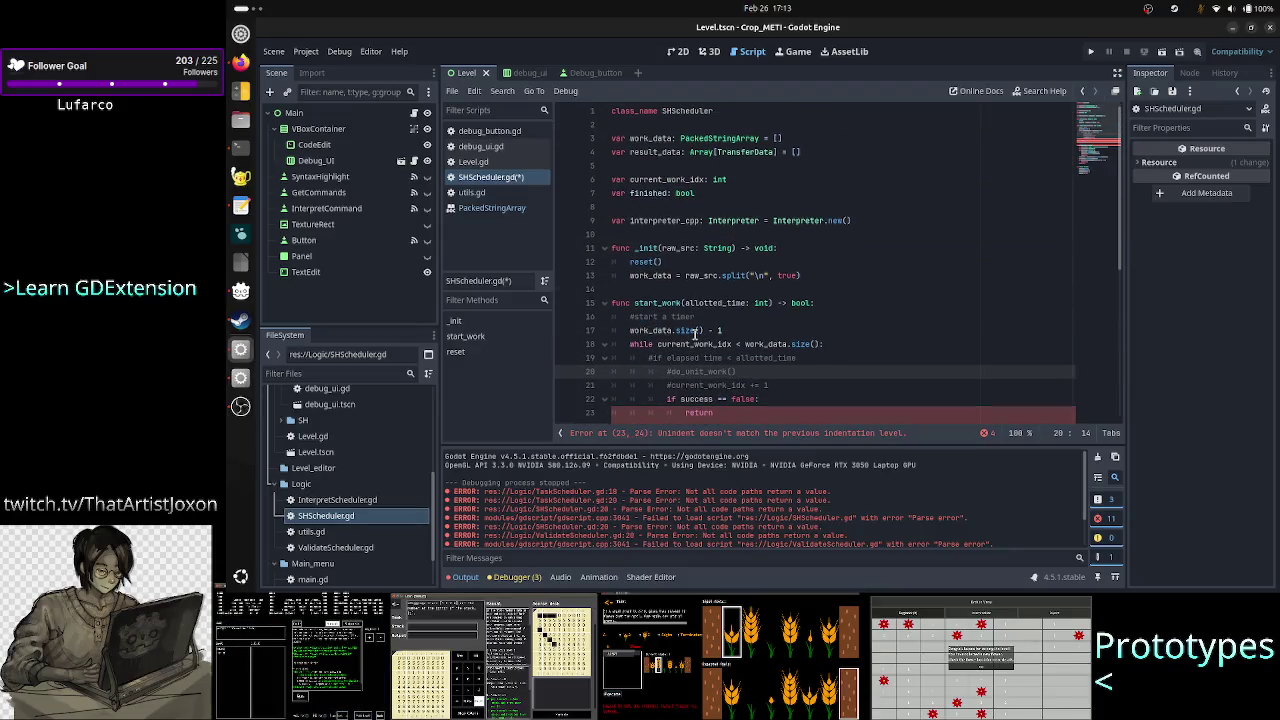
scroll(695, 333, "down", 5)
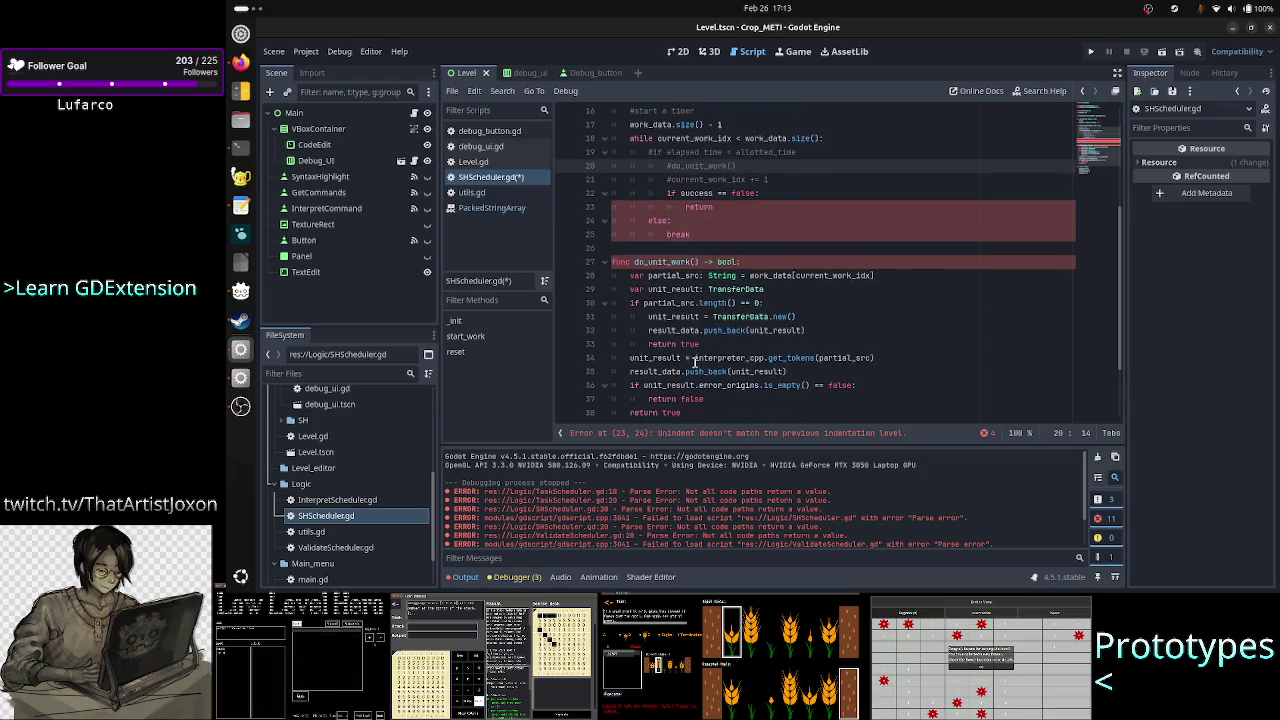
left_click(652, 371)
double_click(652, 371)
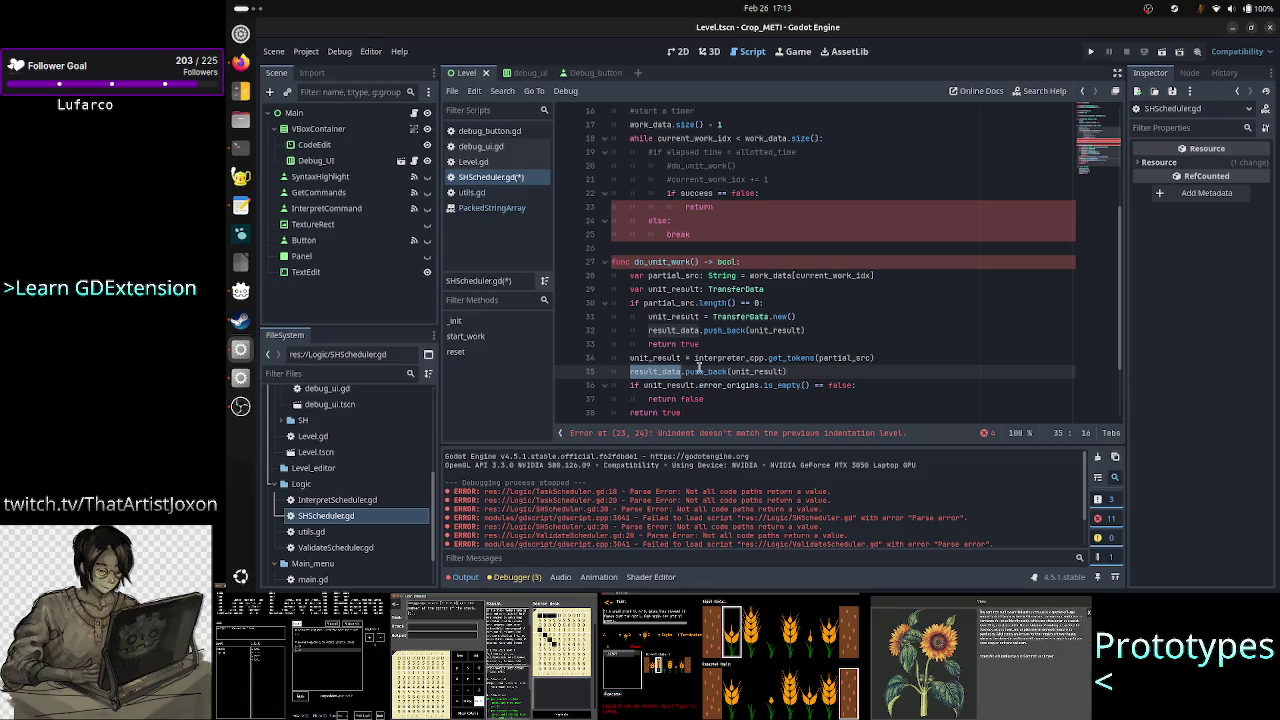
double_click(757, 371)
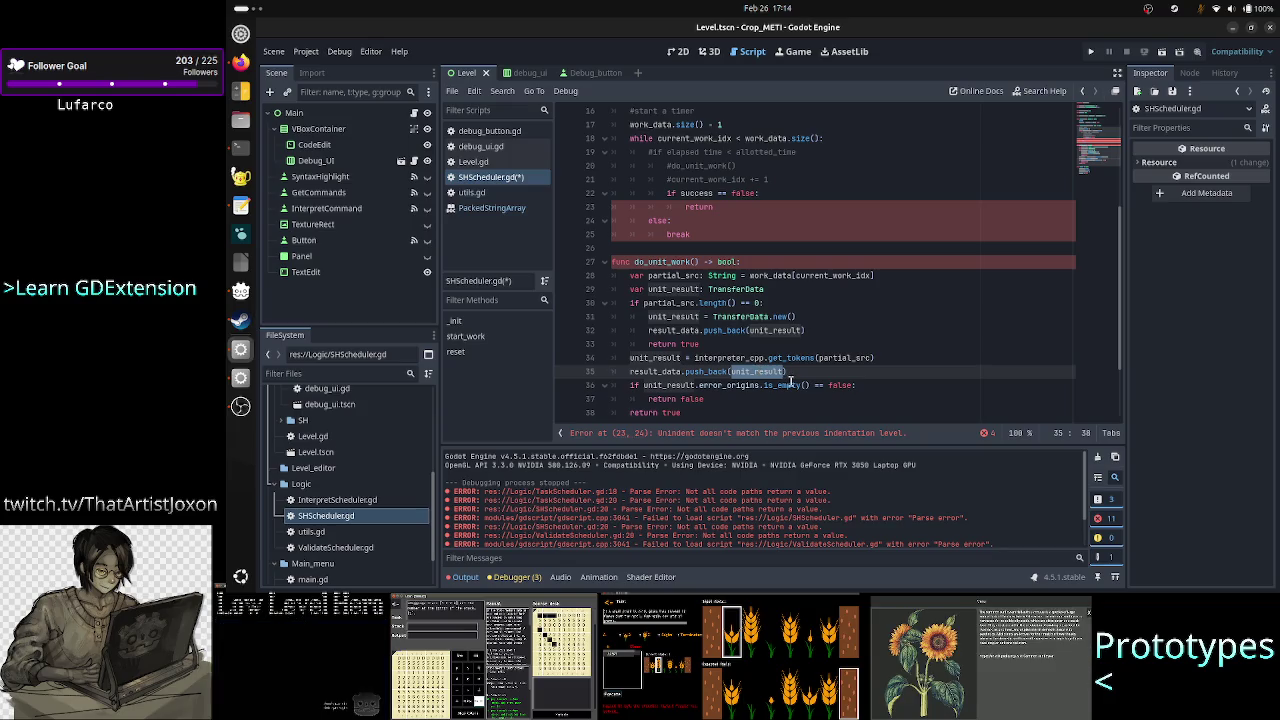
double_click(790, 385)
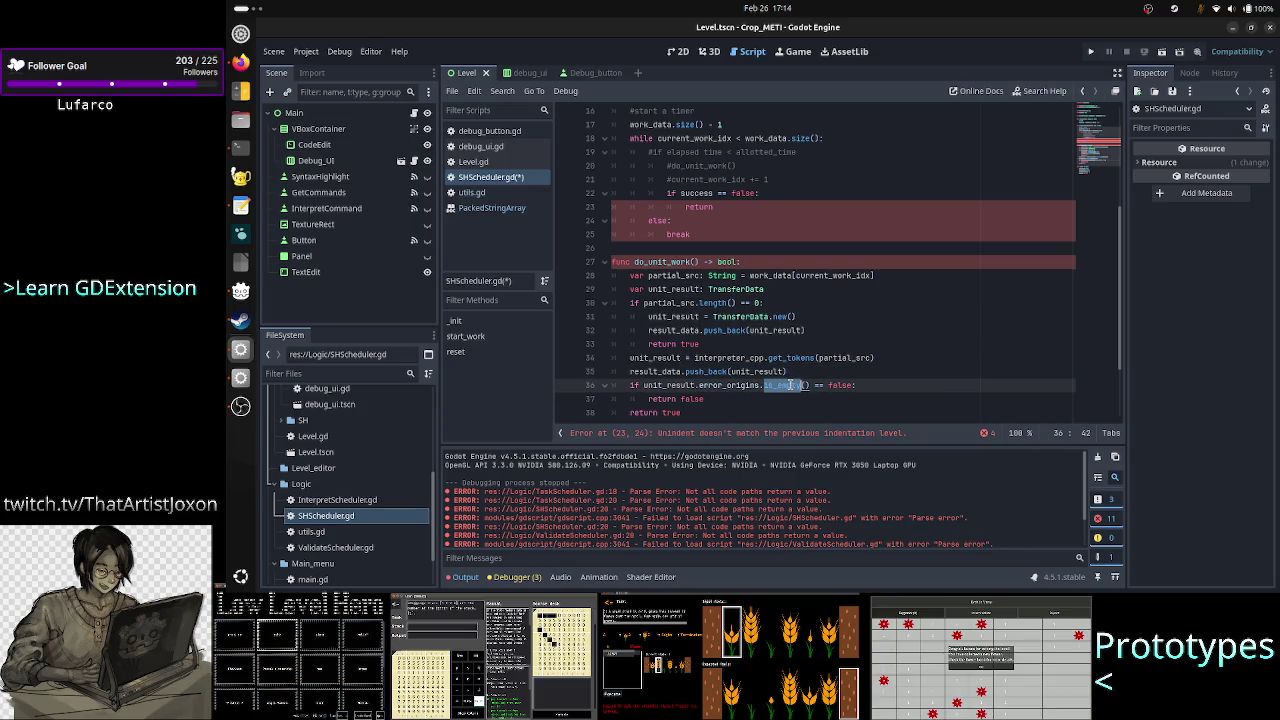
left_click(714, 398)
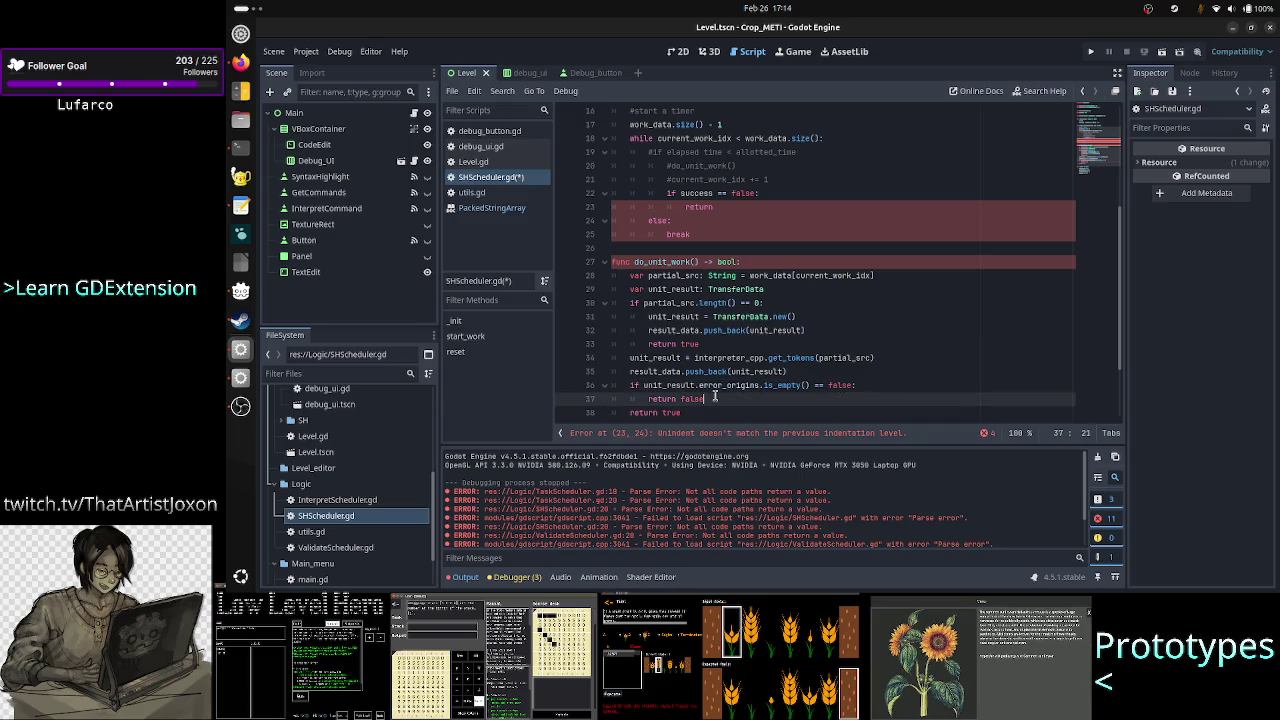
scroll(700, 370, "down", 2)
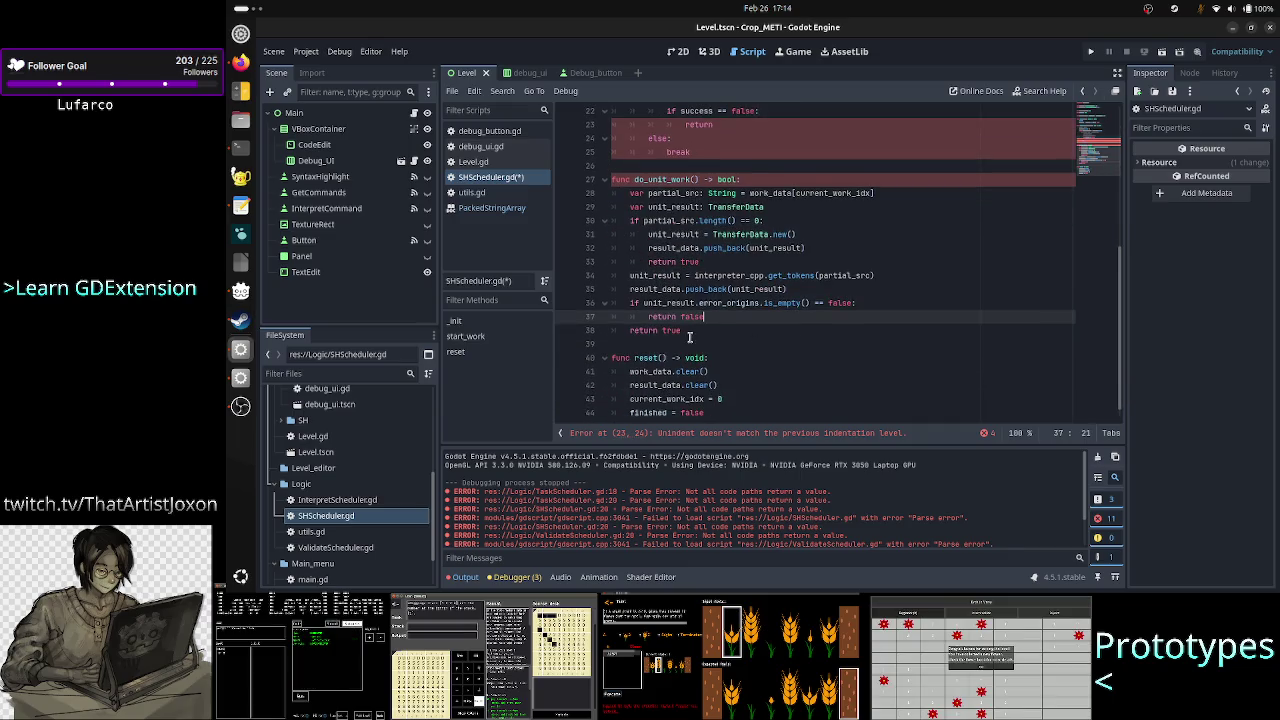
scroll(790, 313, "up", 6)
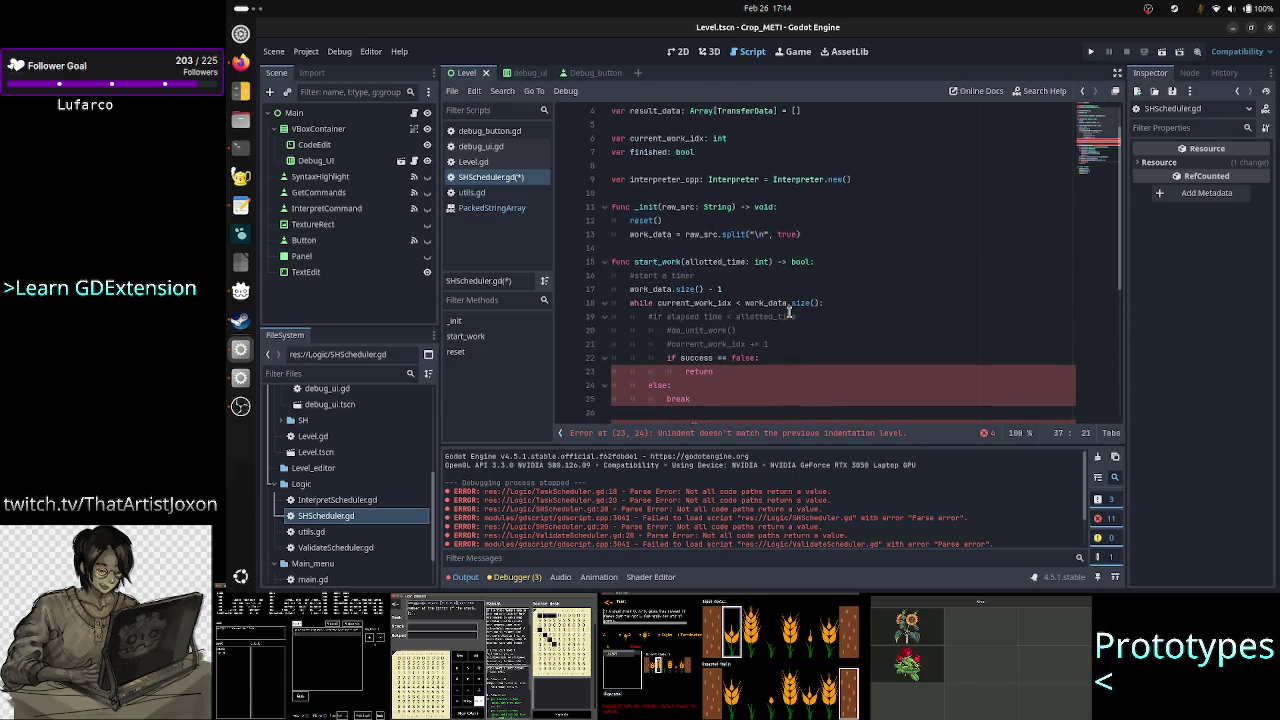
scroll(790, 313, "down", 2)
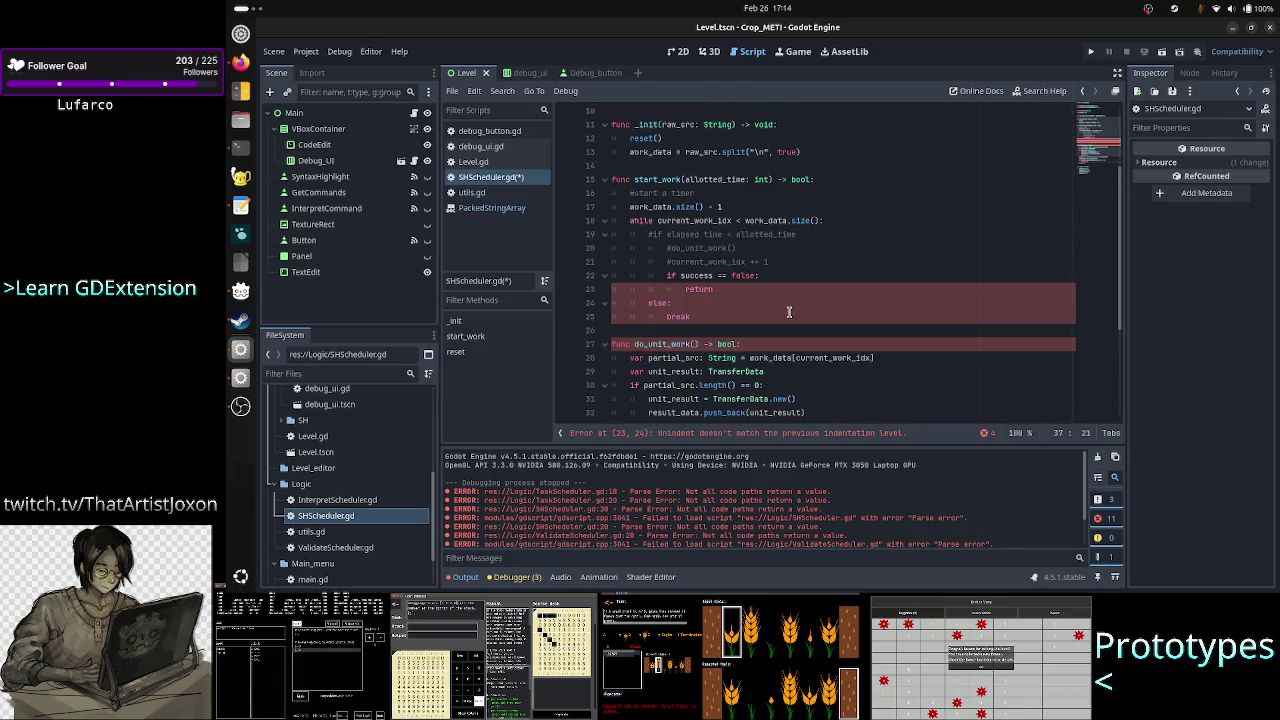
Step: Add a comment under the elapsed-time check noting the unit_work error is ignored
left_click(756, 248)
key("Up")
key("End")
key("Return")
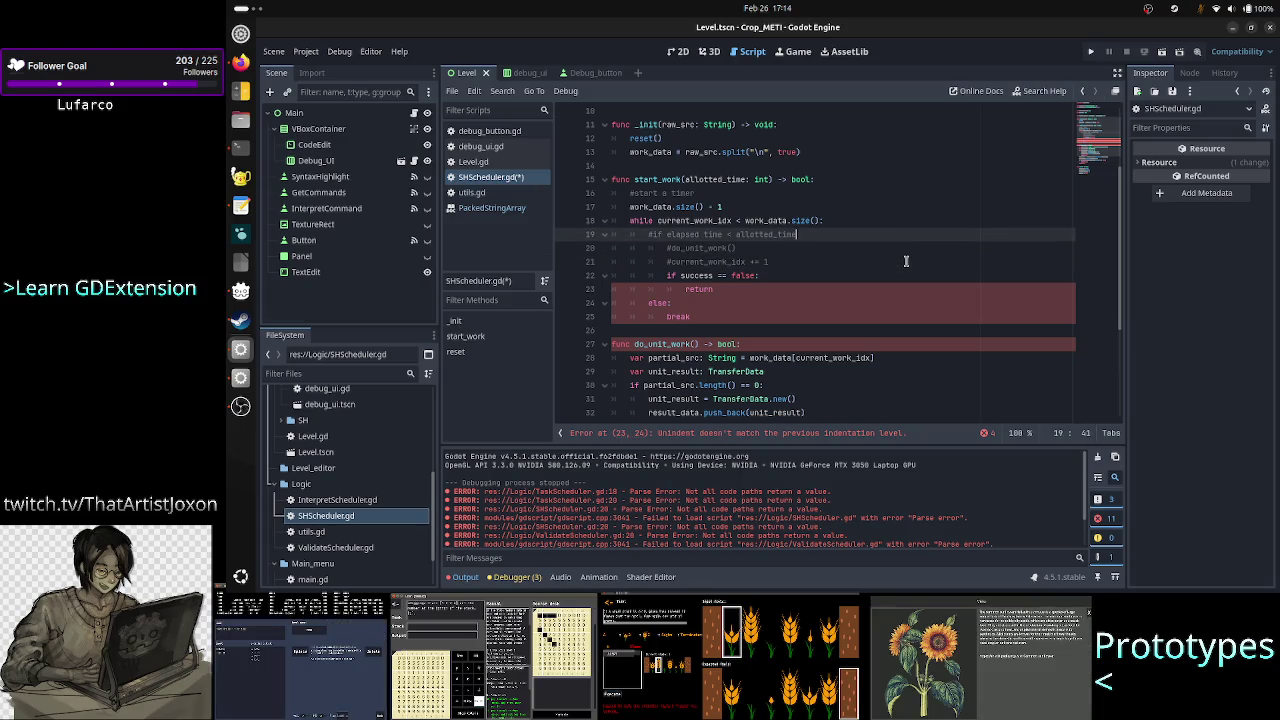
key("Tab")
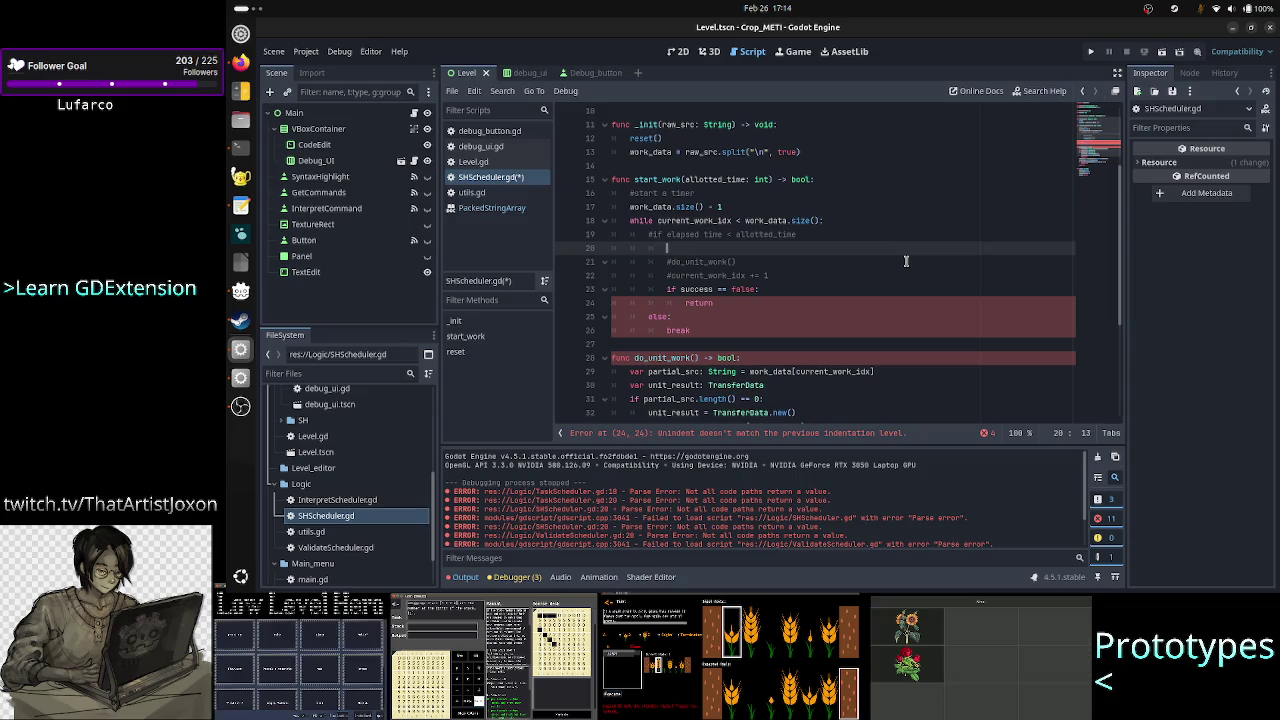
type("s")
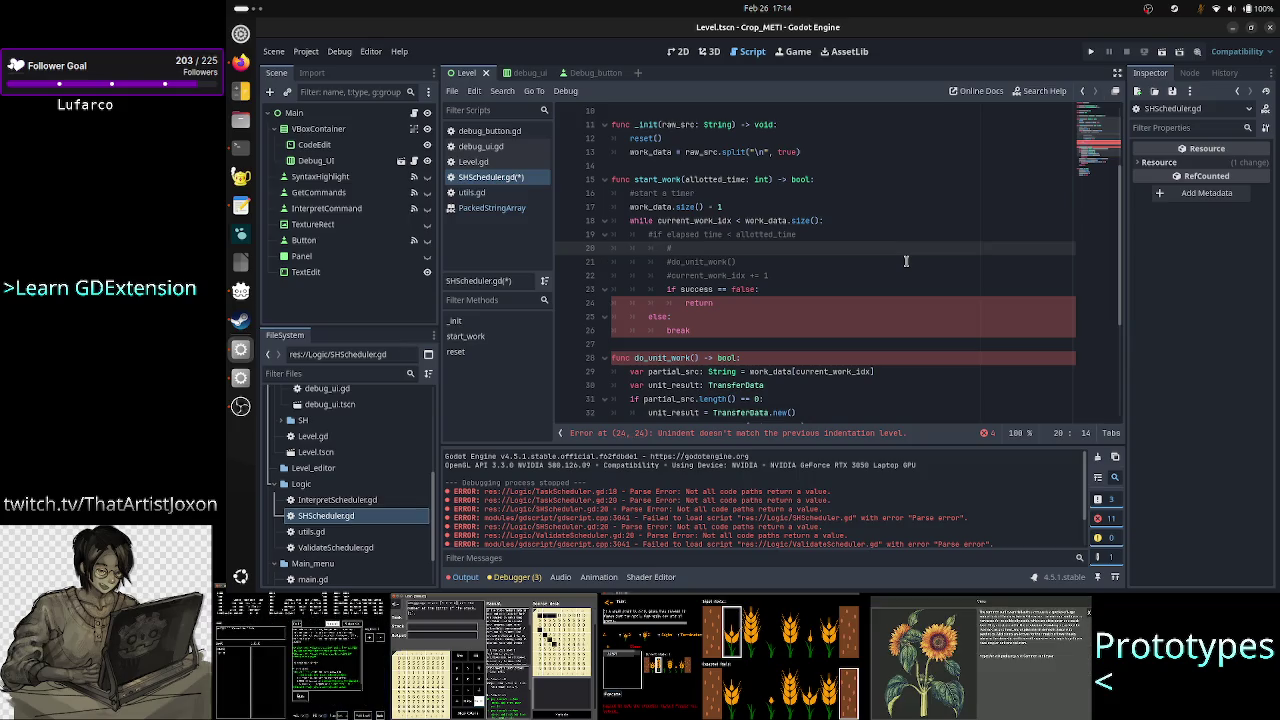
type("SH ")
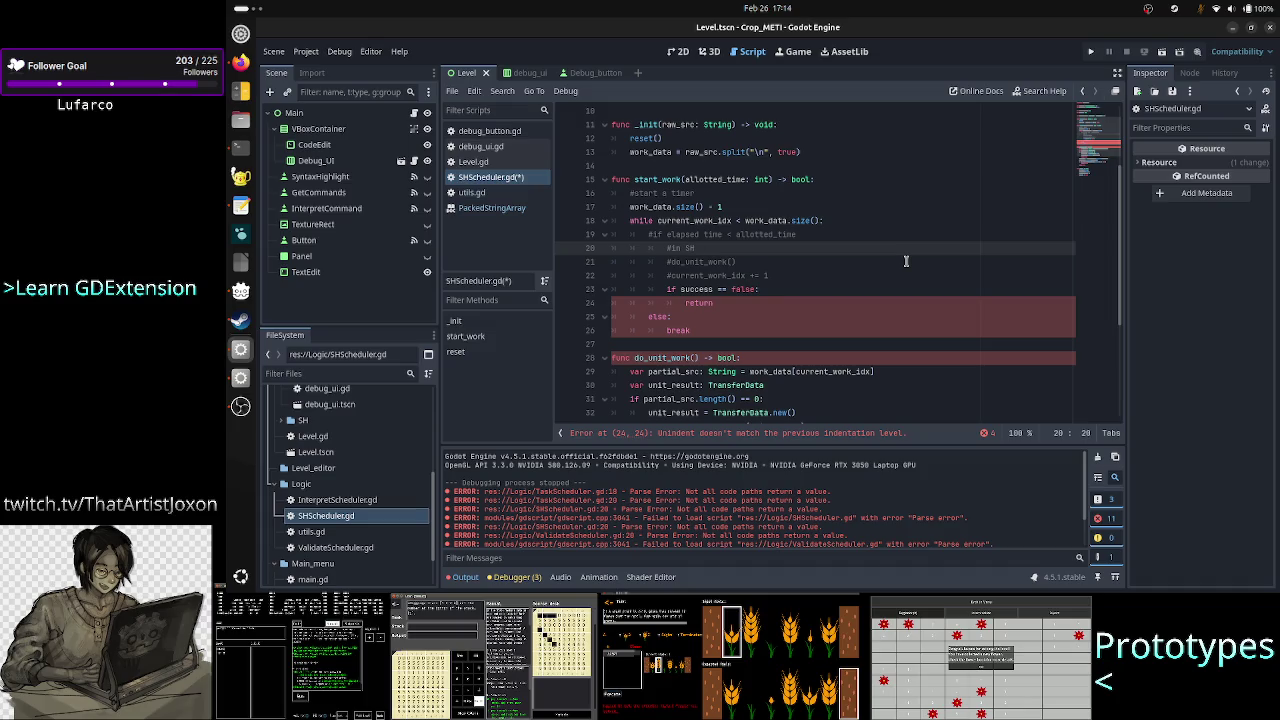
type("the ")
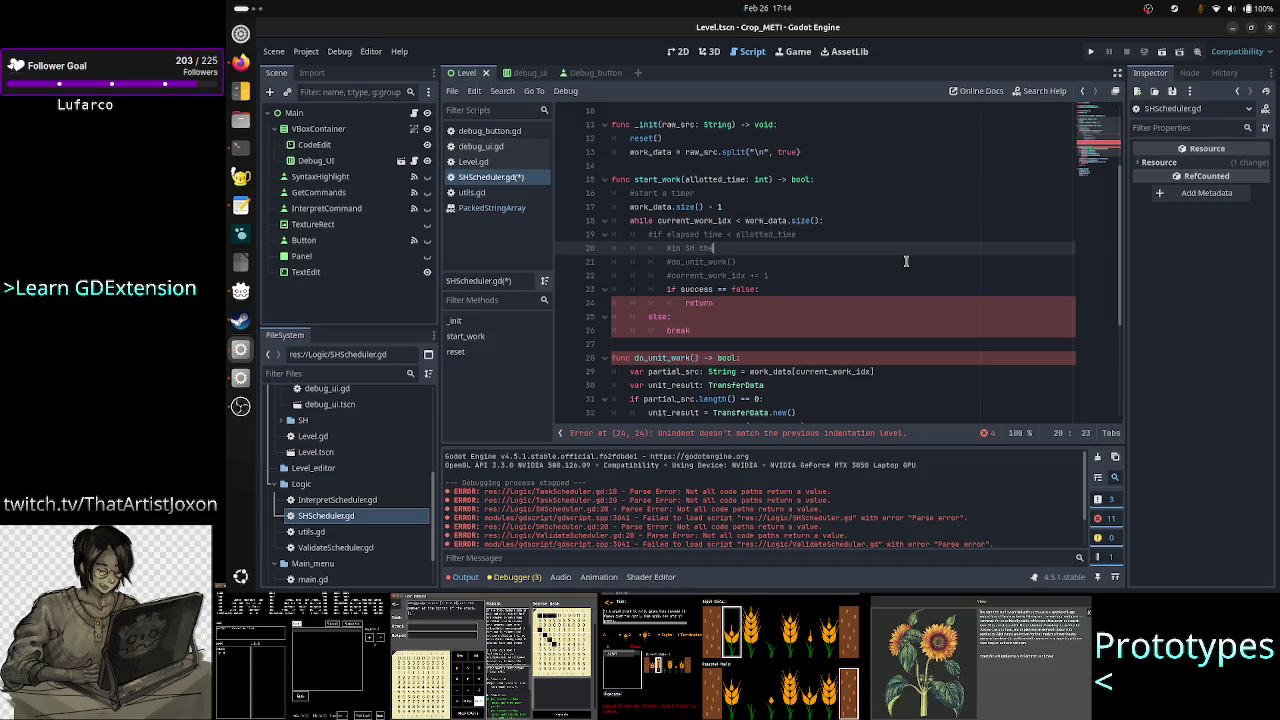
type("un")
key("BackSpace")
key("BackSpace")
key("BackSpace")
type("rror")
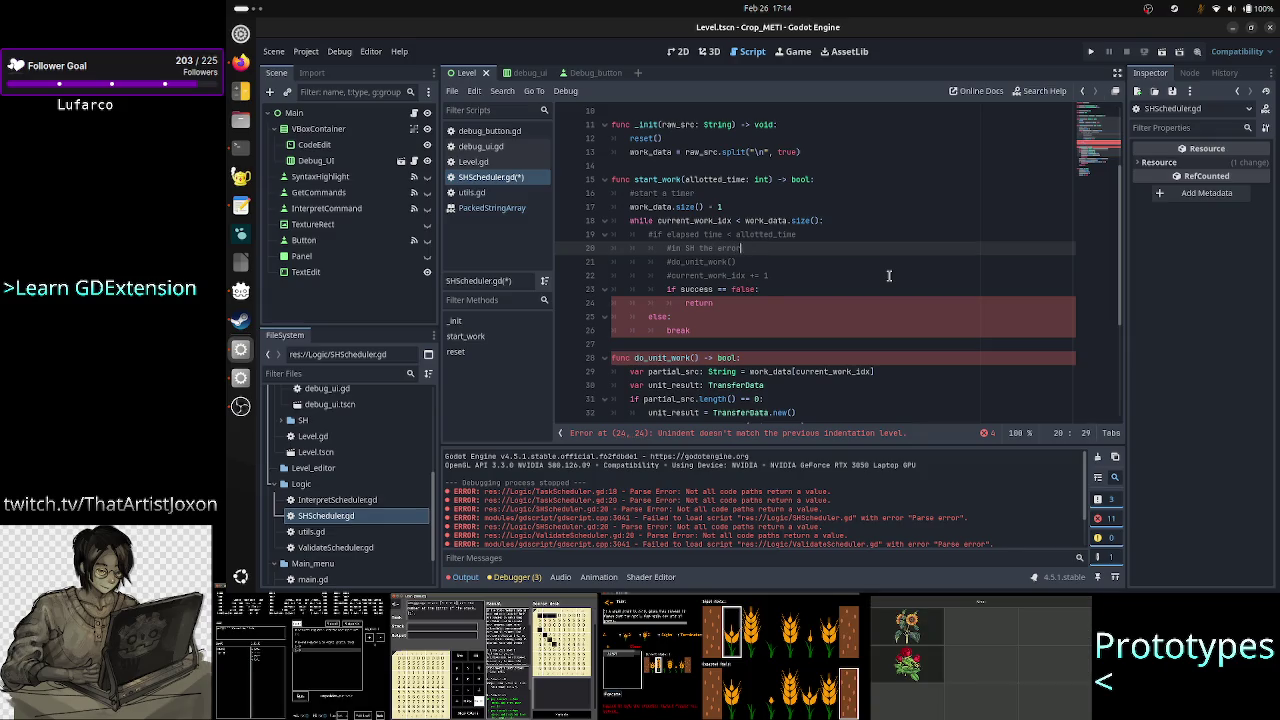
type(" from the ")
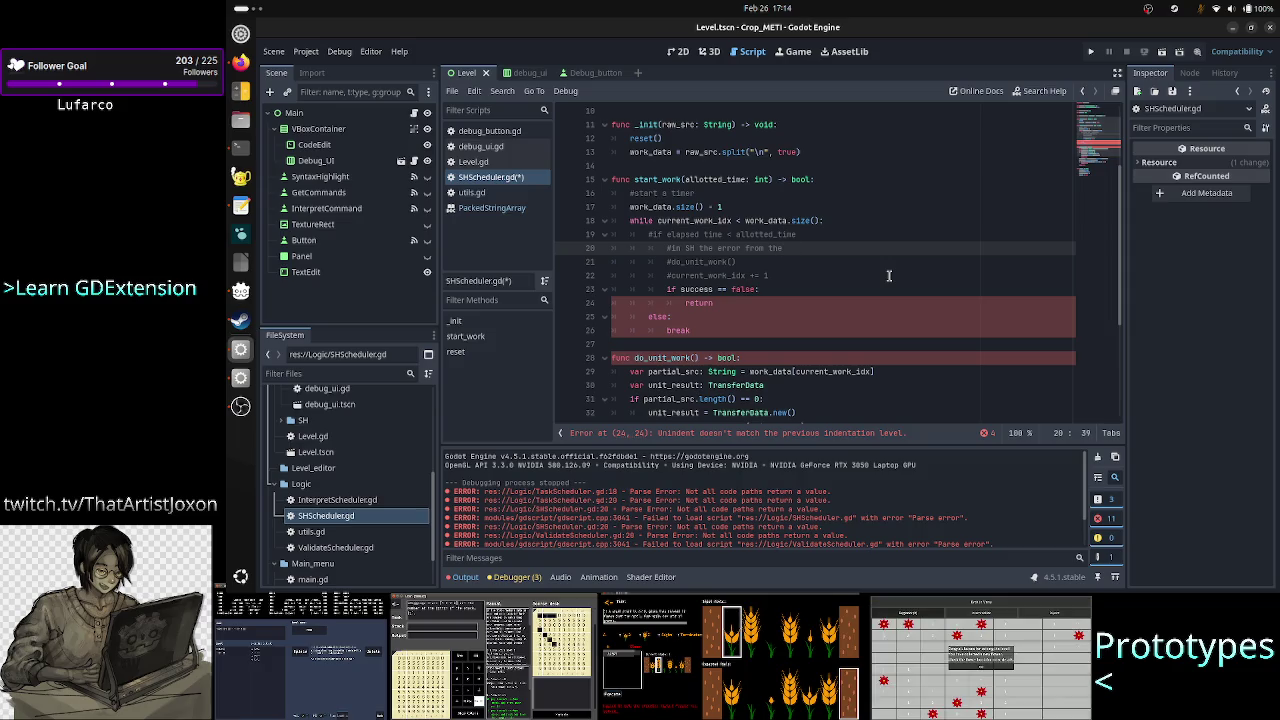
type("unit_")
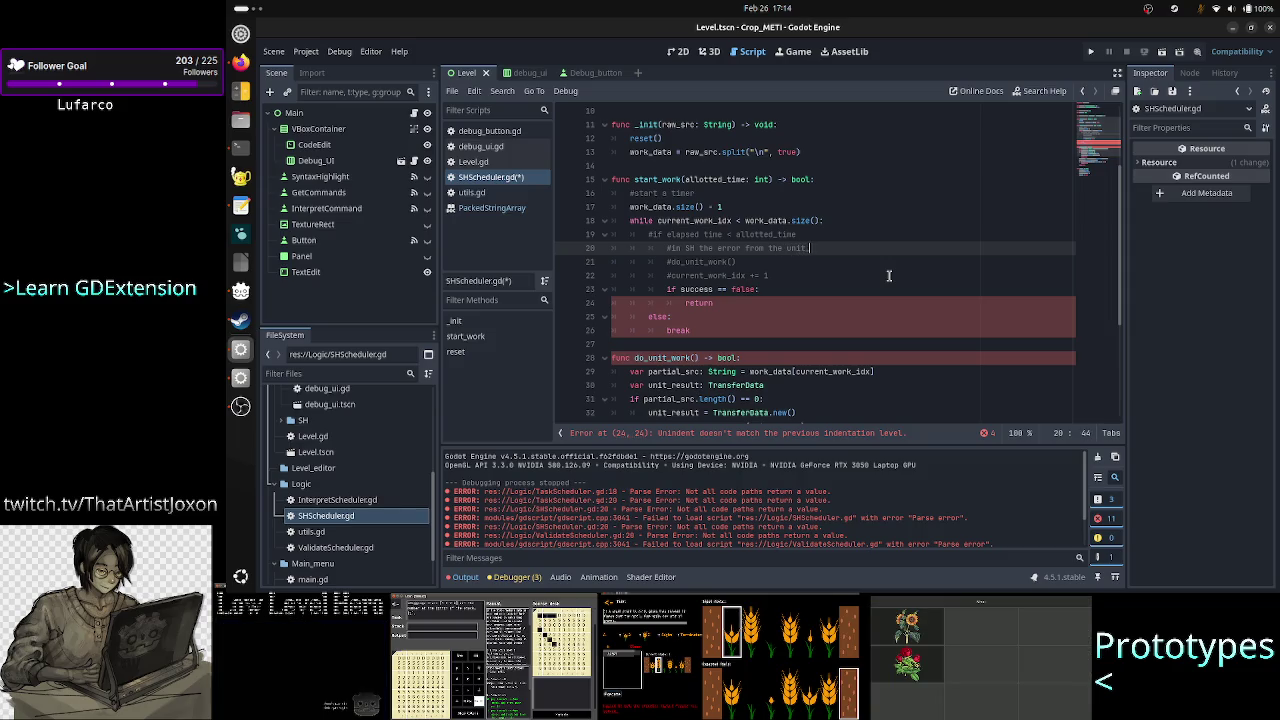
type("work is ")
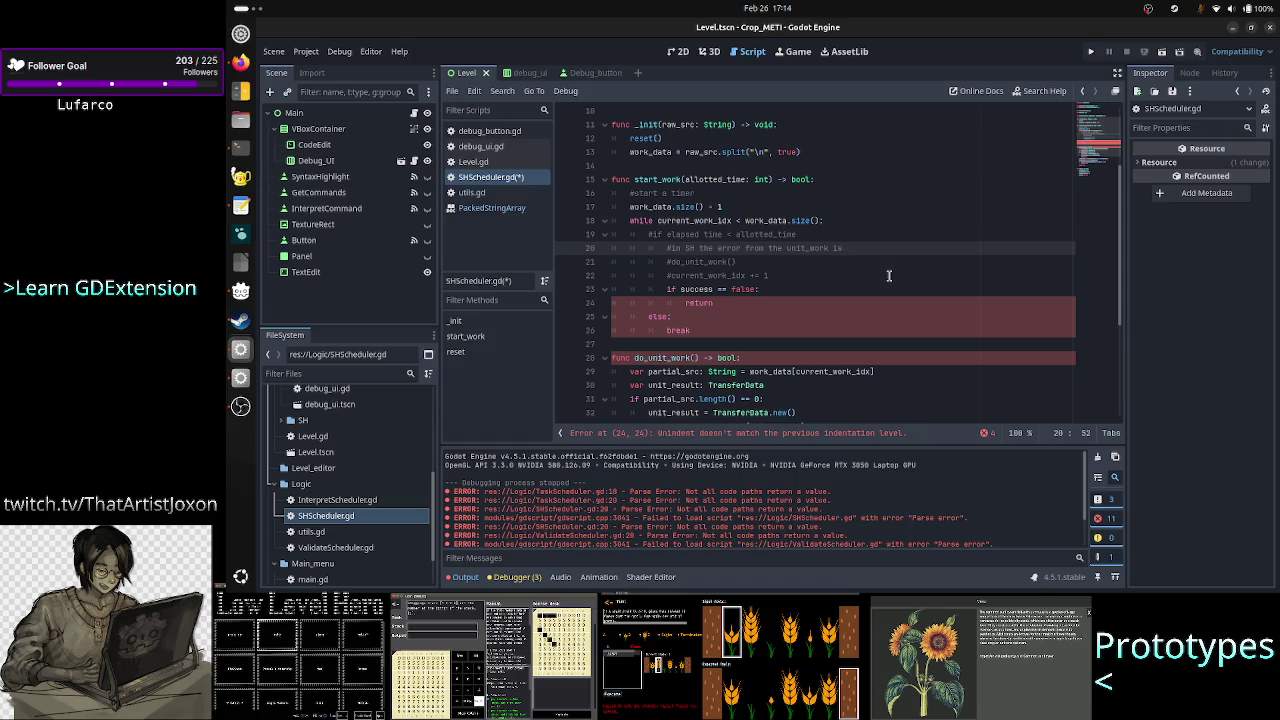
type("ignored")
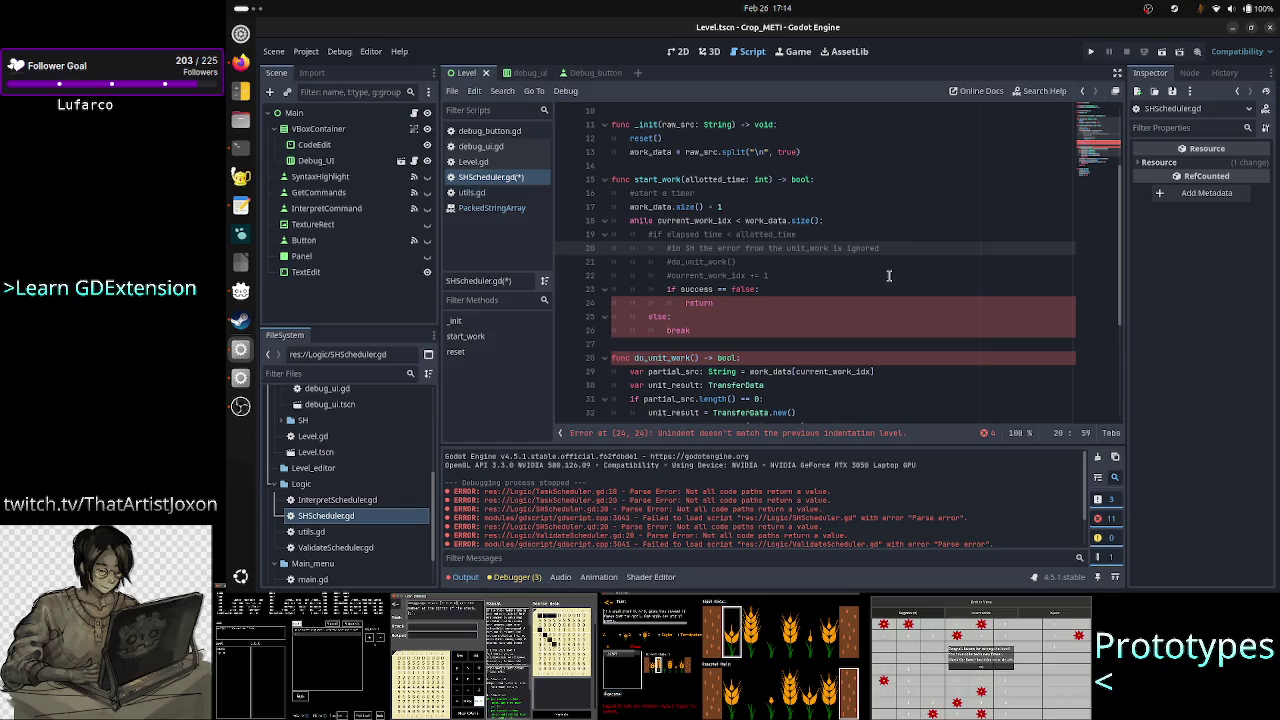
Step: Delete the if success == false check and its return from start_work
key("Down")
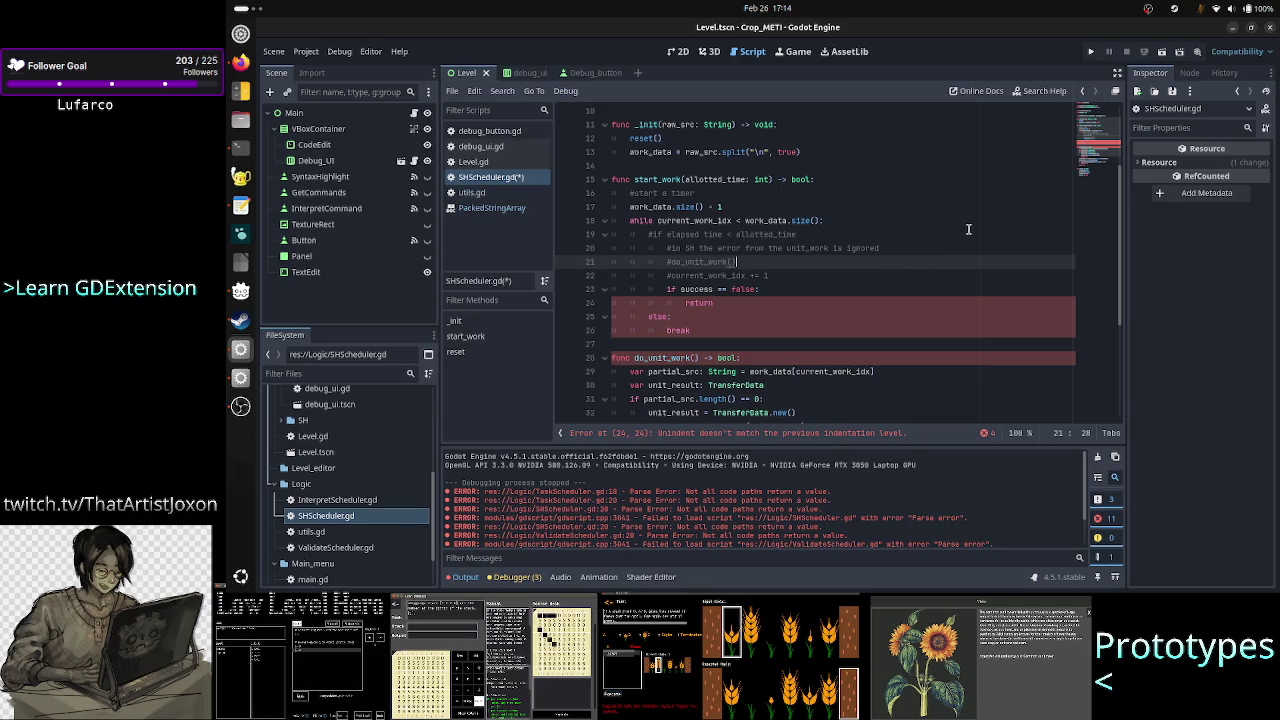
key("Right")
key("Home")
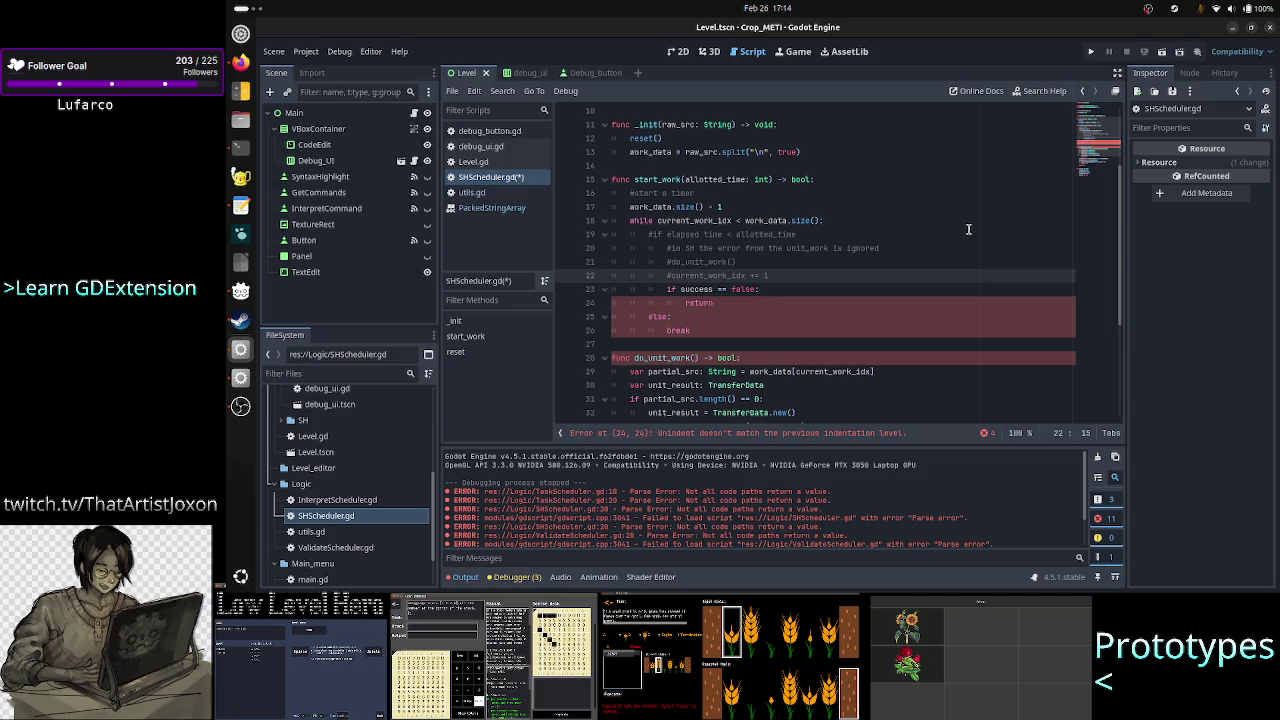
key("Down")
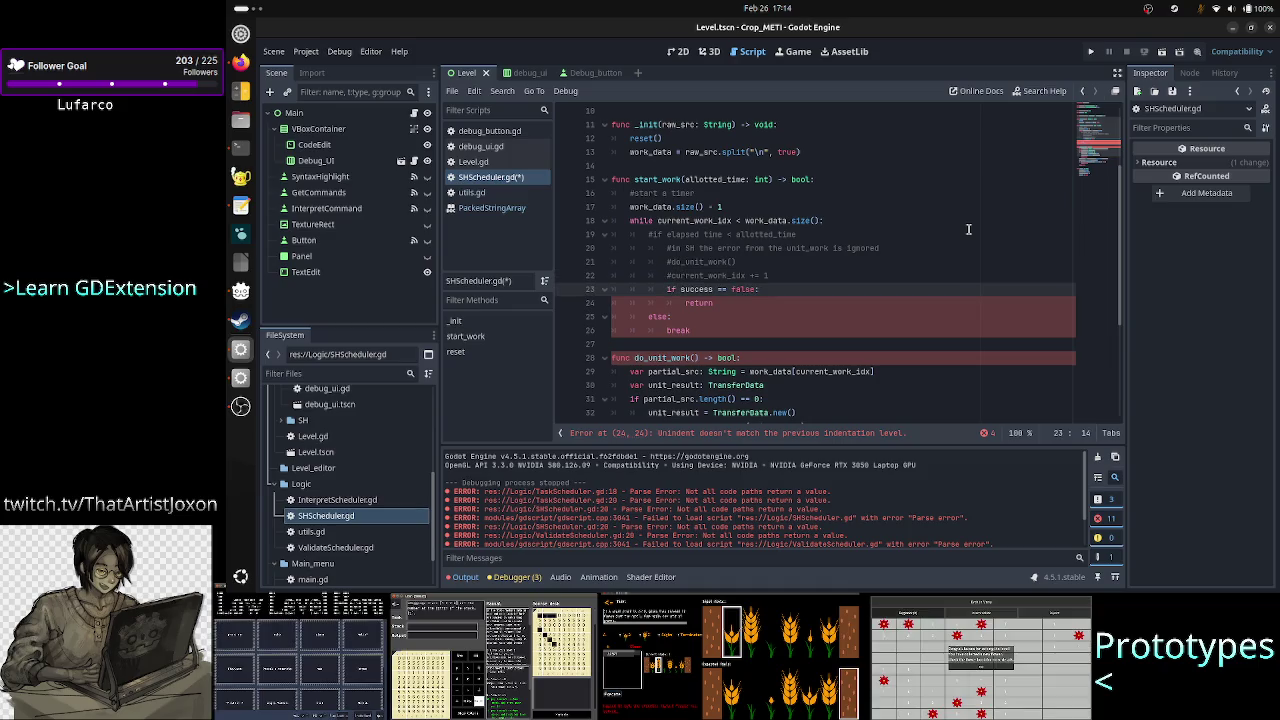
key("shift+Down")
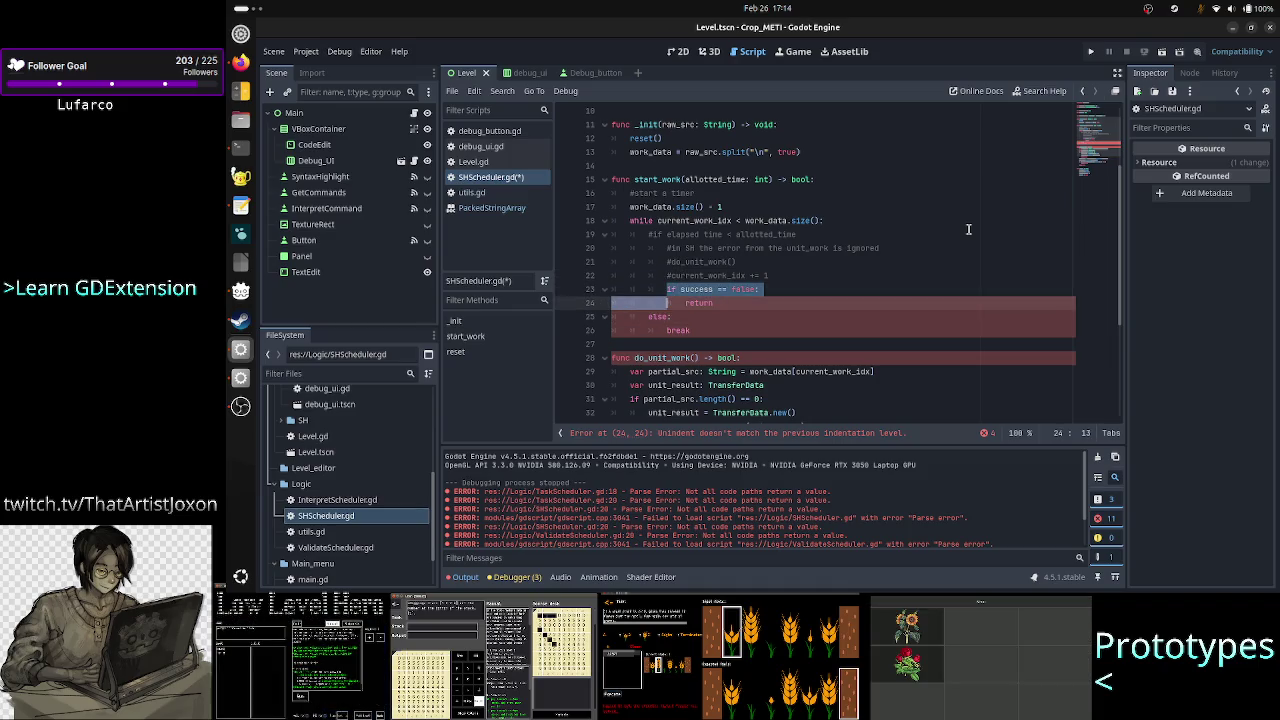
key("shift+End")
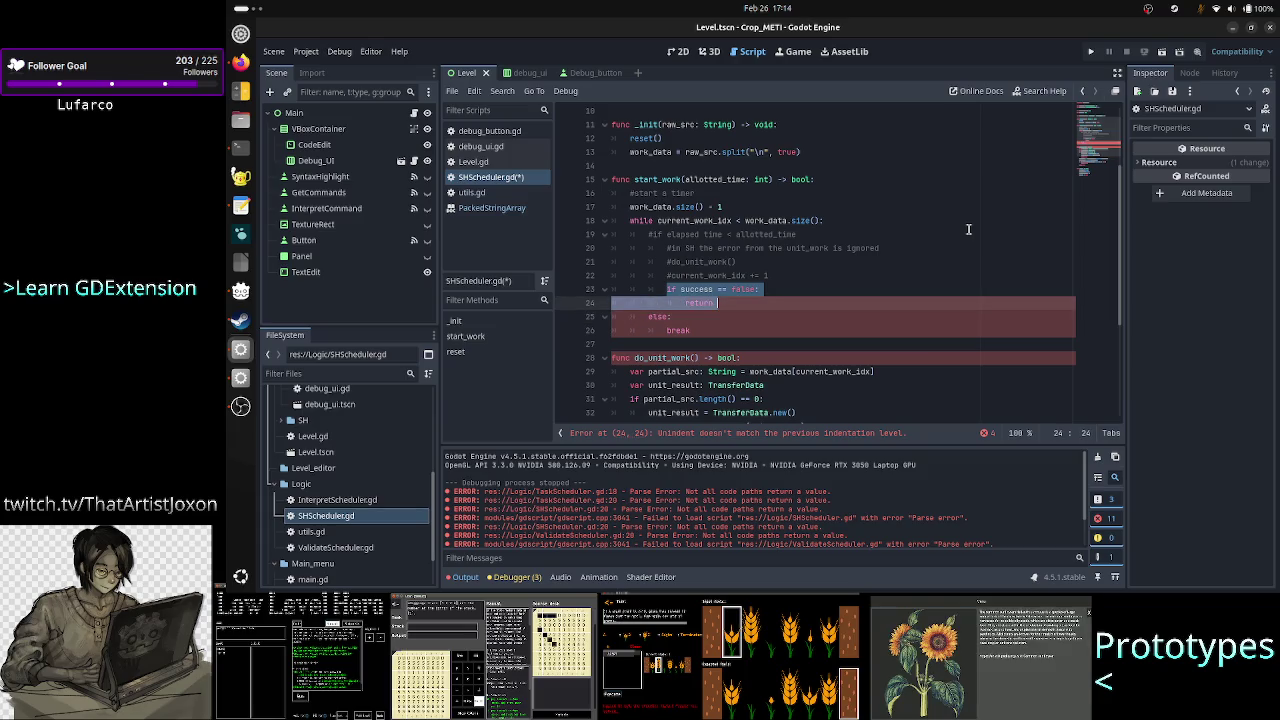
key("BackSpace")
key("BackSpace")
key("BackSpace")
key("BackSpace")
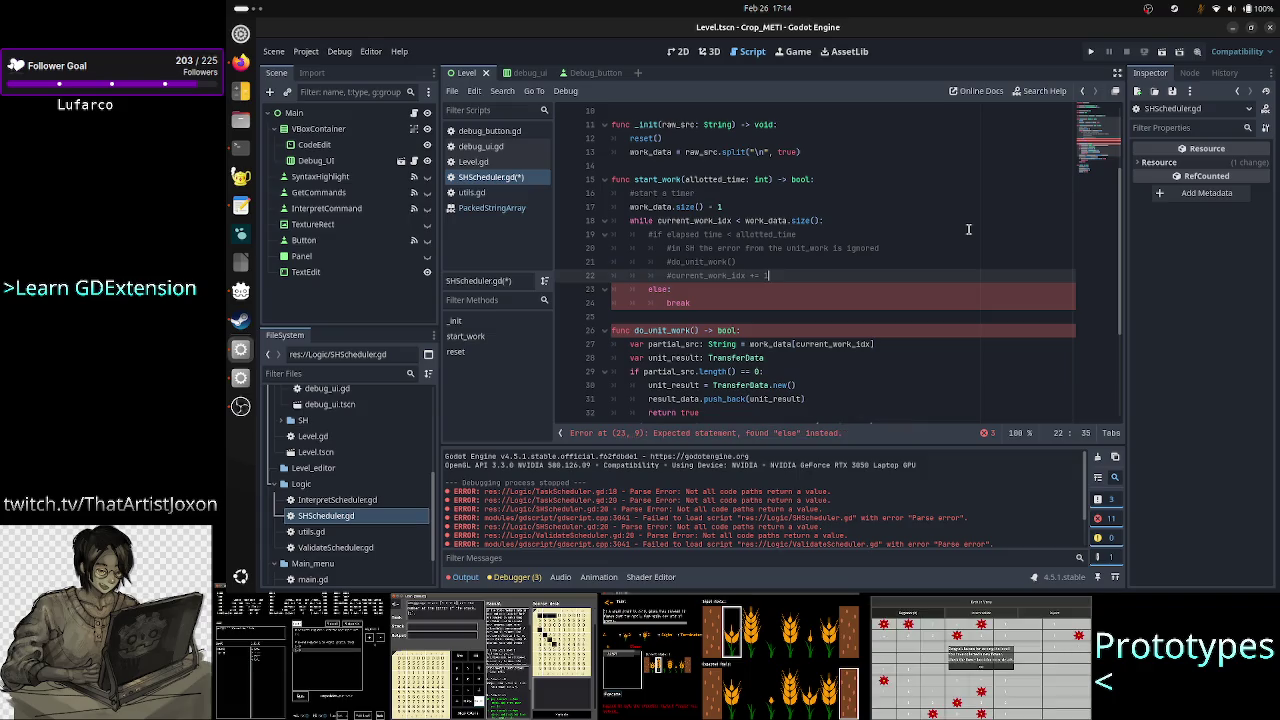
Step: Replace break in the else branch with return true
key("Up")
key("Up")
key("Up")
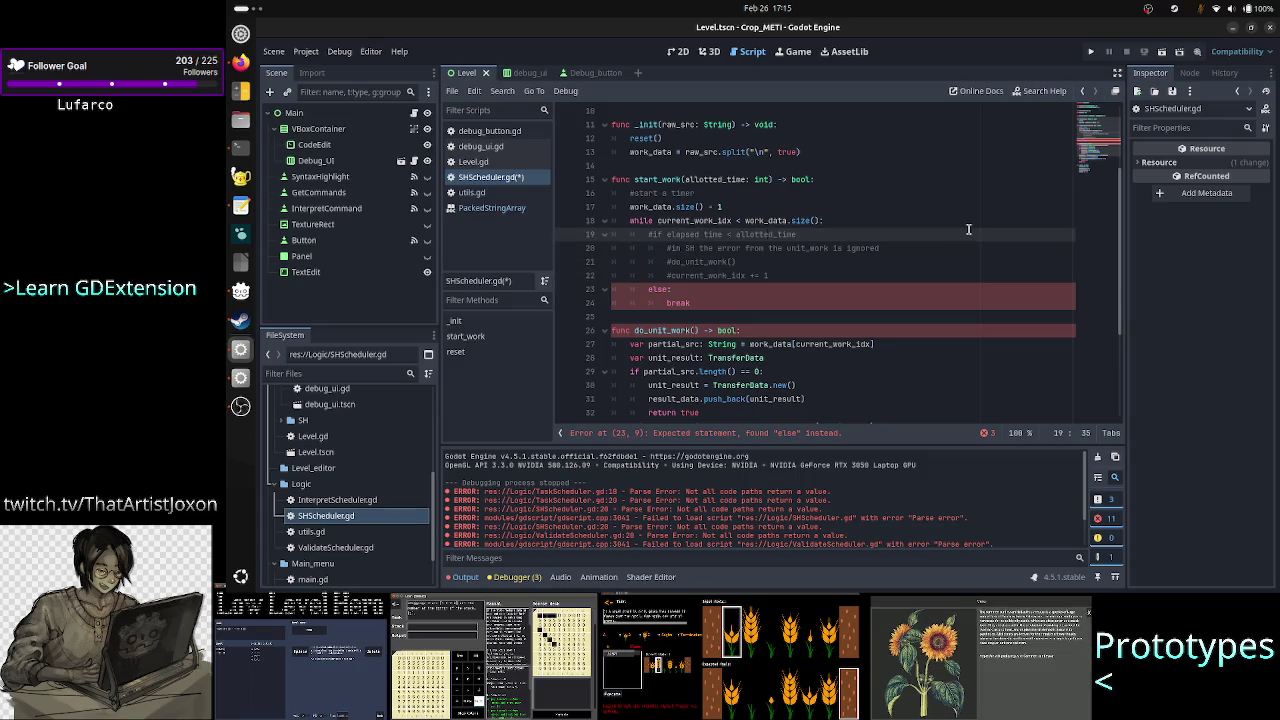
key("shift+Left")
key("shift+Left")
key("shift+Left")
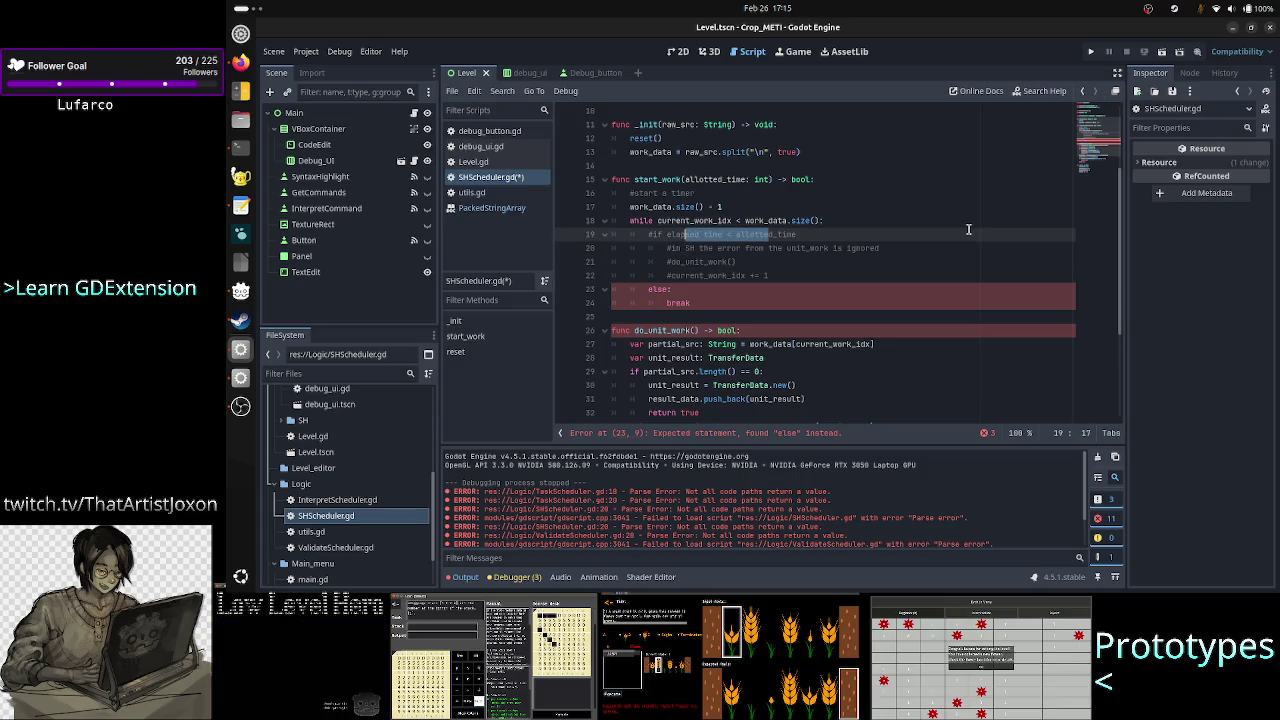
key("Down")
key("Down")
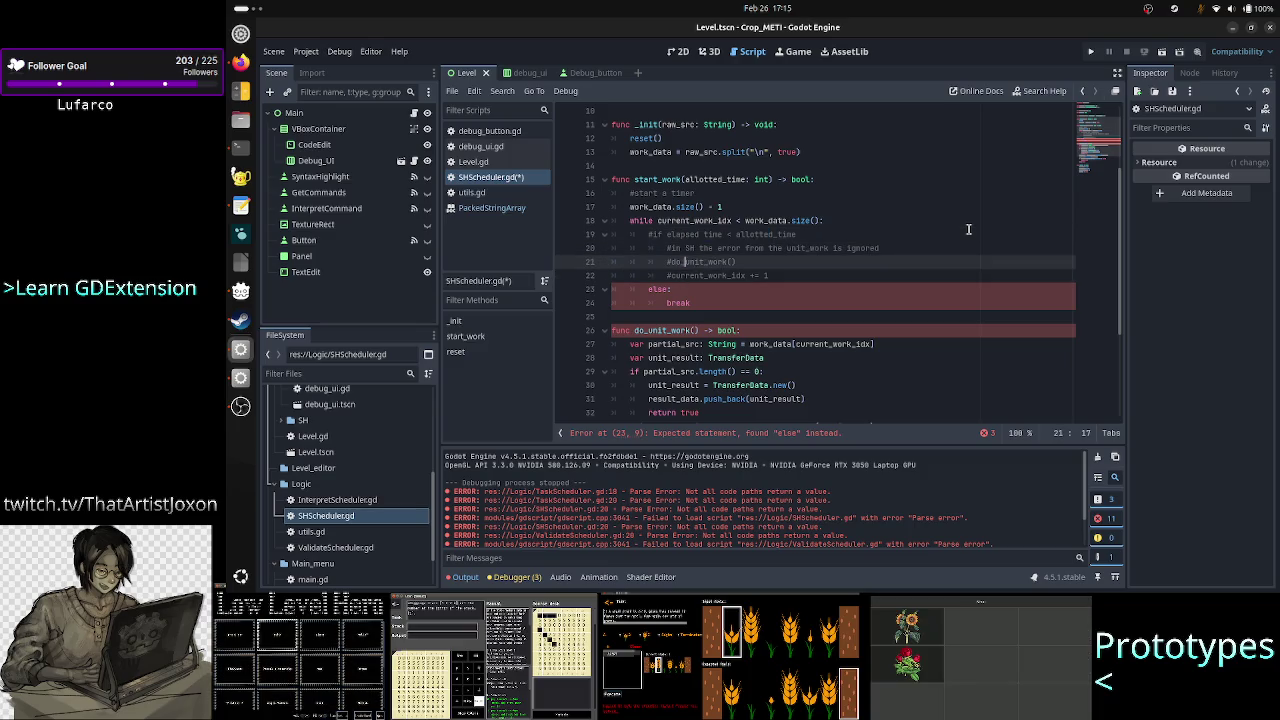
key("Down")
key("Down")
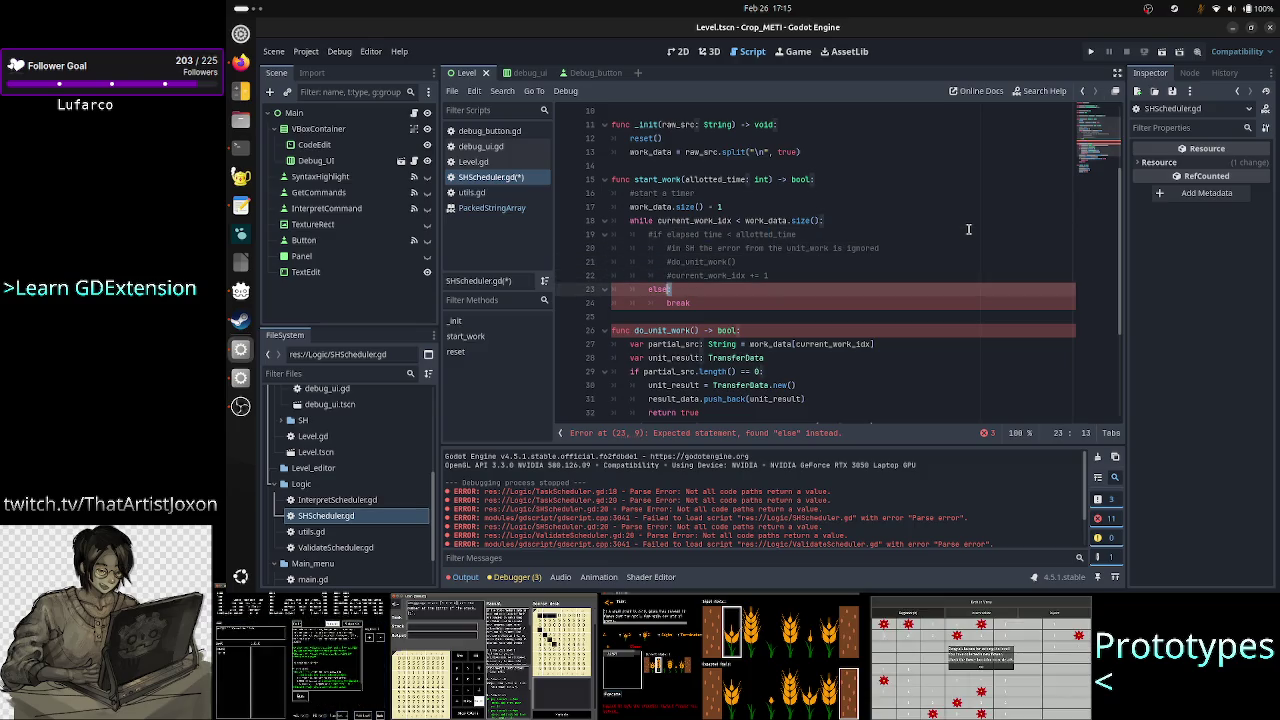
key("shift+Left")
key("shift+Left")
key("shift+Left")
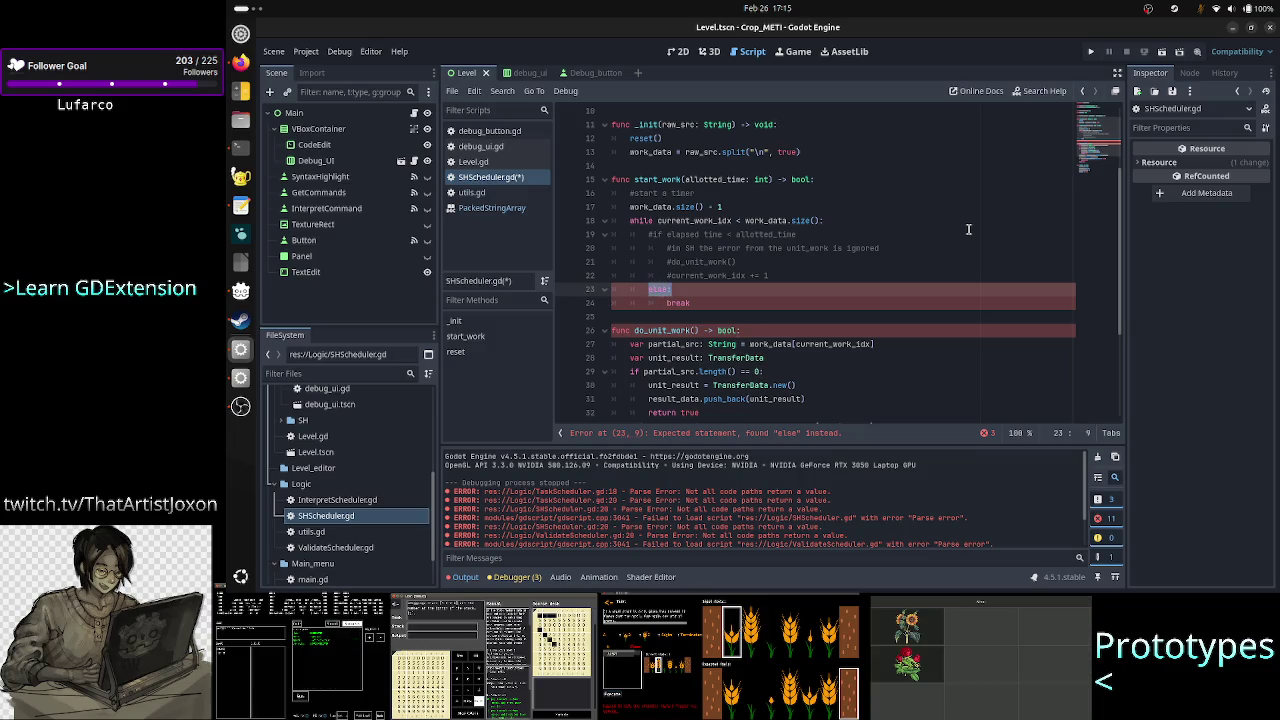
key("Down")
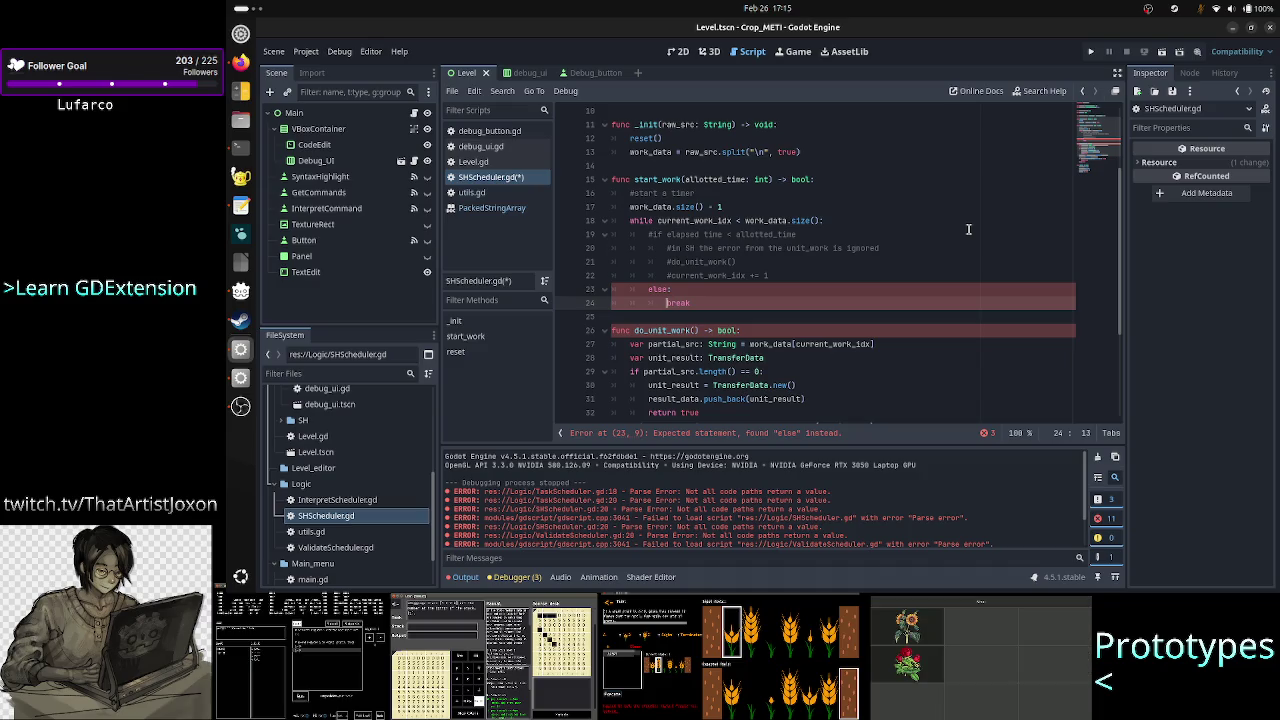
key("Up")
key("Up")
key("Up")
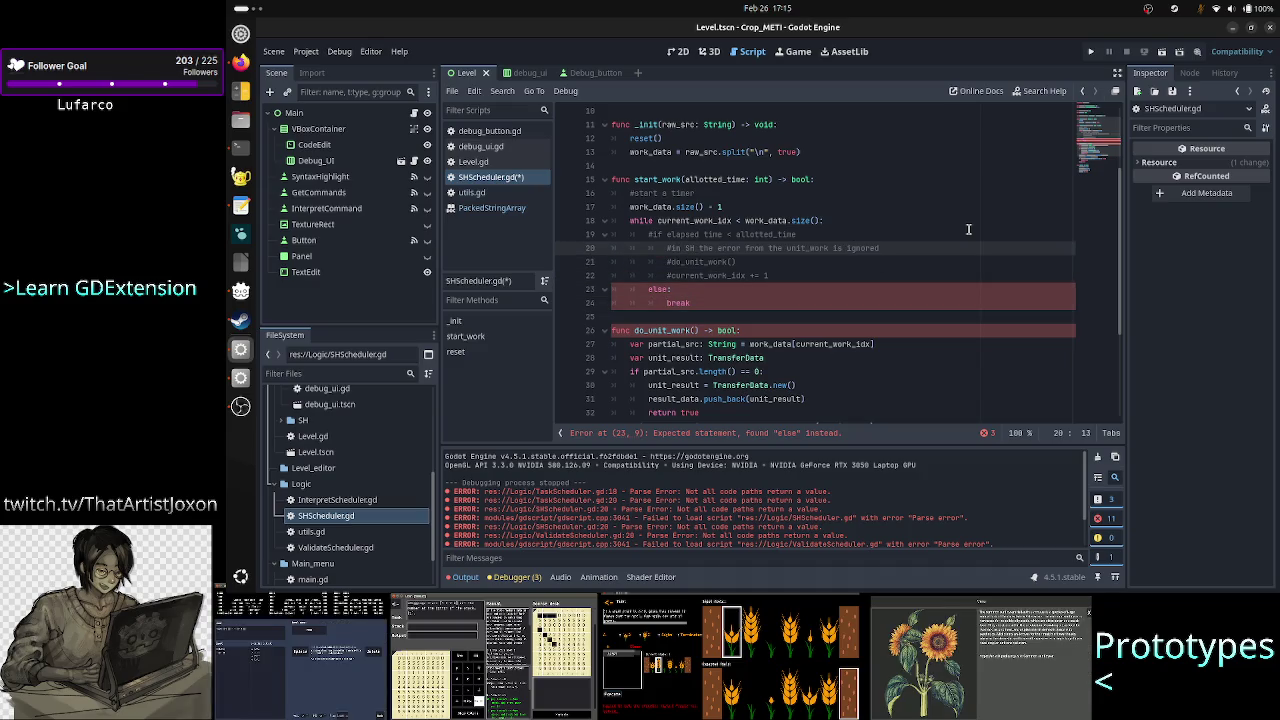
key("Up")
key("Up")
key("Up")
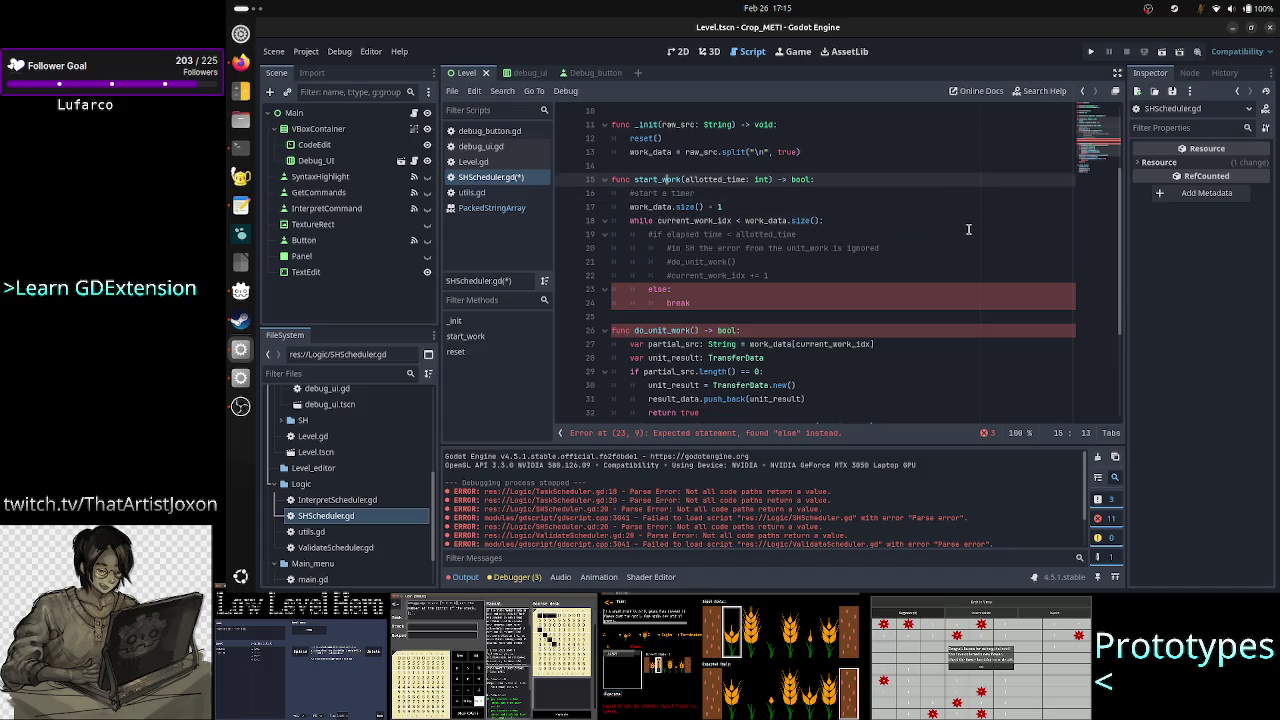
key("Down")
key("Down")
key("Down")
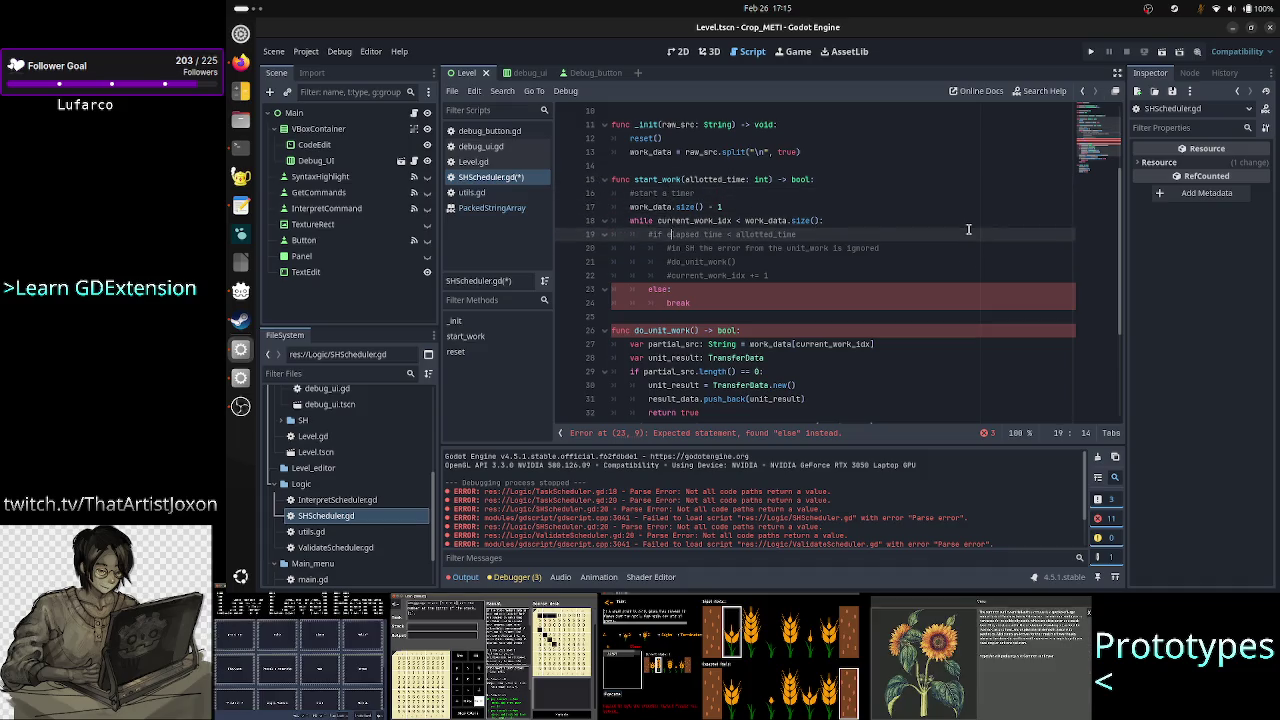
key("Down")
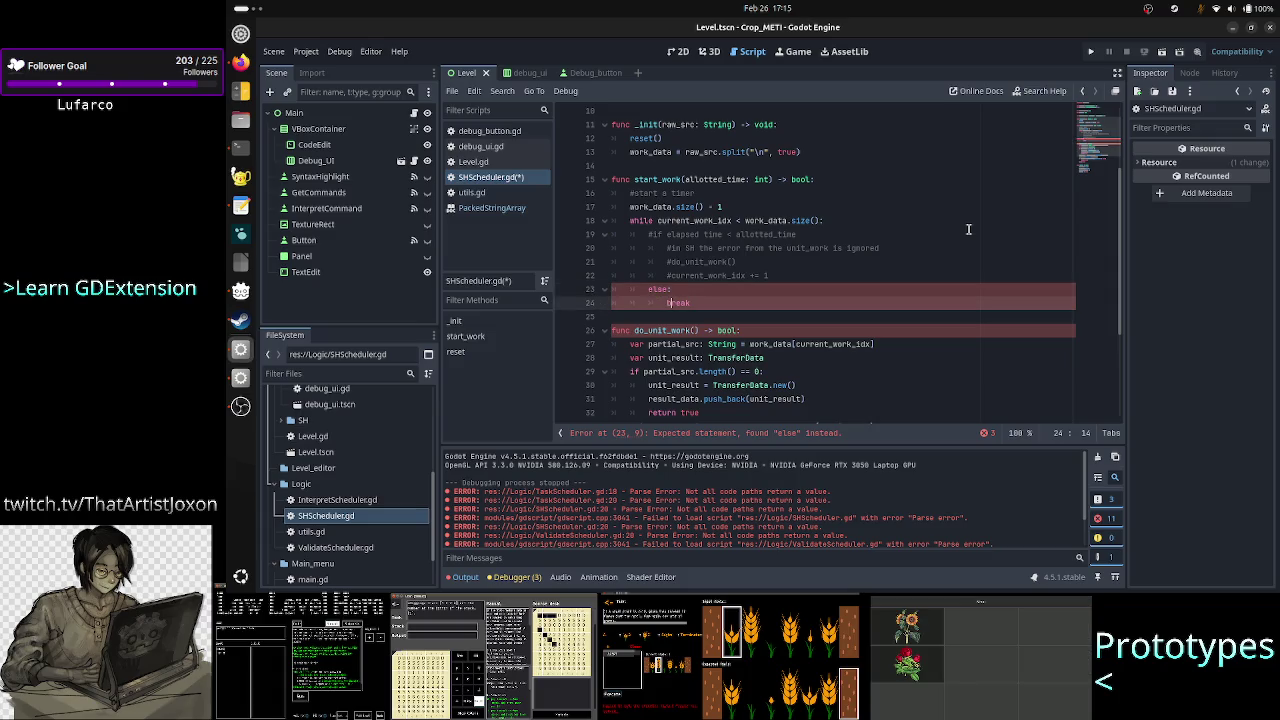
key("Right")
key("Right")
key("Right")
key("BackSpace")
key("BackSpace")
key("BackSpace")
type("ret")
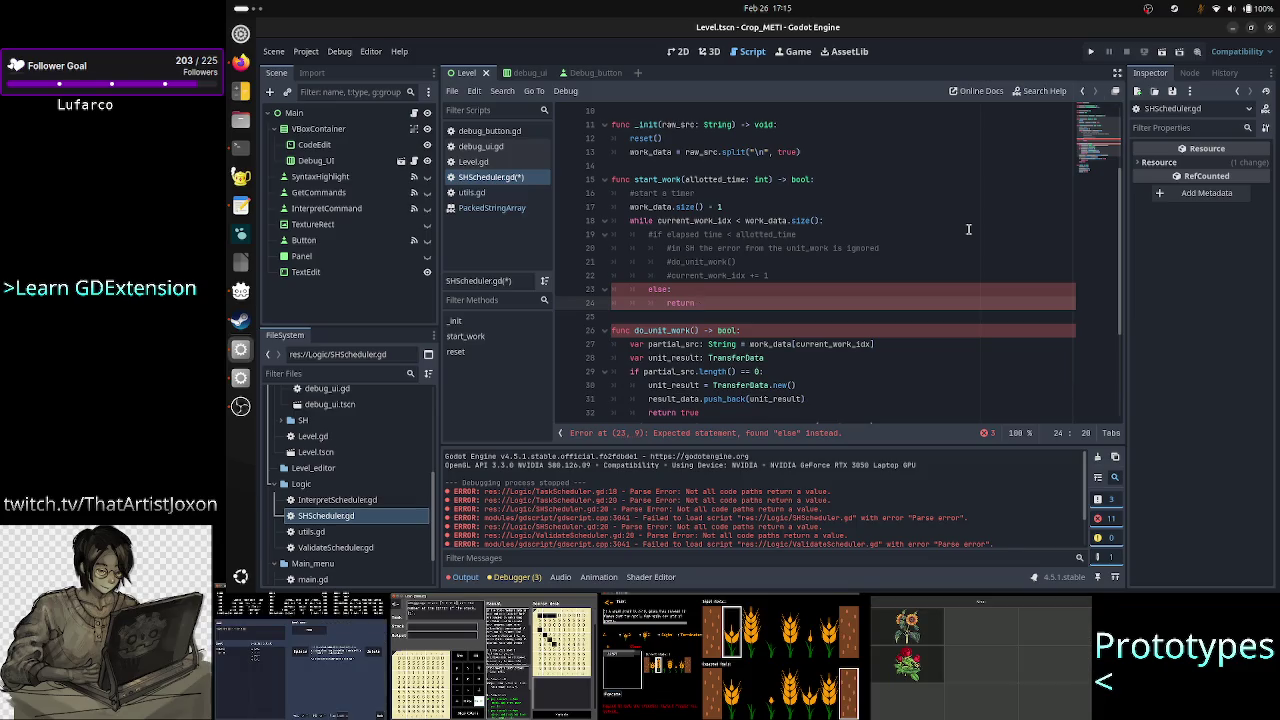
type("true")
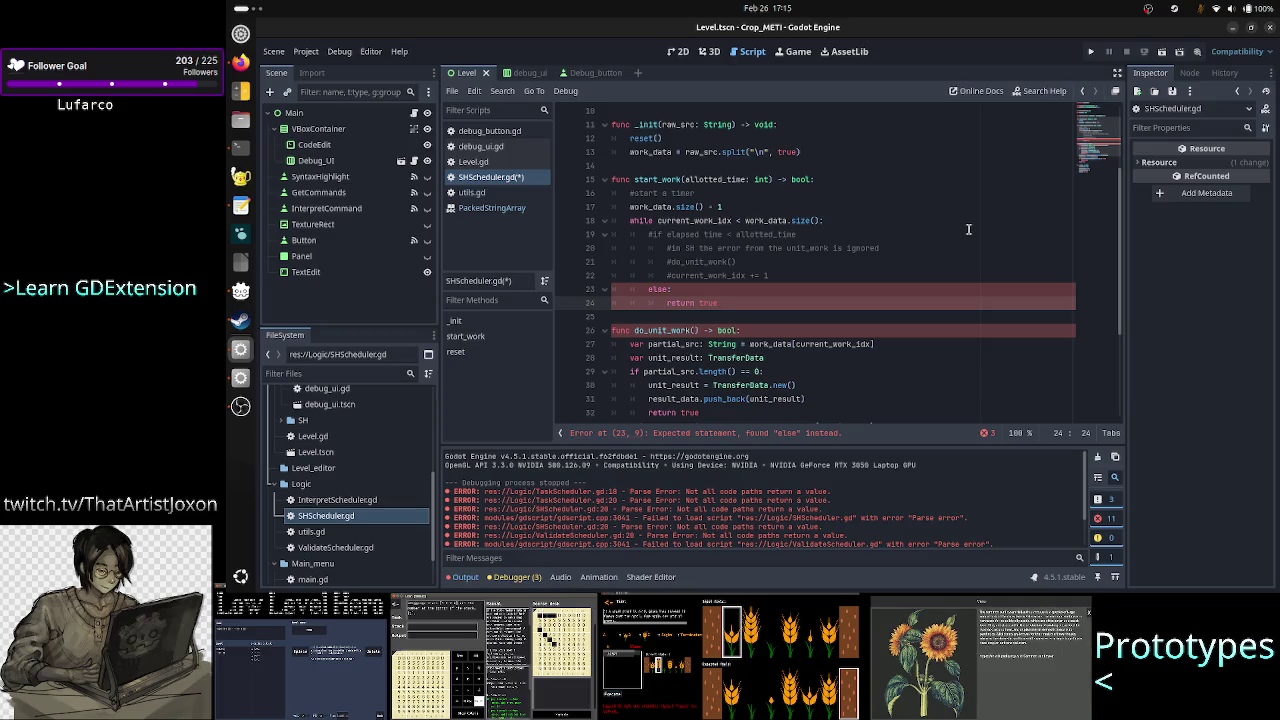
Step: Comment out the else: line in start_work
key("Up")
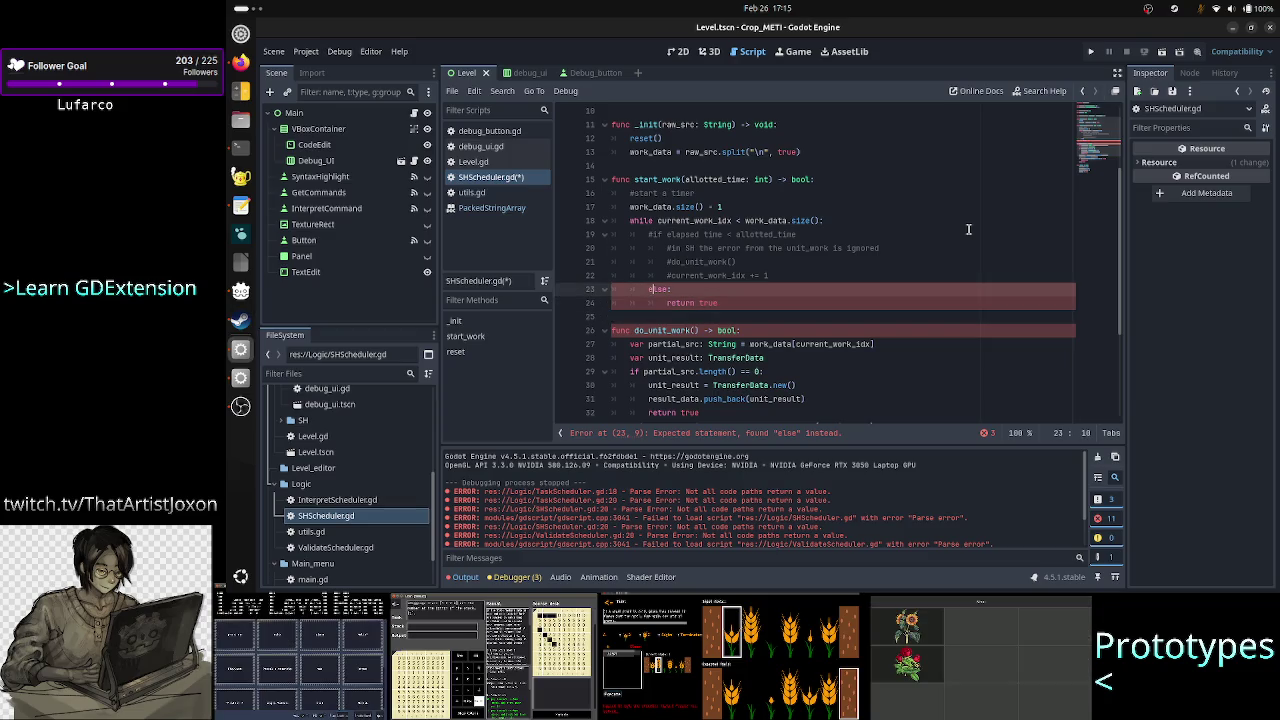
type("#")
key("Down")
Step: Comment out return true and add a pass line after it
type("#")
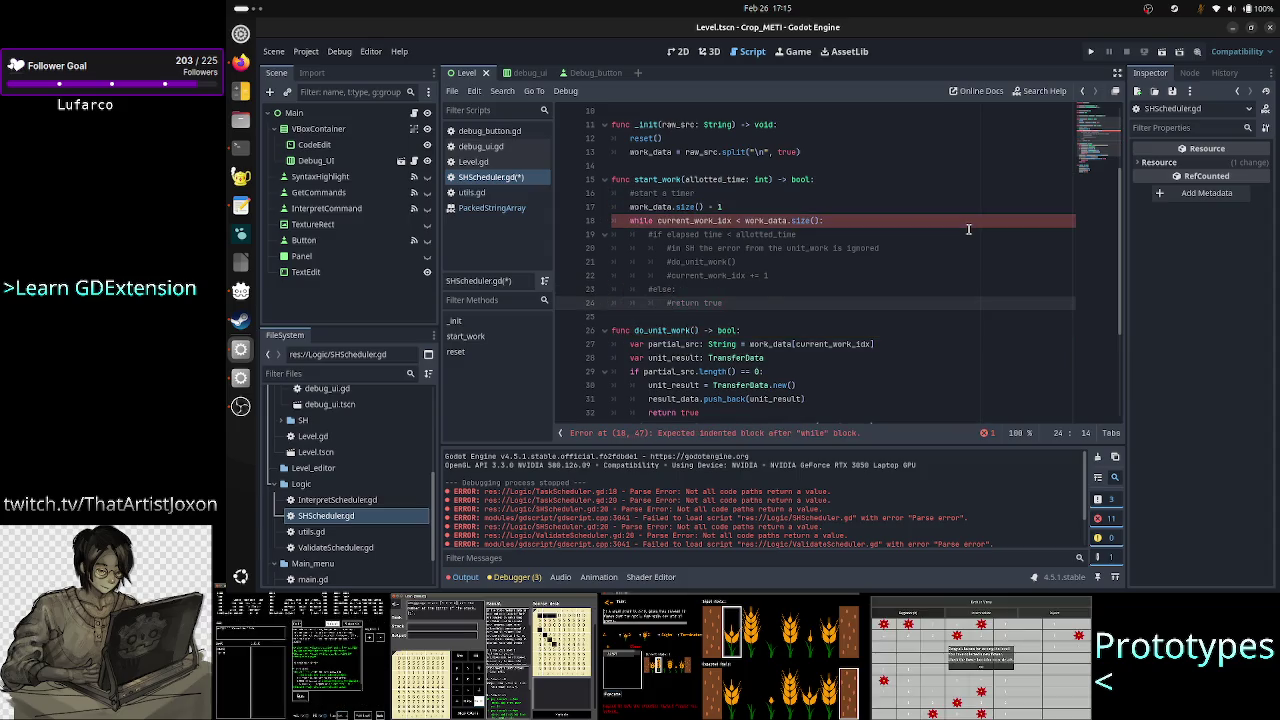
key("Return")
key("BackSpace")
type("pass")
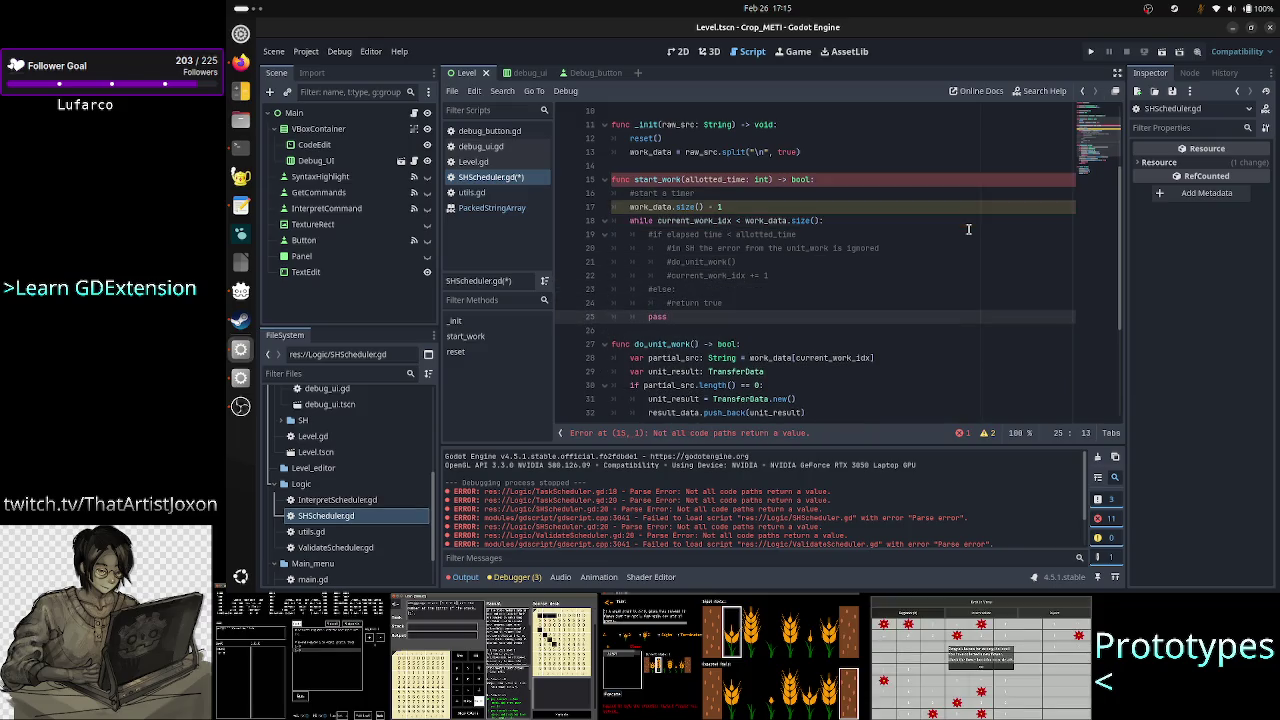
Step: Add a function-level return true and put pass under the commented #return true
key("Up")
key("Up")
key("Up")
key("Up")
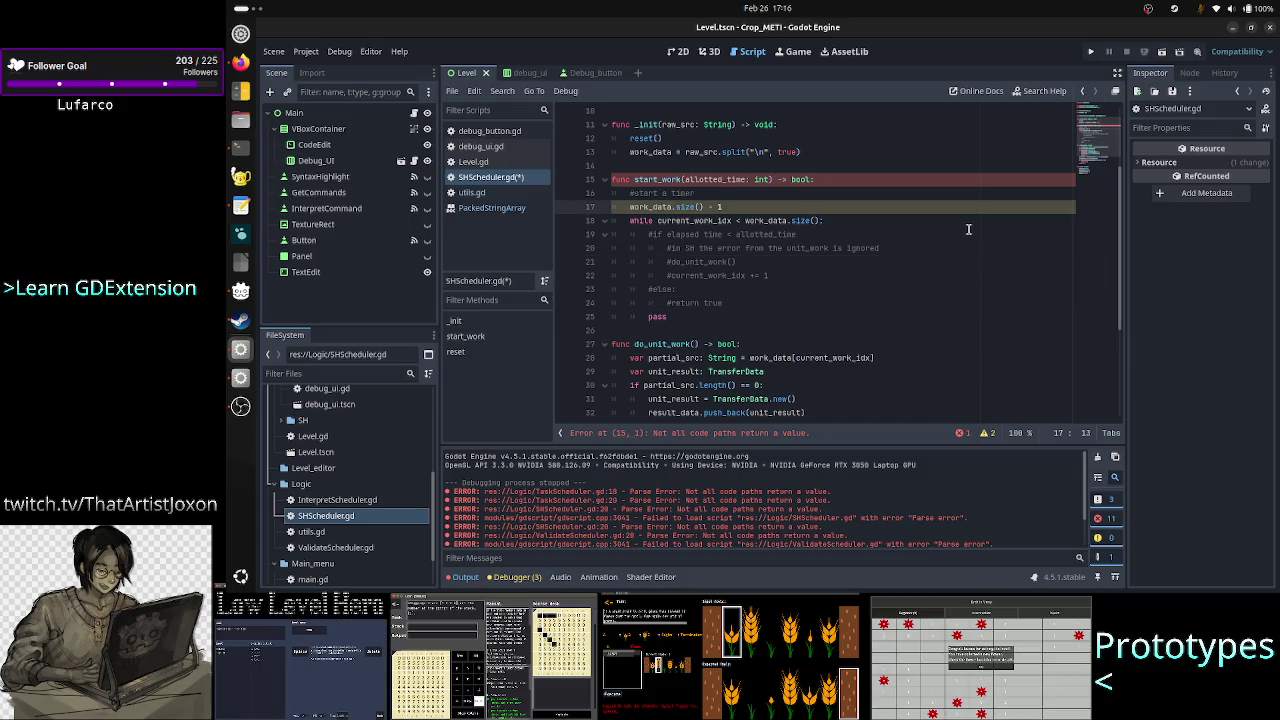
key("Down")
key("Down")
key("Down")
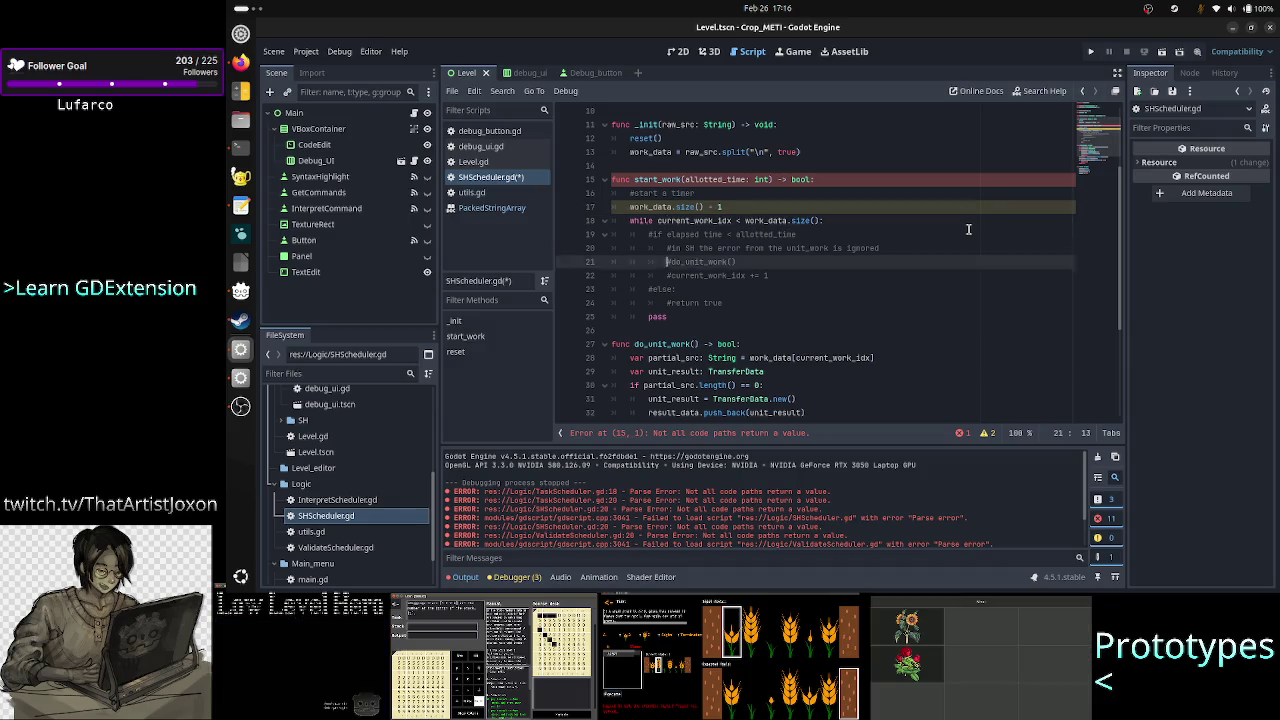
key("BackSpace")
key("BackSpace")
key("BackSpace")
key("BackSpace")
type("return true")
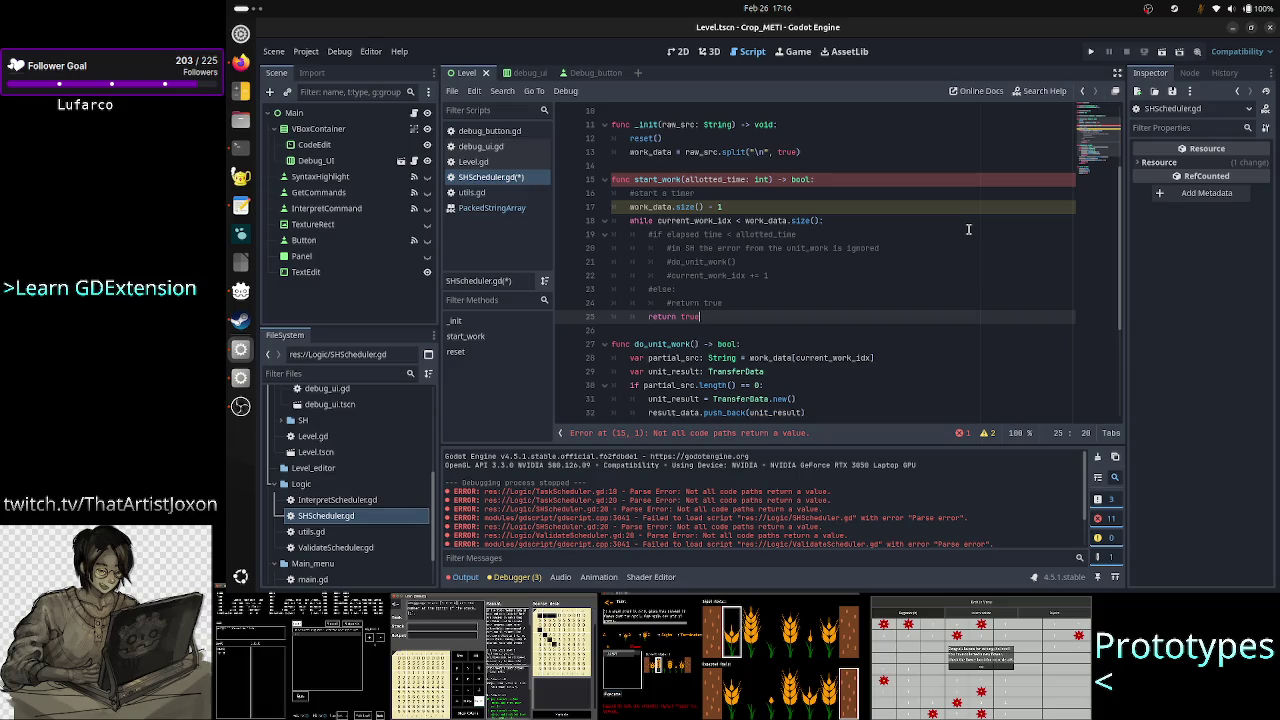
key("Home")
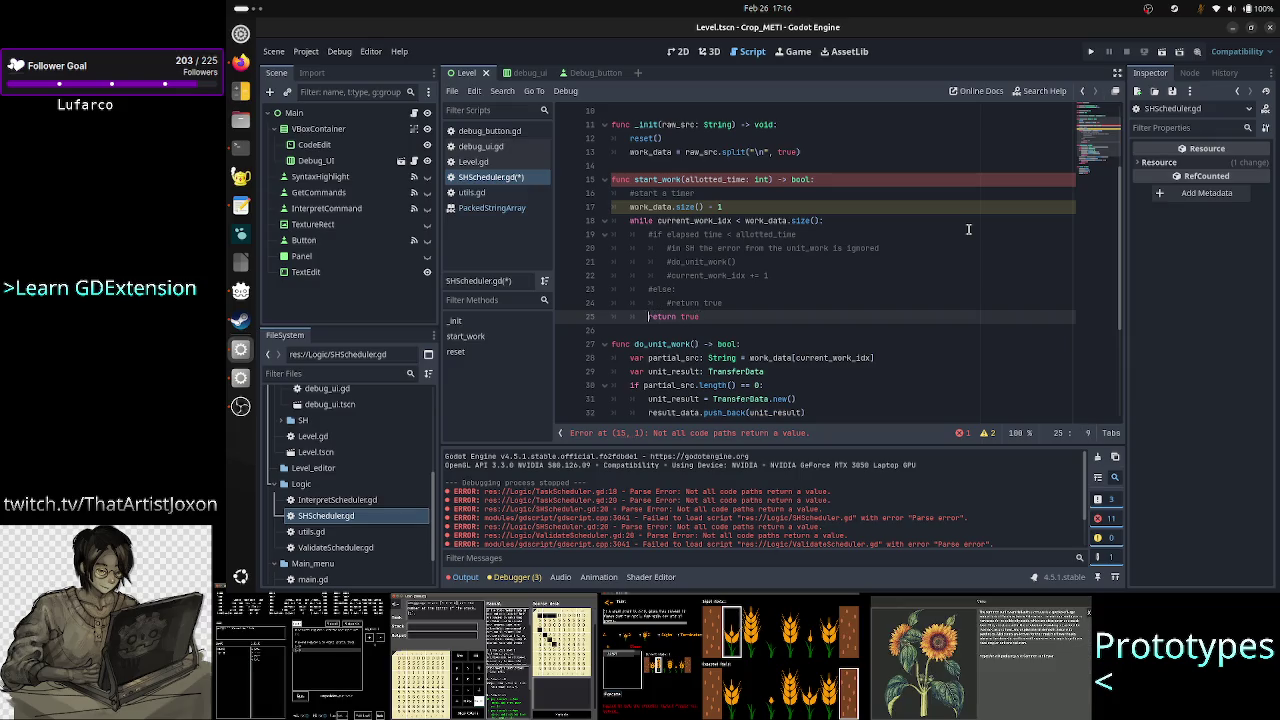
key("BackSpace")
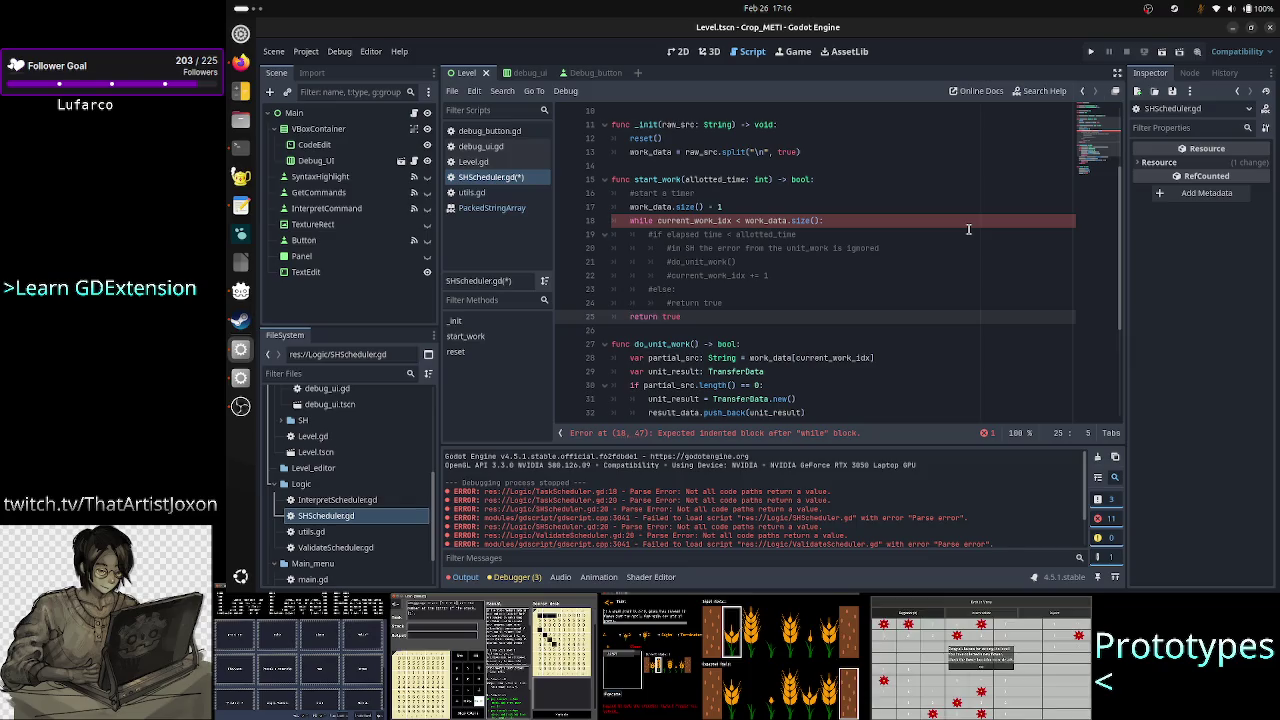
key("Up")
key("End")
key("Return")
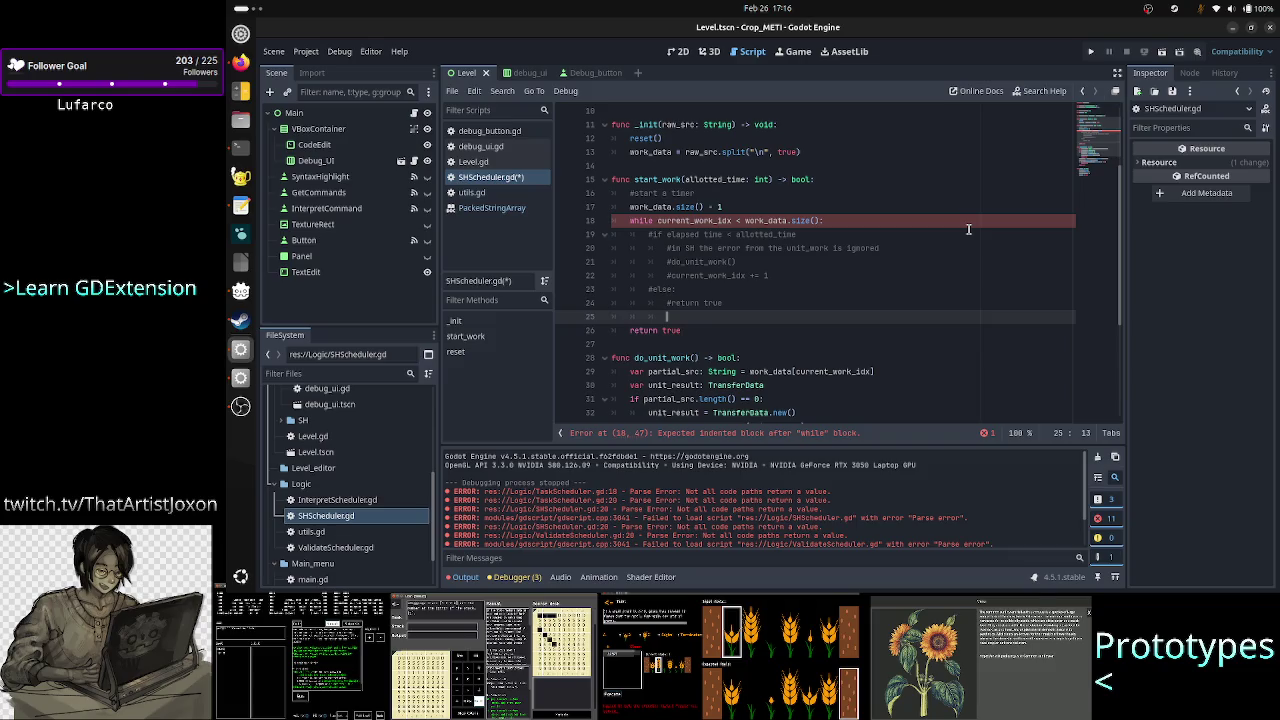
type("pass")
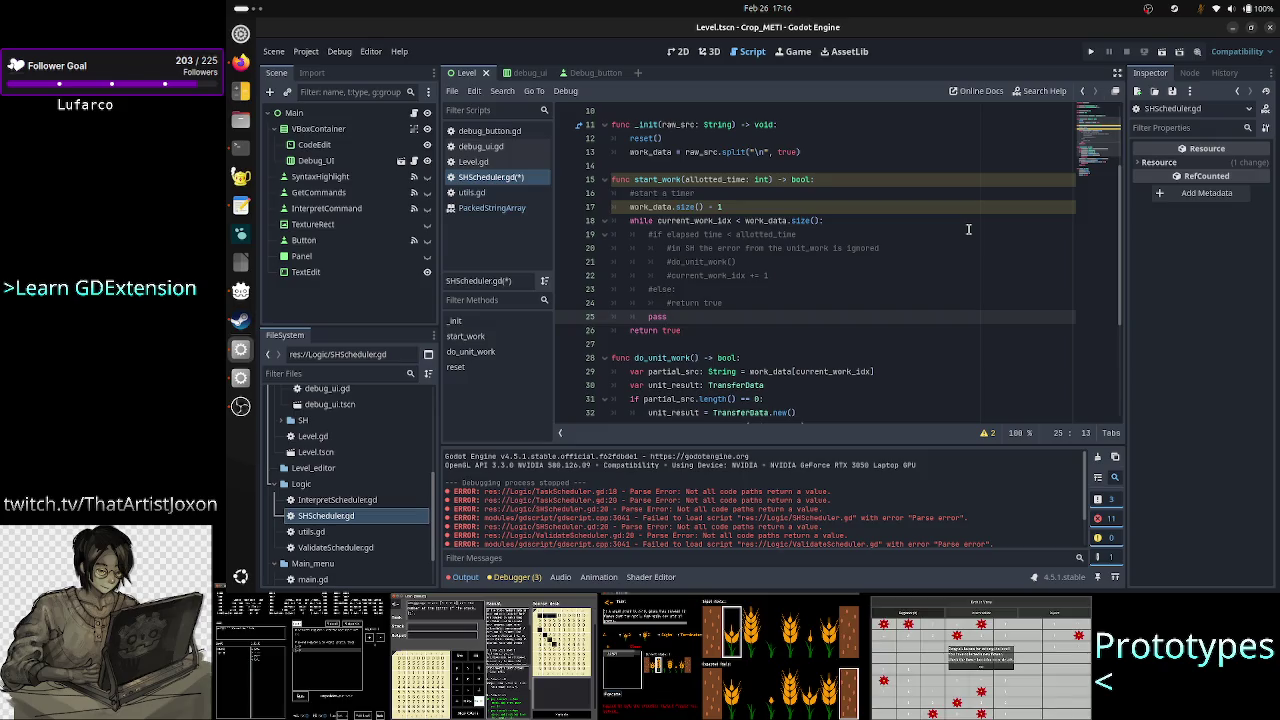
Step: Delete the unused work_data.size() - 1 line from start_work
key("Up")
key("Up")
key("Up")
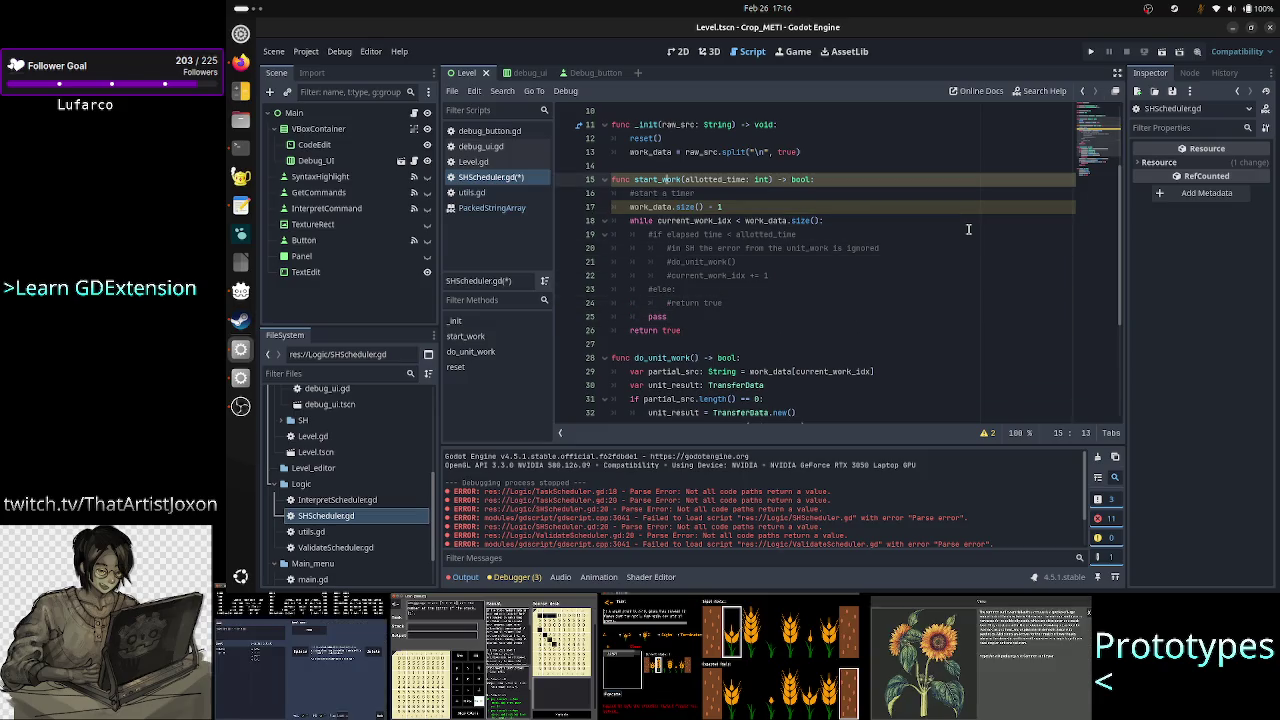
key("Right")
key("Right")
key("Right")
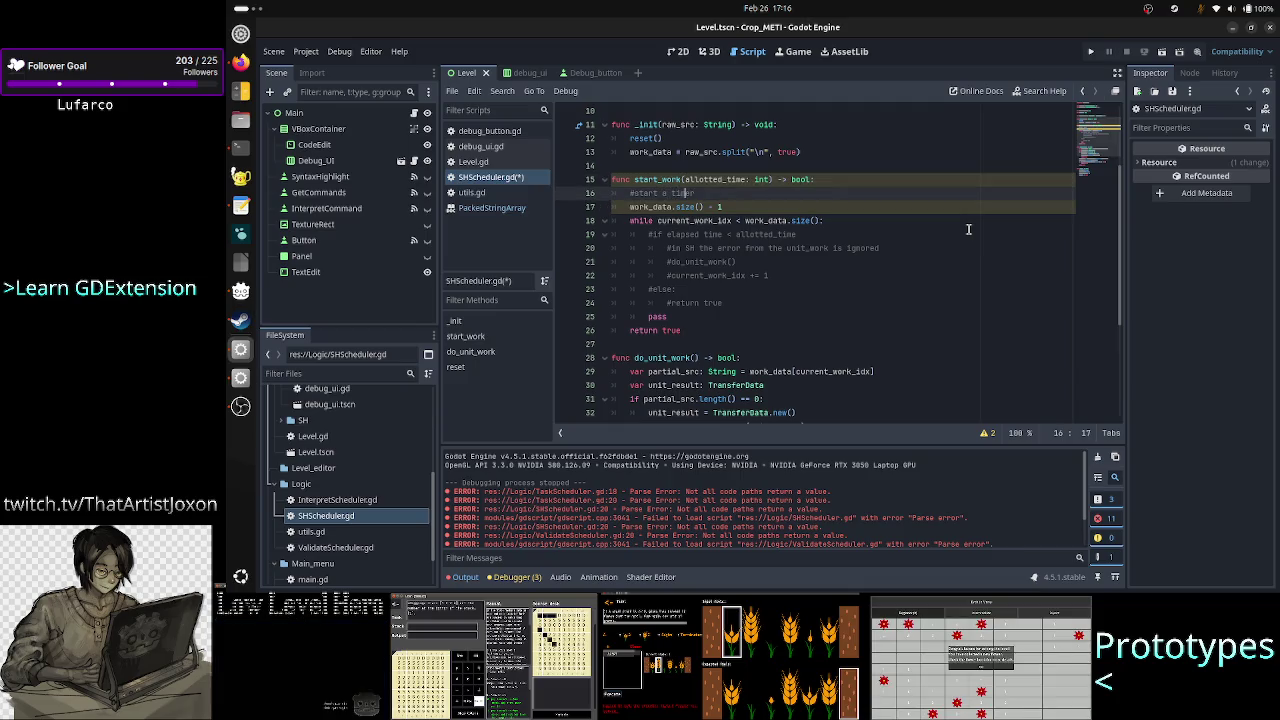
key("shift+End")
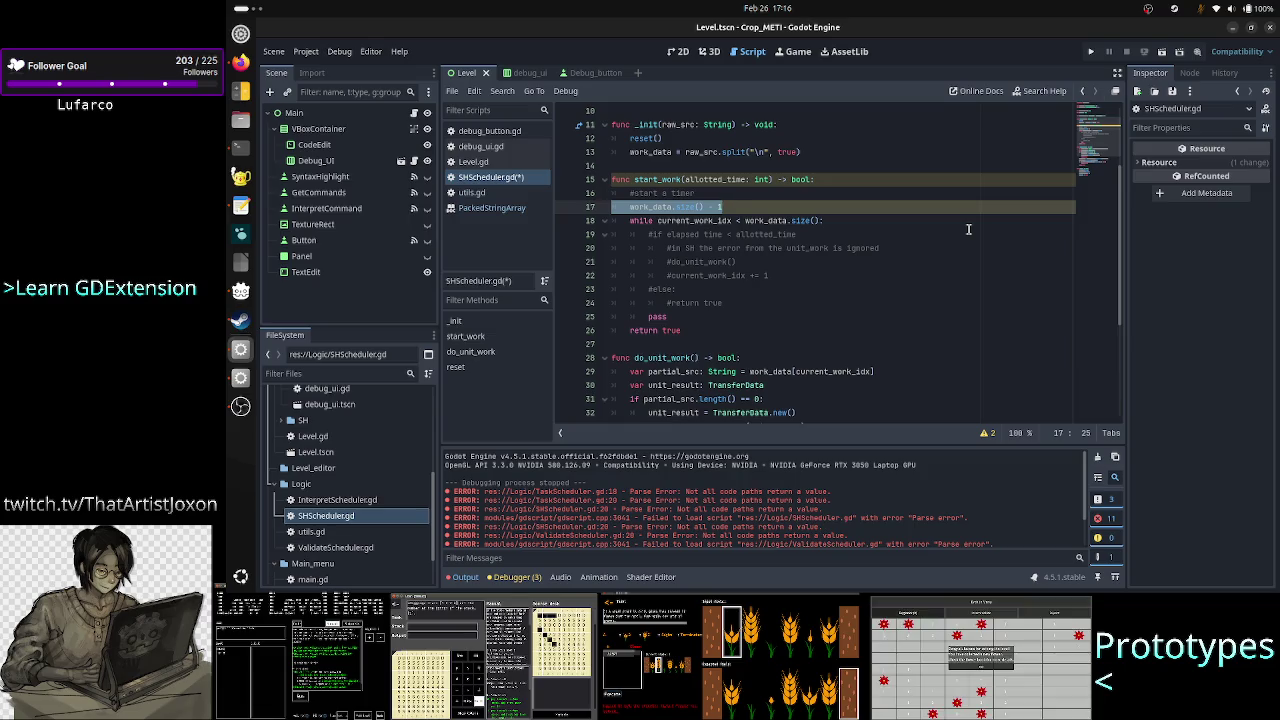
key("BackSpace")
key("BackSpace")
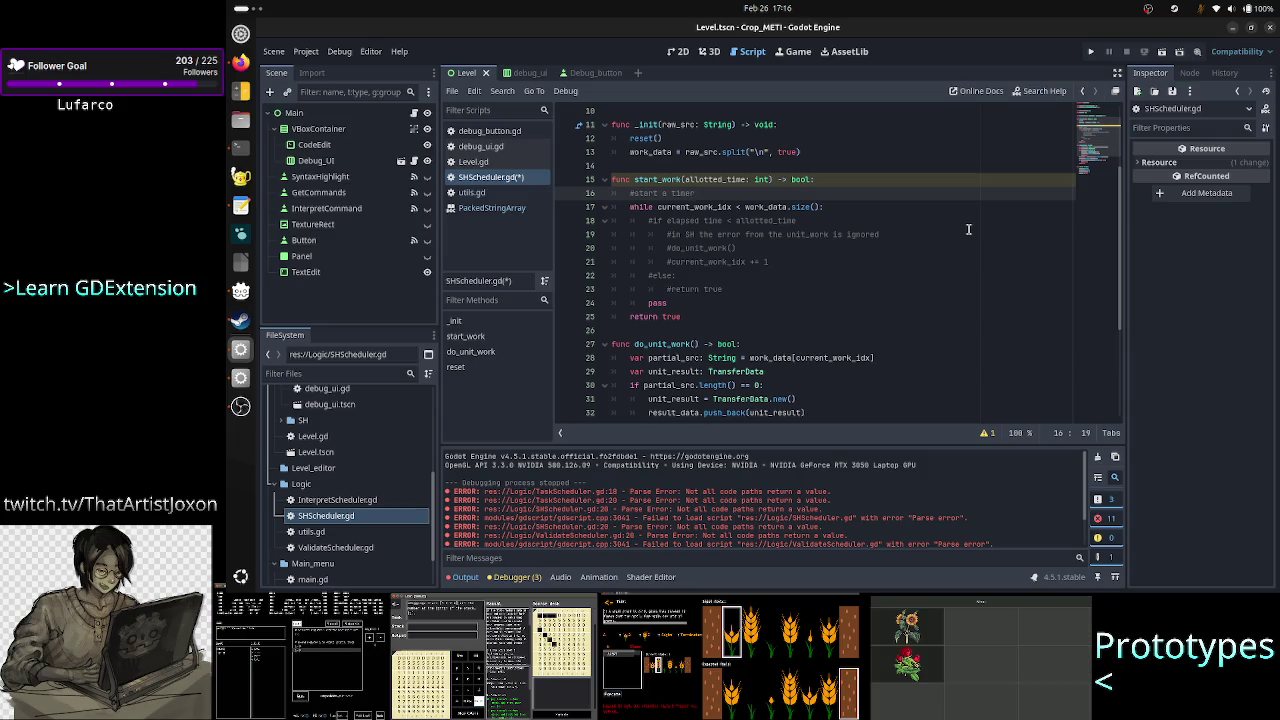
key("Down")
Step: Declare var elapsed_time: float = 0.0 inside the while loop
key("End")
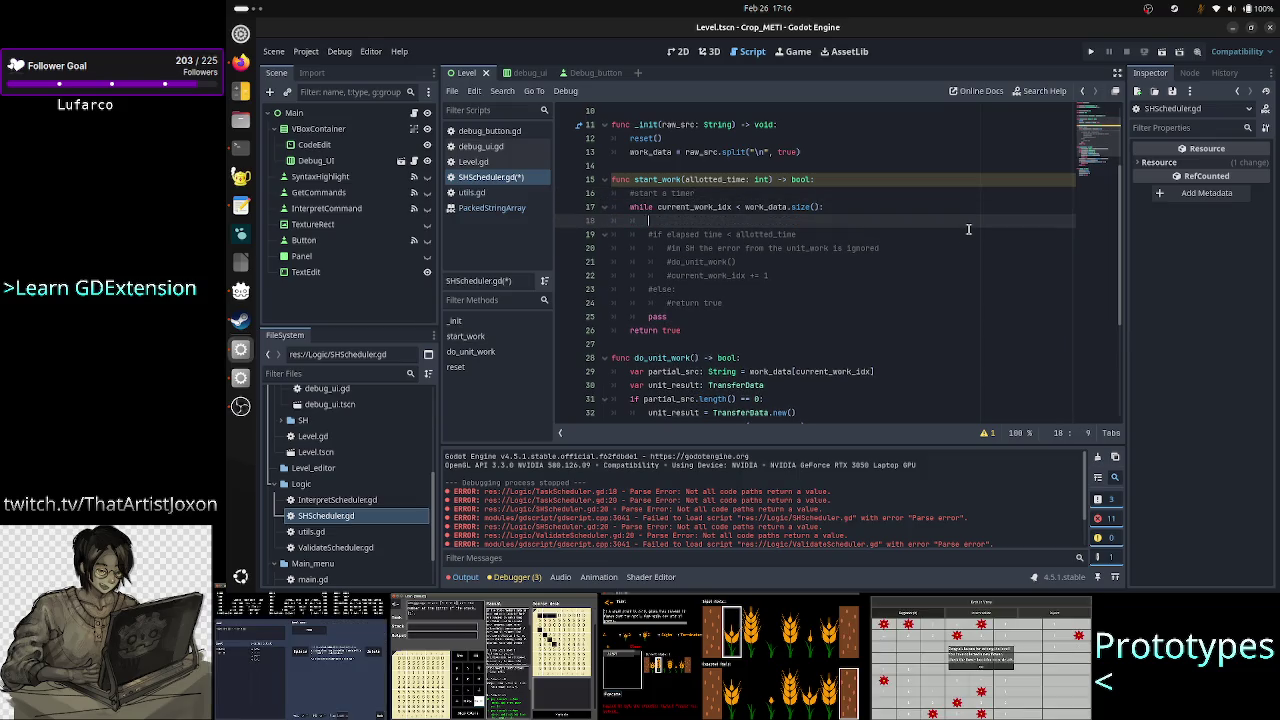
key("Return")
type("v")
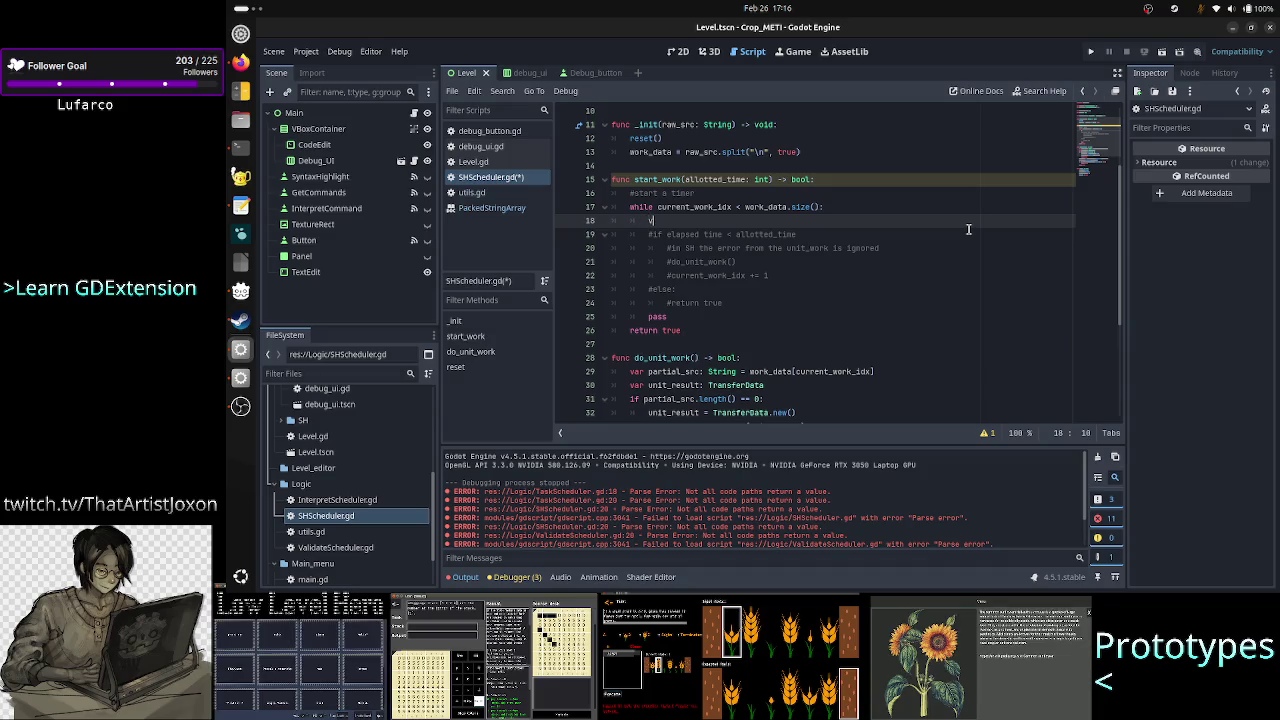
type("ar ela")
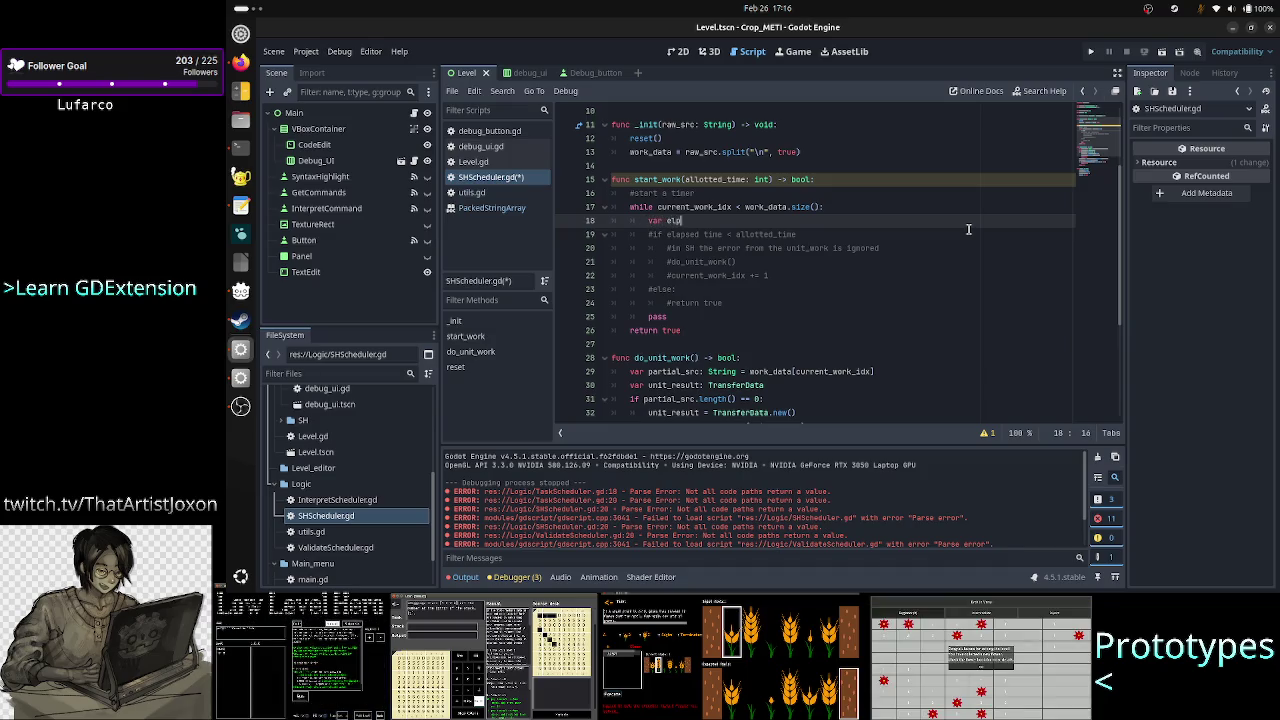
type("psed")
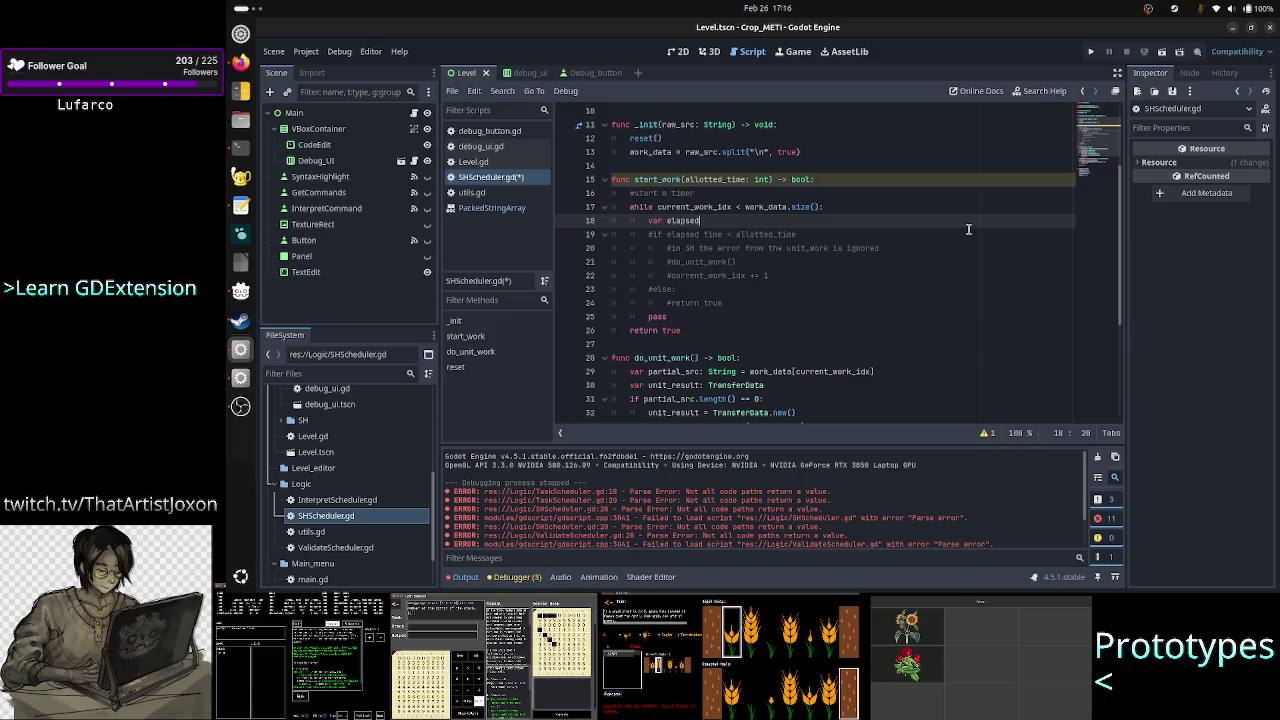
type("_time")
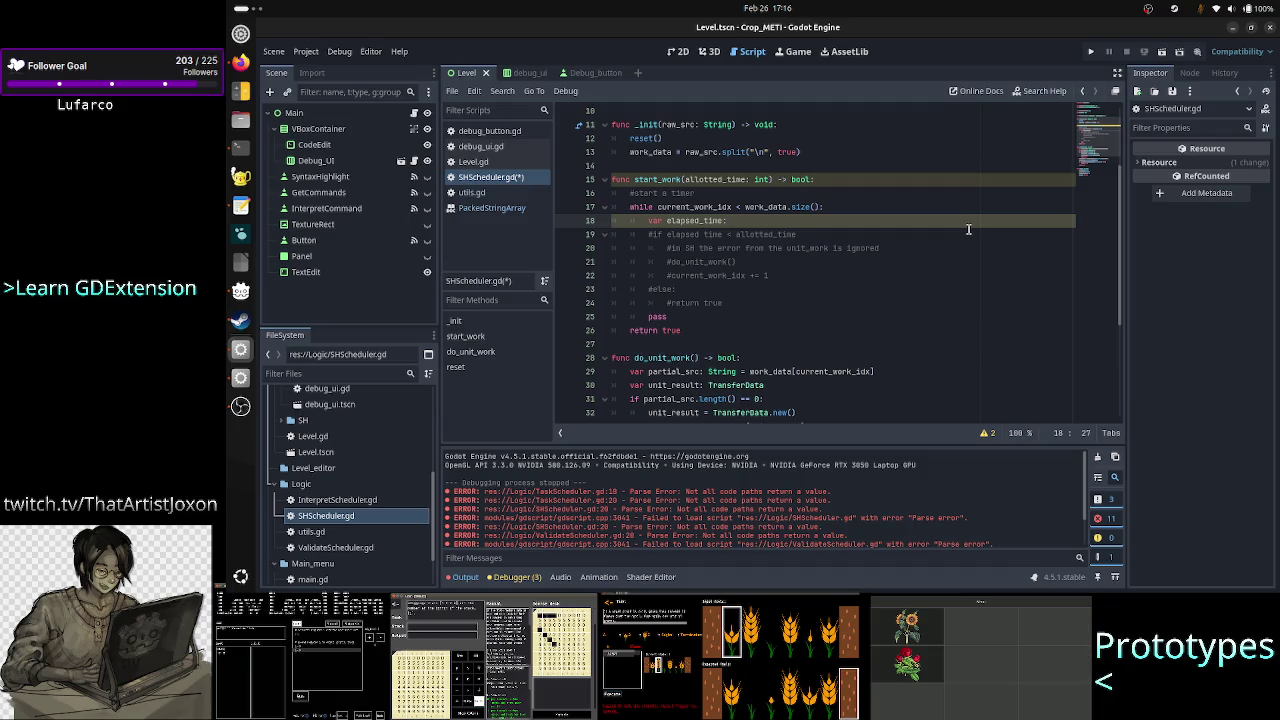
type(": ")
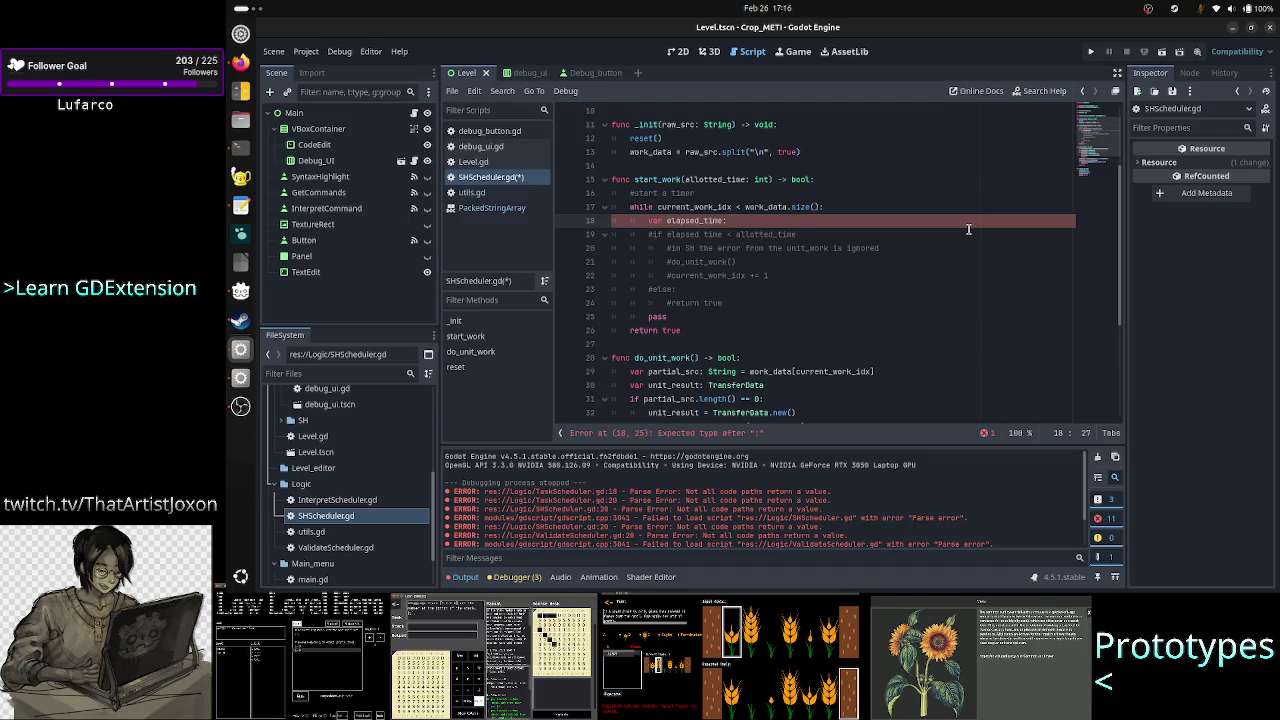
type("float")
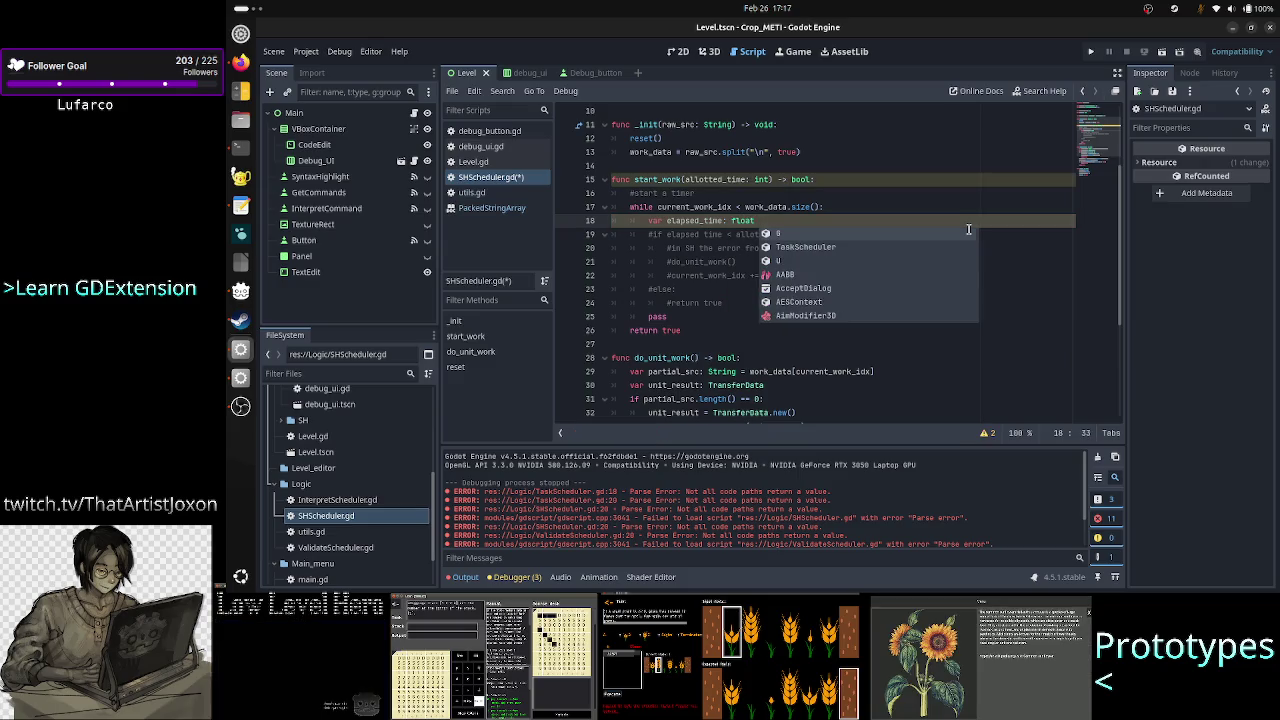
key("BackSpace")
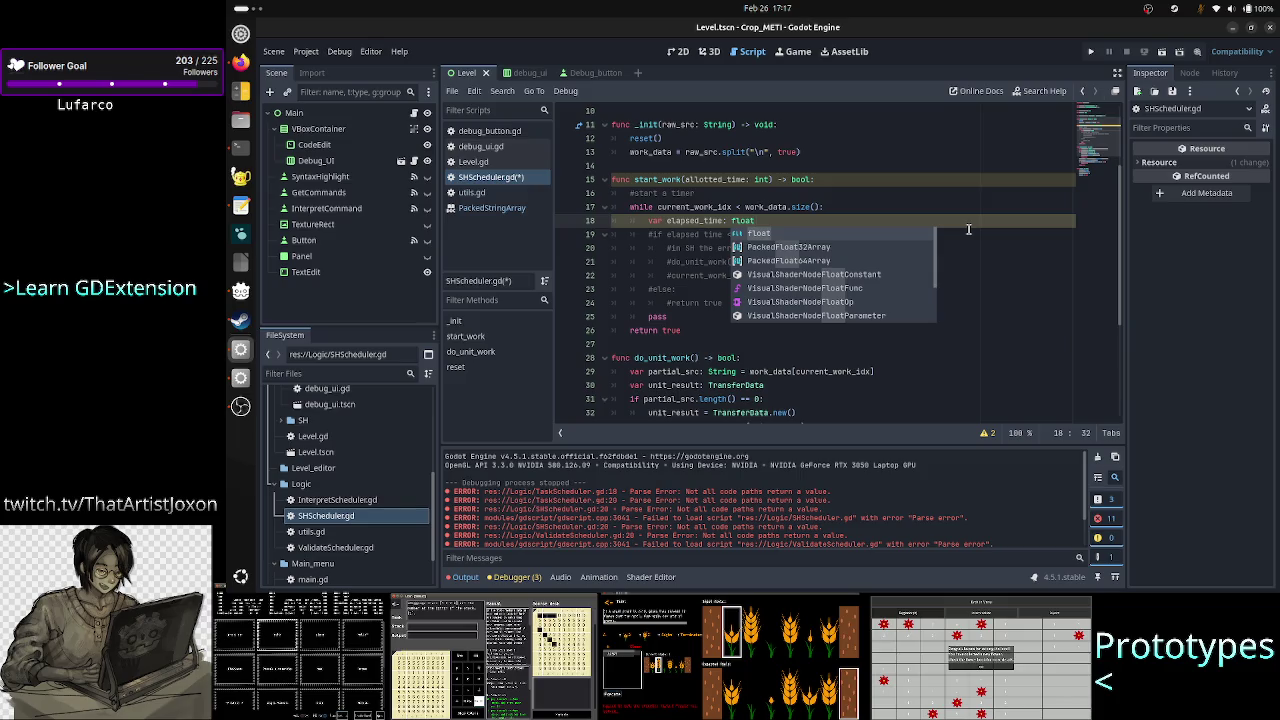
key("Escape")
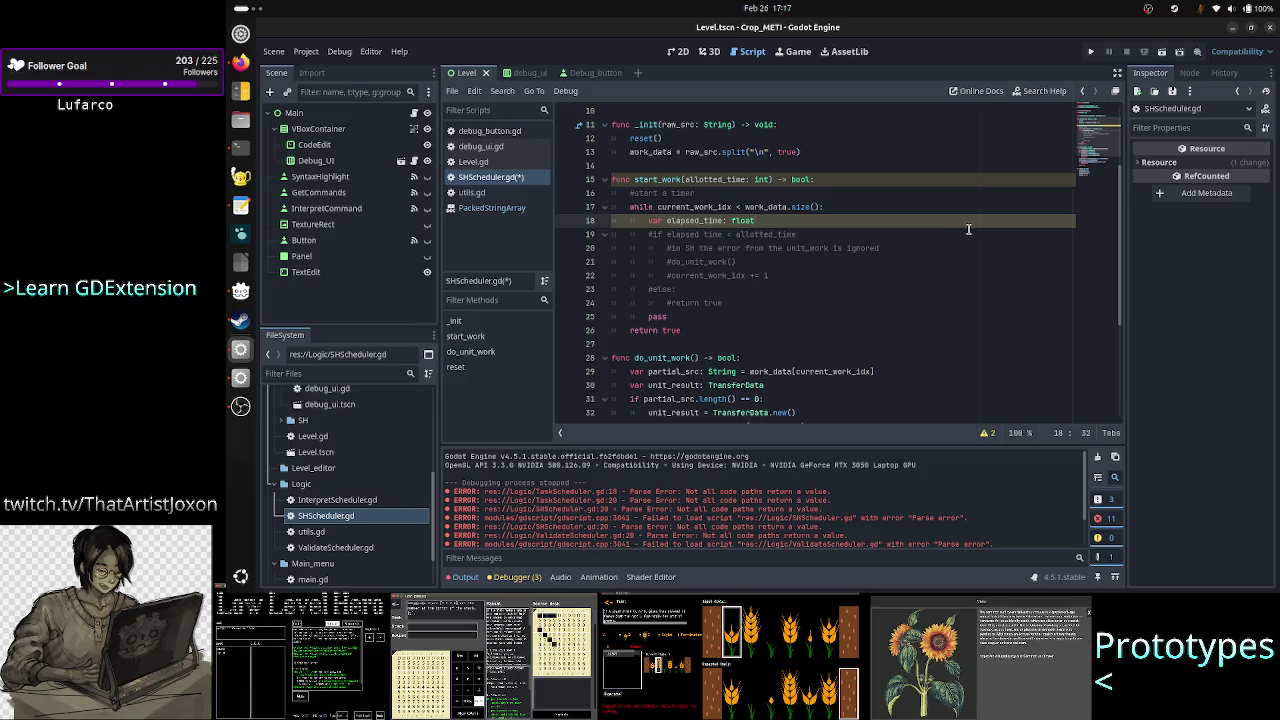
type("= 0.0")
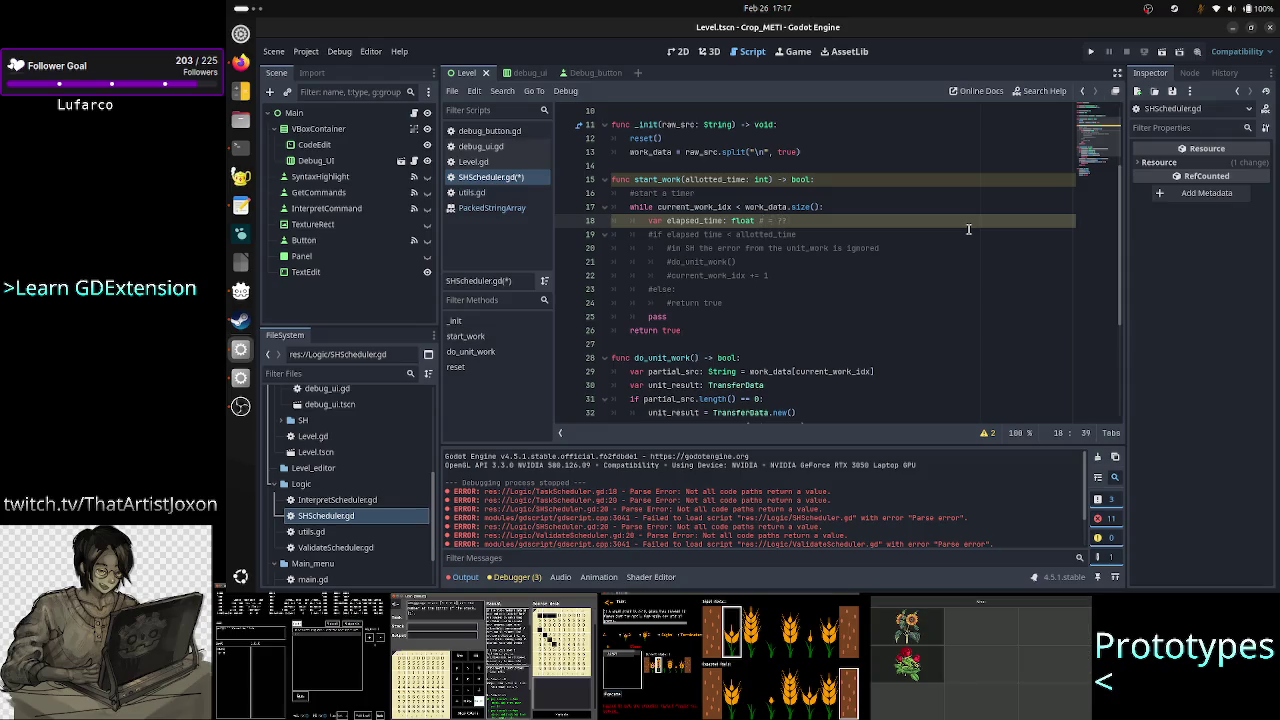
Step: Uncomment the elapsed_time < allotted_time check and erase allotted_time's int type hint
key("Right")
key("Right")
key("Right")
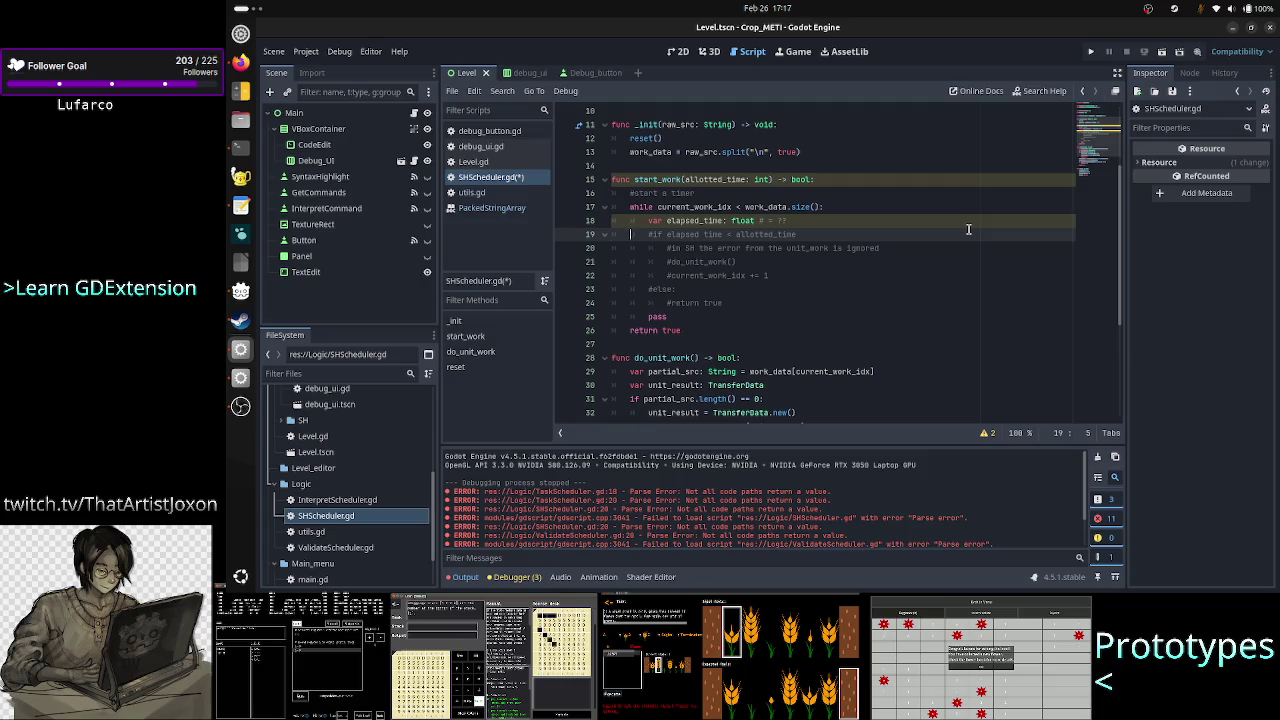
key("BackSpace")
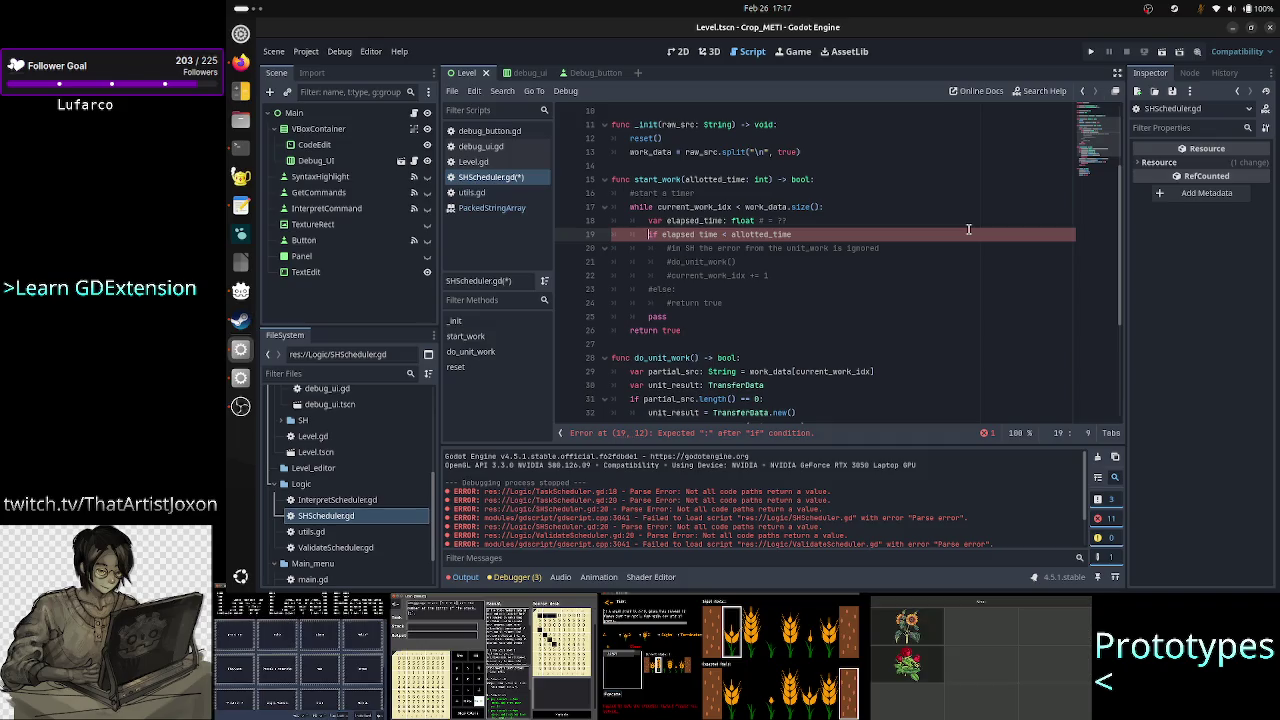
key("Up")
key("Up")
key("Up")
key("Up")
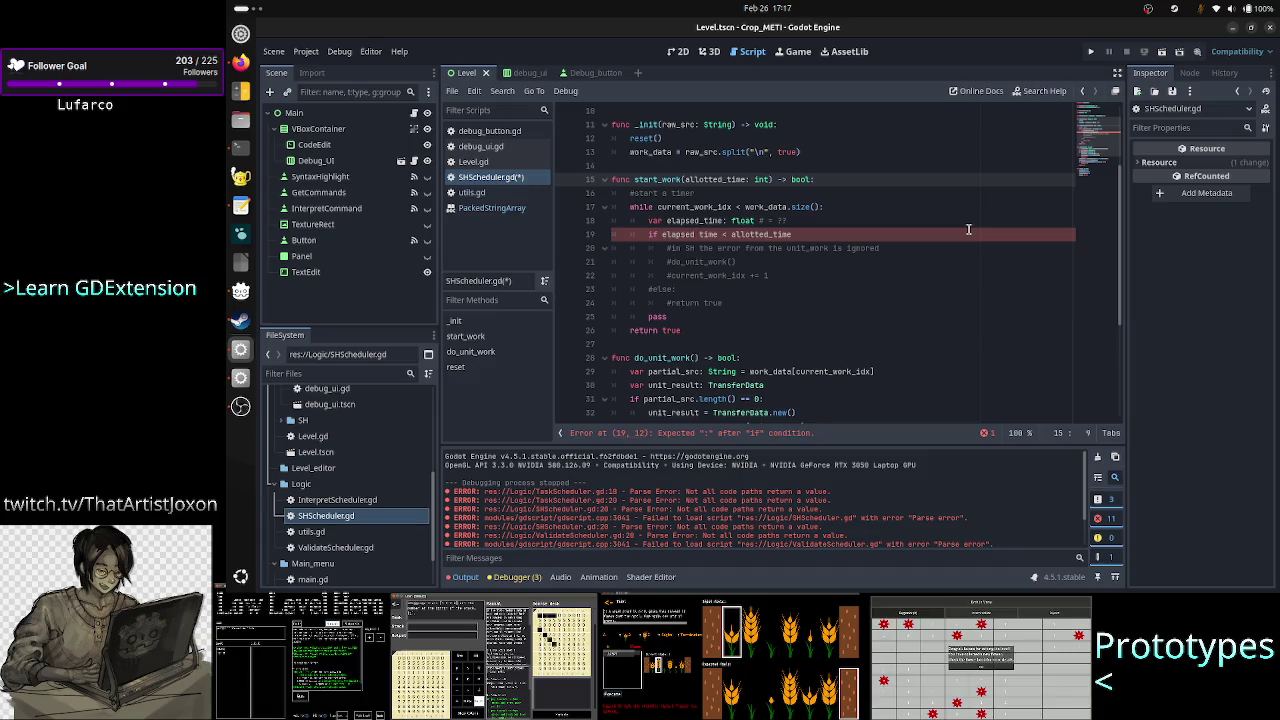
key("Right")
key("Right")
key("Right")
key("Right")
key("Right")
key("Right")
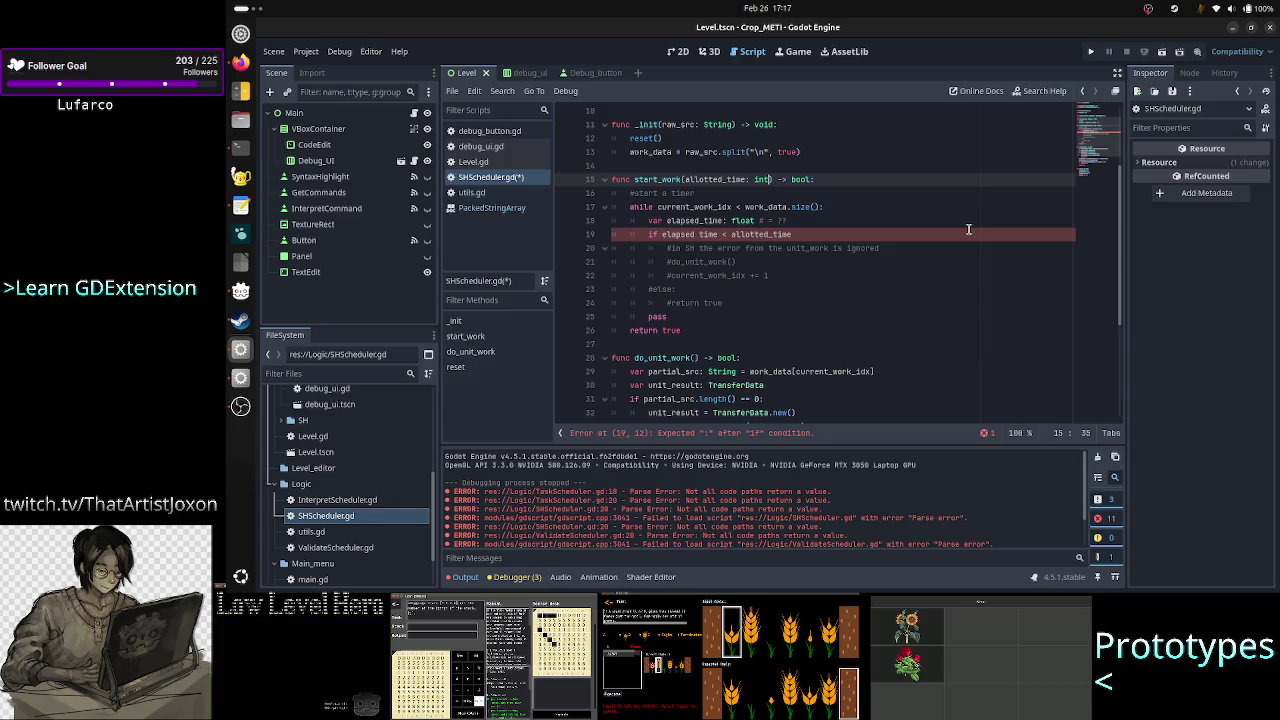
key("BackSpace")
key("BackSpace")
key("BackSpace")
Step: Type allotted_time as float in the start_work signature
type("float")
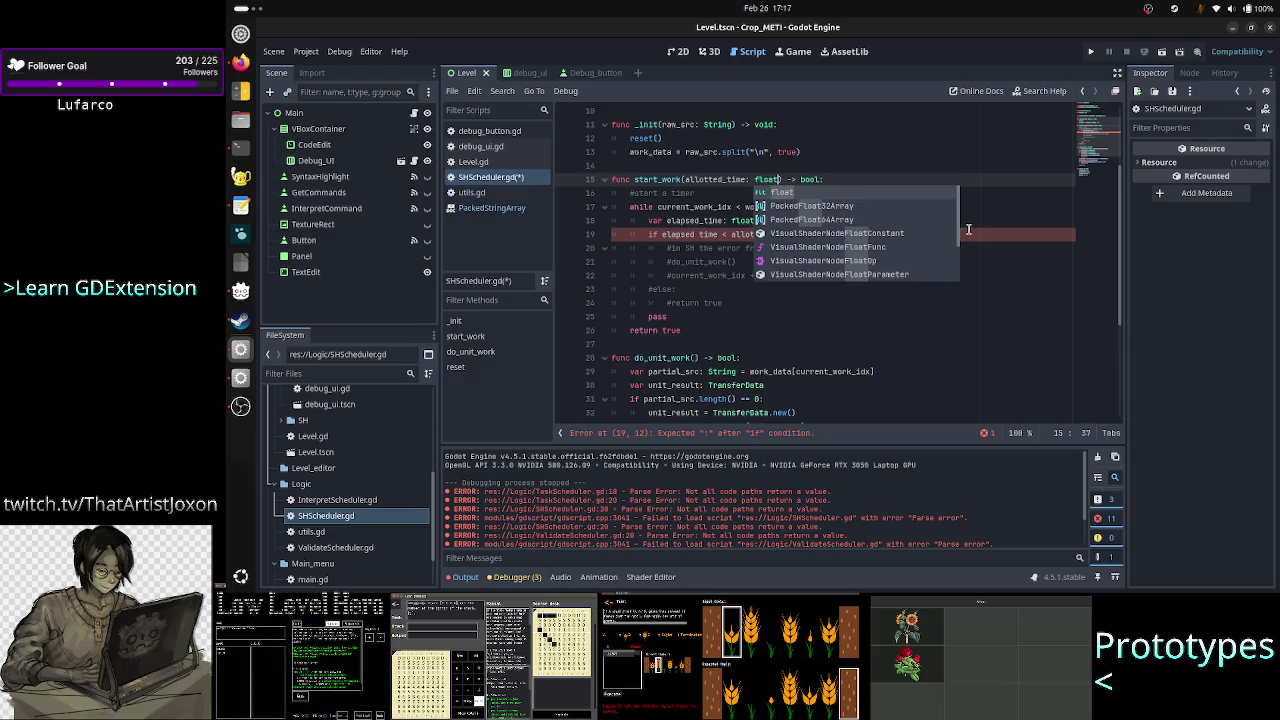
key("Escape")
key("Down")
key("Down")
key("Down")
key("Down")
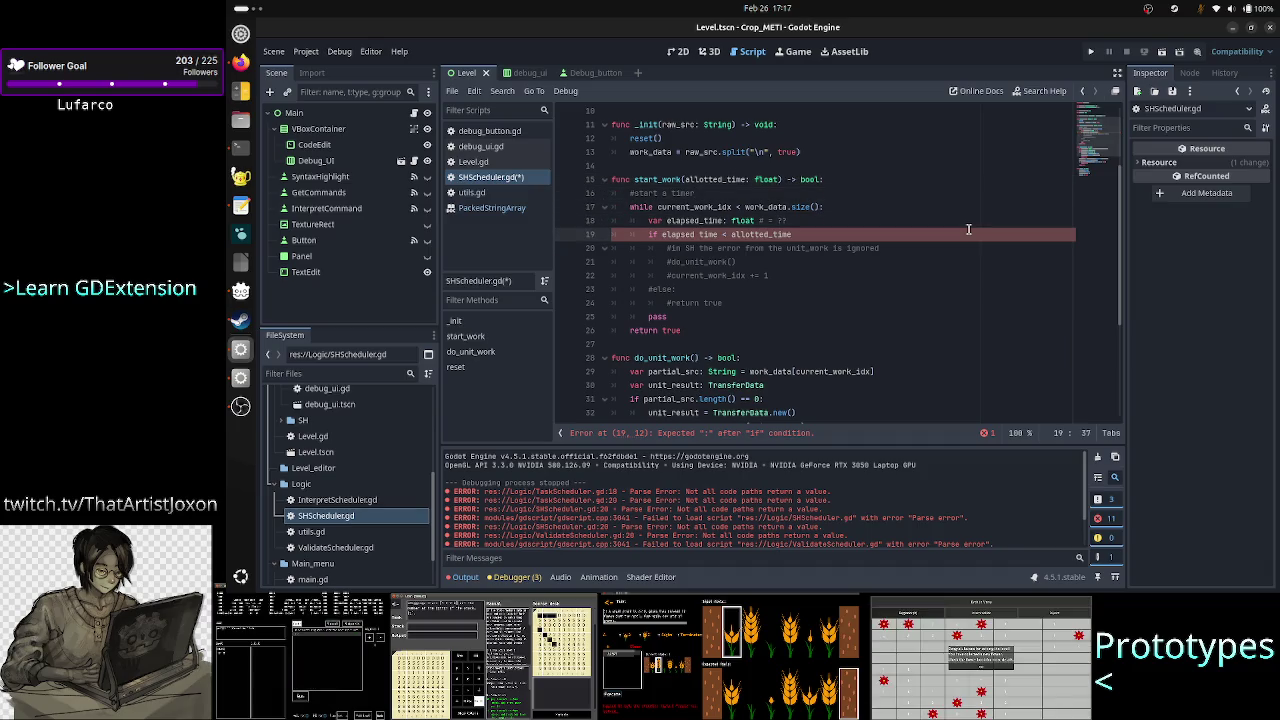
Step: End the if elapsed_time < allotted_time condition with a colon
key("End")
type(":")
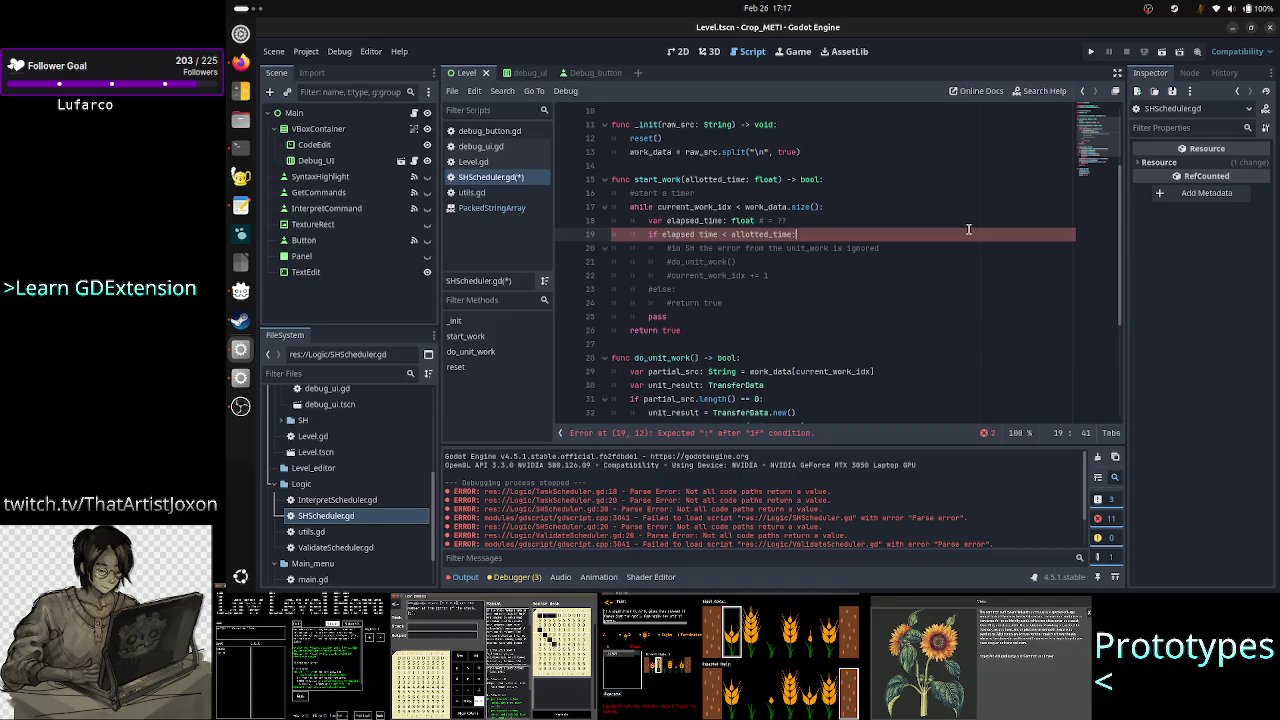
key("Left")
key("Left")
key("Left")
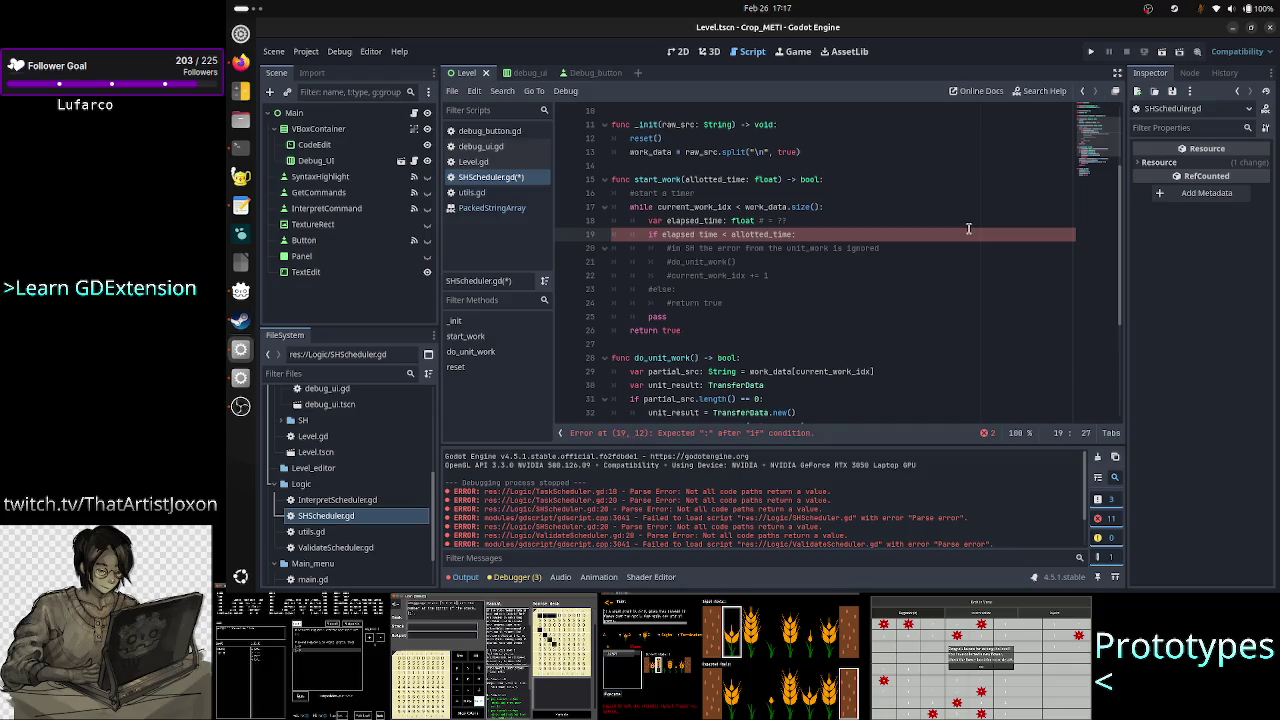
key("Right")
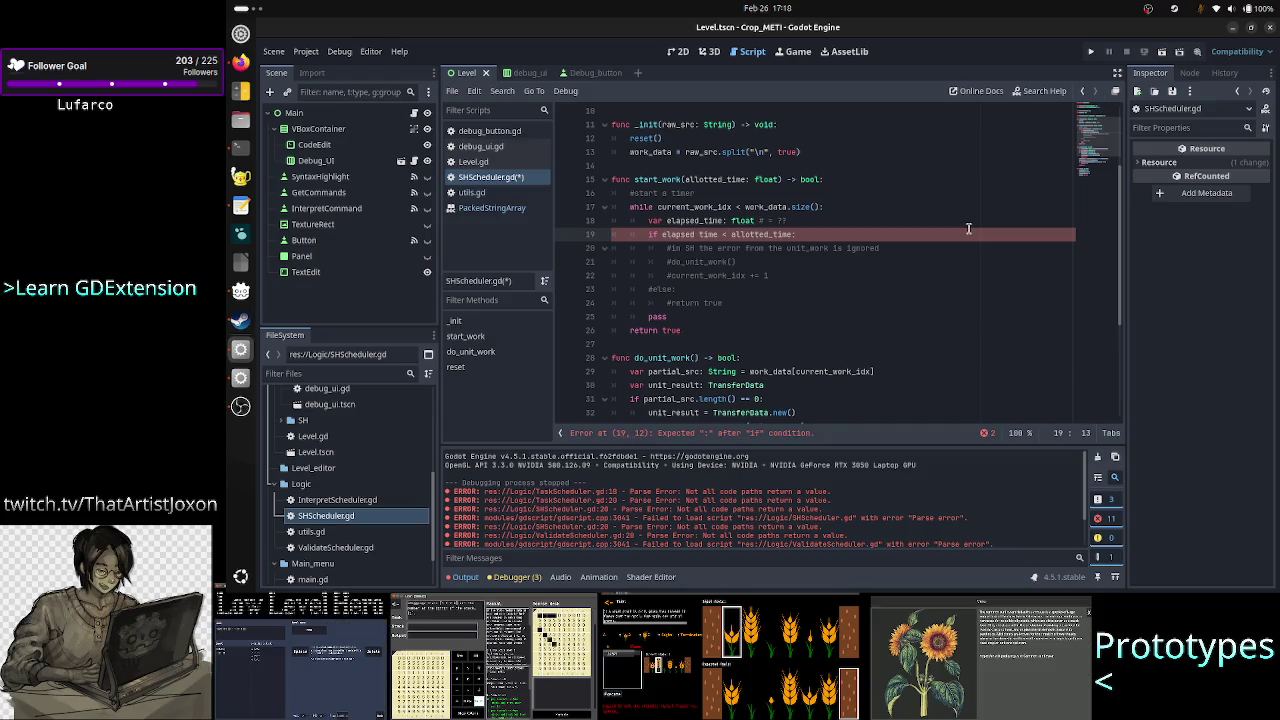
key("Down")
key("Down")
key("Down")
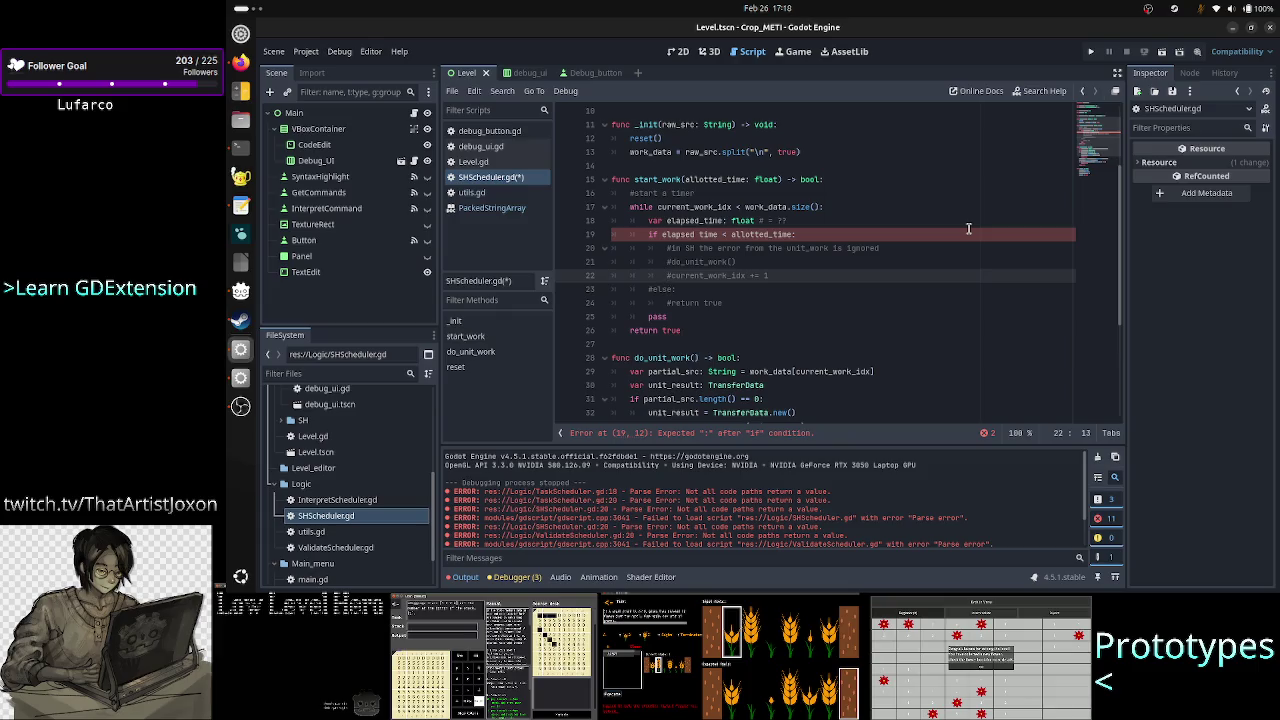
Step: Uncomment the do_unit_work call, the current_work_idx increment and the else line
key("Up")
key("Up")
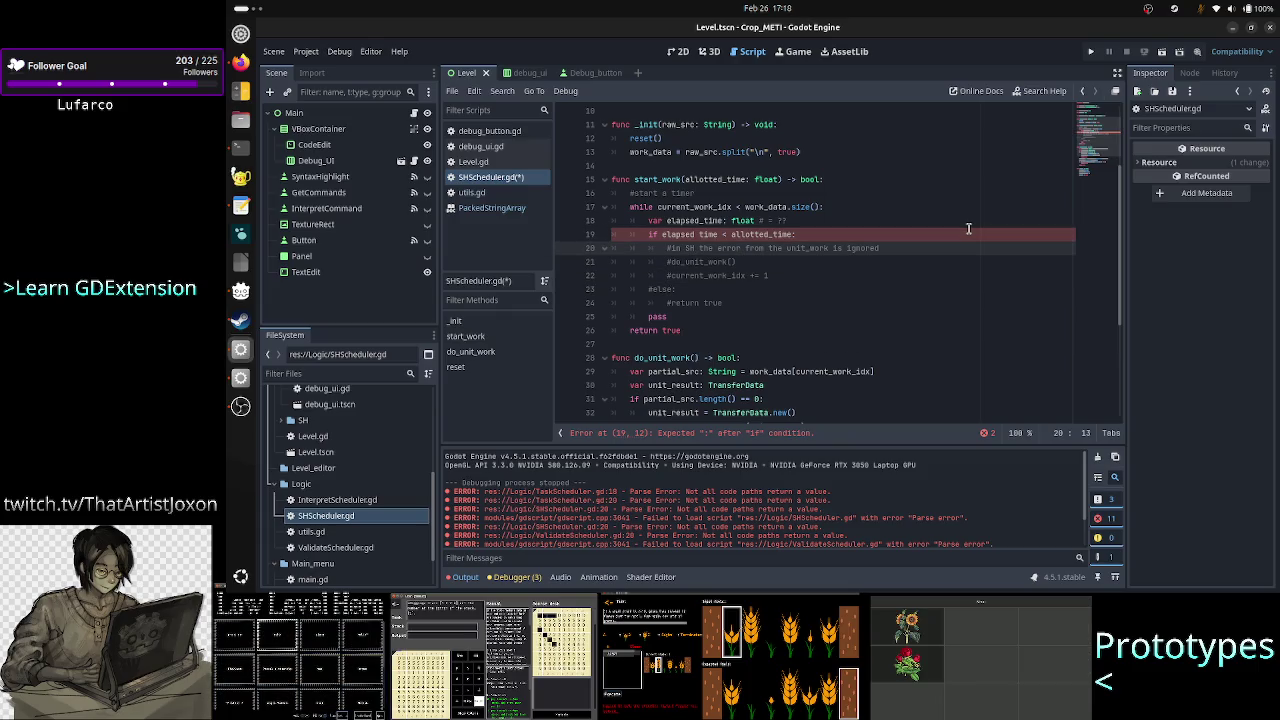
key("Down")
key("BackSpace")
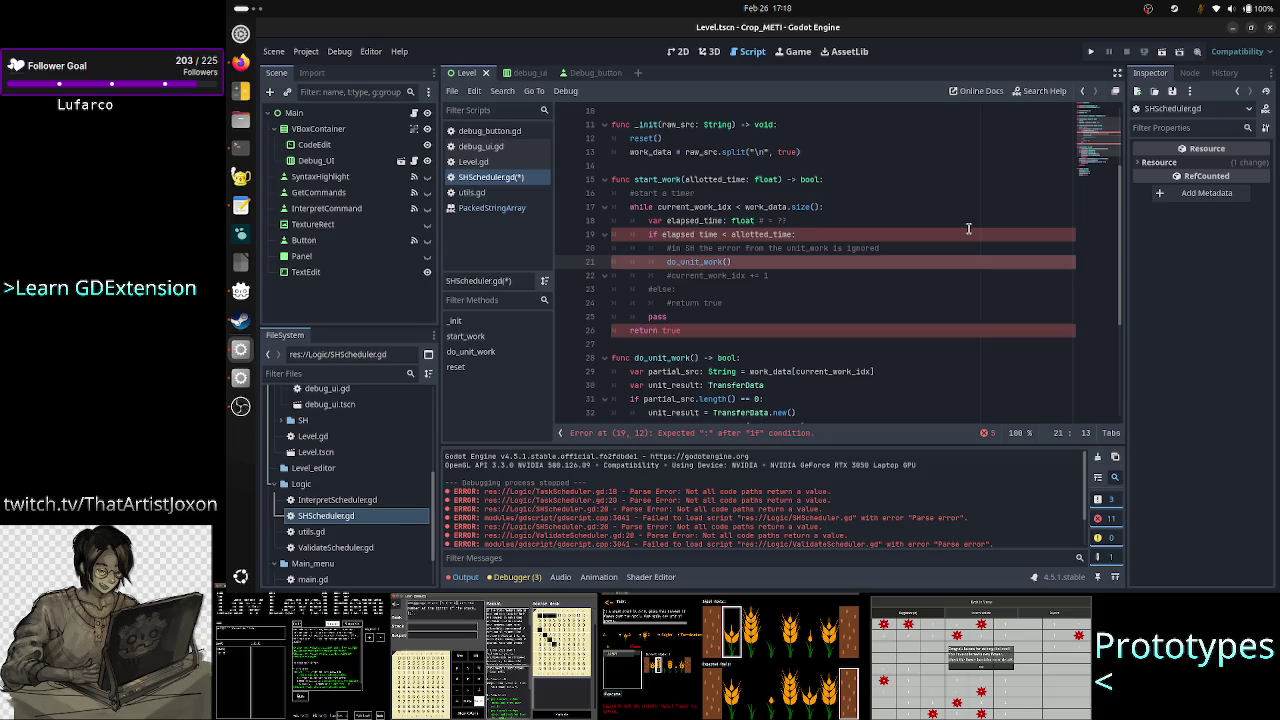
key("Down")
key("BackSpace")
key("Down")
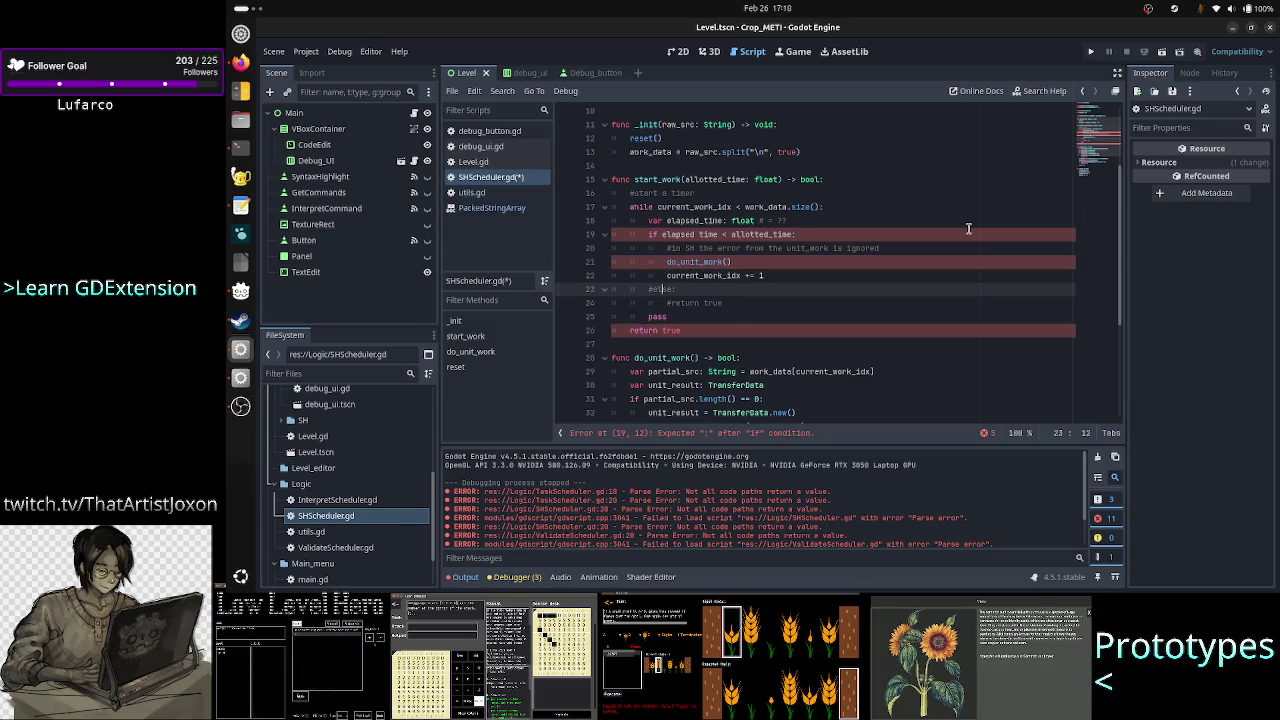
key("ctrl+k")
key("End")
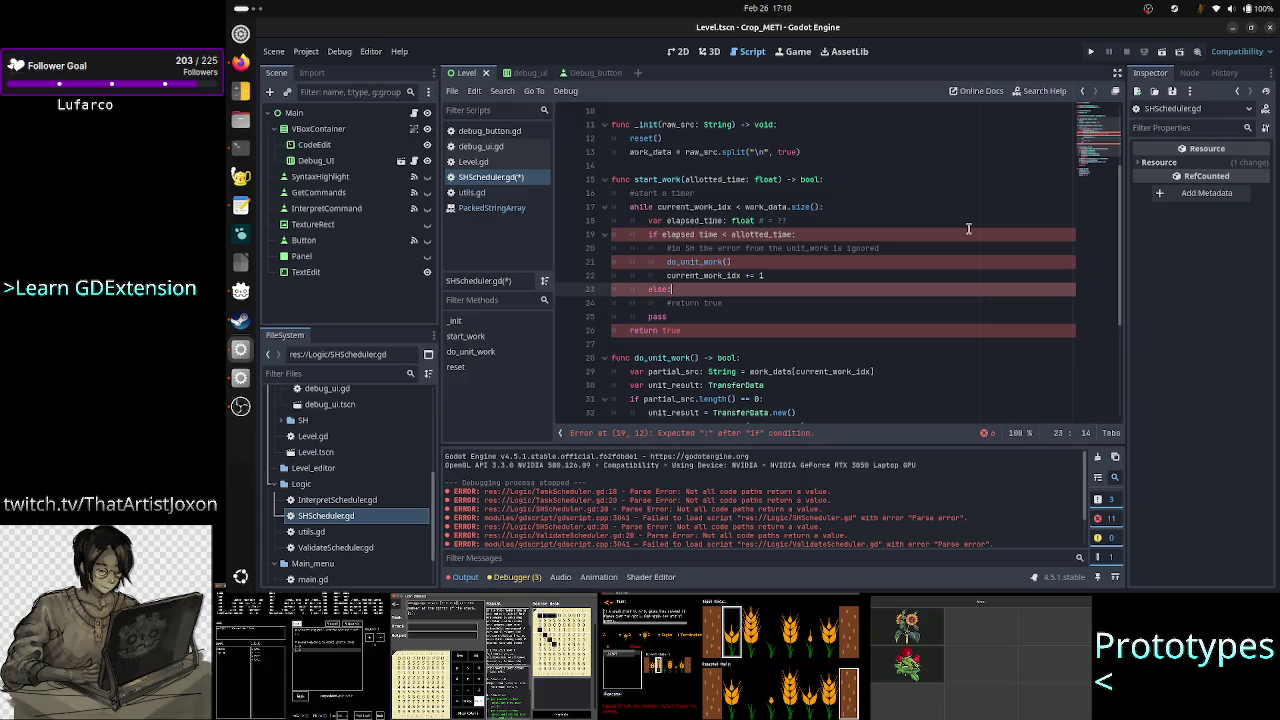
Step: Uncomment return true under else and delete the pass line and its blank line
key("Down")
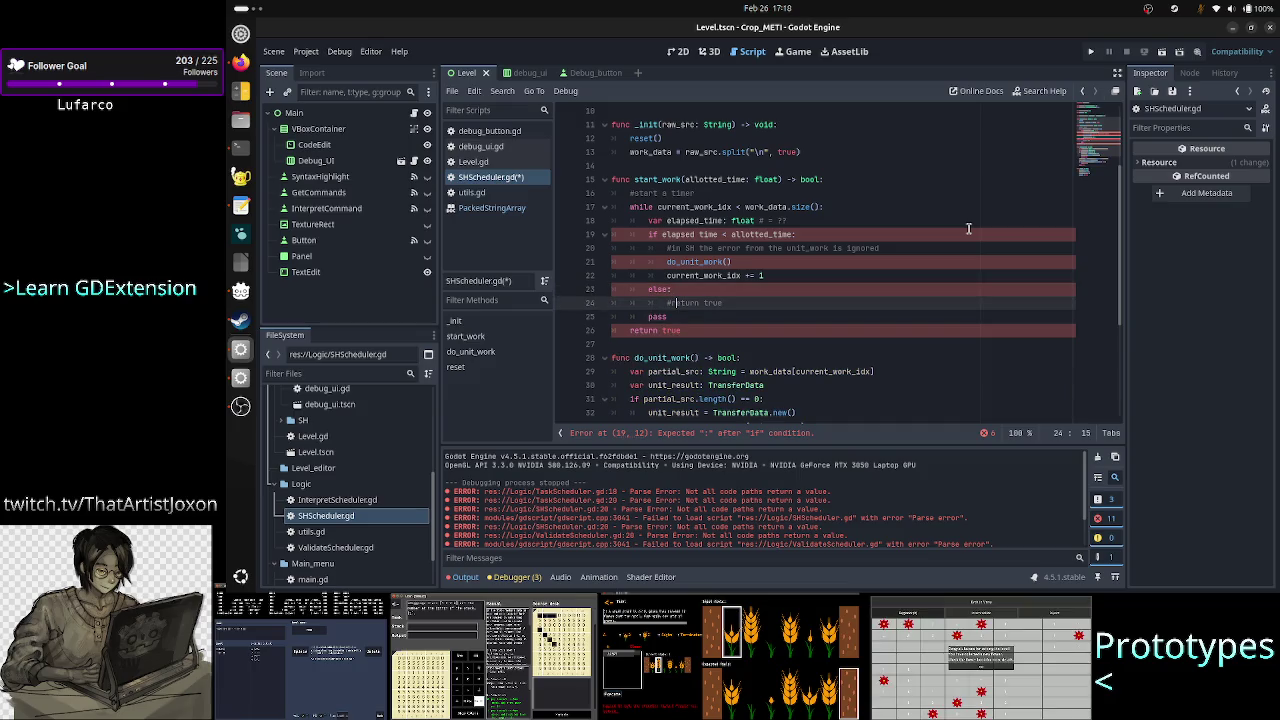
key("ctrl+k")
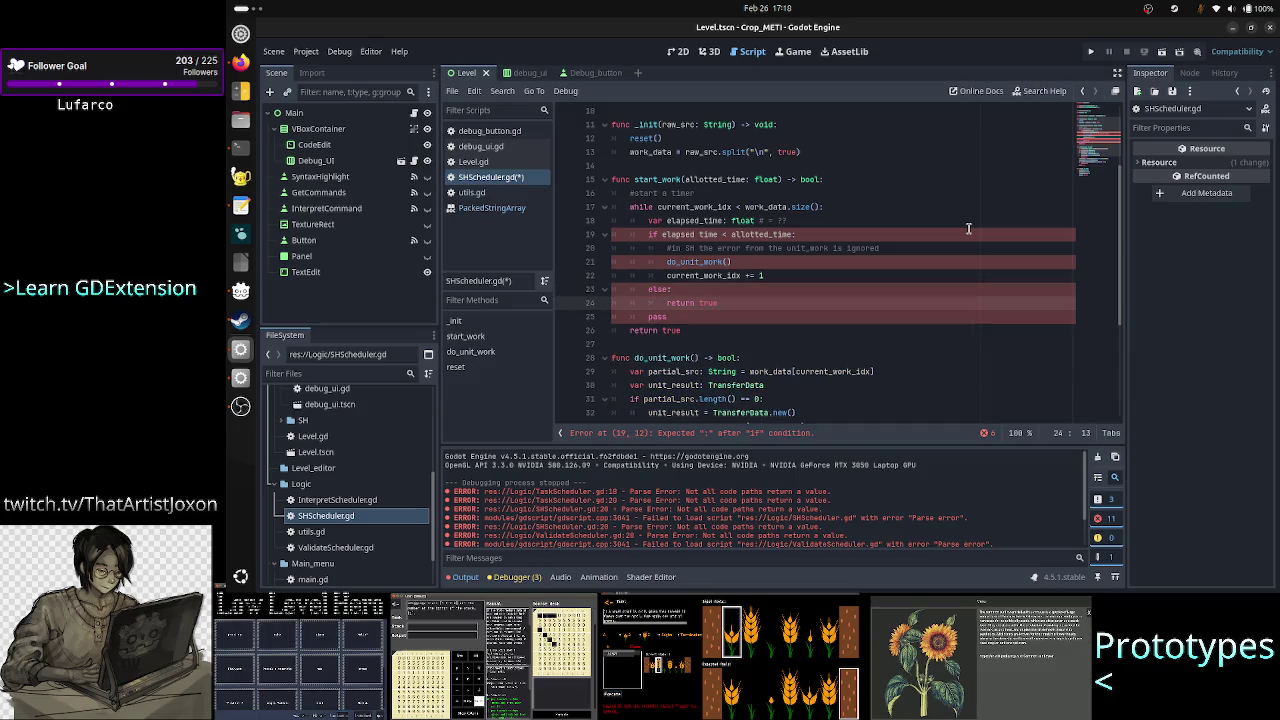
key("Down")
key("shift+Home")
key("shift+Home")
key("BackSpace")
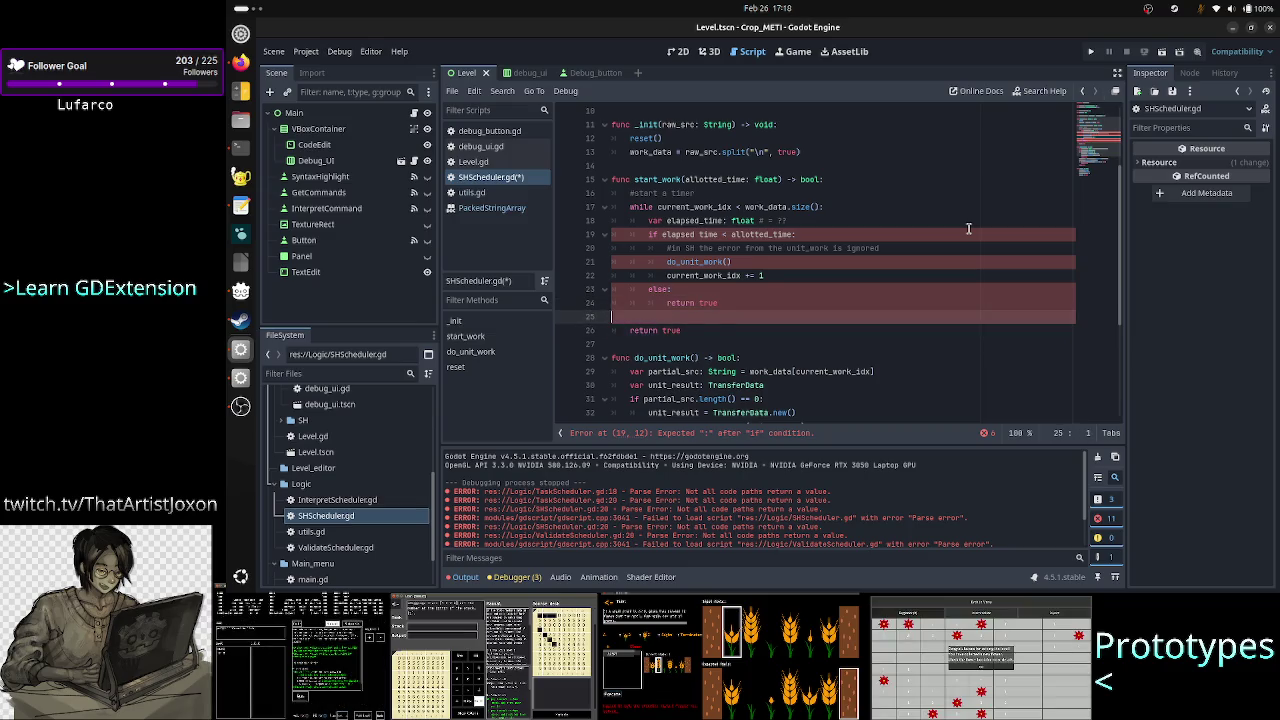
key("BackSpace")
key("Up")
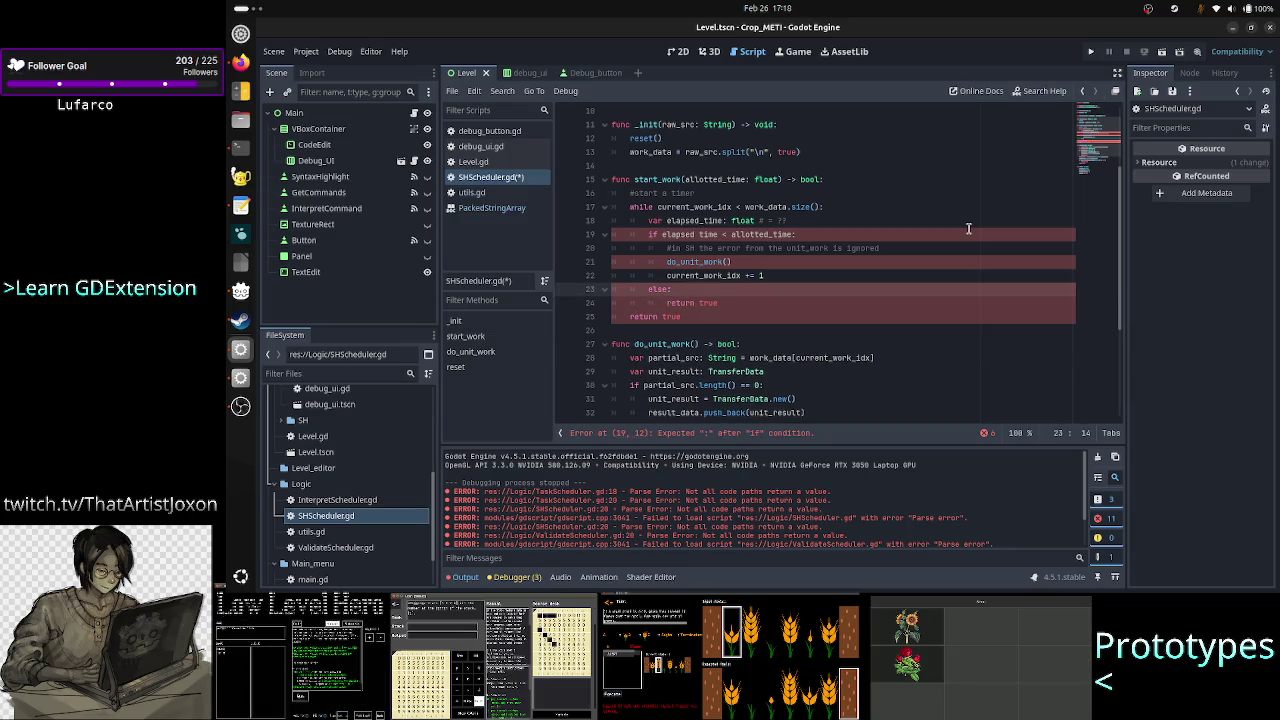
key("Up")
key("Up")
key("Up")
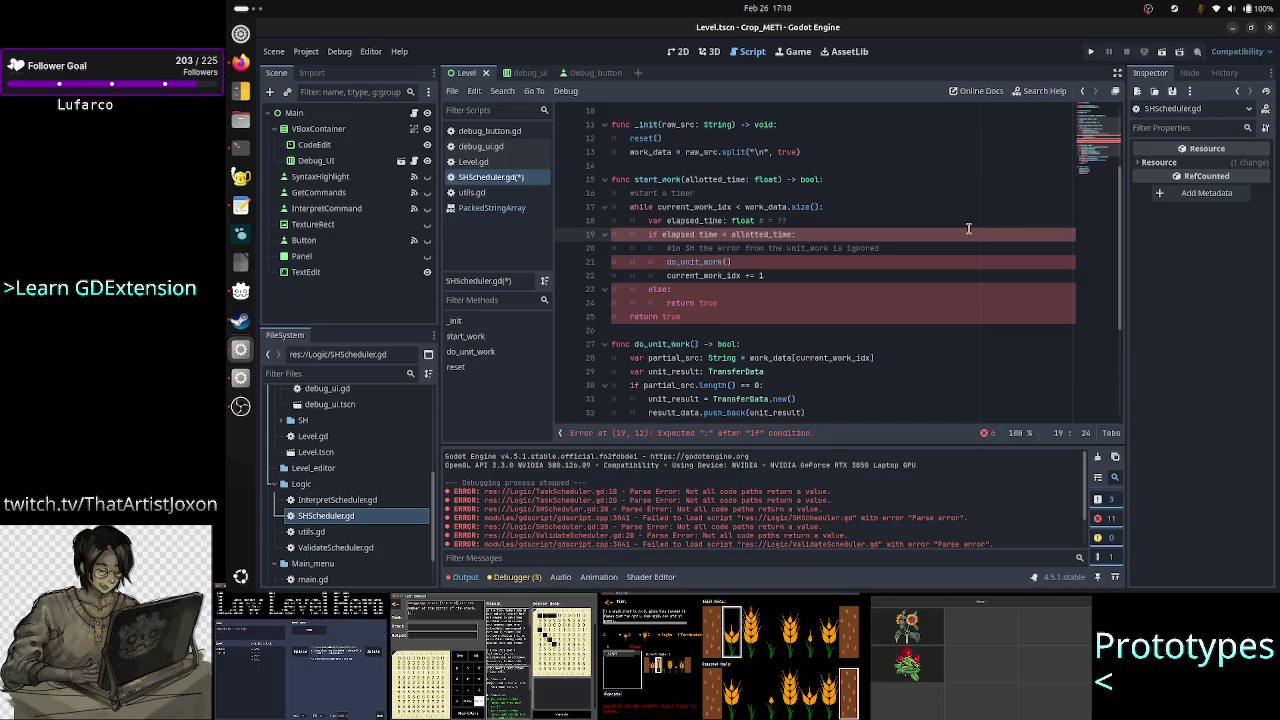
key("Left")
key("Left")
key("Left")
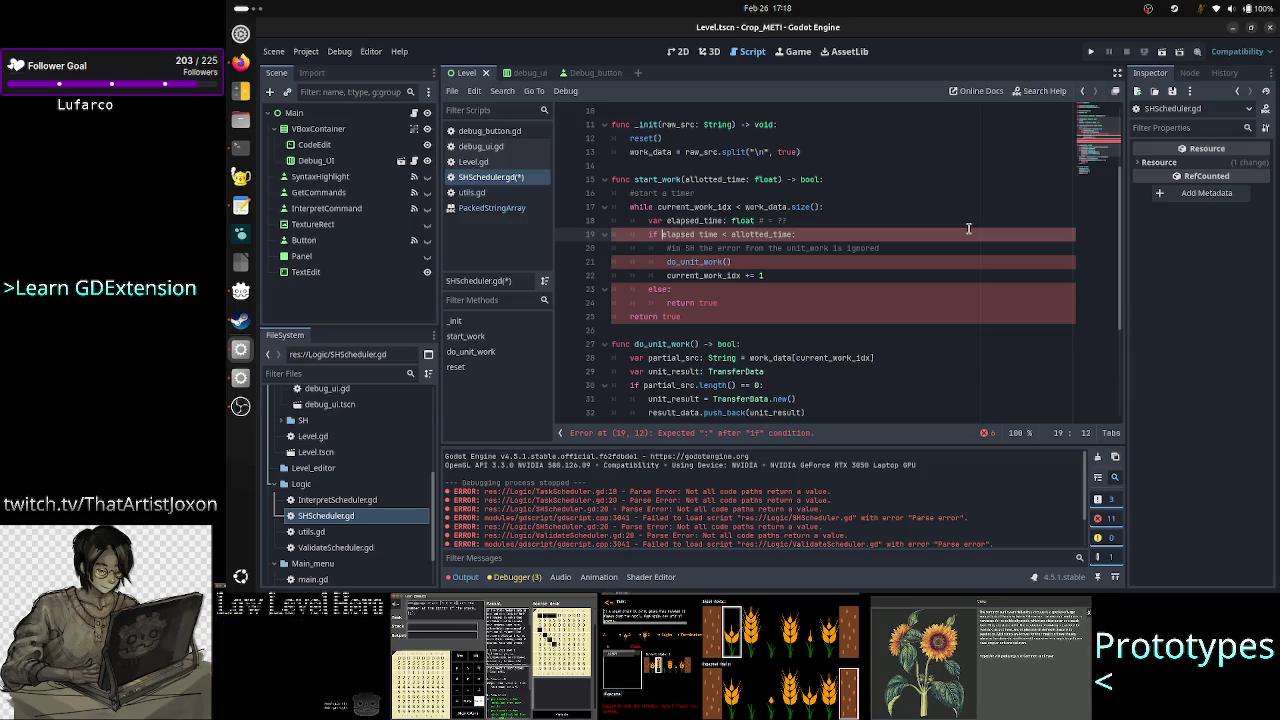
Step: Wrap elapsed_time < allotted_time in parentheses on line 19, keeping the trailing colon
type("(")
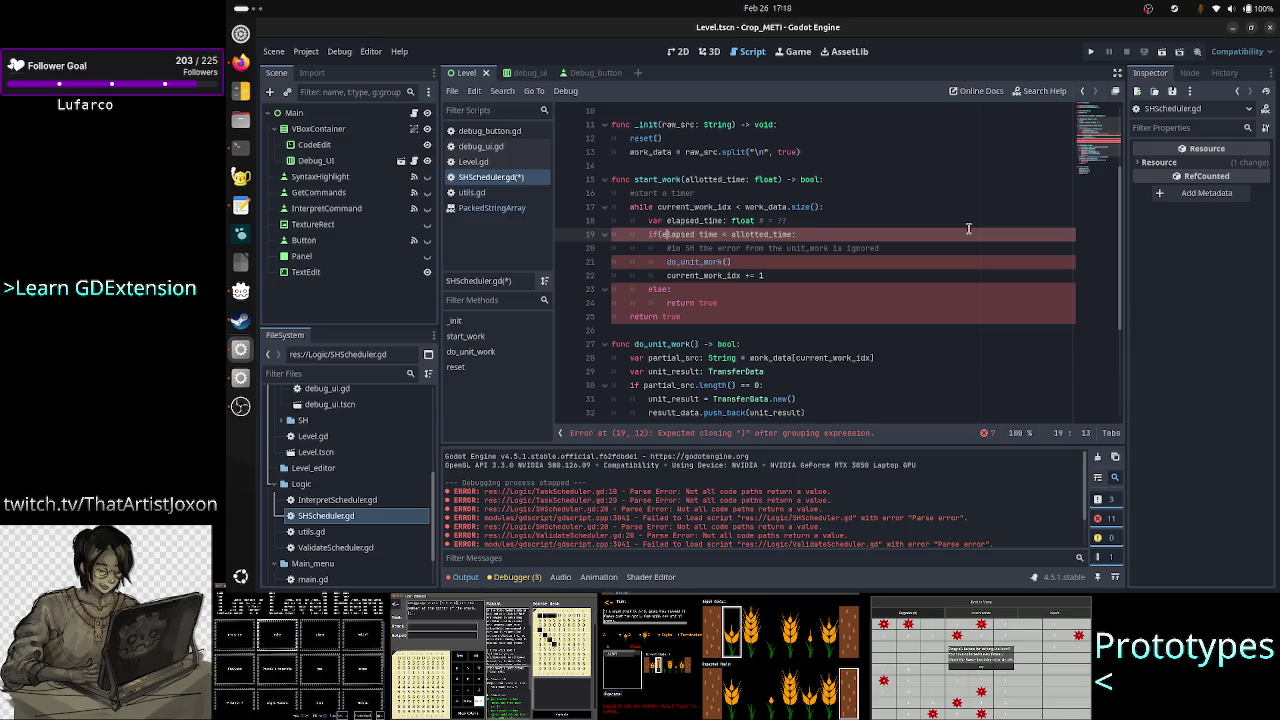
key("Right")
key("Right")
key("Right")
key("Right")
key("Right")
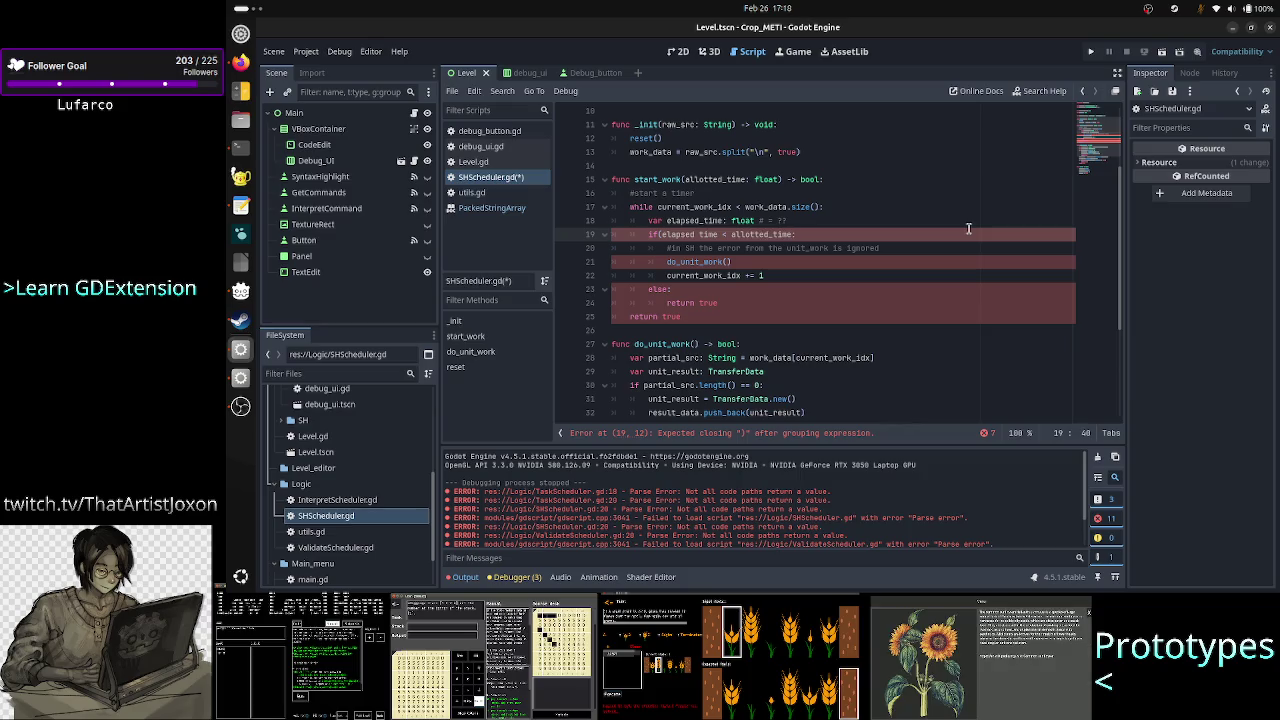
type(")")
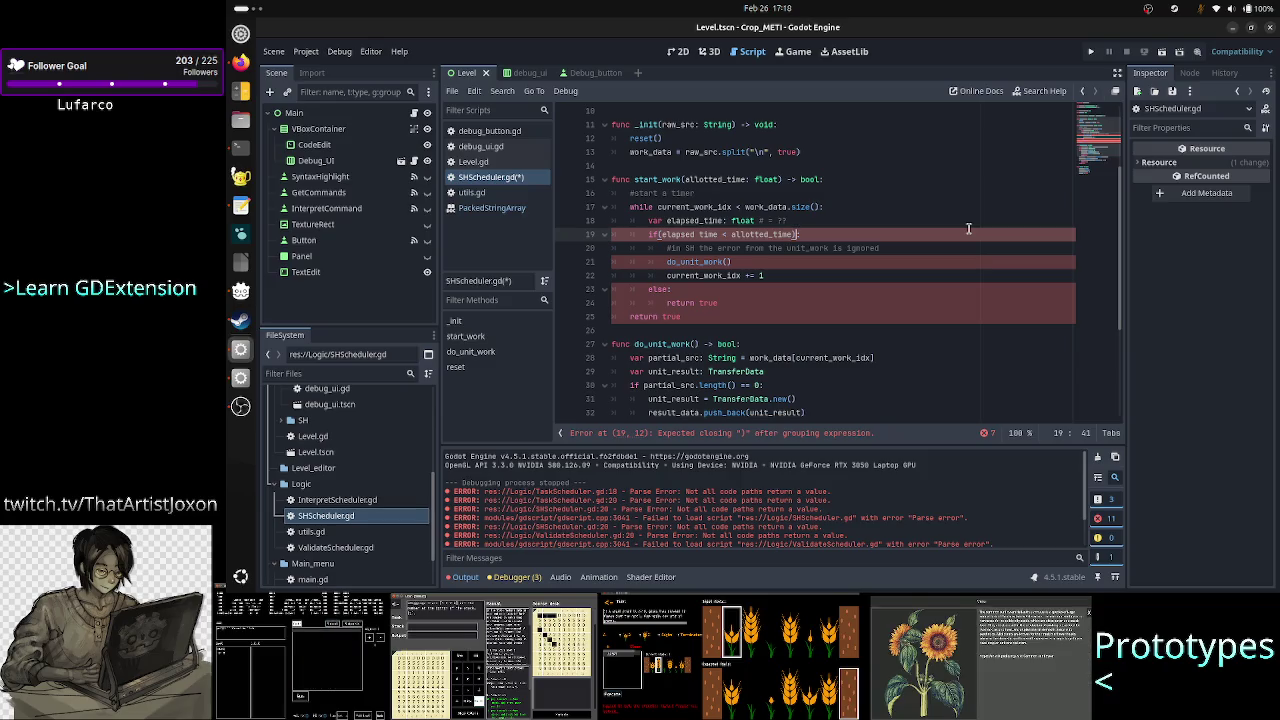
type(":")
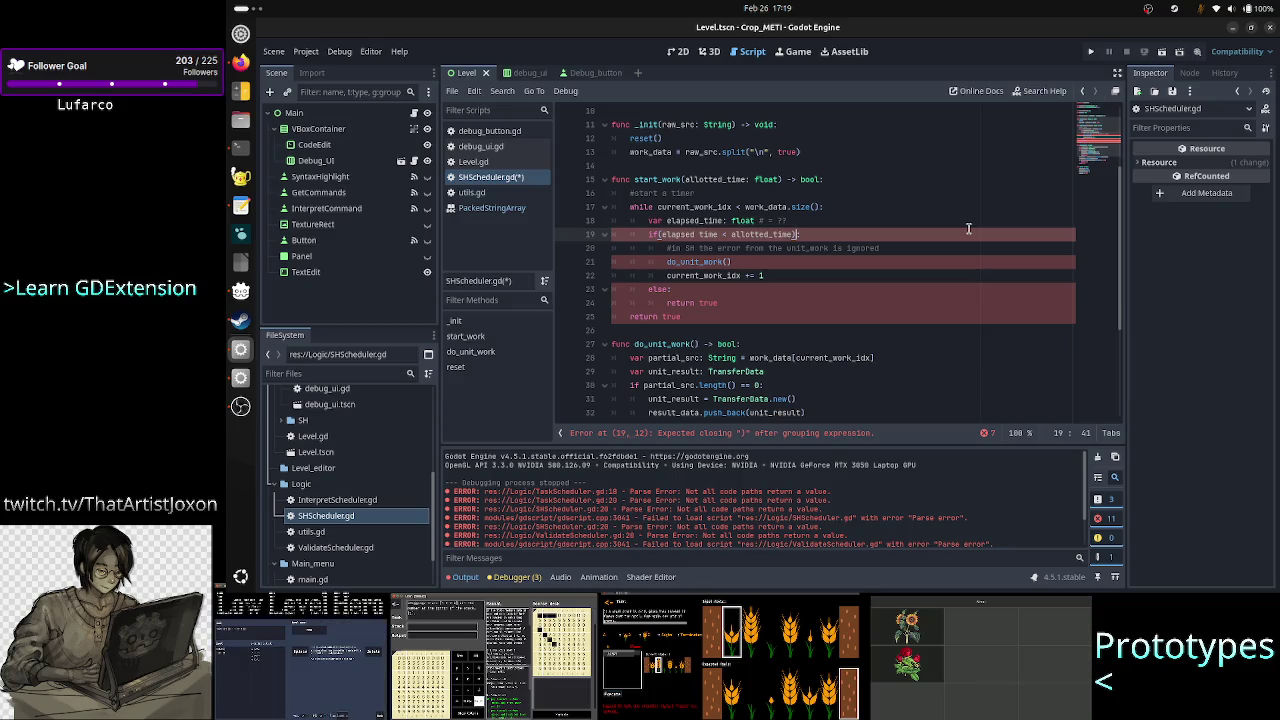
key("ctrl+Left")
key("ctrl+Left")
key("ctrl+Left")
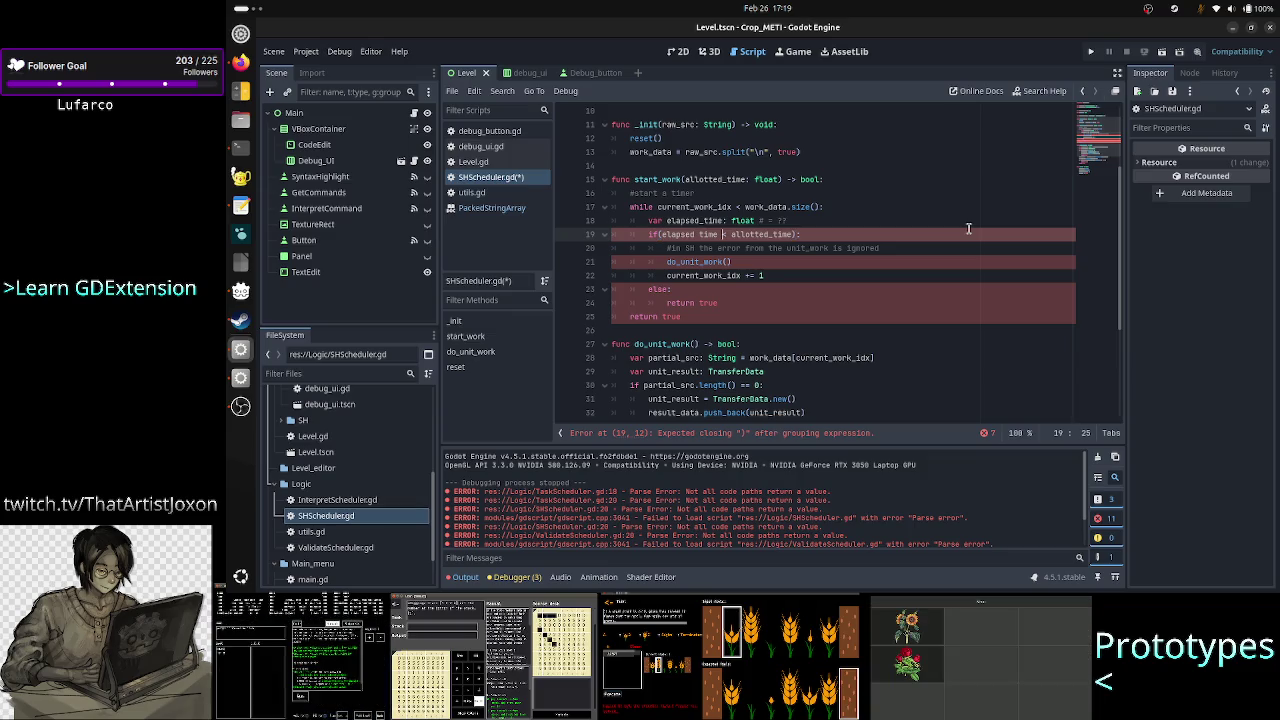
key("ctrl+Left")
key("ctrl+Left")
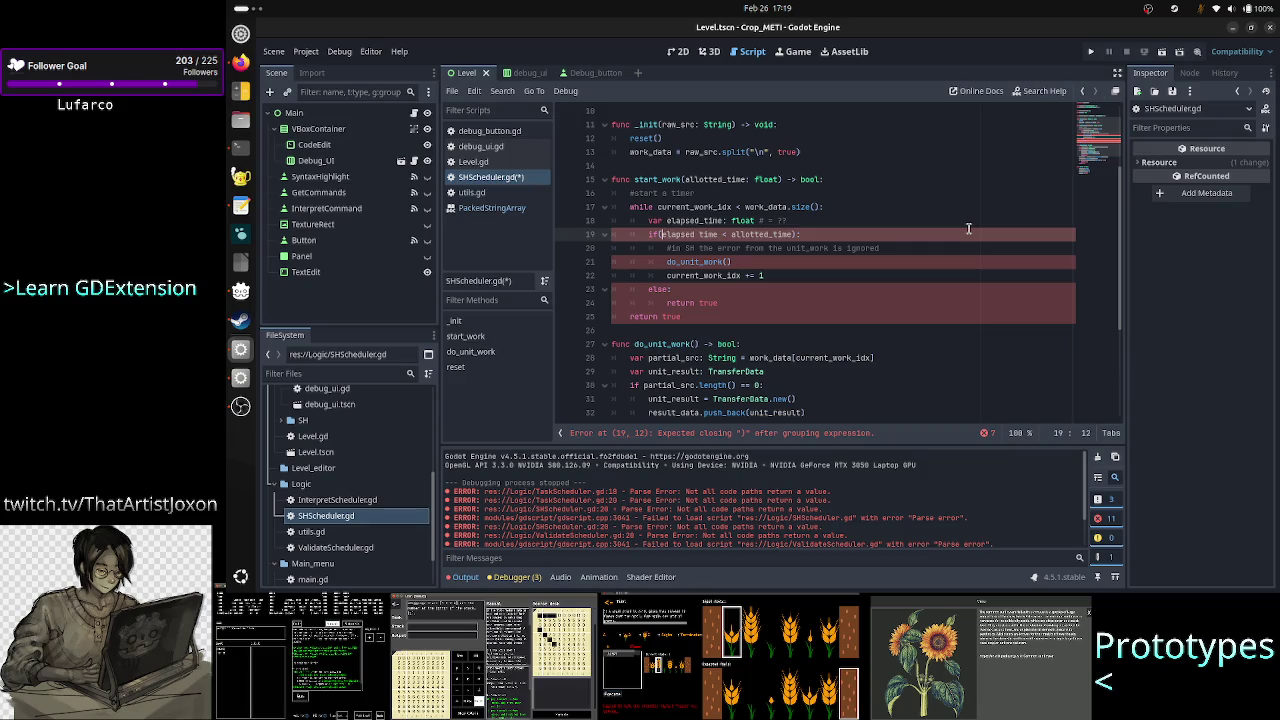
type("(")
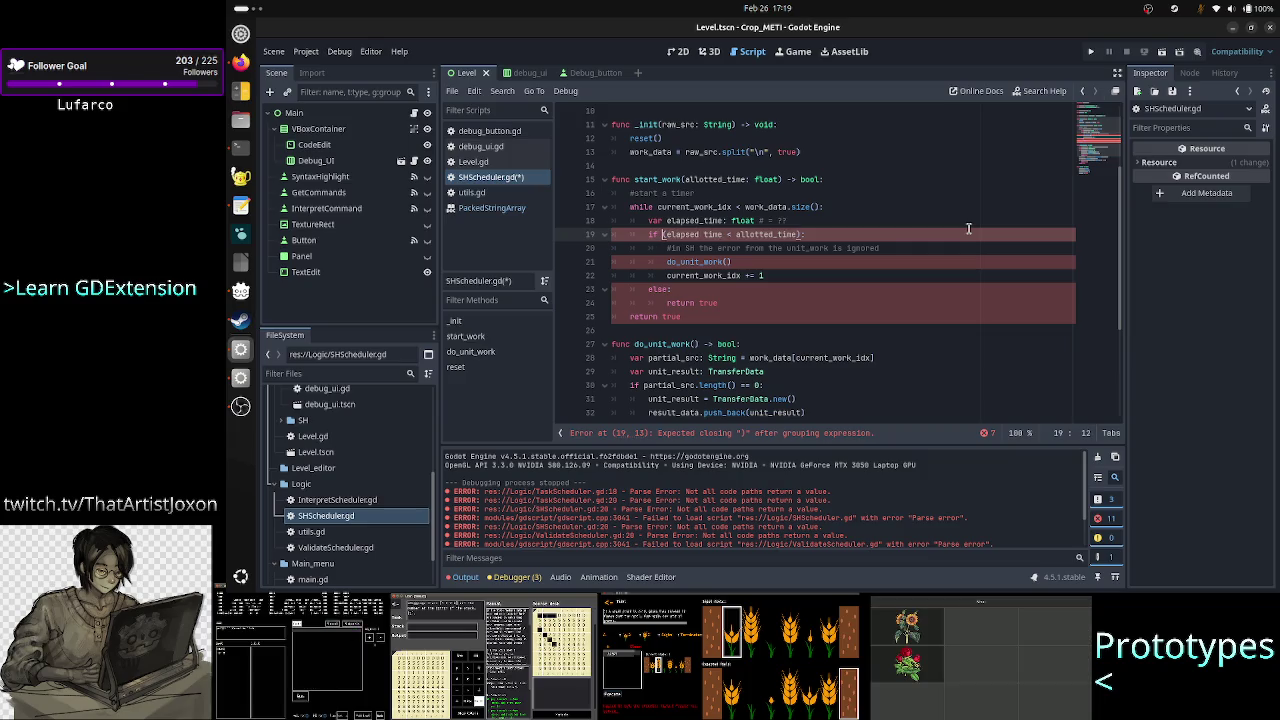
Step: Review start_work's if, while and return lines, ending at return true in the else branch
key("Down")
key("Down")
key("Down")
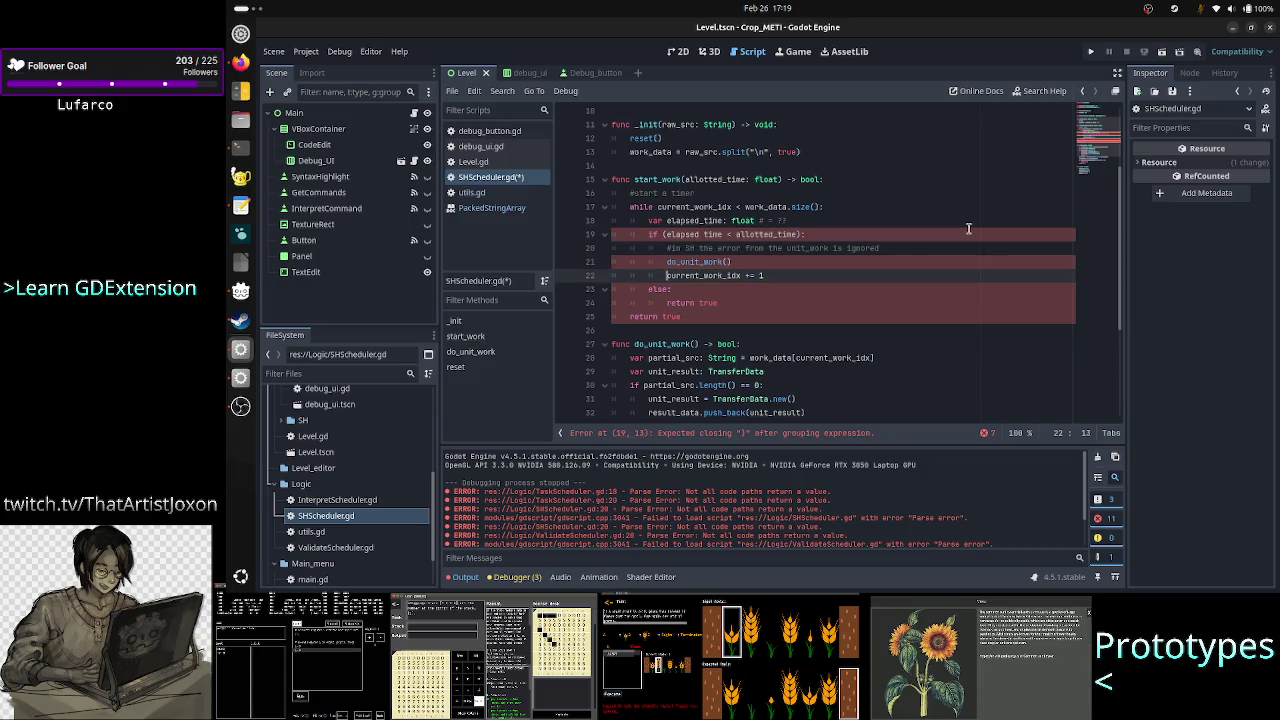
key("Up")
key("Up")
key("Up")
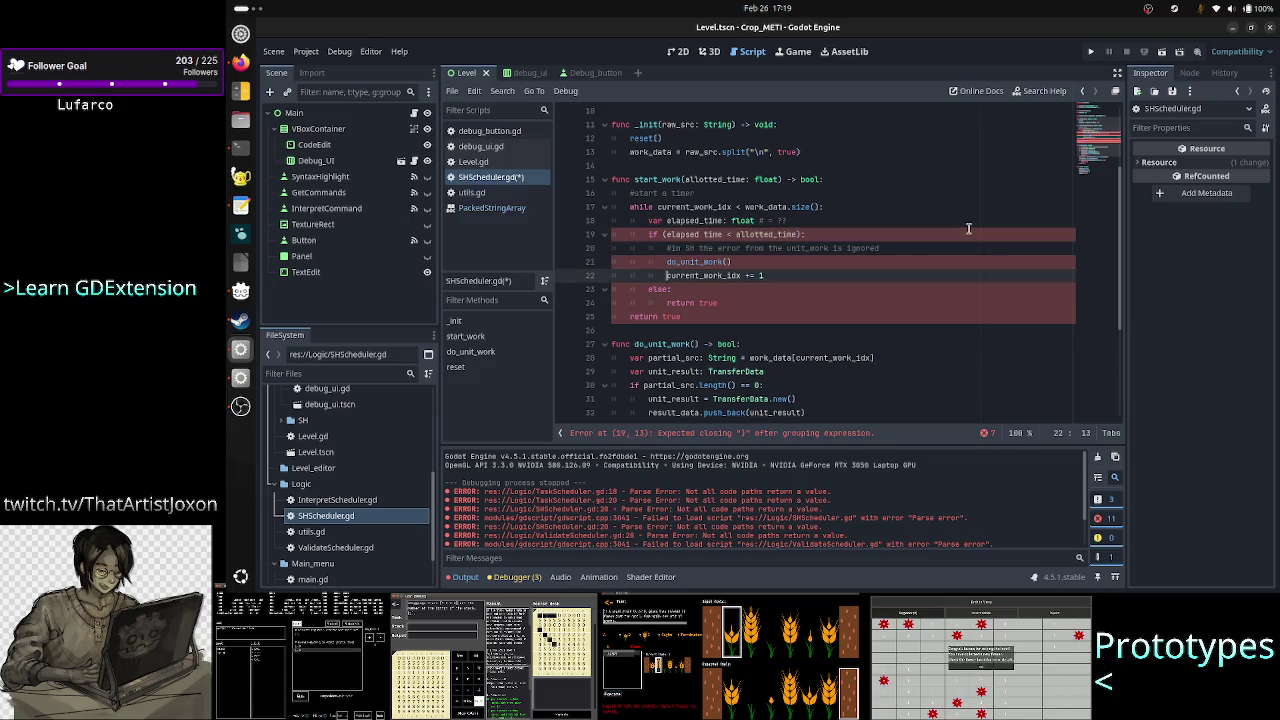
key("Home")
key("Right")
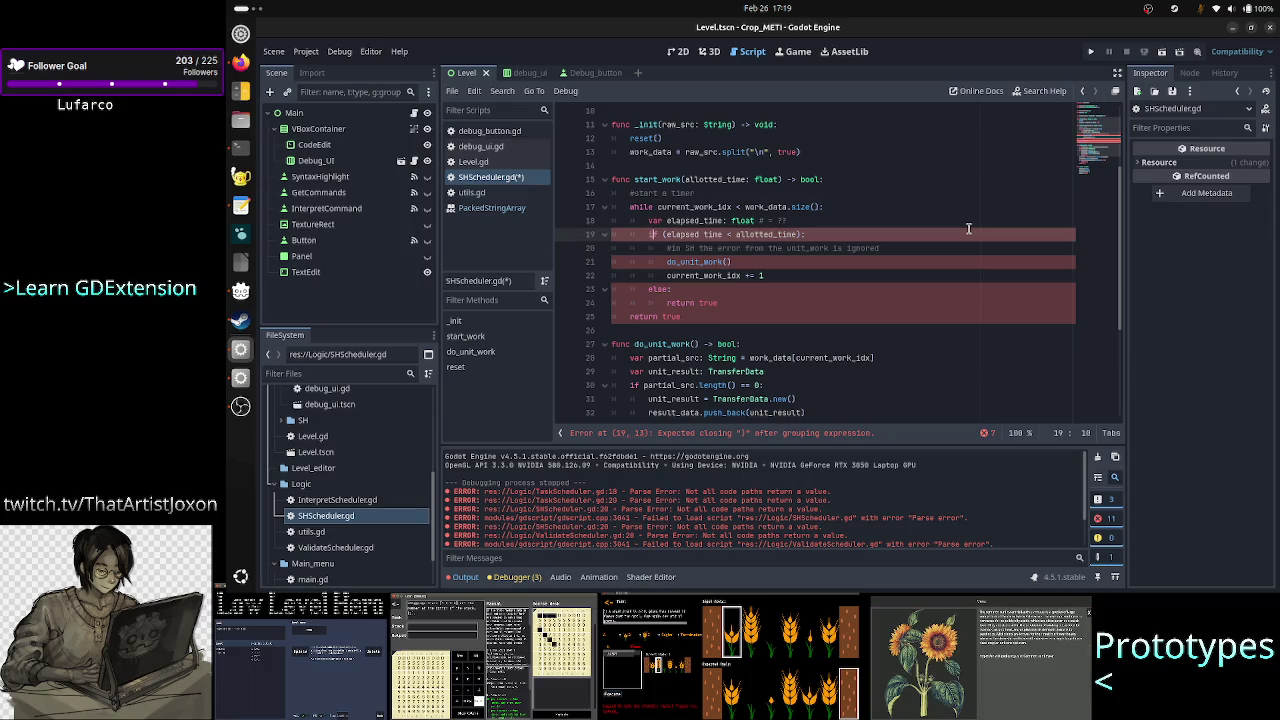
key("Left")
key("Left")
key("Left")
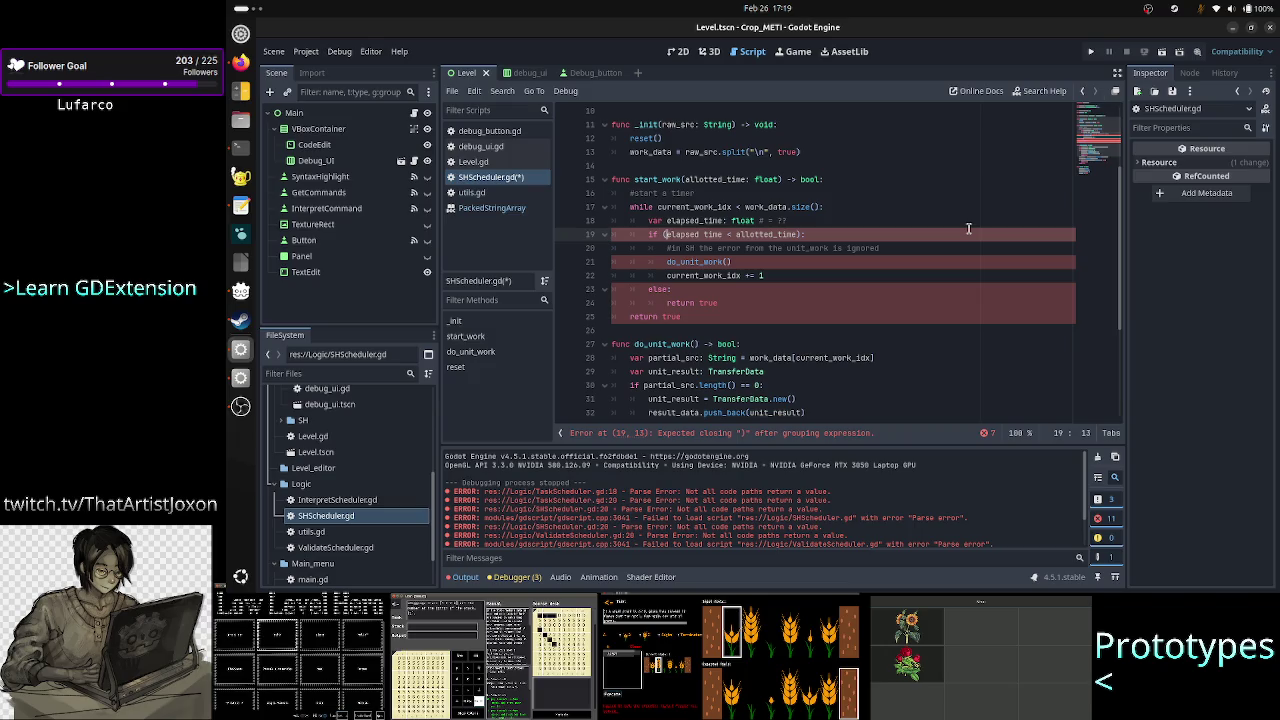
key("Right")
key("Right")
key("Right")
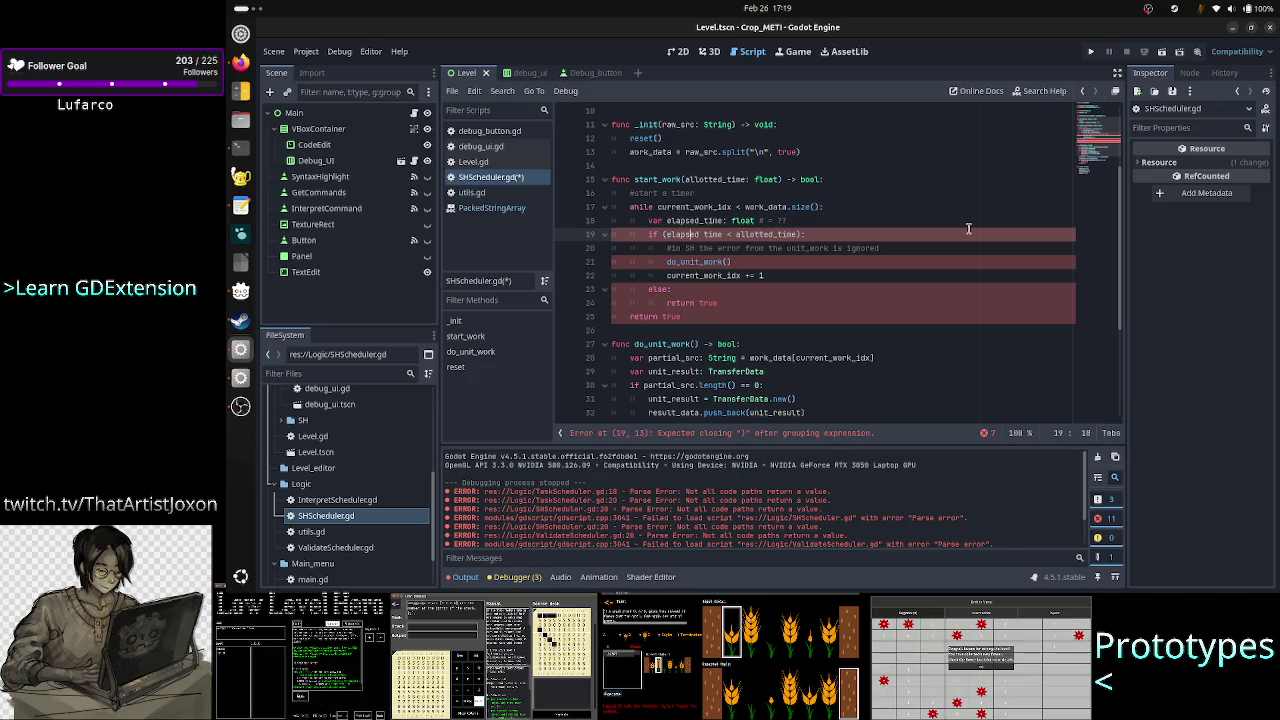
key("Up")
key("Up")
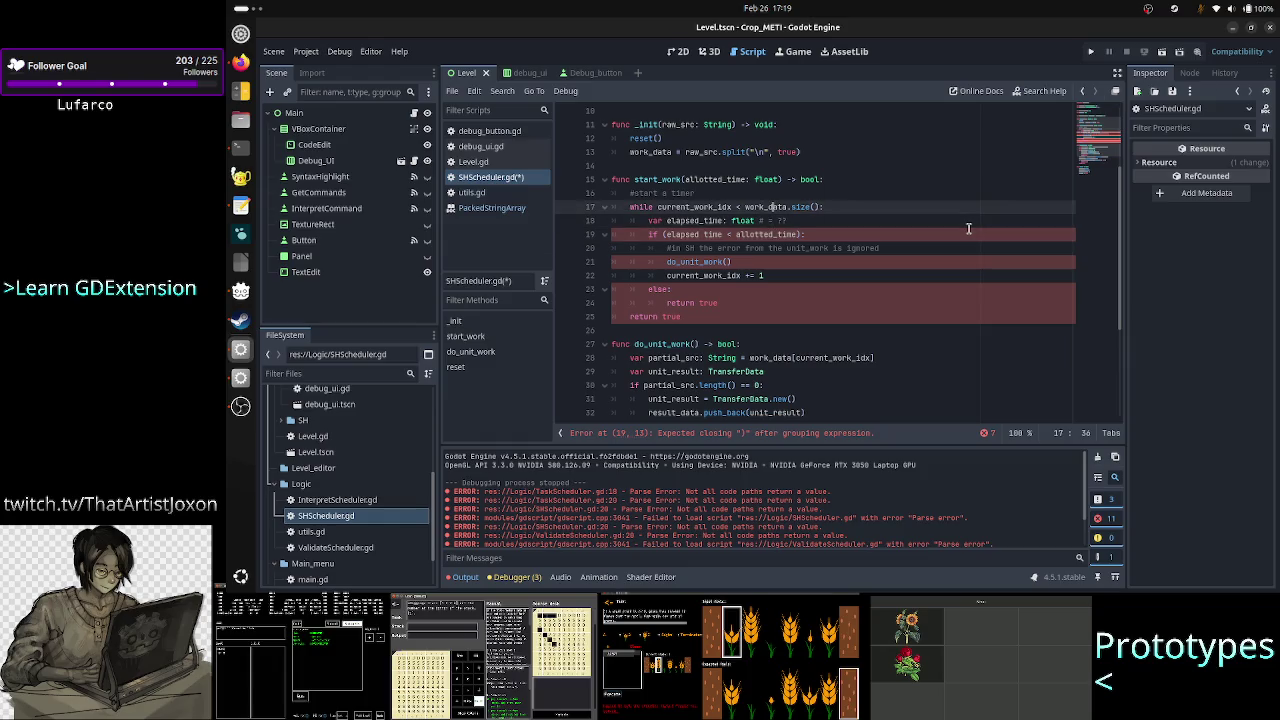
key("Left")
key("Left")
key("Left")
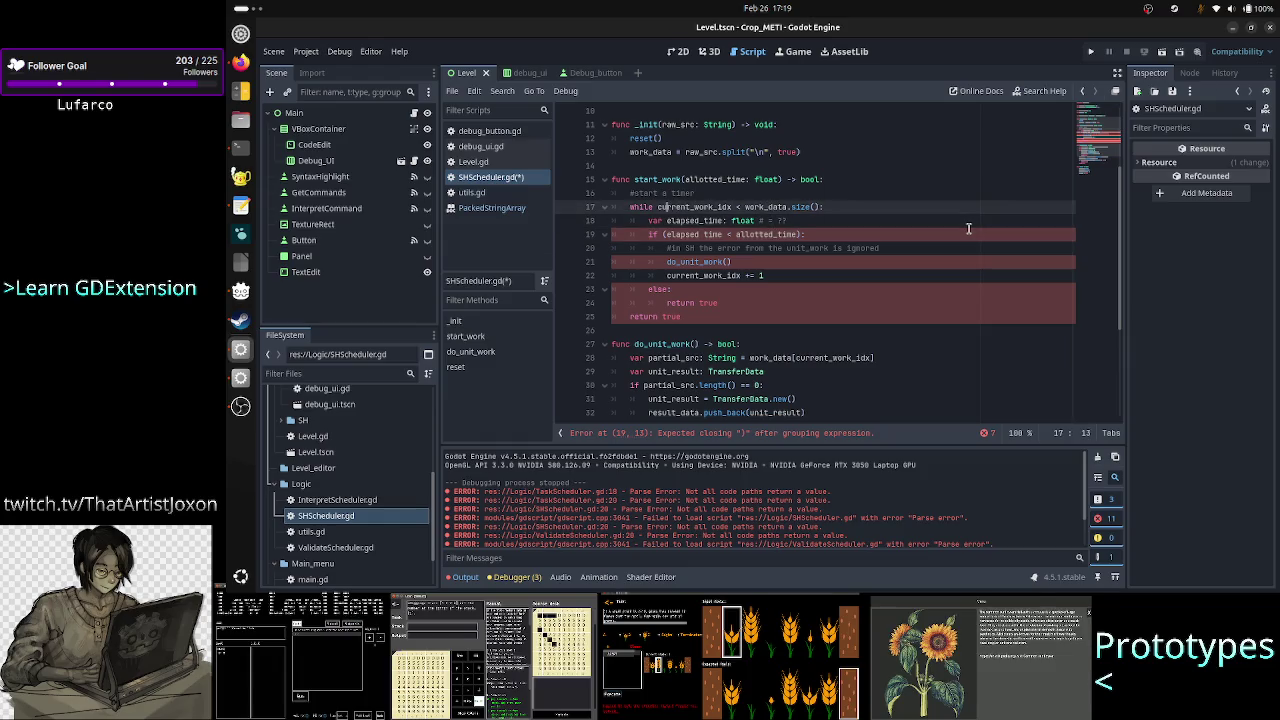
key("Down")
key("Down")
key("Down")
key("Down")
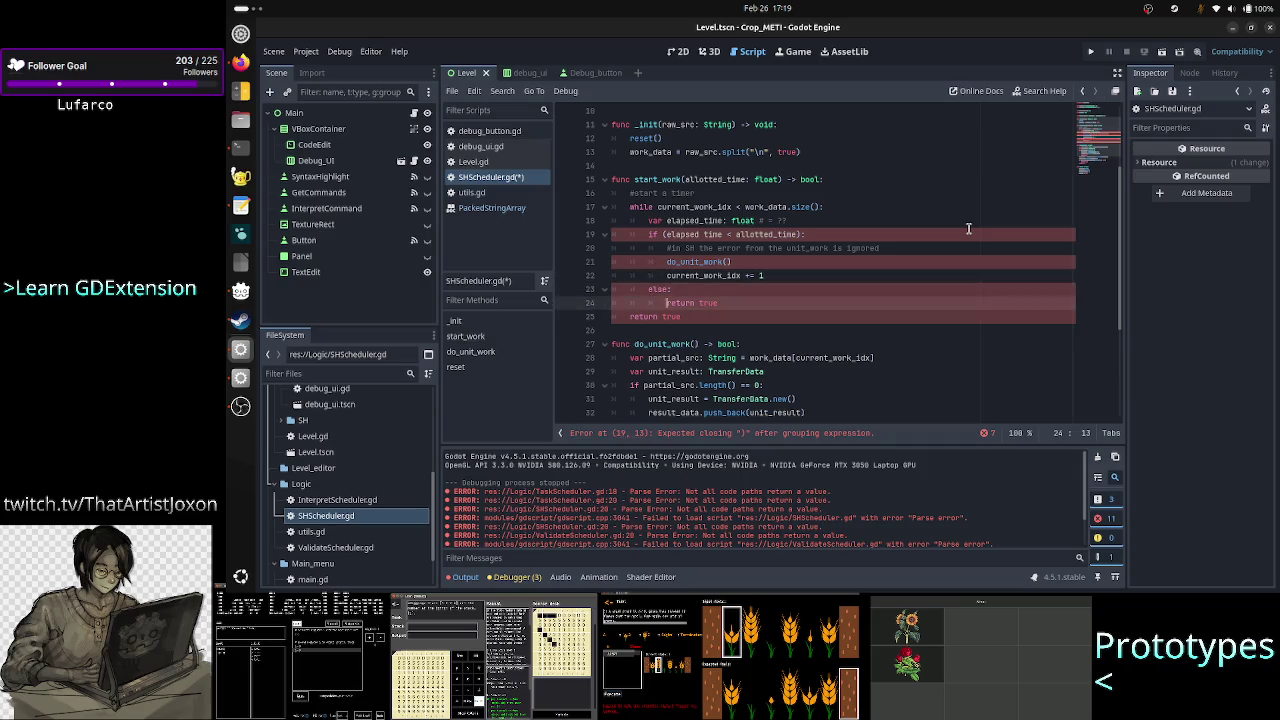
key("Home")
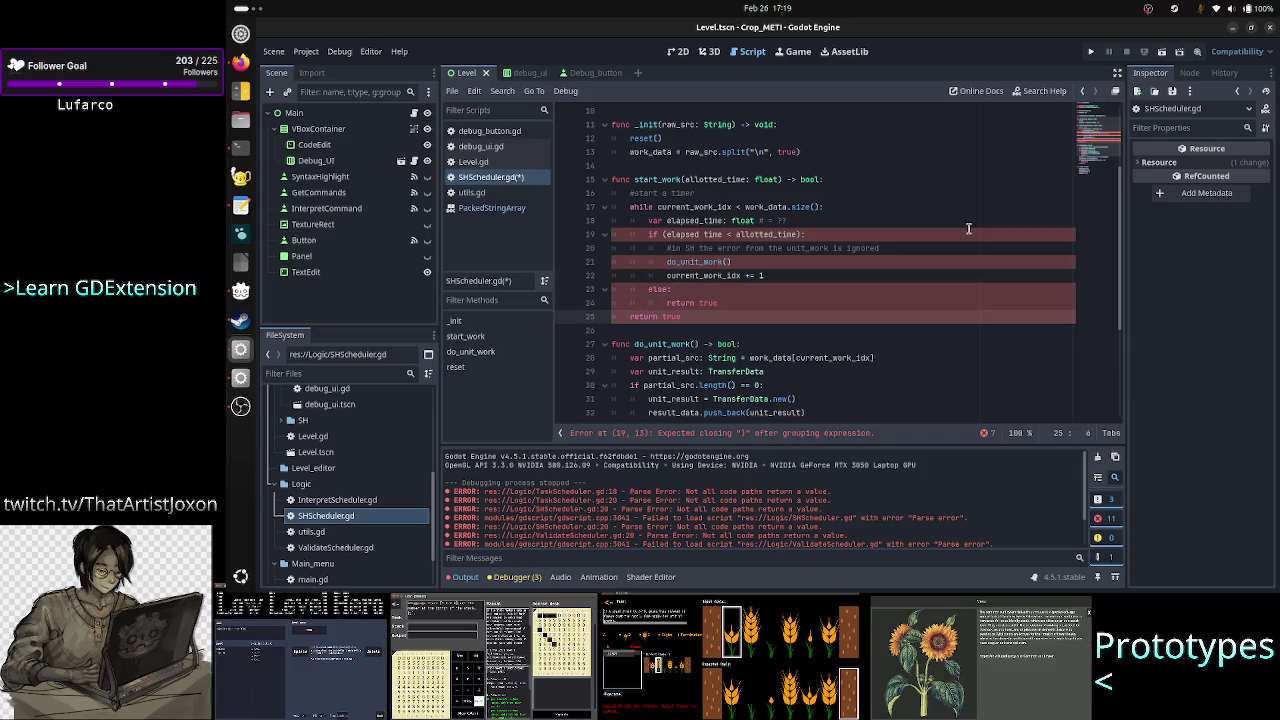
key("Left")
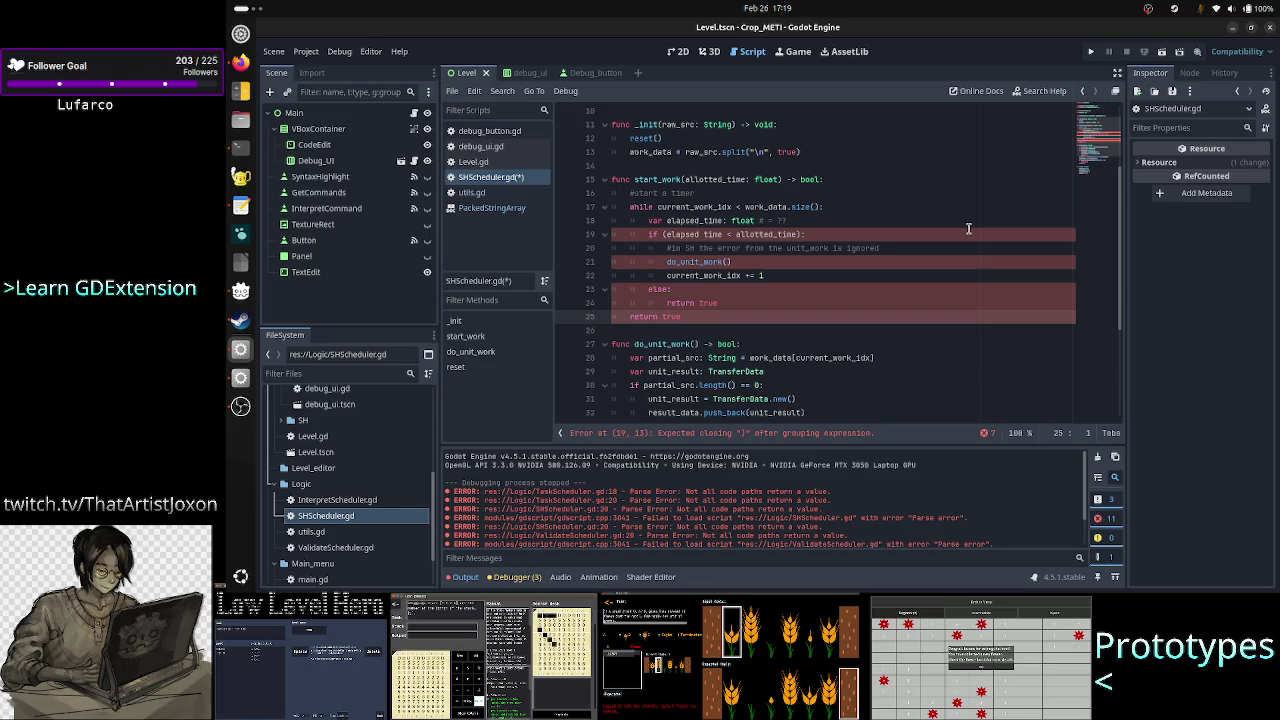
key("Home")
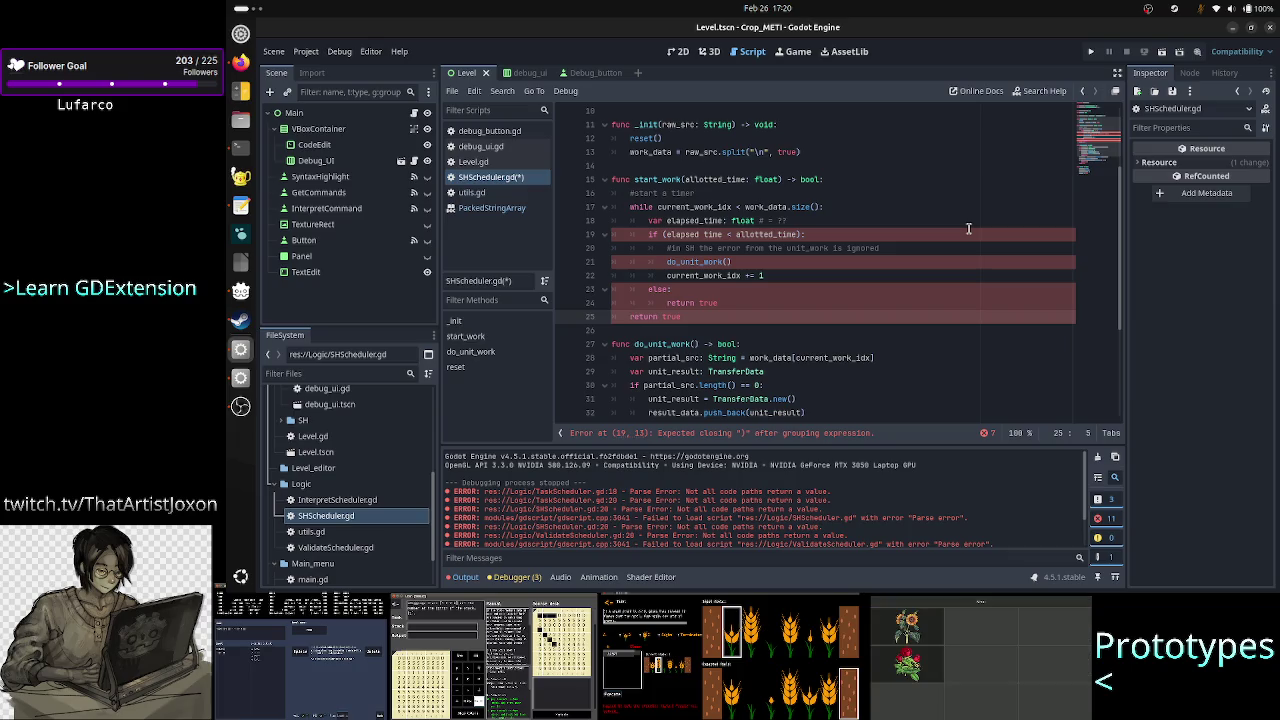
key("Up")
key("End")
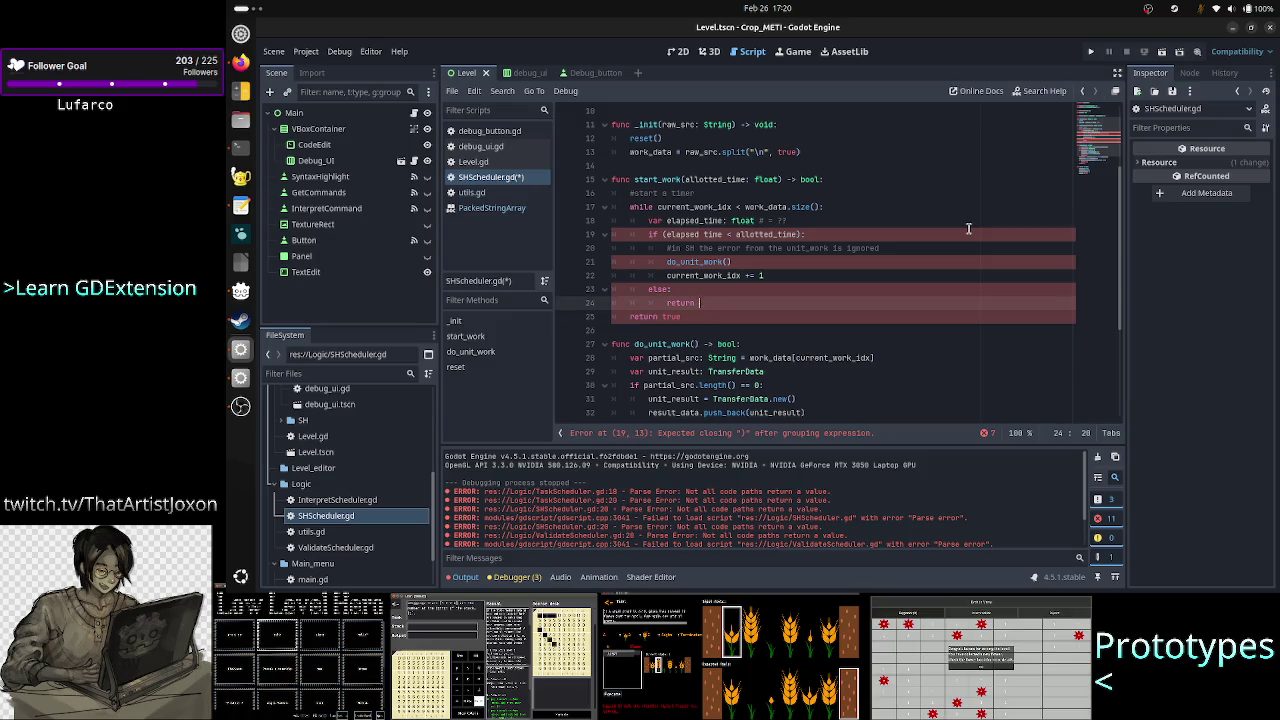
Step: Replace return true in the else branch with break
key("ctrl+BackSpace")
key("ctrl+BackSpace")
type("break")
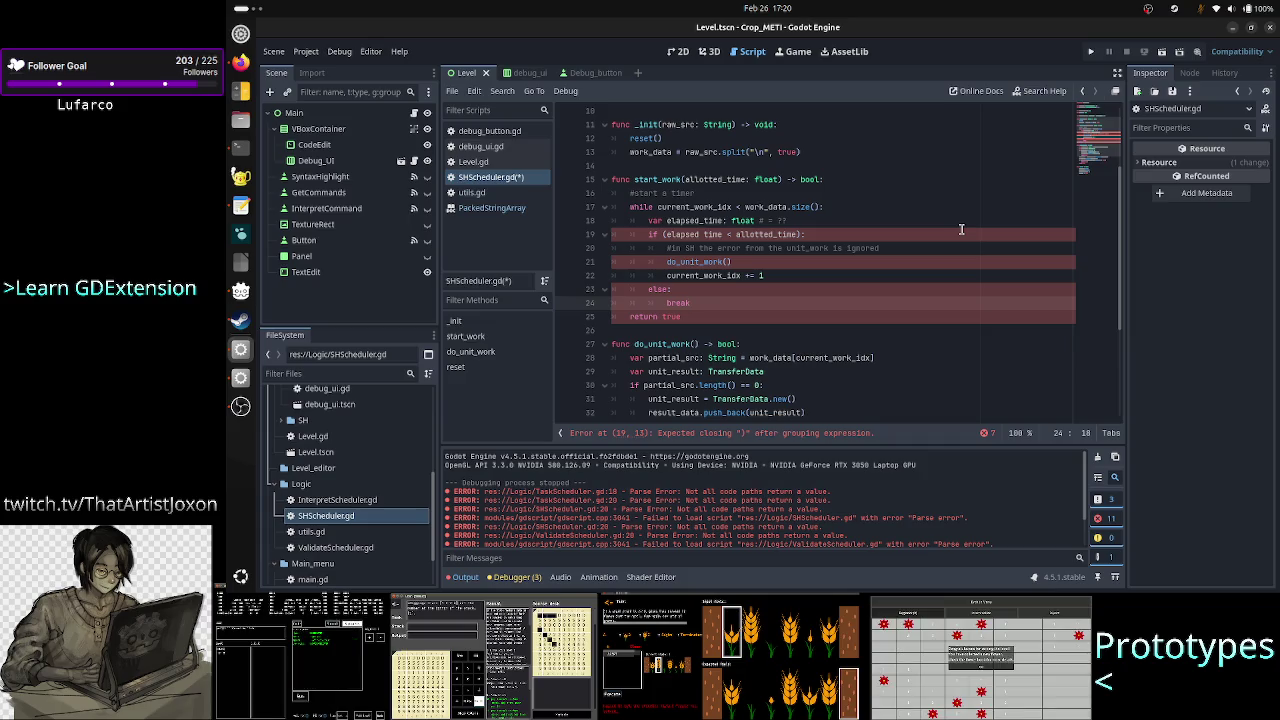
key("Up")
key("Up")
key("Up")
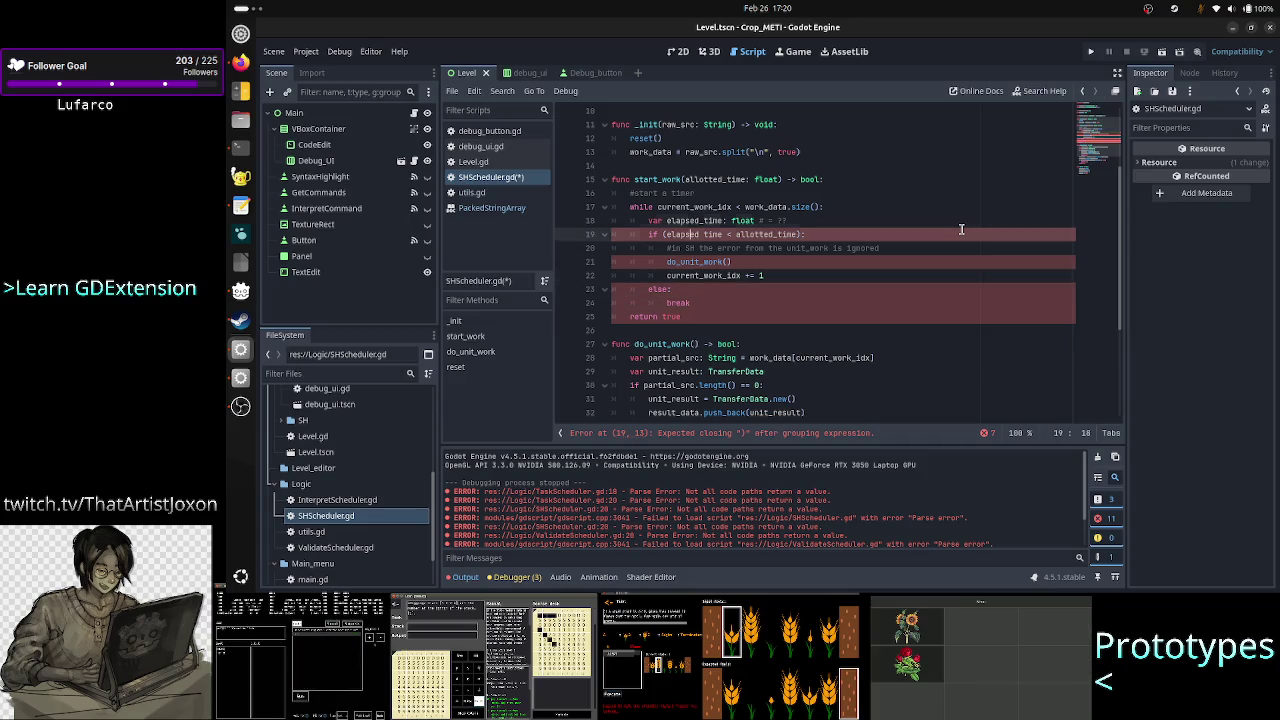
key("Up")
key("Down")
key("Down")
key("Down")
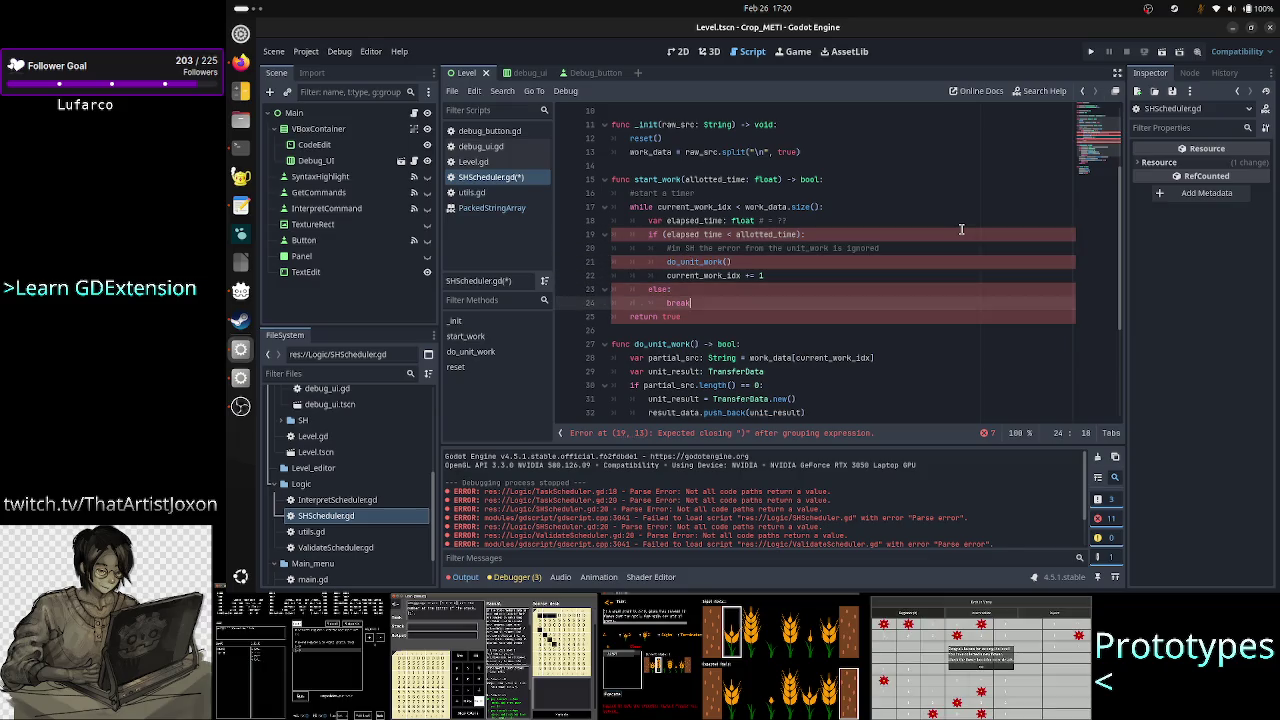
key("Up")
key("Up")
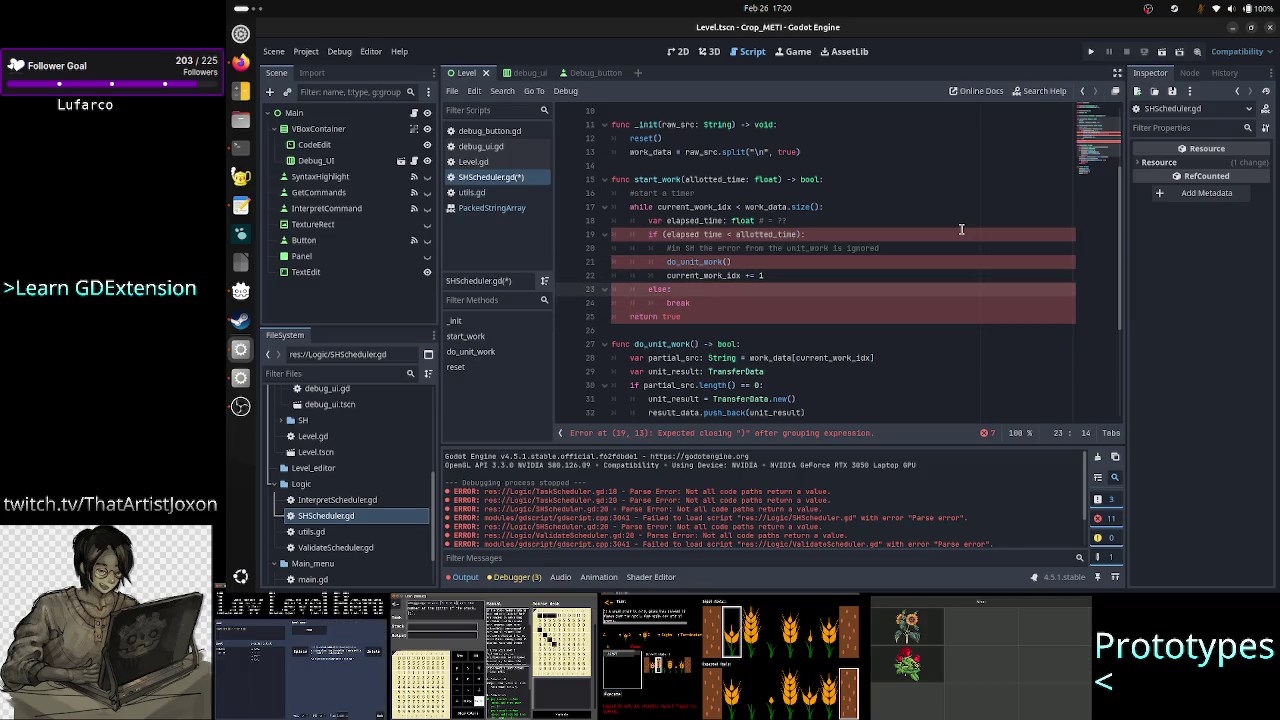
key("Up")
key("Up")
key("Up")
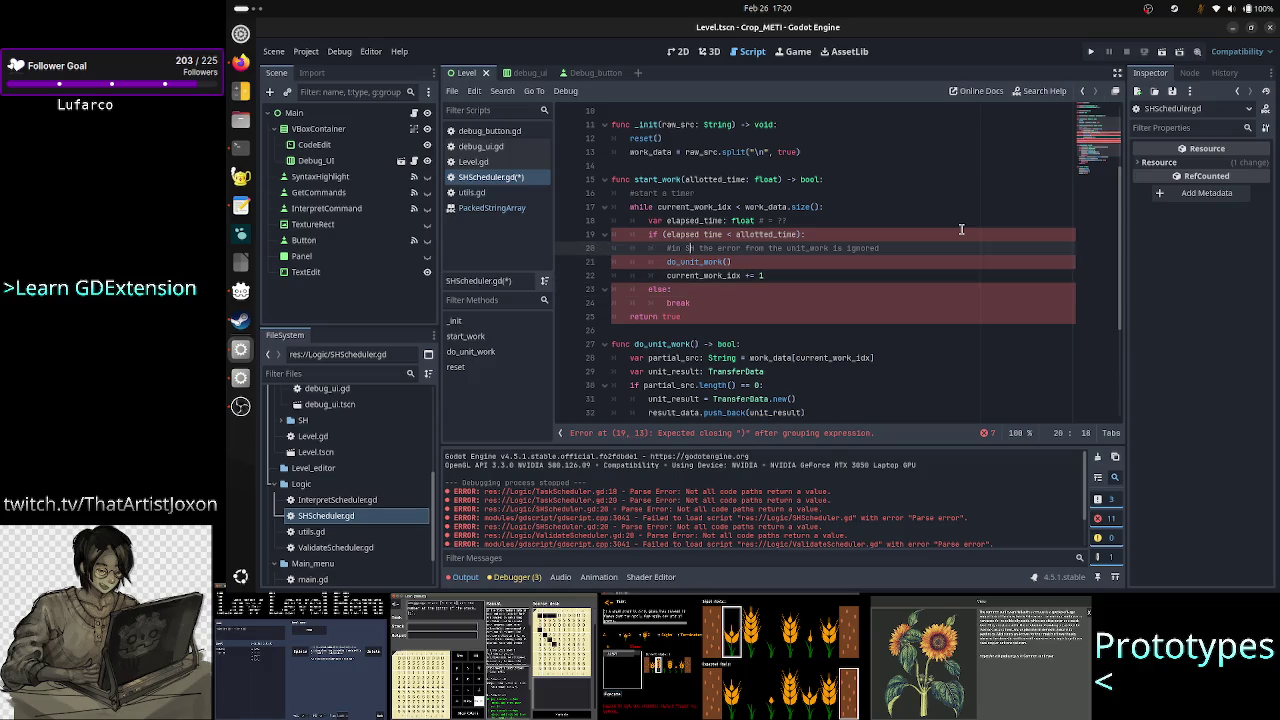
Step: Remove the parentheses around line 19's condition, leaving elapsed_time < allotted_time:
key("Left")
key("Left")
key("BackSpace")
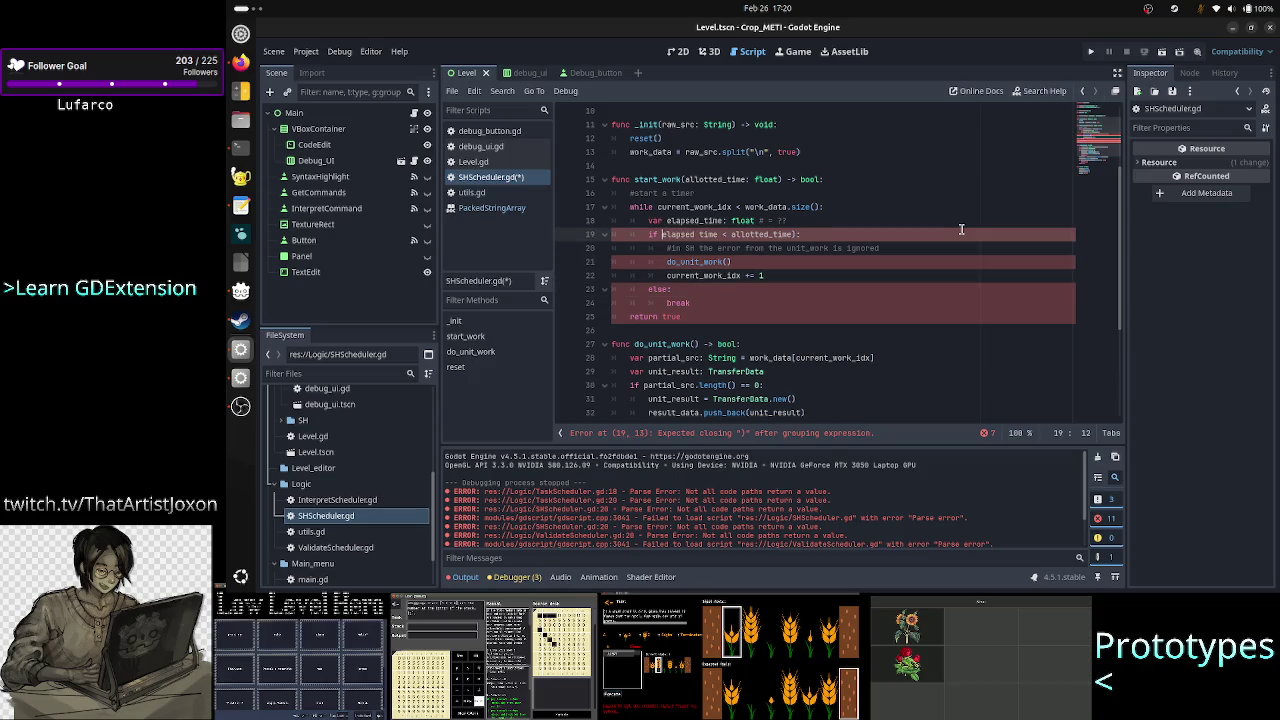
key("Right")
key("Right")
key("Right")
key("Delete")
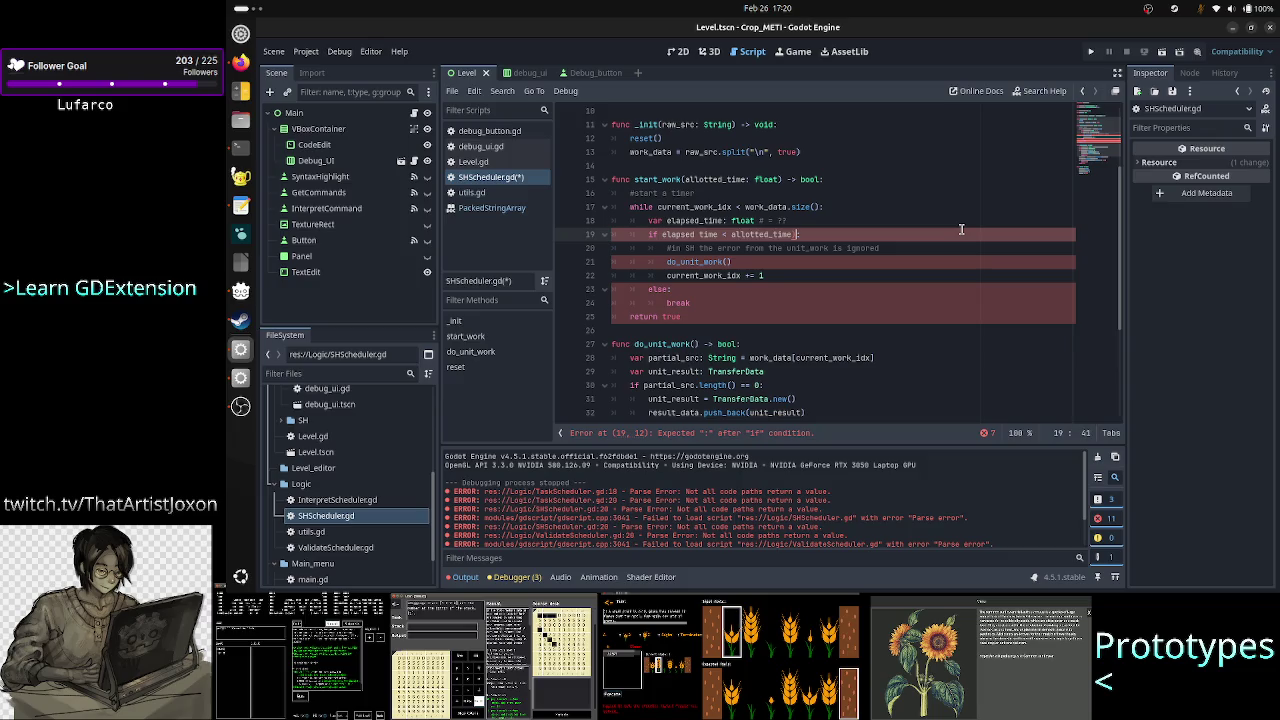
key("BackSpace")
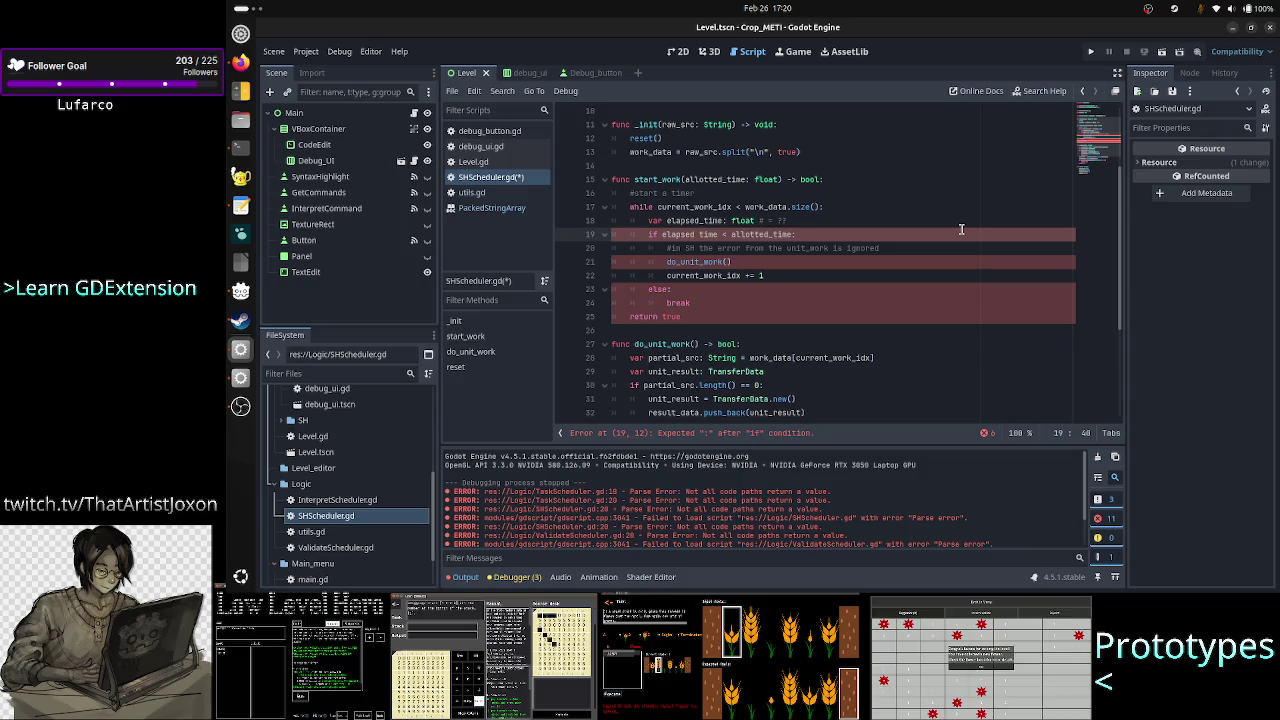
type(":")
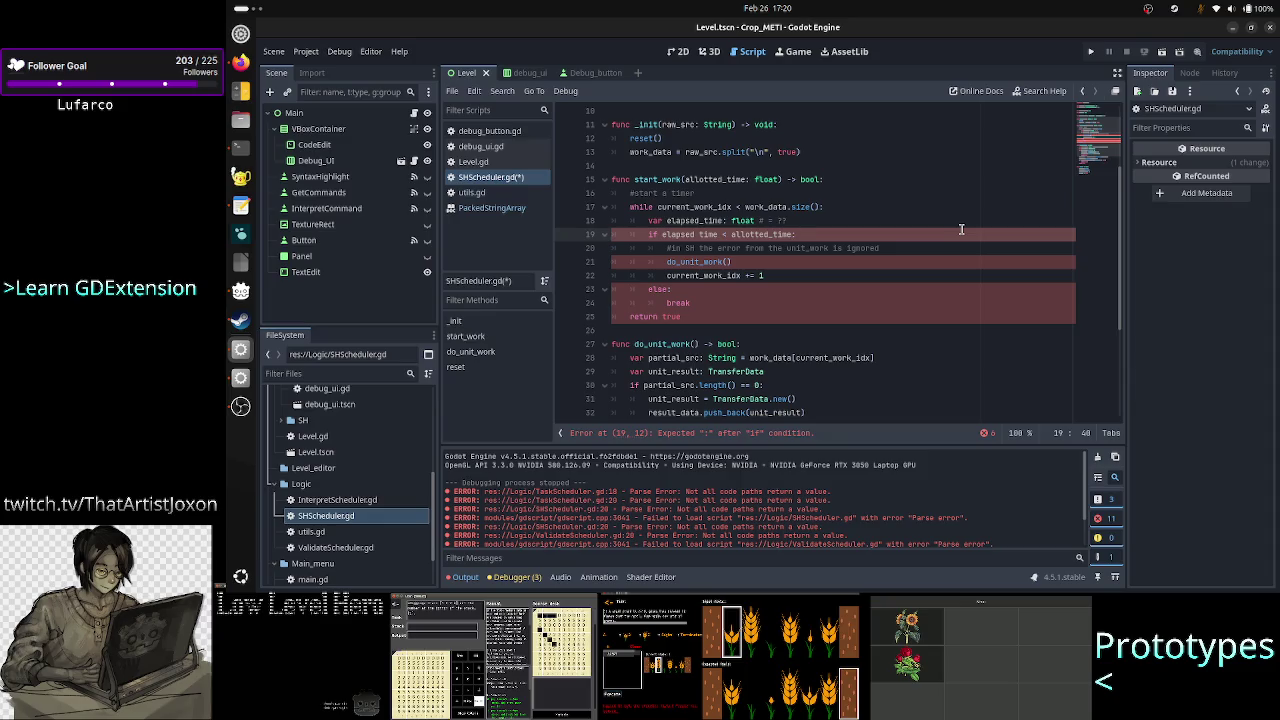
type(":")
key("Up")
key("Left")
key("Left")
key("Left")
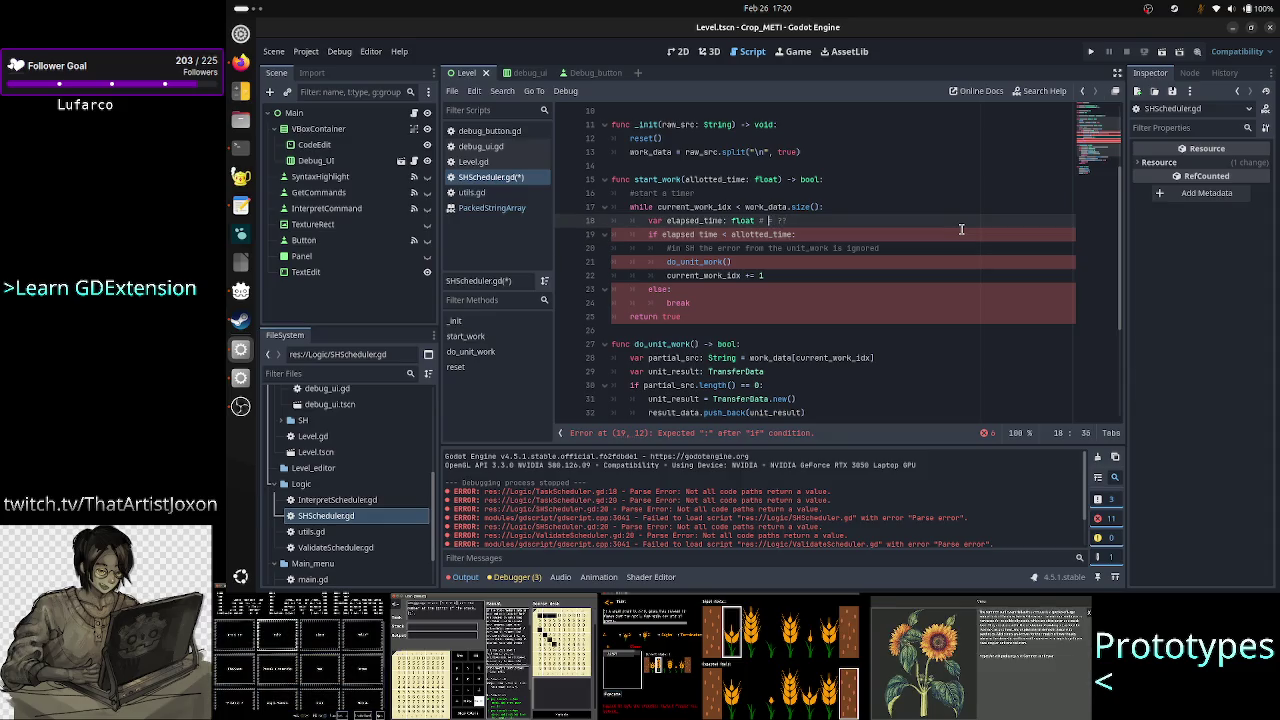
Step: Initialise elapsed_time: float to 0 in its line 18 declaration
key("Left")
key("Left")
key("Left")
key("Delete")
type("= 0")
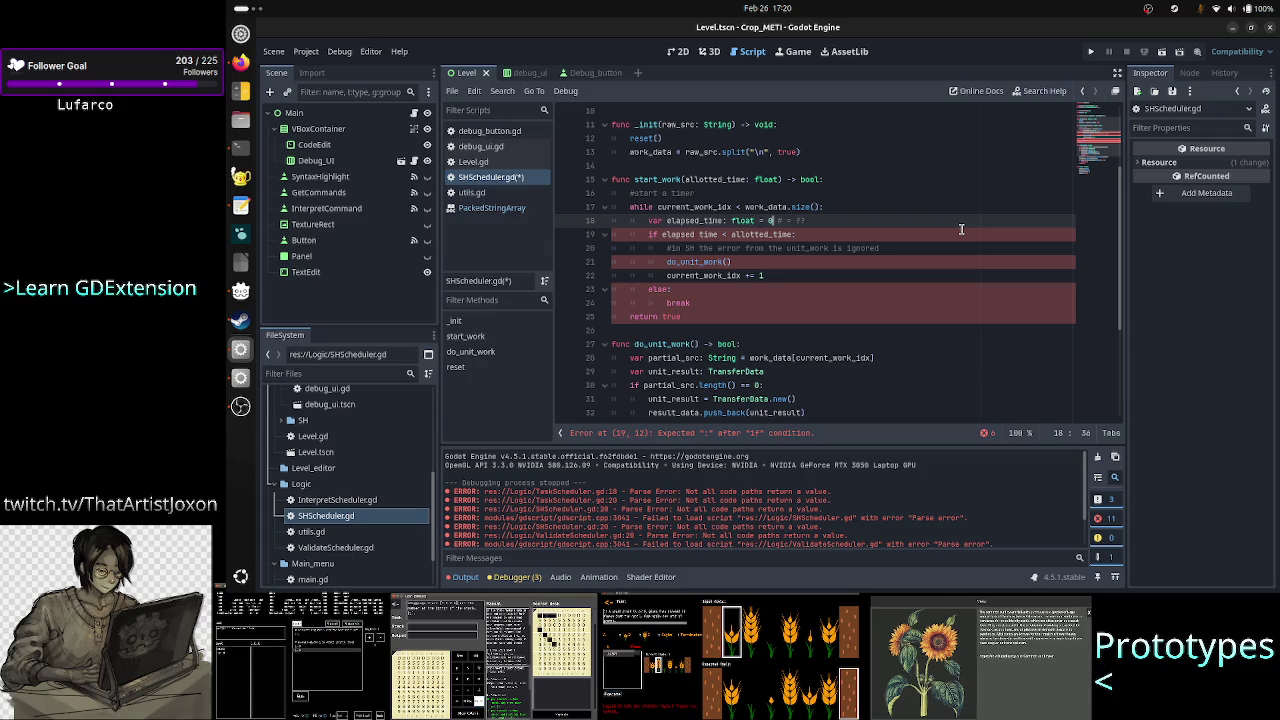
Step: Retype the end of line 19's condition and select the stray 'e:'
left_click(961, 229)
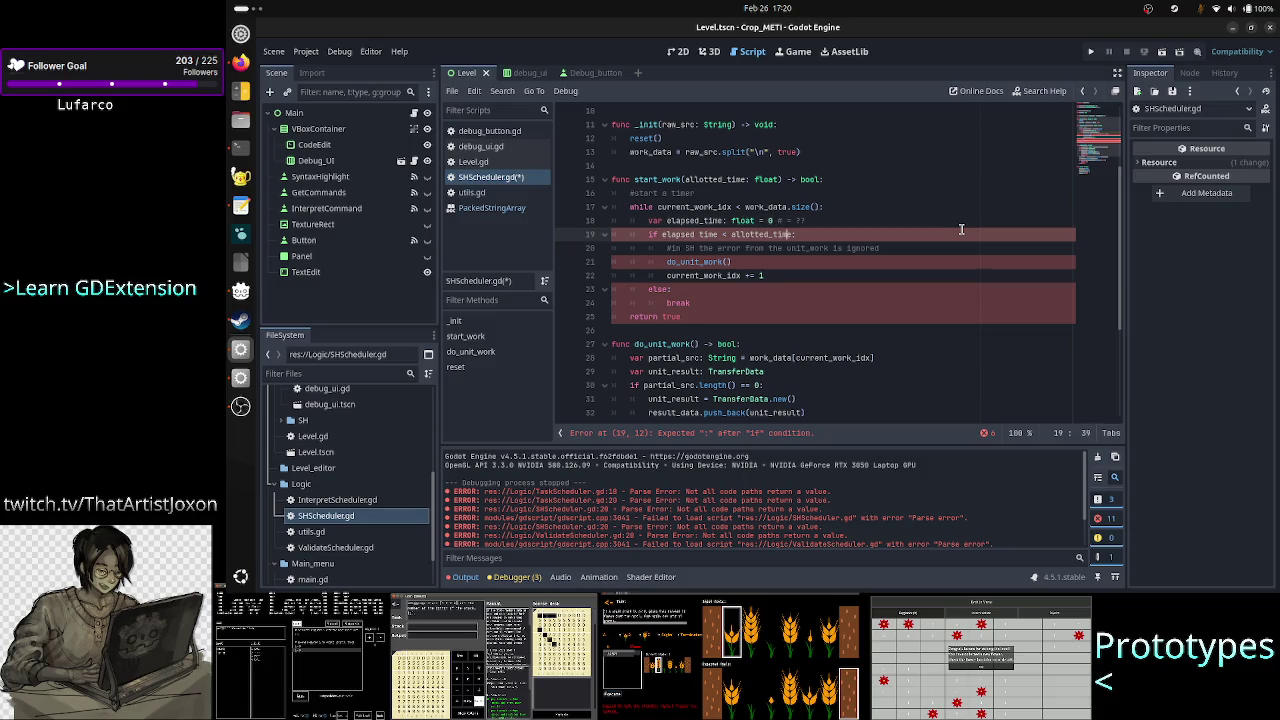
type("e:")
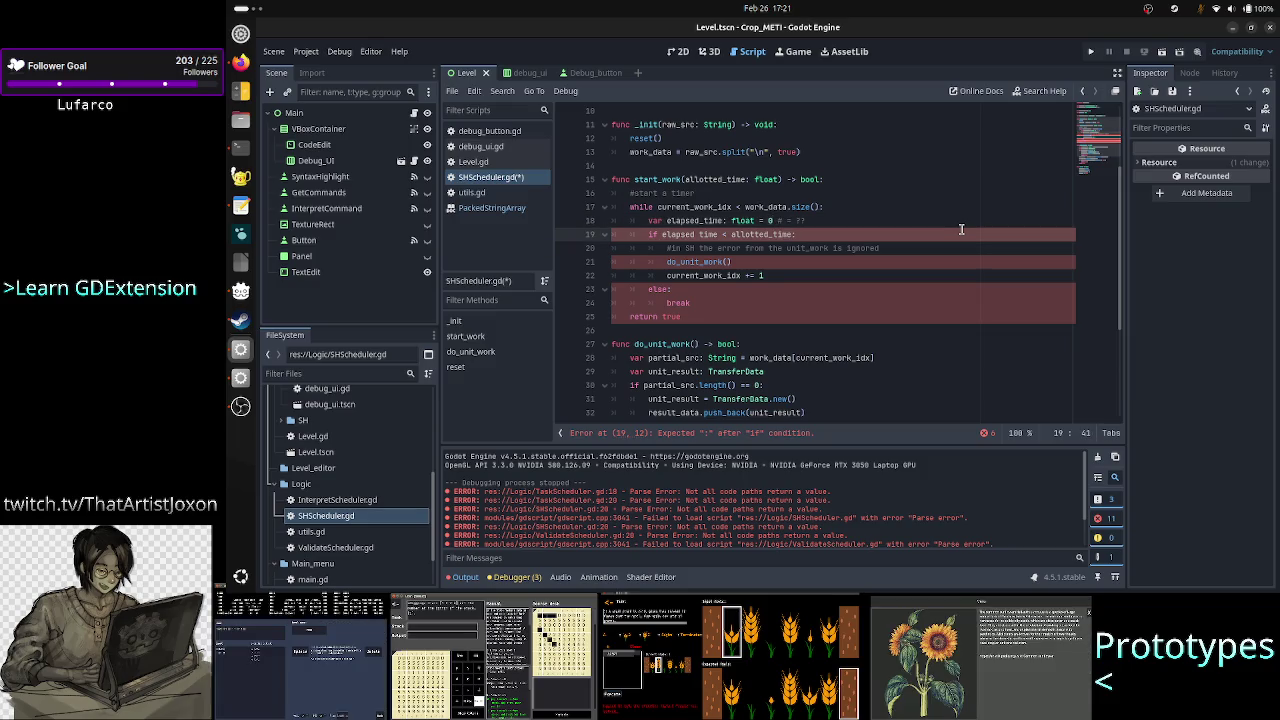
key("shift+Left")
key("shift+Left")
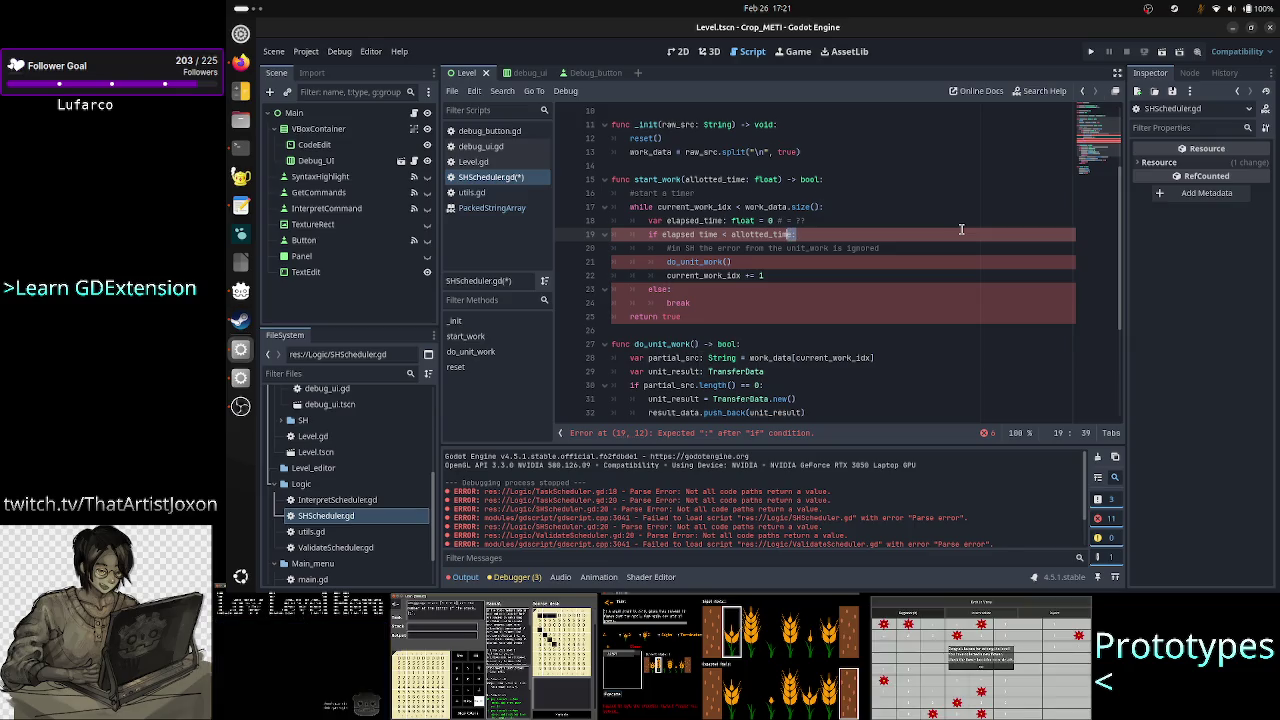
Step: Fix the trailing colon on line 19 and save SHScheduler.gd
type("e")
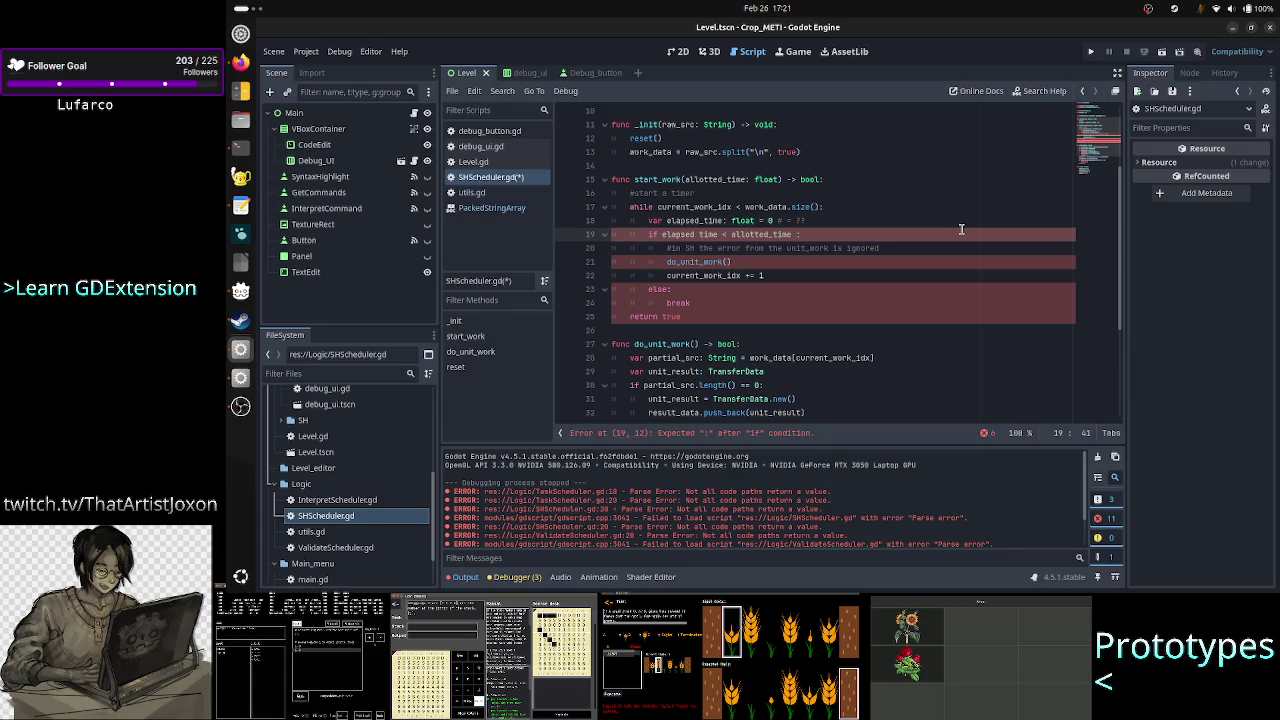
type(":")
key("ctrl+s")
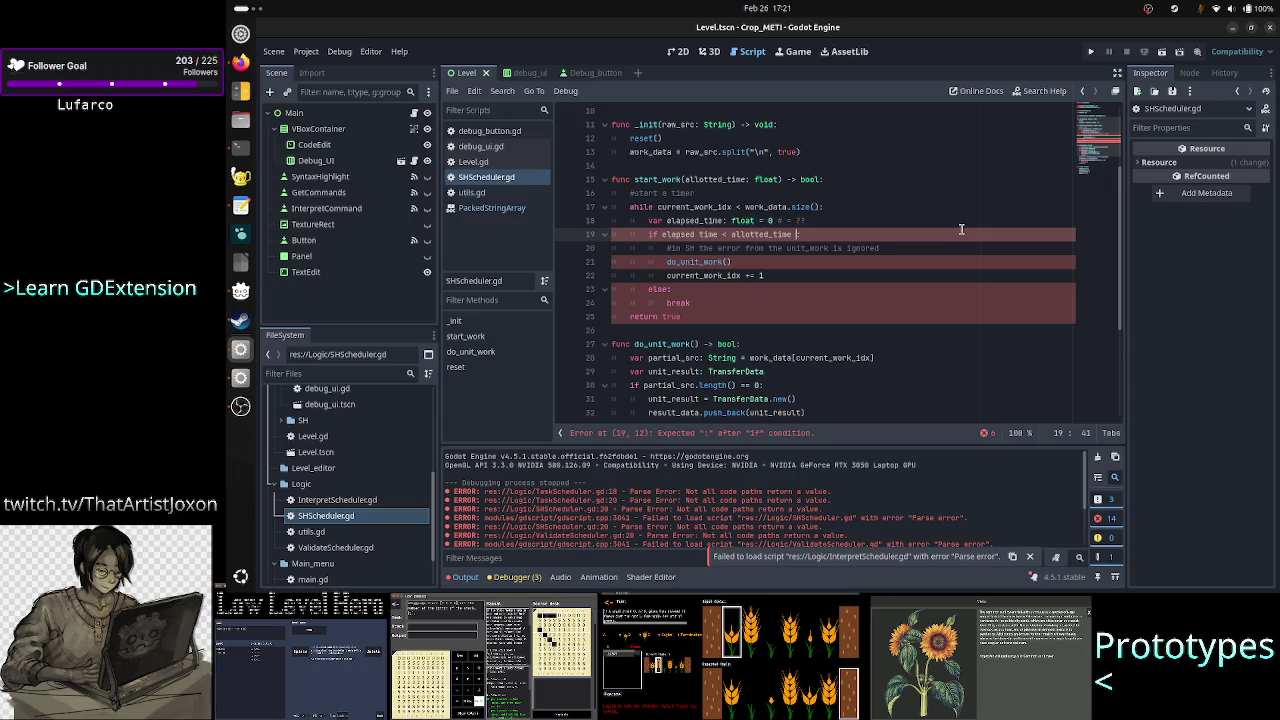
Step: Reload the current project via Project > Reload Current Project
left_click(305, 52)
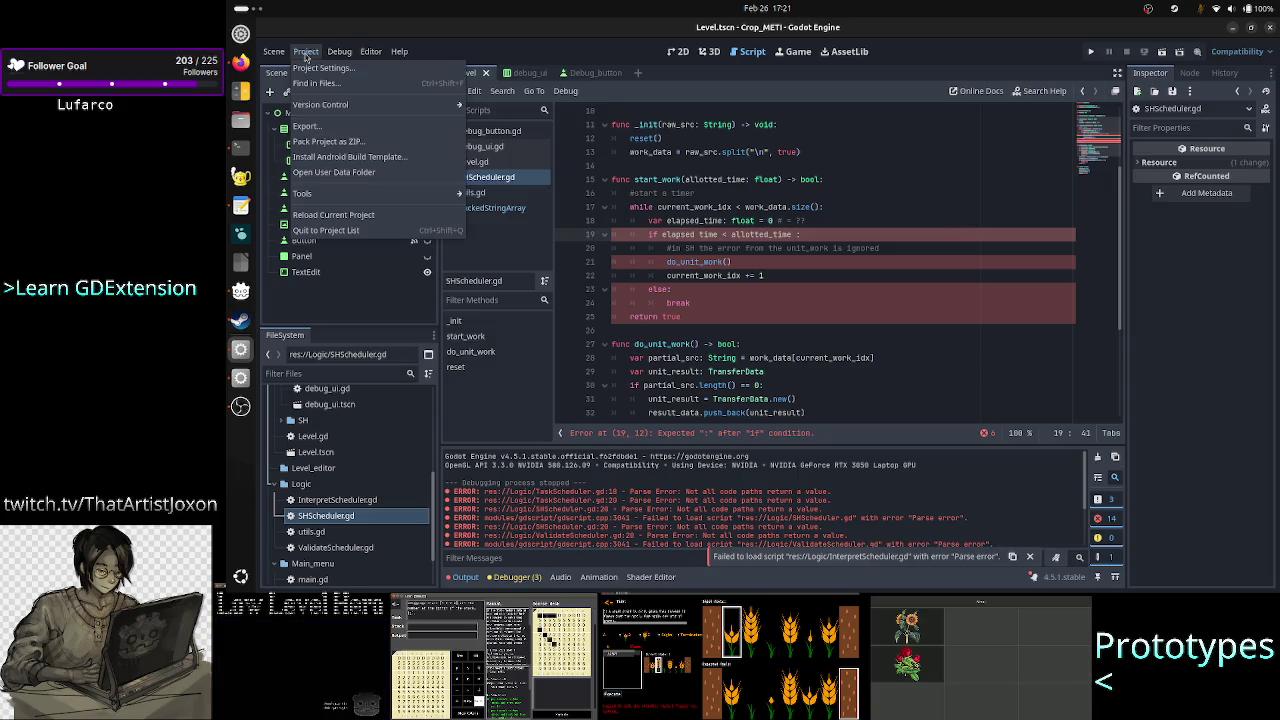
left_click(328, 215)
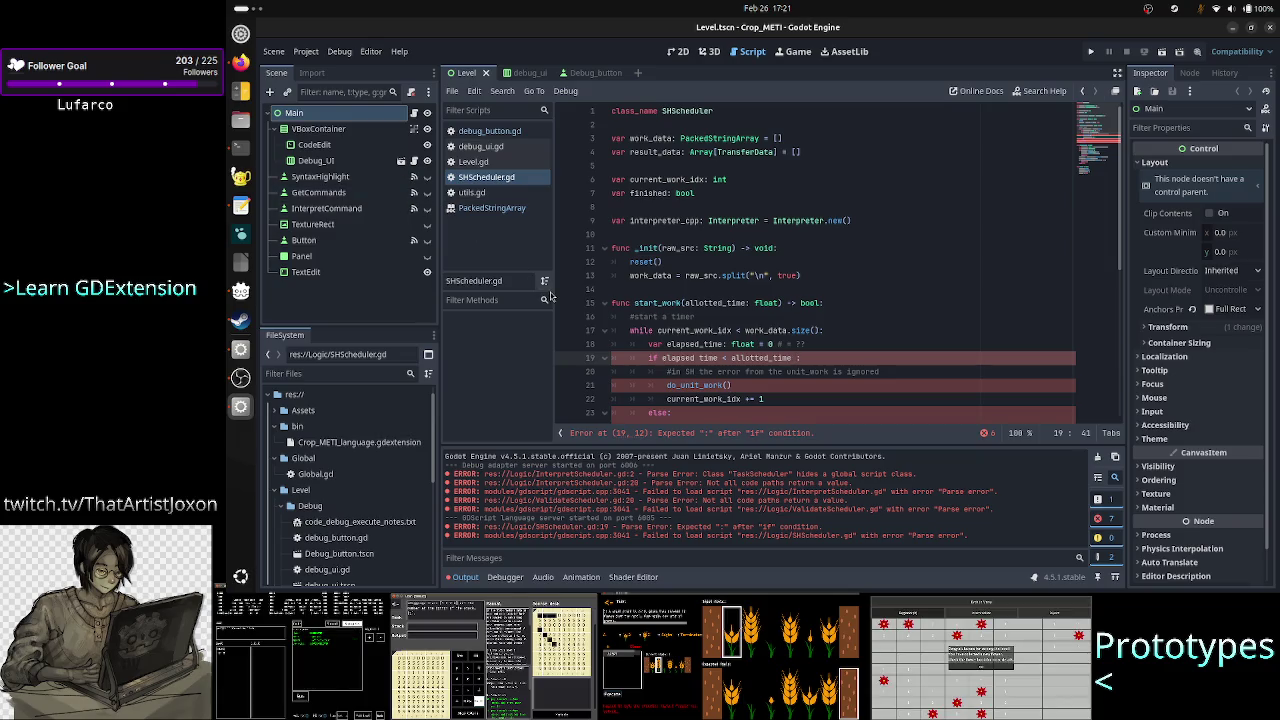
left_click(769, 357)
Step: Replace line 19's condition with a temporary true, then retype 'elapsed_time < allotted_time:' using autocomplete
double_click(769, 357)
key("BackSpace")
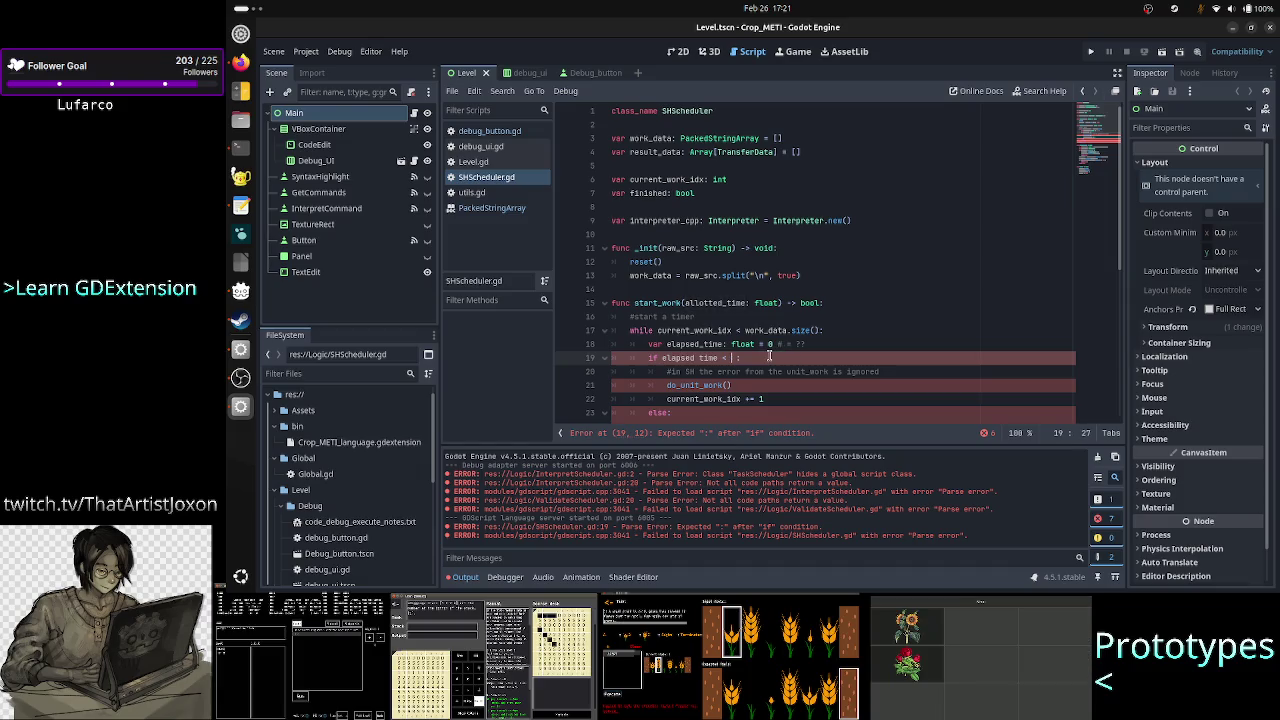
key("BackSpace")
key("BackSpace")
key("BackSpace")
key("BackSpace")
key("BackSpace")
type("true")
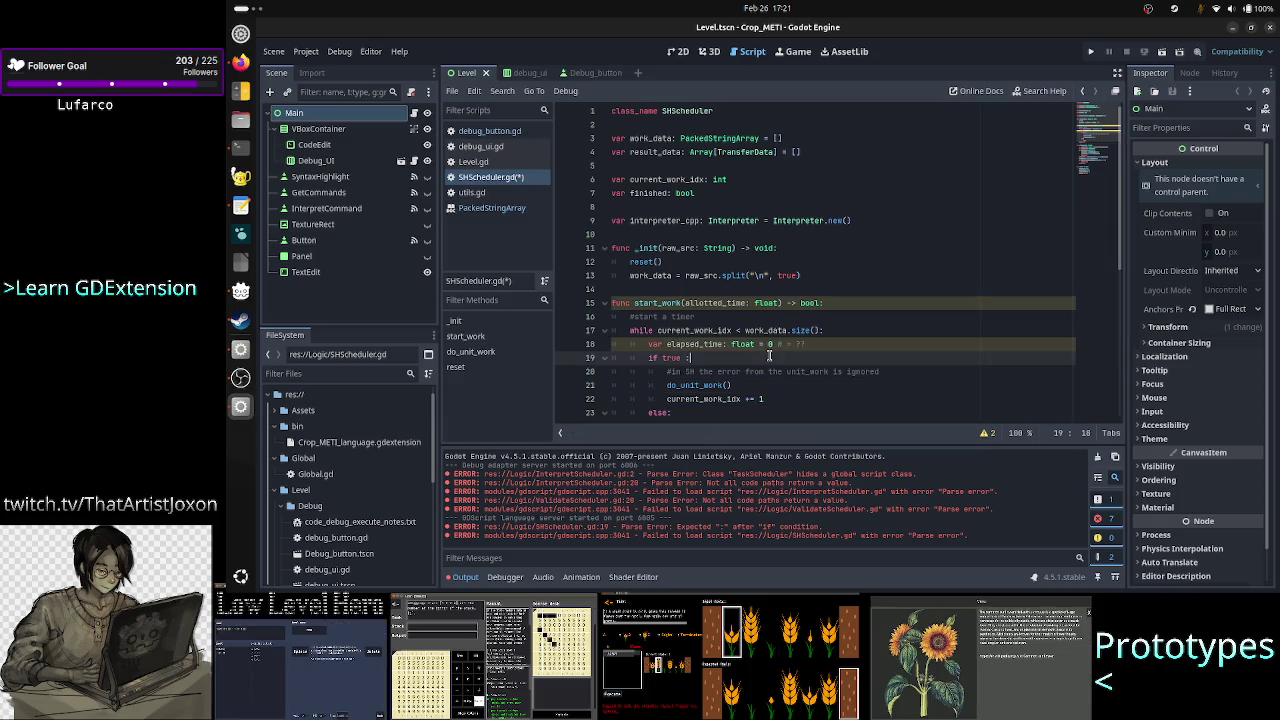
scroll(800, 290, "down", 2)
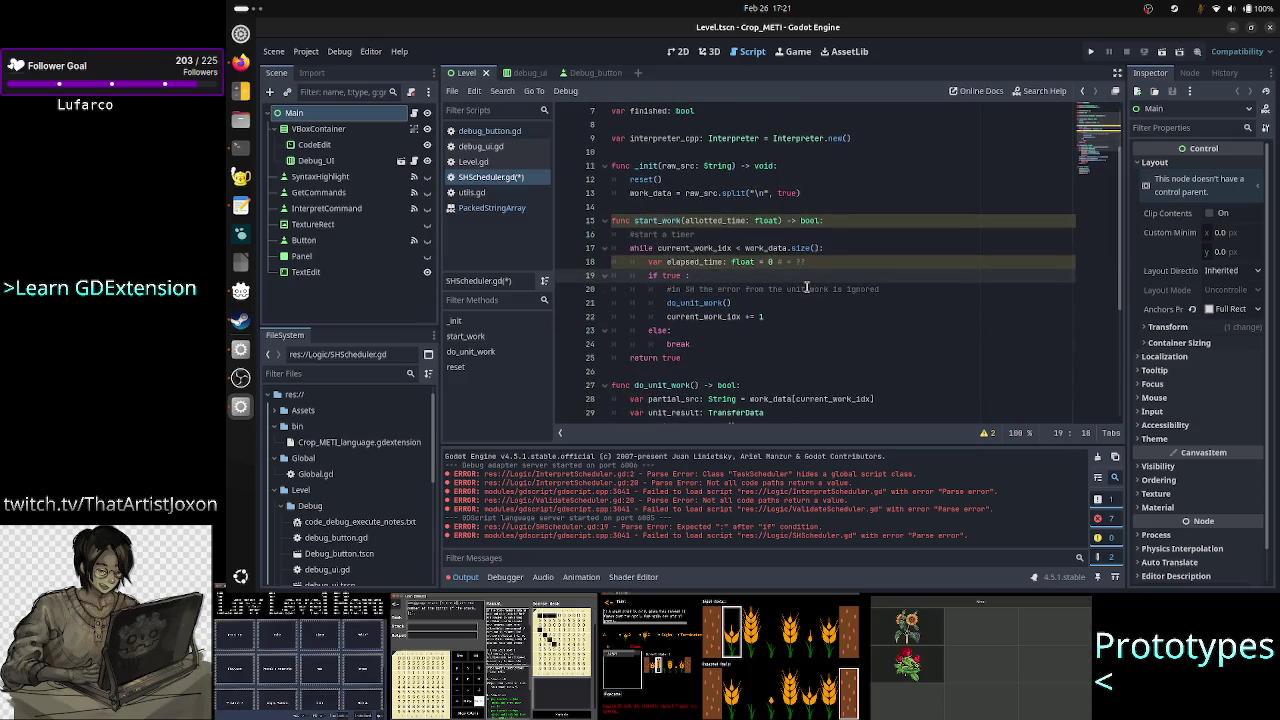
key("BackSpace")
key("BackSpace")
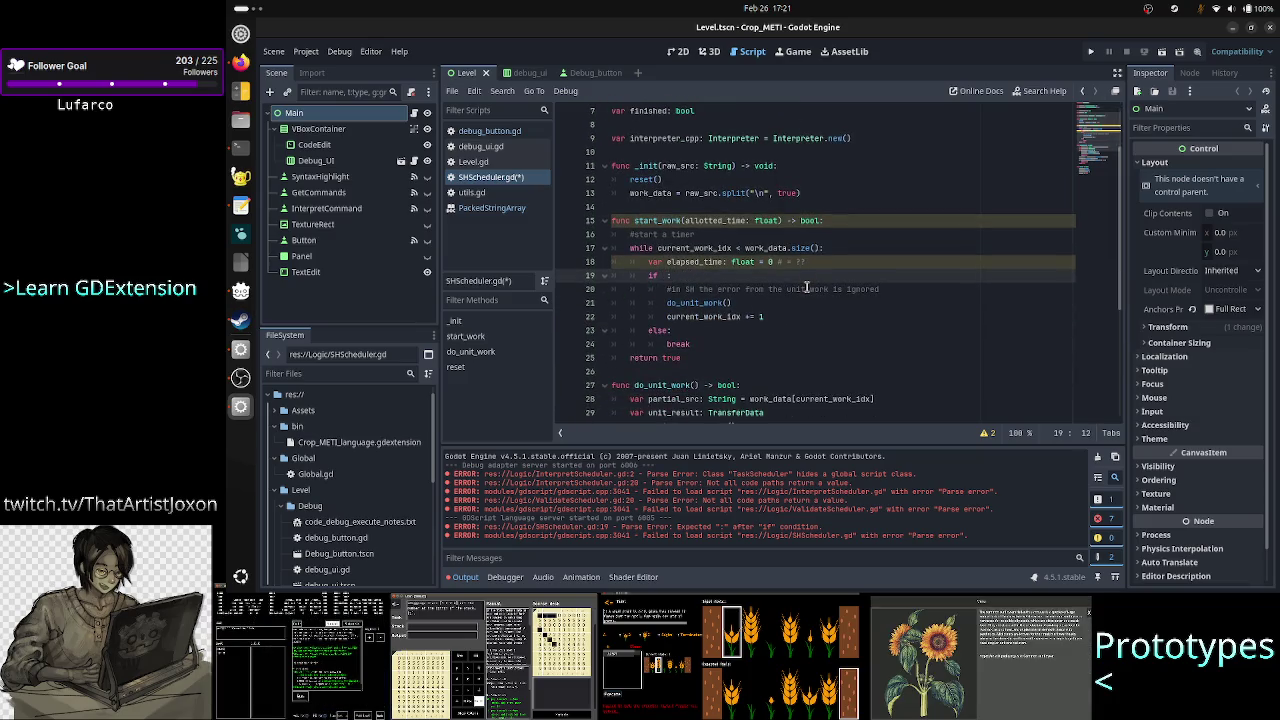
type("elp")
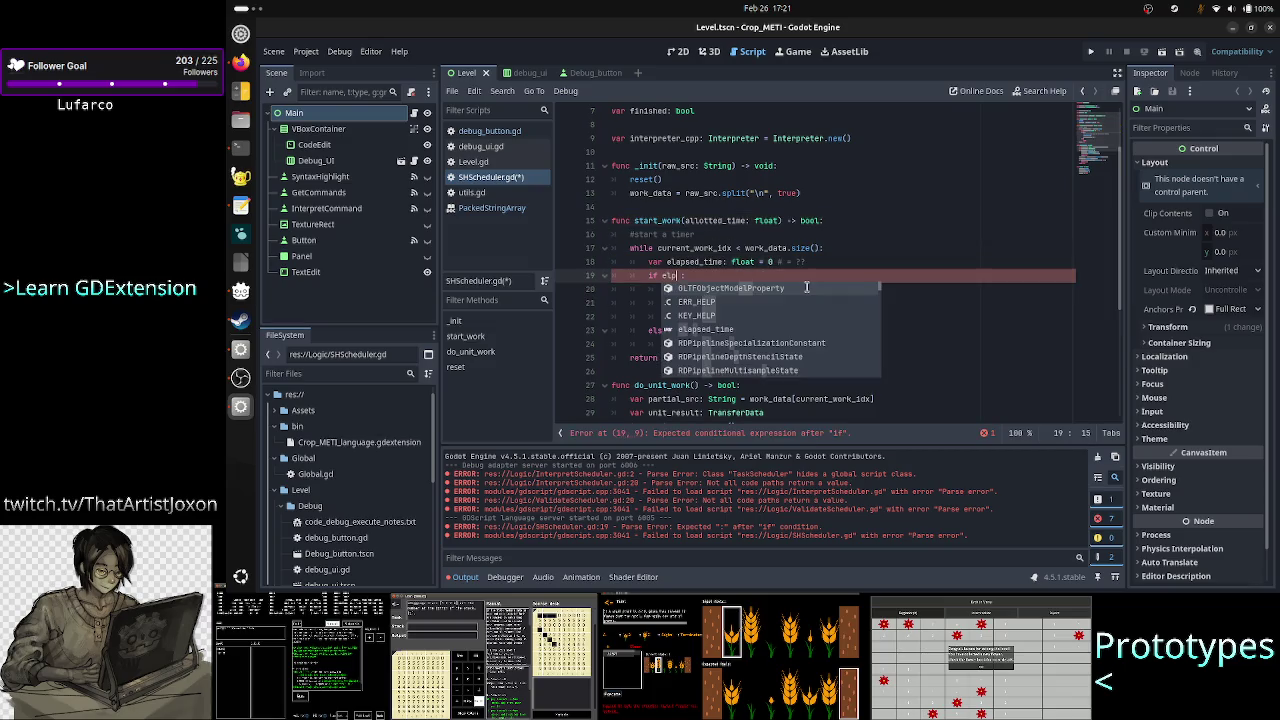
key("Down")
key("Down")
key("Down")
key("Return")
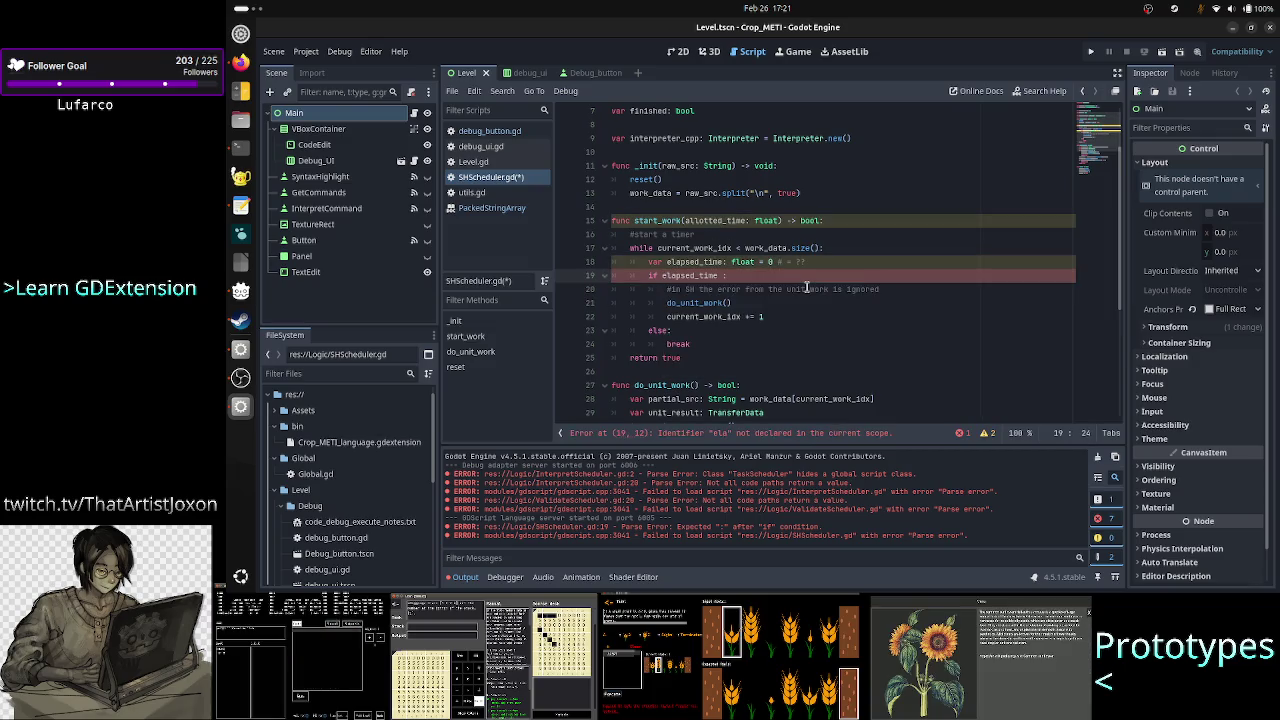
type("< ")
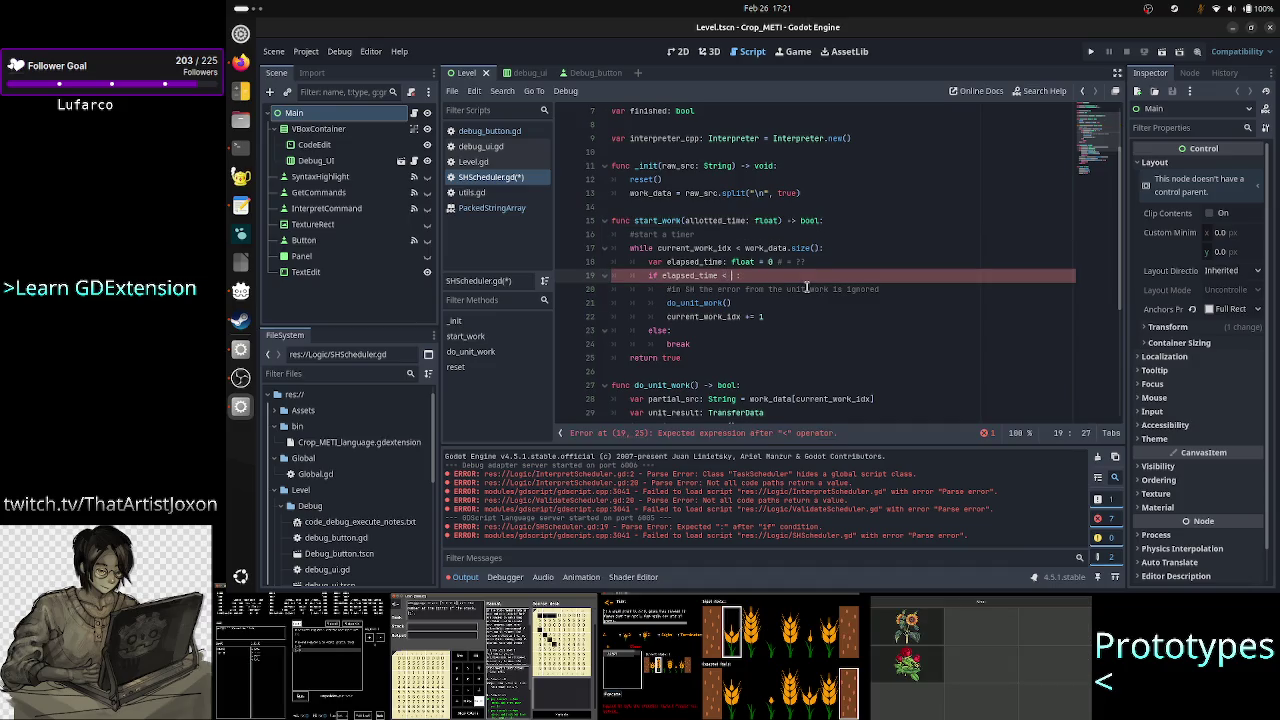
type("all")
key("Return")
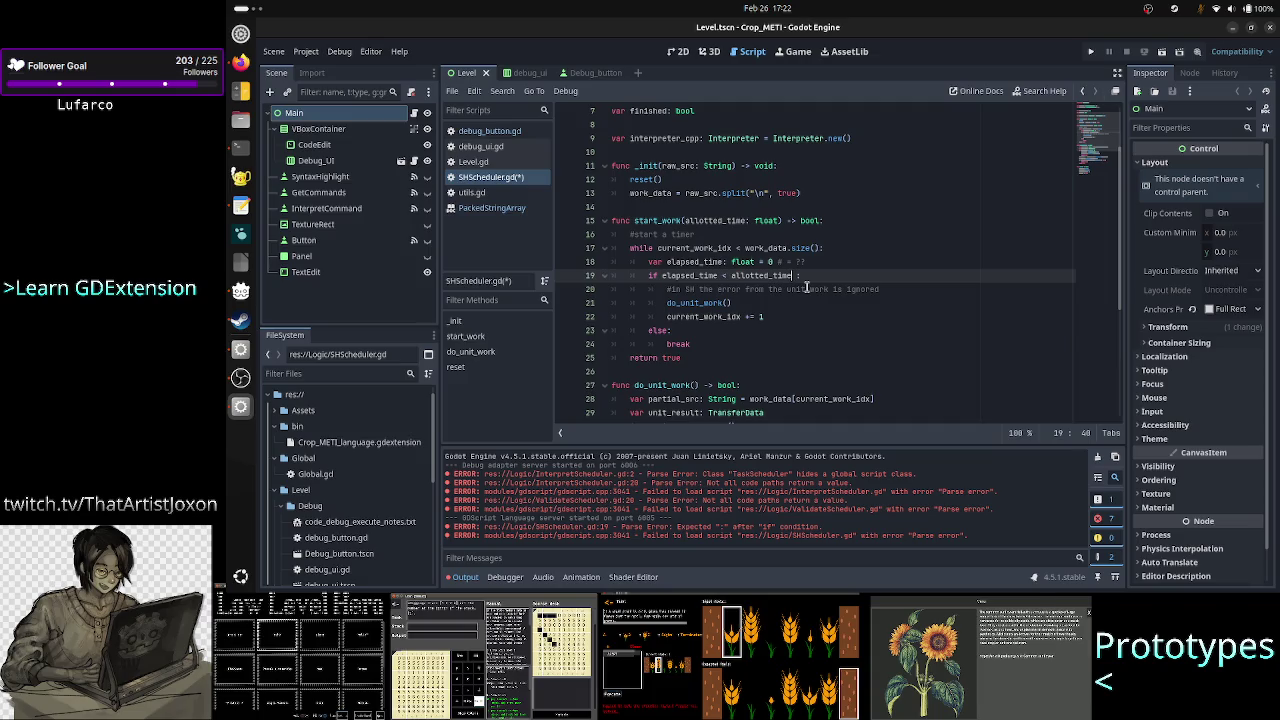
key("BackSpace")
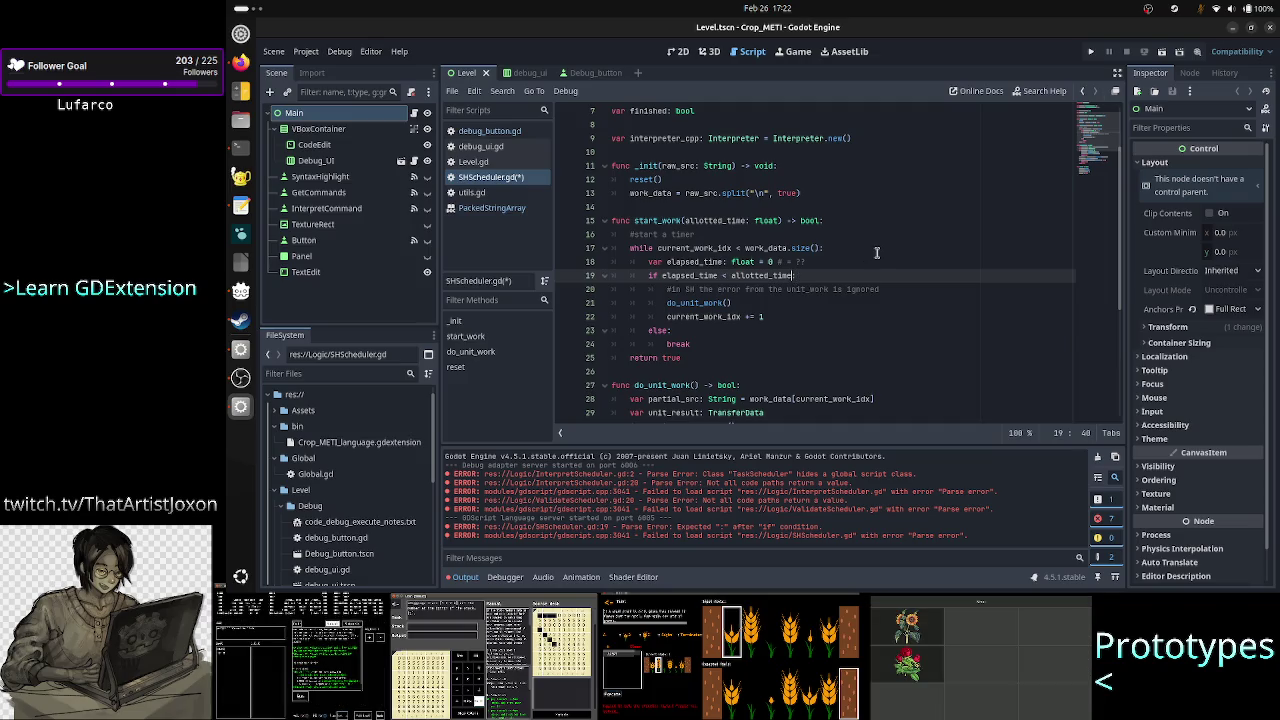
type(":")
key("Right")
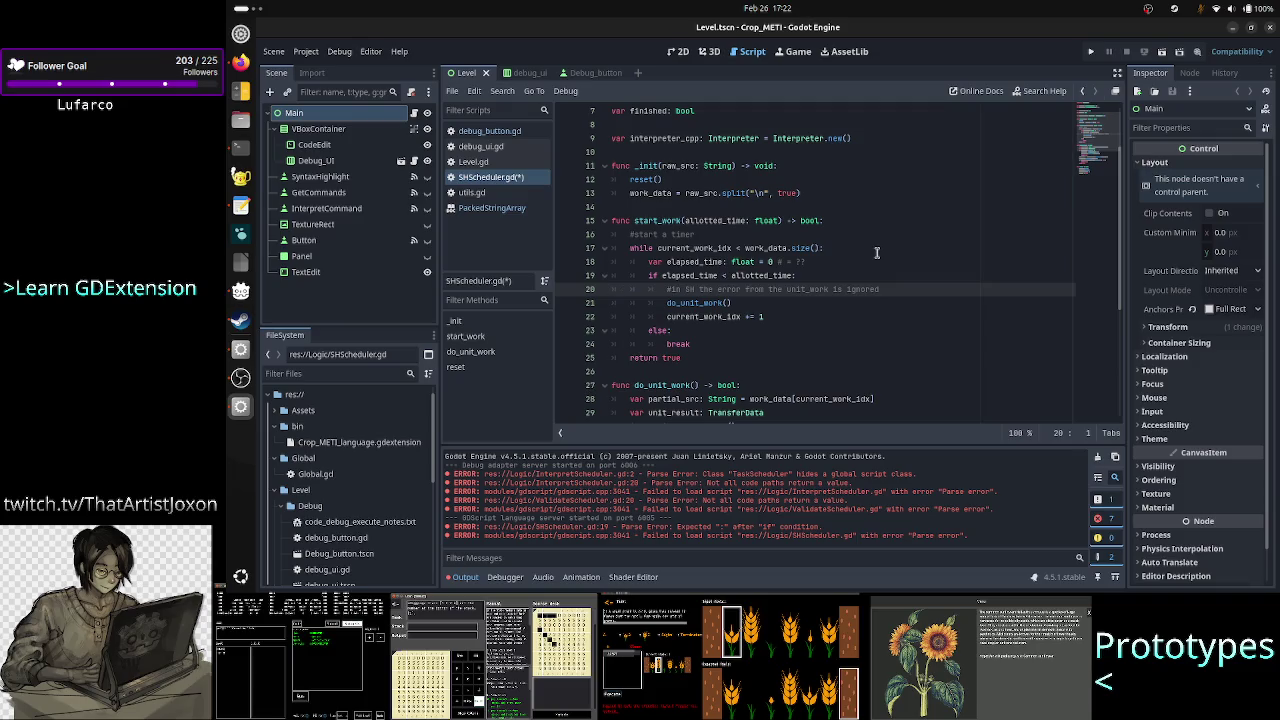
key("Up")
key("Home")
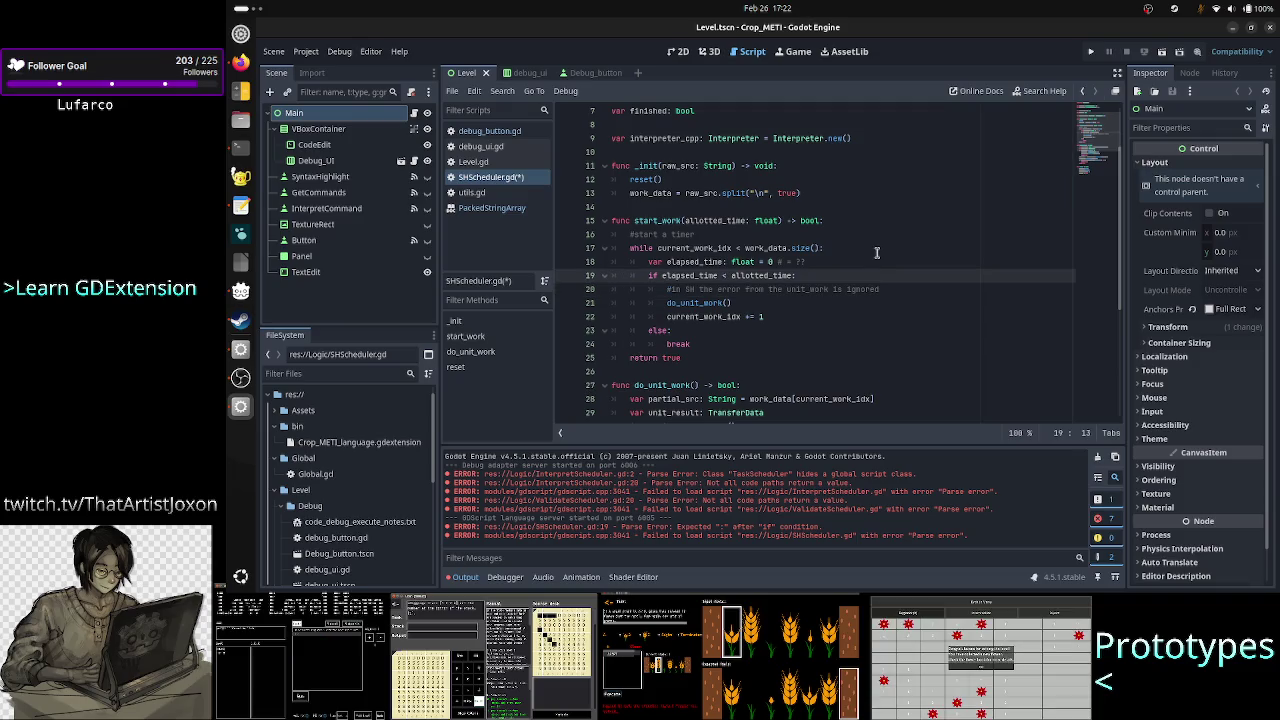
key("Right")
key("Right")
key("Right")
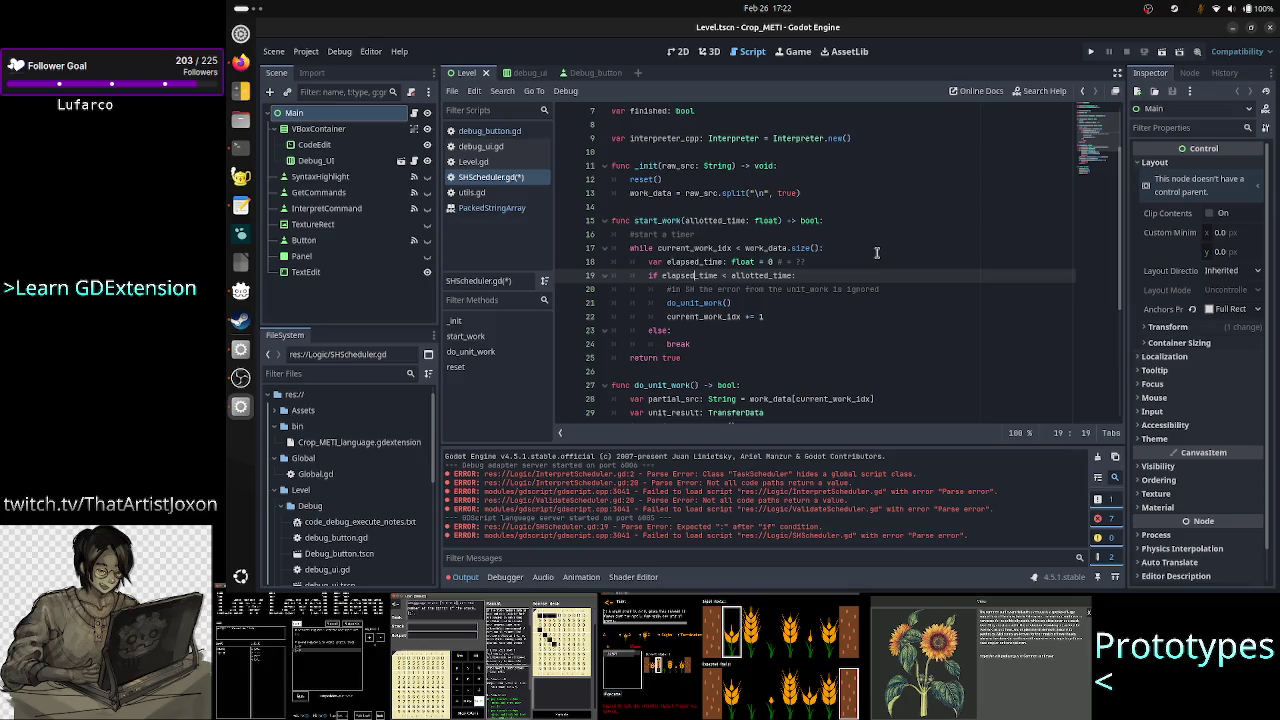
key("Down")
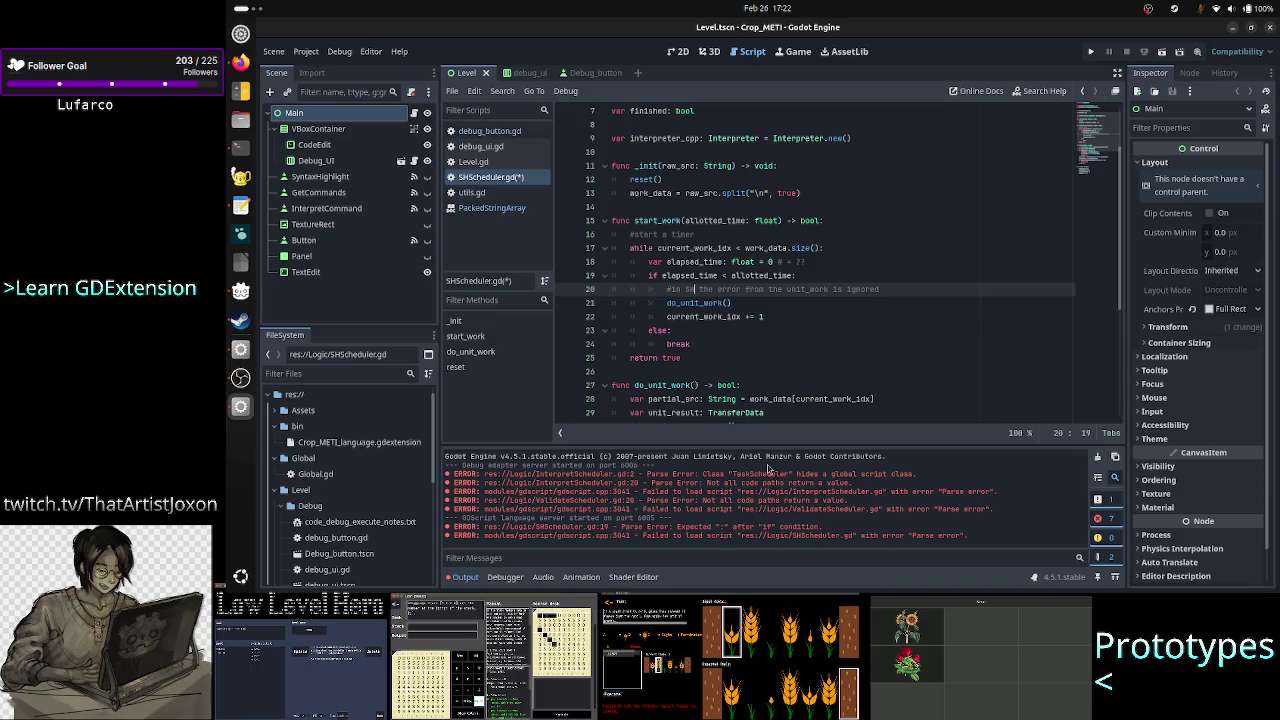
double_click(688, 275)
double_click(762, 276)
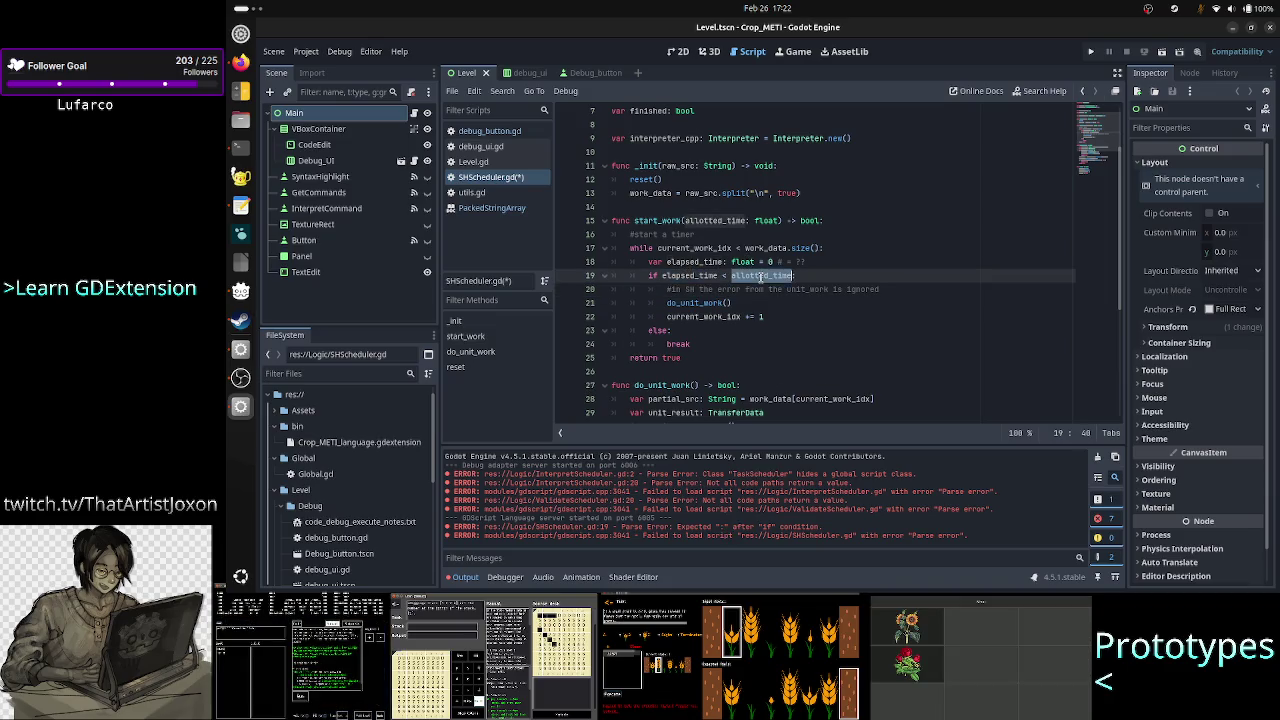
left_click(830, 275)
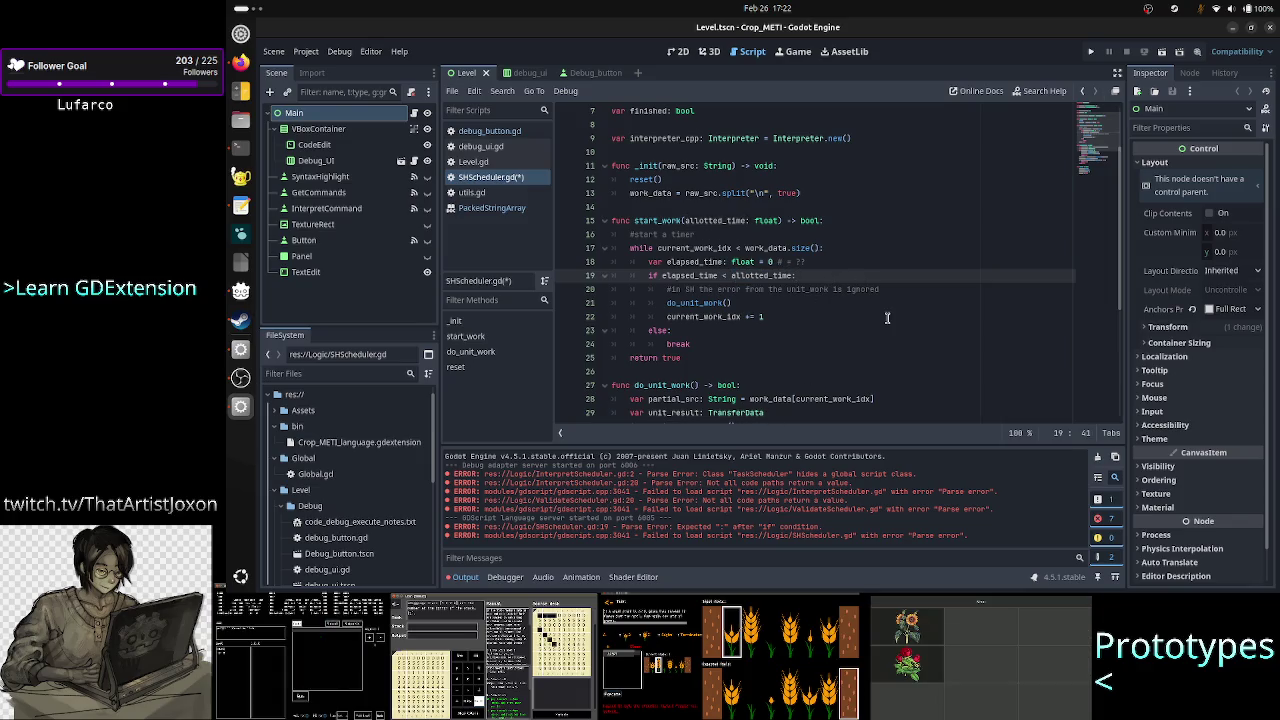
key("Up")
key("Up")
key("Up")
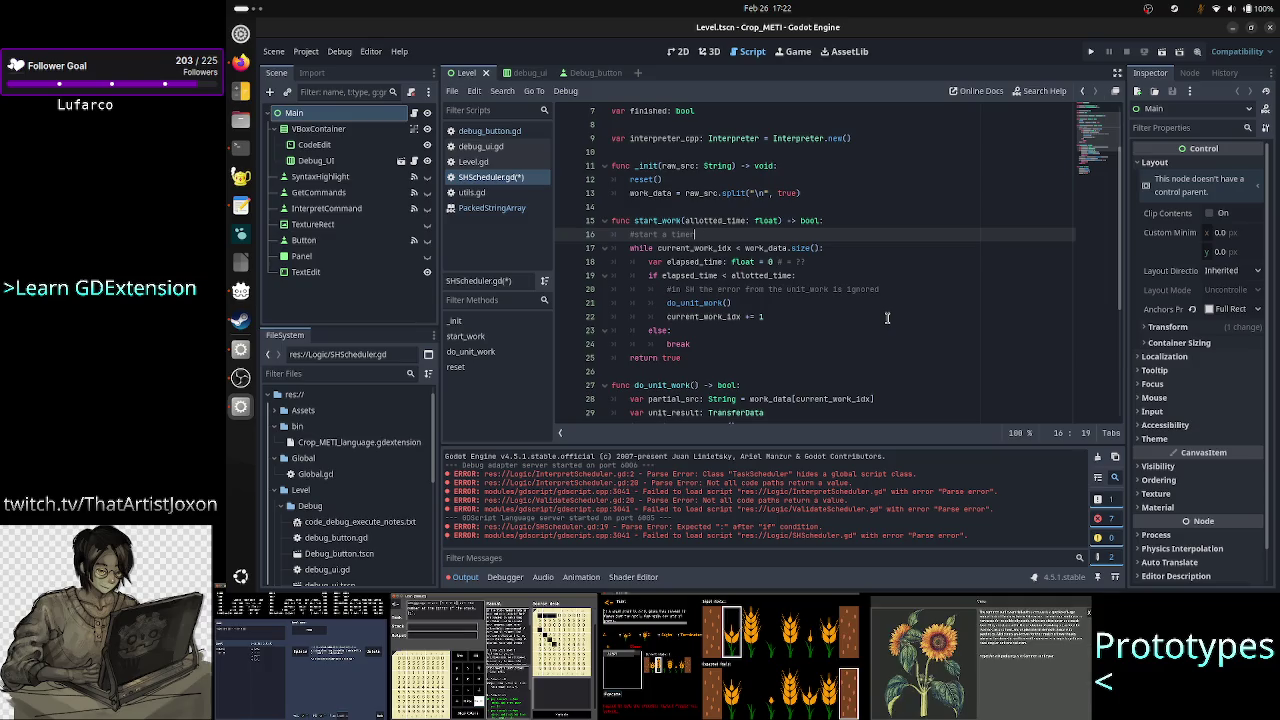
key("Down")
key("Home")
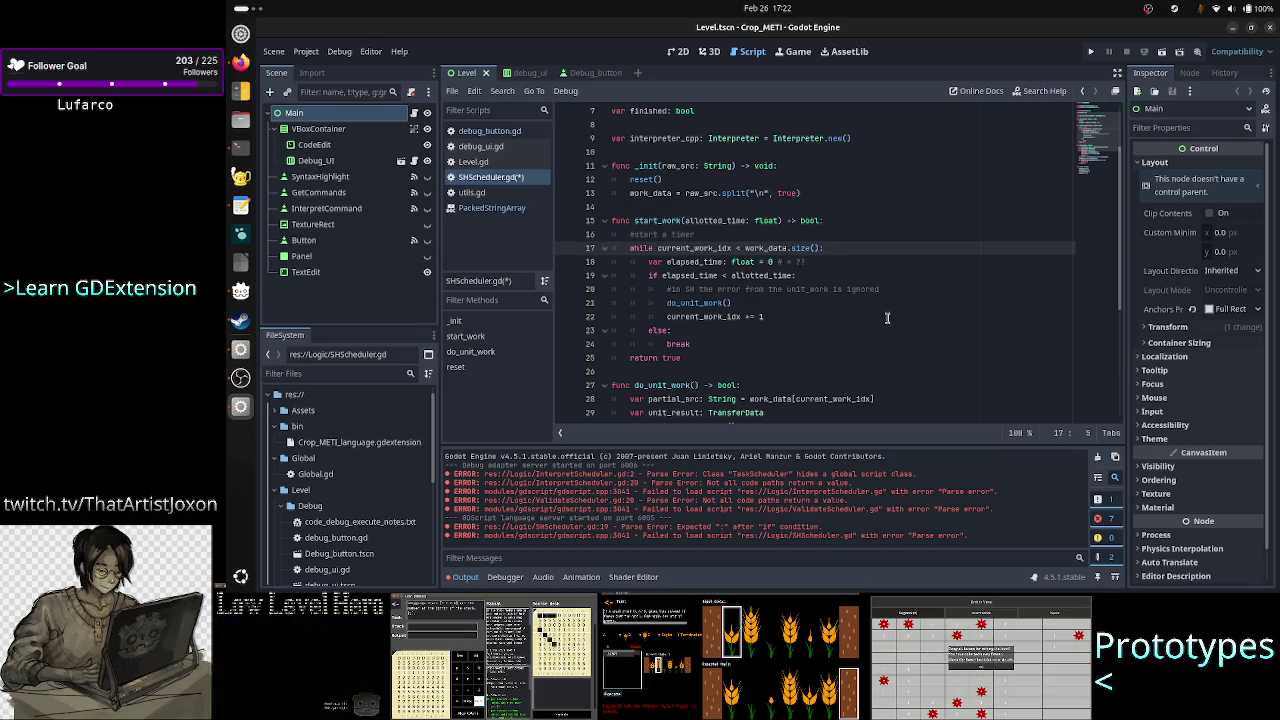
key("shift+Down")
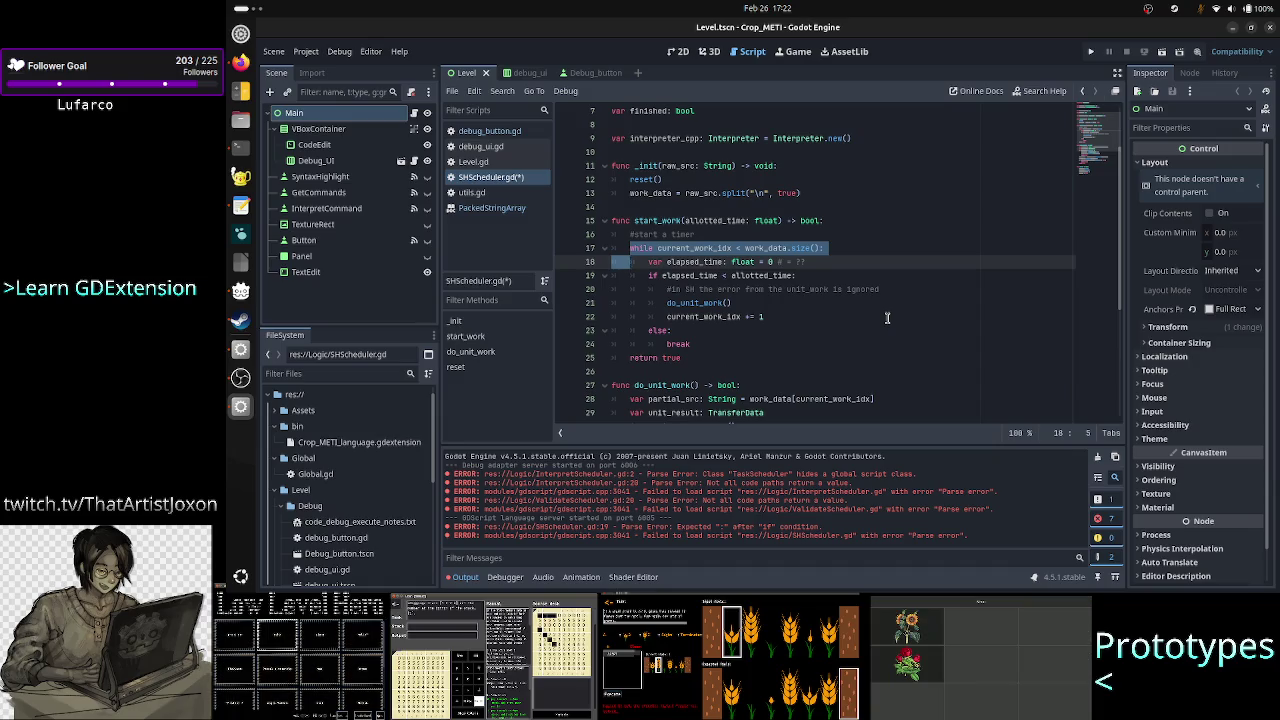
key("shift+Left")
key("shift+Left")
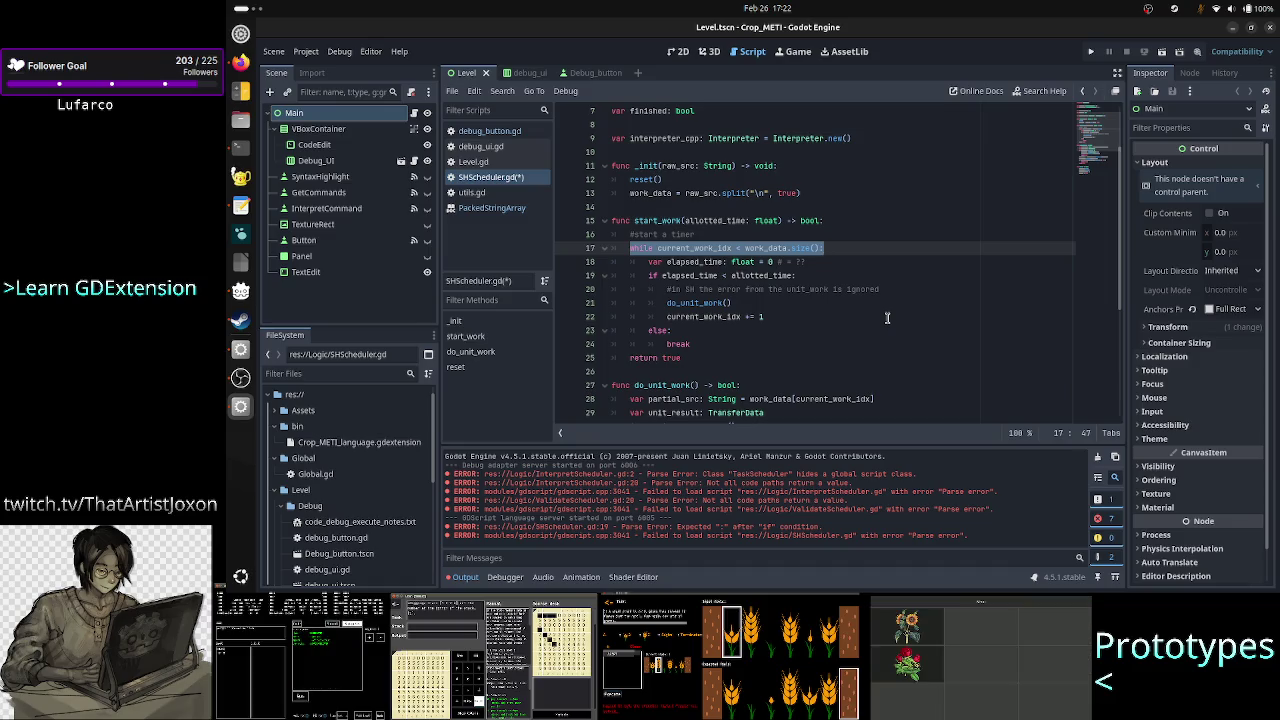
key("Down")
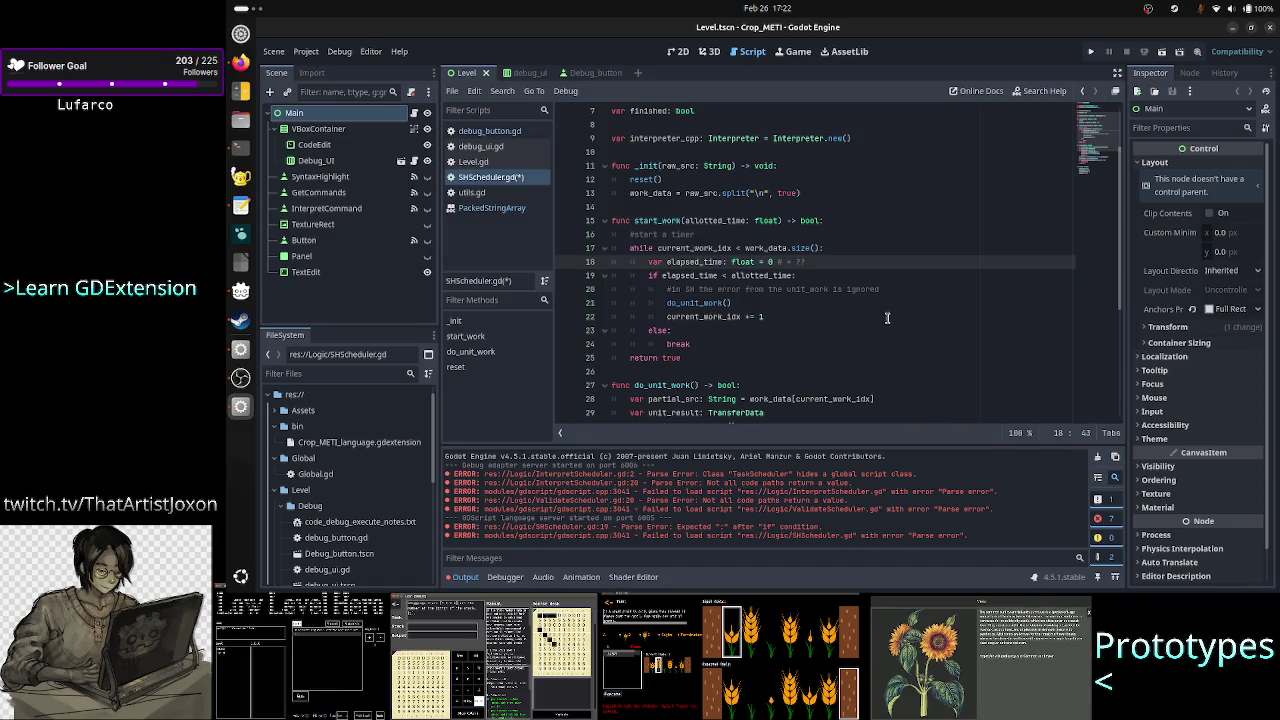
key("Down")
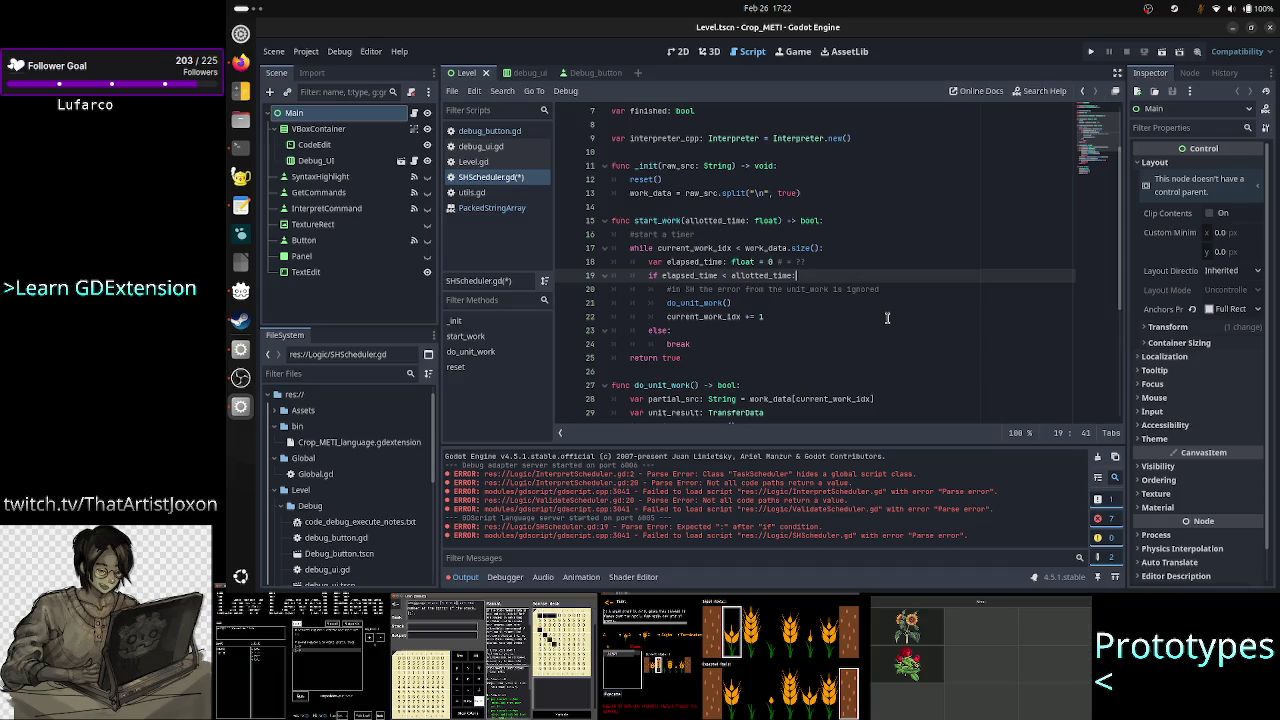
key("Home")
key("Home")
key("shift+Down")
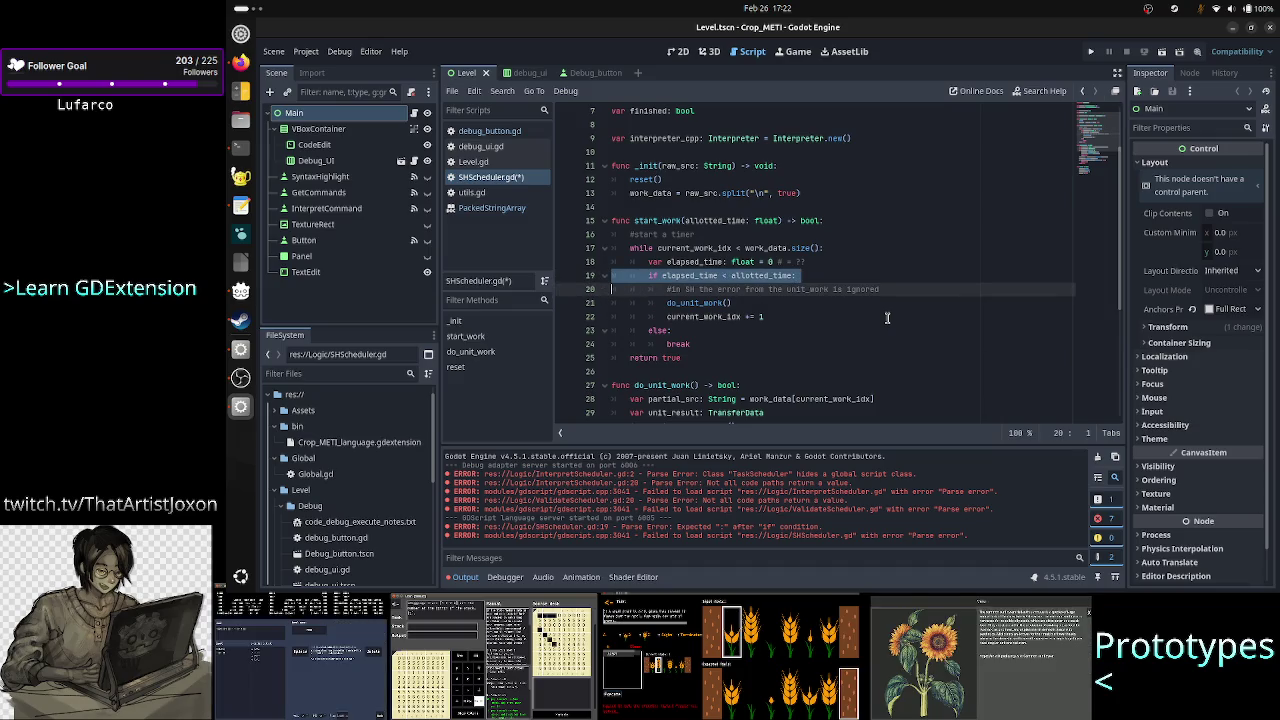
key("shift+Left")
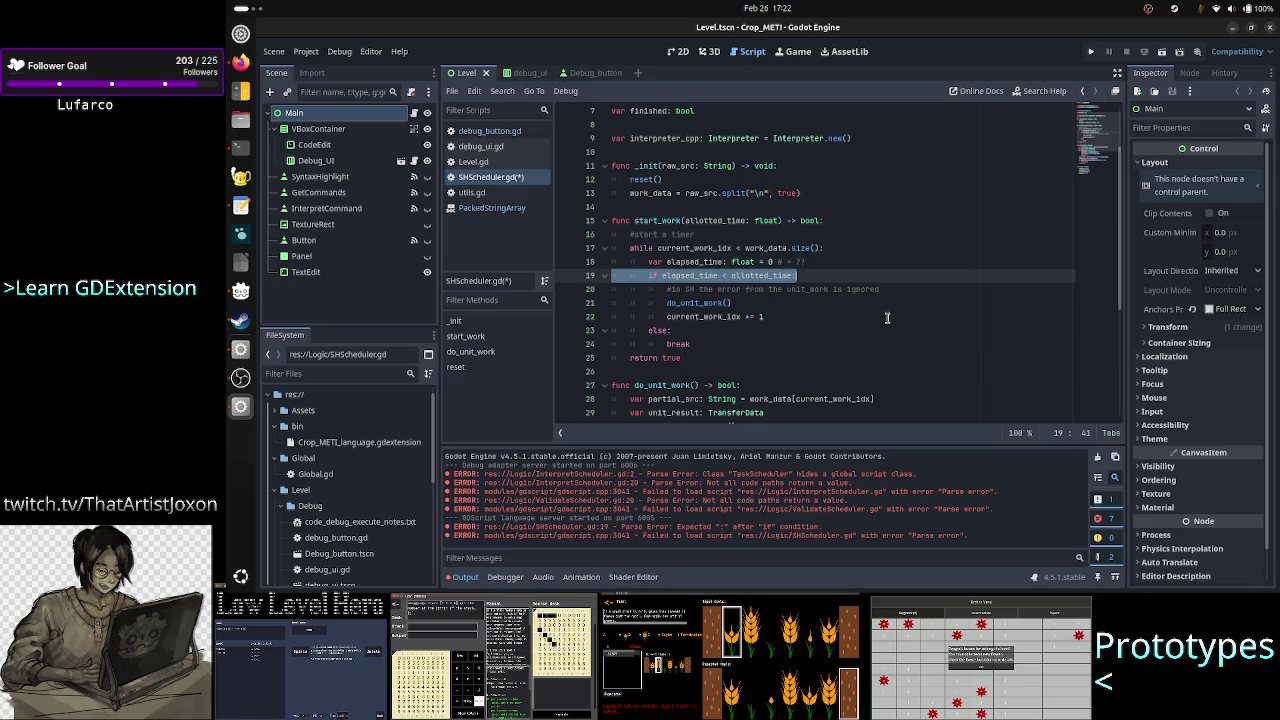
key("Down")
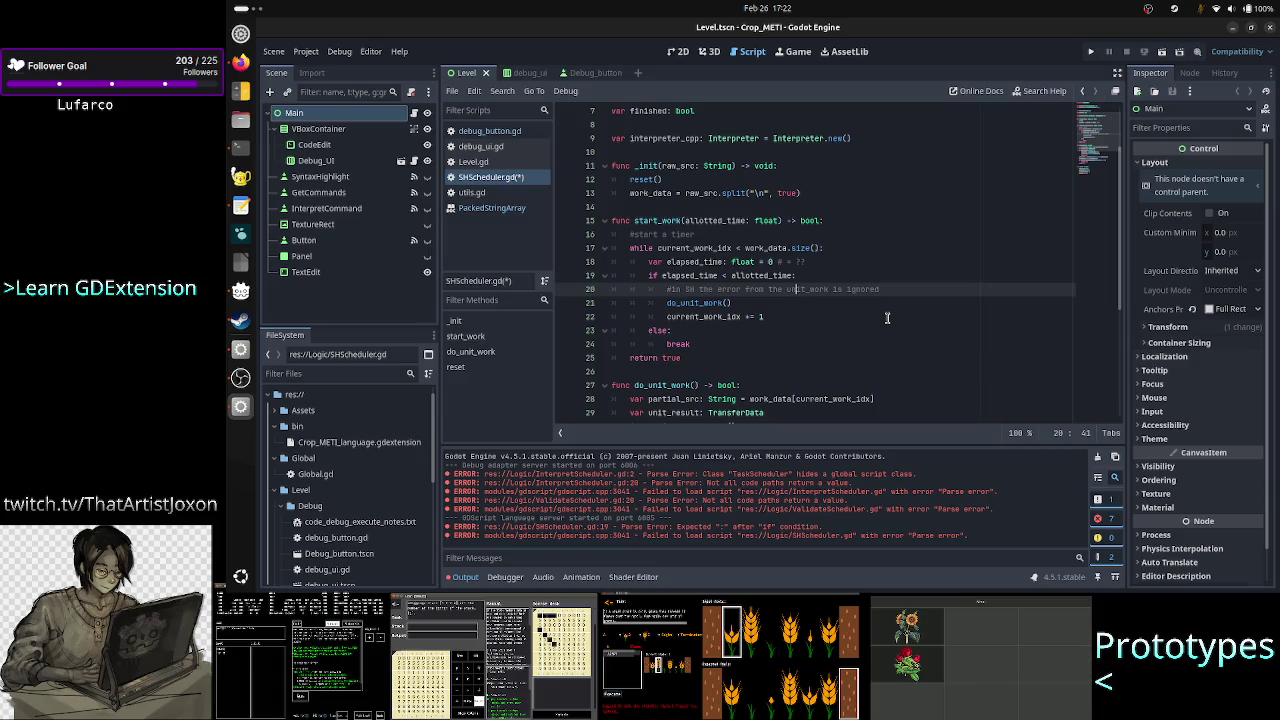
key("Down")
left_click(887, 318)
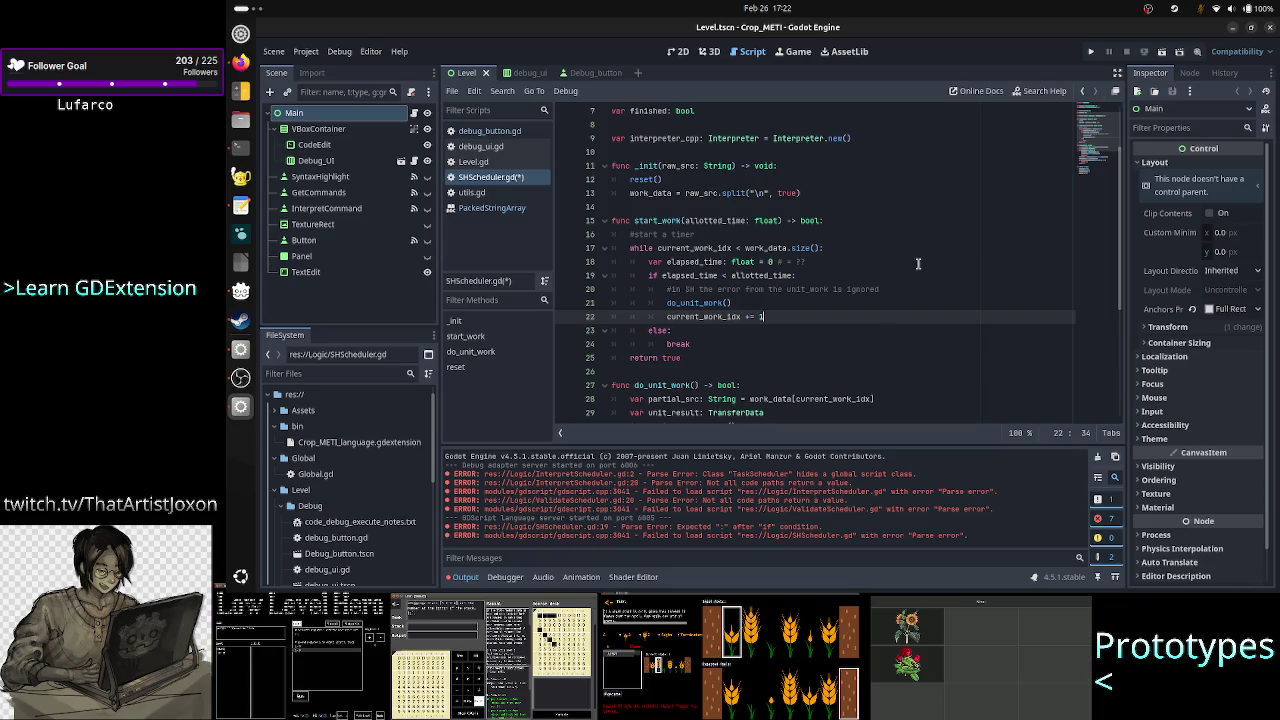
key("Return")
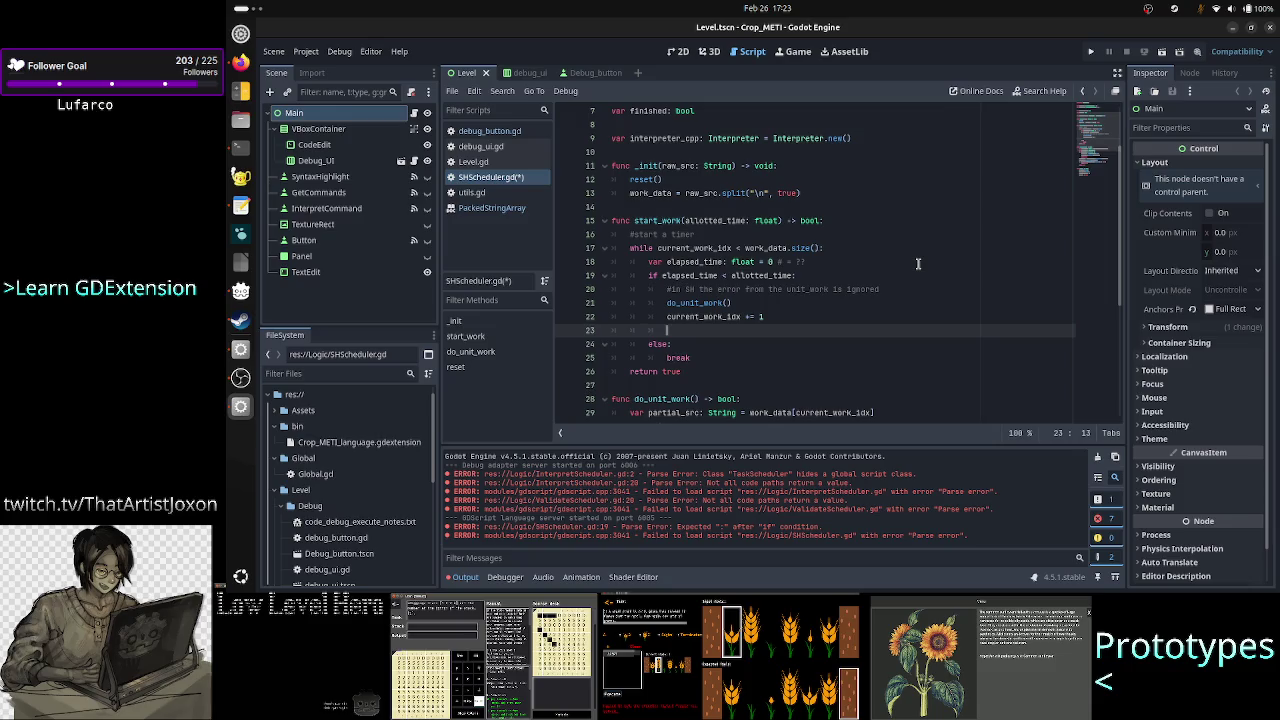
key("BackSpace")
key("BackSpace")
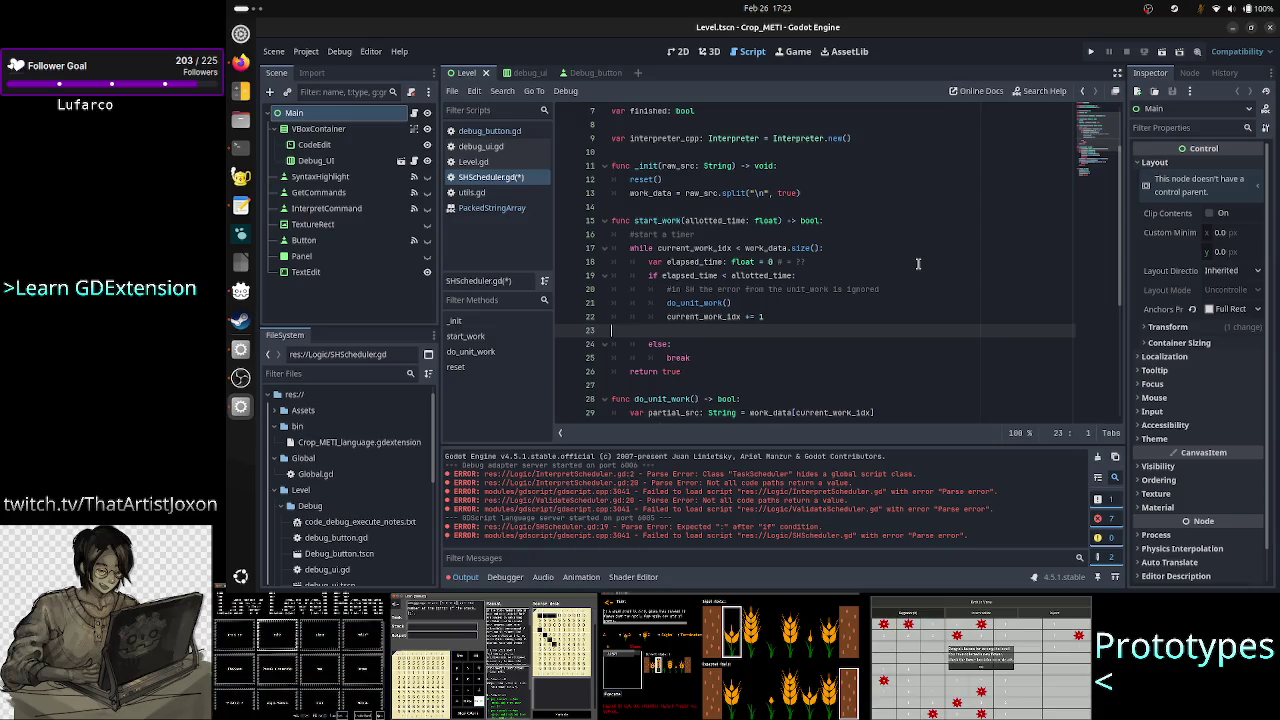
key("BackSpace")
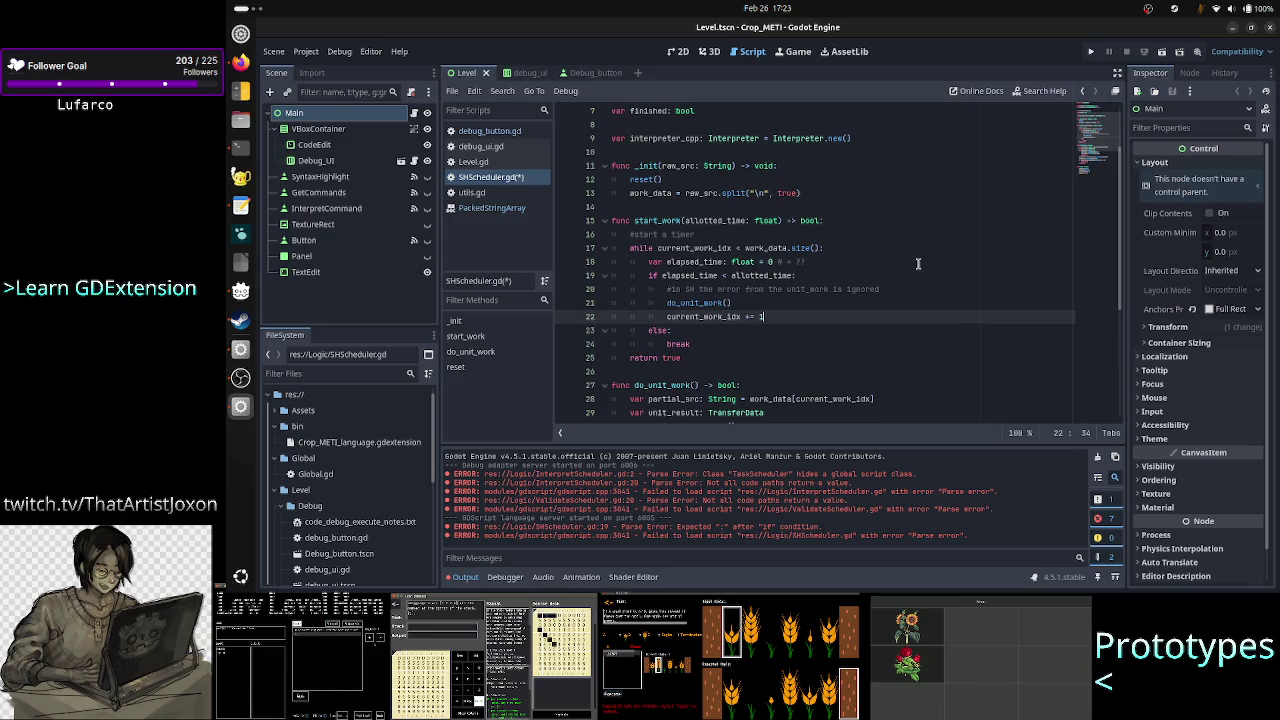
key("Up")
key("Up")
key("Up")
key("Up")
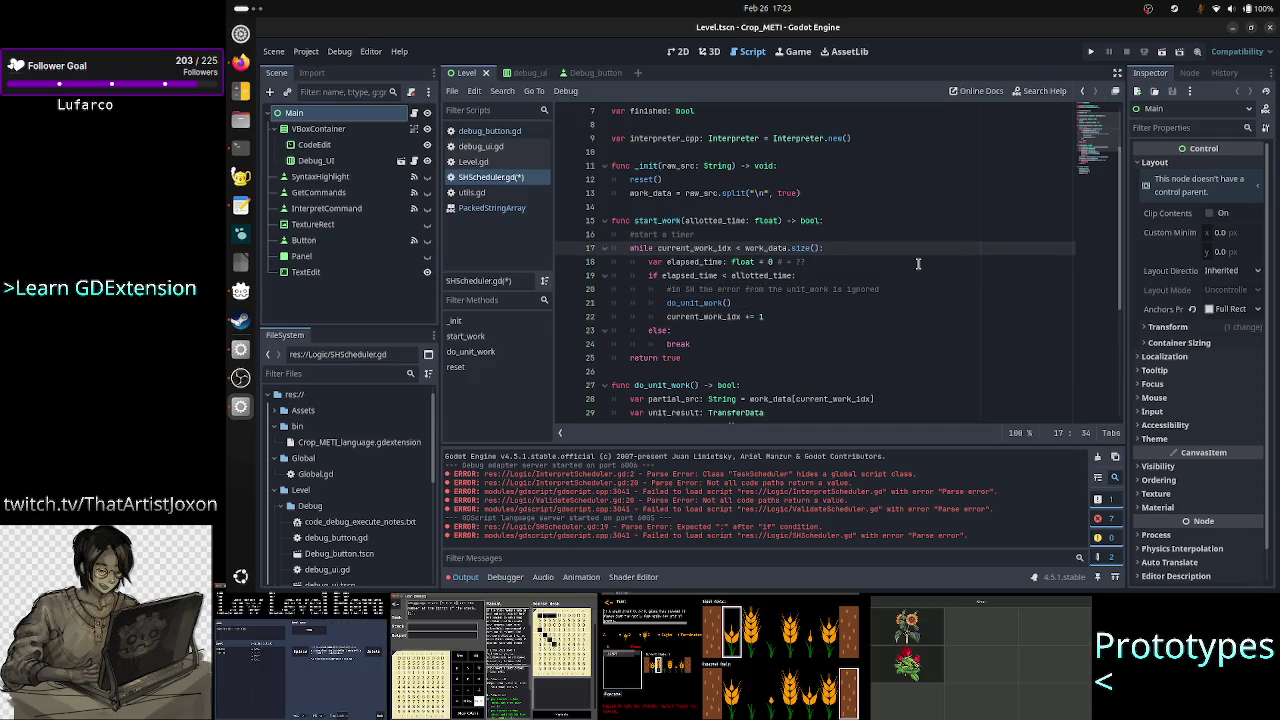
key("Left")
key("Left")
key("Left")
key("Down")
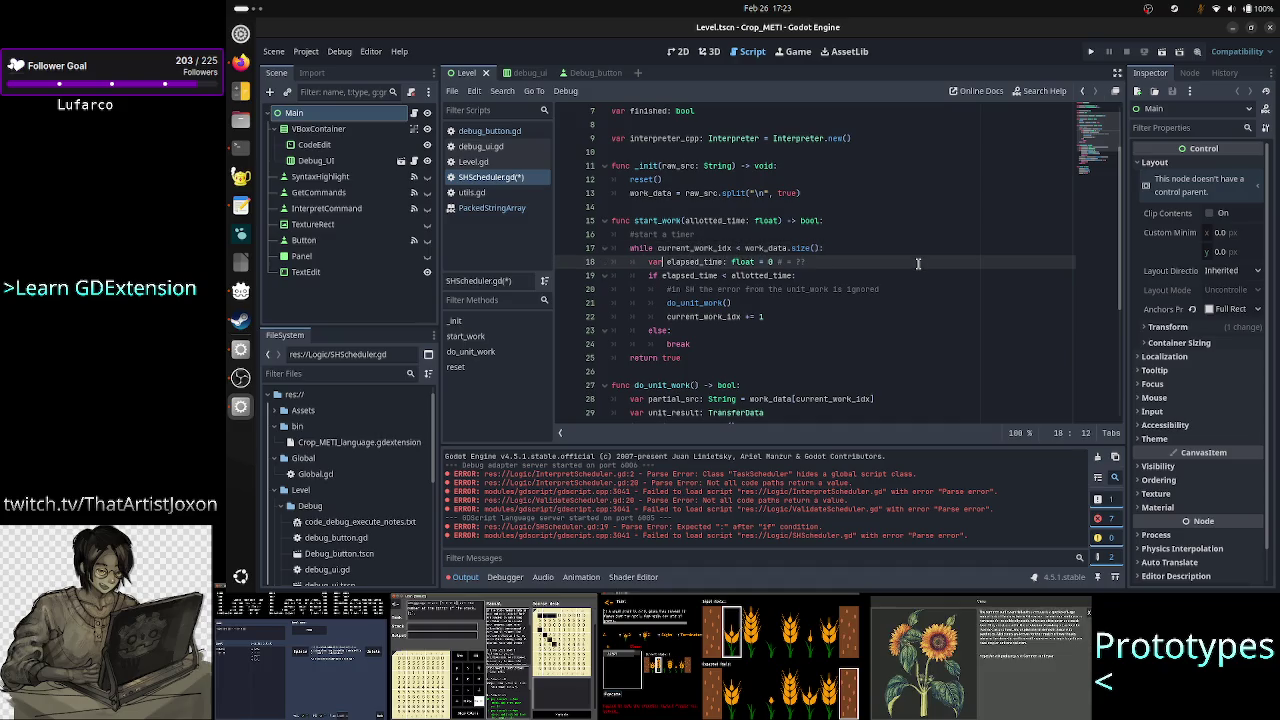
mouse_move(771, 321)
left_mouse_down()
mouse_move(694, 317)
mouse_move(694, 304)
left_mouse_up()
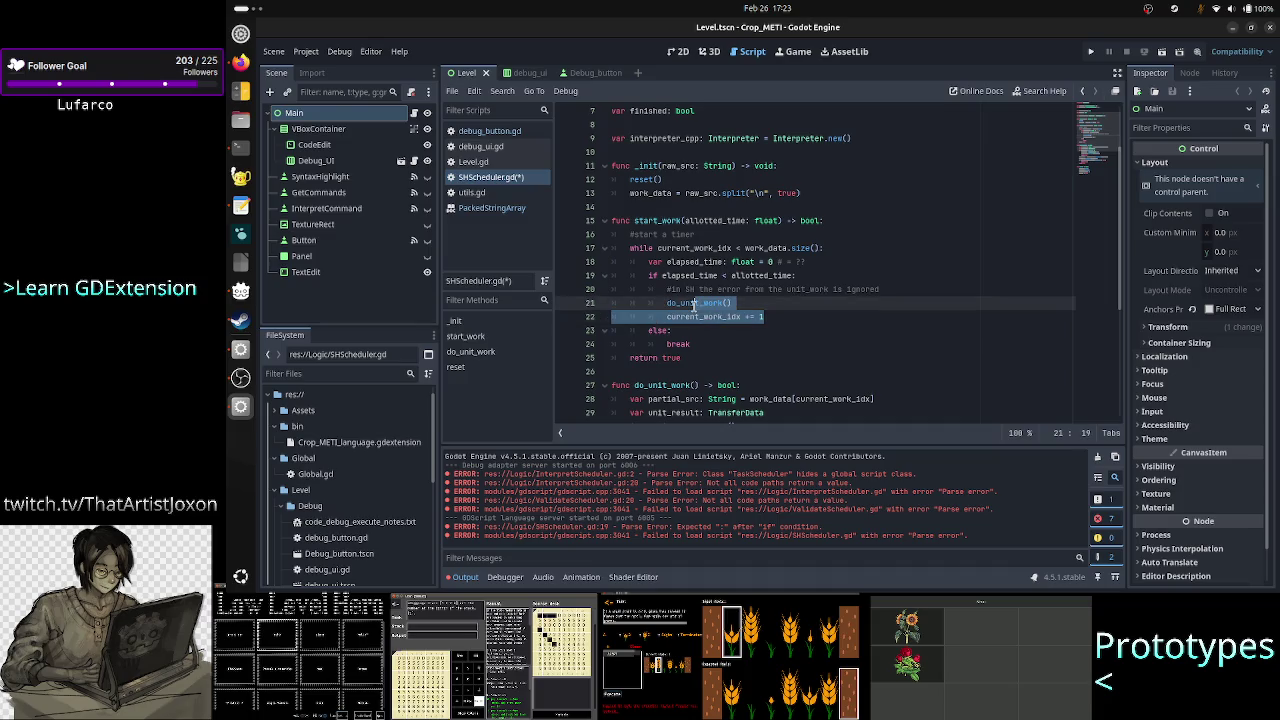
left_click(657, 247)
left_click_drag(657, 247, 826, 247)
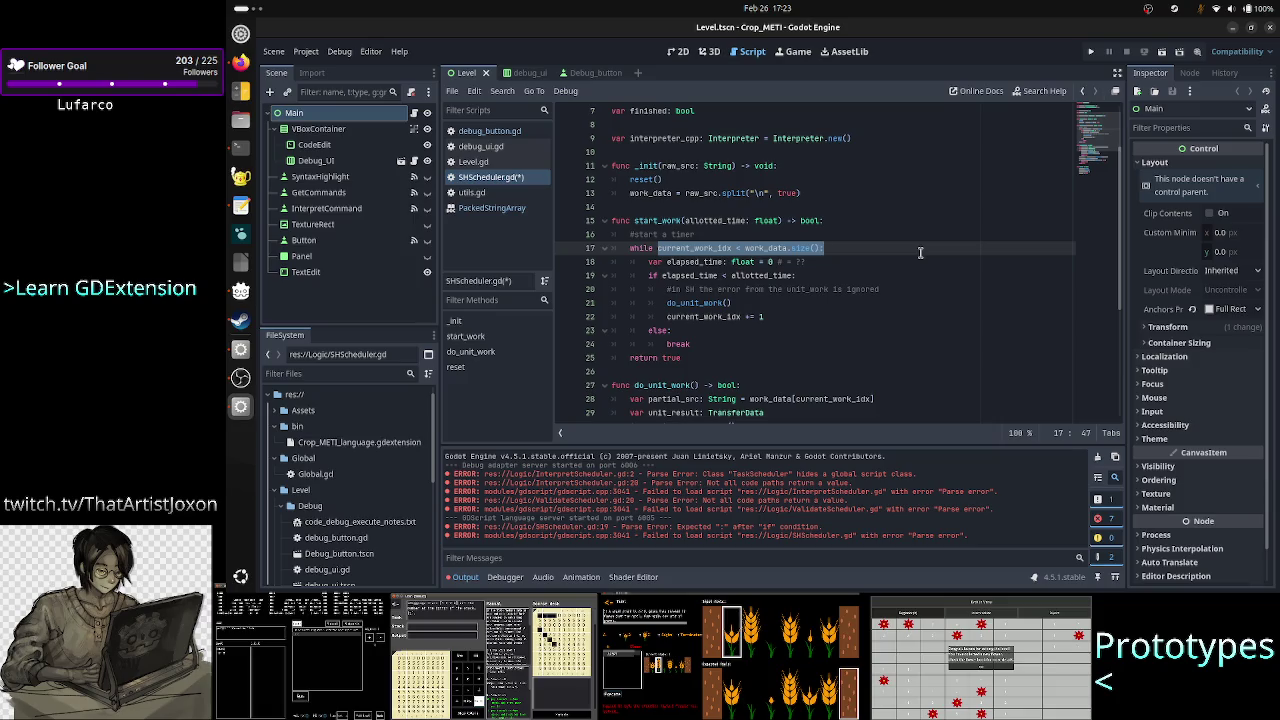
key("Up")
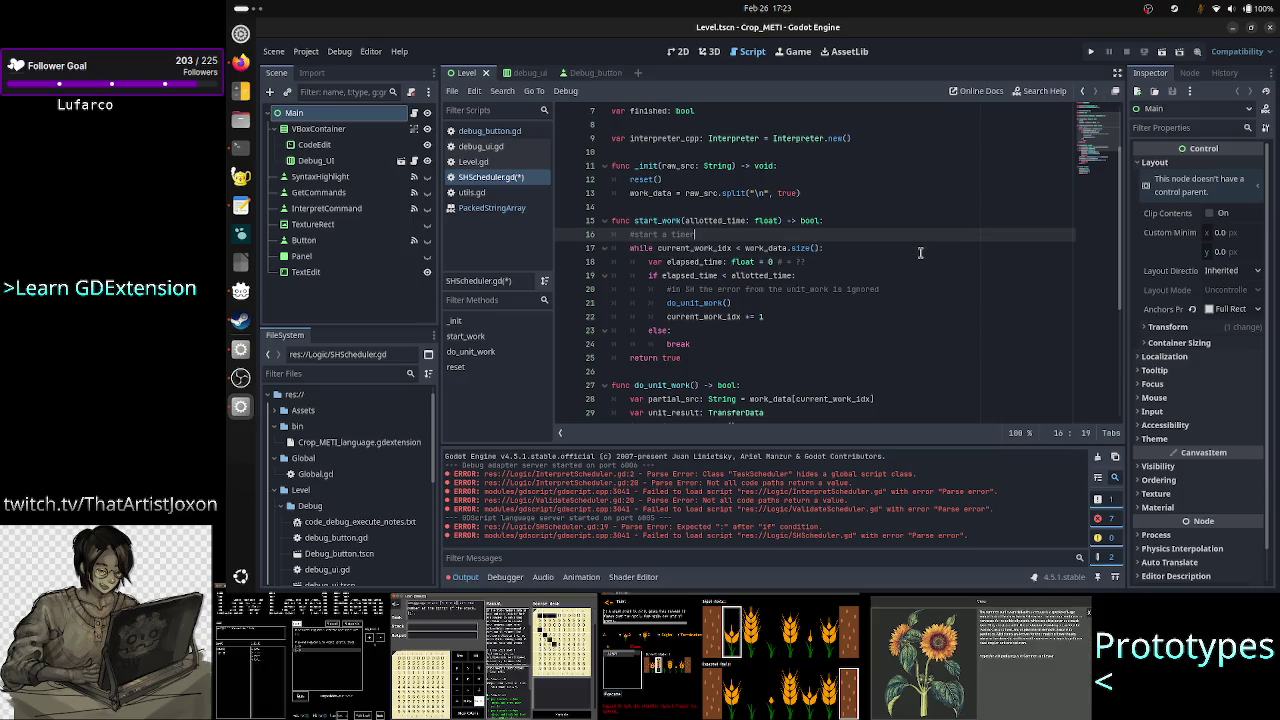
Step: Add a 'work_data.size() - 1' line under the timer comment, then trim it
key("Return")
type("work_data")
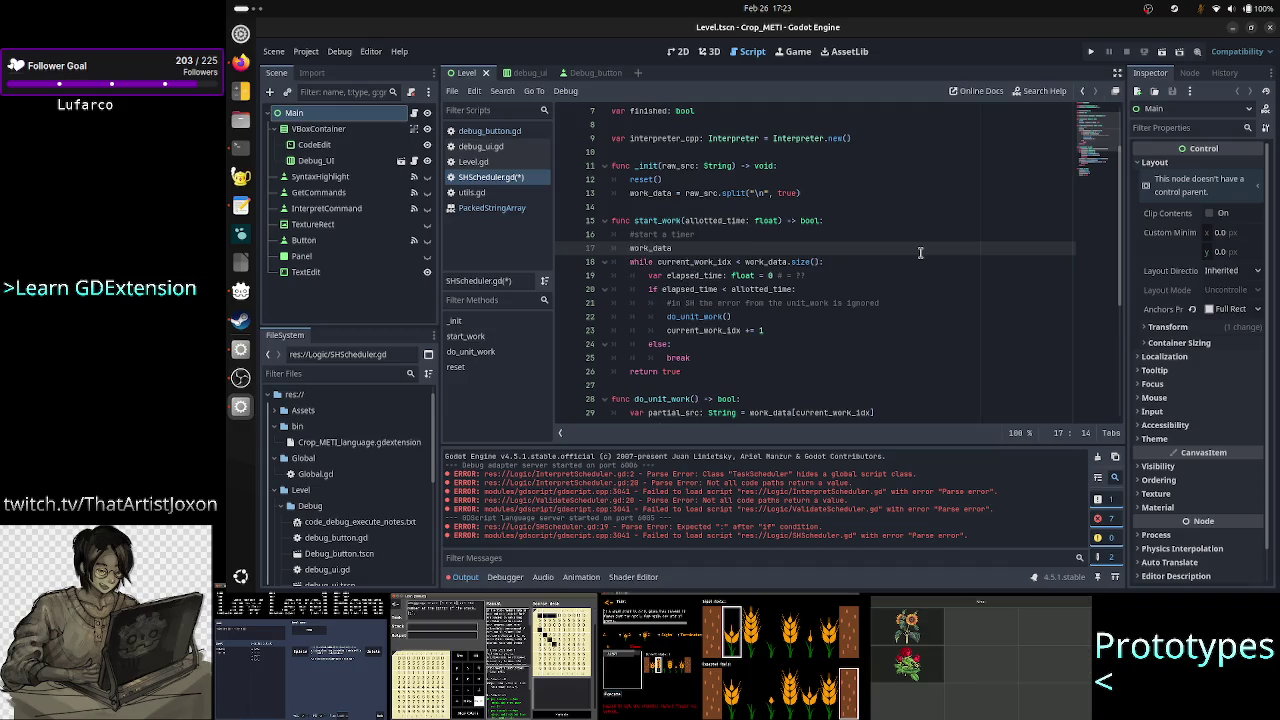
type(".size() -")
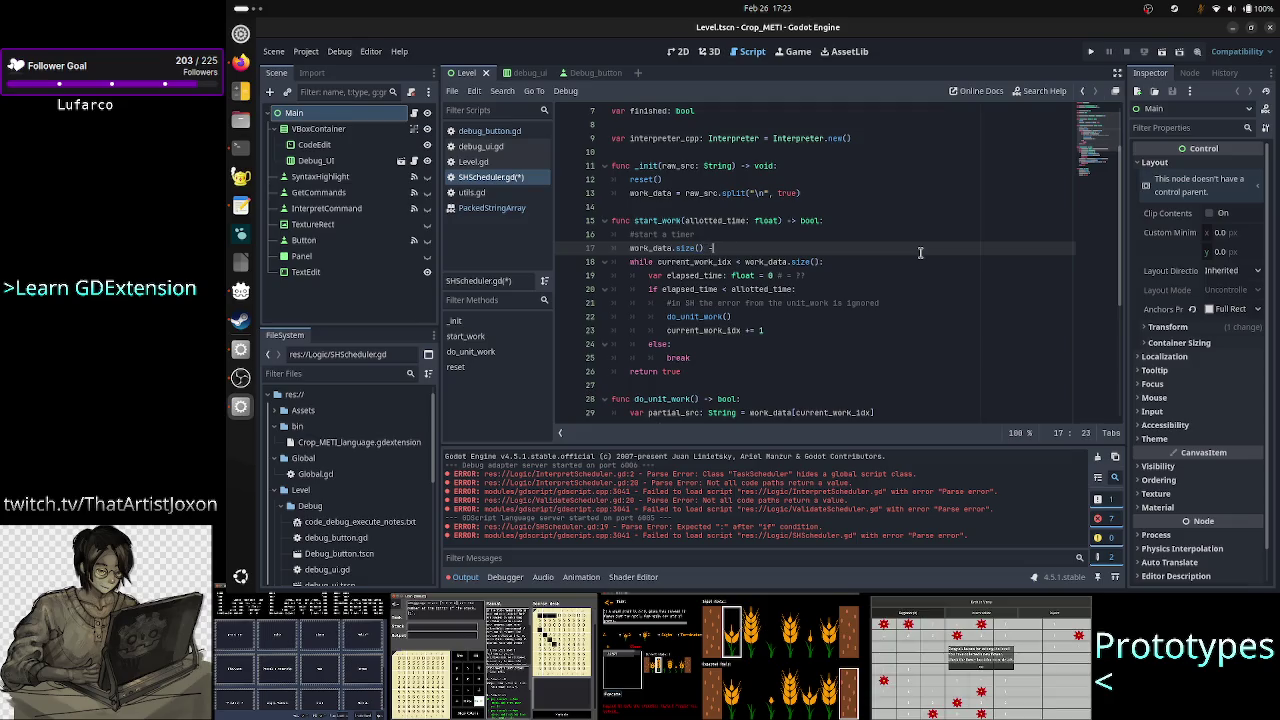
type(" 1")
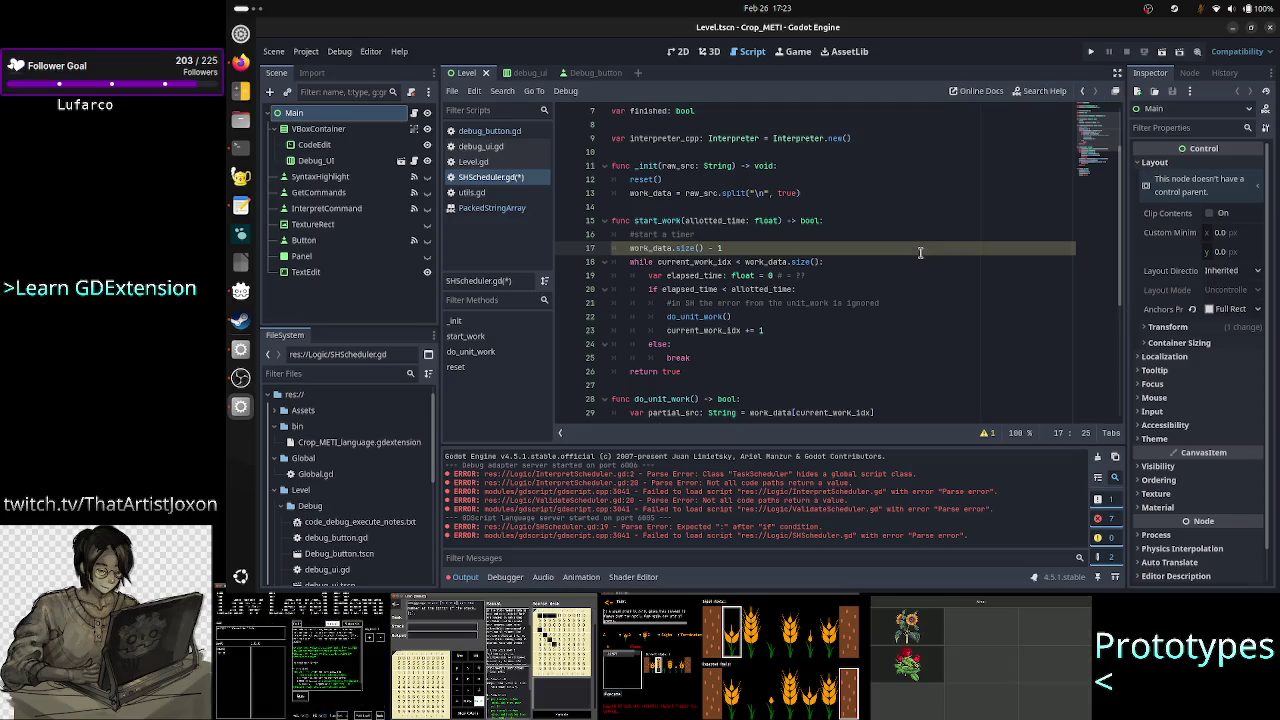
key("Down")
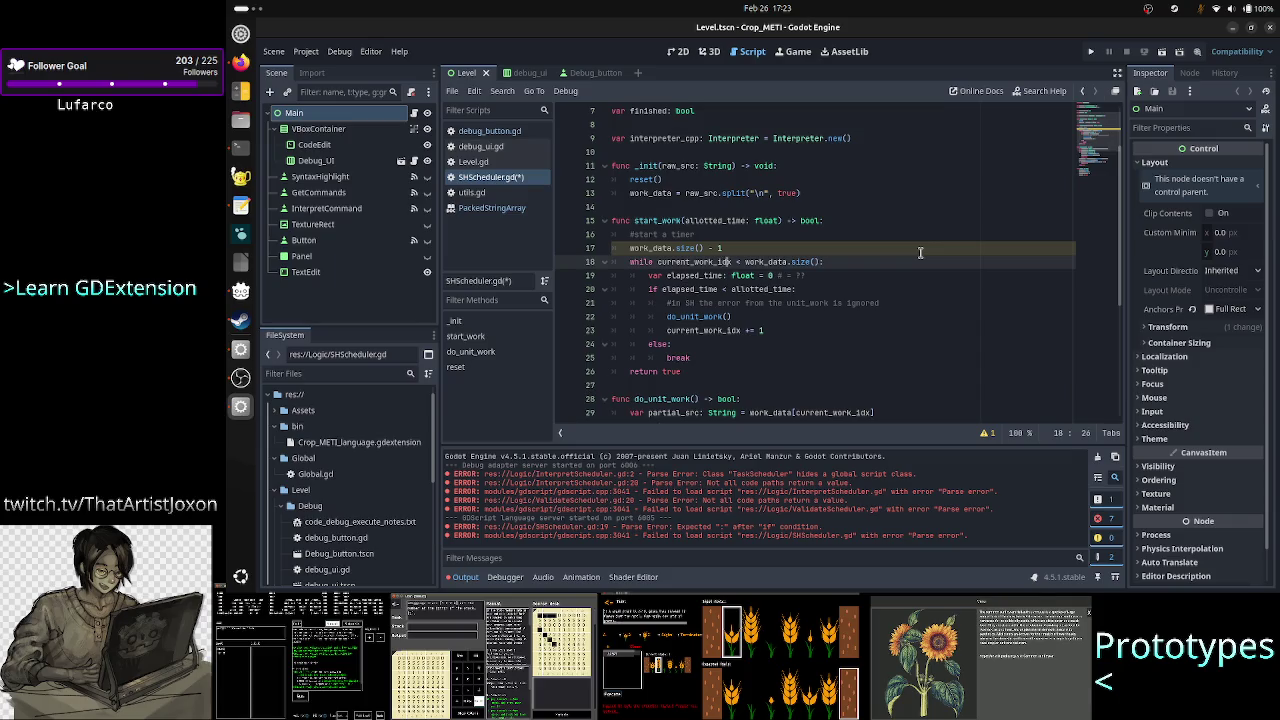
key("Right")
key("Right")
key("Right")
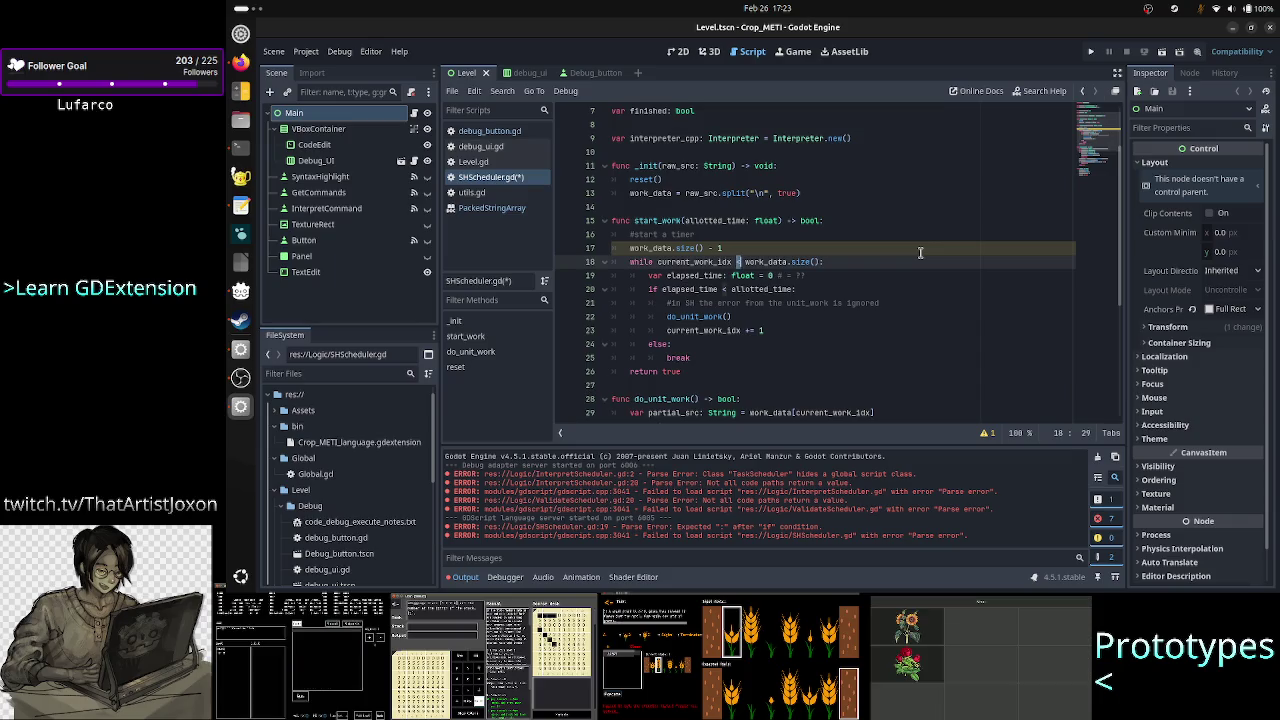
key("Down")
key("Down")
key("Down")
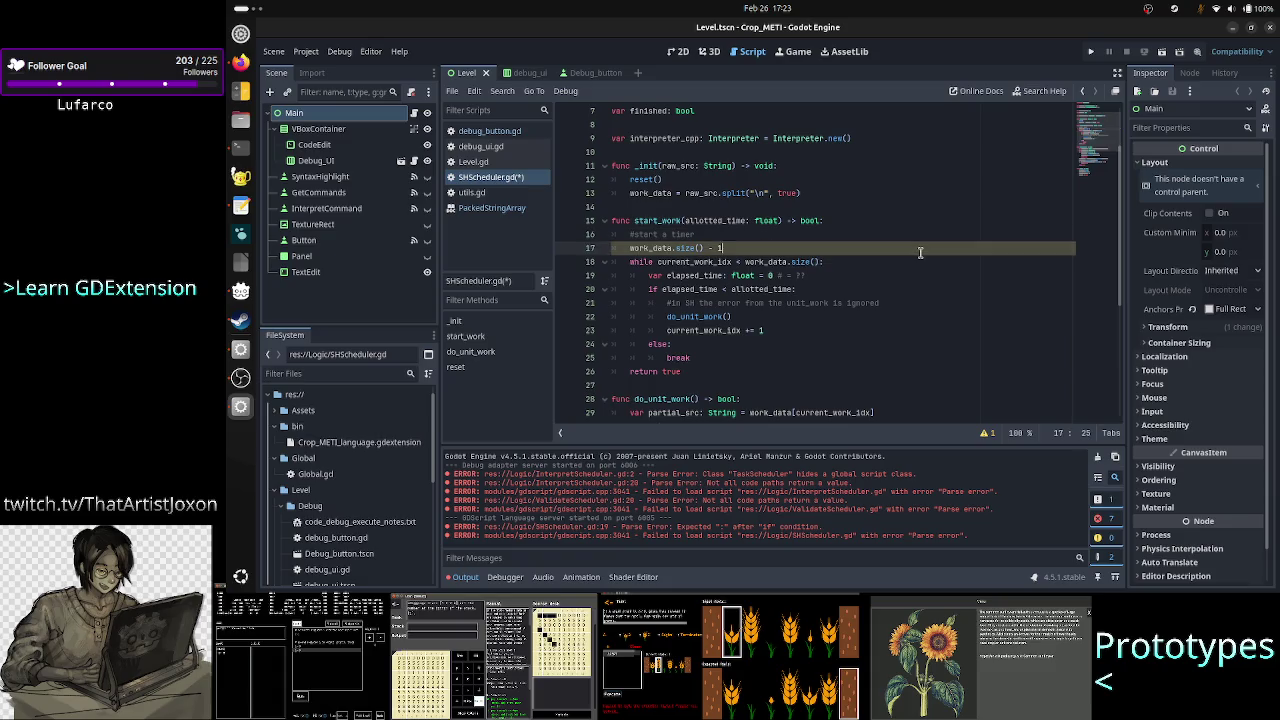
key("Up")
key("Up")
key("Up")
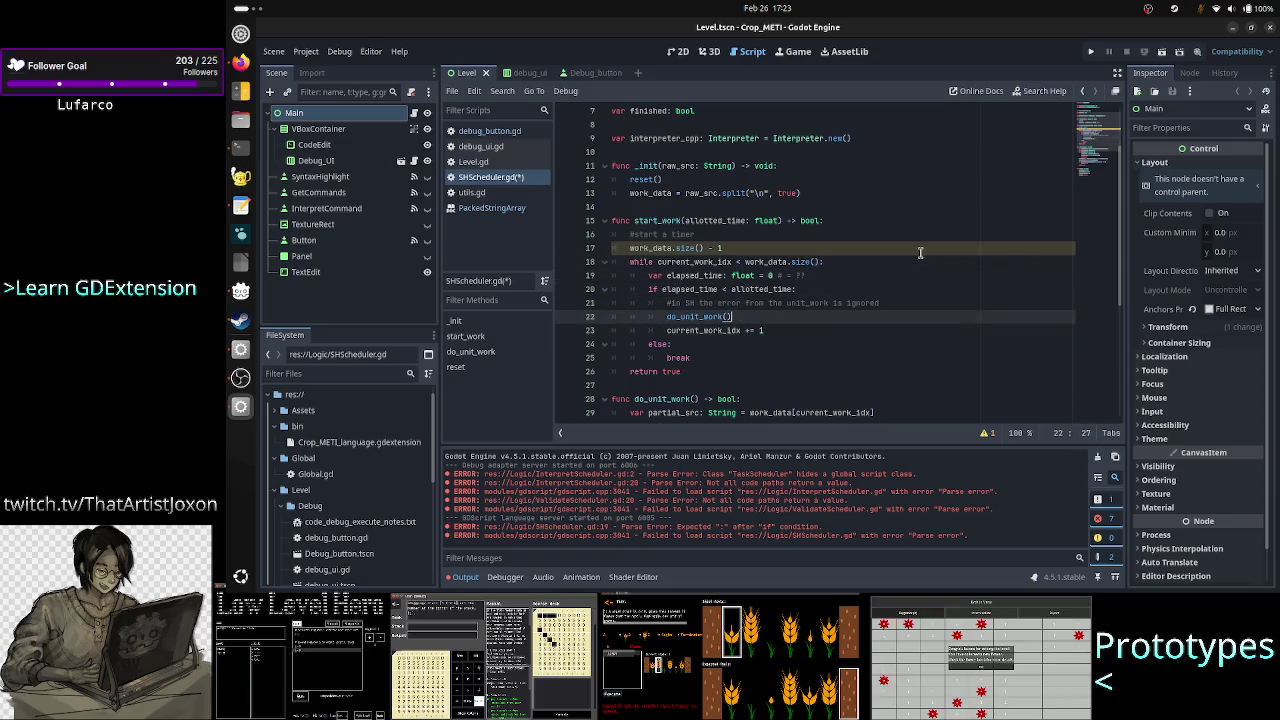
key("Down")
key("BackSpace")
key("BackSpace")
key("BackSpace")
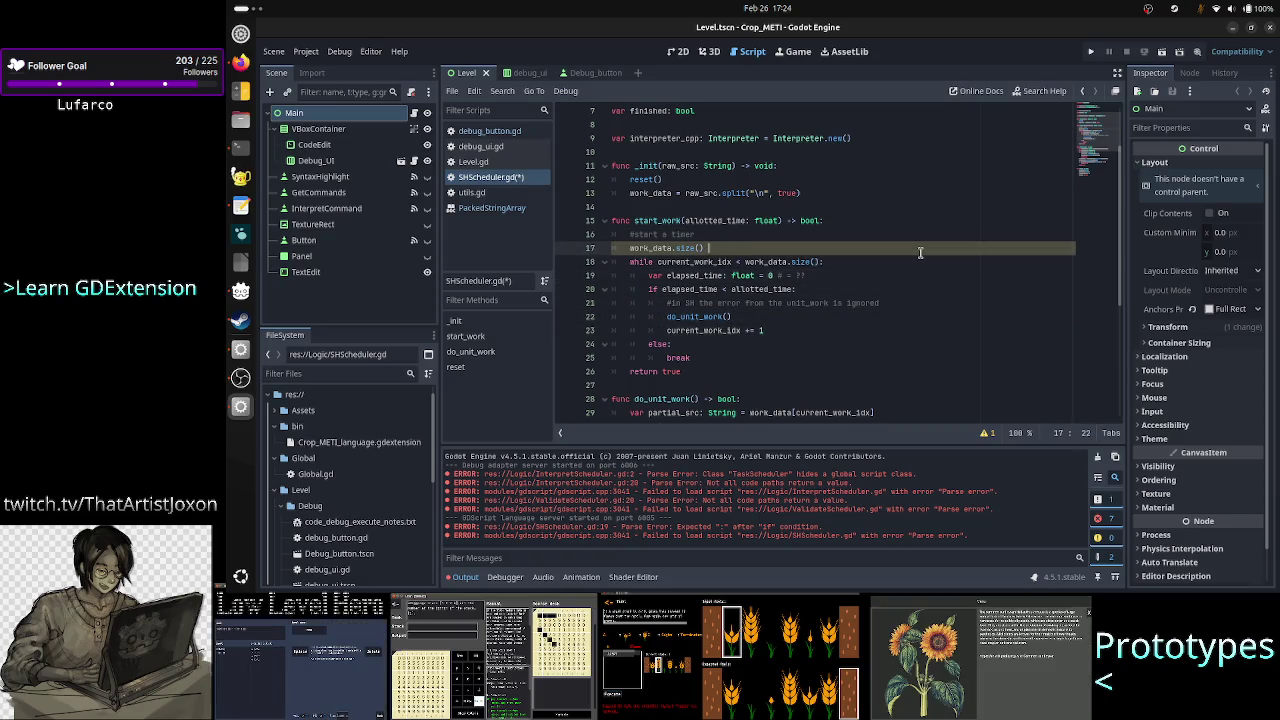
Step: Delete the temporary work_data.size() line
key("Down")
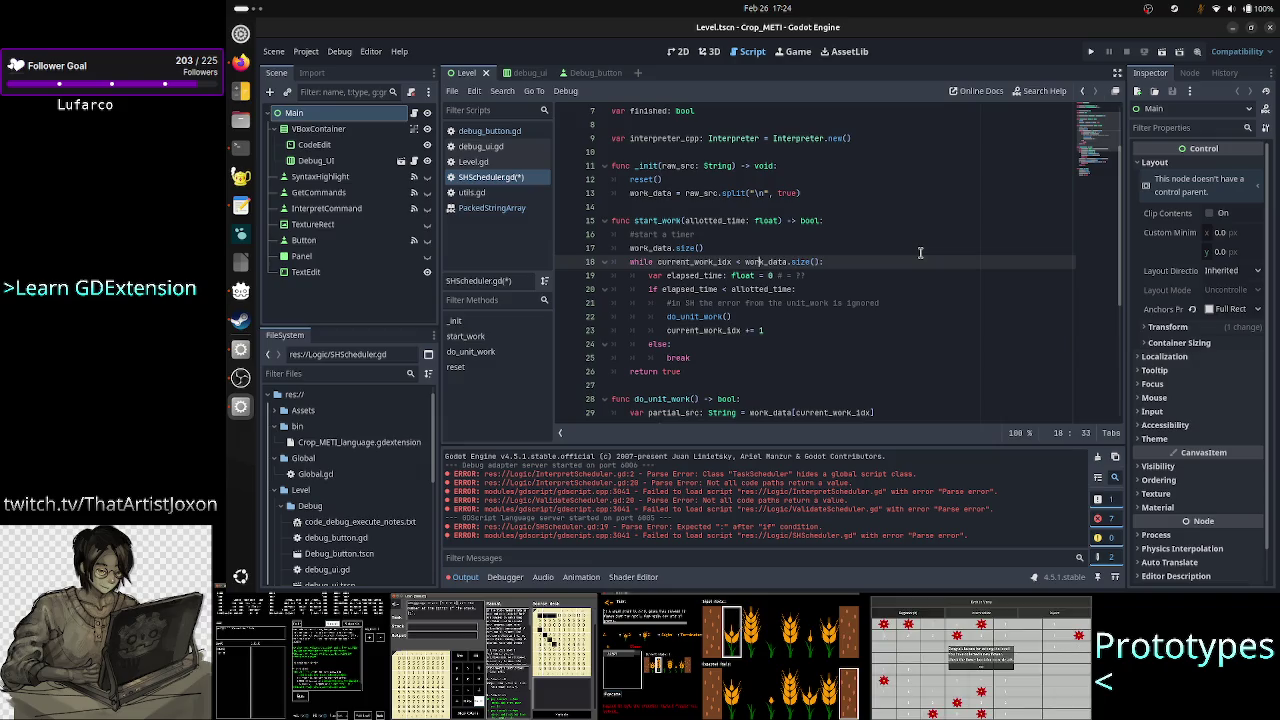
key("Up")
key("Home")
key("shift+End")
key("BackSpace")
key("BackSpace")
key("Down")
key("Down")
key("Down")
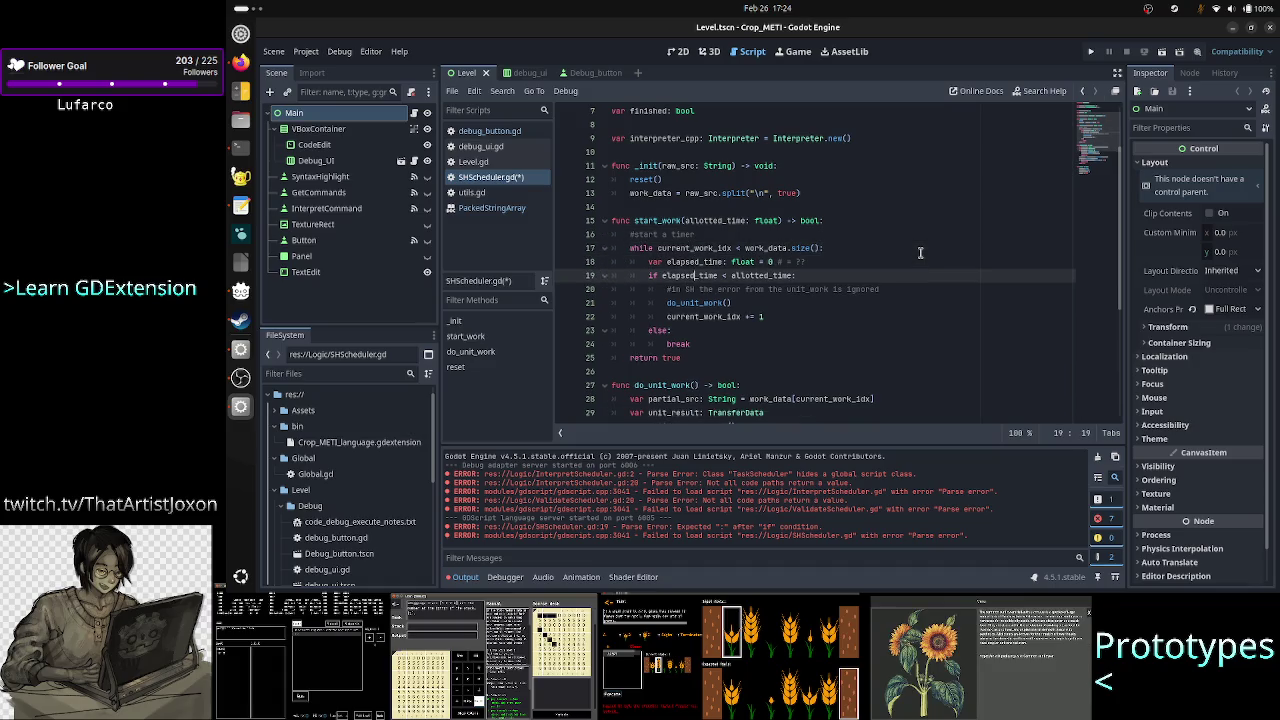
Step: Add a blank line after break in the else branch
key("Down")
key("Down")
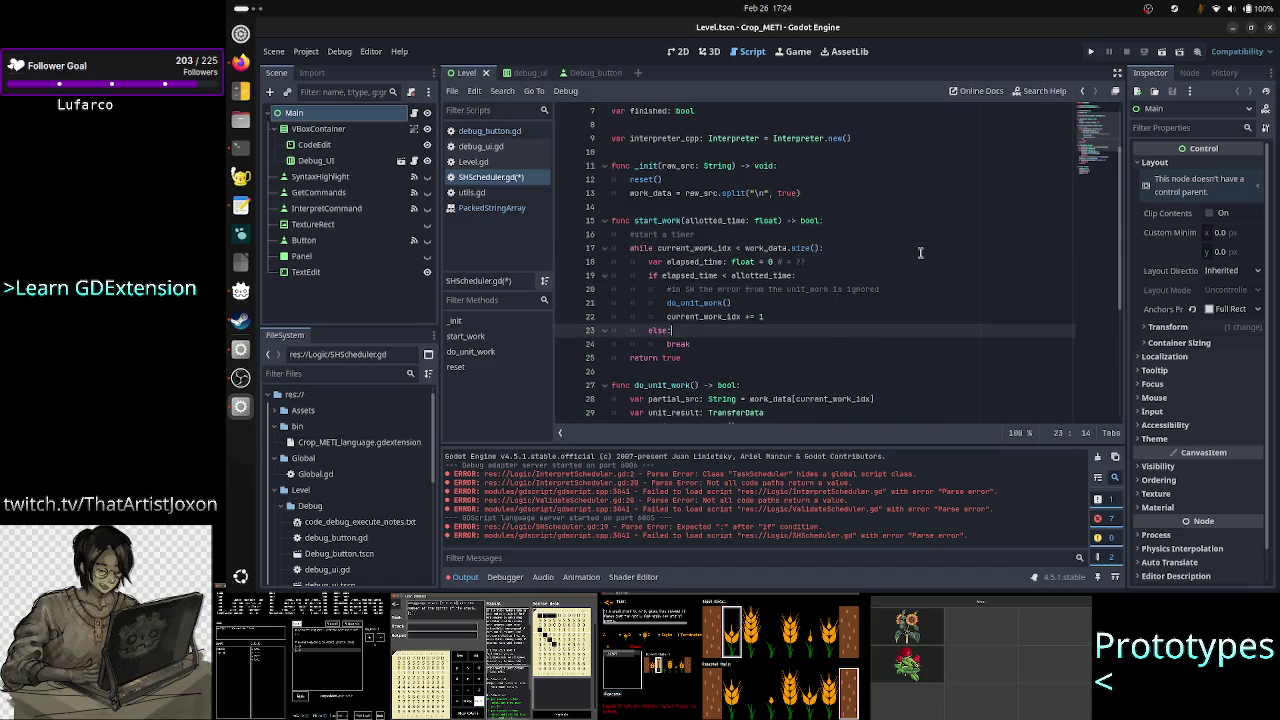
key("Down")
key("End")
key("Return")
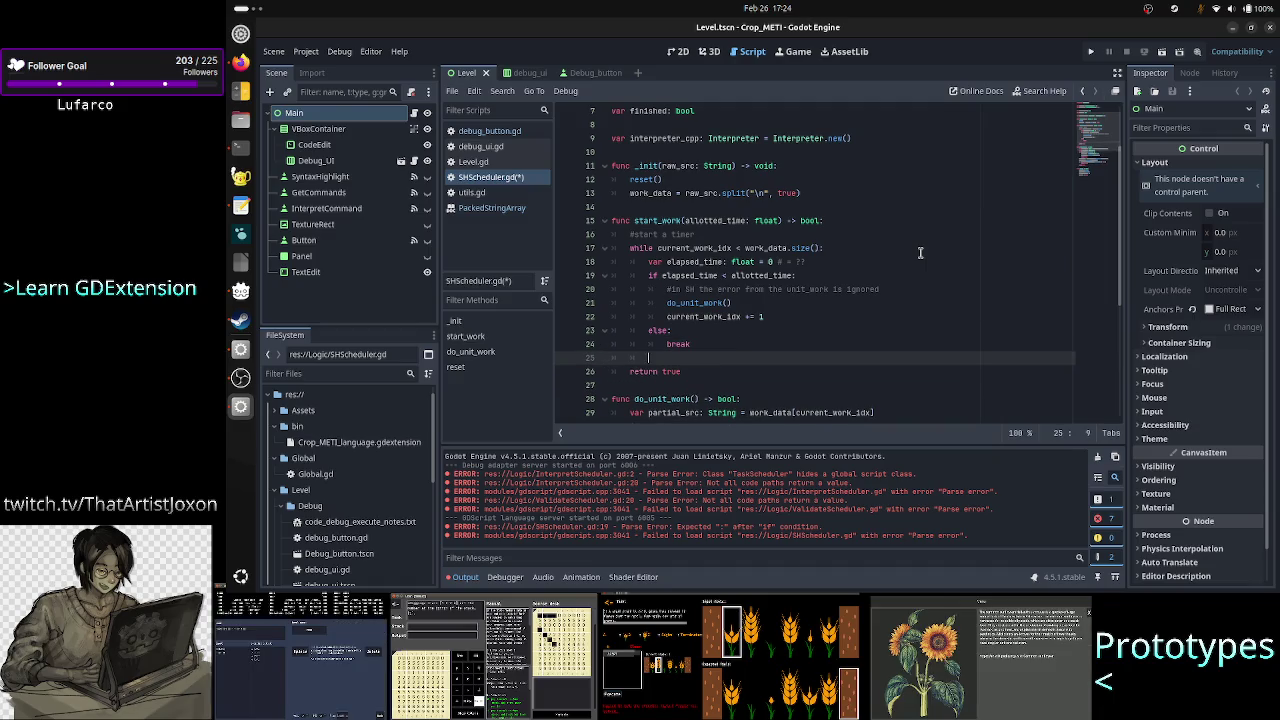
Step: Add 'finished = true' on line 25 before return true, then review the while loop
scroll(920, 253, "up", 2)
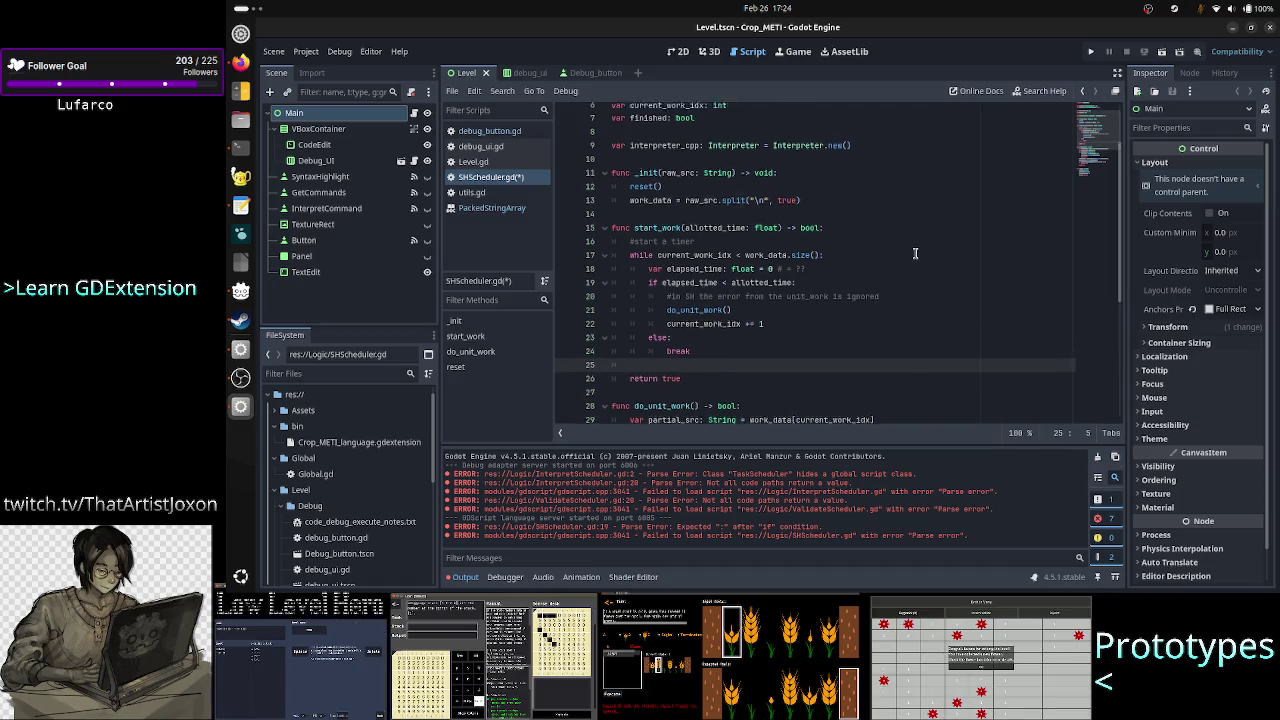
scroll(915, 253, "down", 3)
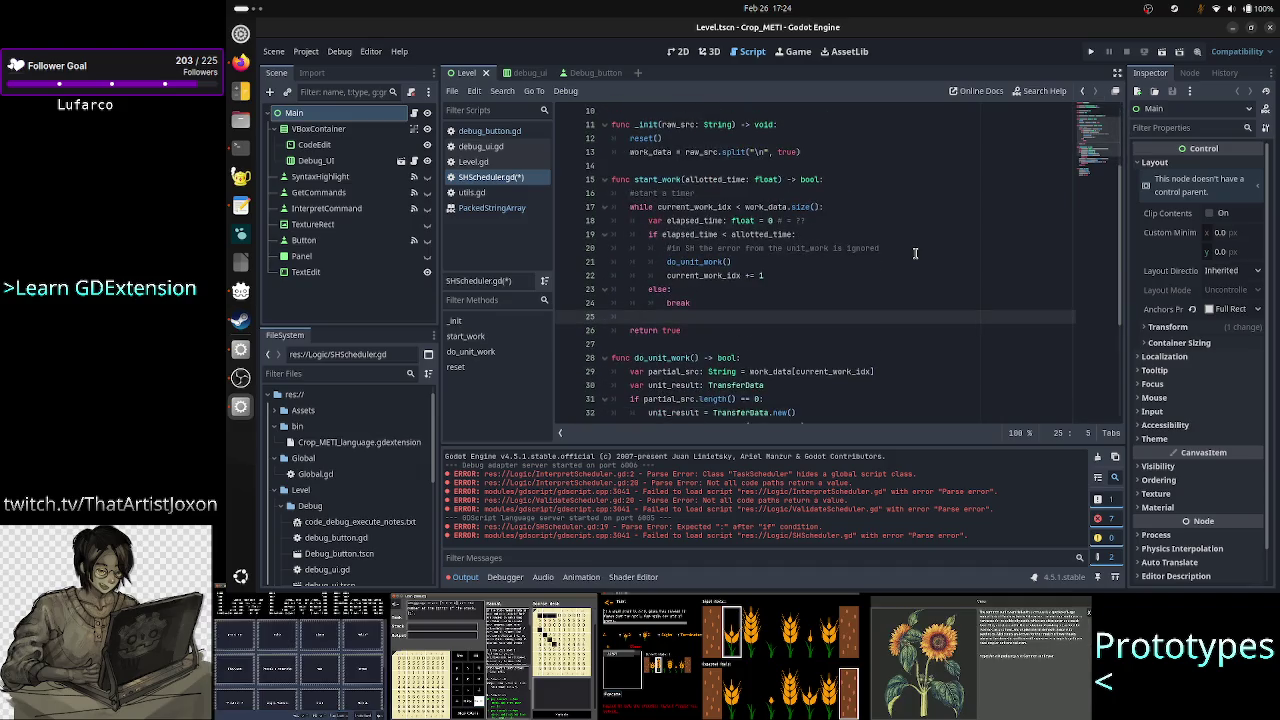
type("rfin")
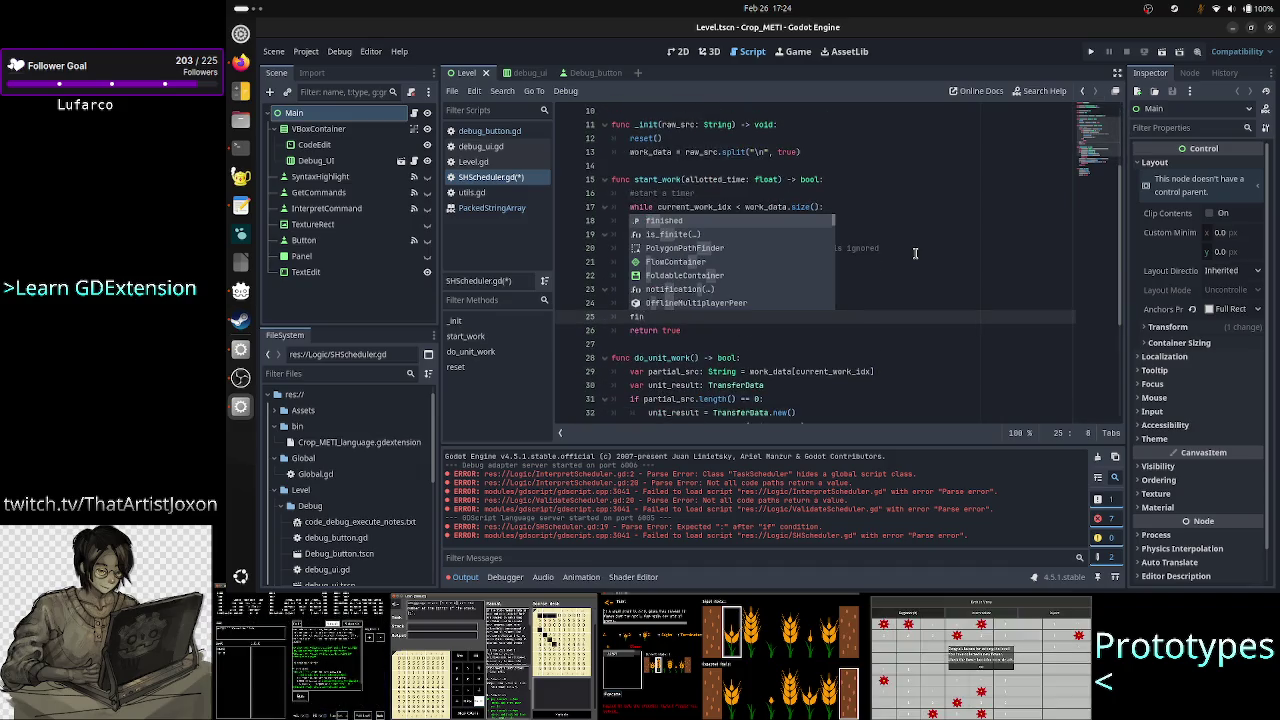
key("Return")
type("= true")
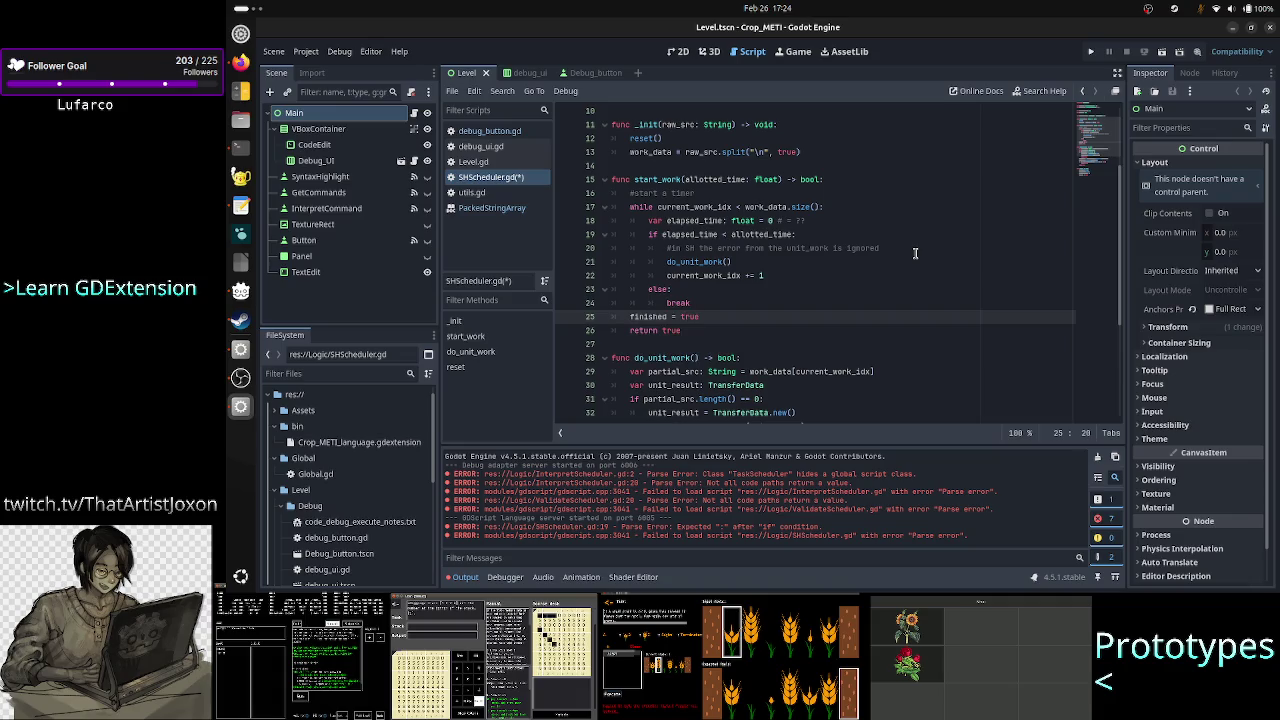
double_click(652, 207)
mouse_move(664, 213)
left_mouse_down()
mouse_move(694, 224)
mouse_move(718, 308)
left_mouse_up()
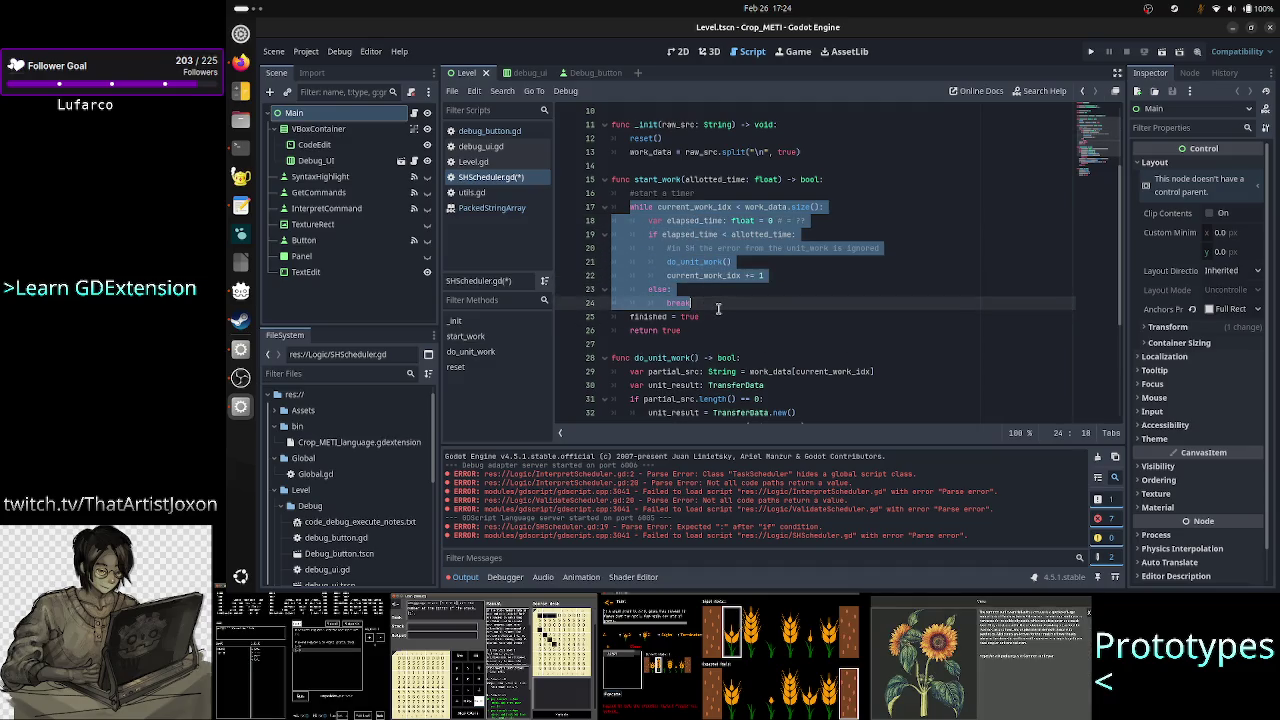
left_click(706, 316)
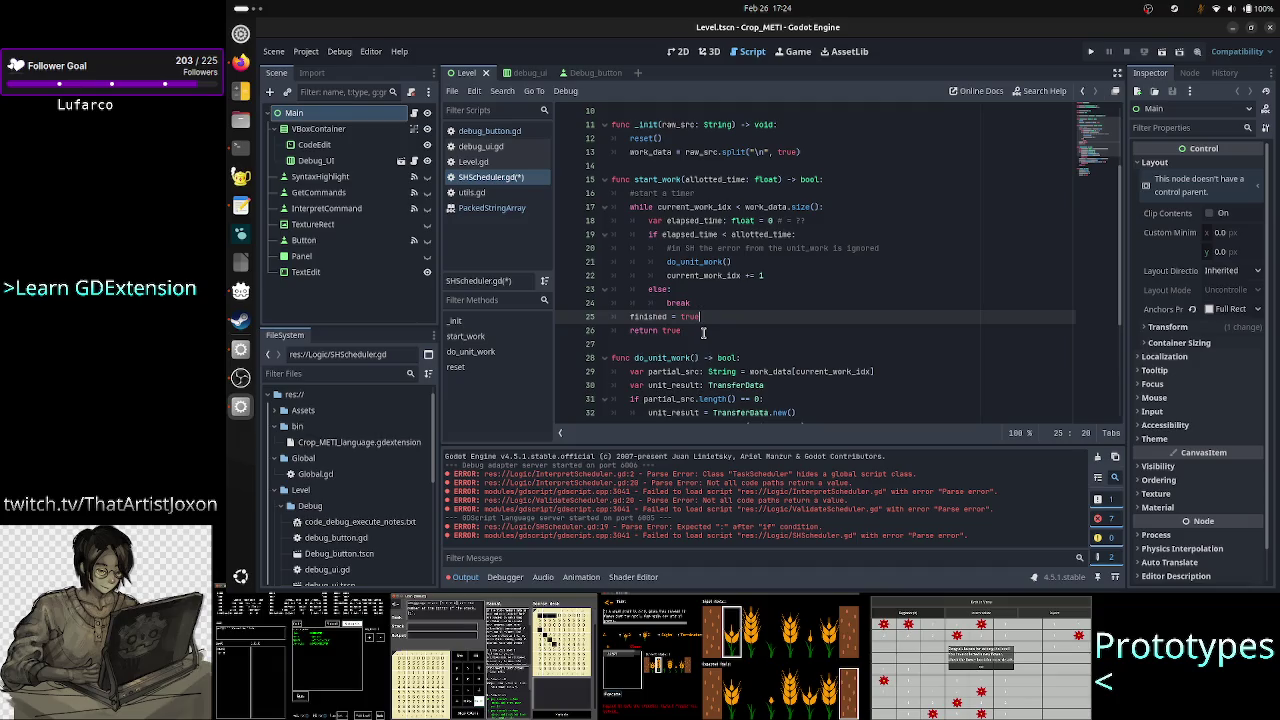
double_click(678, 330)
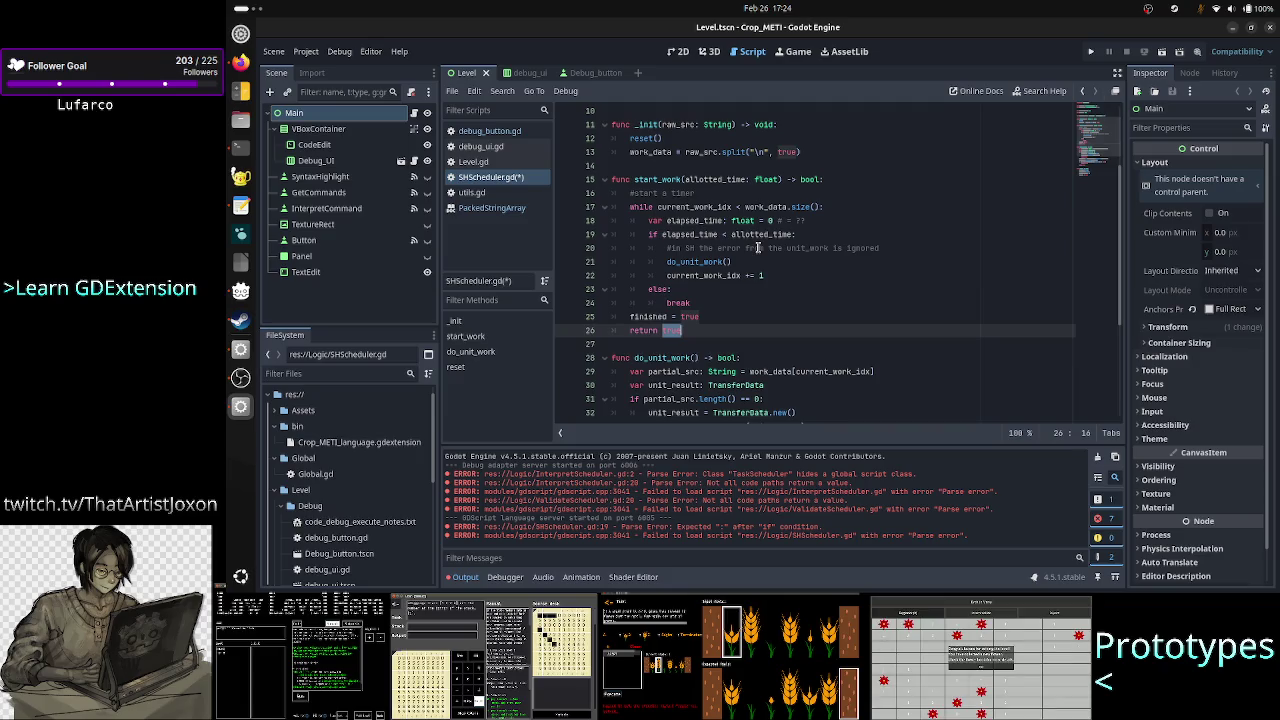
Step: Insert the comment 'this does multiple units of work, so what is the bool return?' above start_work
left_click(816, 179)
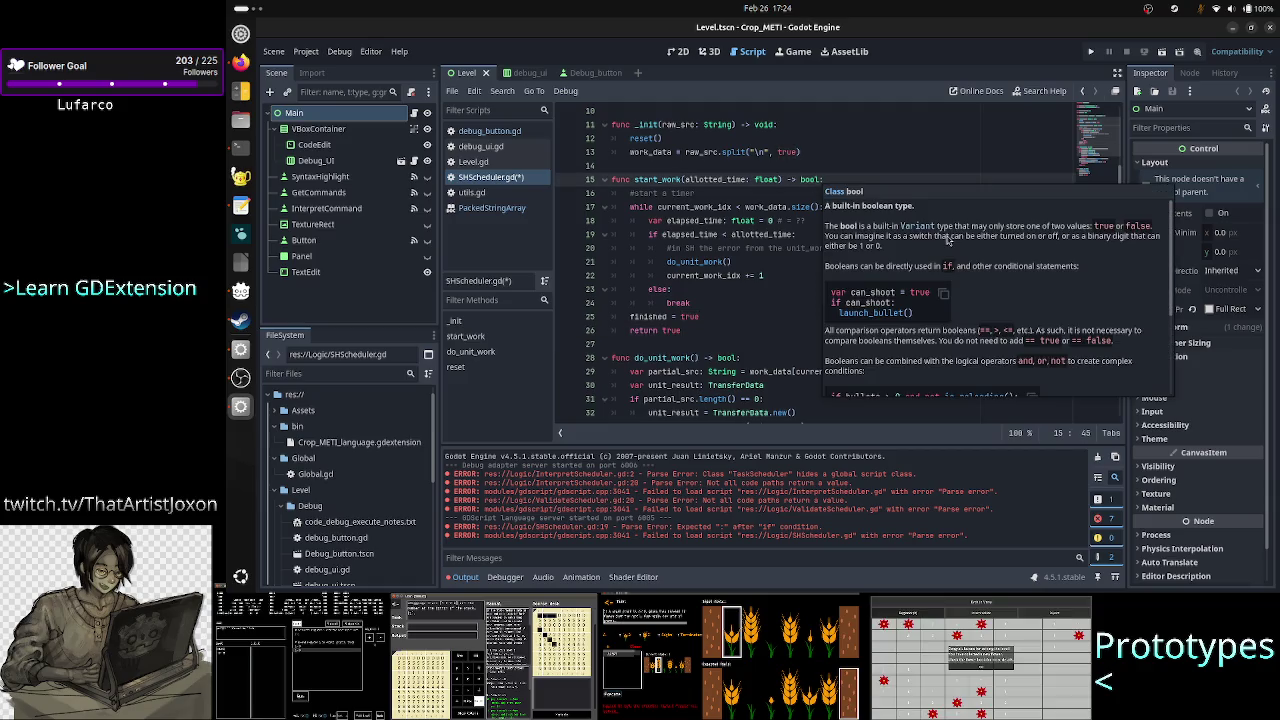
key("ctrl+shift+Return")
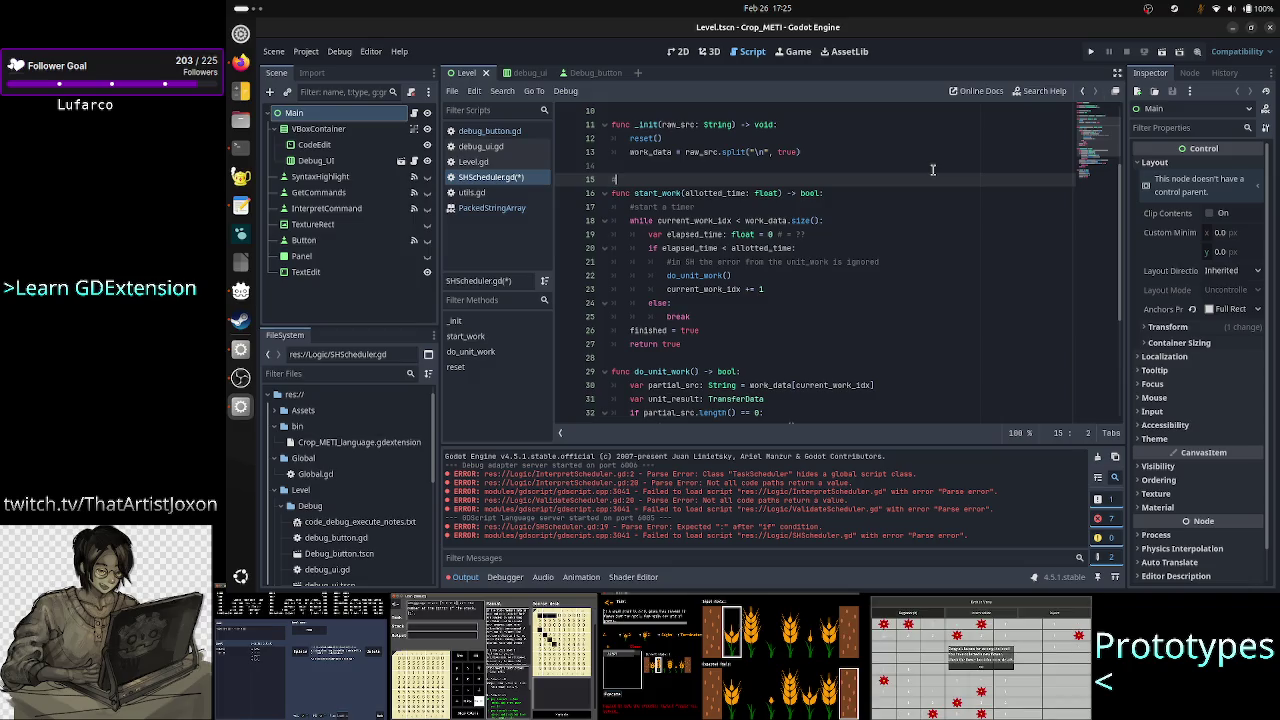
type("this d")
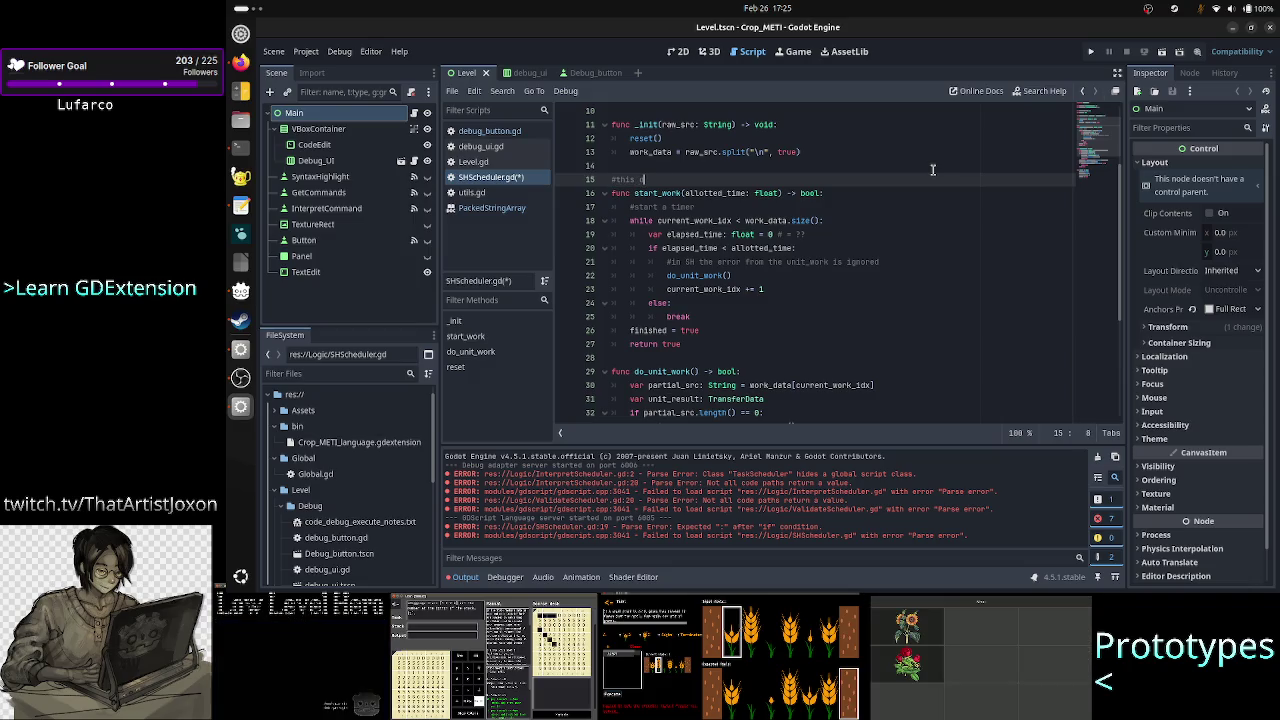
type("oes mu")
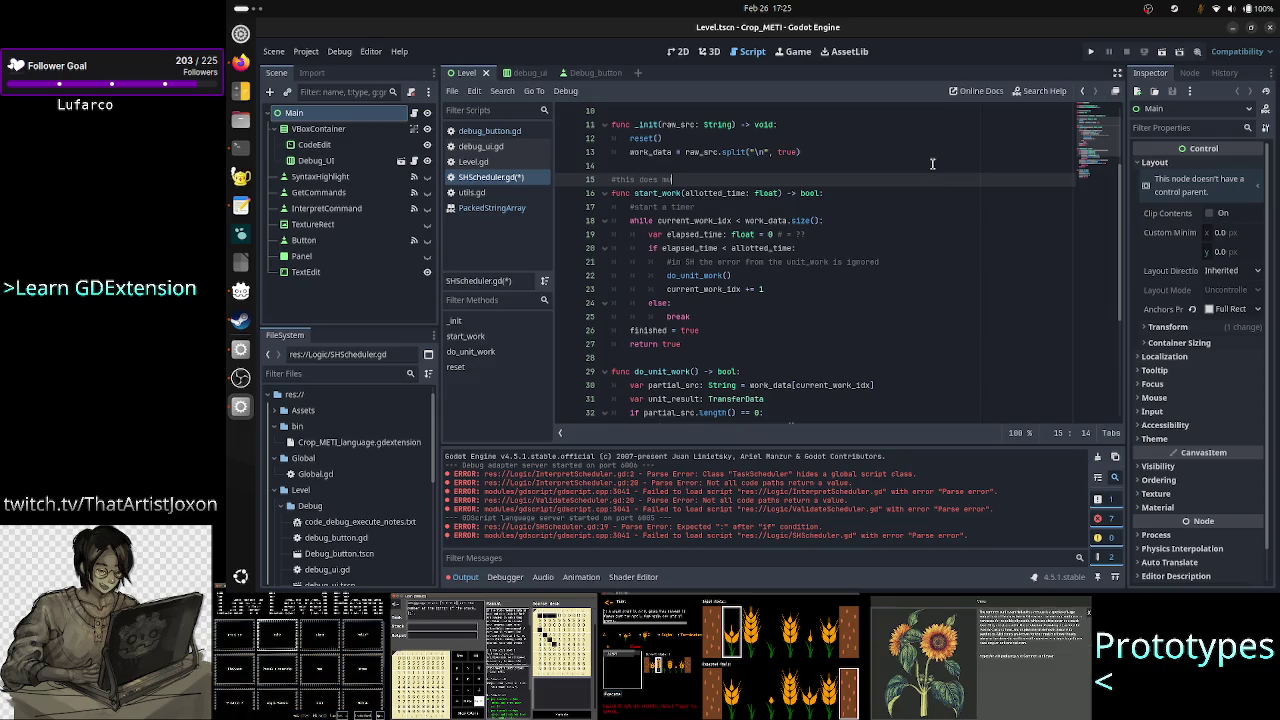
type("ltiple units of work")
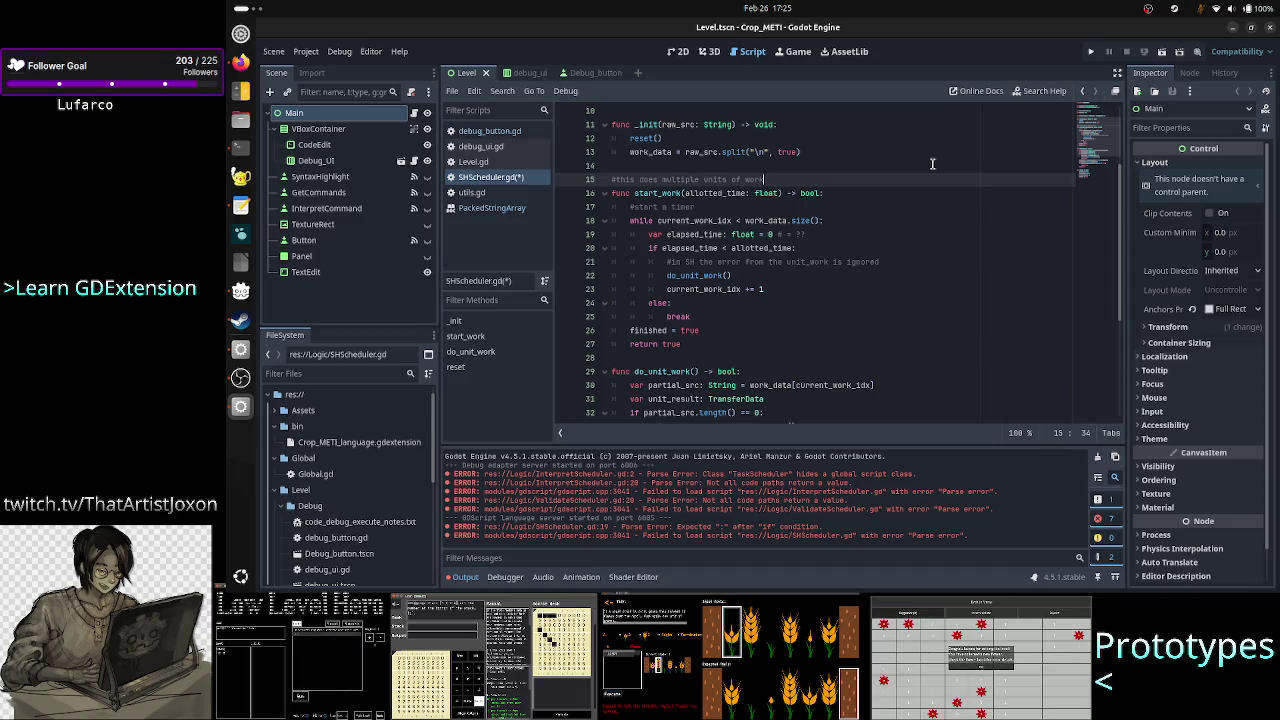
type(", so what is the bool return?")
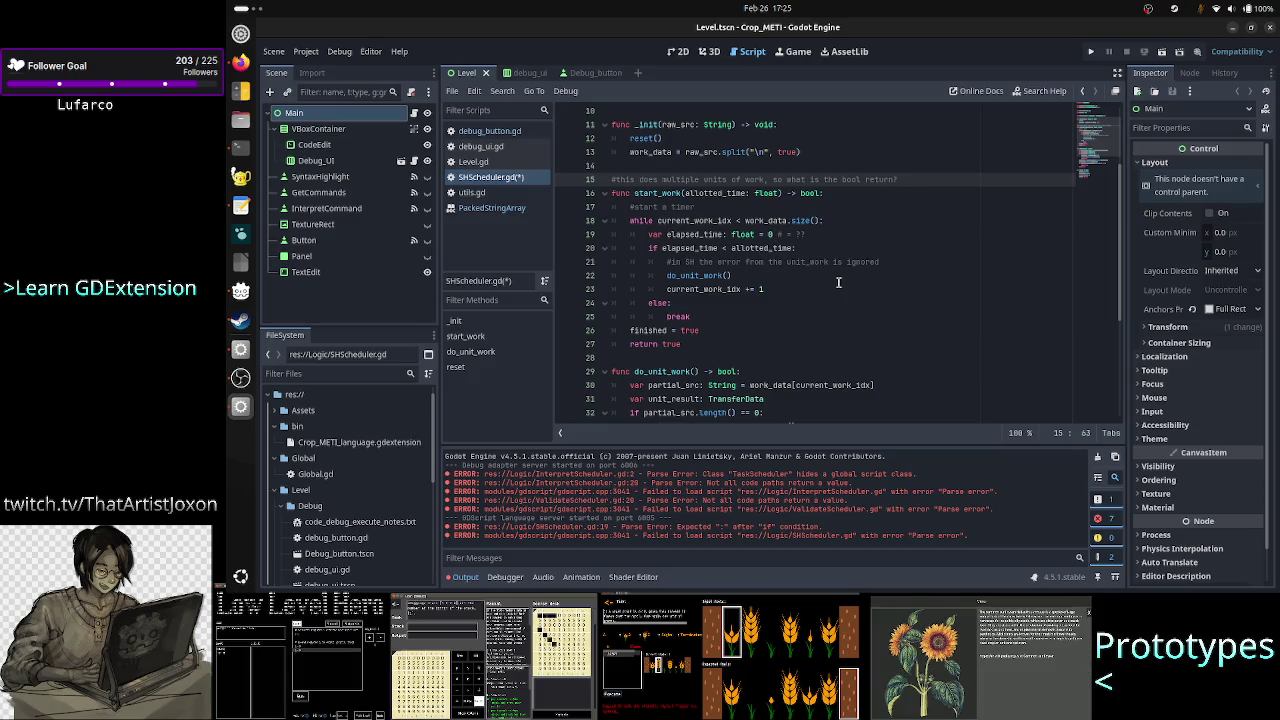
double_click(810, 192)
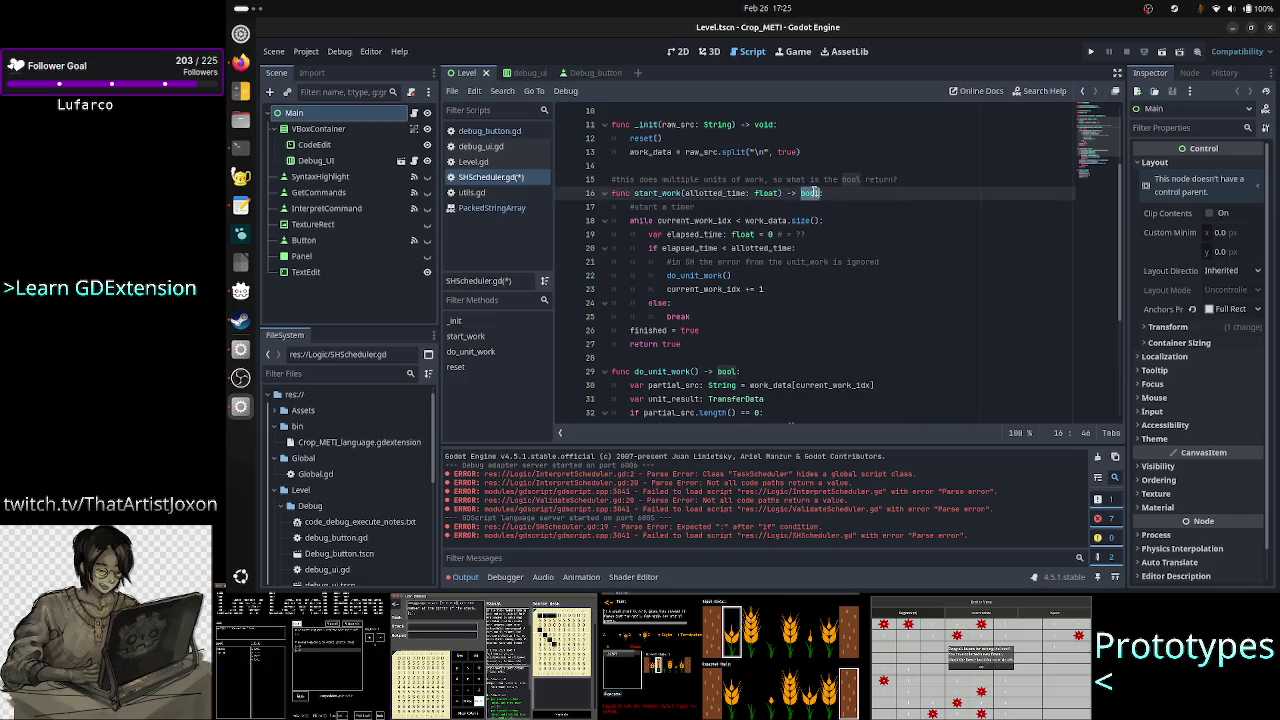
left_click(752, 263)
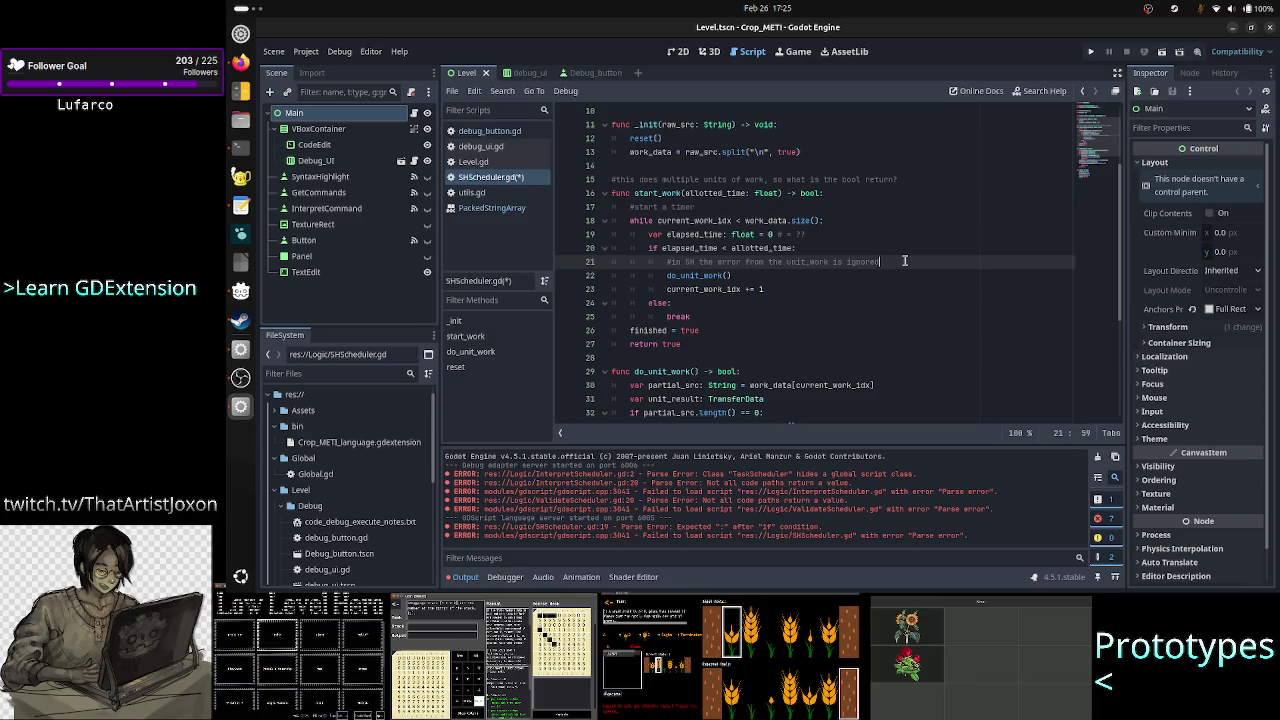
double_click(811, 193)
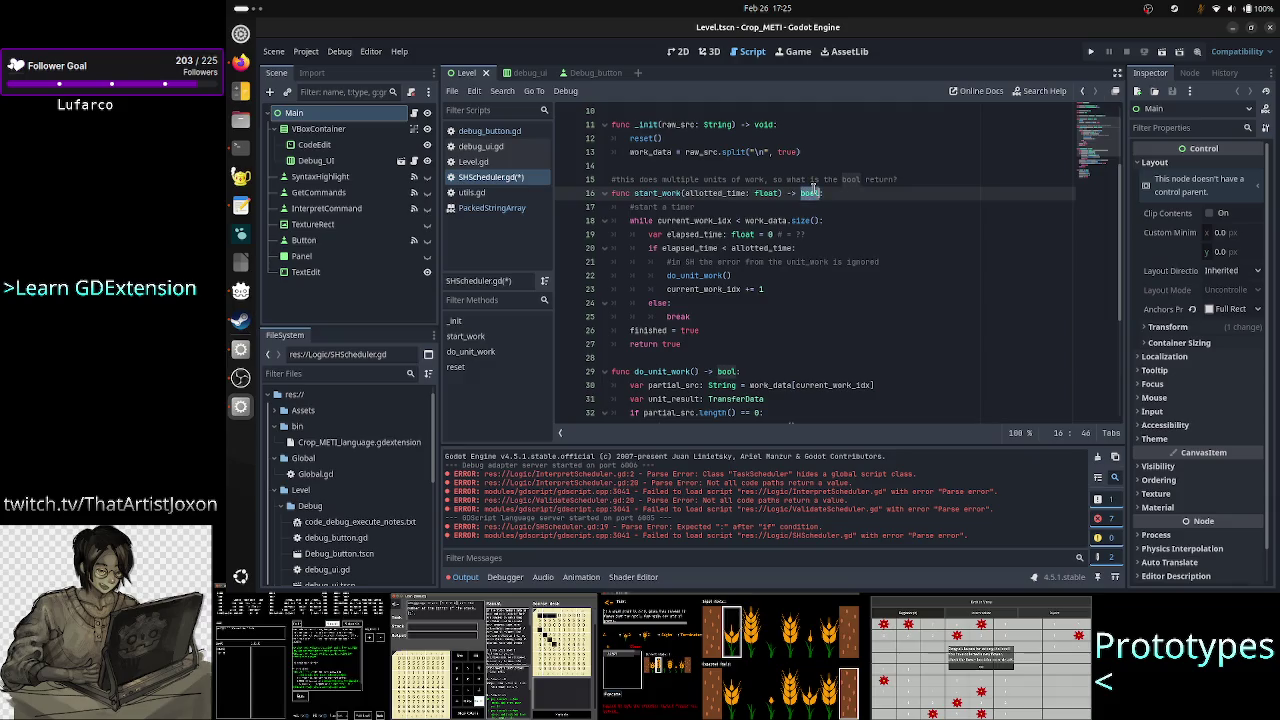
scroll(886, 244, "up", 2)
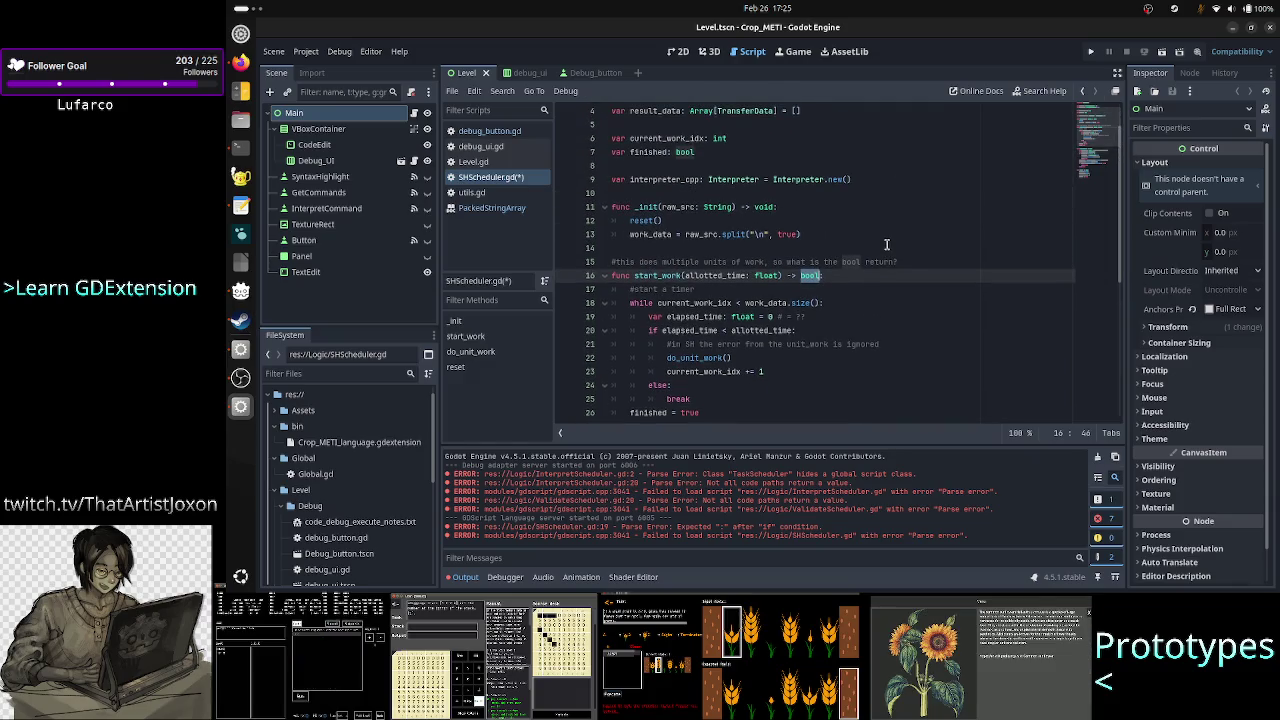
Step: Change start_work's return type to void and delete the question comment above it
type("void")
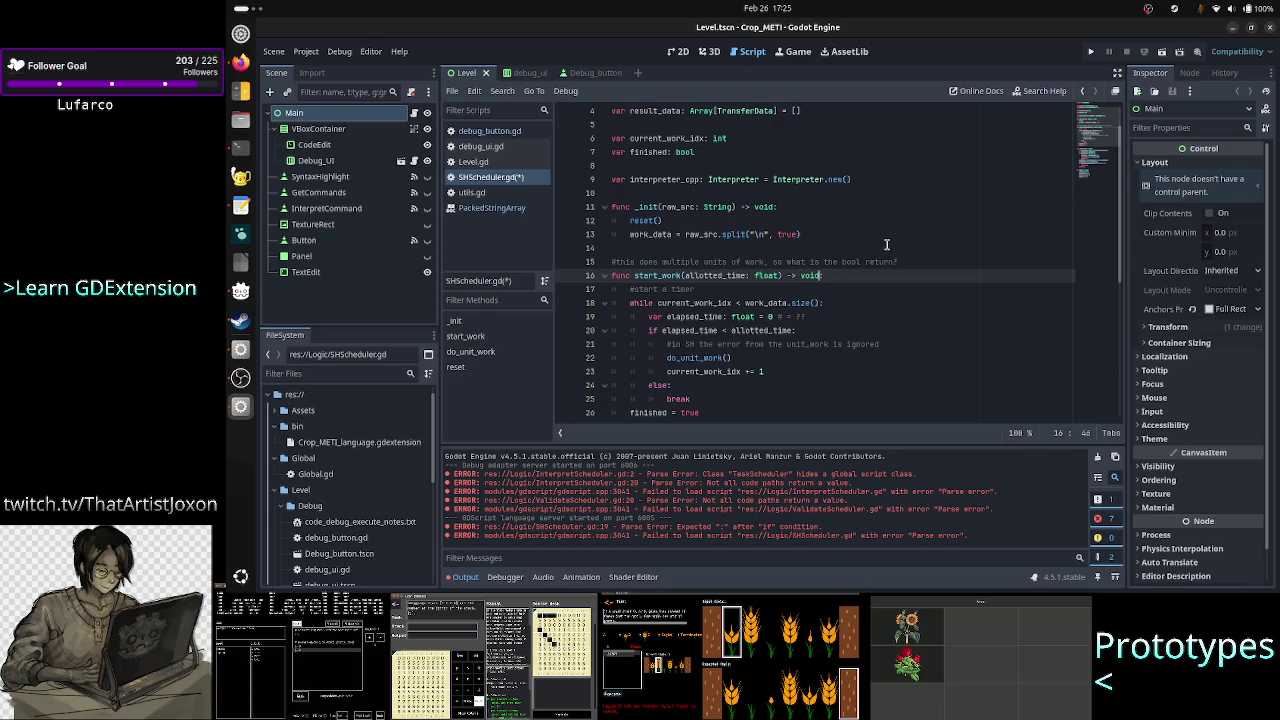
key("Escape")
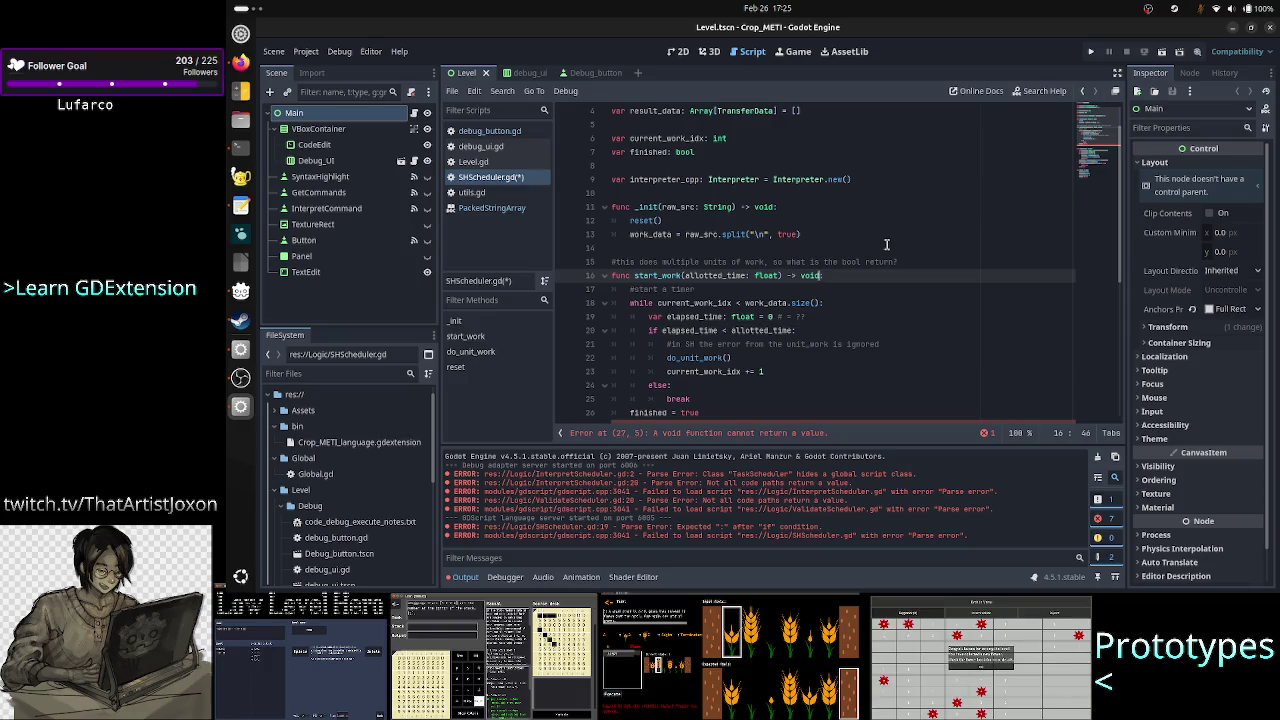
left_click(886, 244)
key("Down")
key("shift+End")
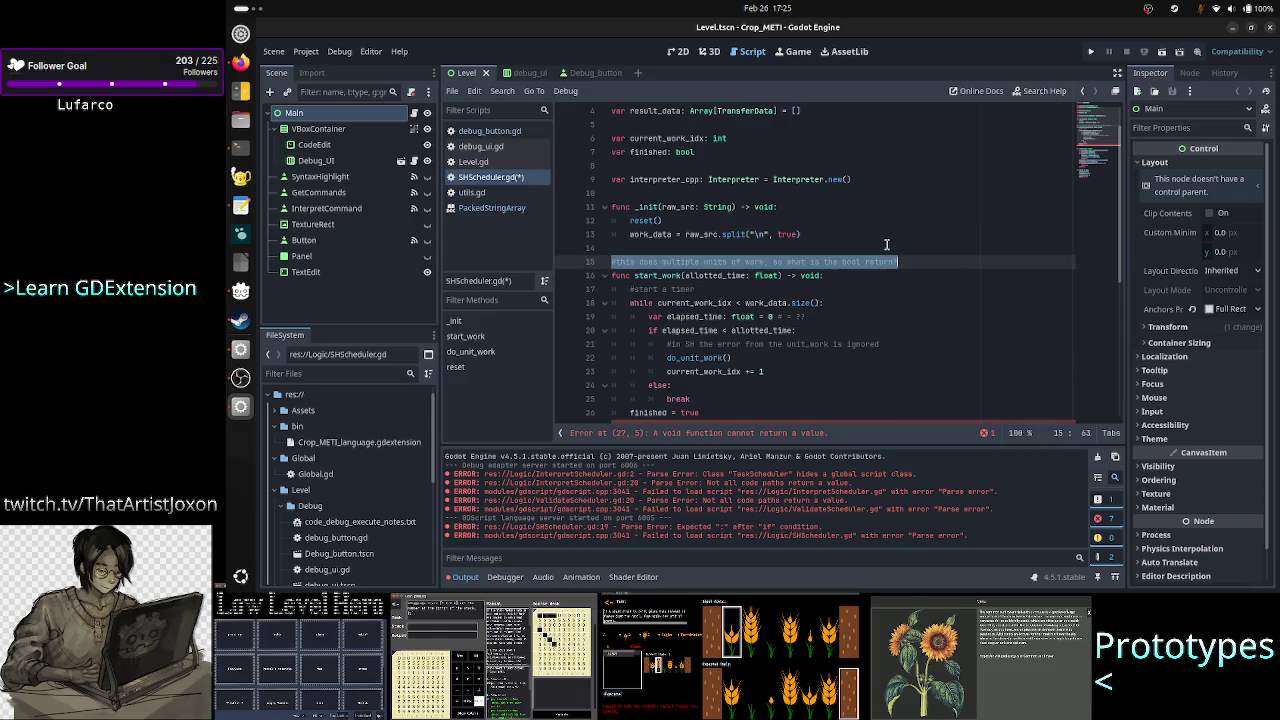
key("BackSpace")
key("BackSpace")
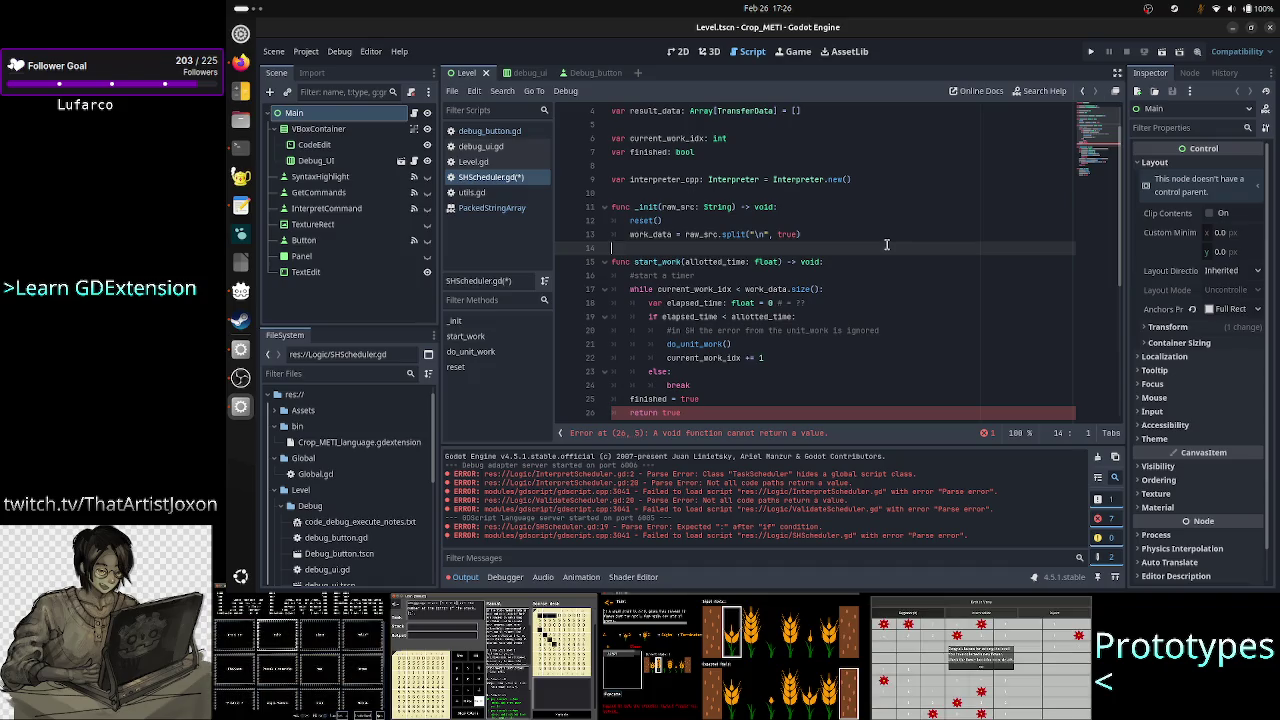
key("ctrl+z")
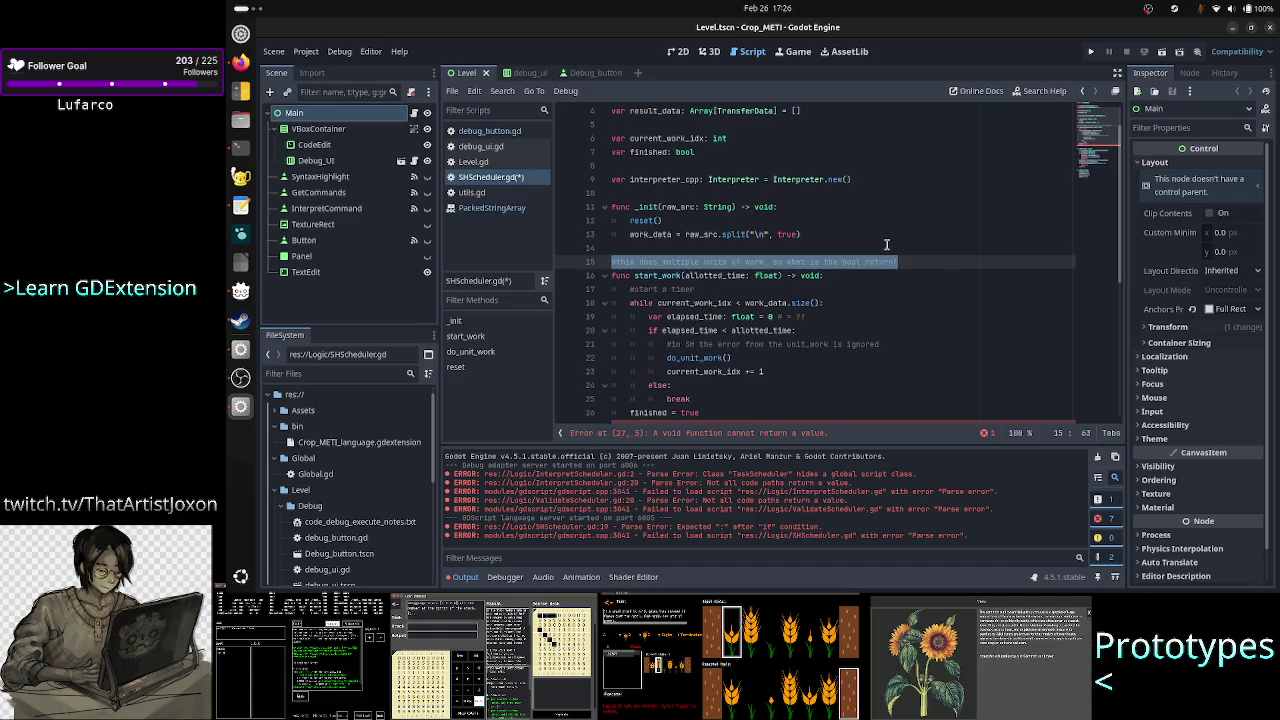
key("ctrl+z")
key("ctrl+z")
key("ctrl+z")
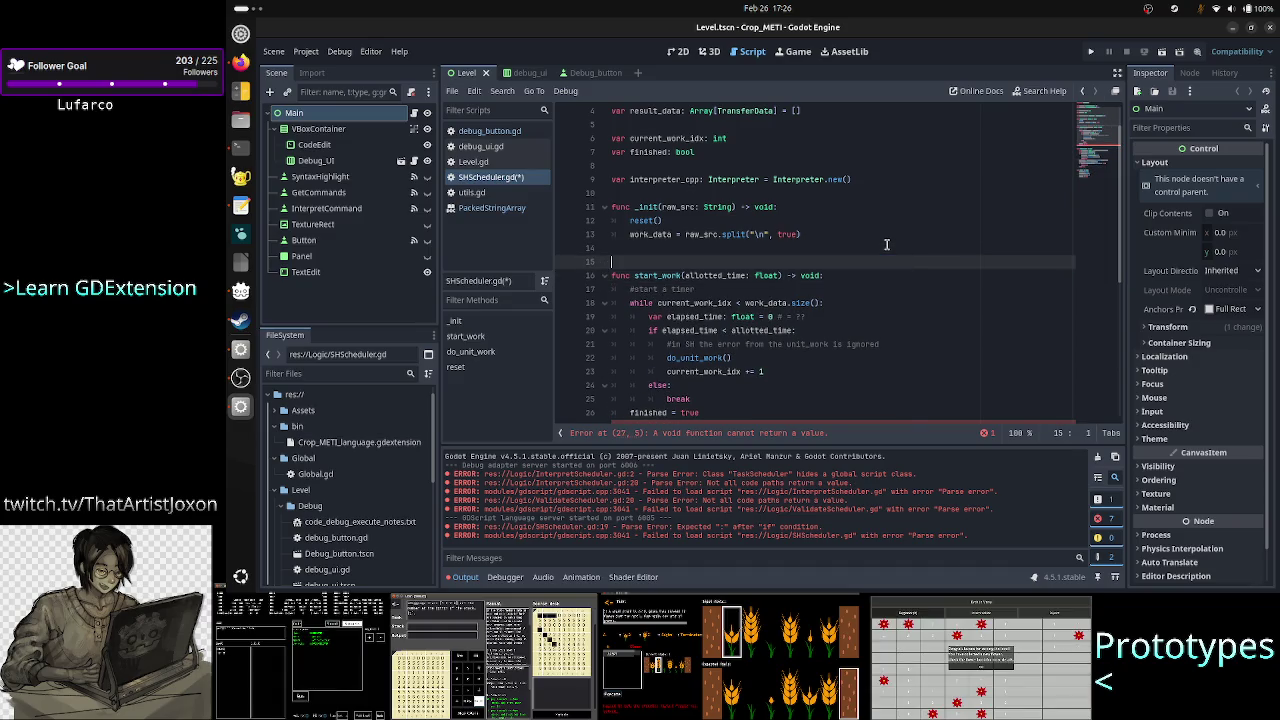
Step: Restore start_work's return type to bool and select the loop lines below
key("Left")
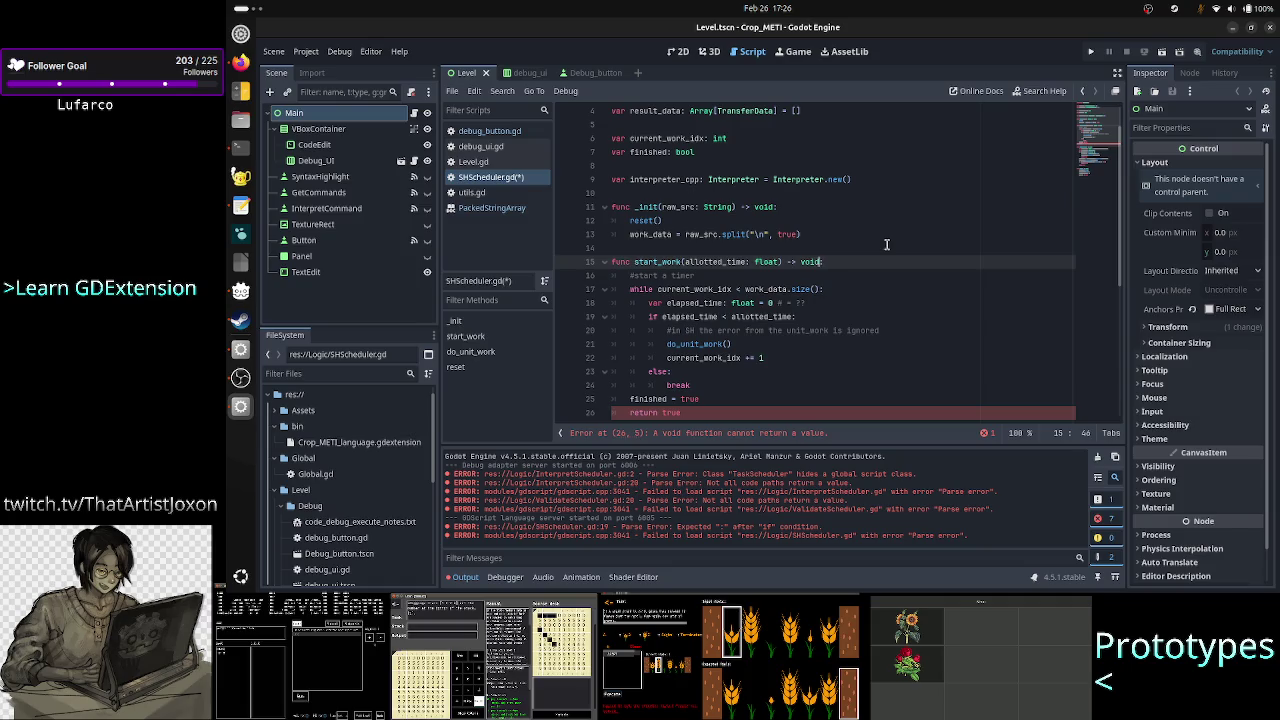
key("BackSpace")
key("BackSpace")
key("BackSpace")
type("bool")
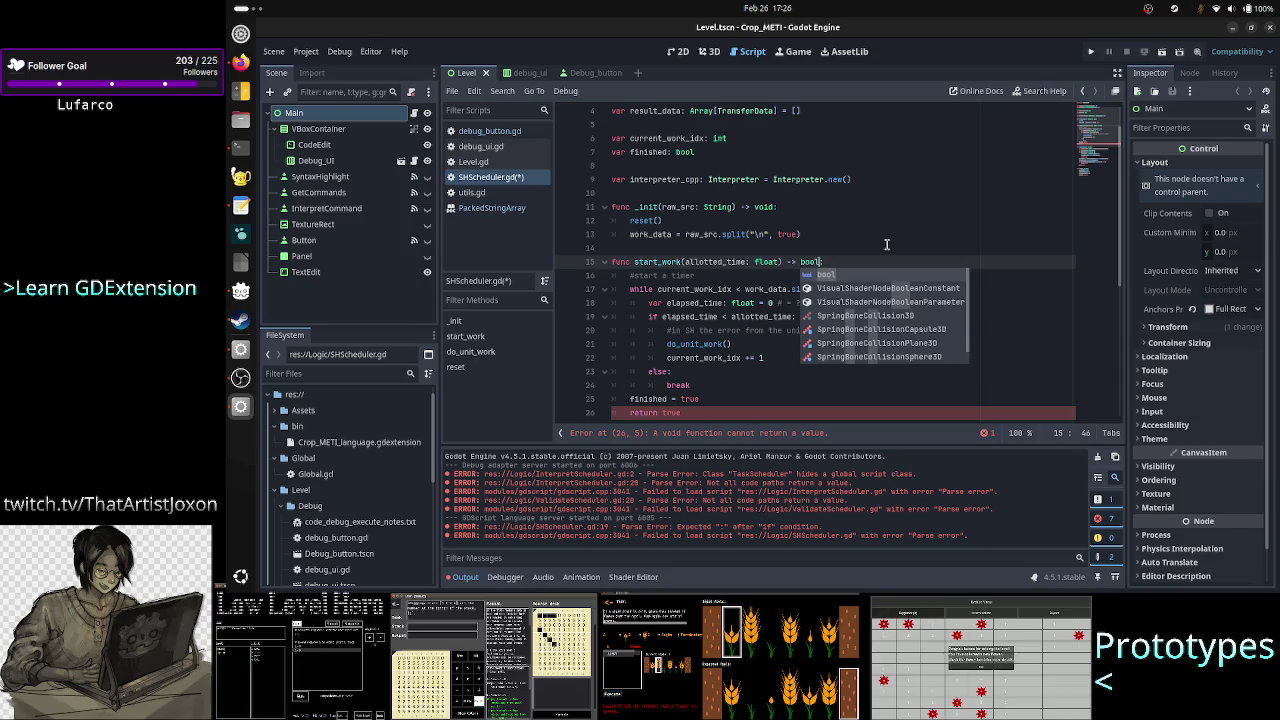
key("Escape")
key("Down")
key("Up")
key("Home")
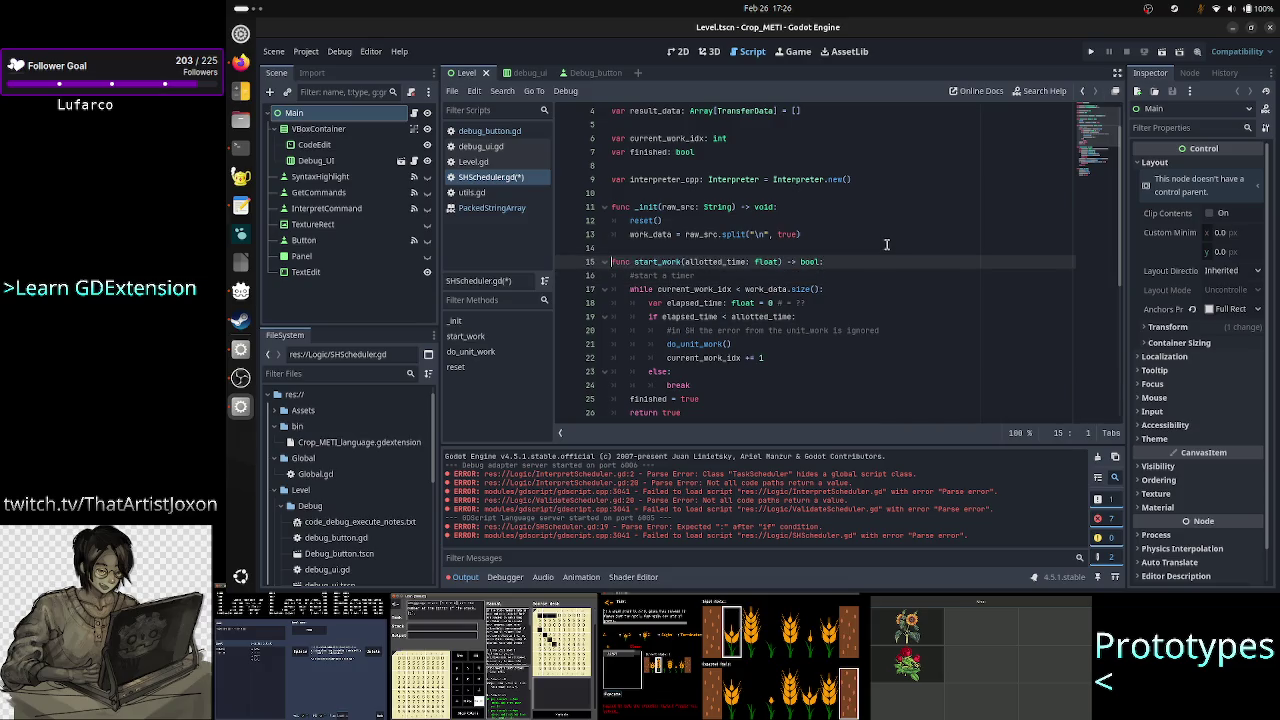
key("shift+Down")
key("shift+Down")
key("shift+Down")
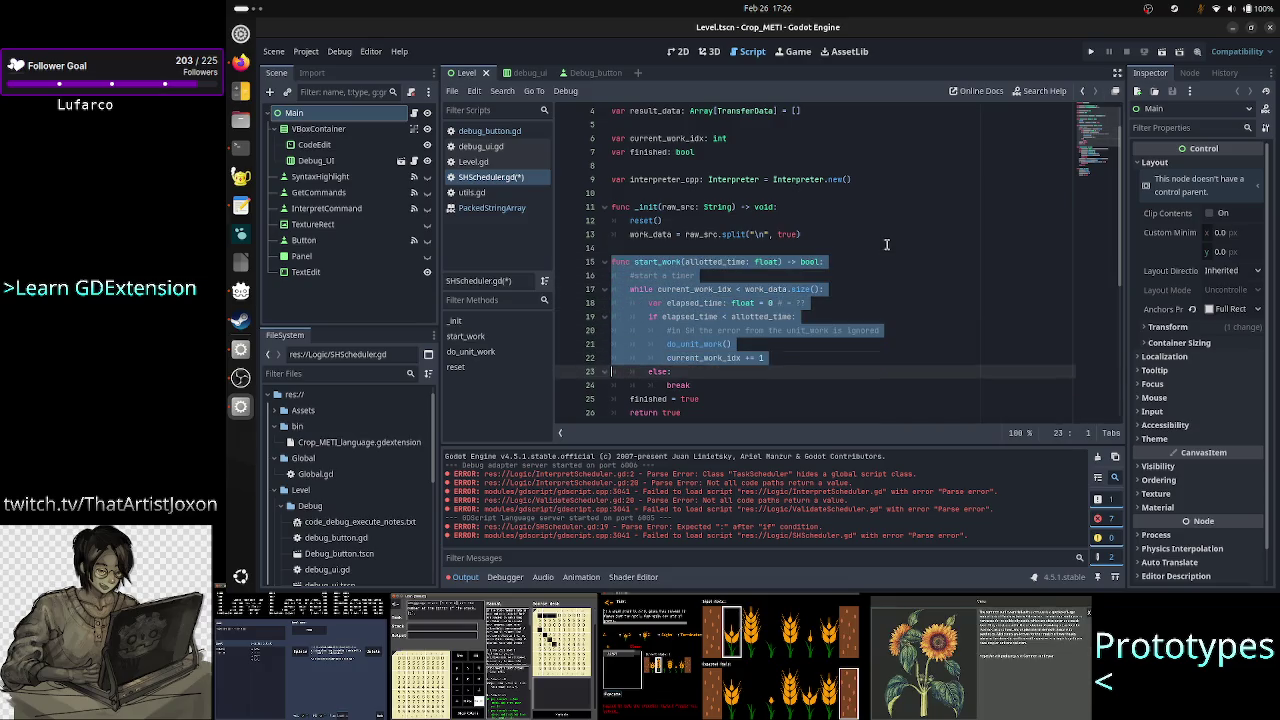
Step: Delete the error-handling comment on line 20 inside the loop
key("shift+Down")
key("shift+Down")
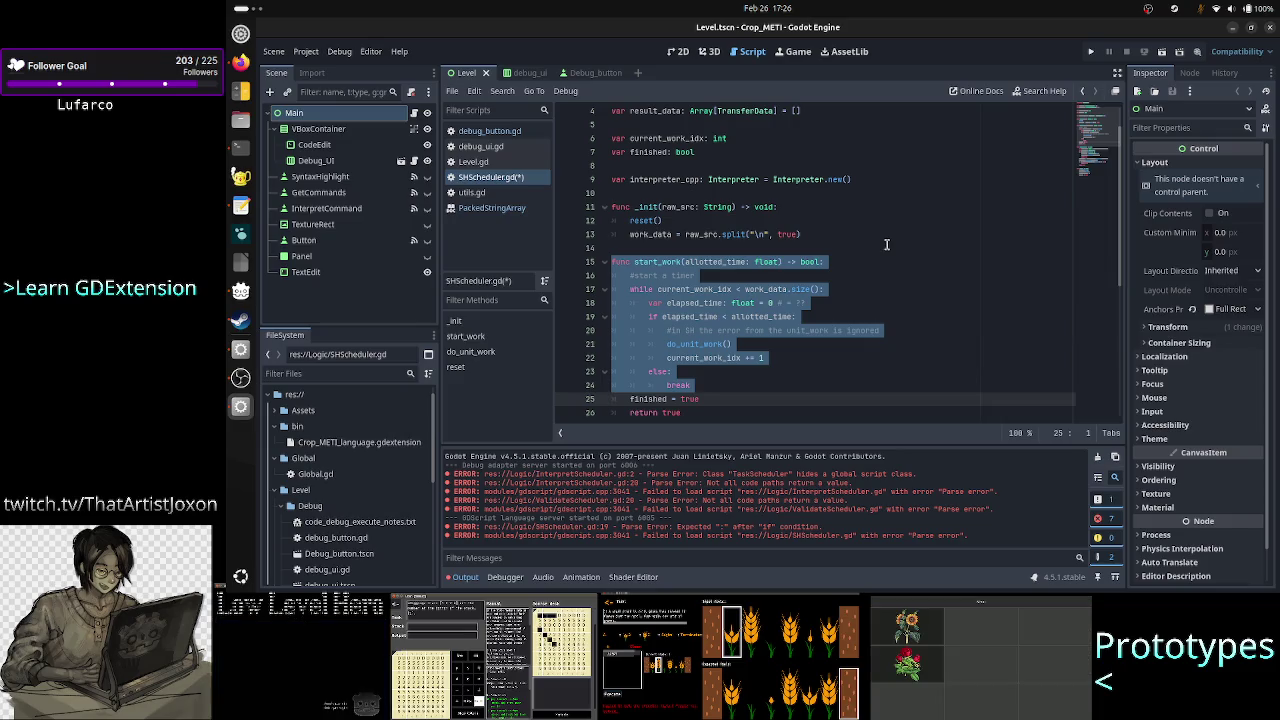
key("Up")
key("Up")
key("Up")
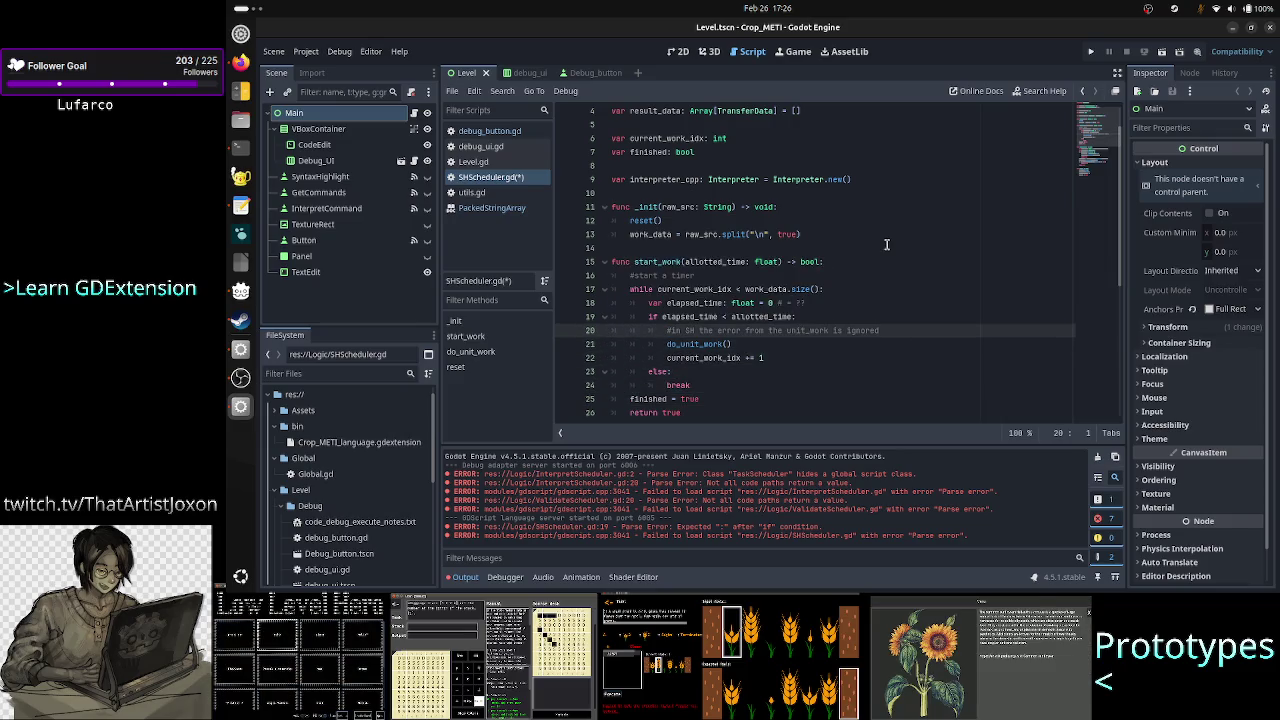
key("shift+End")
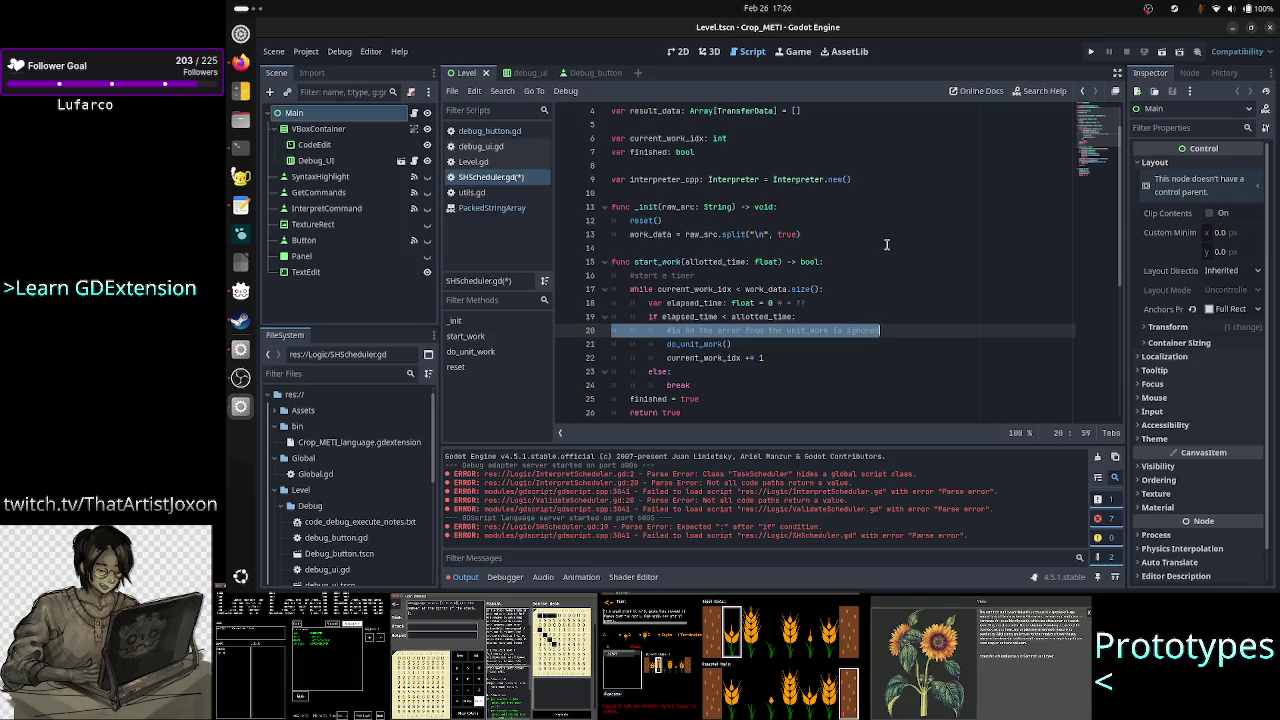
key("BackSpace")
key("BackSpace")
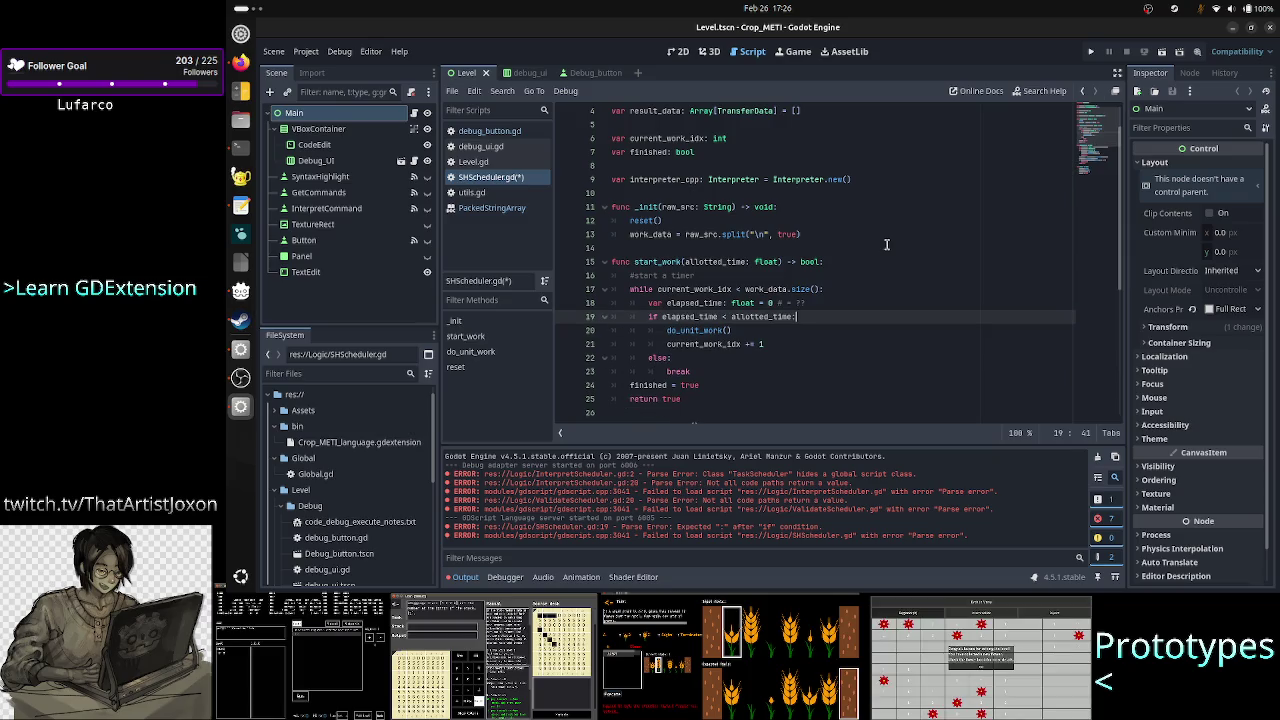
Step: Add a bare return on a new line after the do_unit_work() call
key("Down")
key("Home")
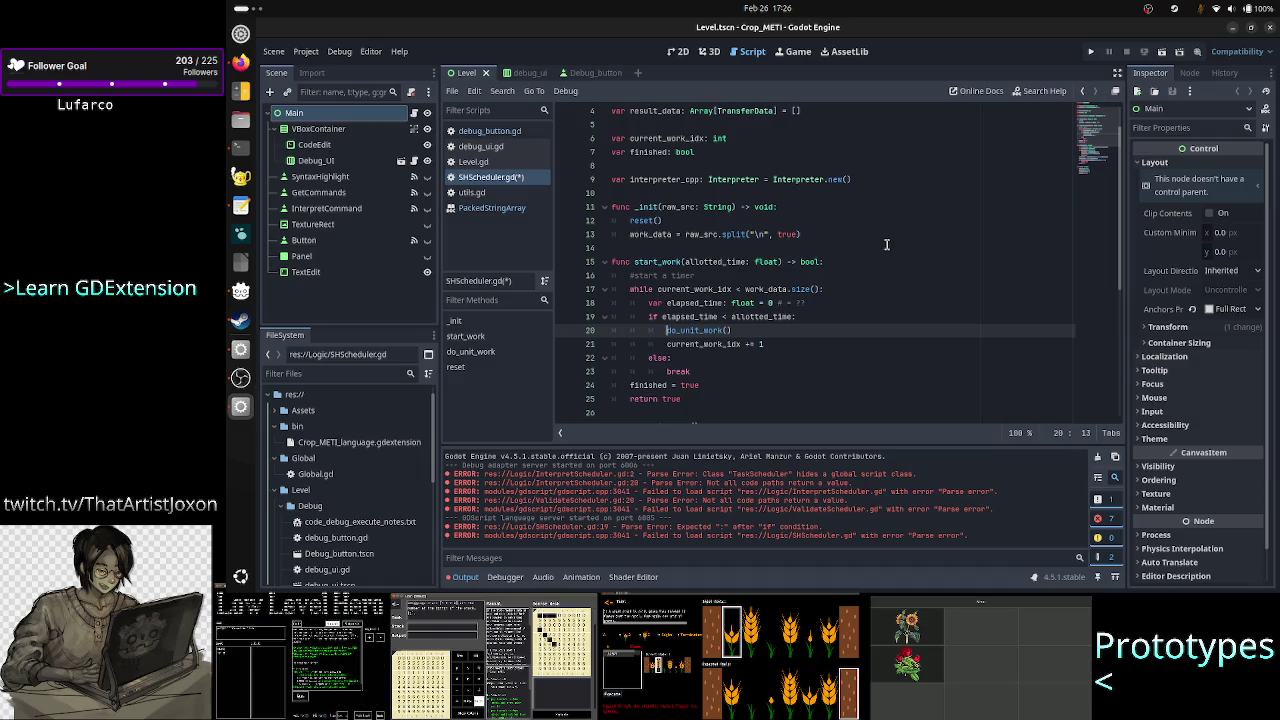
key("Return")
type("ret")
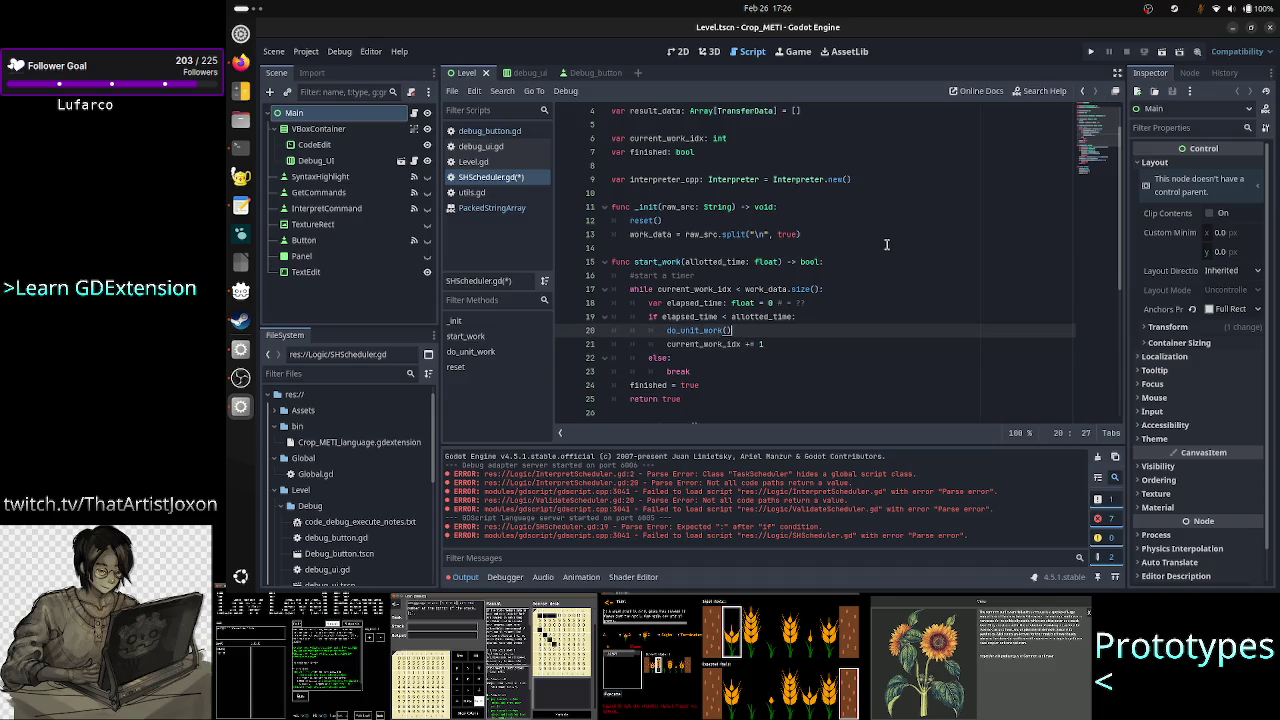
type("urn")
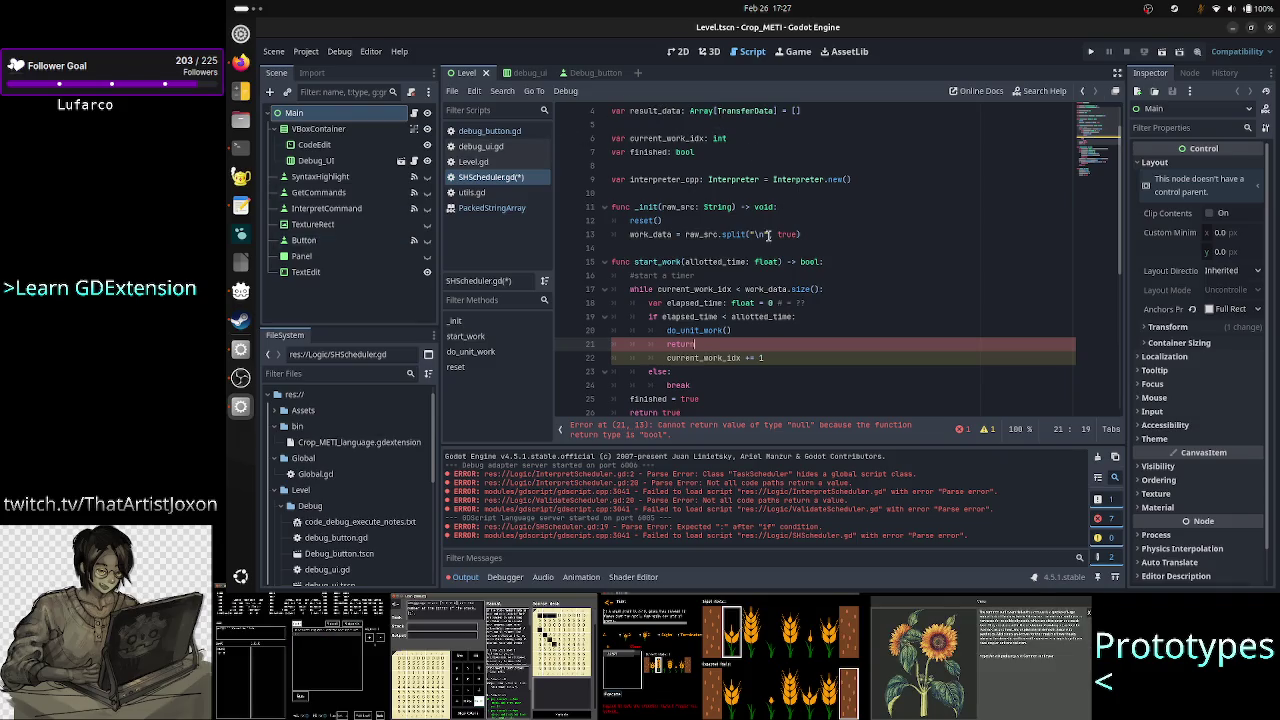
Step: Review the SHScheduler class name, do_unit_work's description, and start_work's bool return type
scroll(749, 248, "up", 2)
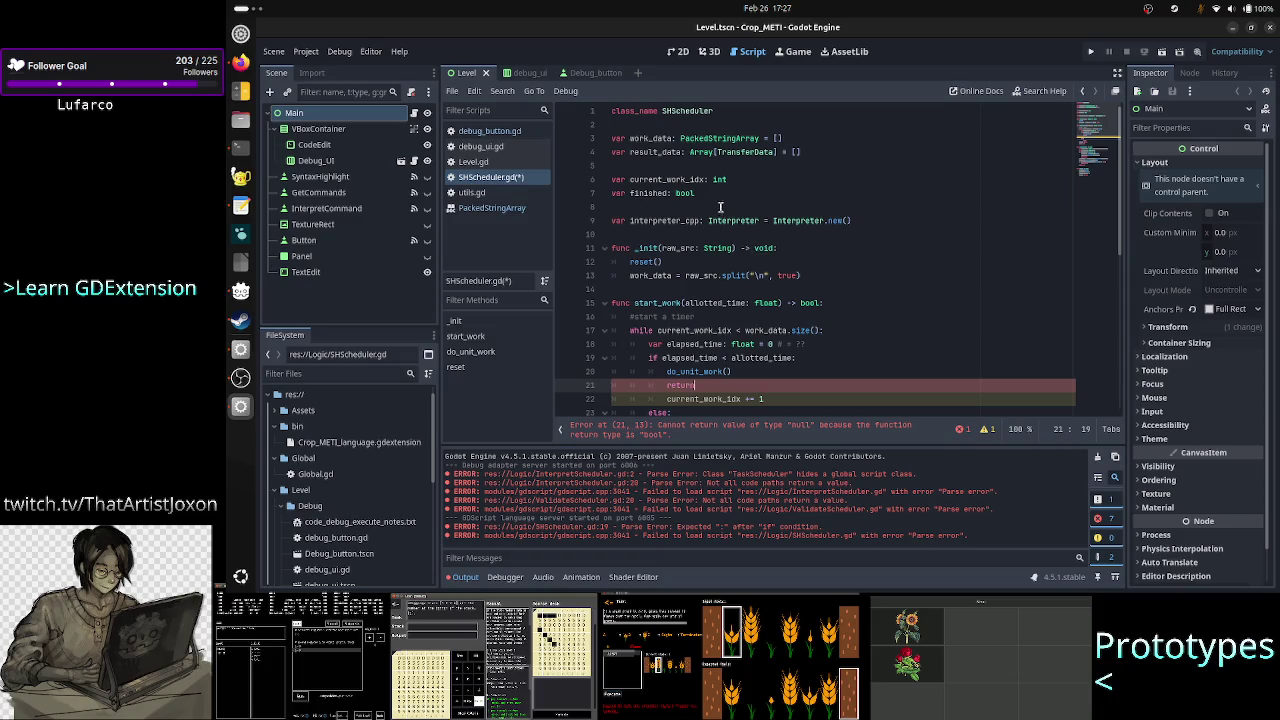
double_click(689, 111)
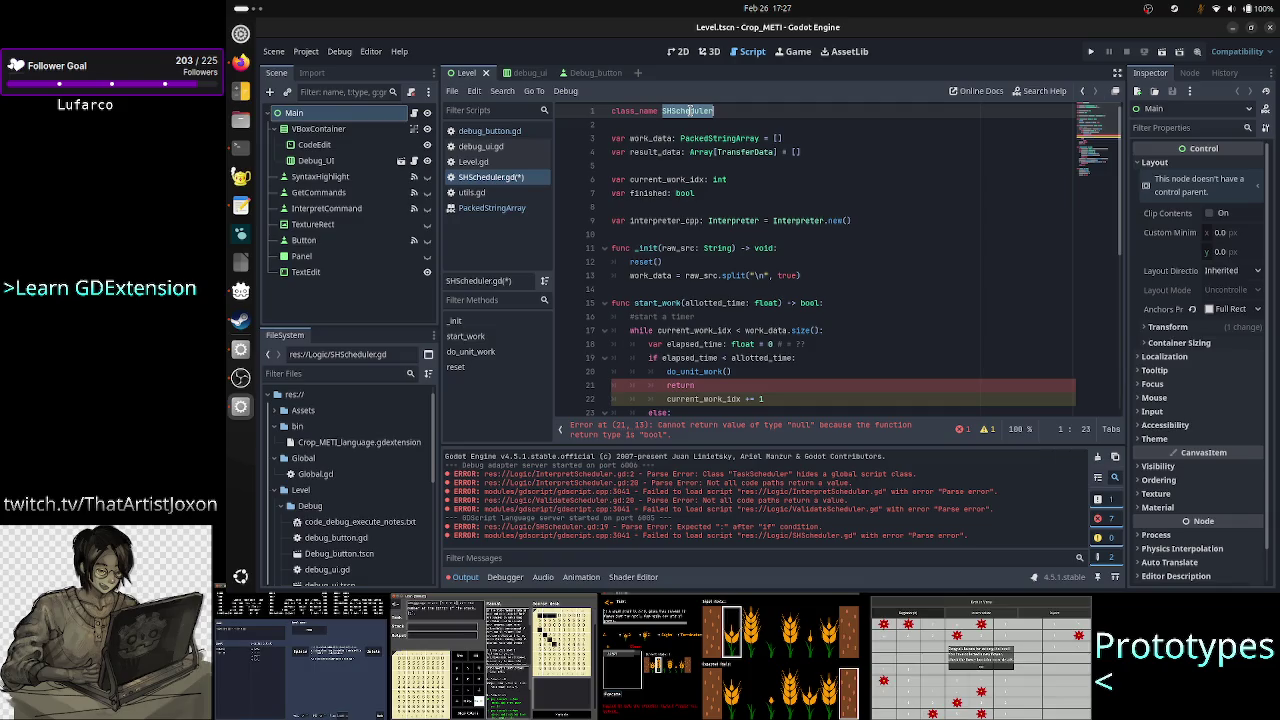
scroll(829, 348, "down", 1)
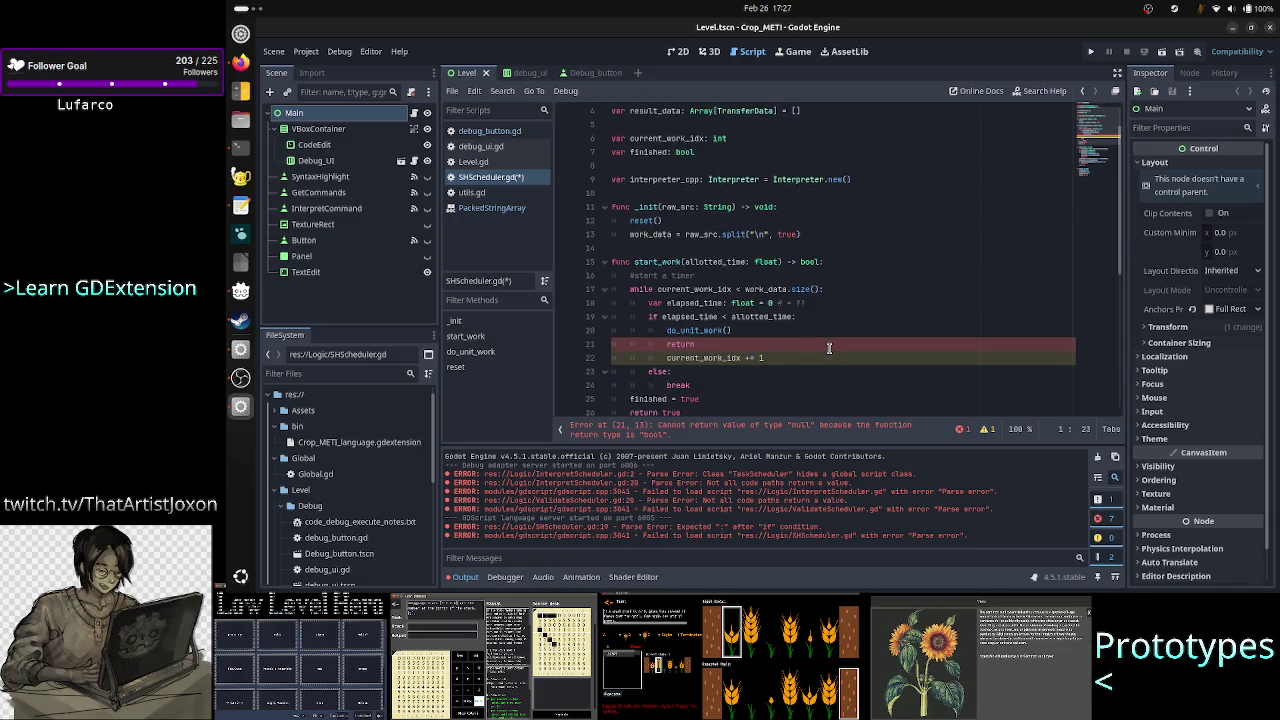
scroll(829, 348, "down", 1)
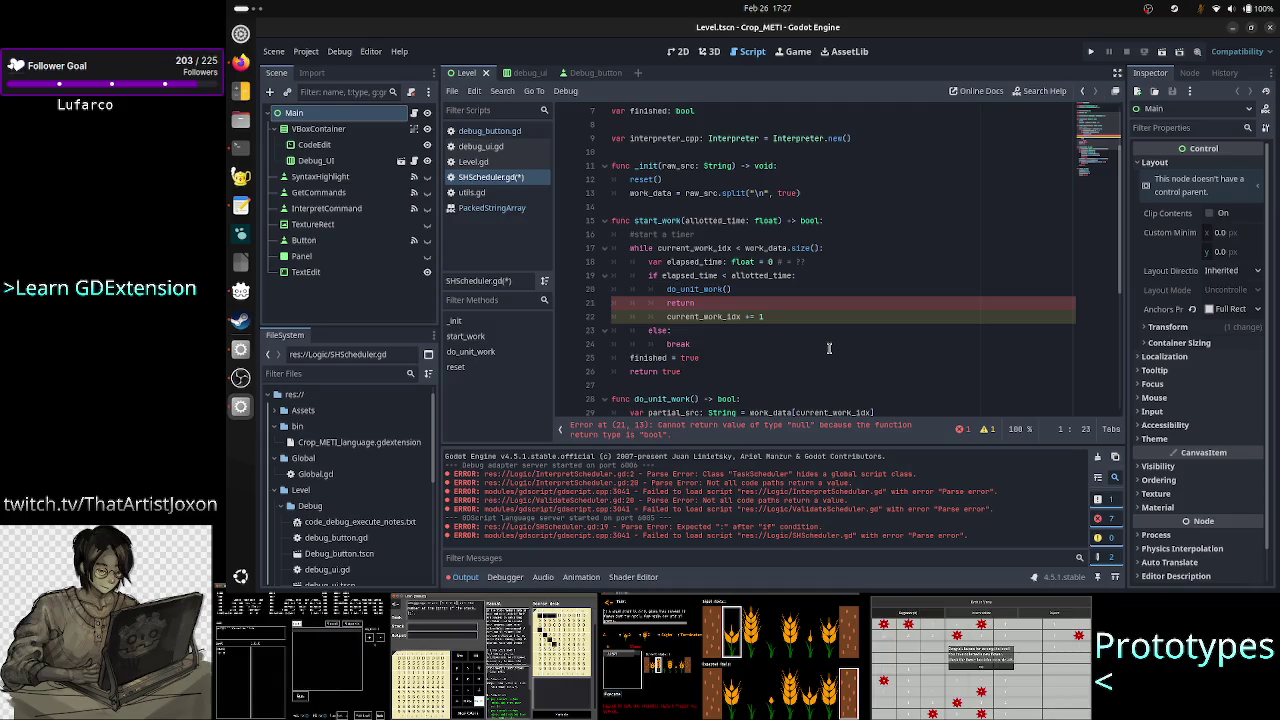
left_click(806, 316)
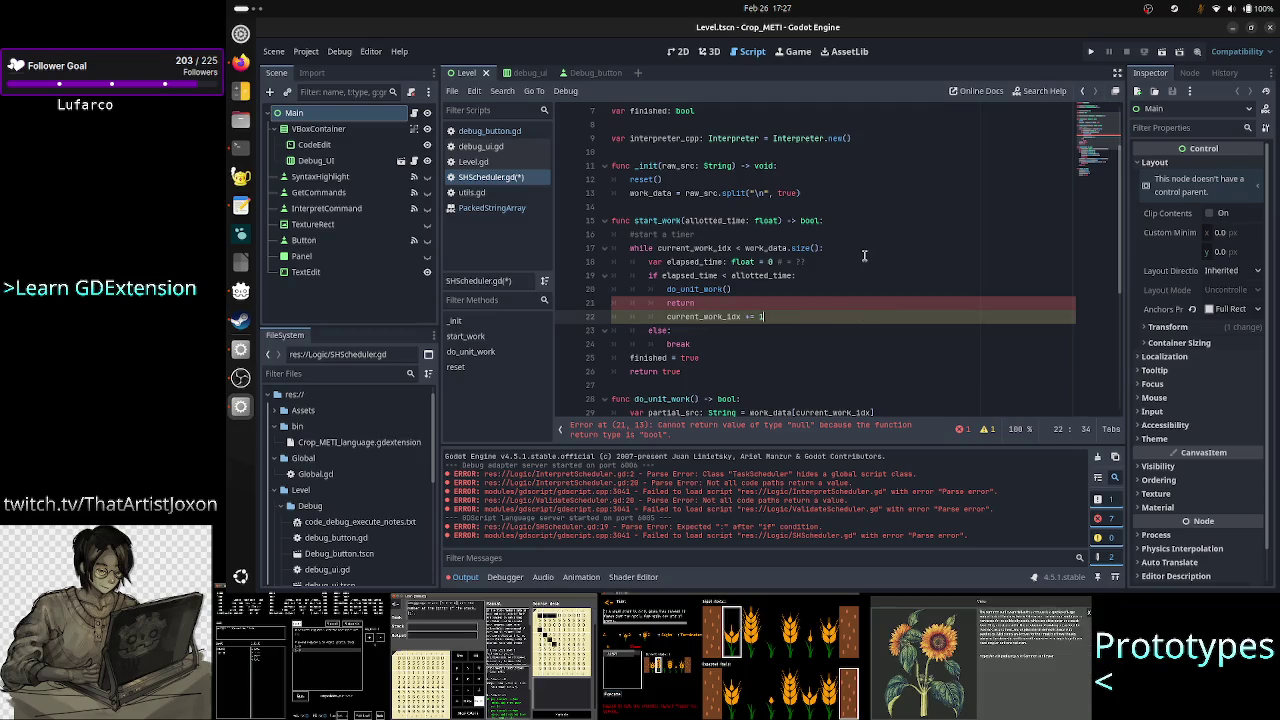
double_click(697, 290)
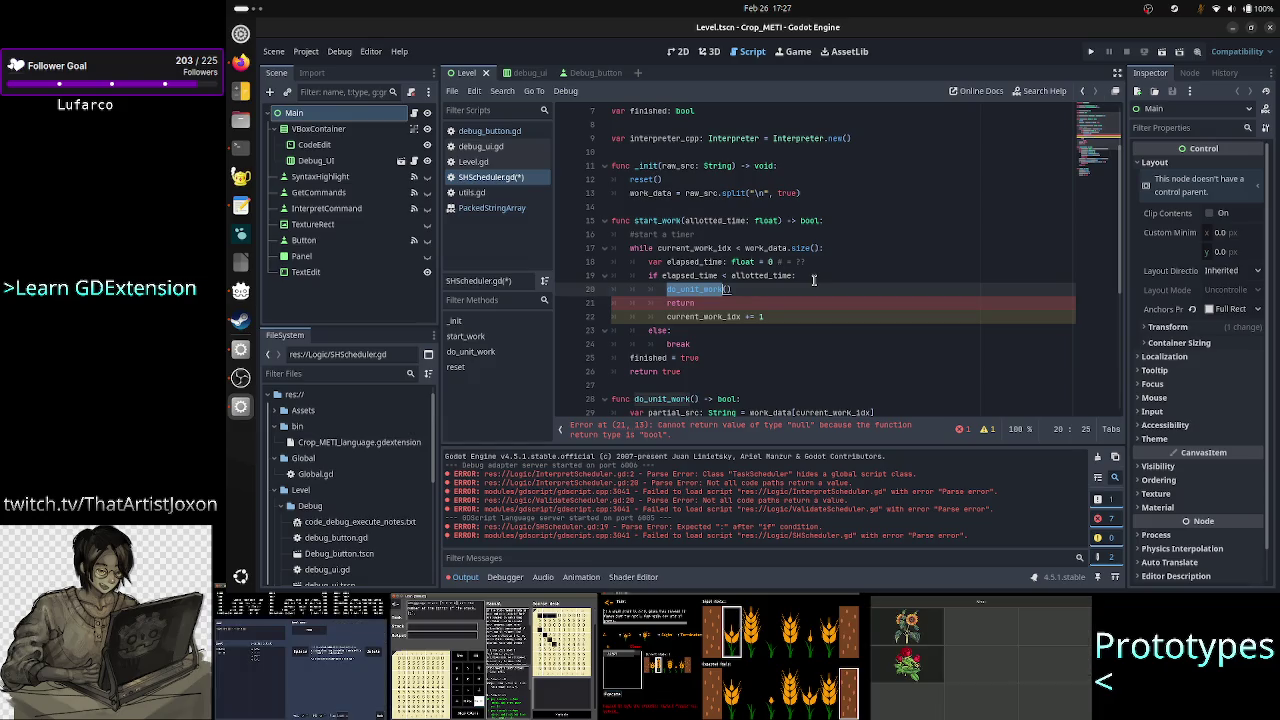
double_click(681, 302)
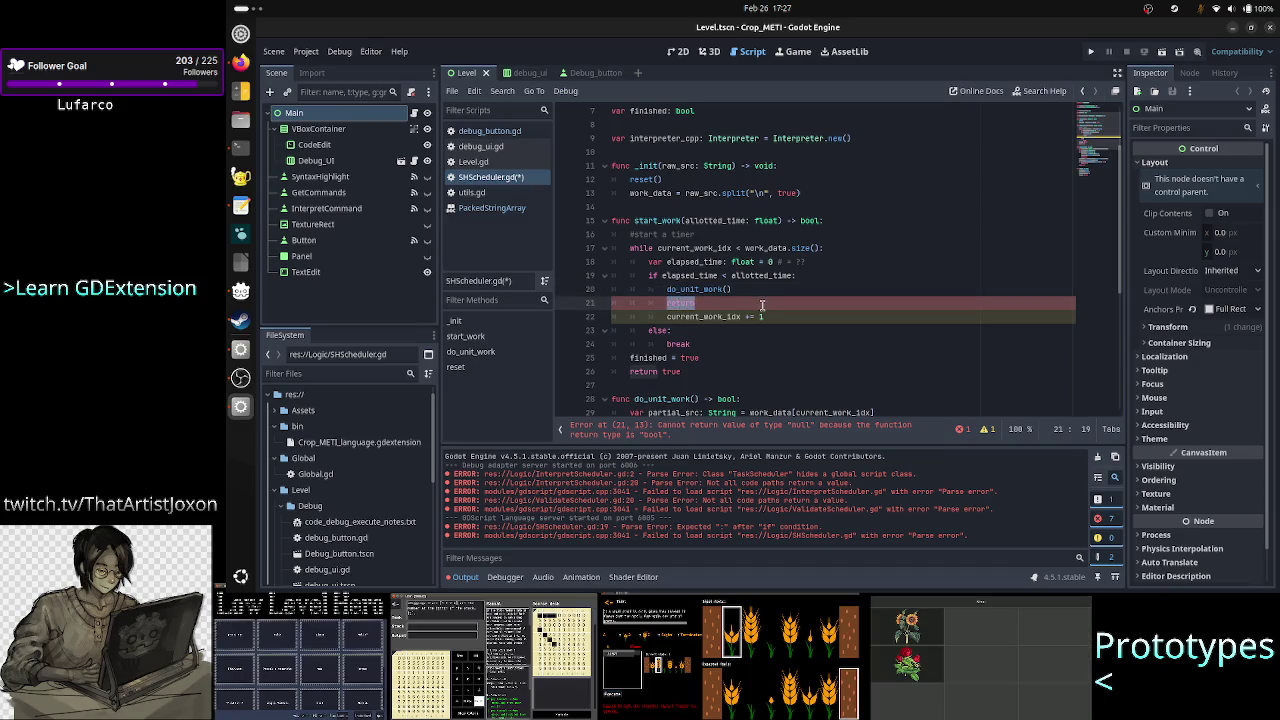
double_click(692, 289)
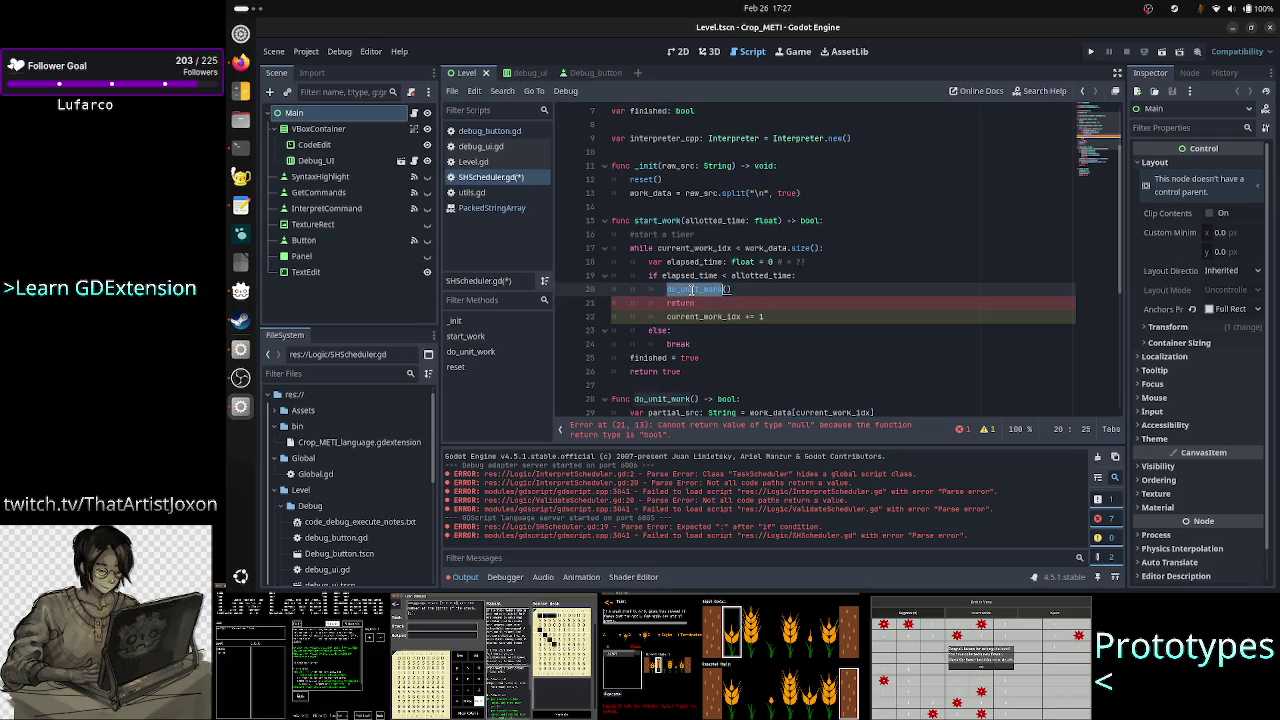
left_click(667, 289)
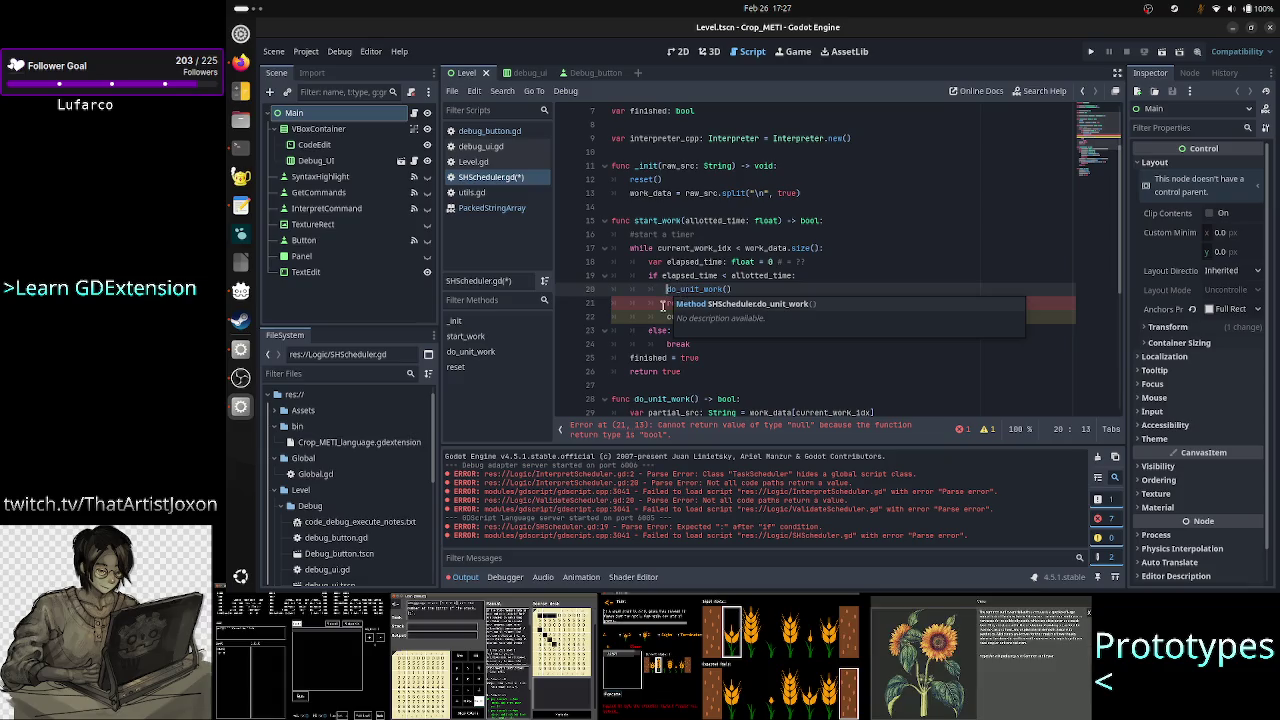
double_click(670, 303)
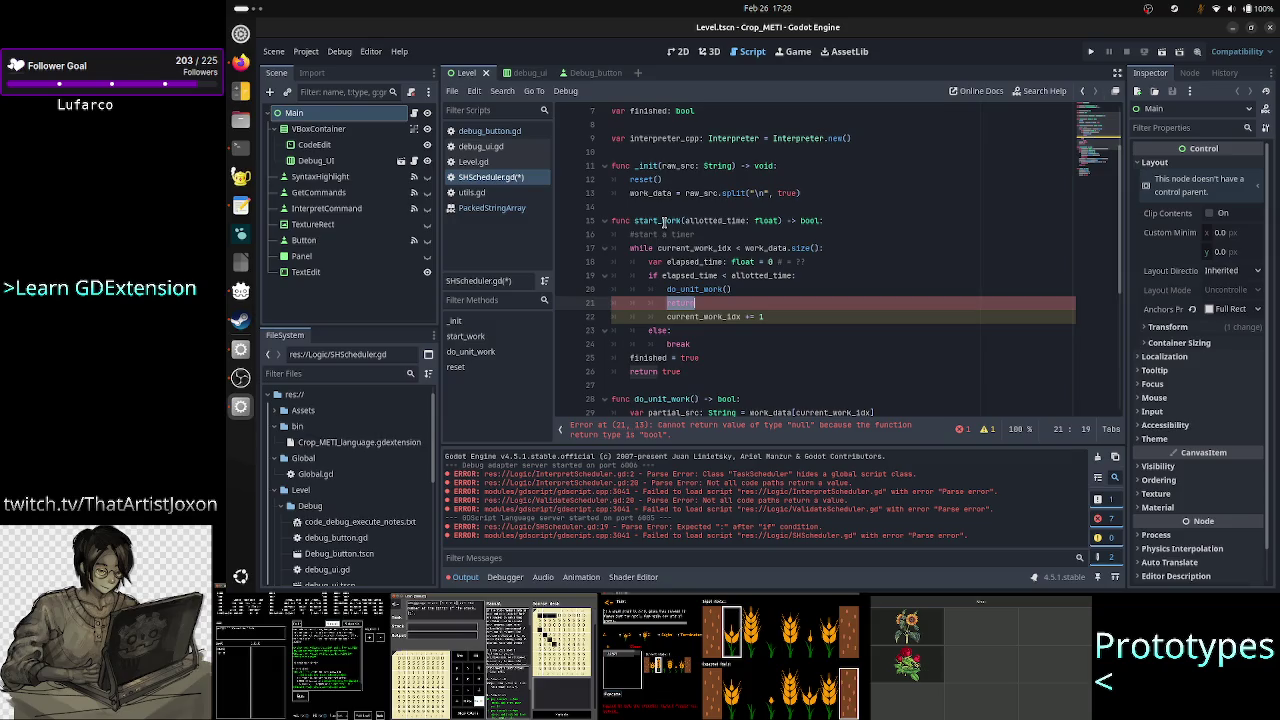
double_click(809, 221)
type("void")
key("Escape")
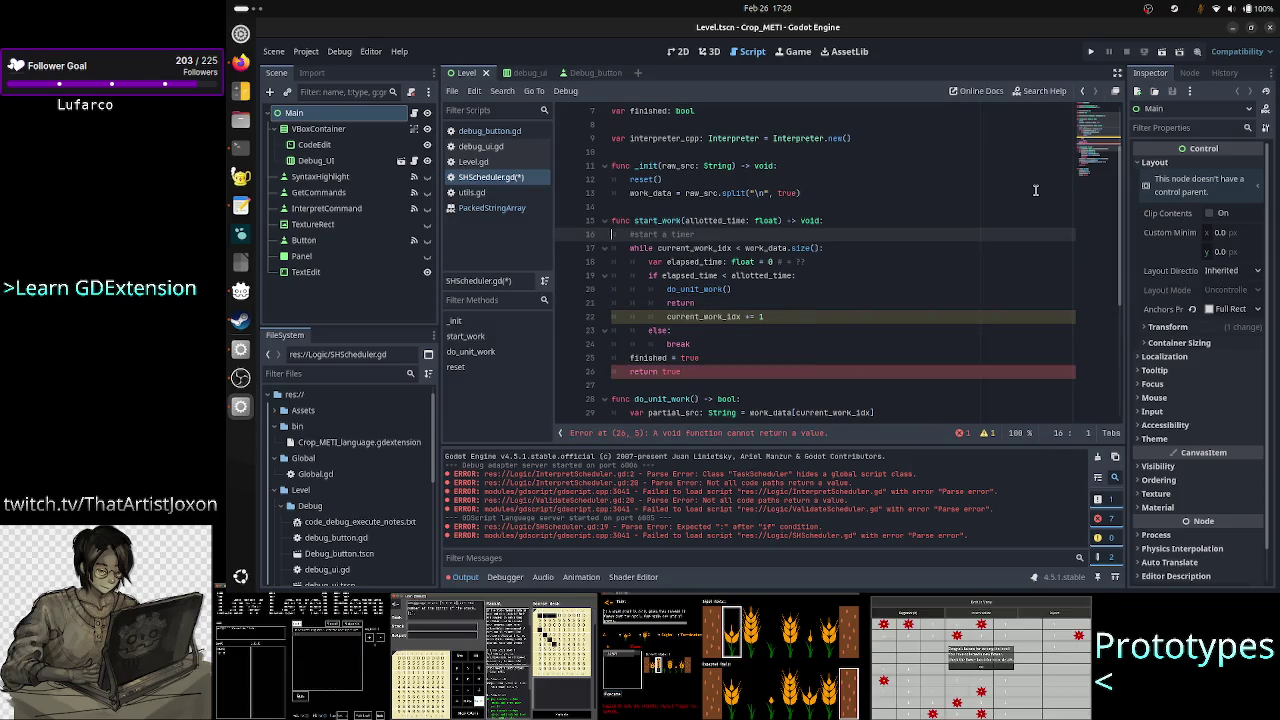
key("Down")
key("Down")
key("Down")
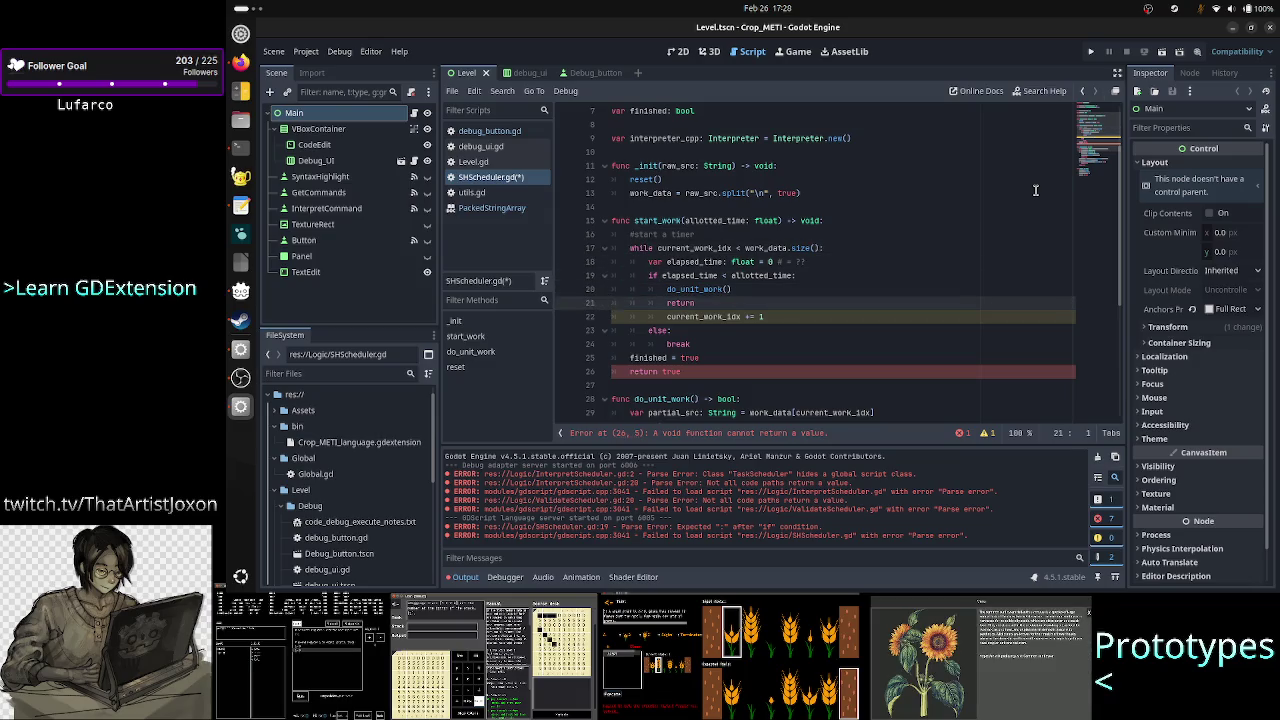
key("Up")
key("Up")
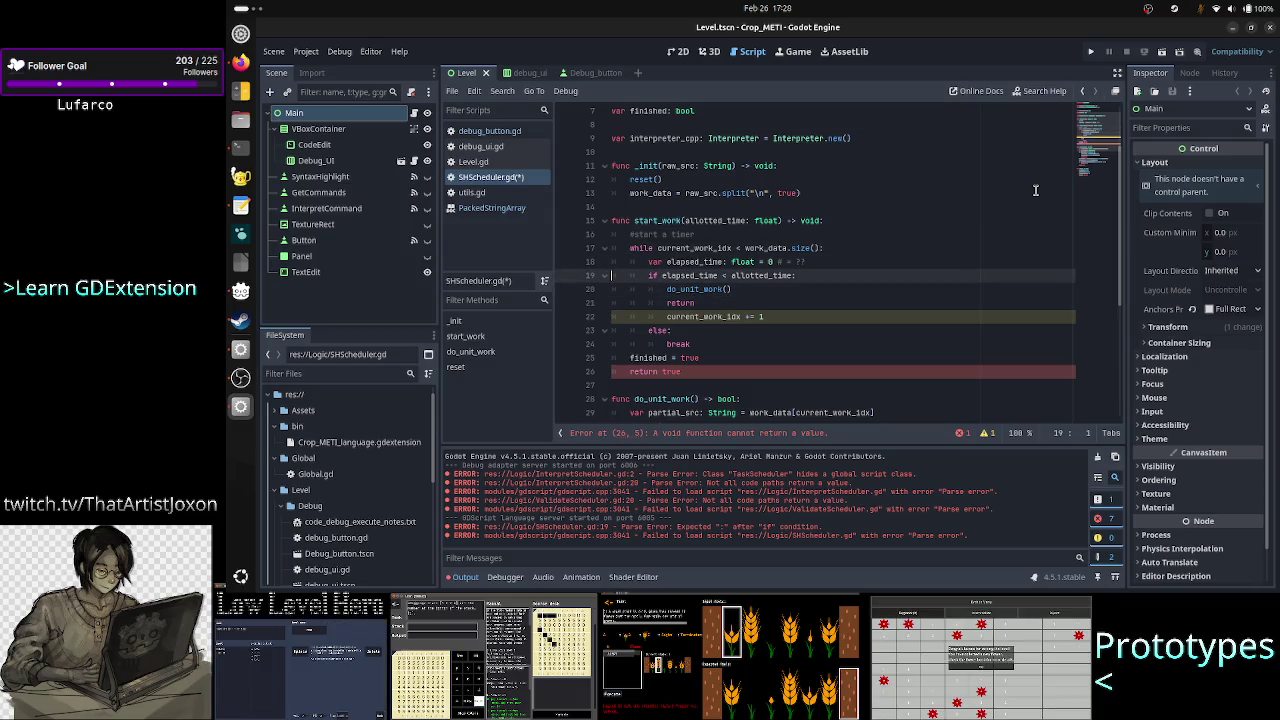
key("Home")
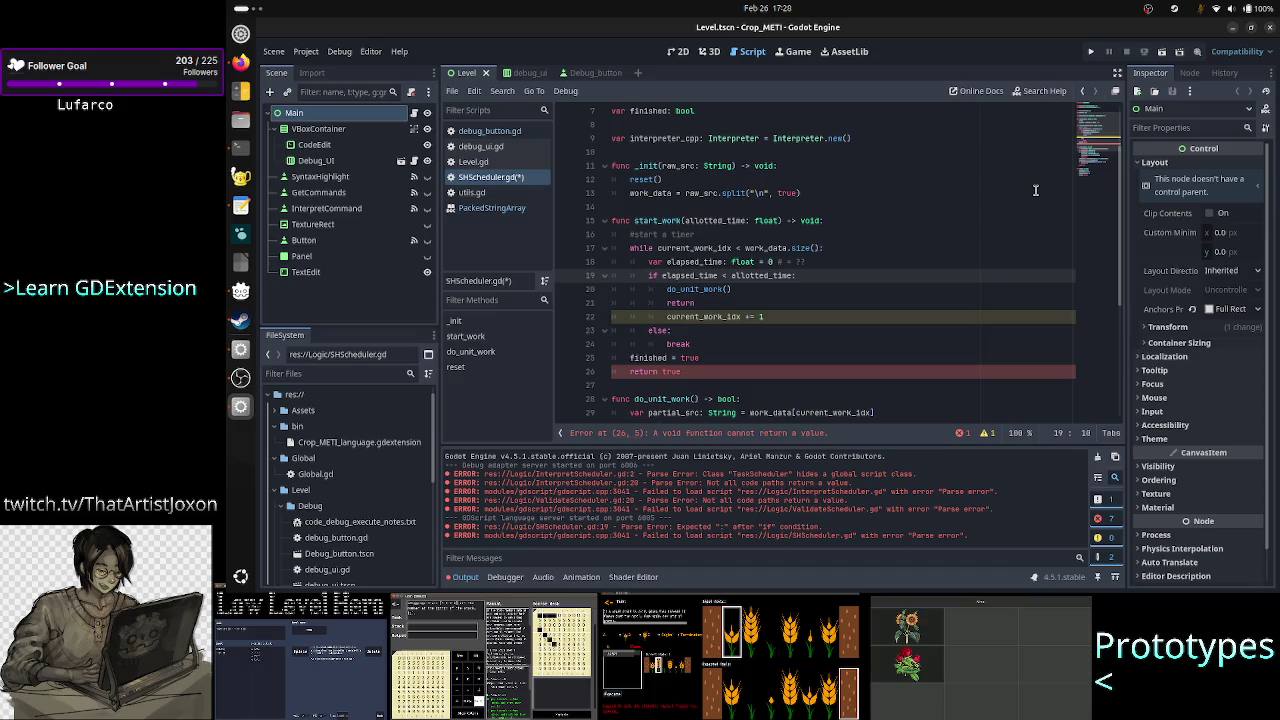
key("Right")
key("Right")
key("Right")
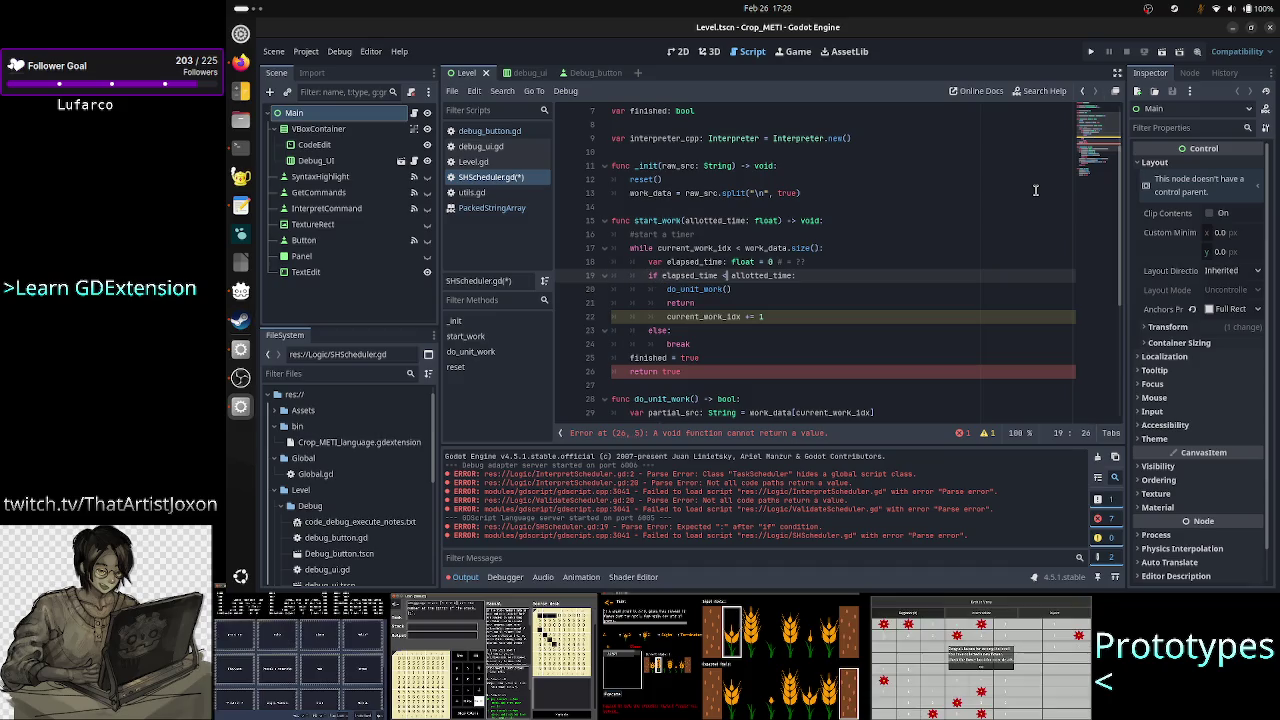
key("Down")
key("Down")
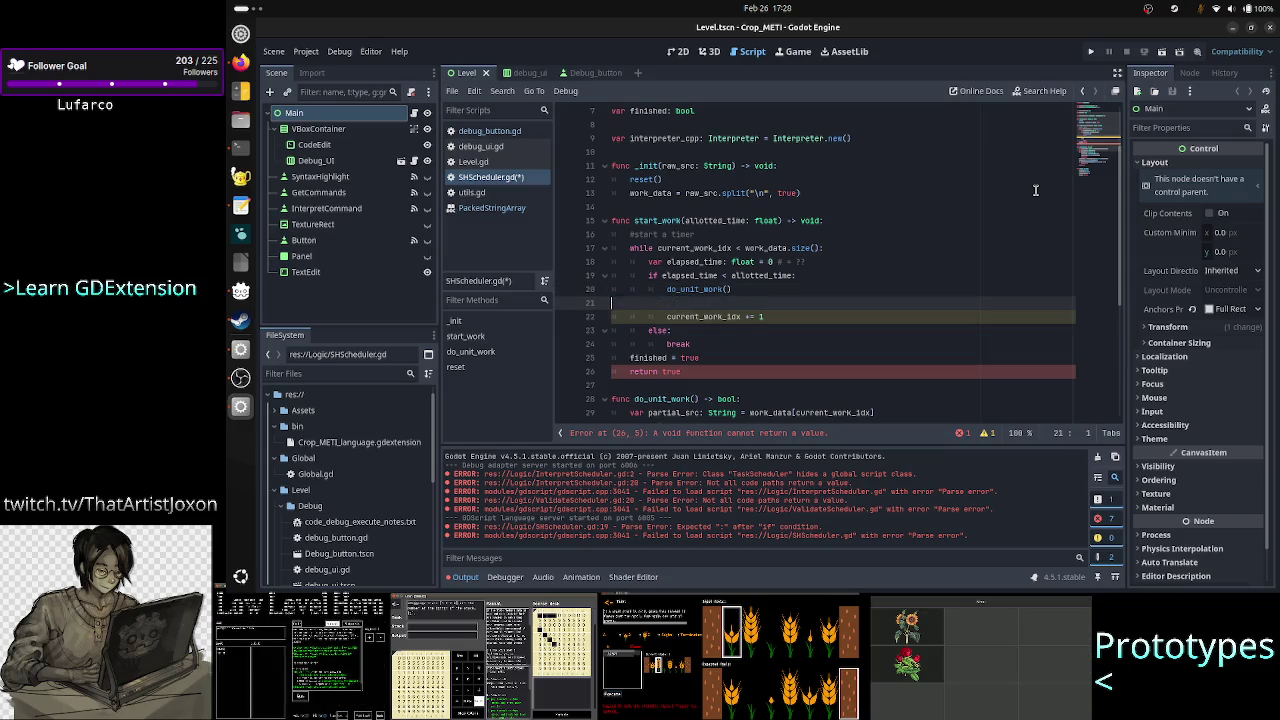
key("ctrl+shift+k")
key("Down")
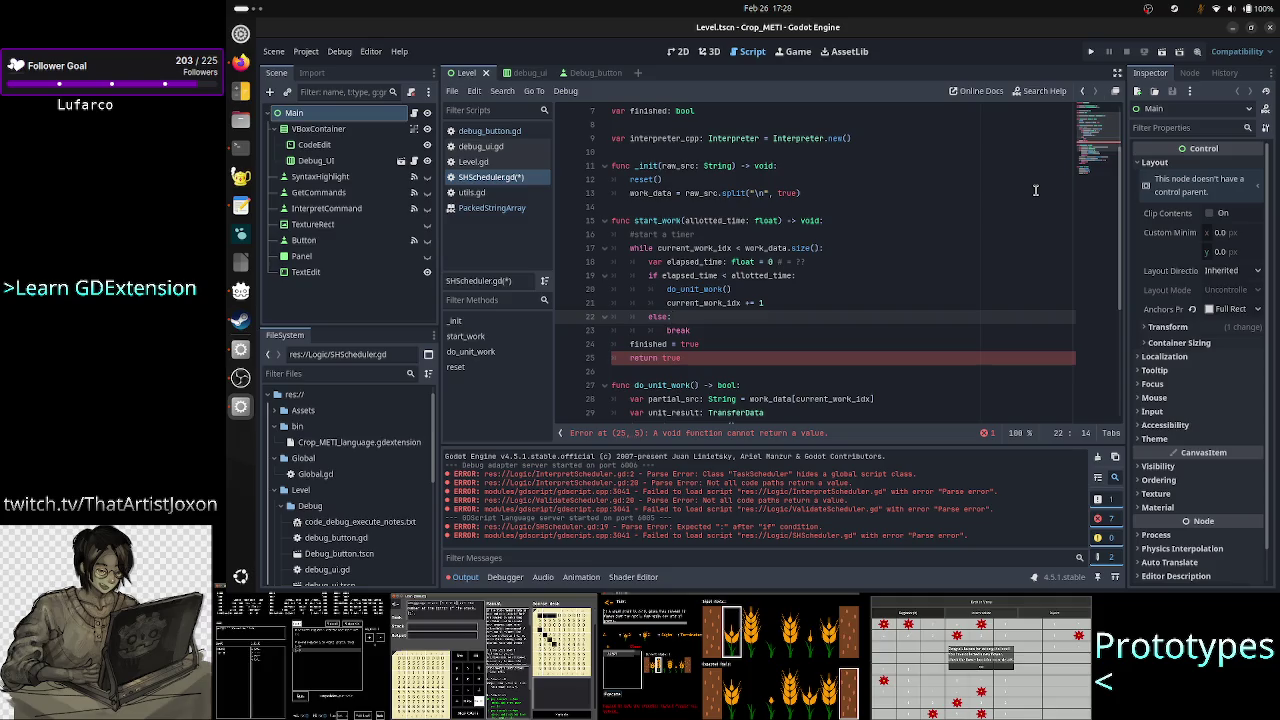
key("Down")
key("Down")
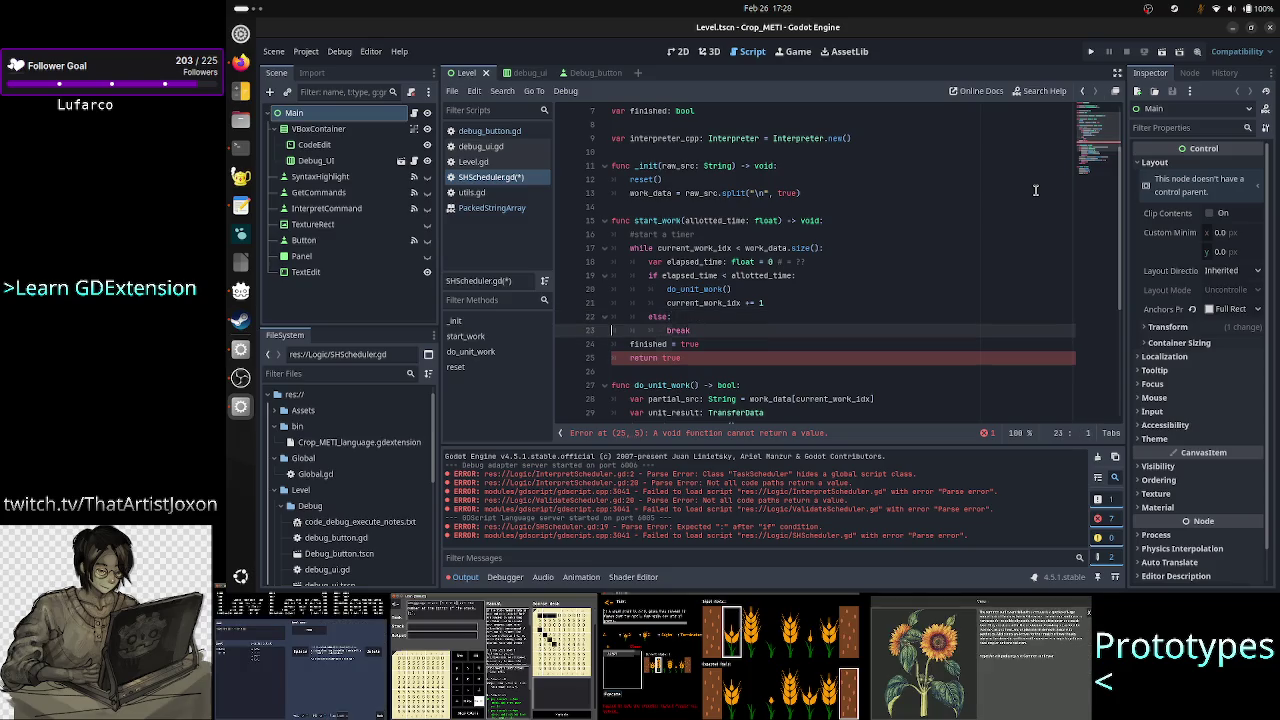
key("Home")
key("Up")
key("Up")
key("Up")
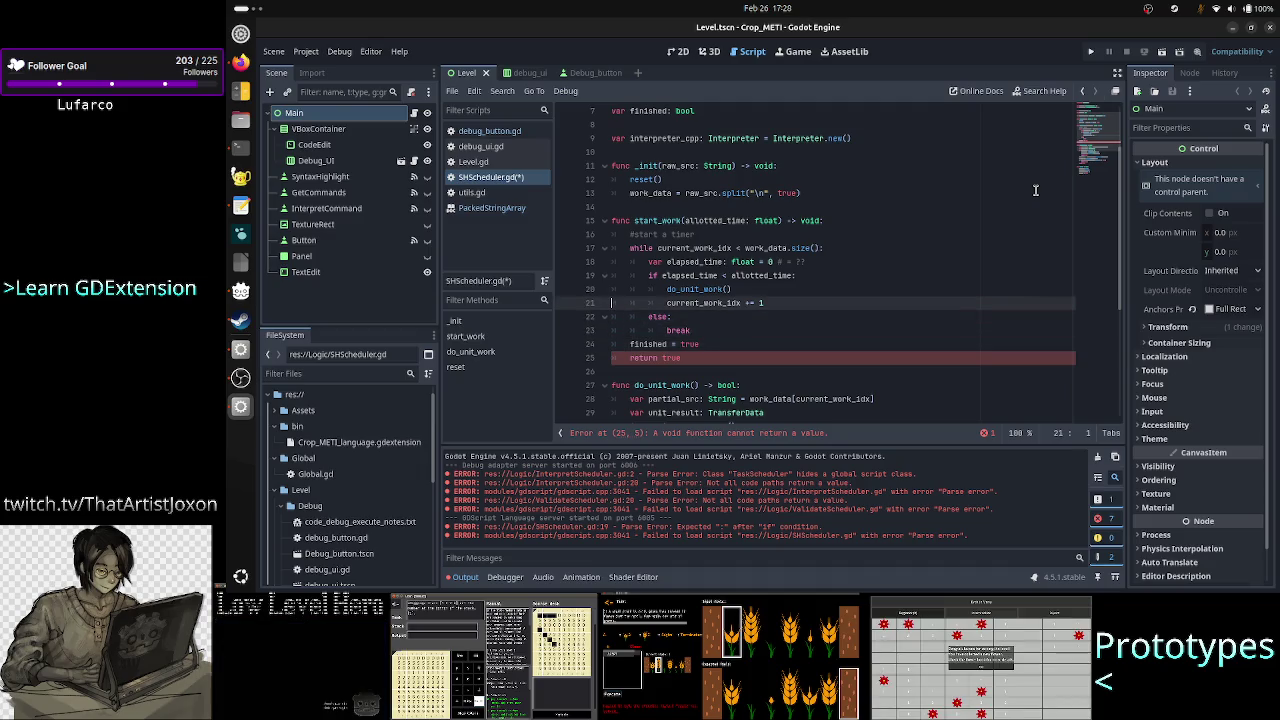
key("Down")
key("Up")
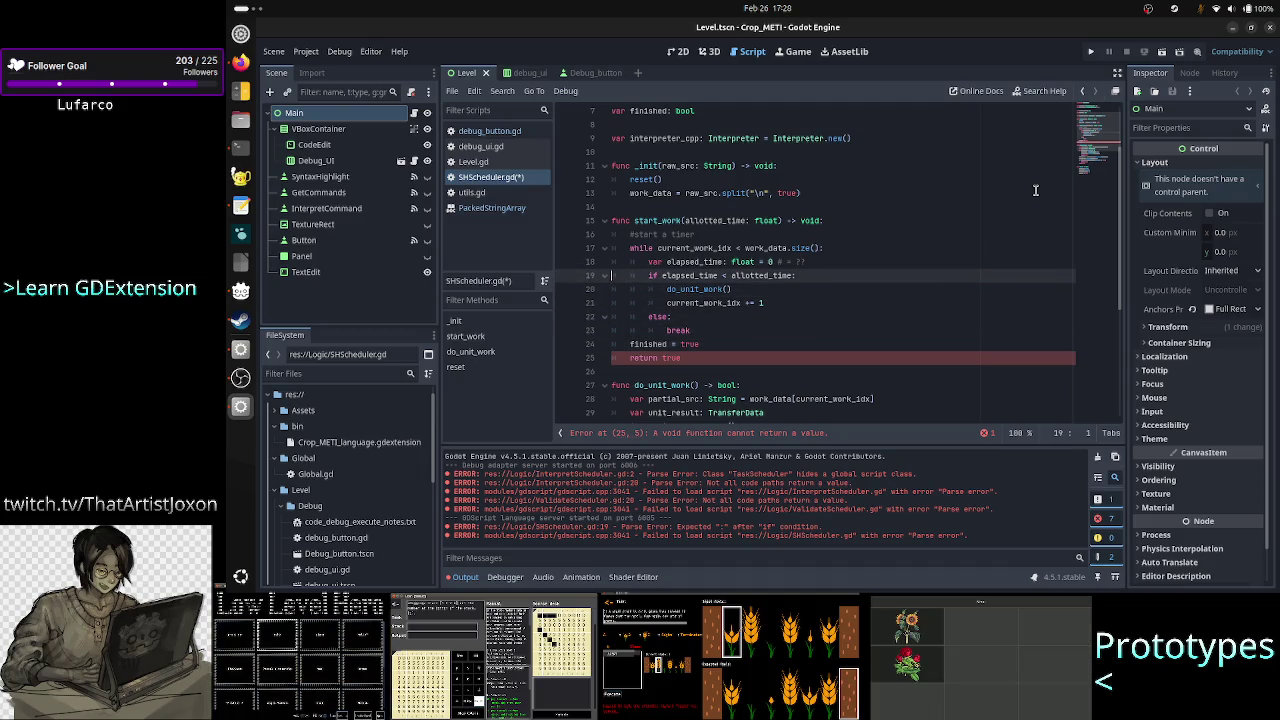
key("Down")
key("shift+End")
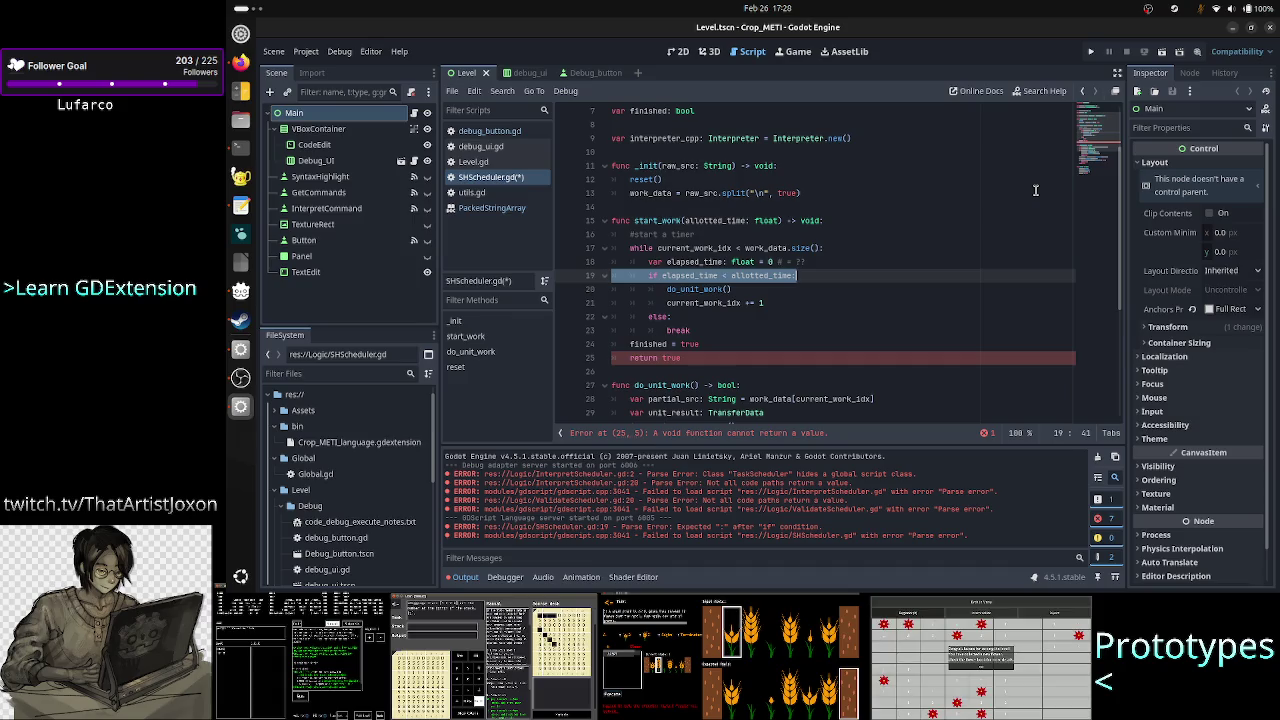
key("Down")
key("Down")
key("Down")
key("shift+Home")
type("return")
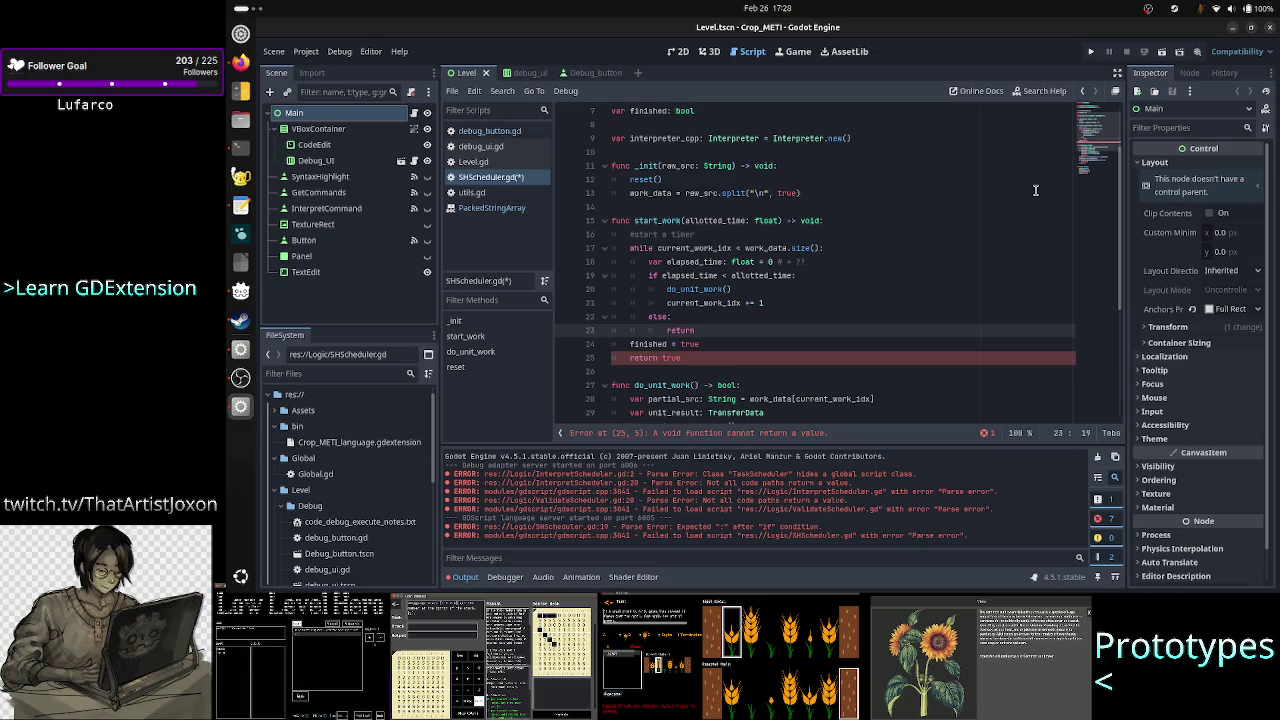
key("Home")
key("Home")
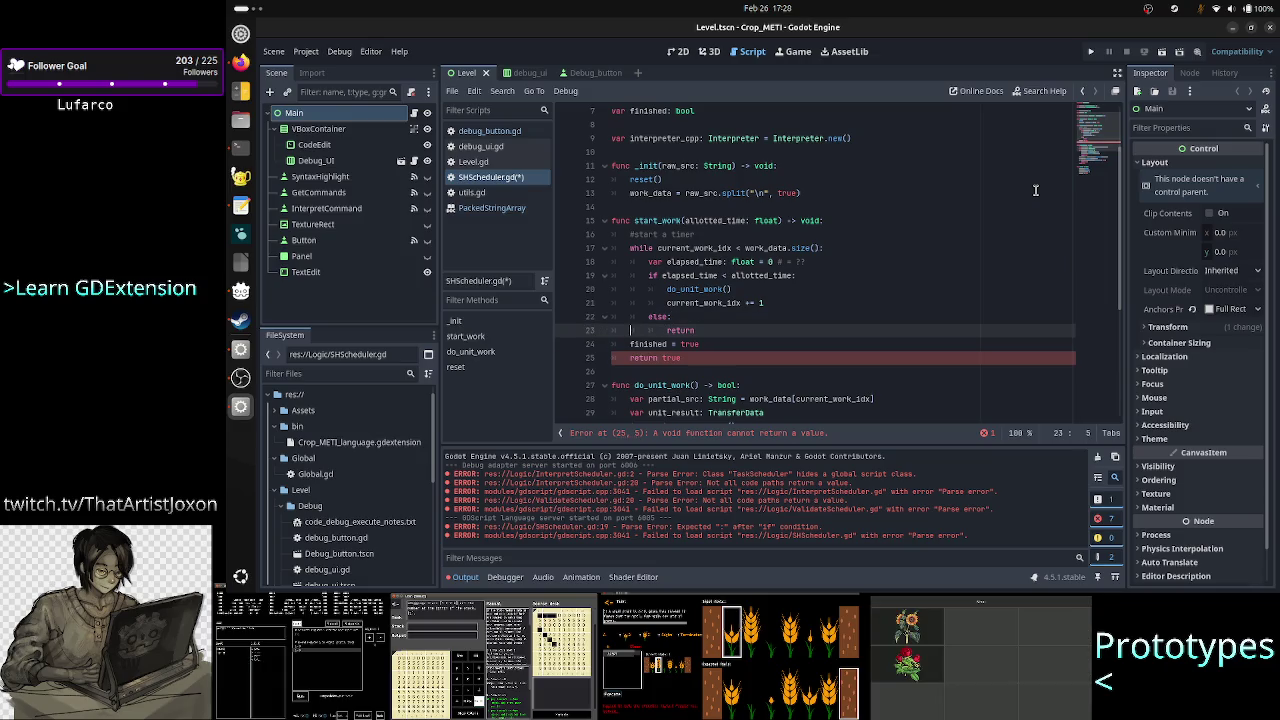
key("shift+Down")
key("shift+Left")
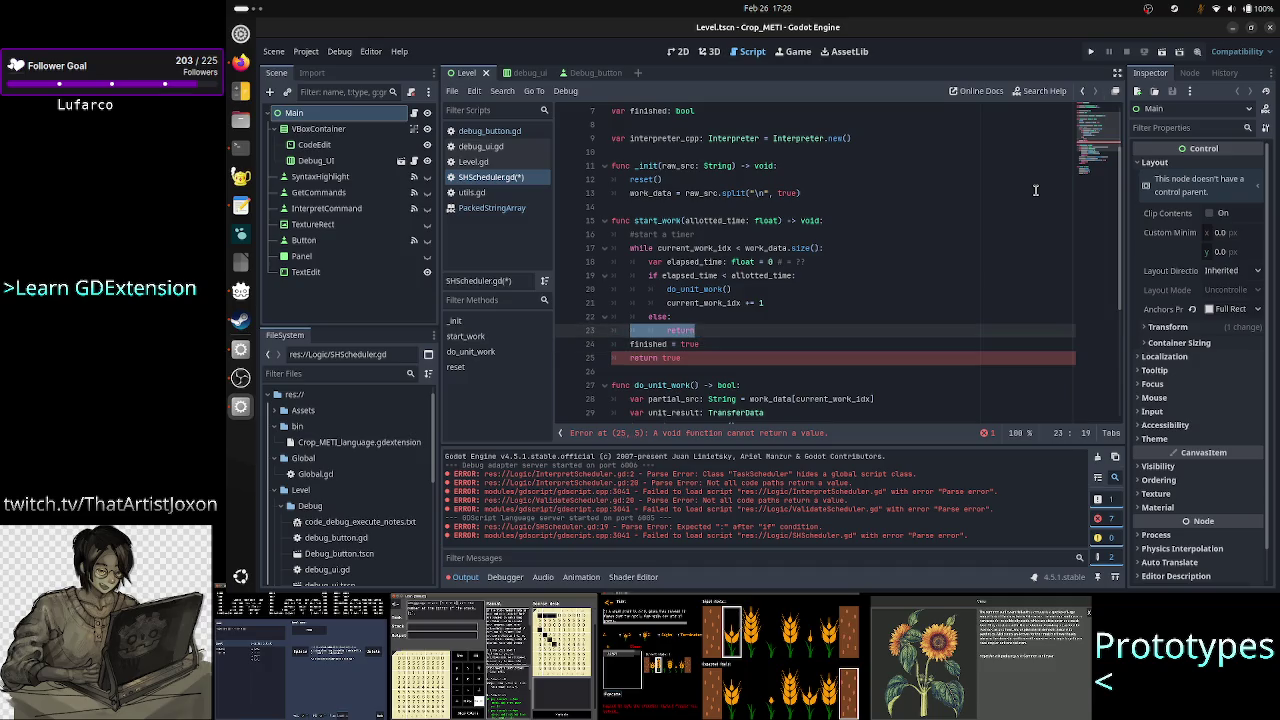
key("Down")
key("Home")
type("return tr")
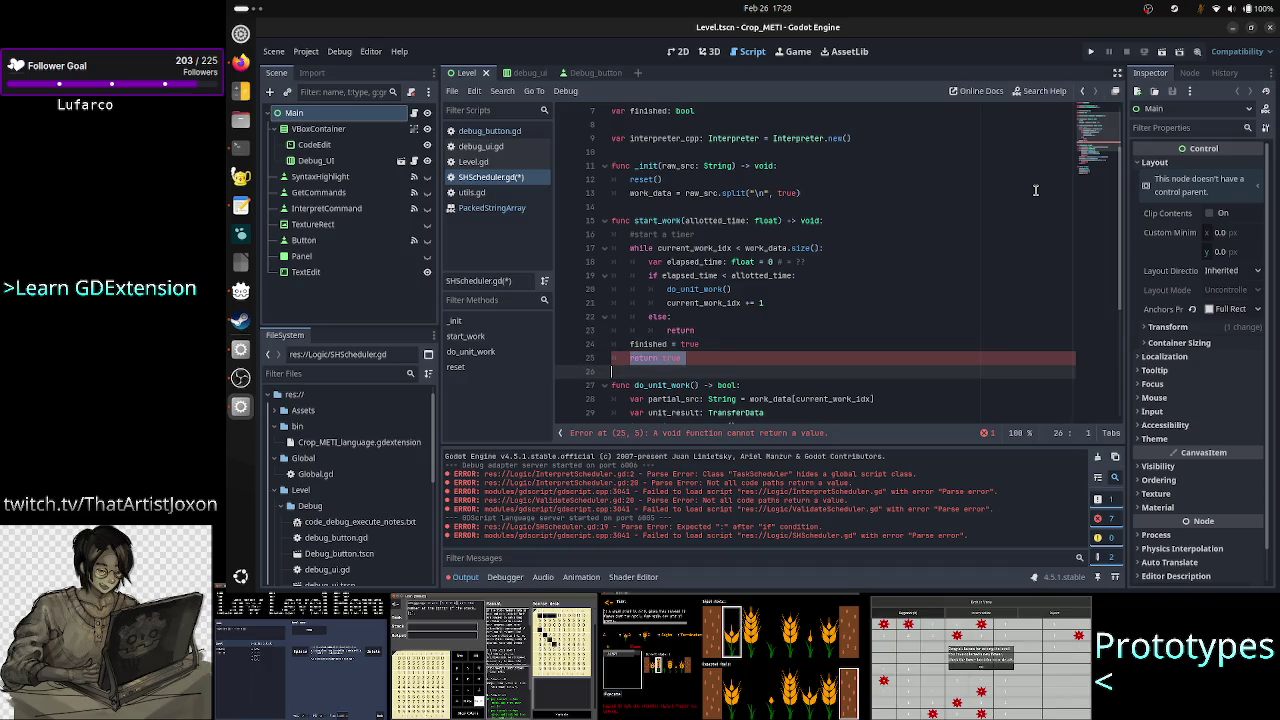
key("BackSpace")
key("BackSpace")
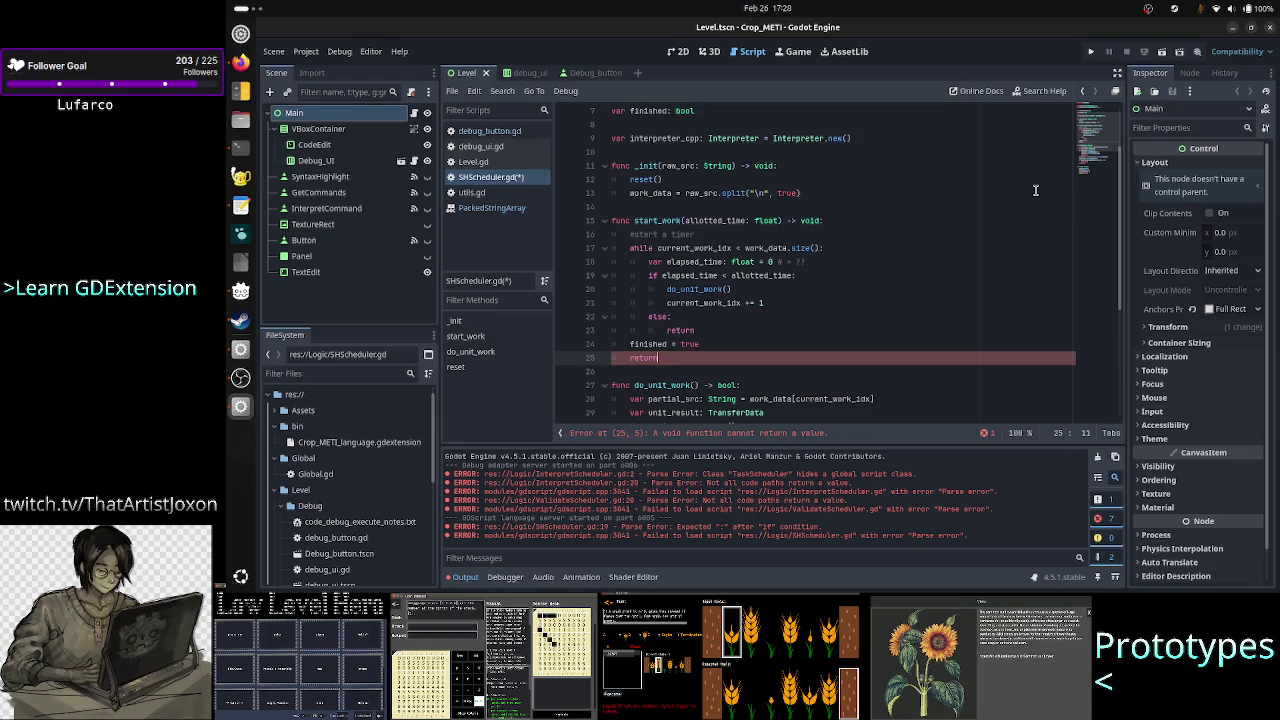
key("Home")
key("Home")
key("shift+End")
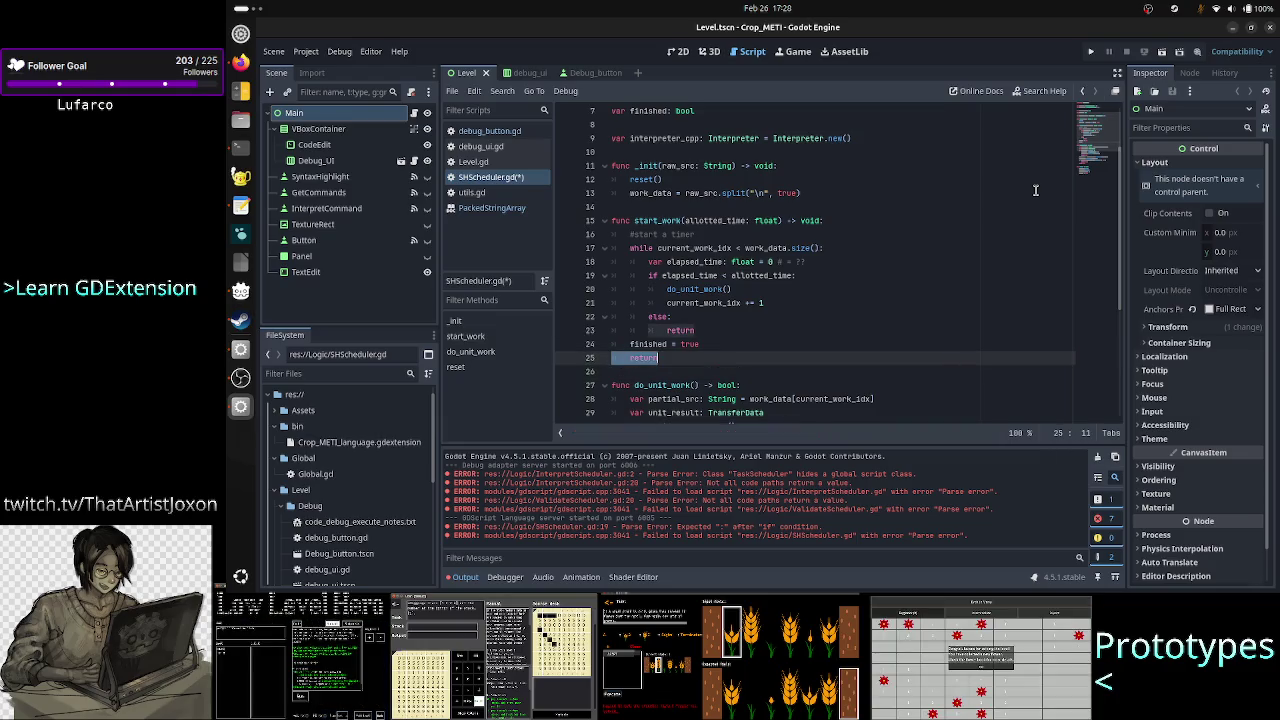
key("BackSpace")
key("BackSpace")
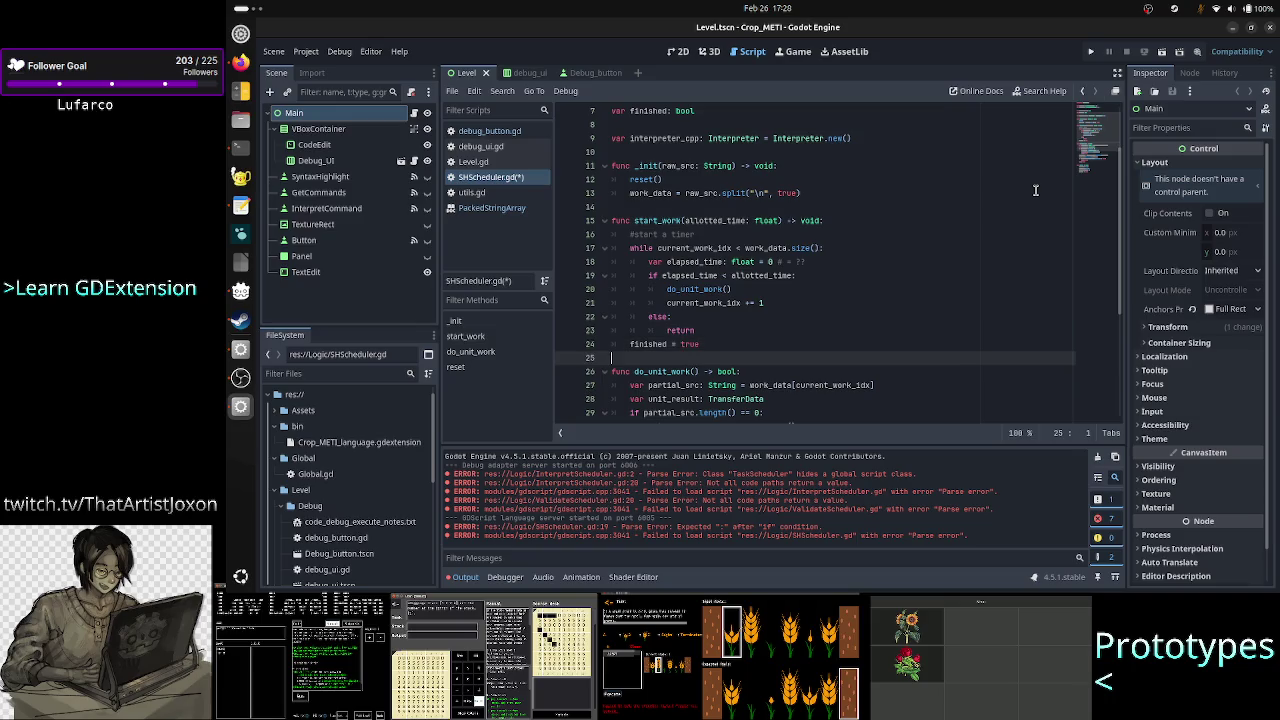
key("Up")
key("Up")
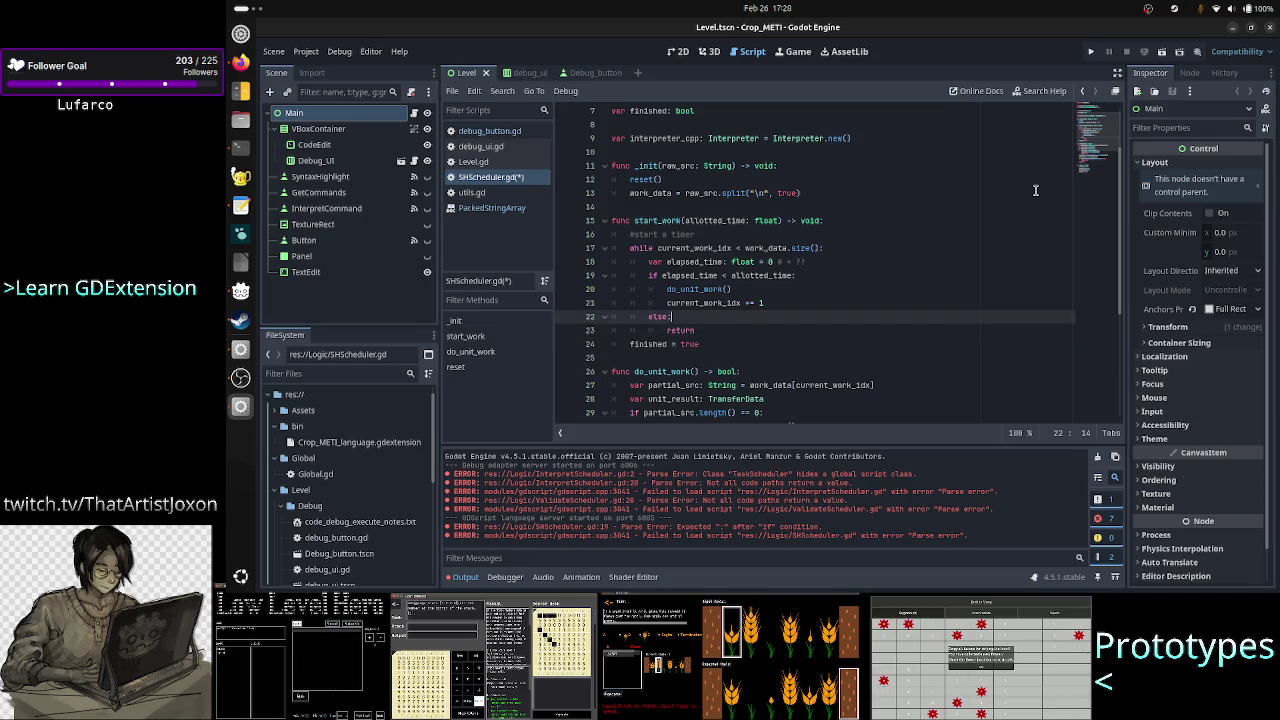
key("Down")
key("Home")
key("shift+End")
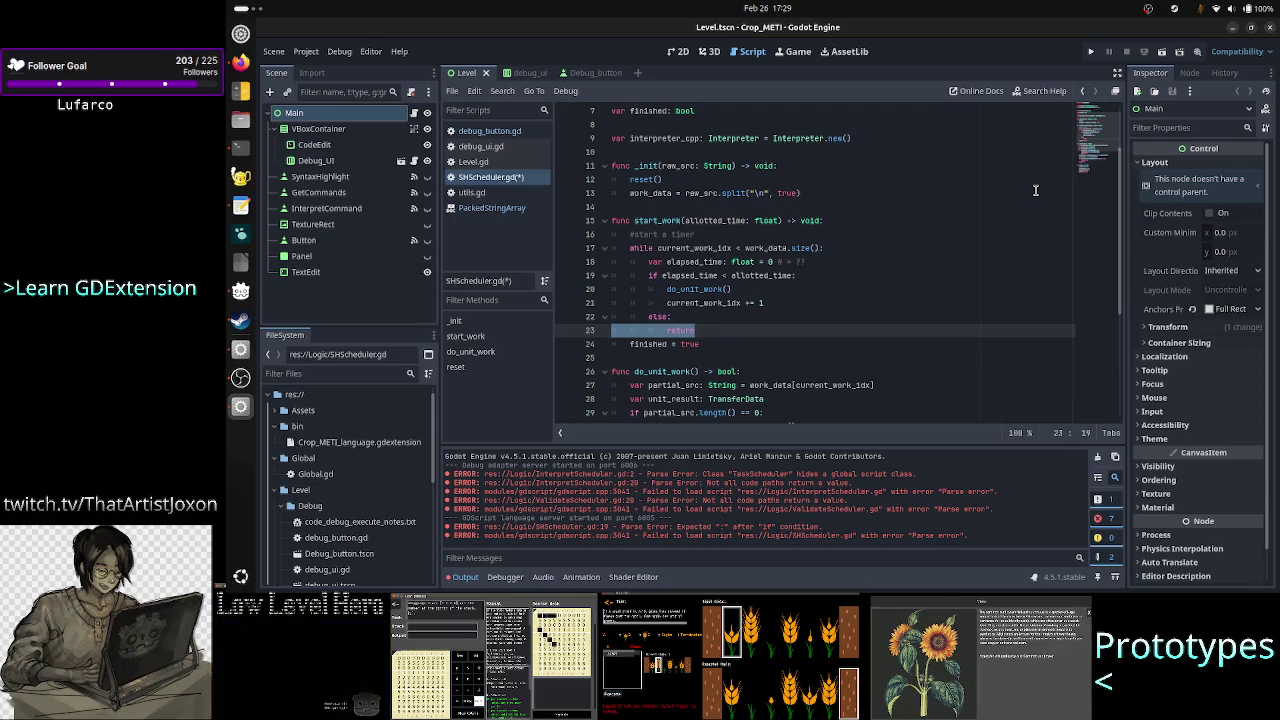
key("Right")
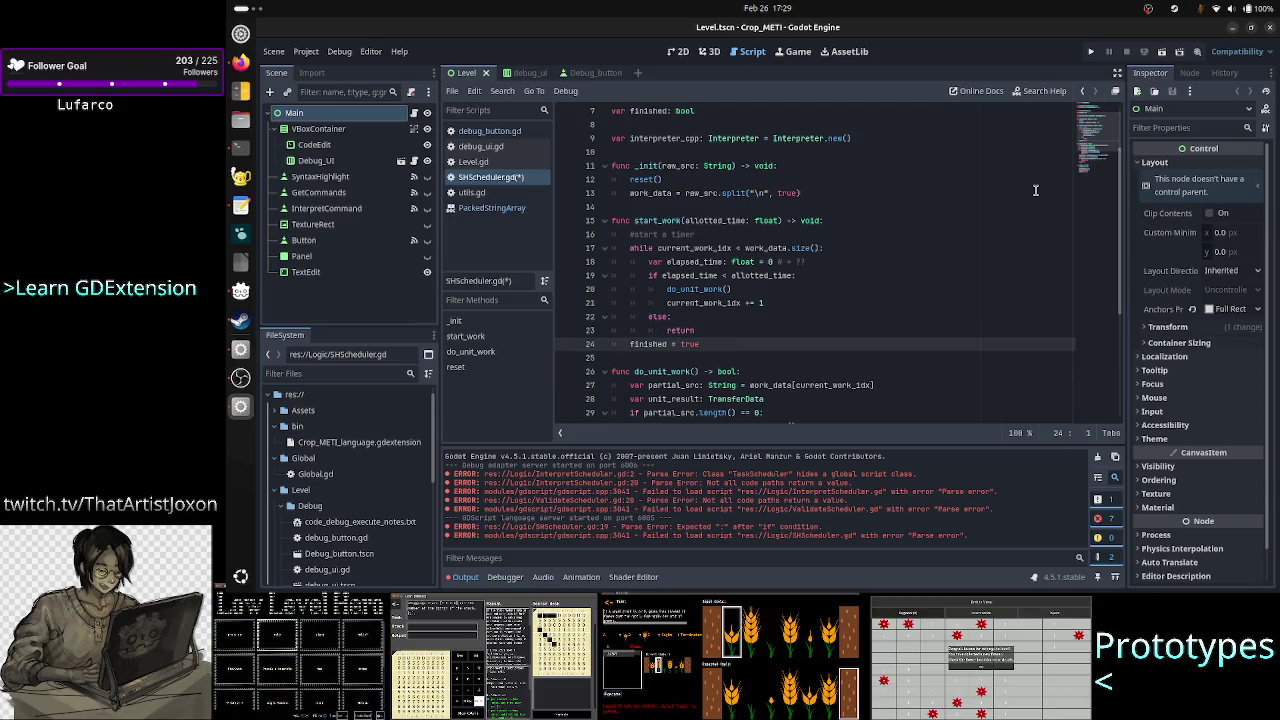
key("Home")
key("shift+End")
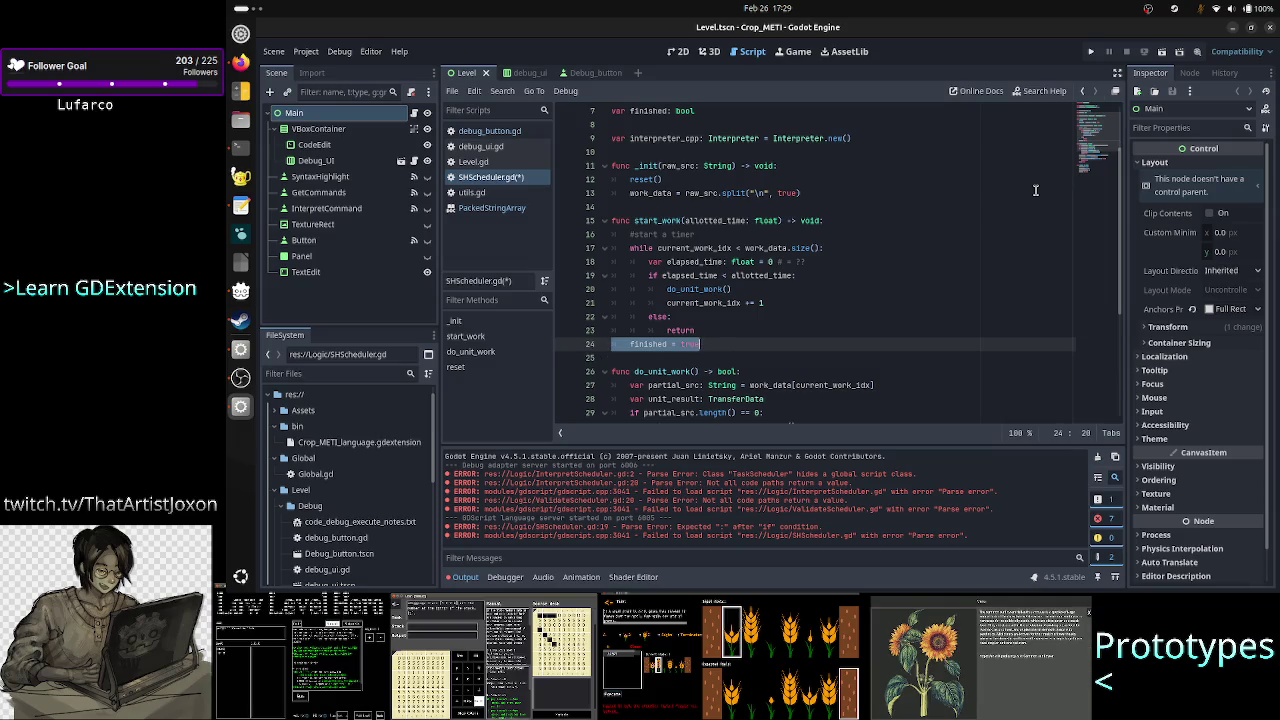
left_click(726, 344)
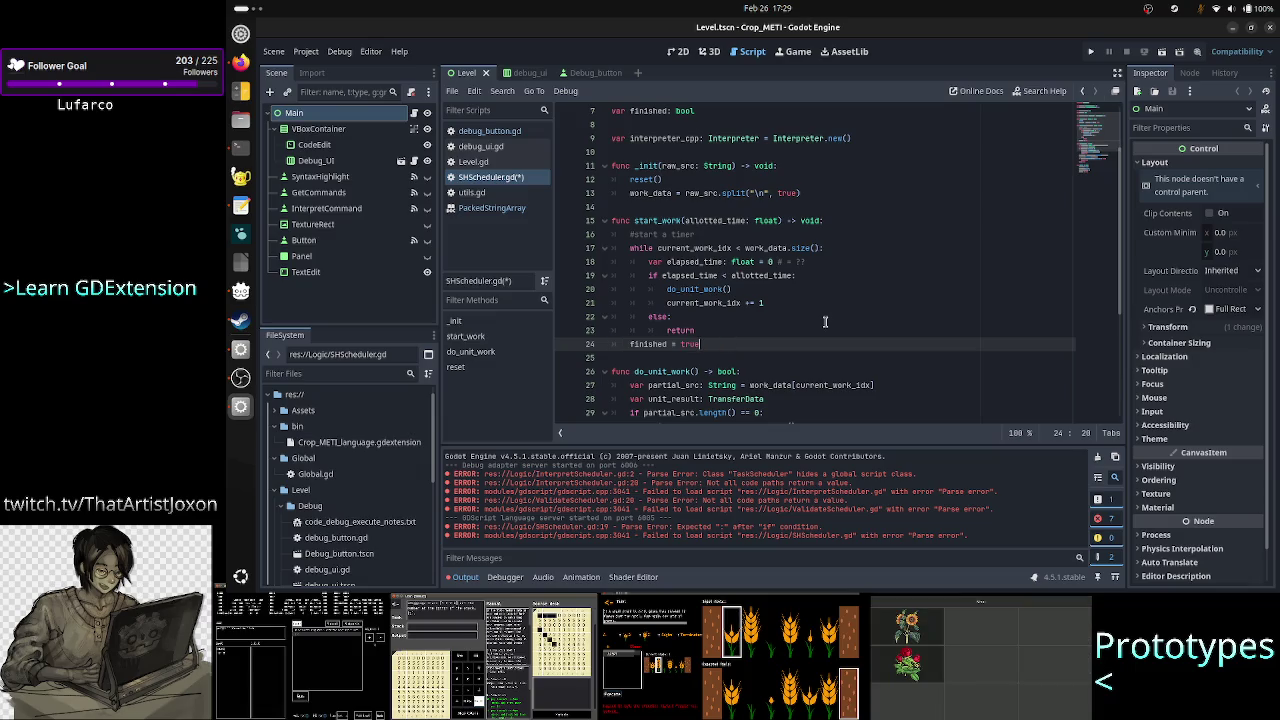
key("Up")
key("Up")
key("Up")
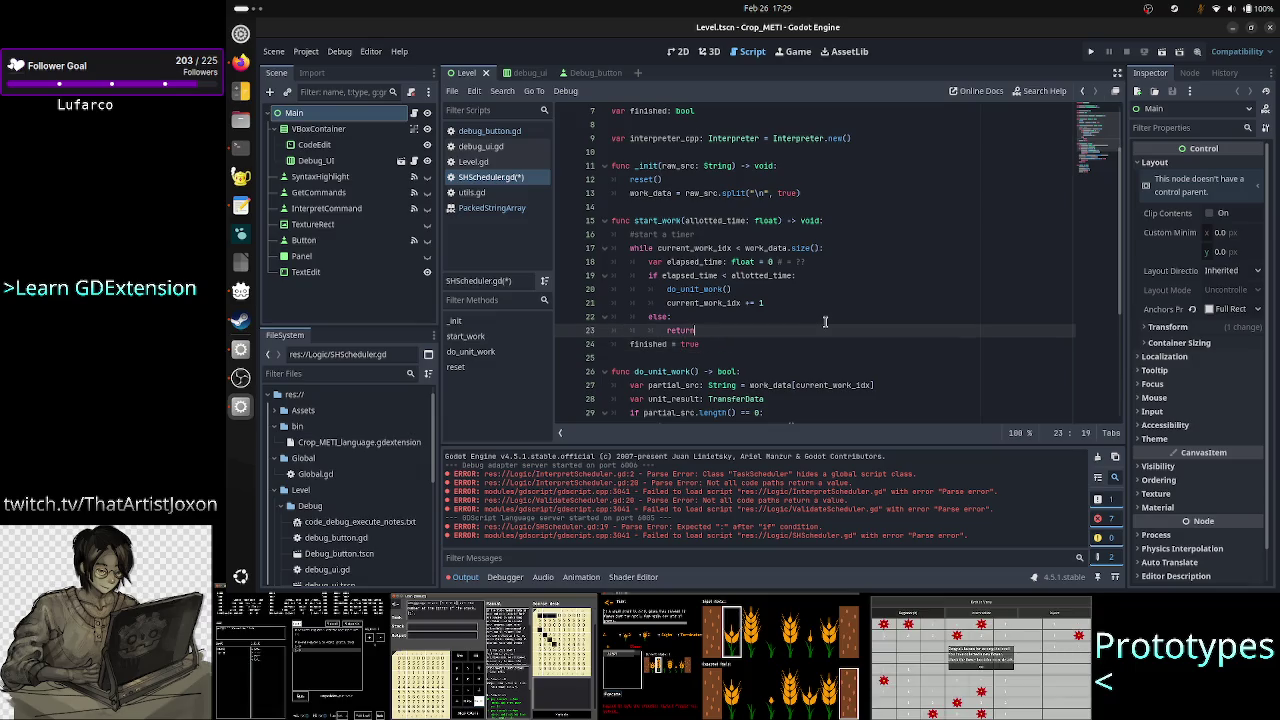
key("ctrl+Home")
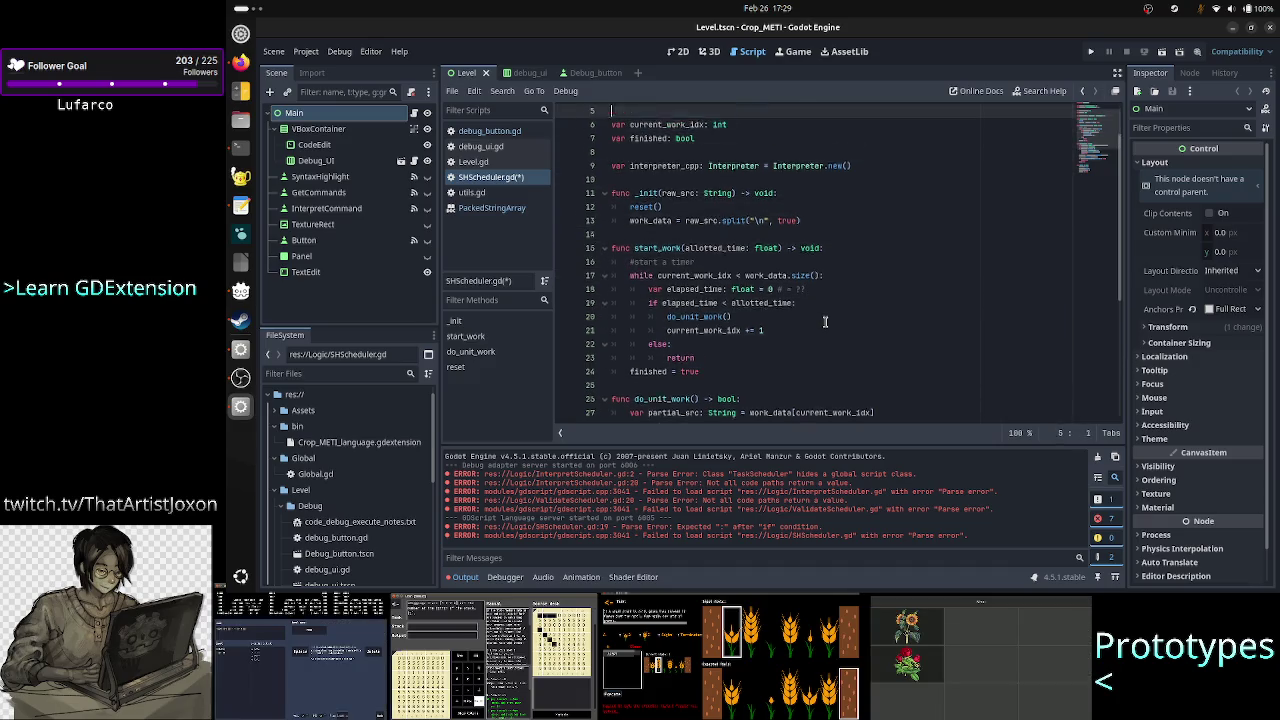
Step: Add the line-1 comment 'in SH error from work_units are ignored, but handled in the UI', then switch to the terminal
key("ctrl+shift+Return")
type("#in")
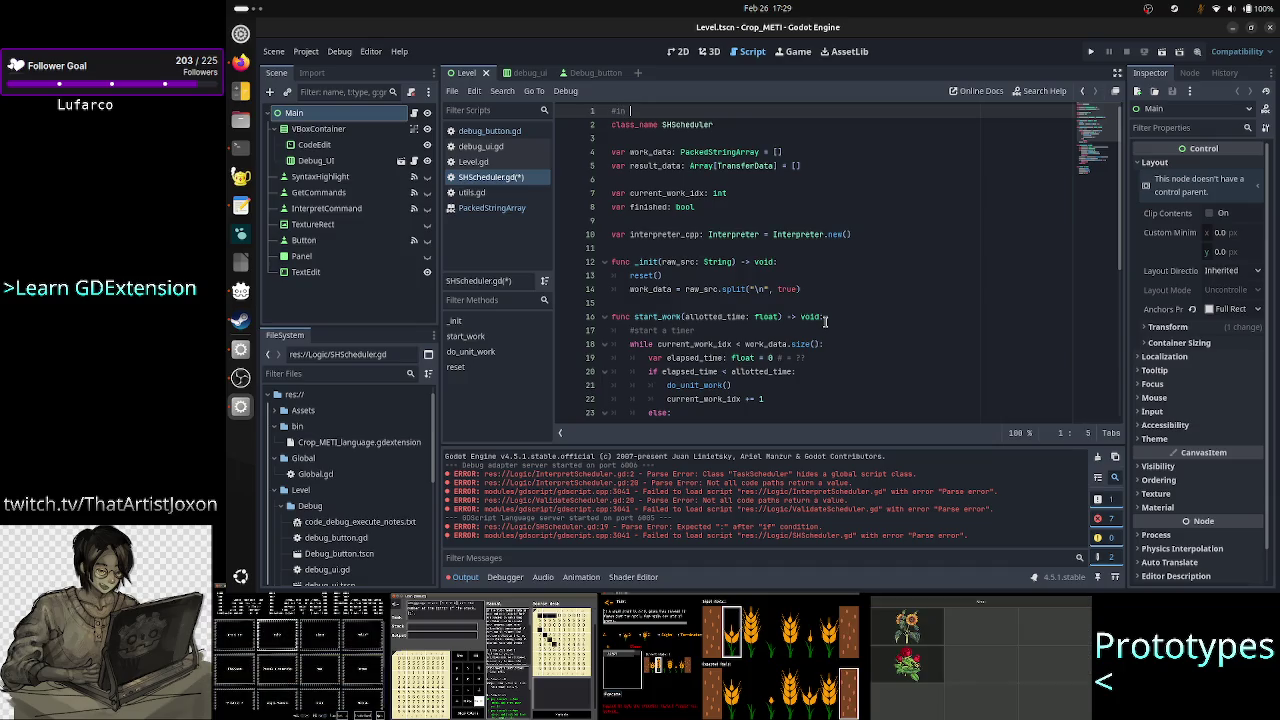
type("se")
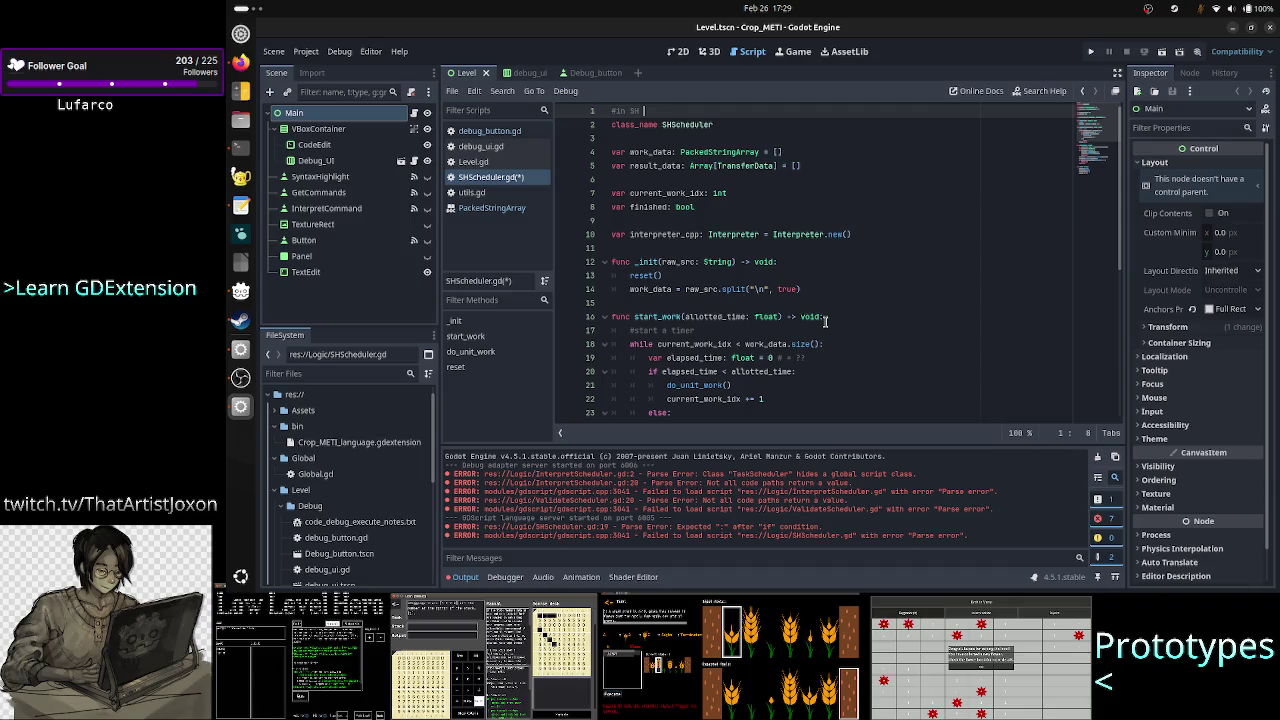
type("ror fro")
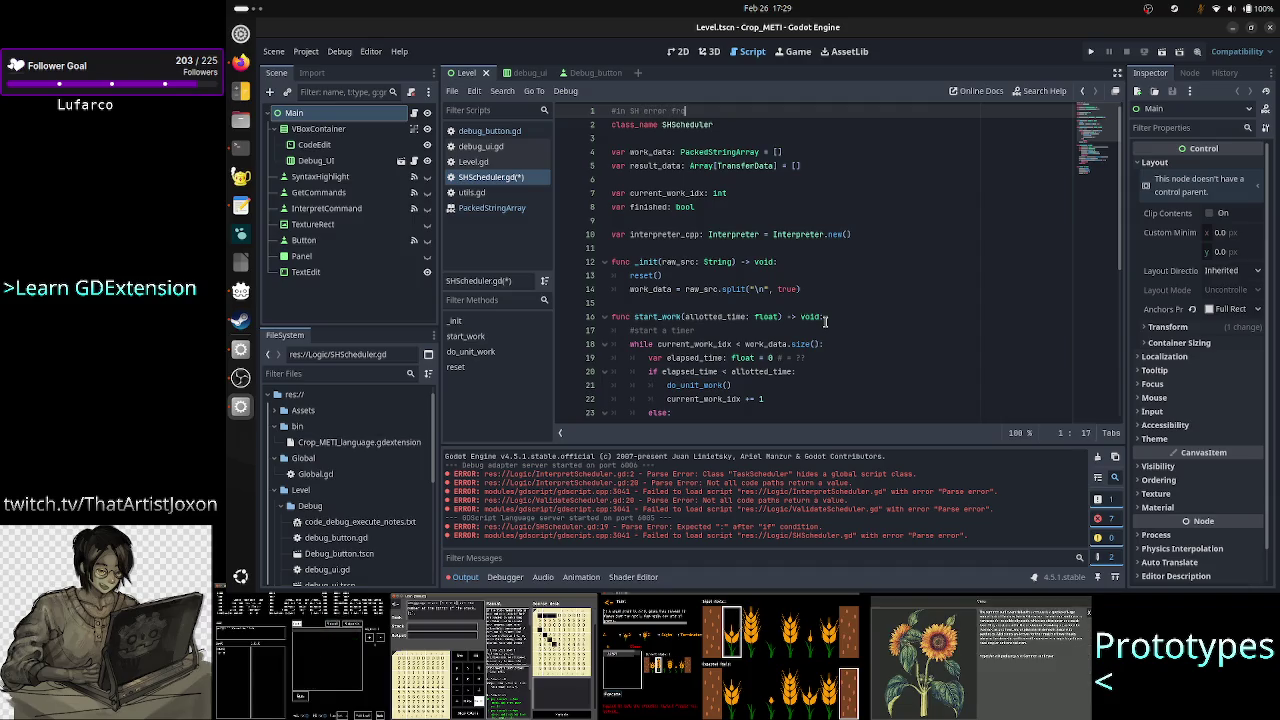
type("m c ts as ")
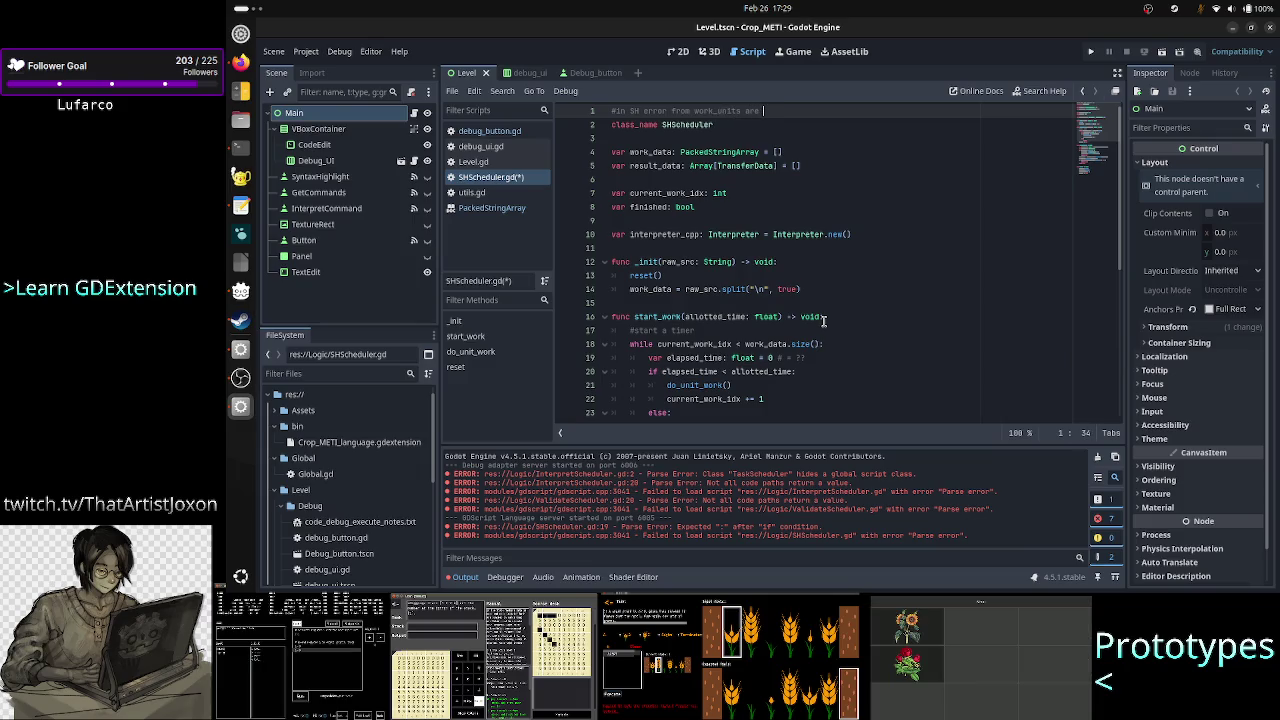
type("ign")
type("ored, but handle")
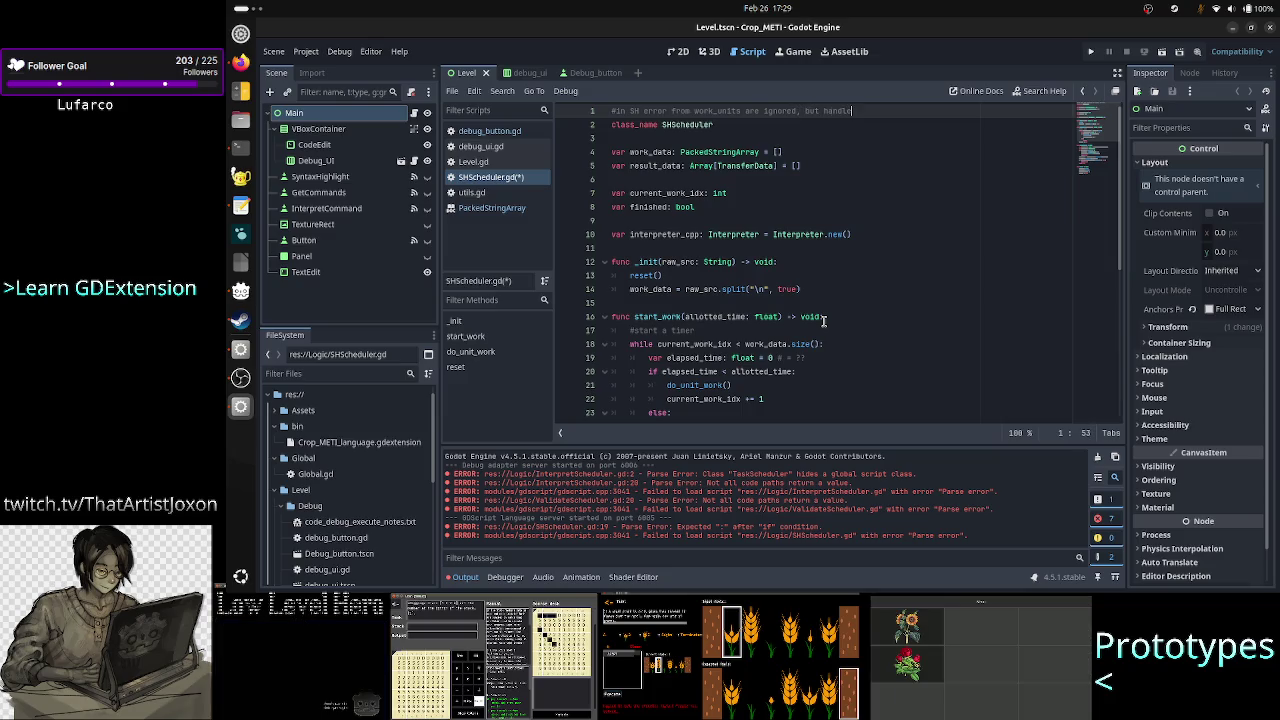
type("d in the")
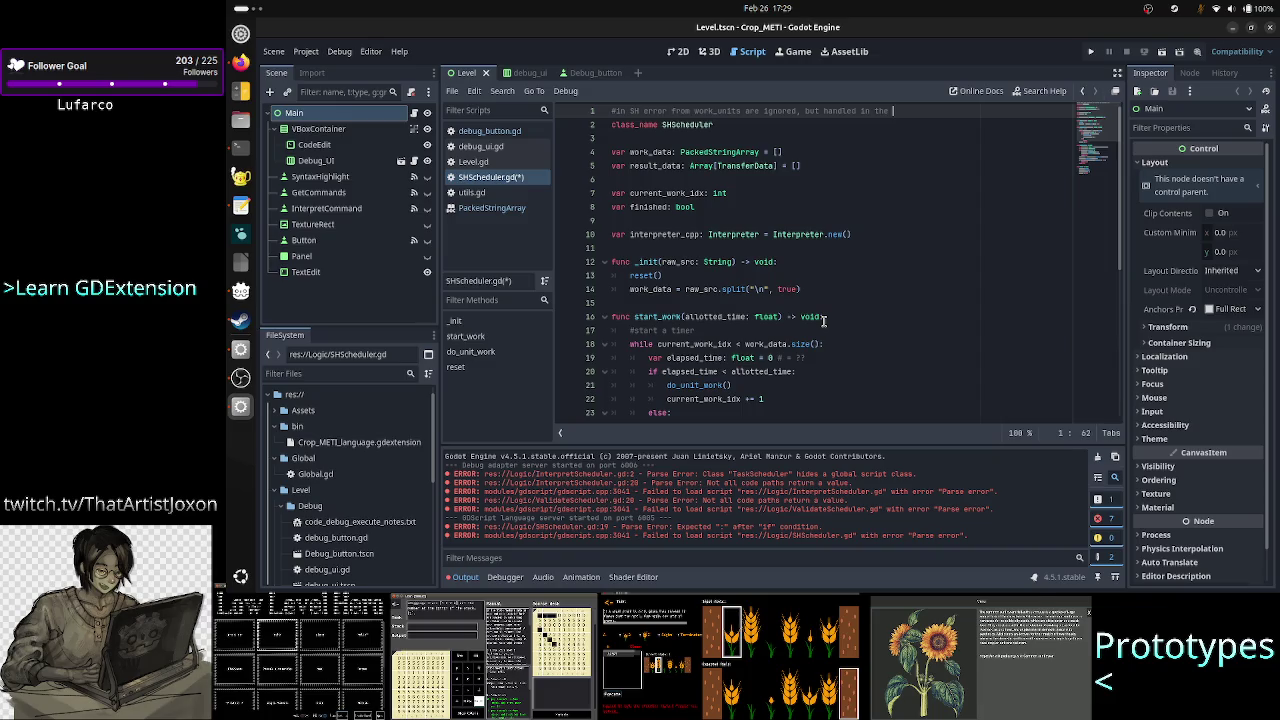
type("I")
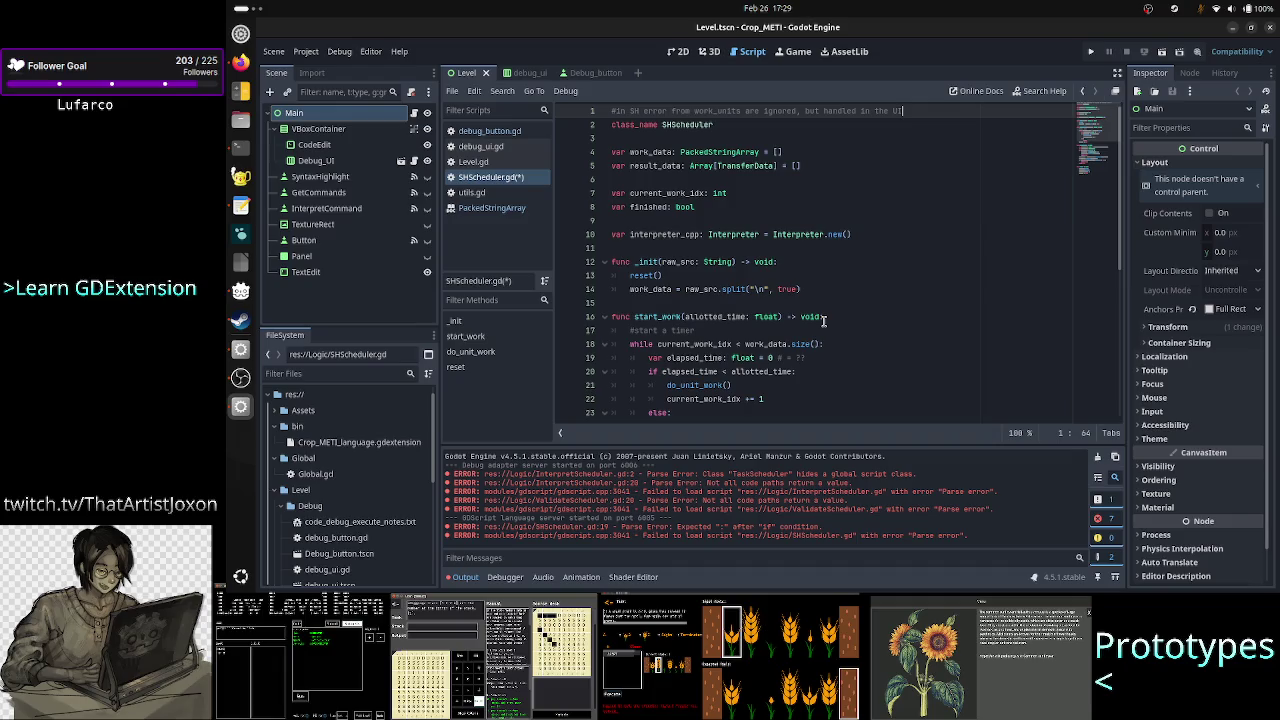
left_click(659, 165)
left_click(752, 165)
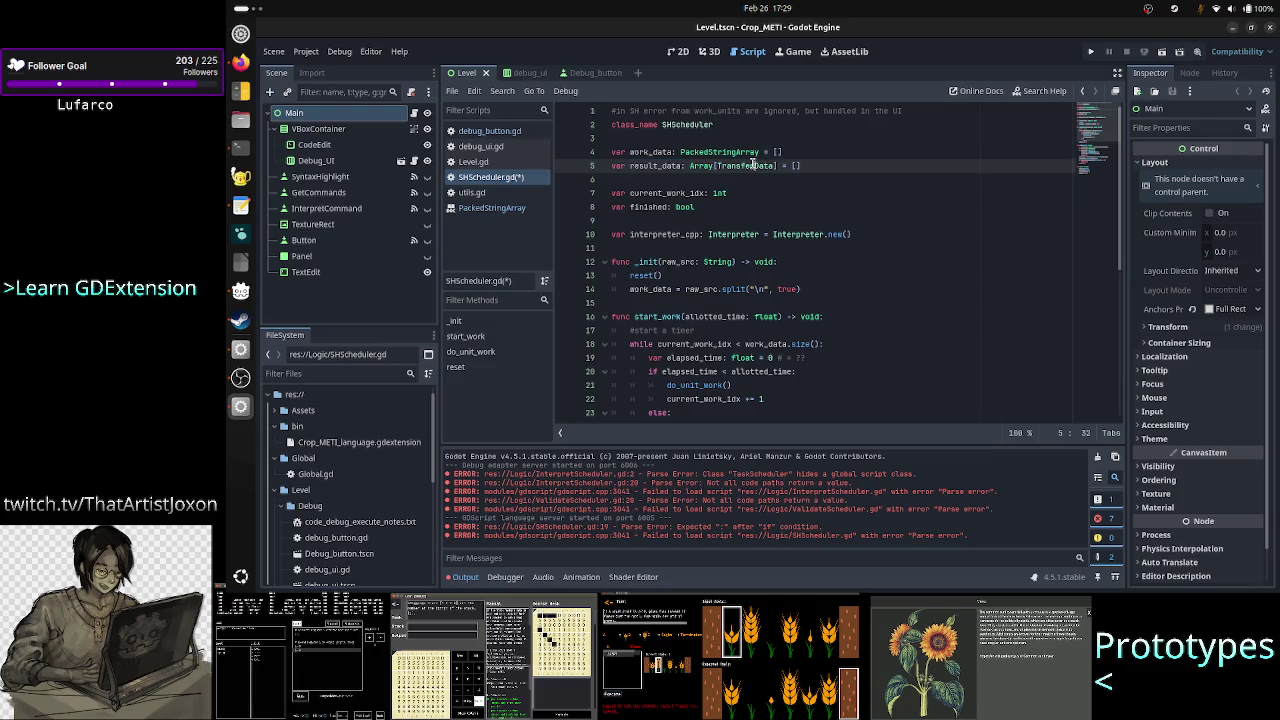
key("alt+Tab")
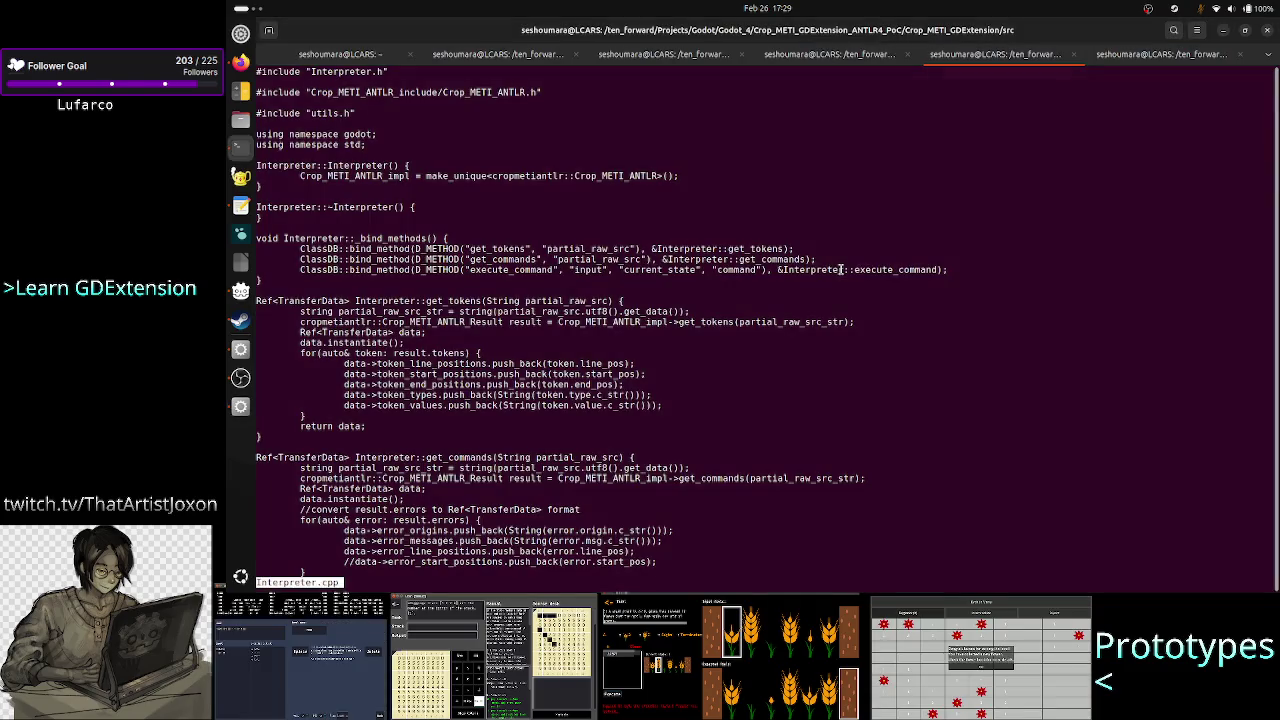
Step: Exit the Interpreter.cpp viewer and reopen TransferData.h with less
key("q")
key("Up")
key("Up")
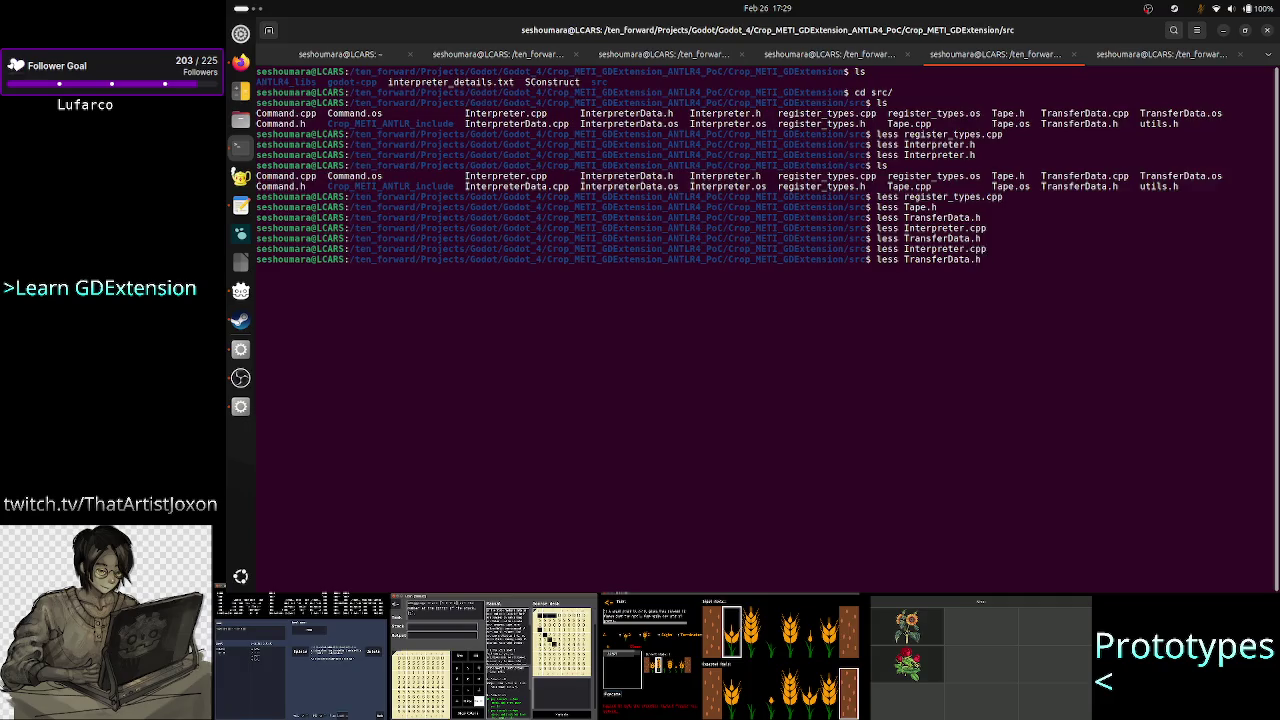
key("Return")
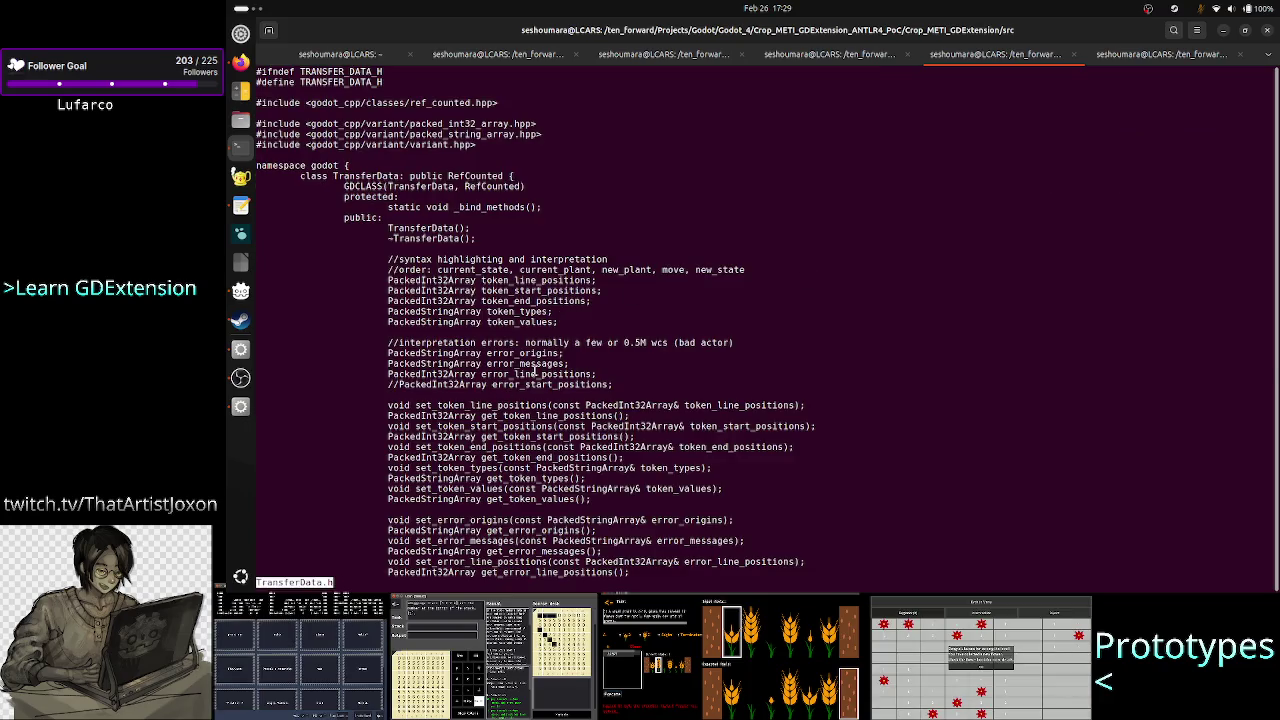
Step: Highlight the error field declarations like error_messages, then close the header and return to Godot
left_click_drag(535, 372, 415, 354)
left_click(415, 354)
double_click(525, 363)
left_click(483, 354)
key("q")
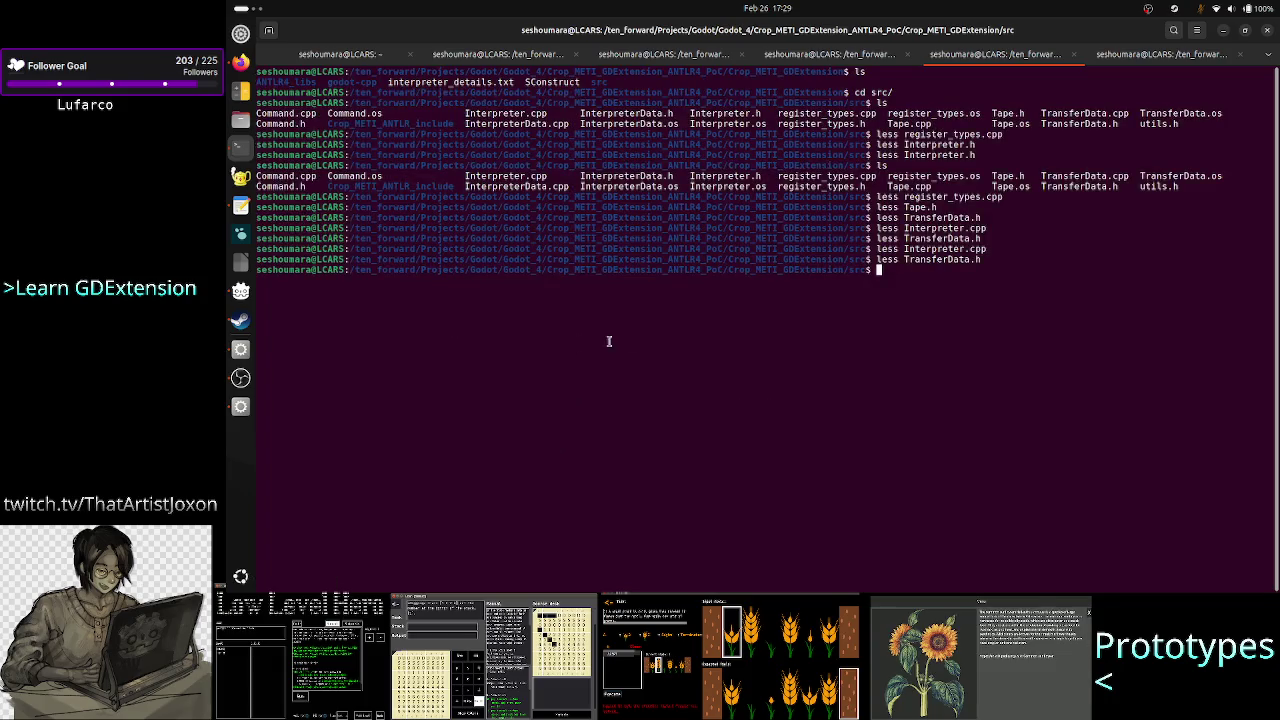
key("alt+Tab")
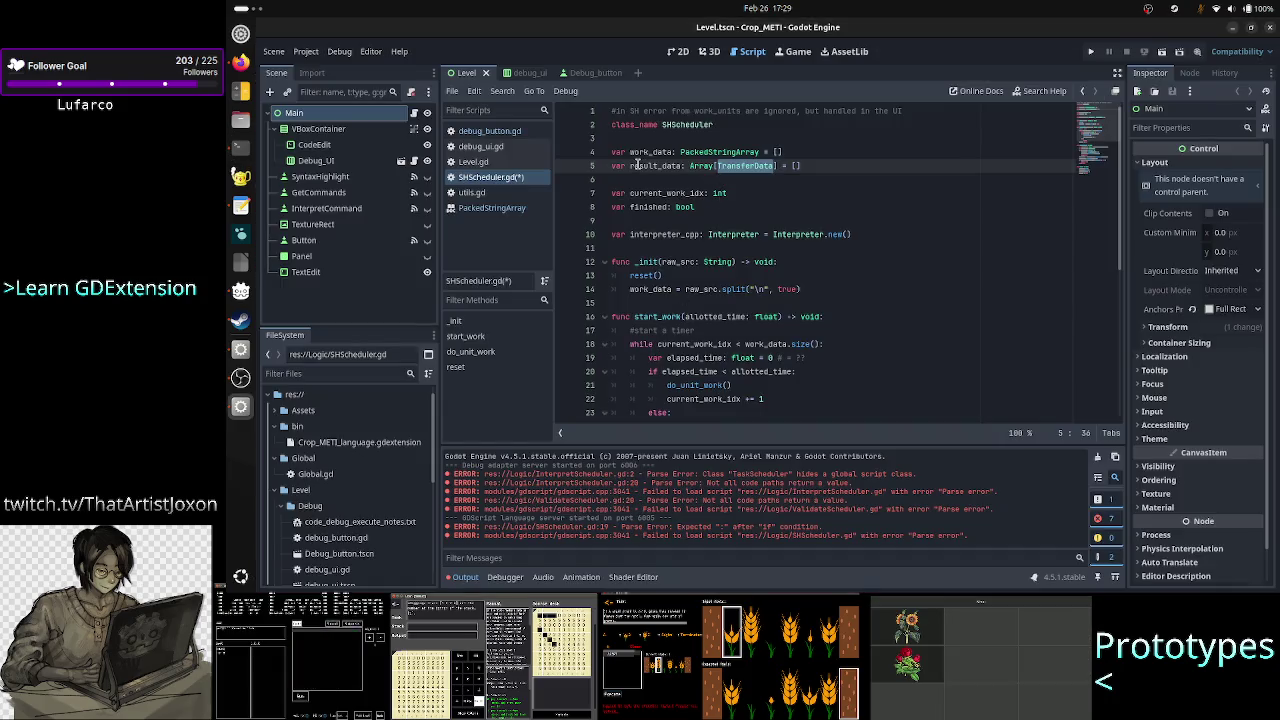
Step: Inspect the result_data declaration typed as an Array of TransferData on line 5
double_click(636, 166)
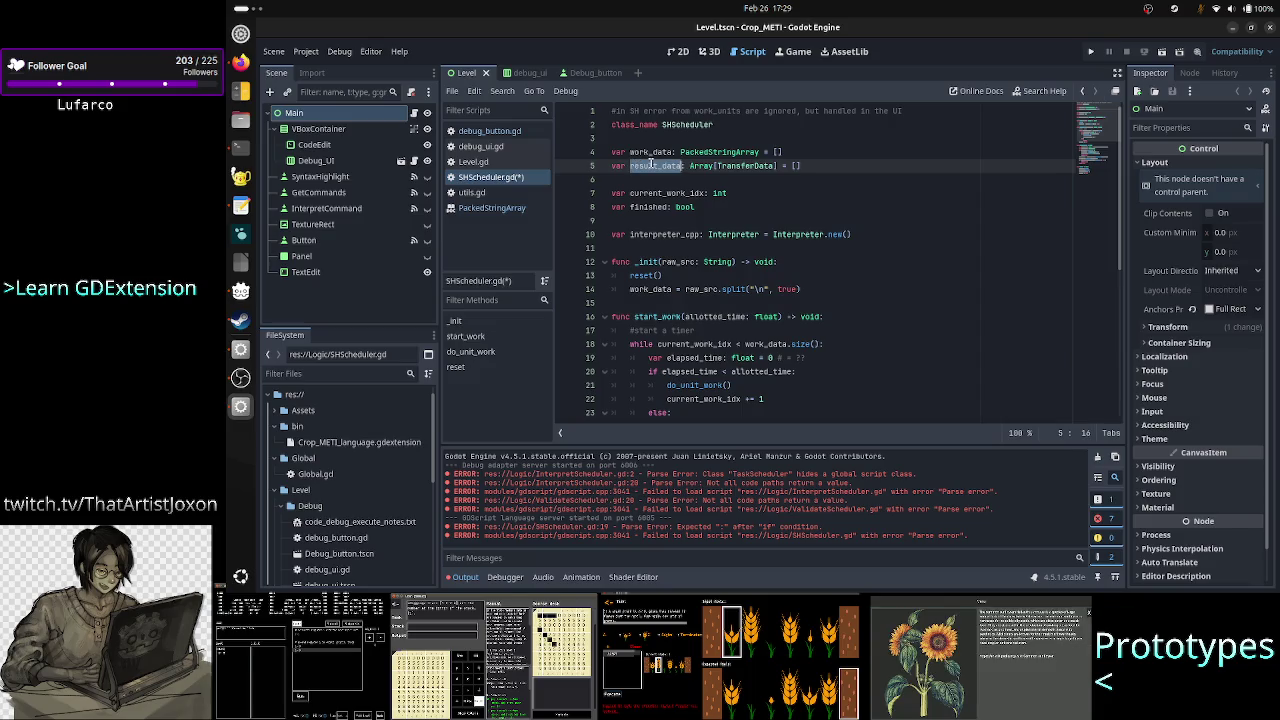
double_click(720, 166)
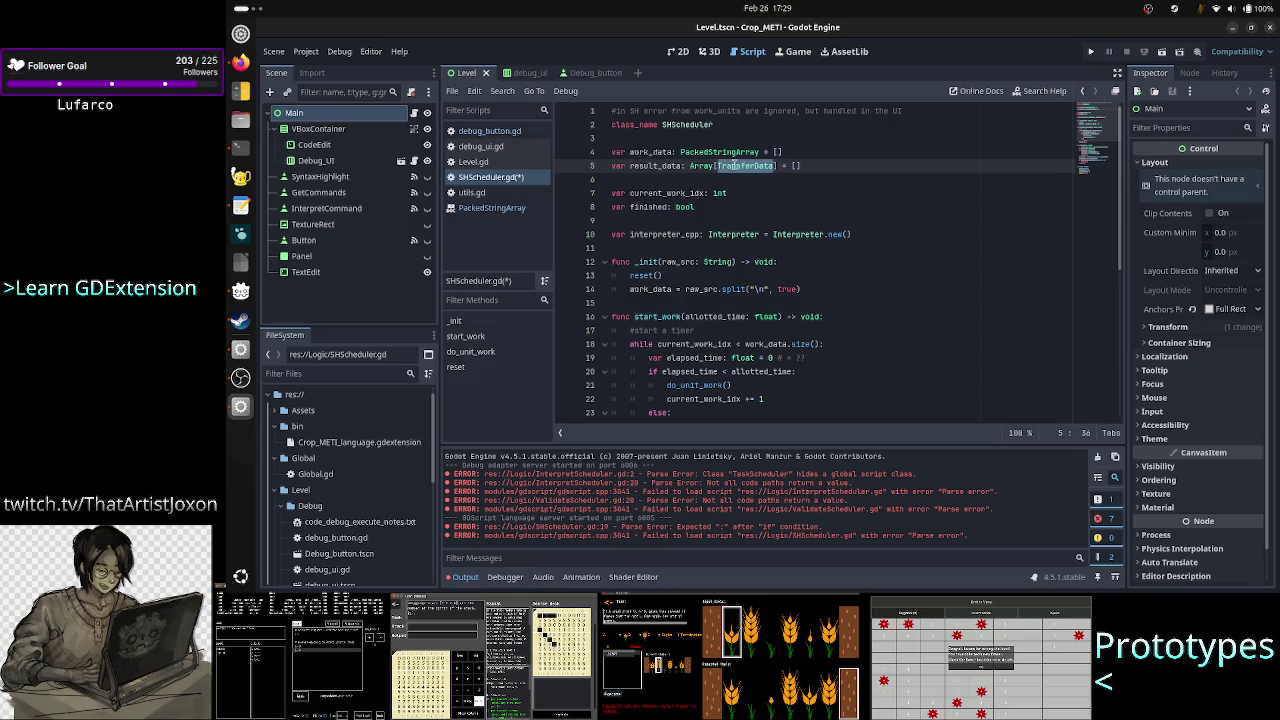
double_click(650, 166)
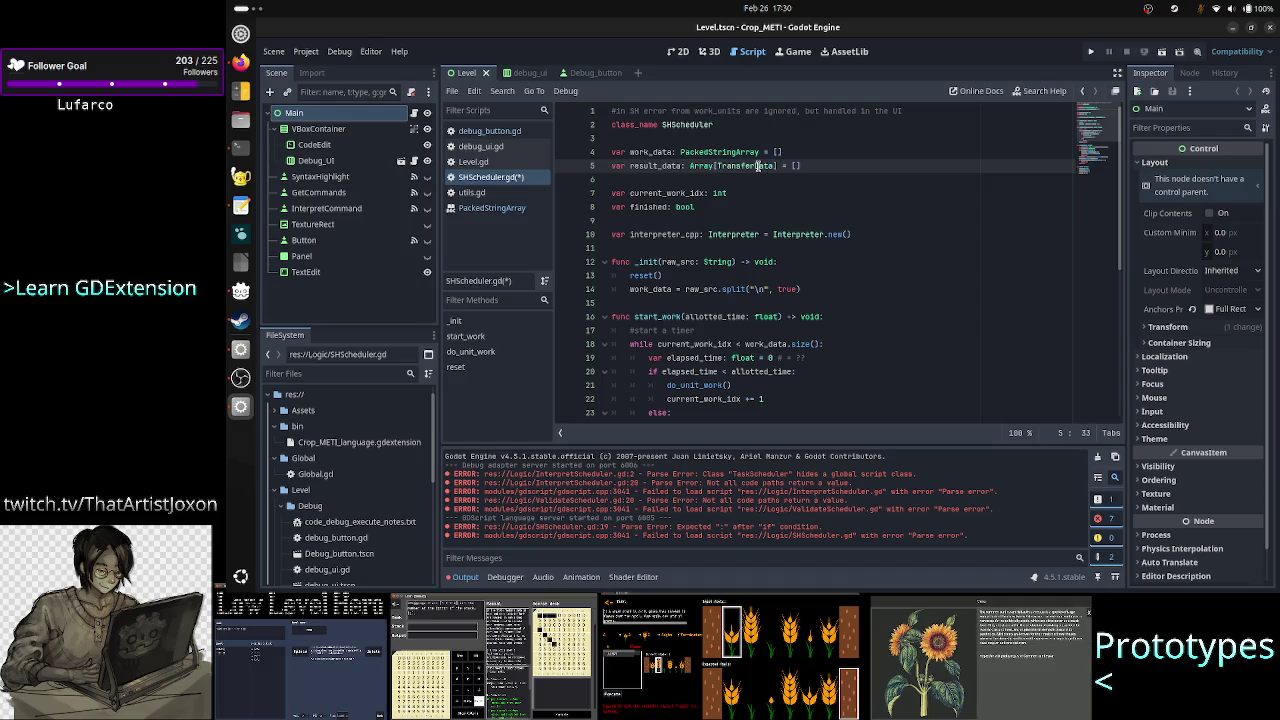
Step: Review the start-a-timer comment and the elapsed_time loop on line 19
left_click(835, 332)
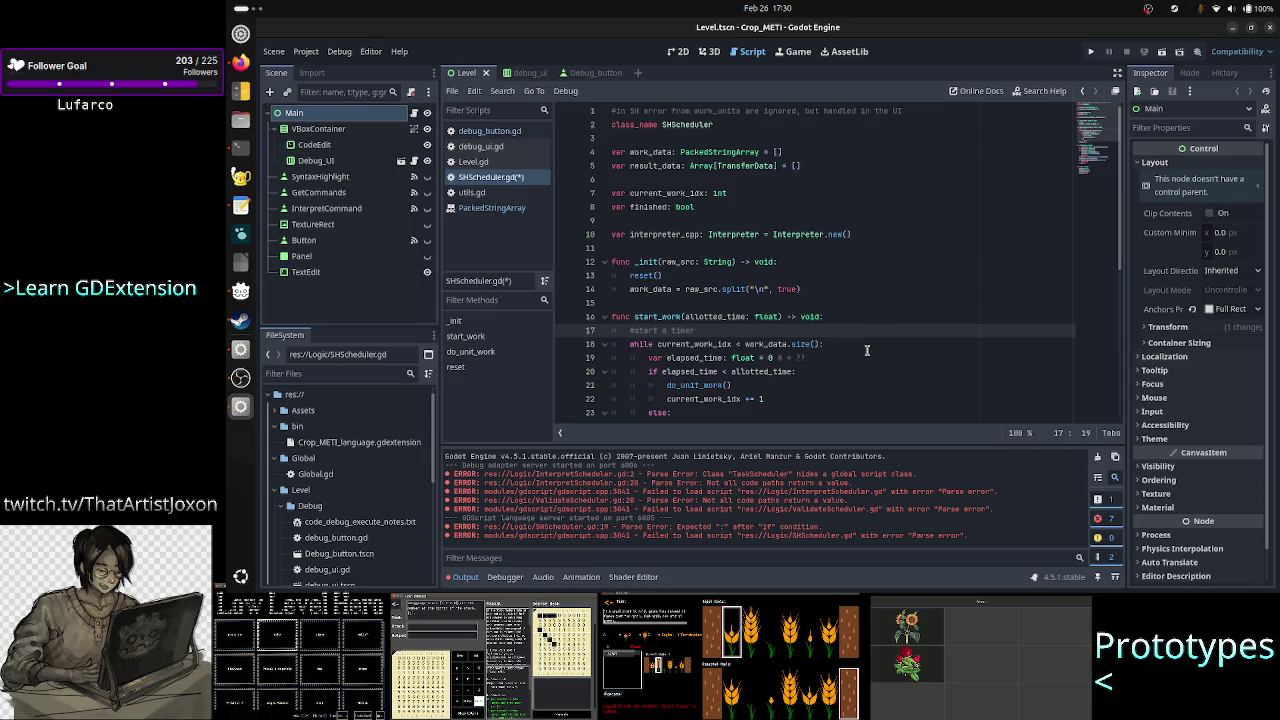
scroll(870, 347, "down", 2)
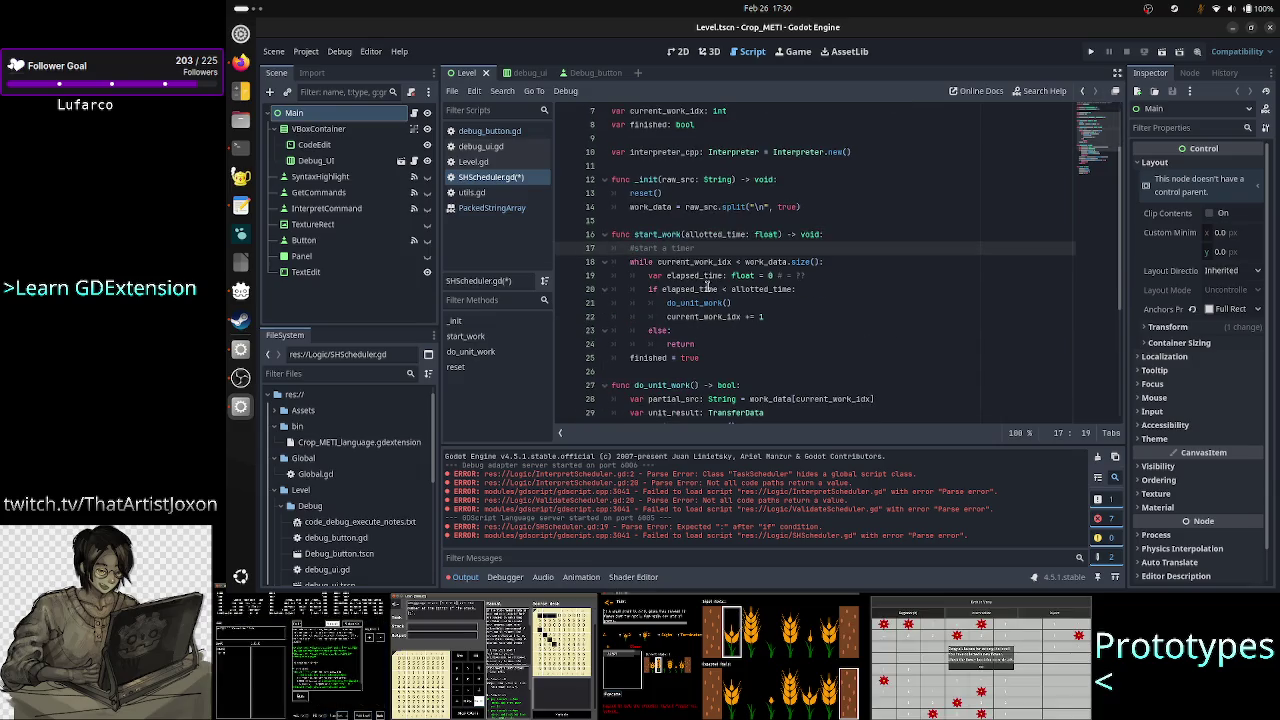
double_click(698, 246)
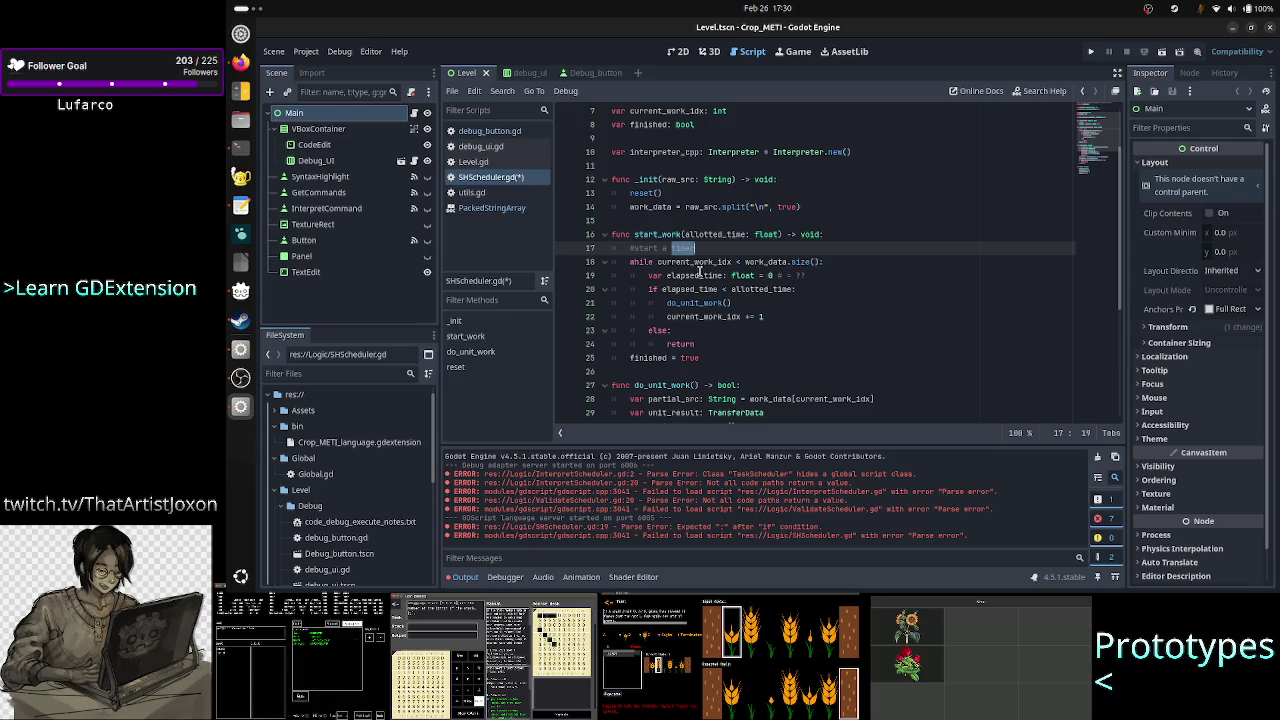
double_click(698, 274)
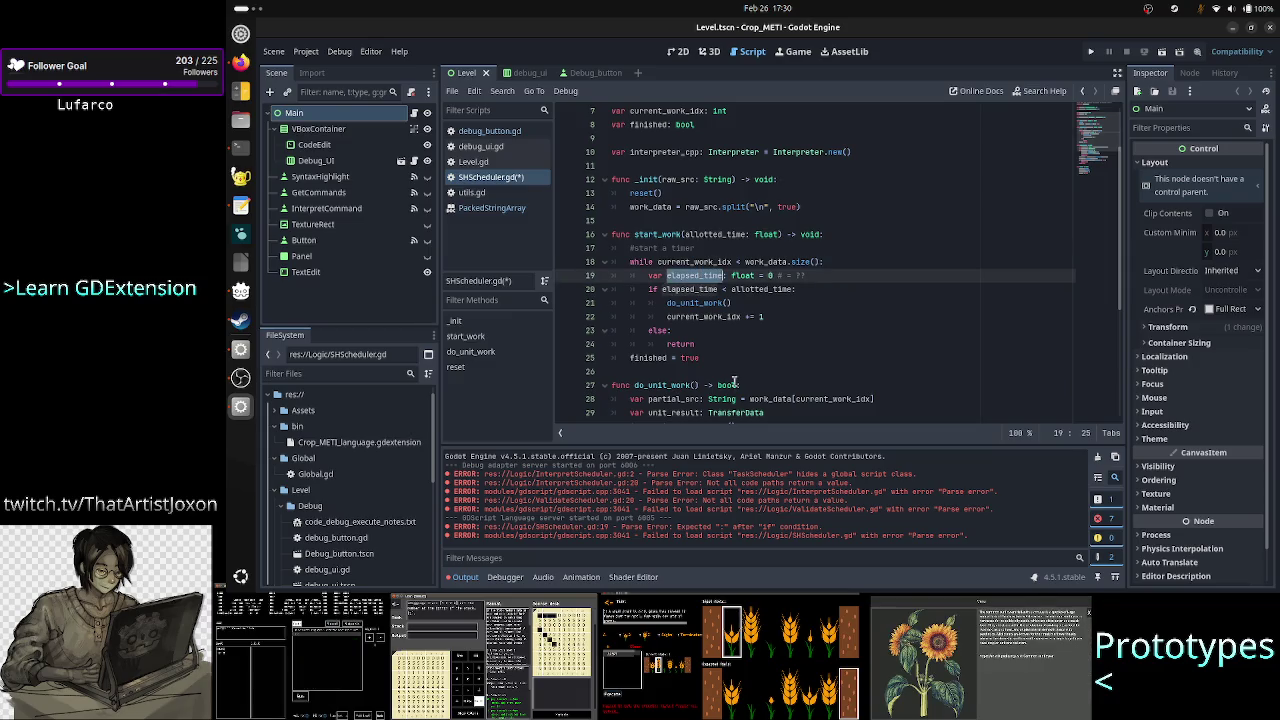
scroll(770, 367, "down", 5)
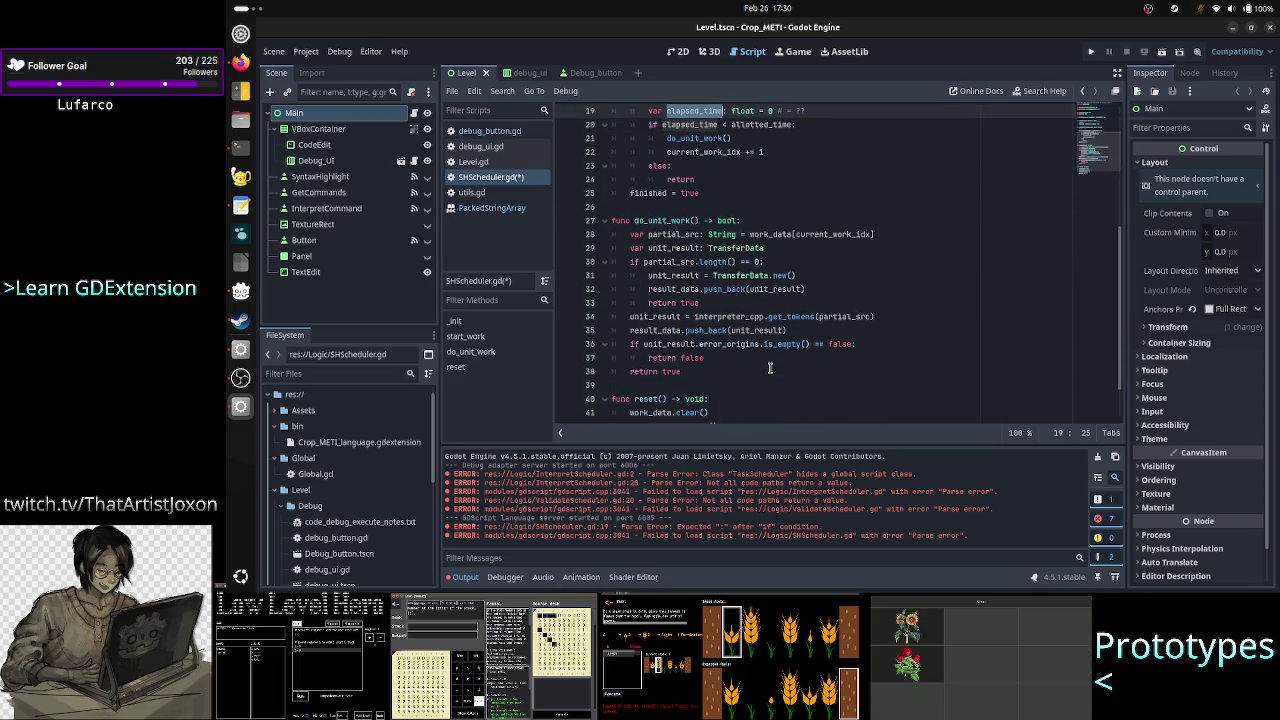
scroll(770, 367, "up", 7)
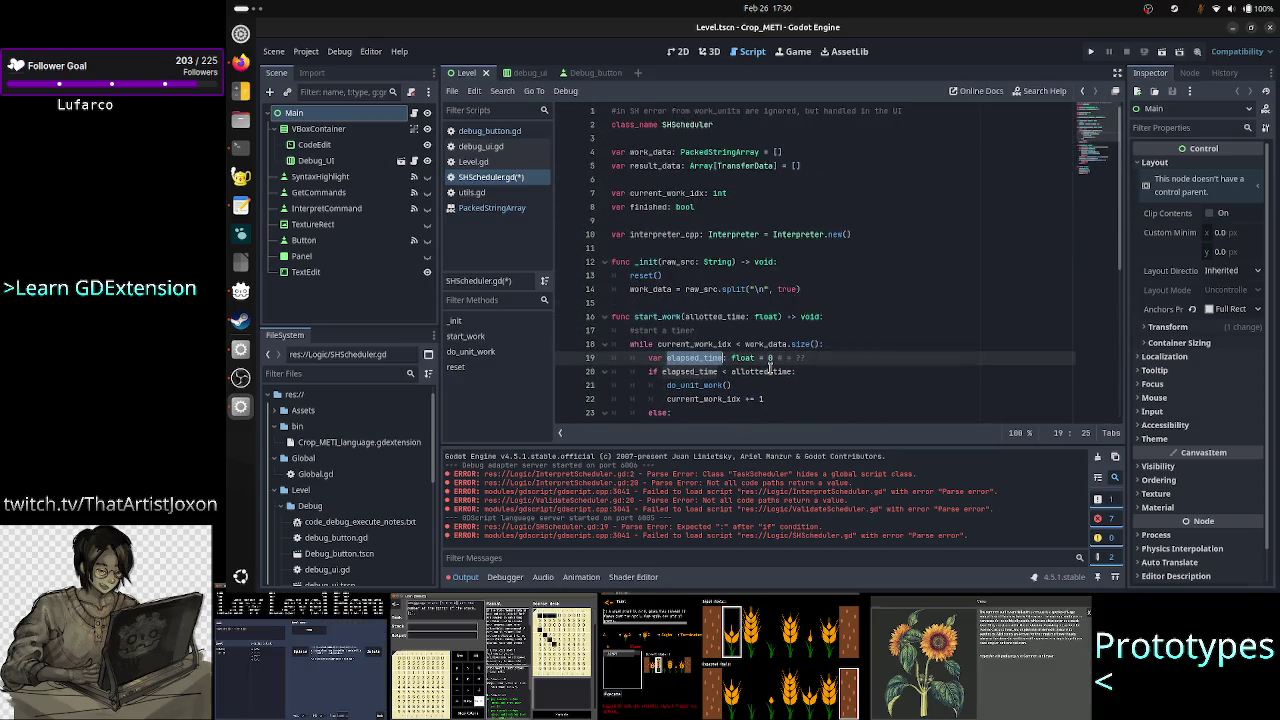
Step: Glance at the schedule image, then back in Godot select the SHScheduler class name
key("alt+Tab")
key("alt+Tab")
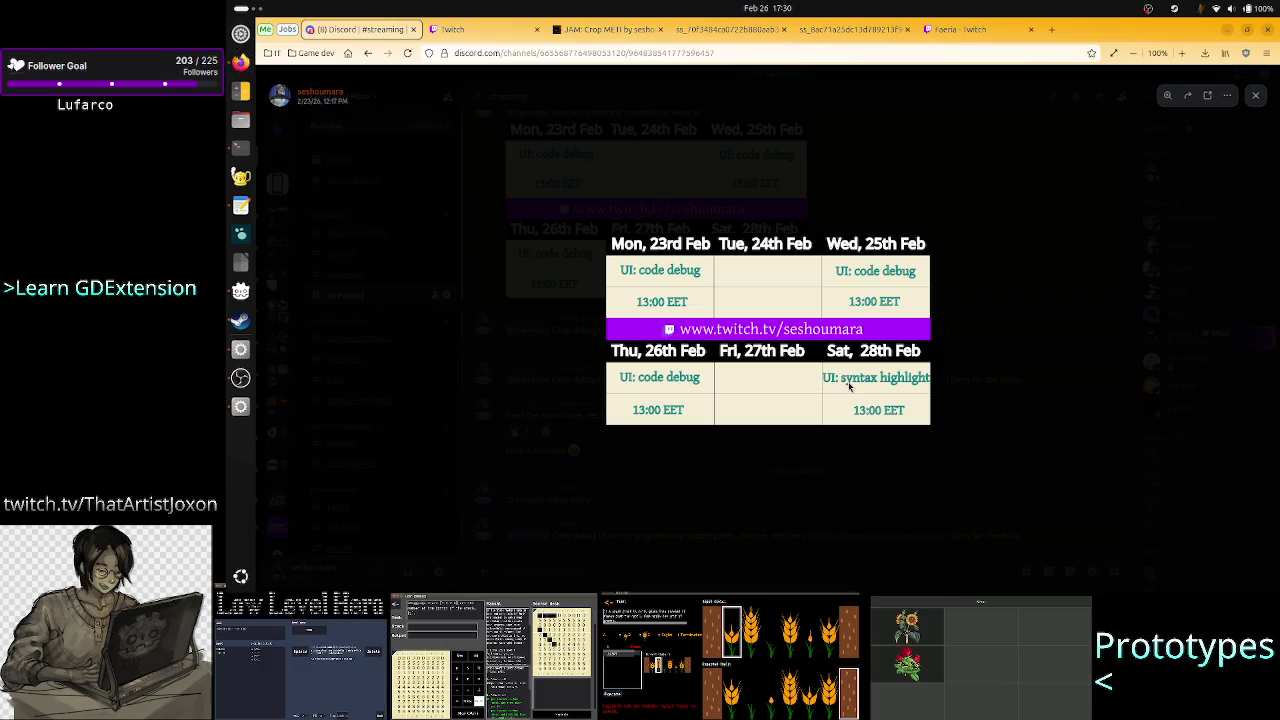
key("alt+Tab")
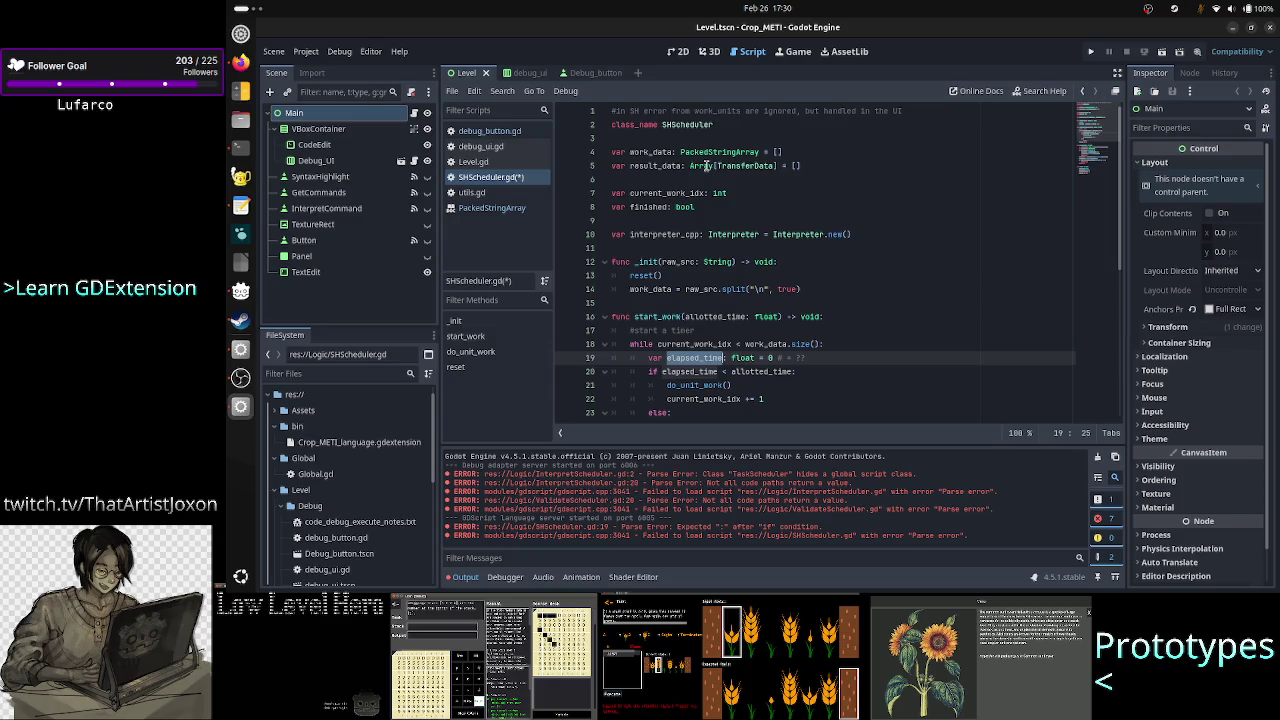
double_click(686, 124)
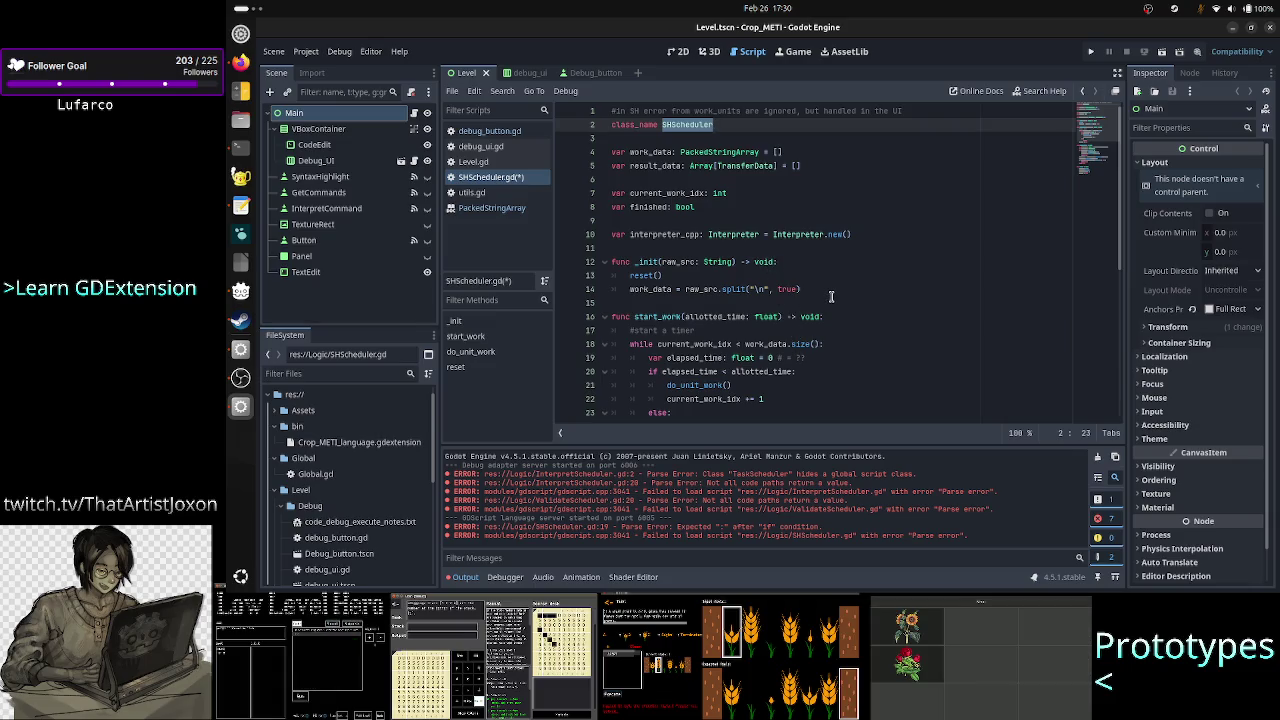
Step: Browse ValidateScheduler.gd and InterpretScheduler.gd from the Logic scripts in the FileSystem dock
scroll(345, 505, "down", 3)
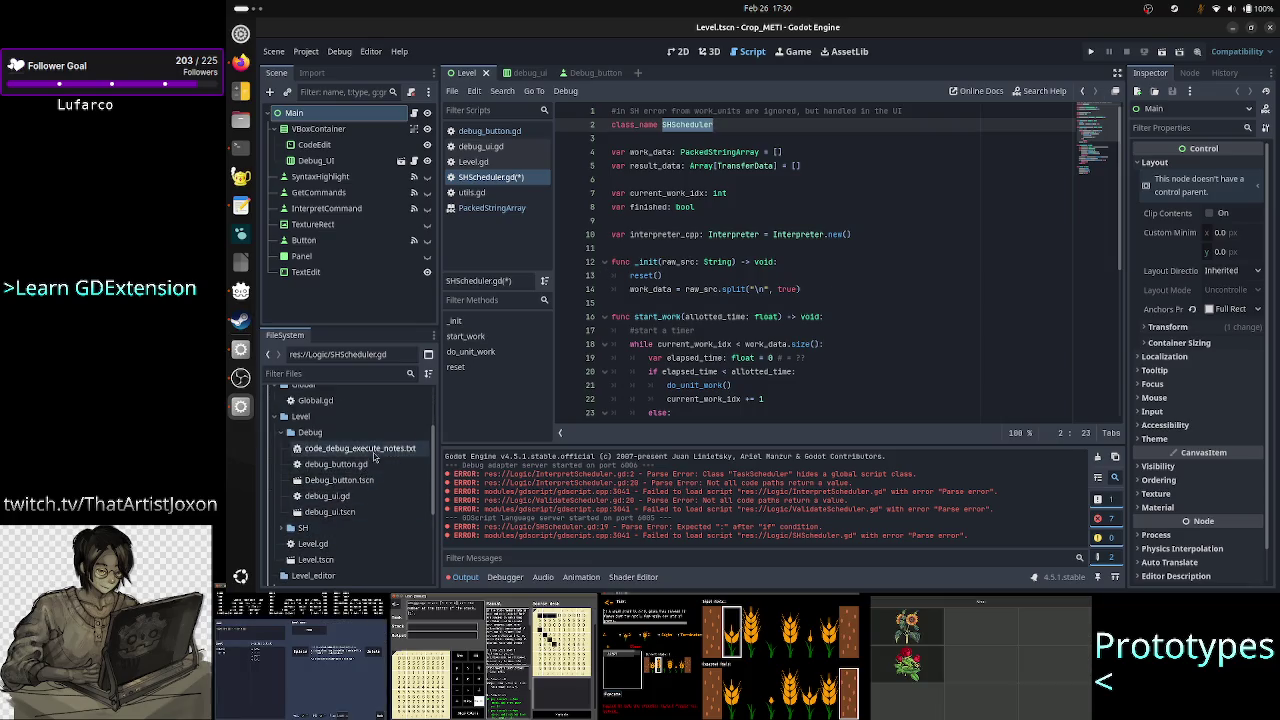
scroll(355, 527, "up", 3)
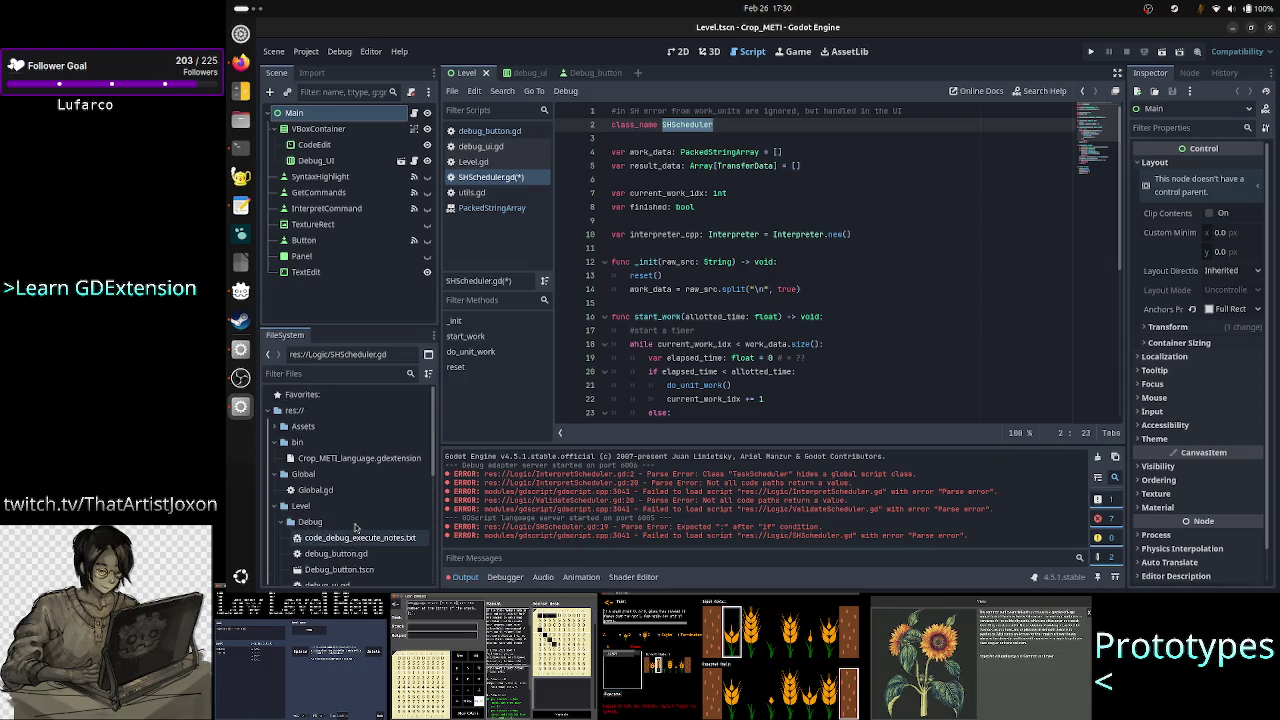
scroll(355, 527, "down", 5)
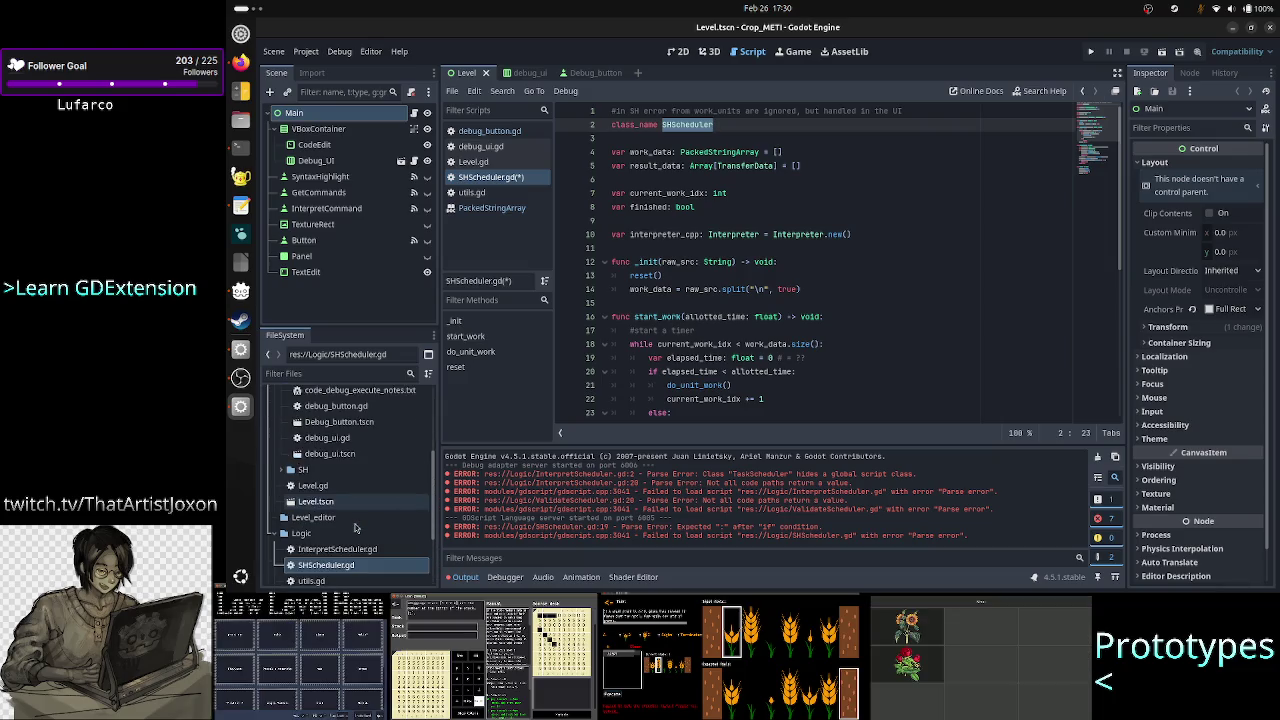
scroll(355, 527, "down", 3)
left_click(326, 526)
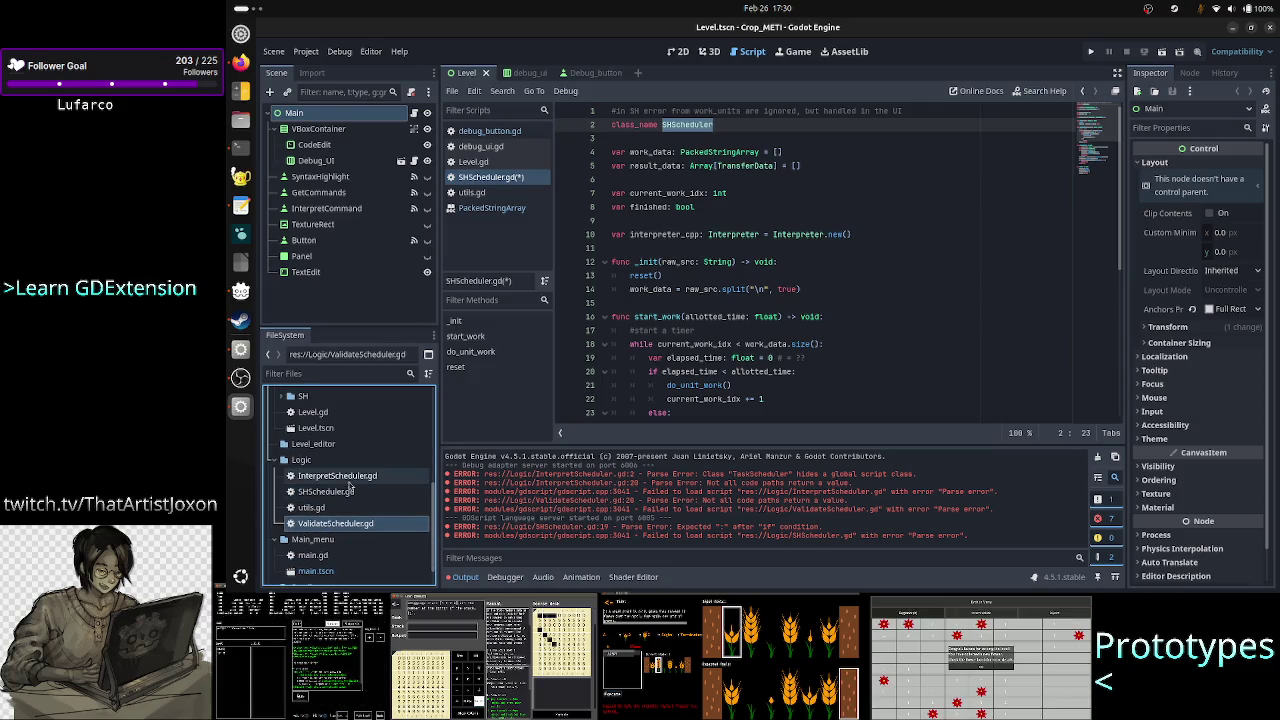
left_click(353, 478)
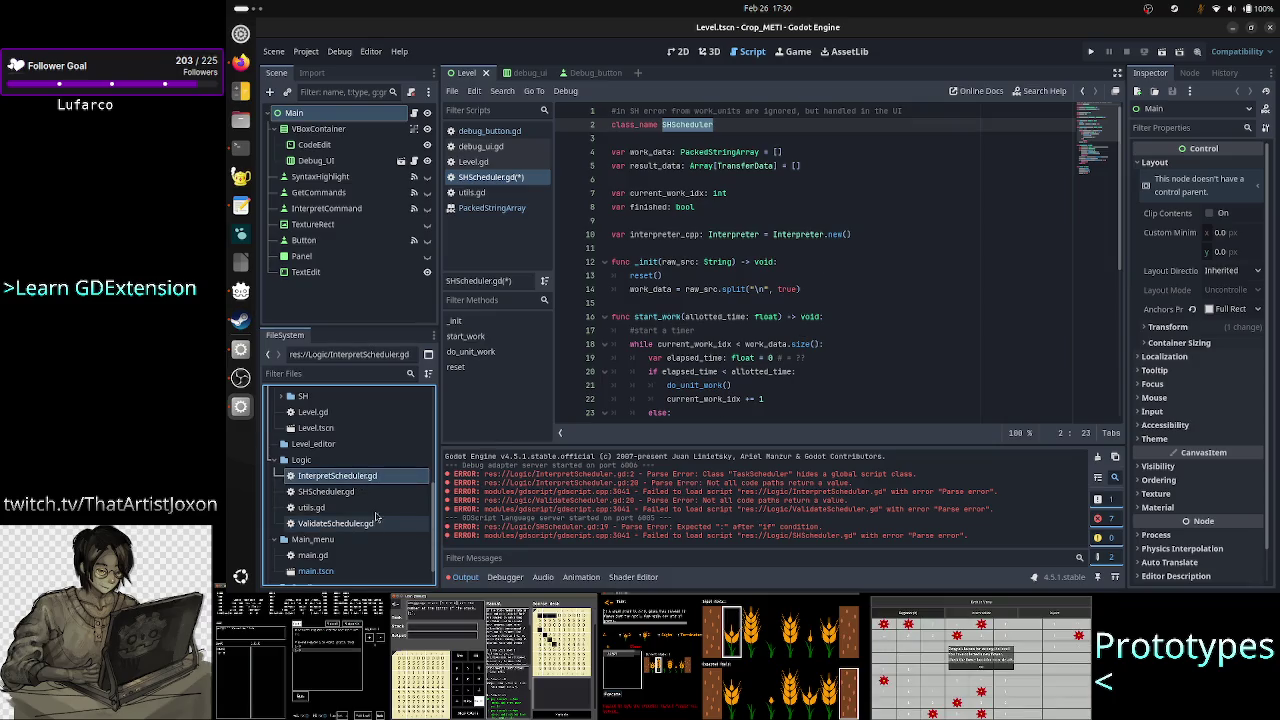
left_click(777, 207)
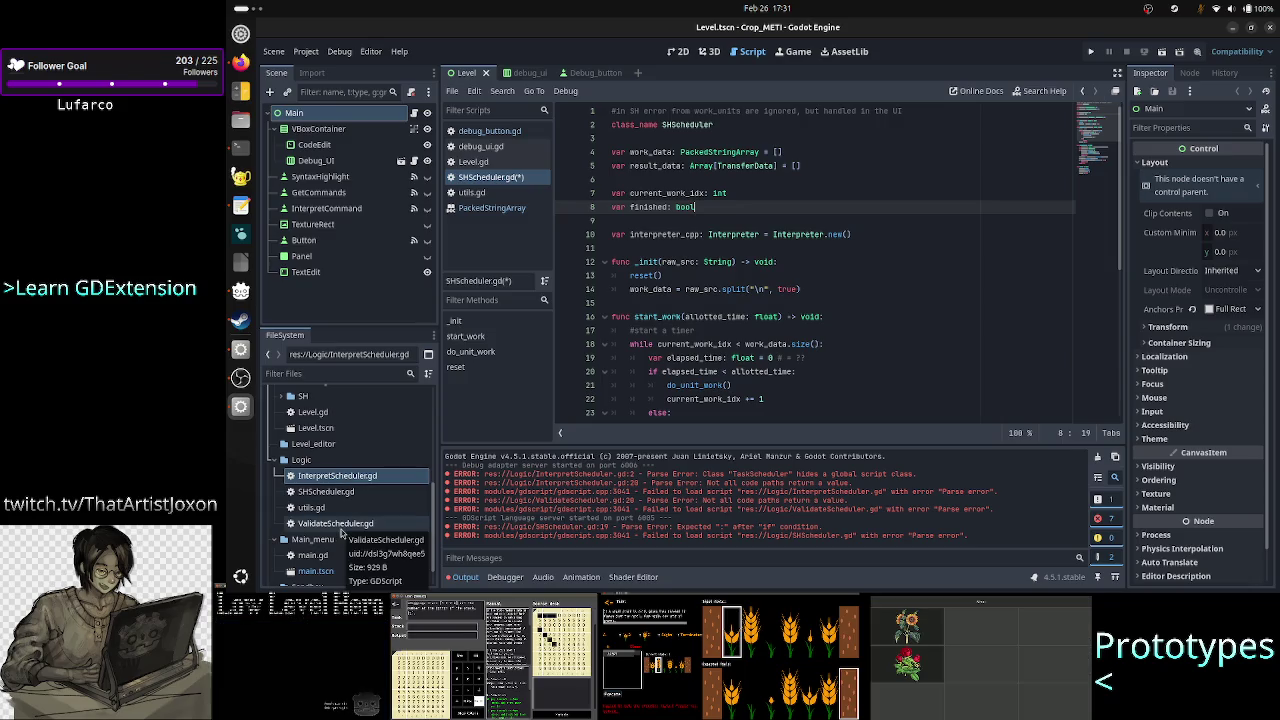
Step: Return to SHScheduler.gd, then switch to the browser's Discord stream schedule
left_click(340, 525, "ctrl")
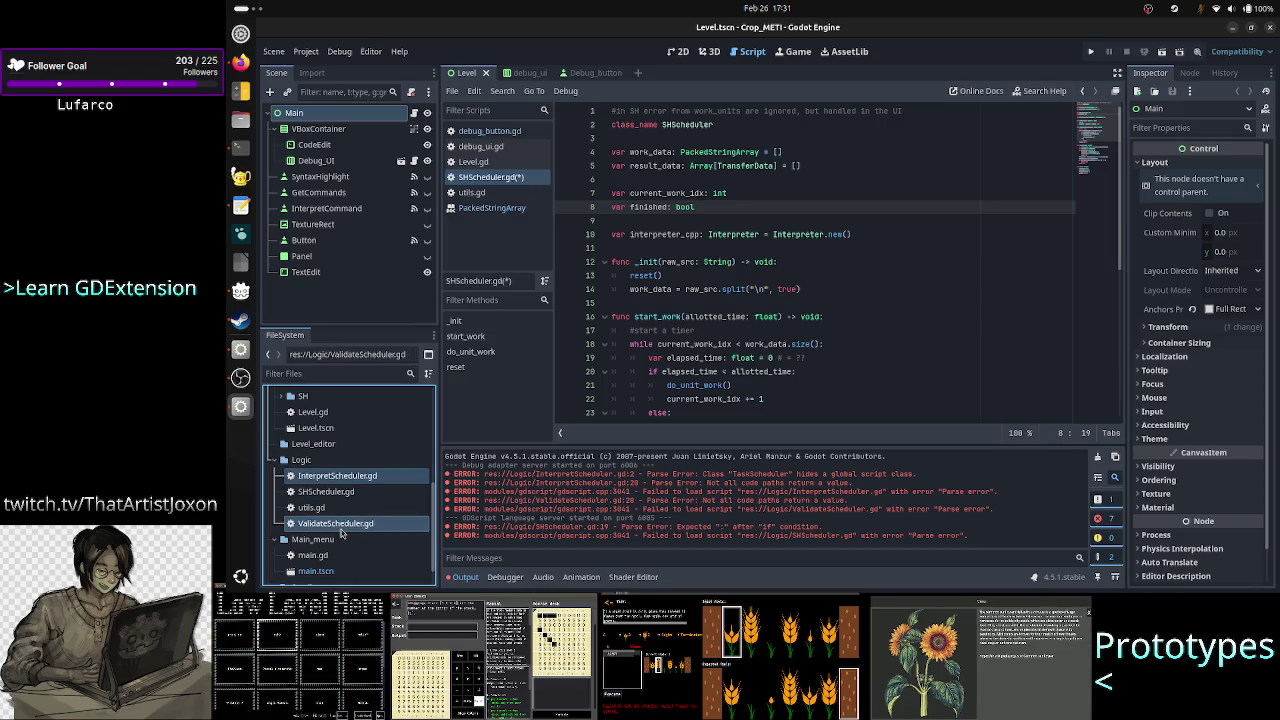
left_click(330, 492)
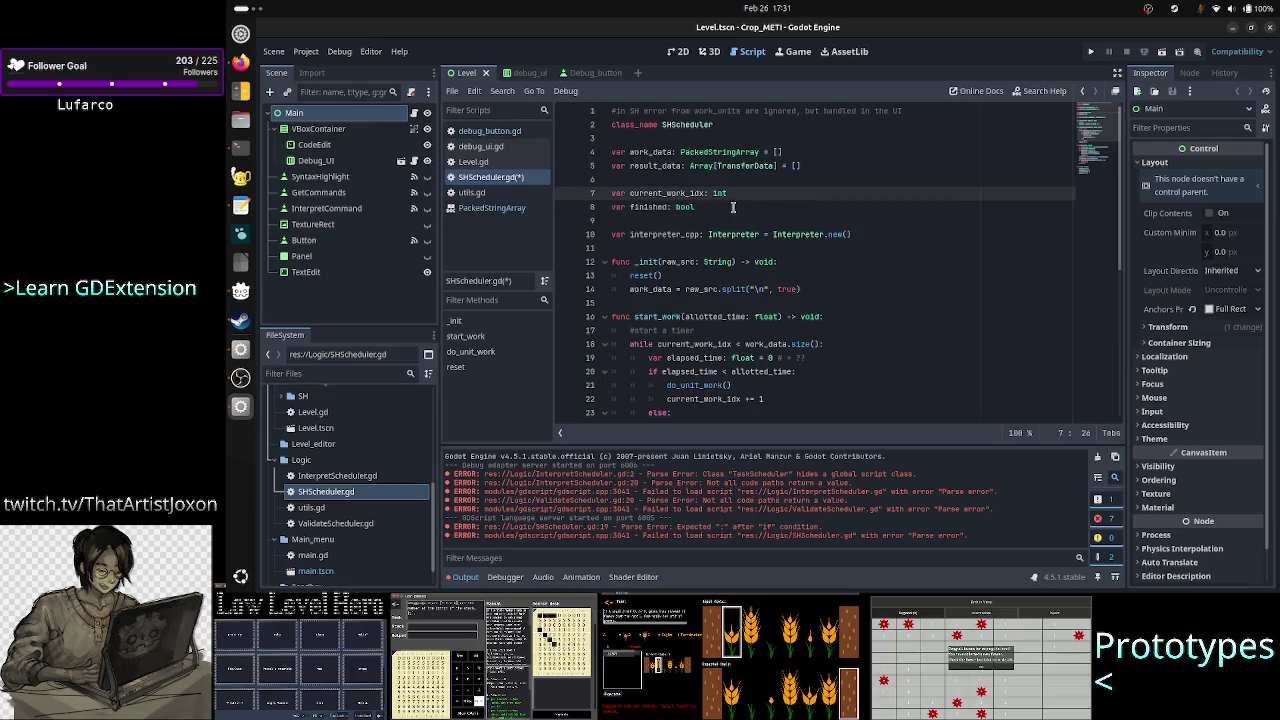
key("alt+Tab")
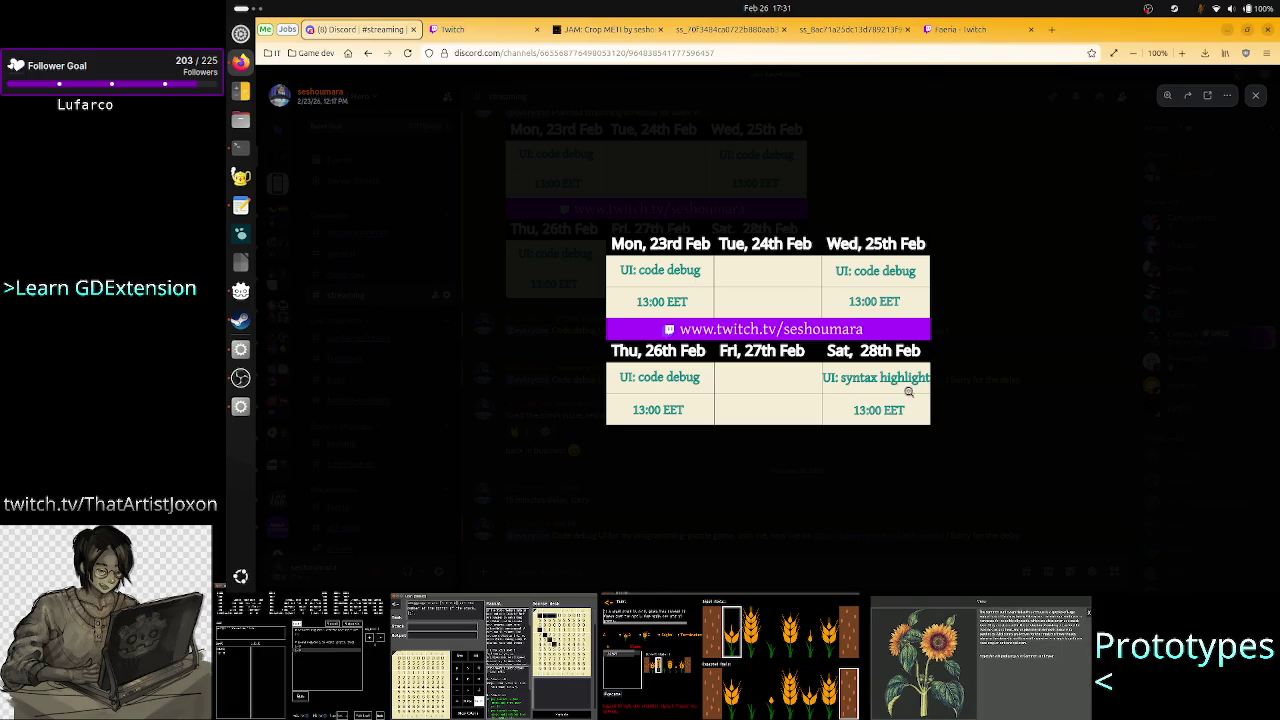
key("alt+Tab")
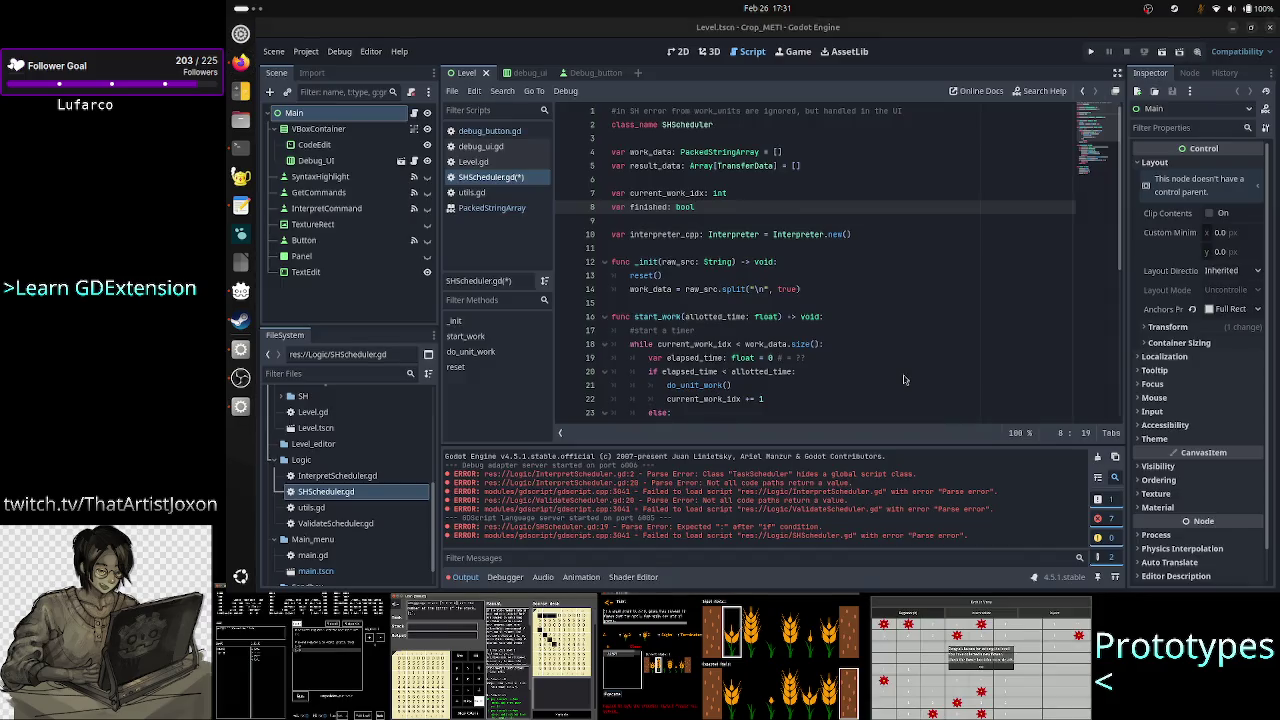
key("alt+Tab")
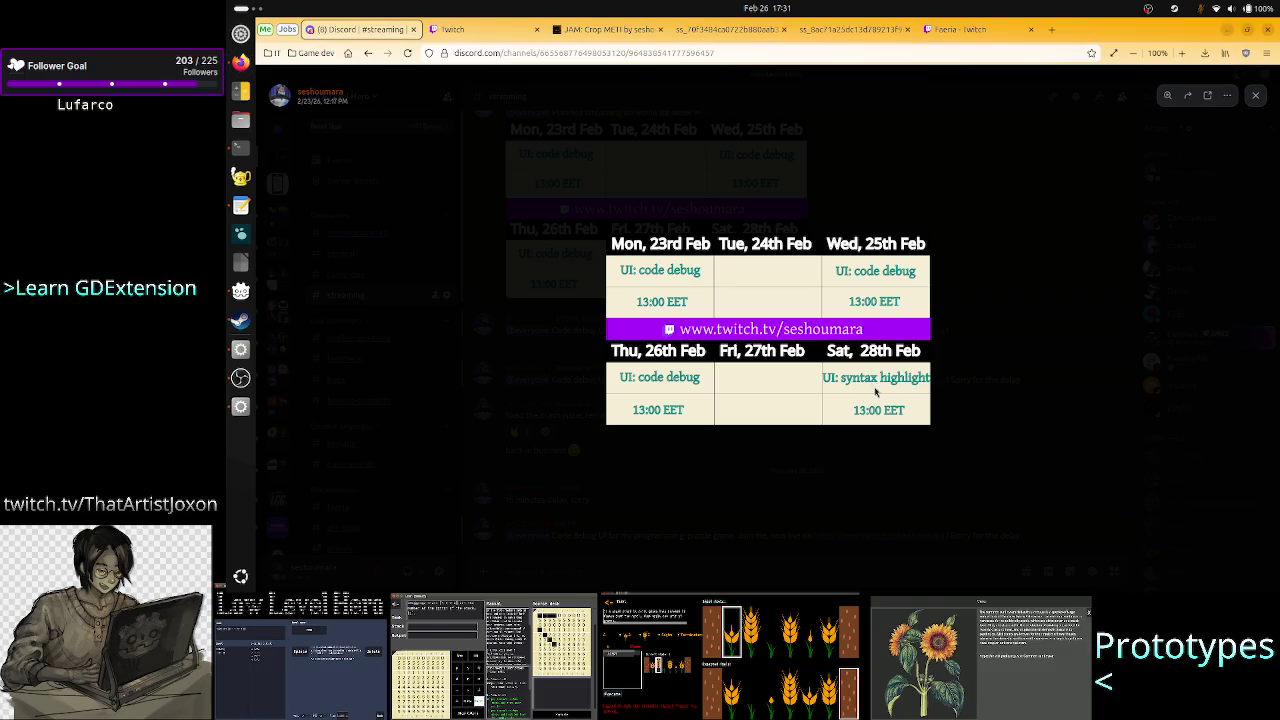
key("alt+Tab")
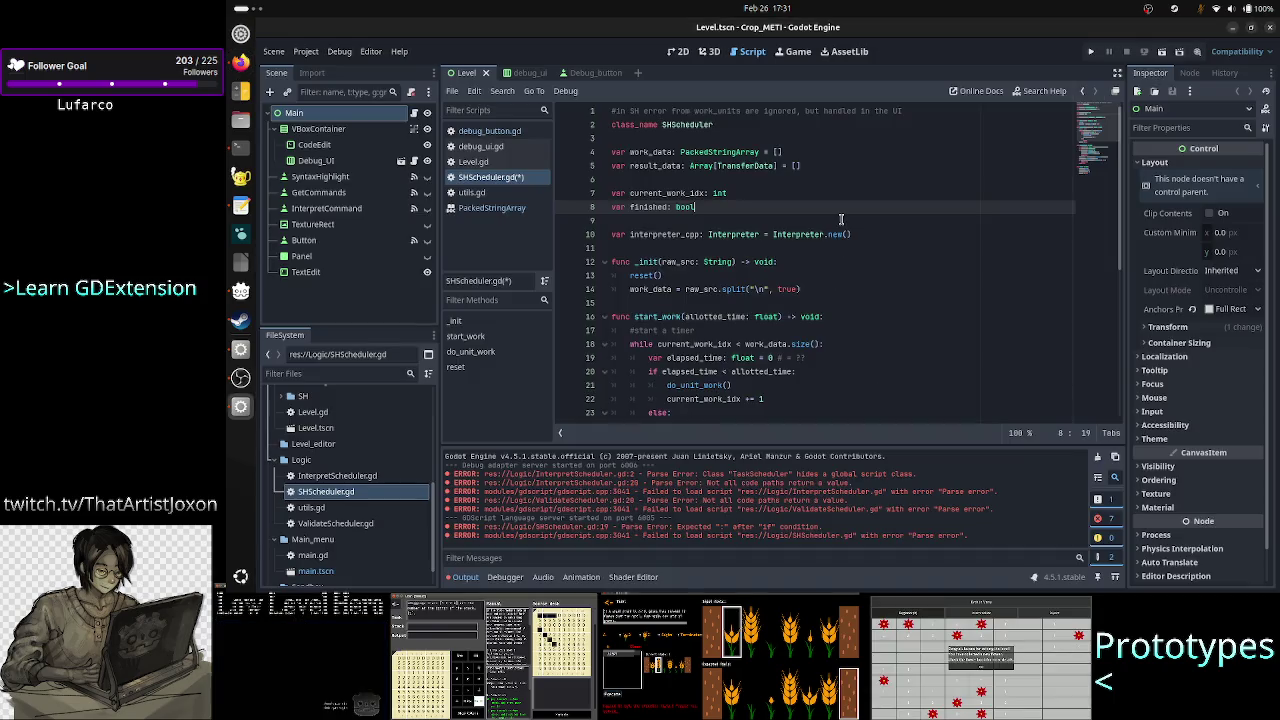
key("alt+Tab")
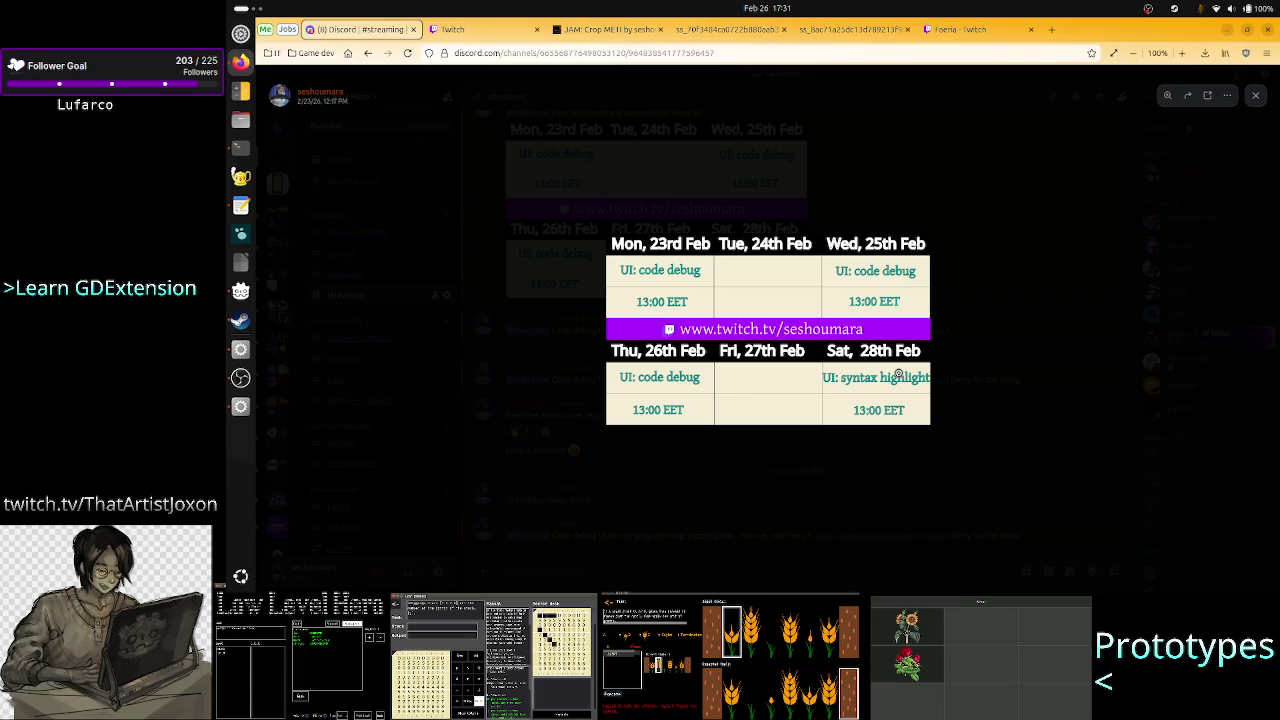
key("alt+Tab")
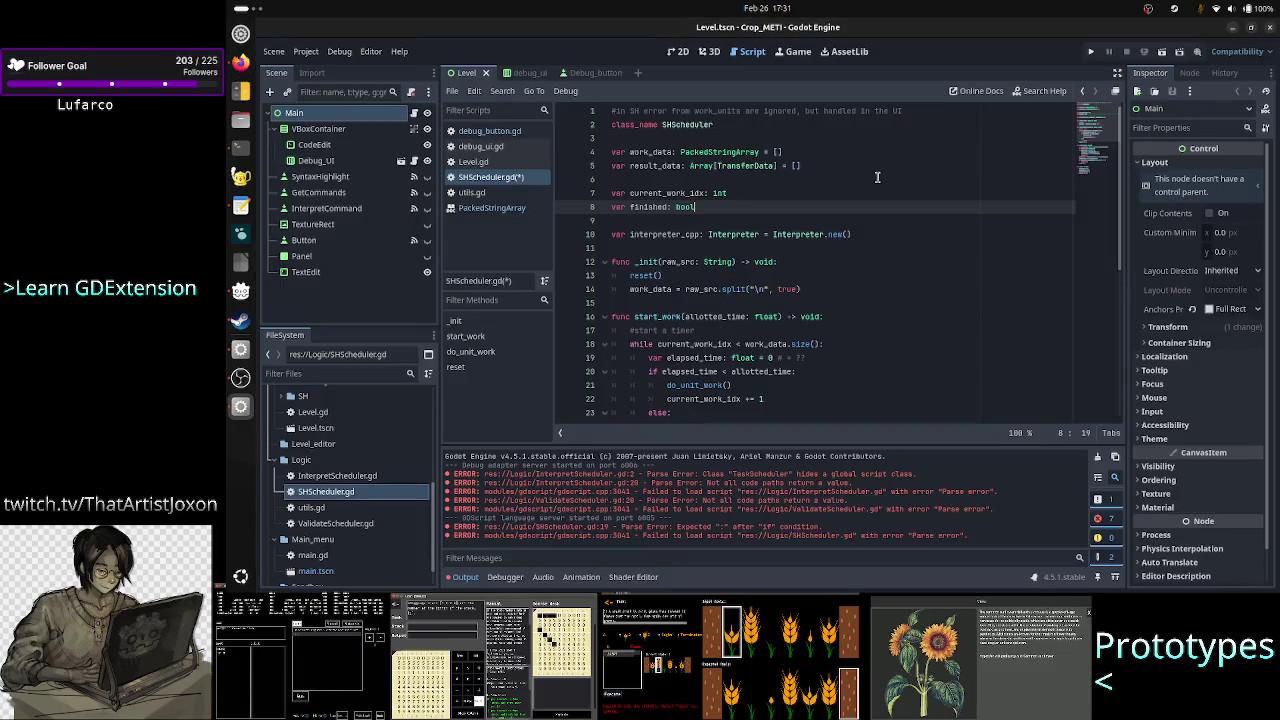
key("alt+Tab")
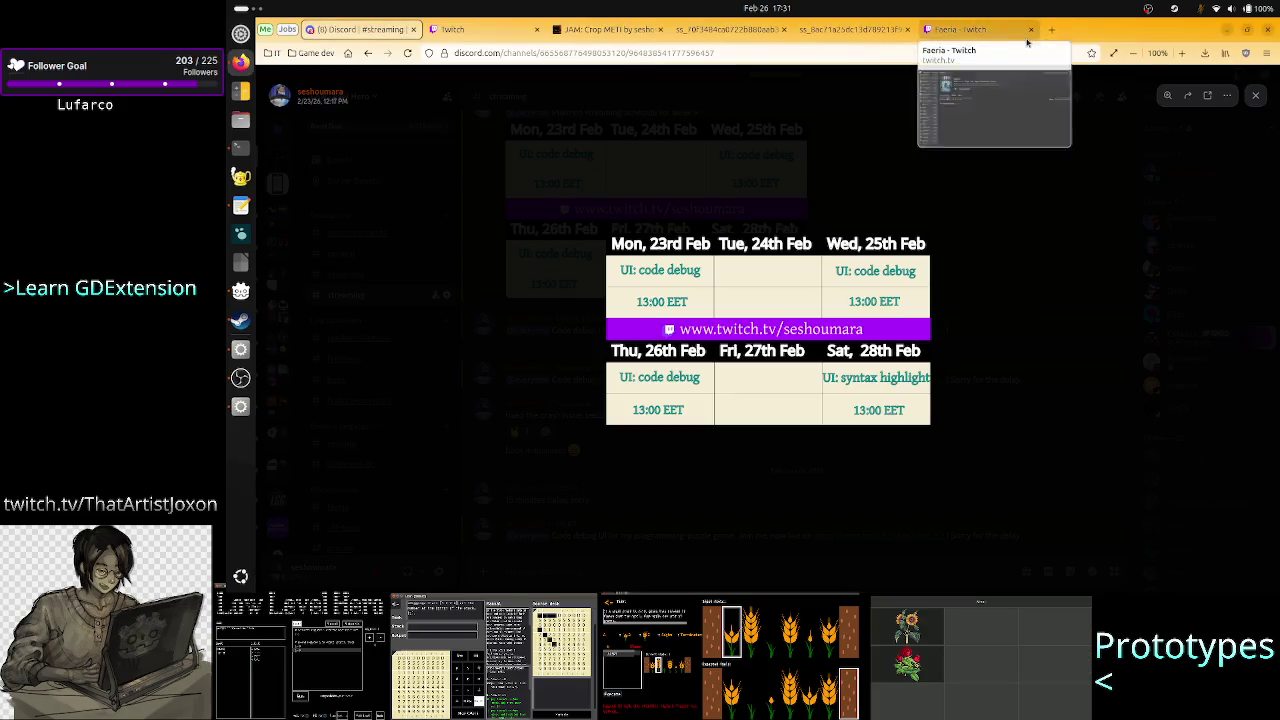
Step: Google 'gdscript how do you start a timer in milliseconds' and expand the AI overview to the SceneTreeTimer example
left_click(1055, 31)
type("godot")
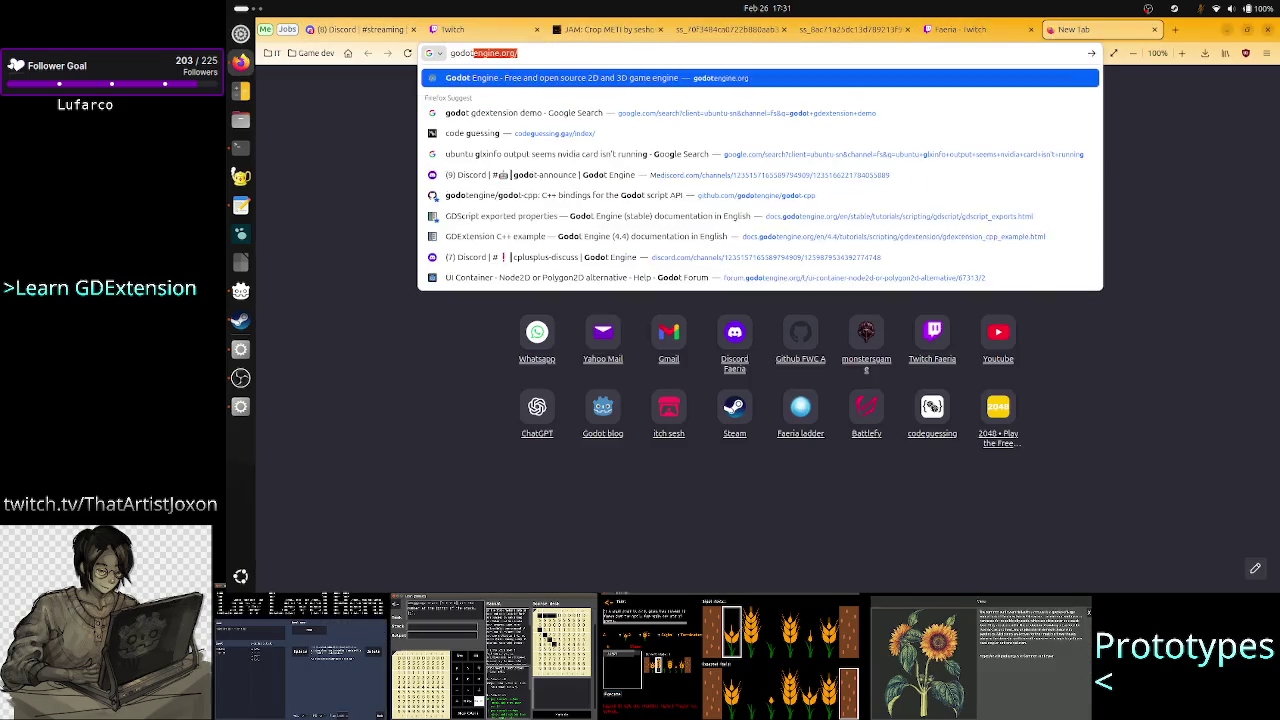
key("BackSpace")
key("BackSpace")
key("BackSpace")
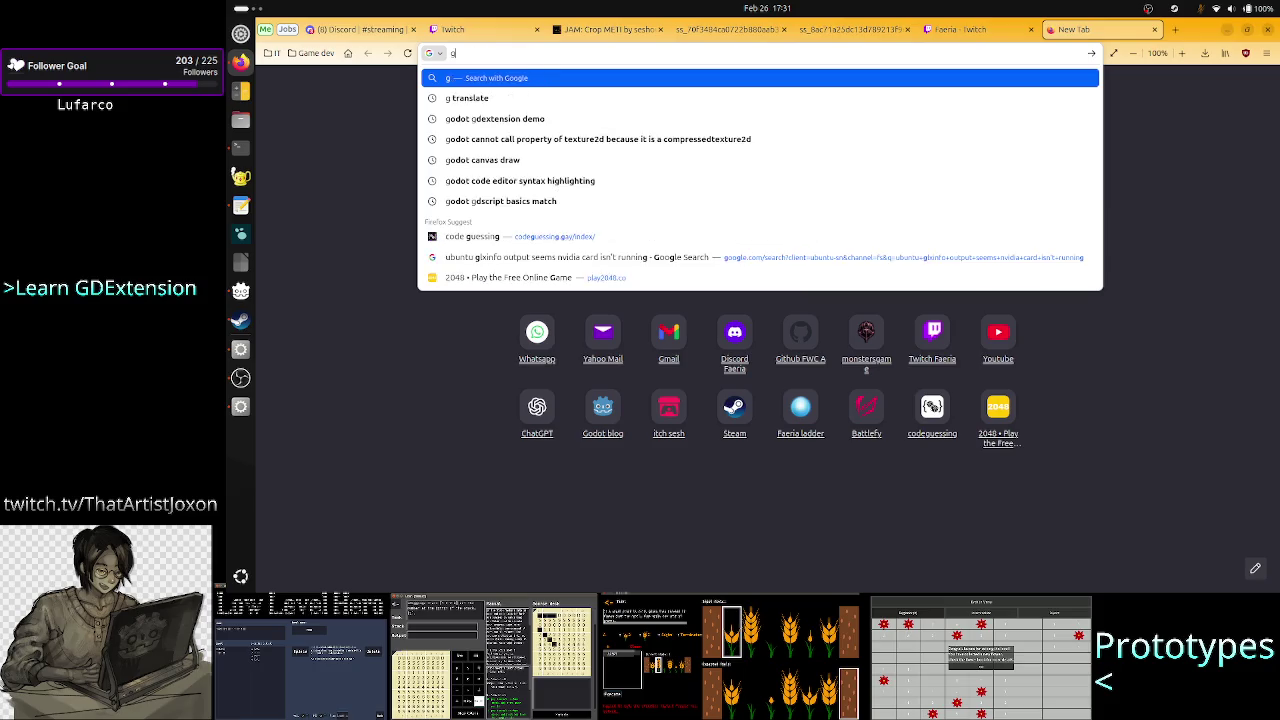
type("dscript how do")
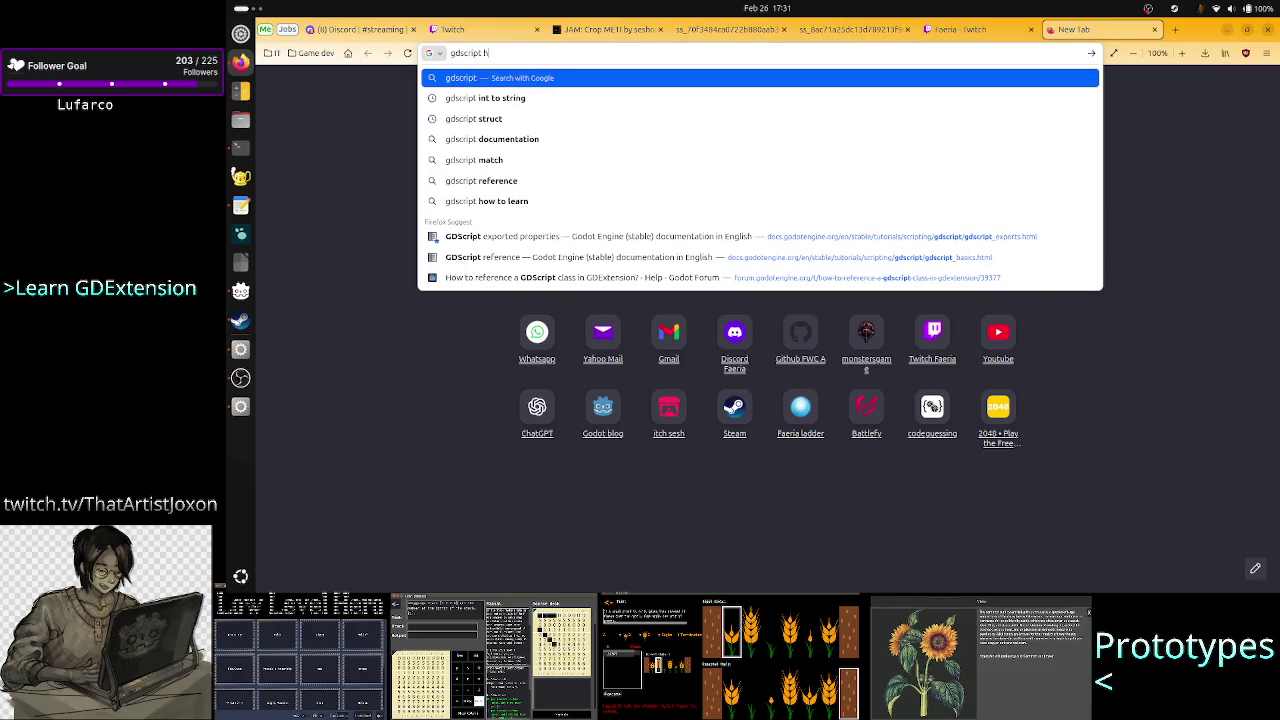
type(" you s")
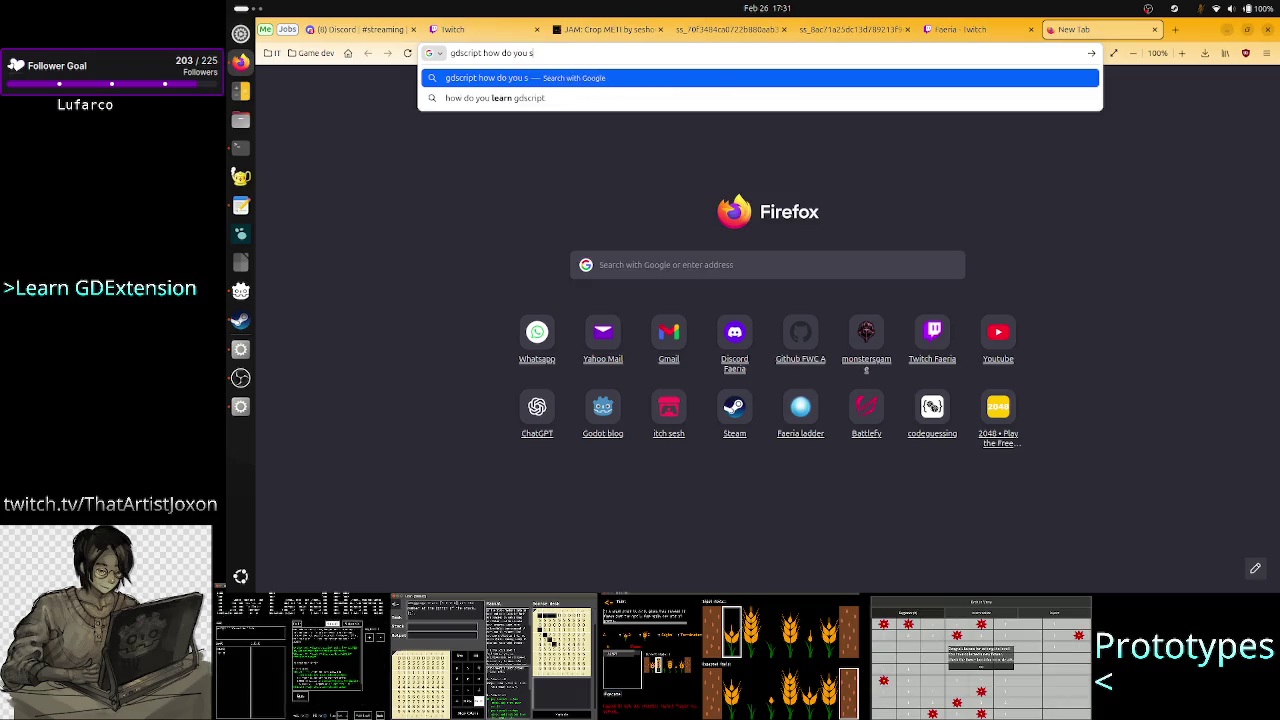
type("tart")
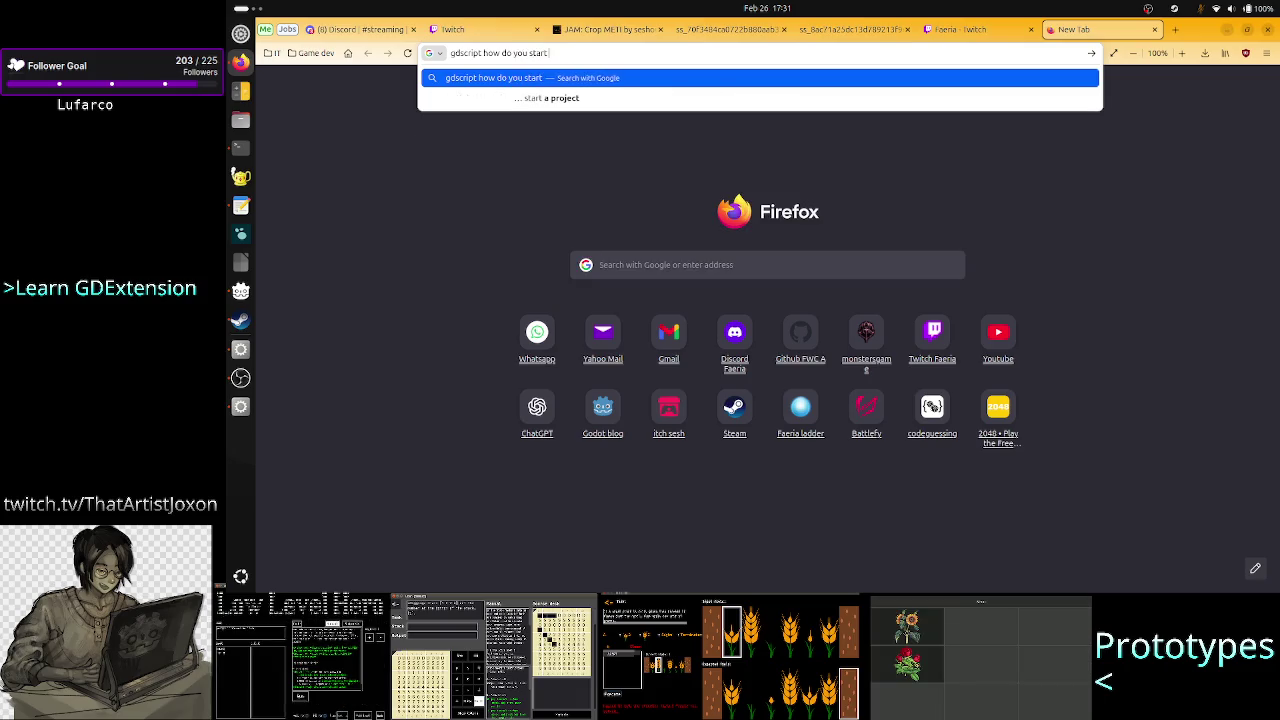
type(" a timer ")
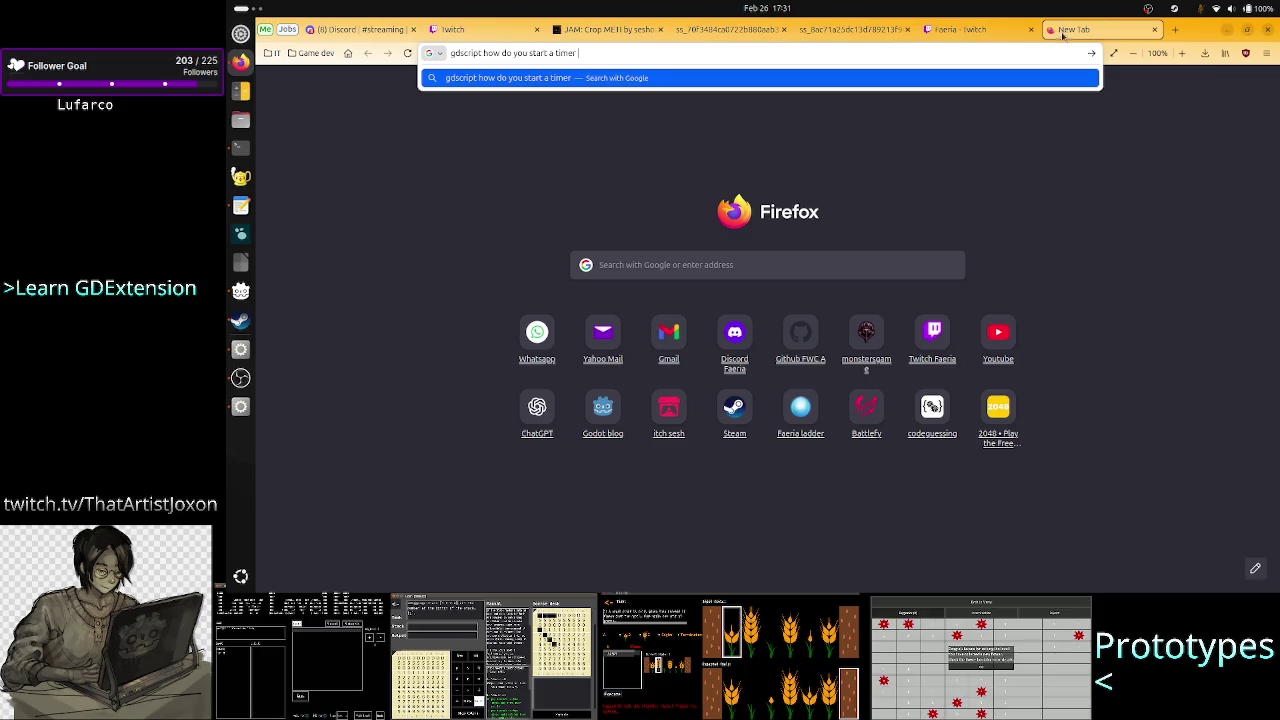
type("in milliseconds")
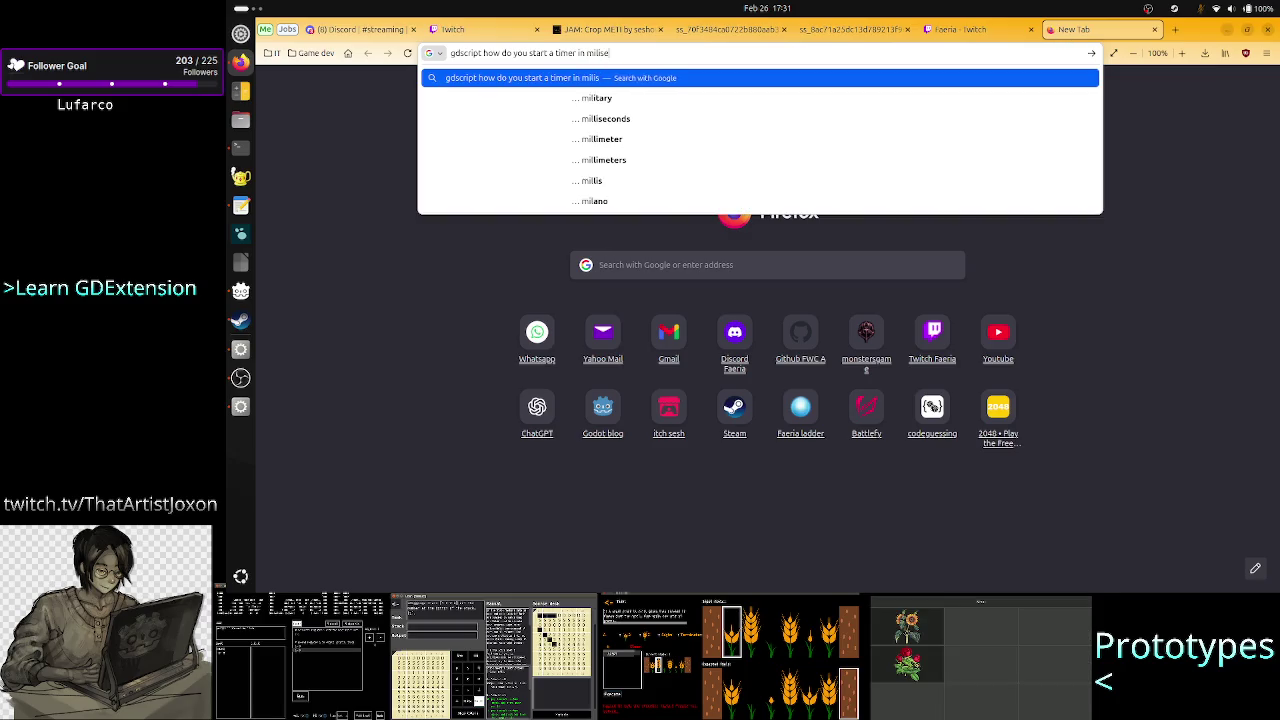
key("Return")
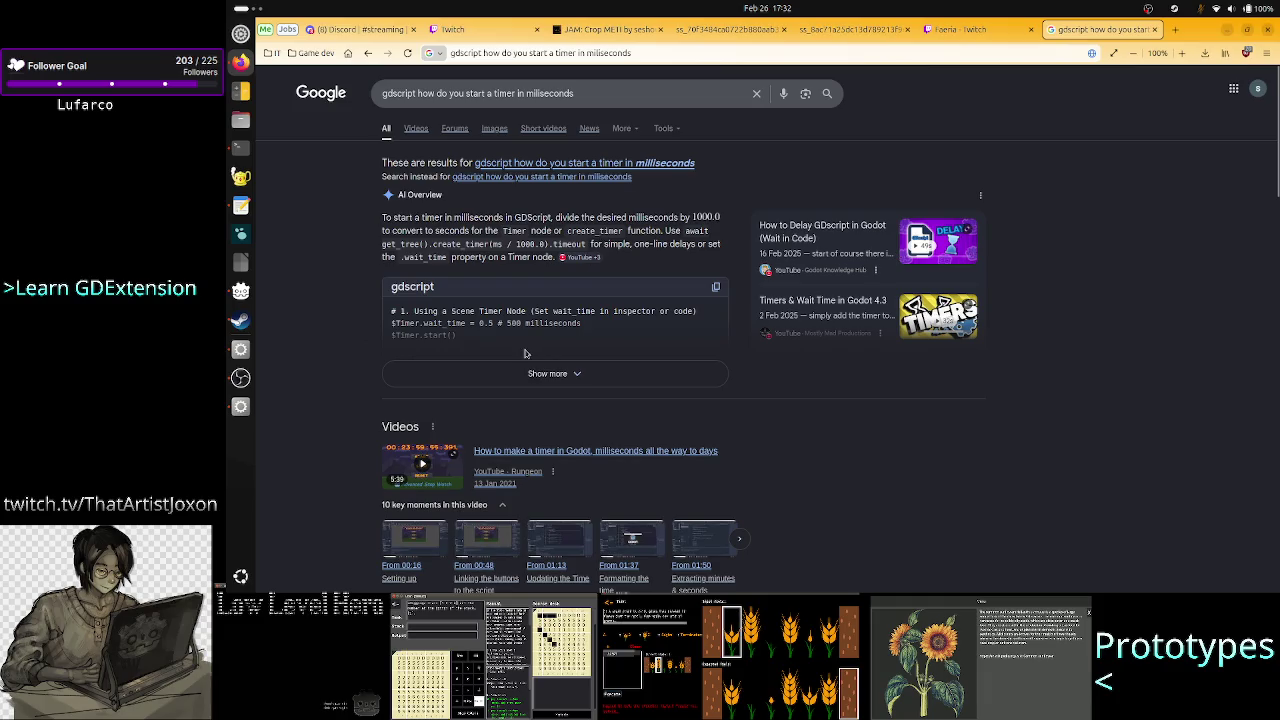
left_click(545, 366)
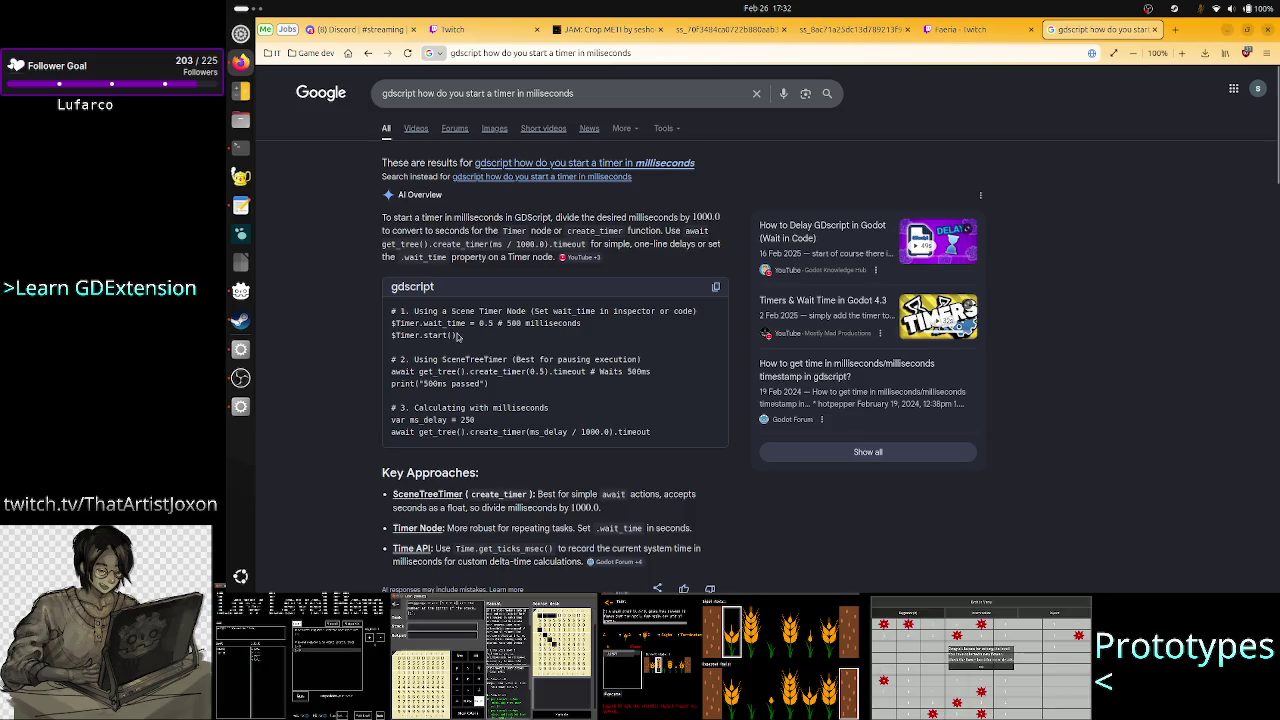
left_click_drag(415, 359, 639, 359)
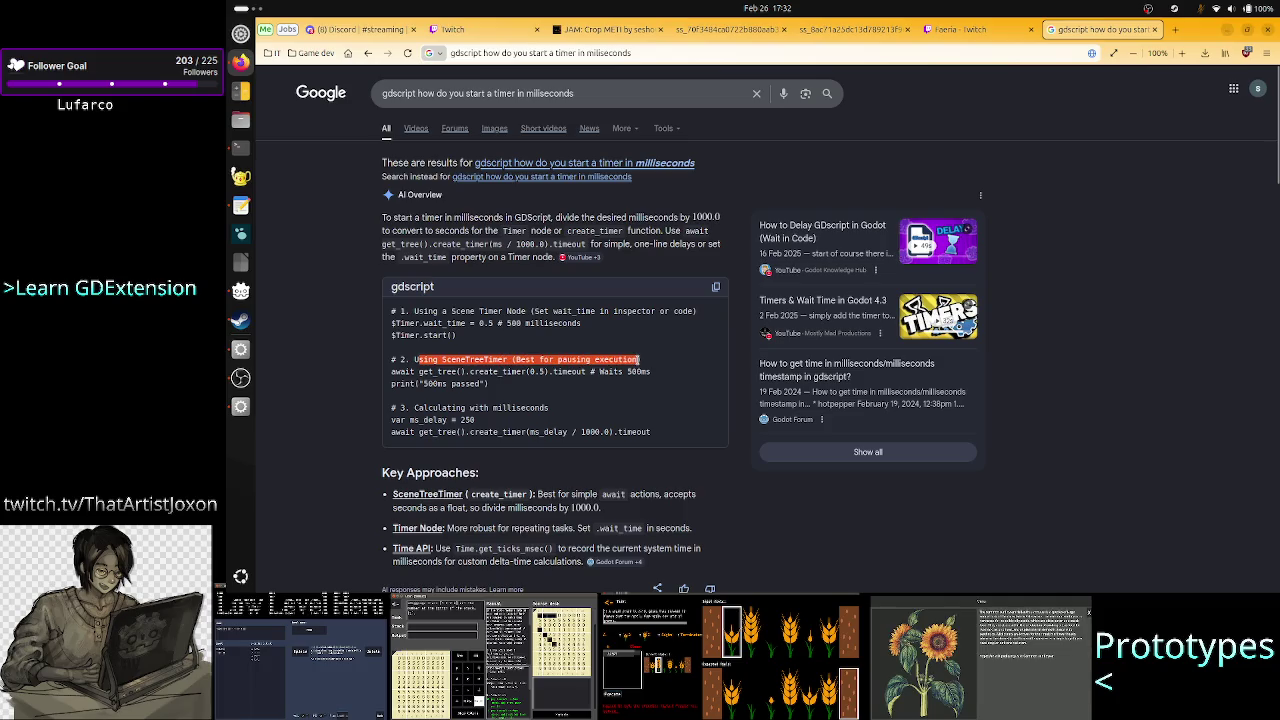
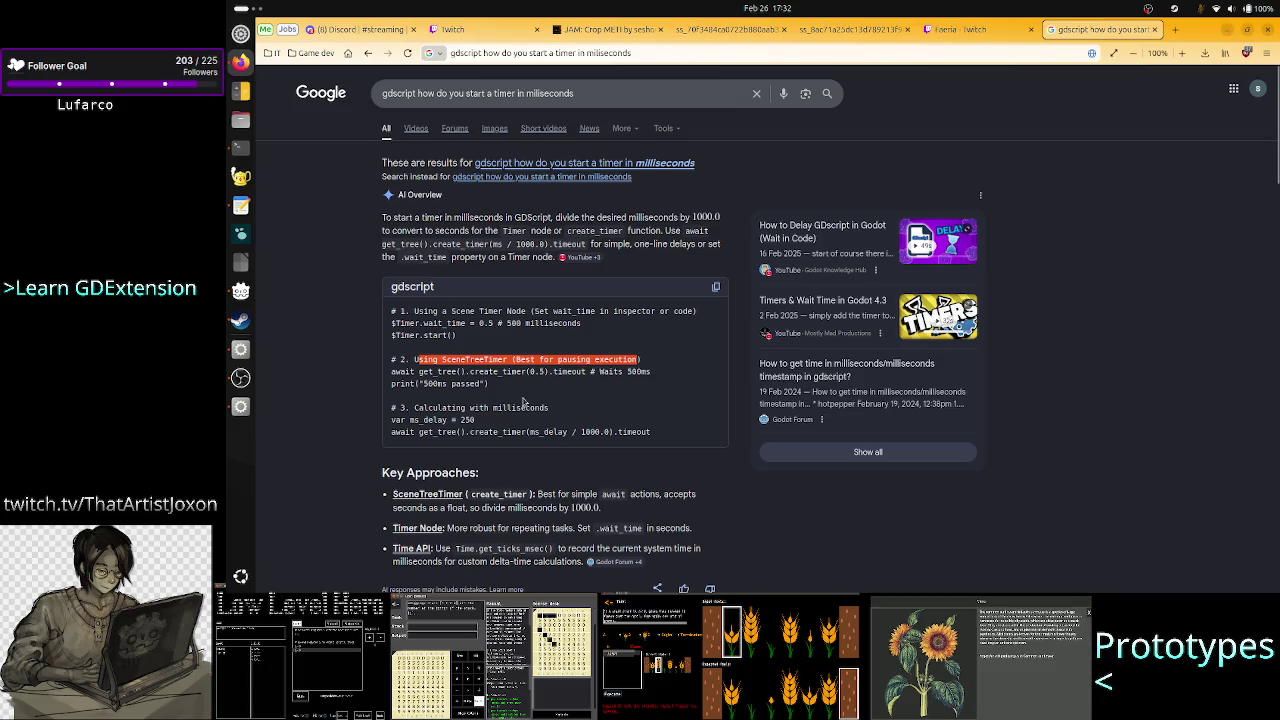
Step: Read the Timer node example lines, including wait_time and $Timer.start(), in the search results
left_click(572, 371)
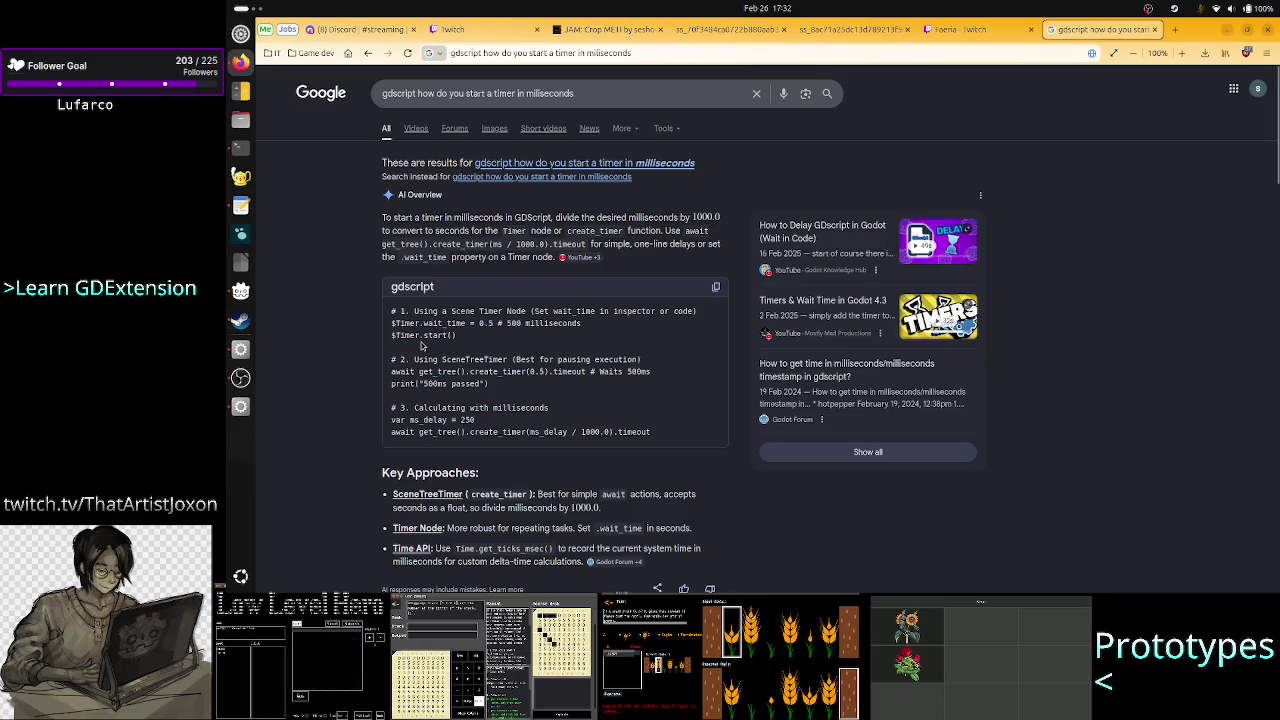
mouse_move(390, 324)
left_mouse_down()
mouse_move(470, 325)
mouse_move(476, 337)
left_mouse_up()
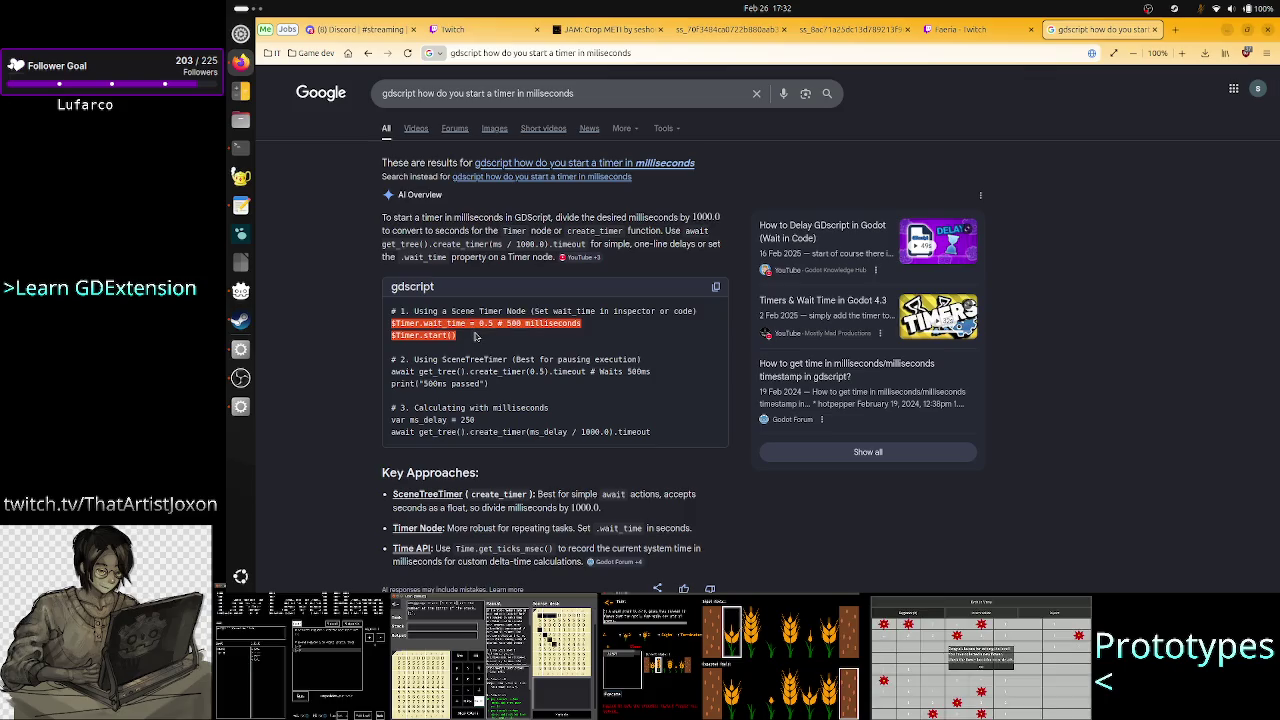
left_click(476, 337)
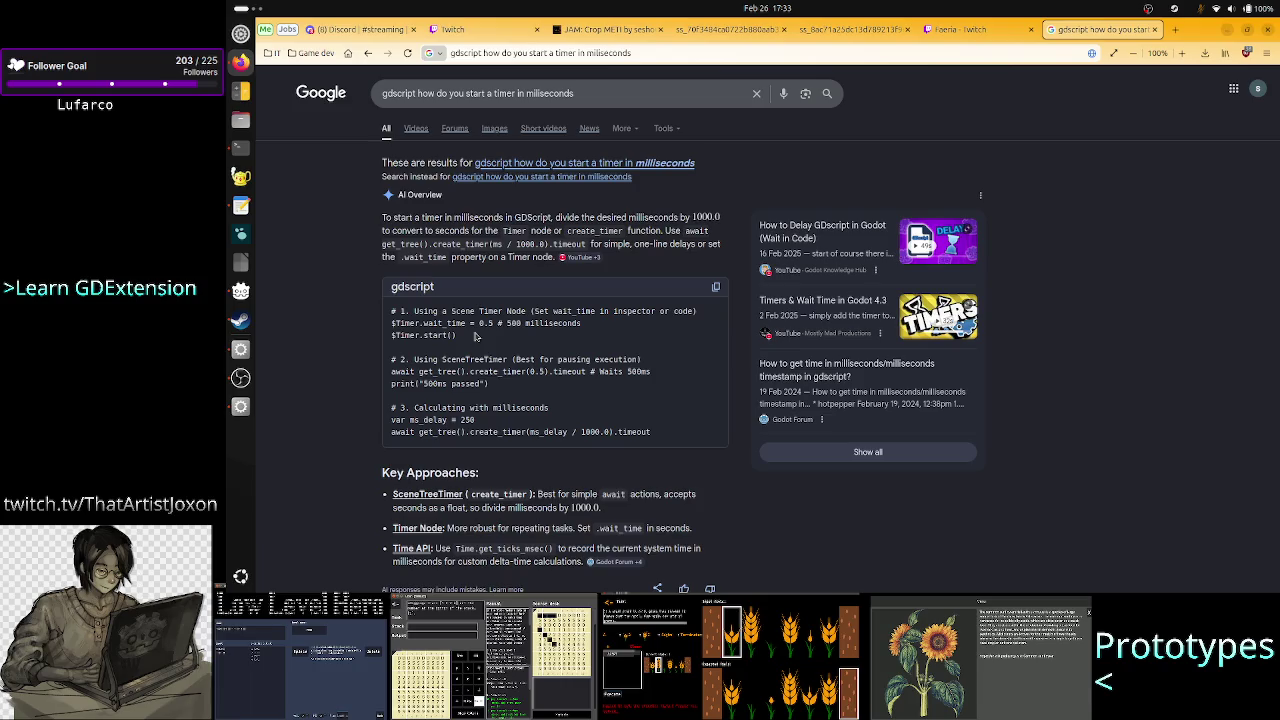
left_click_drag(424, 319, 503, 321)
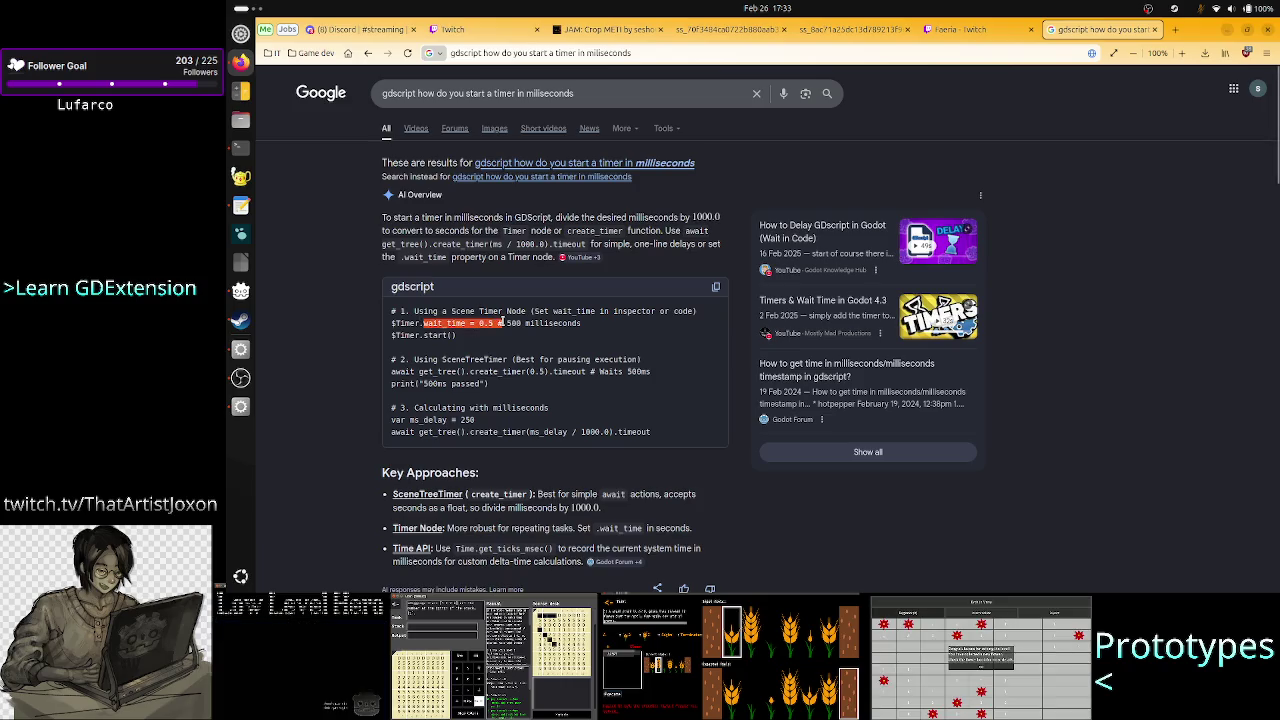
left_click(502, 321)
left_click_drag(410, 337, 458, 337)
left_click(474, 340)
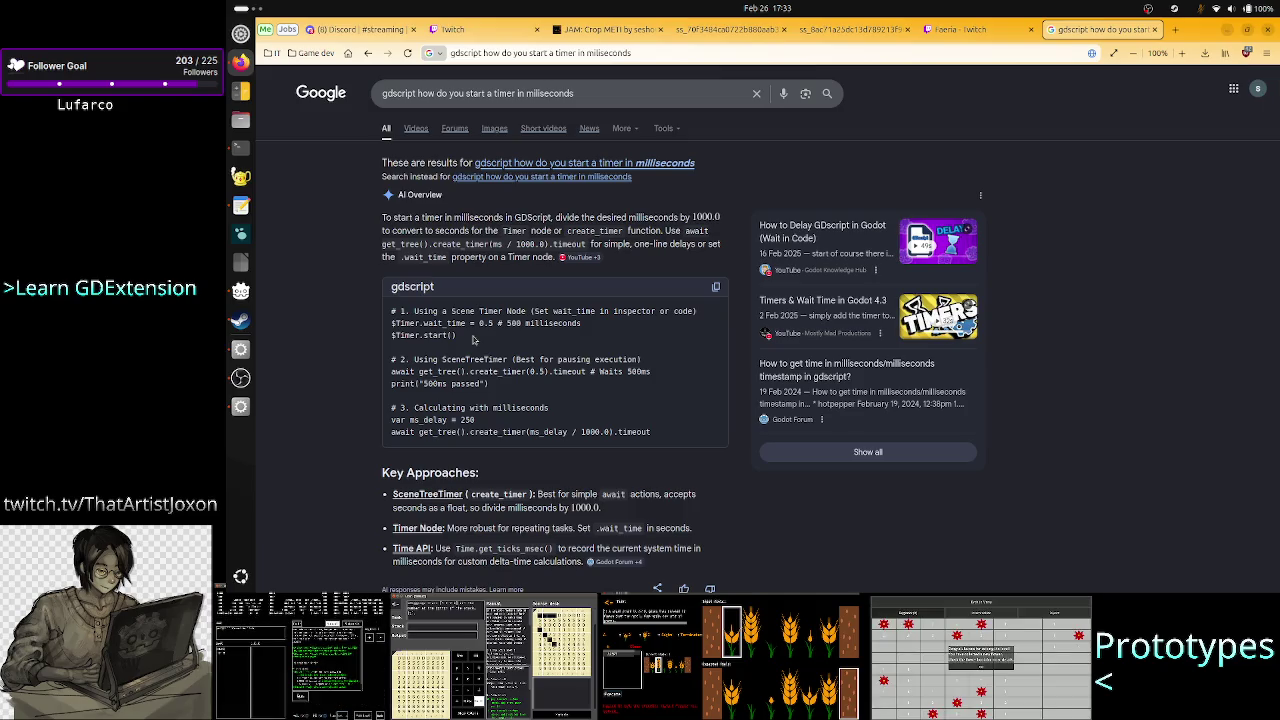
Step: In the Godot editor, inspect the SHScheduler class name on line 2
left_click(240, 406)
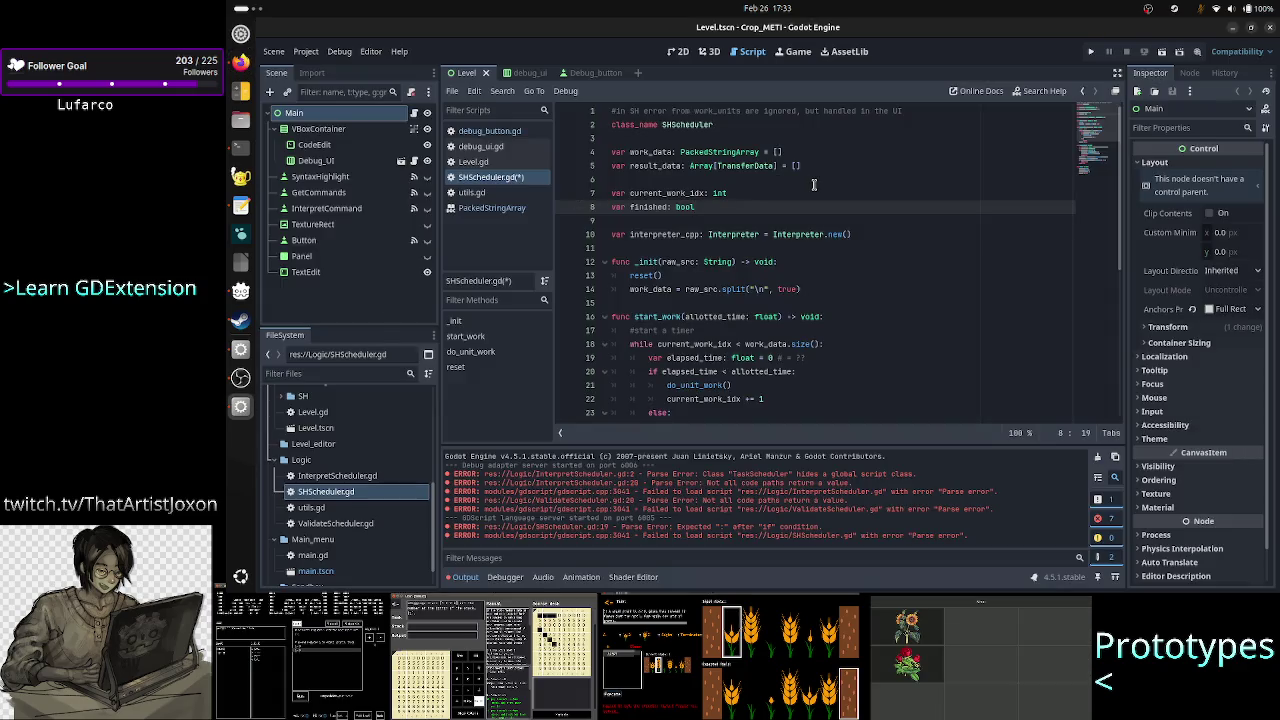
double_click(699, 124)
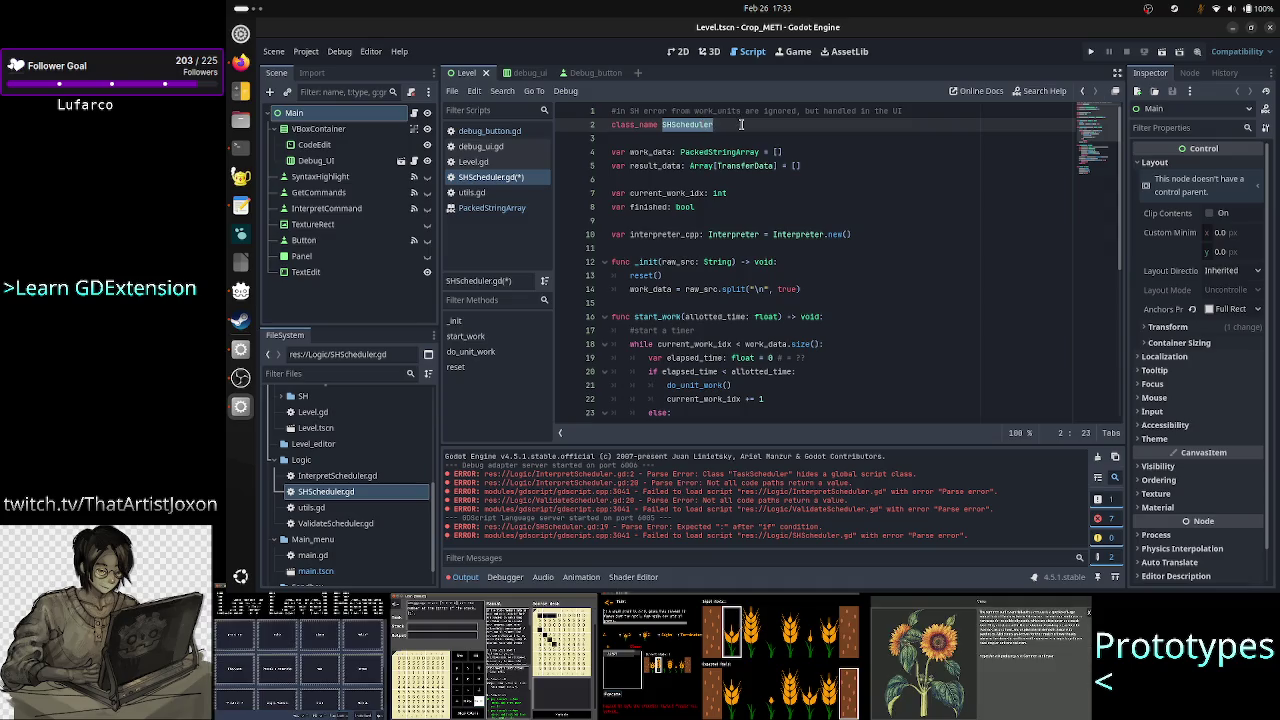
right_click(741, 124)
key("Escape")
left_click(745, 122)
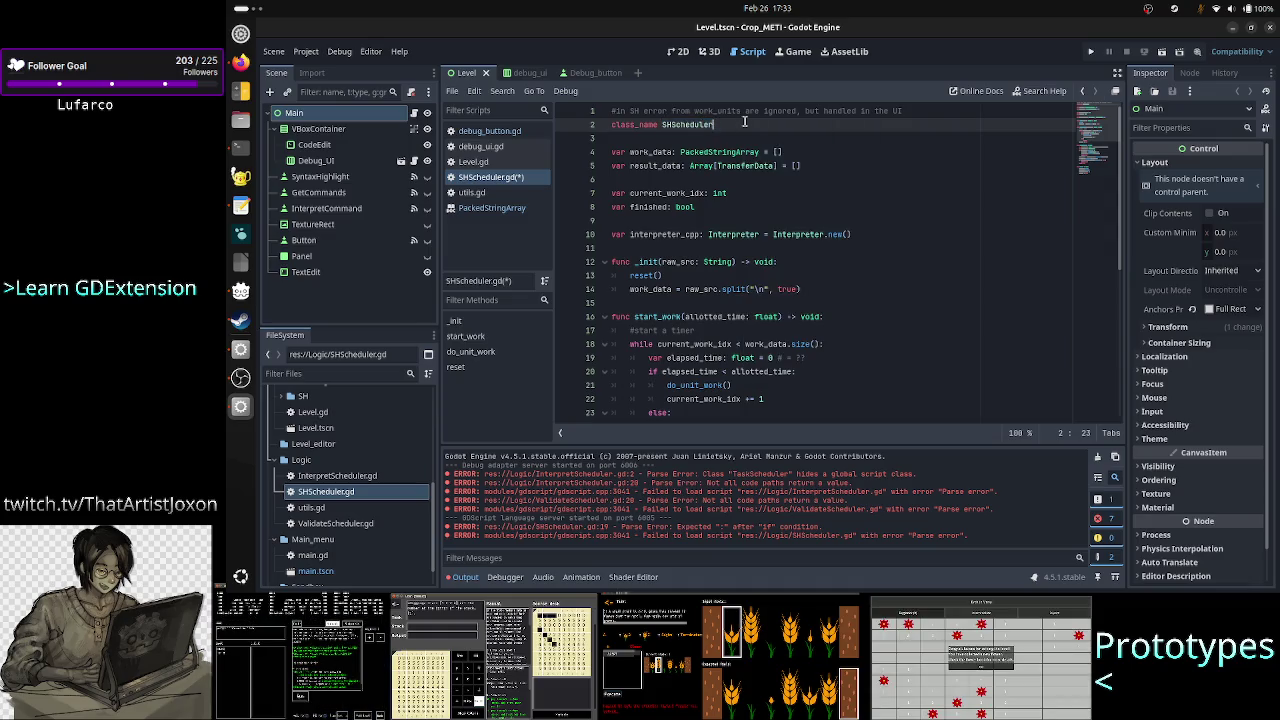
Step: Back in the browser, skim the timer search results and open the bookmark-bar folder
key("alt+Tab")
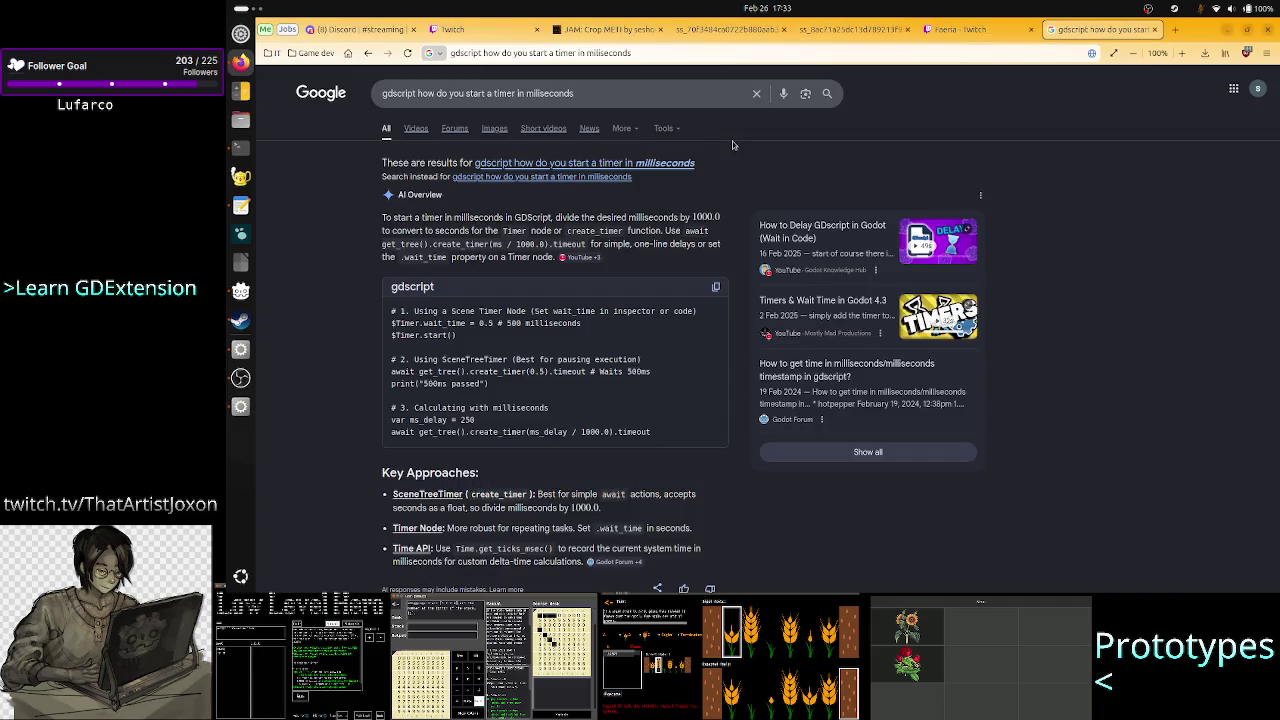
scroll(565, 355, "down", 5)
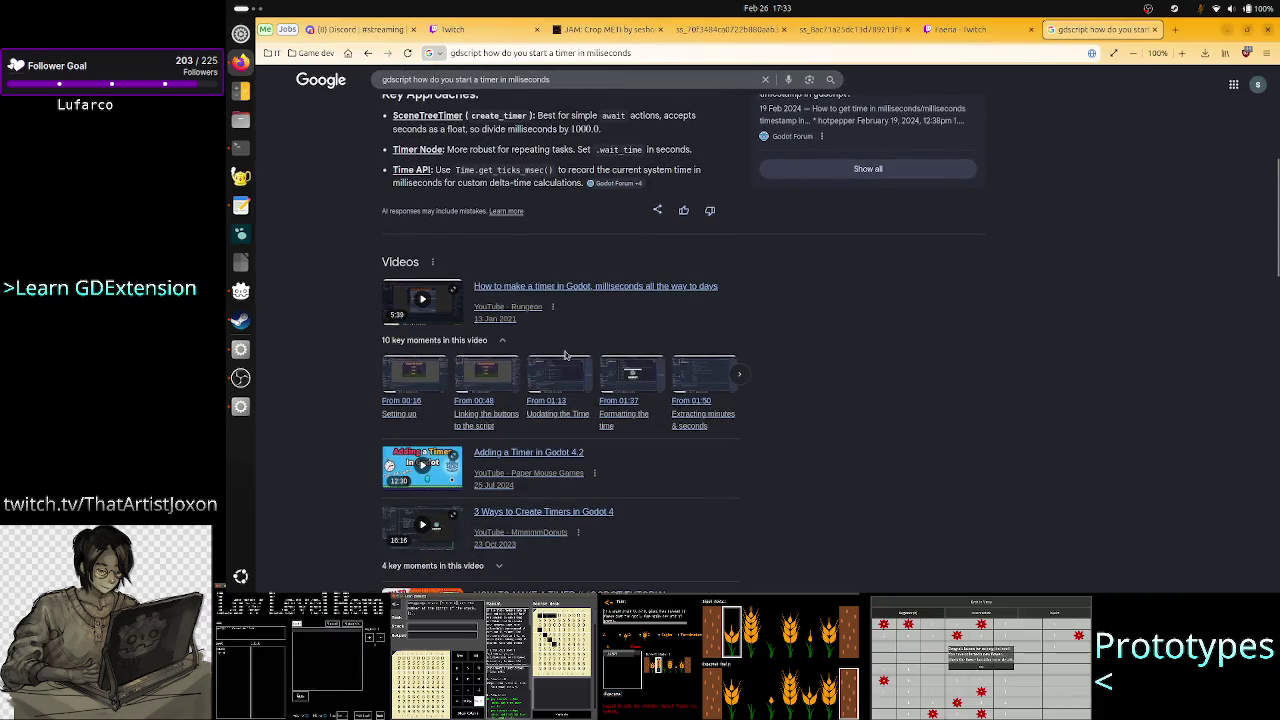
scroll(895, 348, "down", 4)
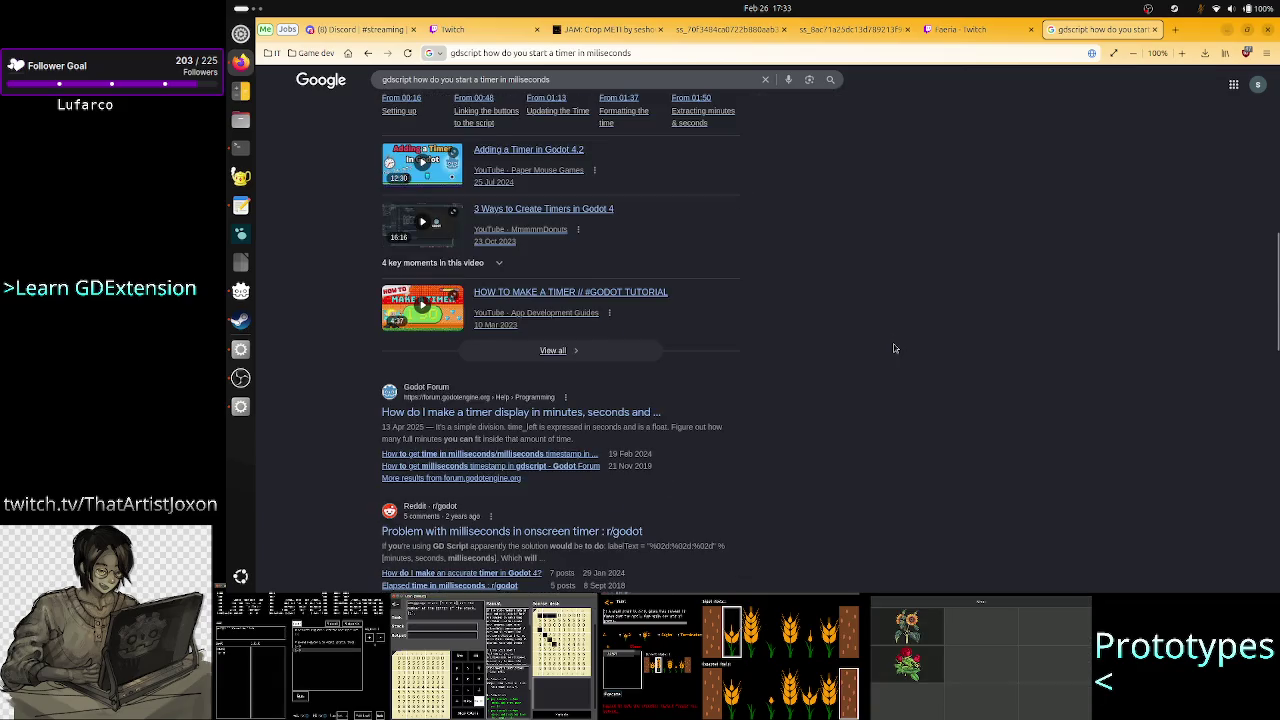
scroll(895, 348, "up", 9)
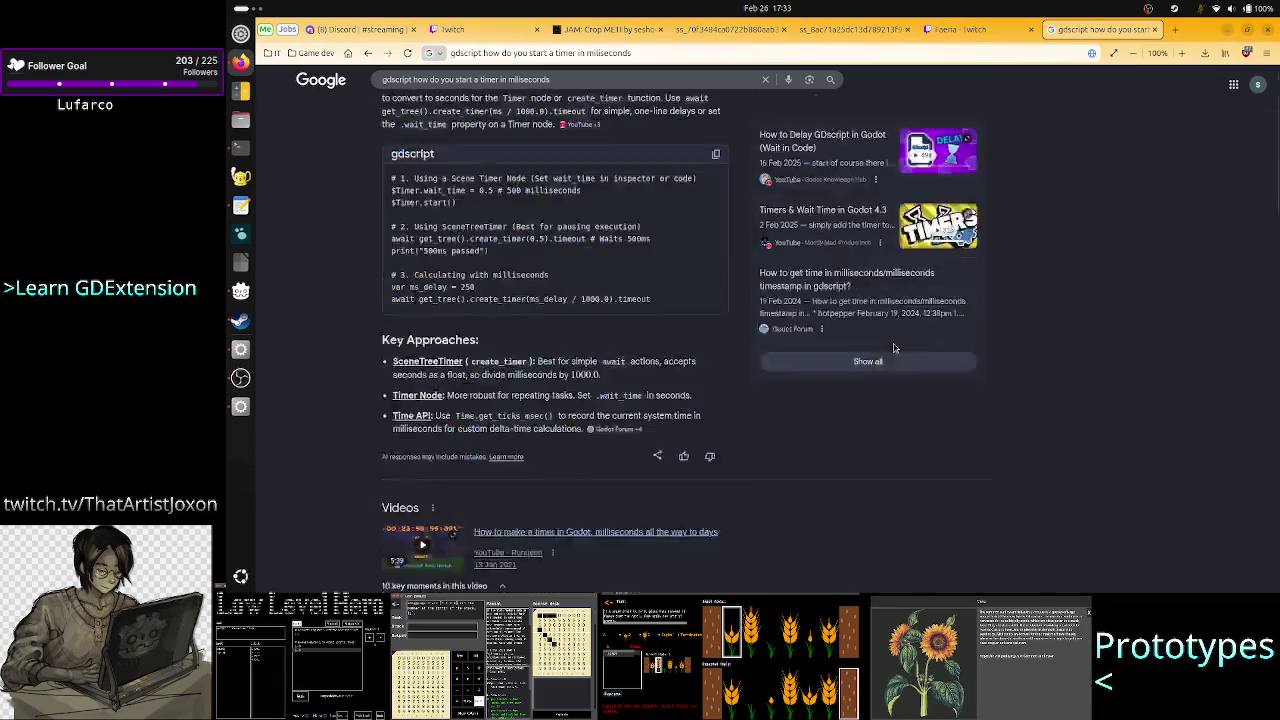
left_click(271, 53)
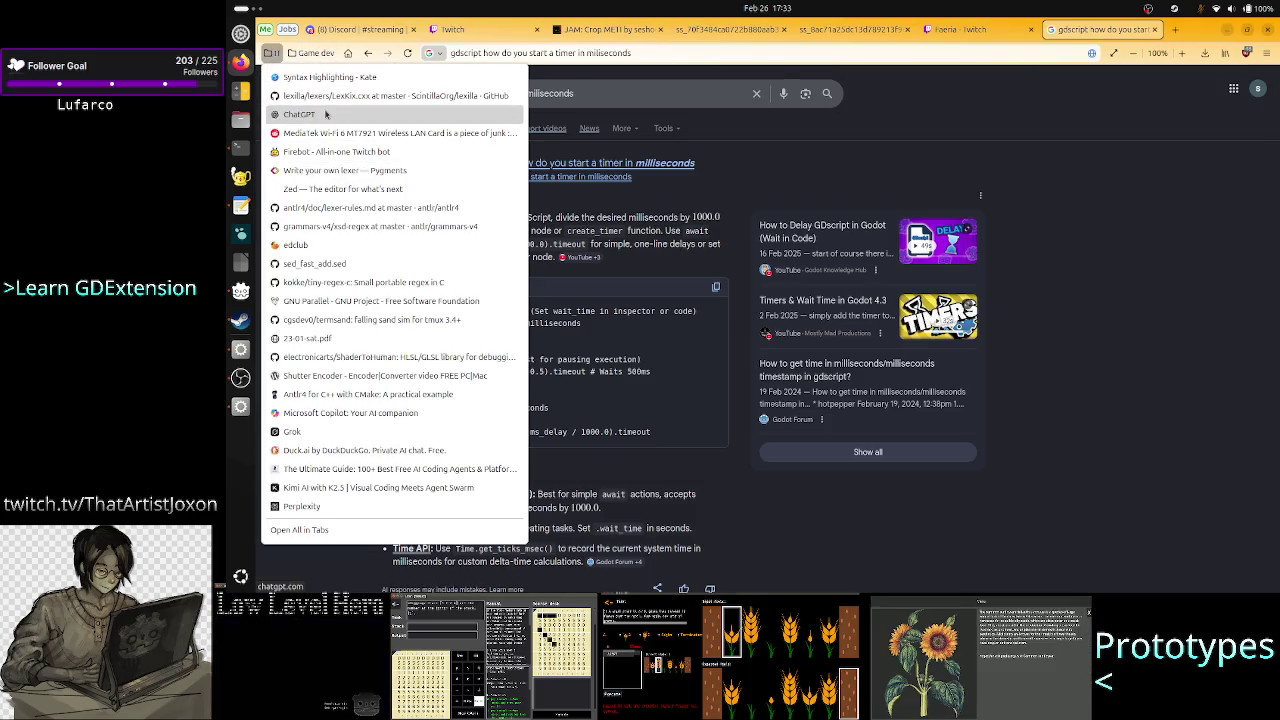
Step: Open ChatGPT and draft a question on timing code in a node-less script without a Time node
left_click(330, 114)
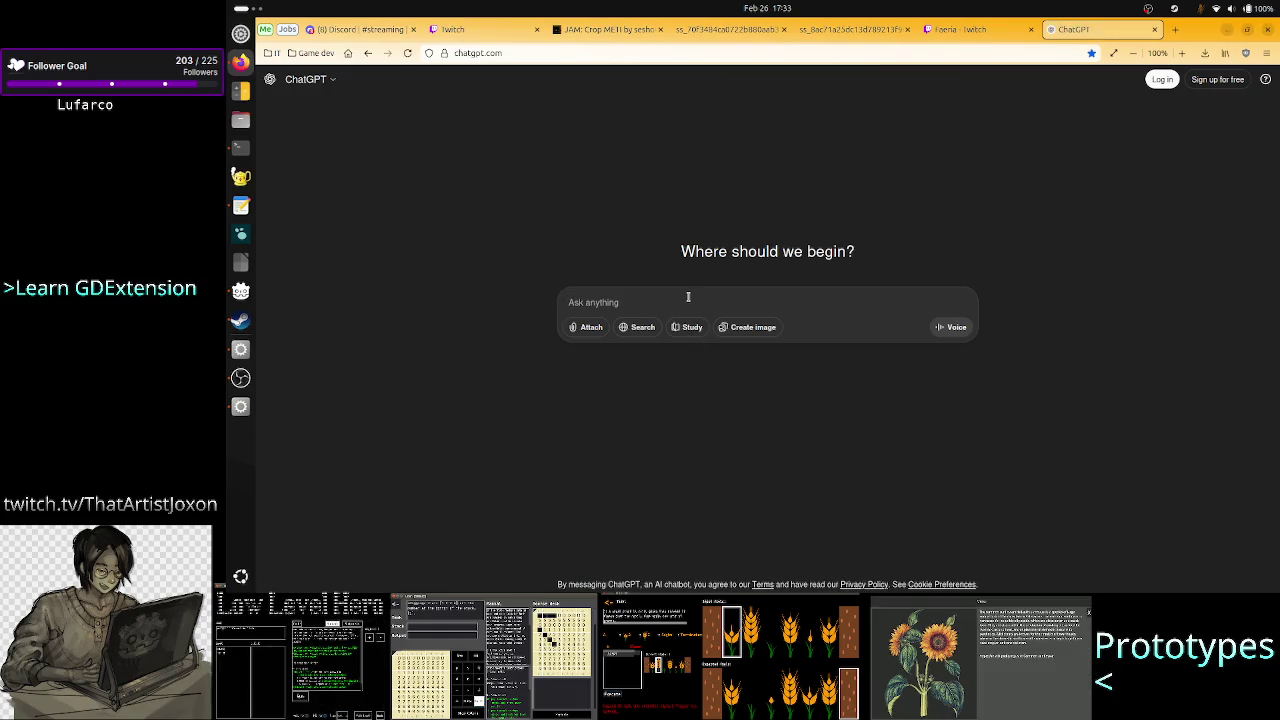
type("I")
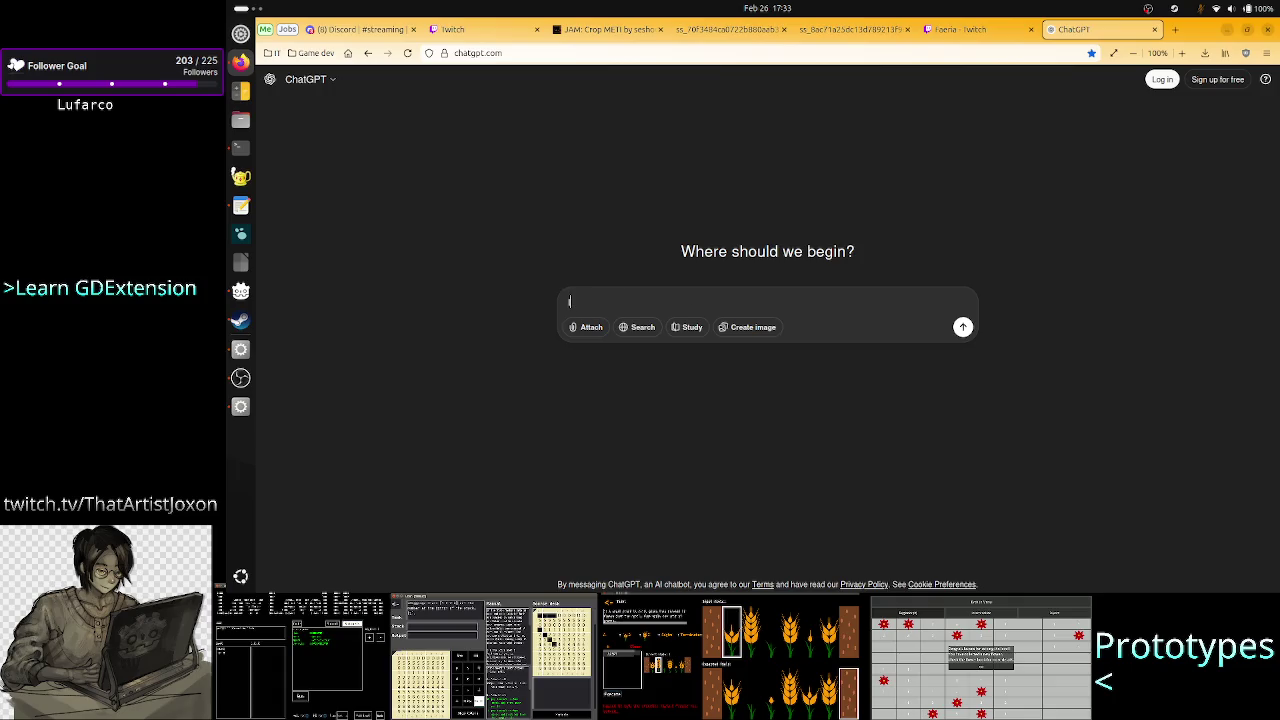
type("n Godot I hav")
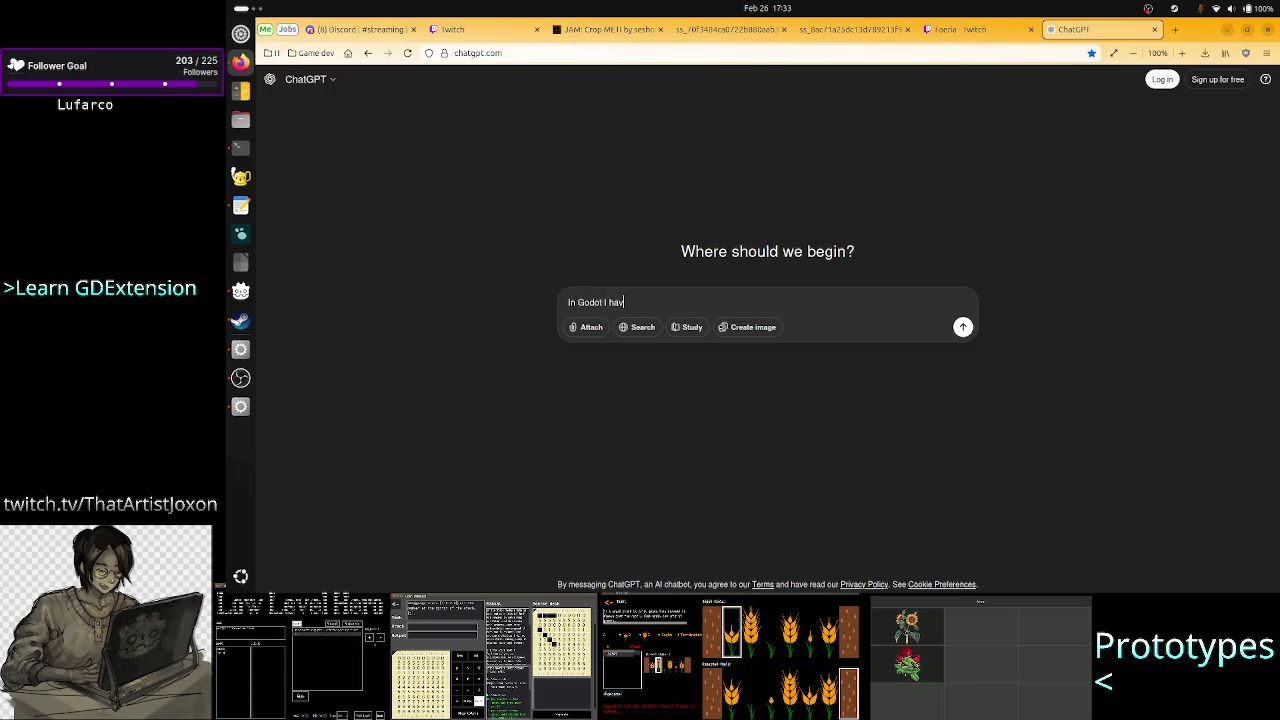
type("e a logic ")
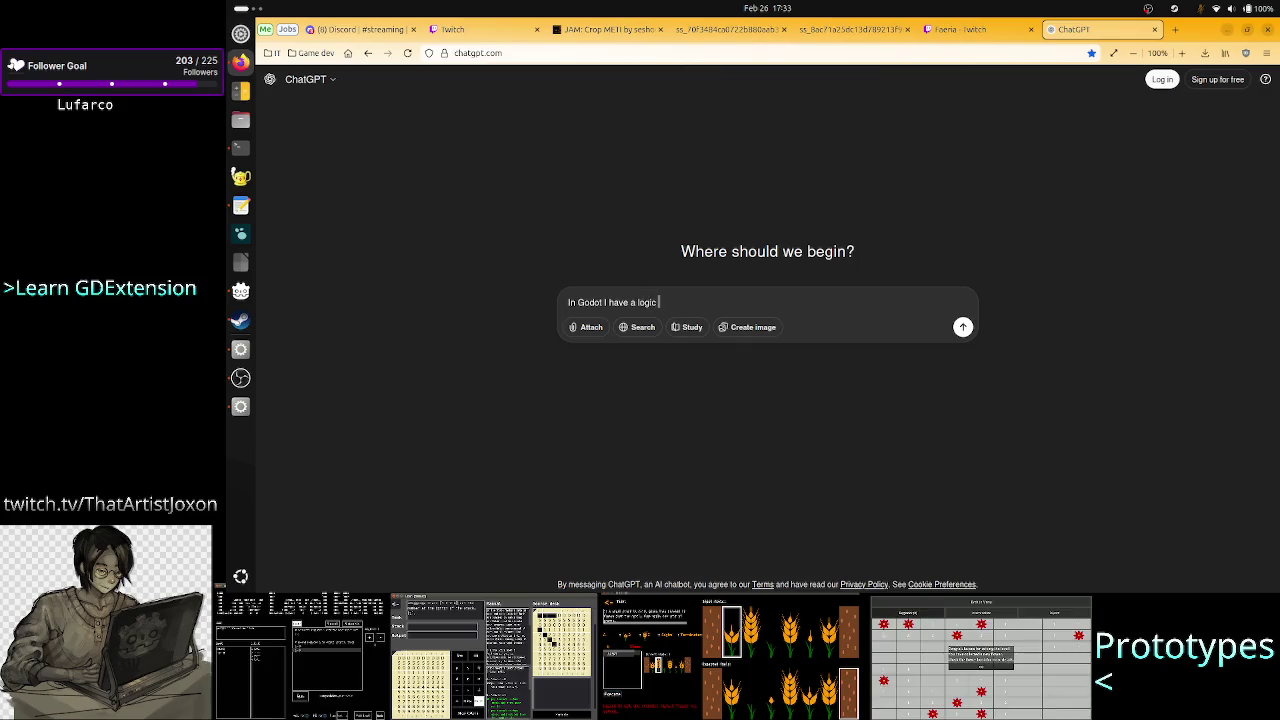
type("class, that is")
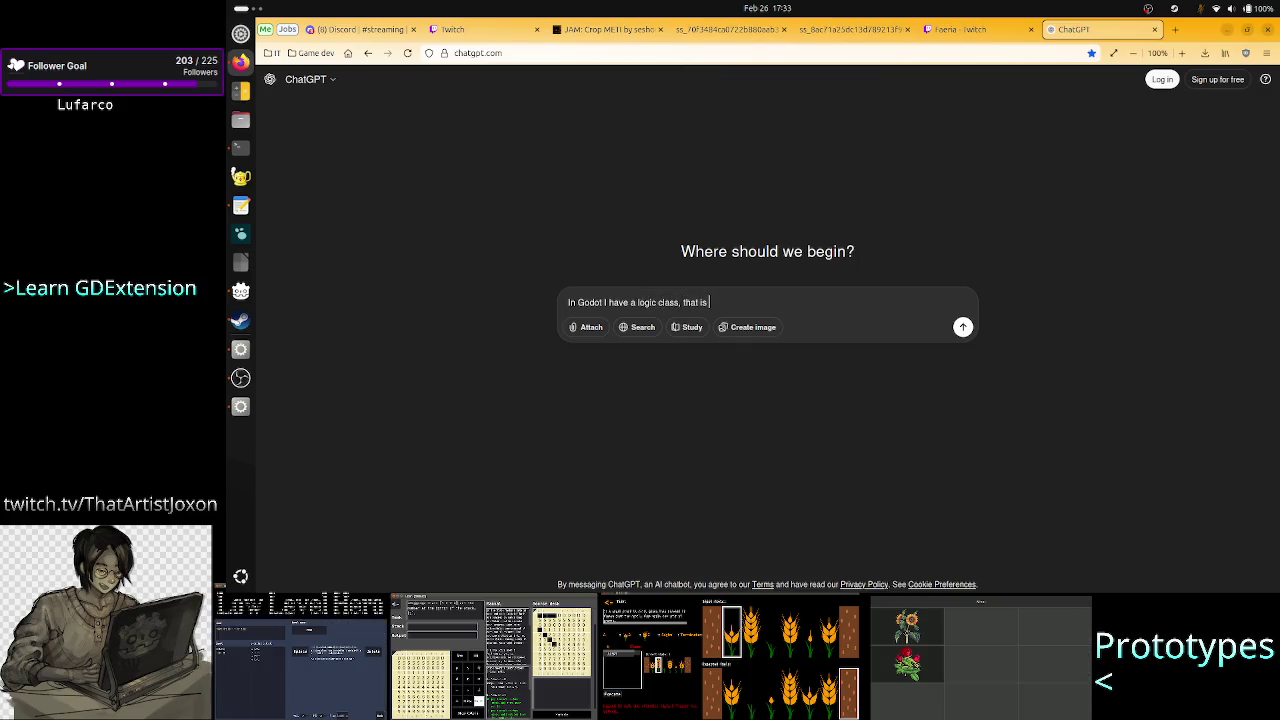
type(" it")
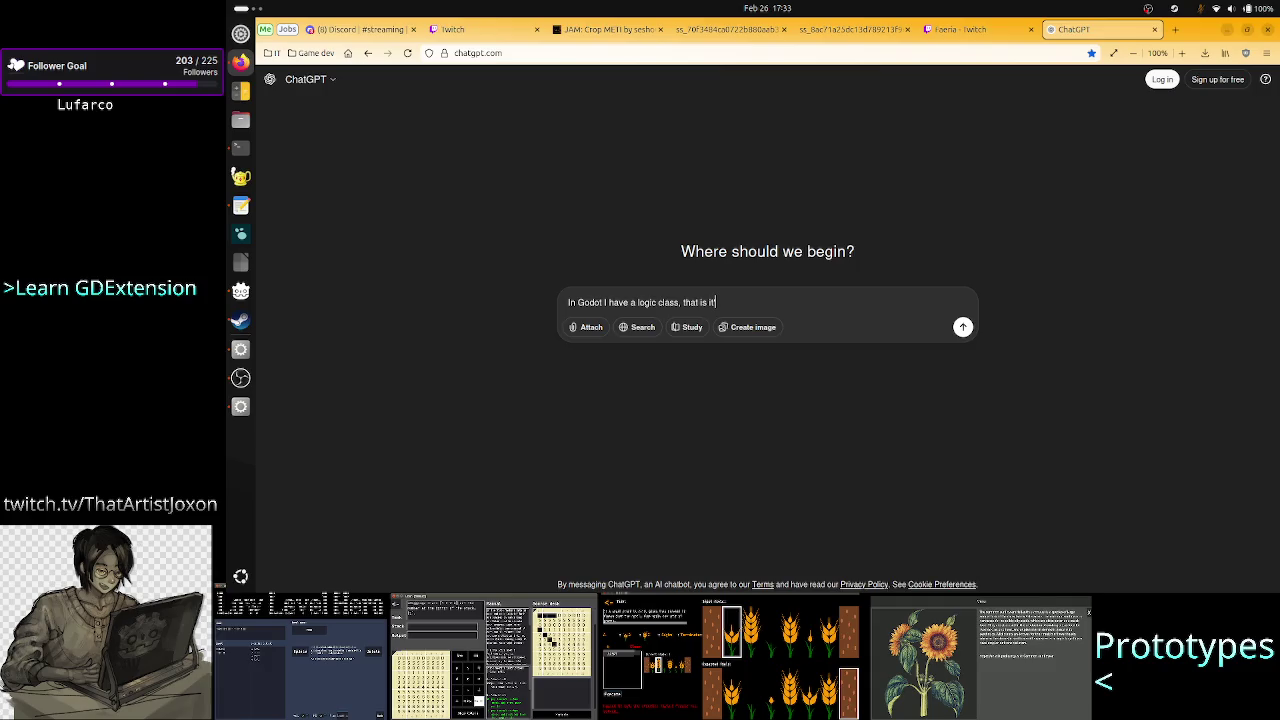
key("BackSpace")
key("BackSpace")
type("t")
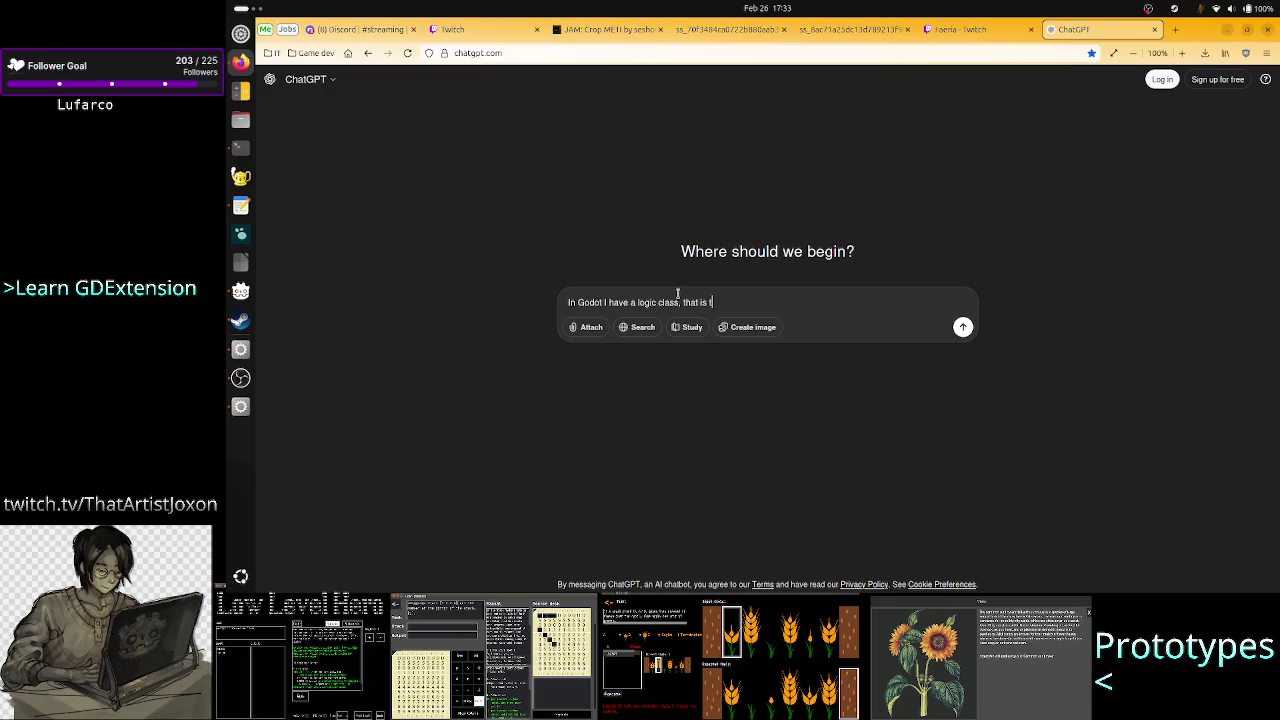
type("he scri")
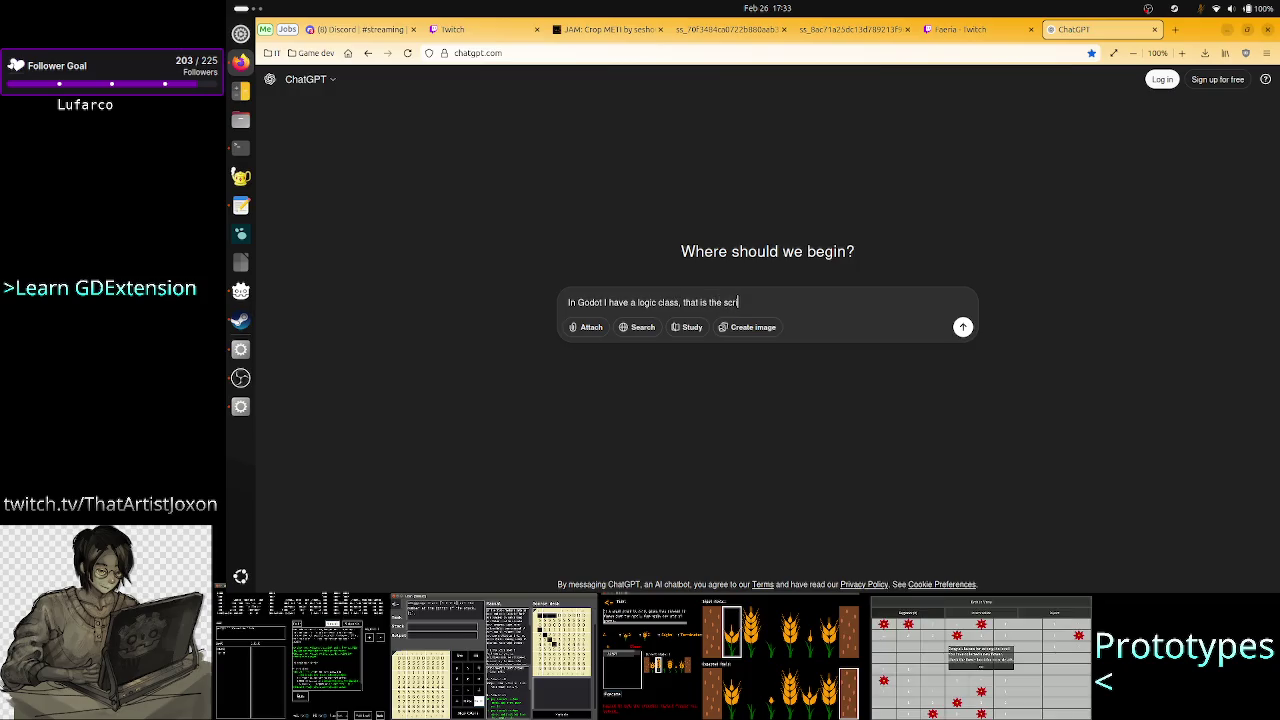
type("pt isn't atta")
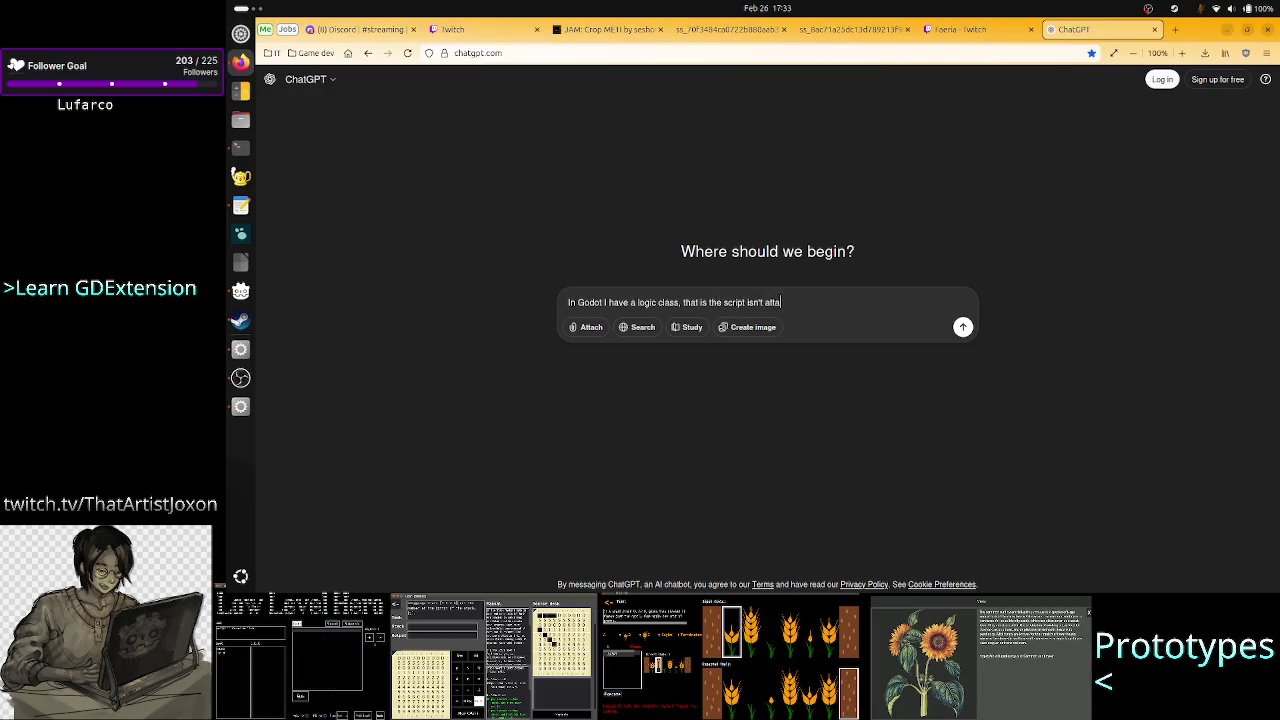
type("ched to a ")
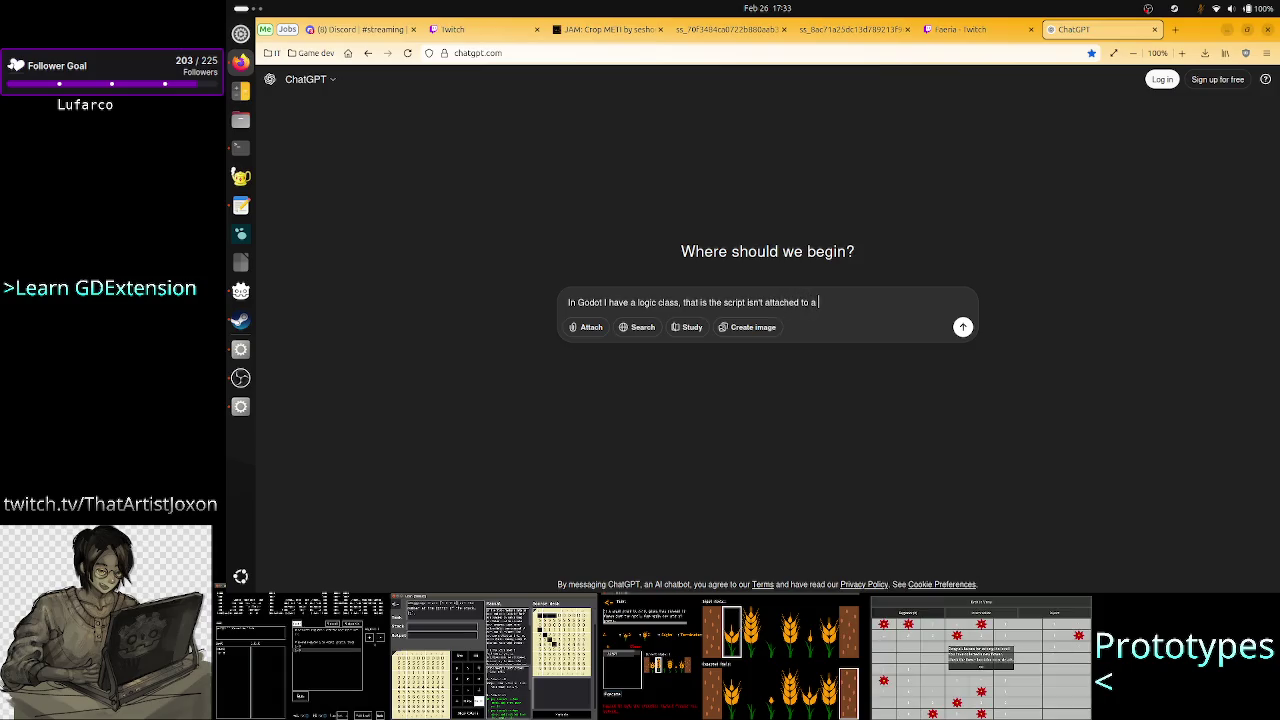
type("tree node.")
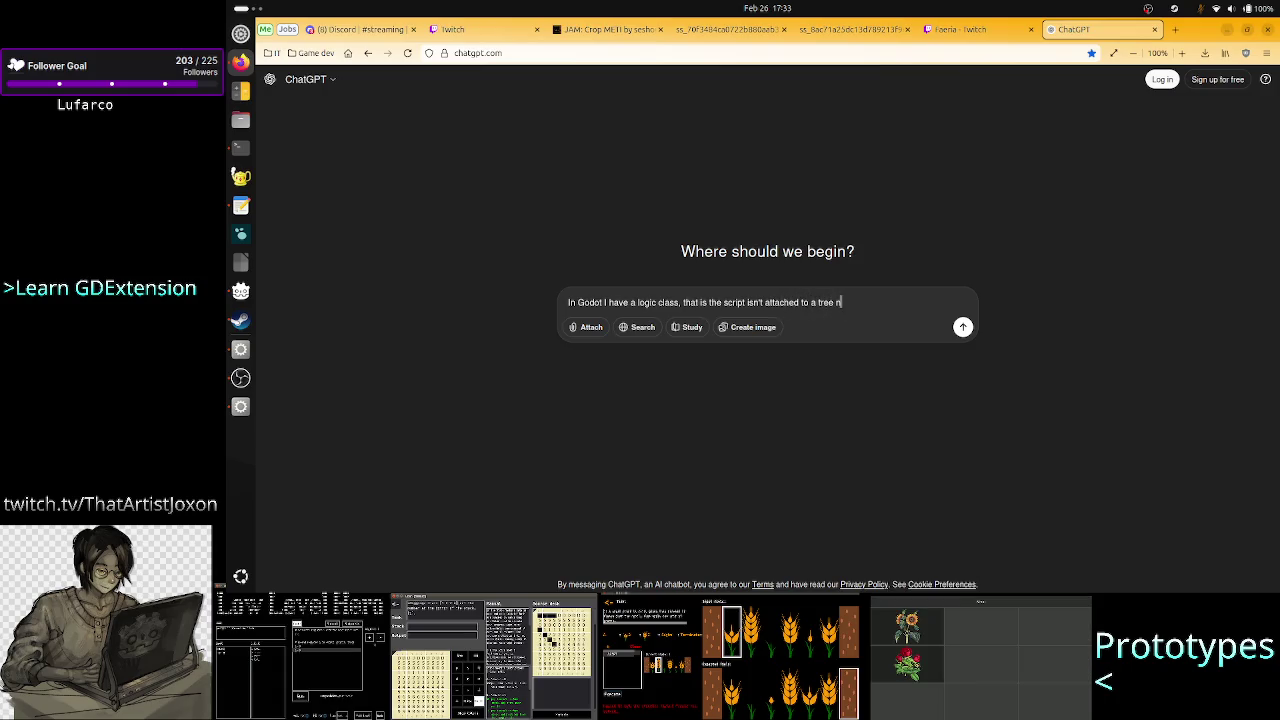
type(" But I ne")
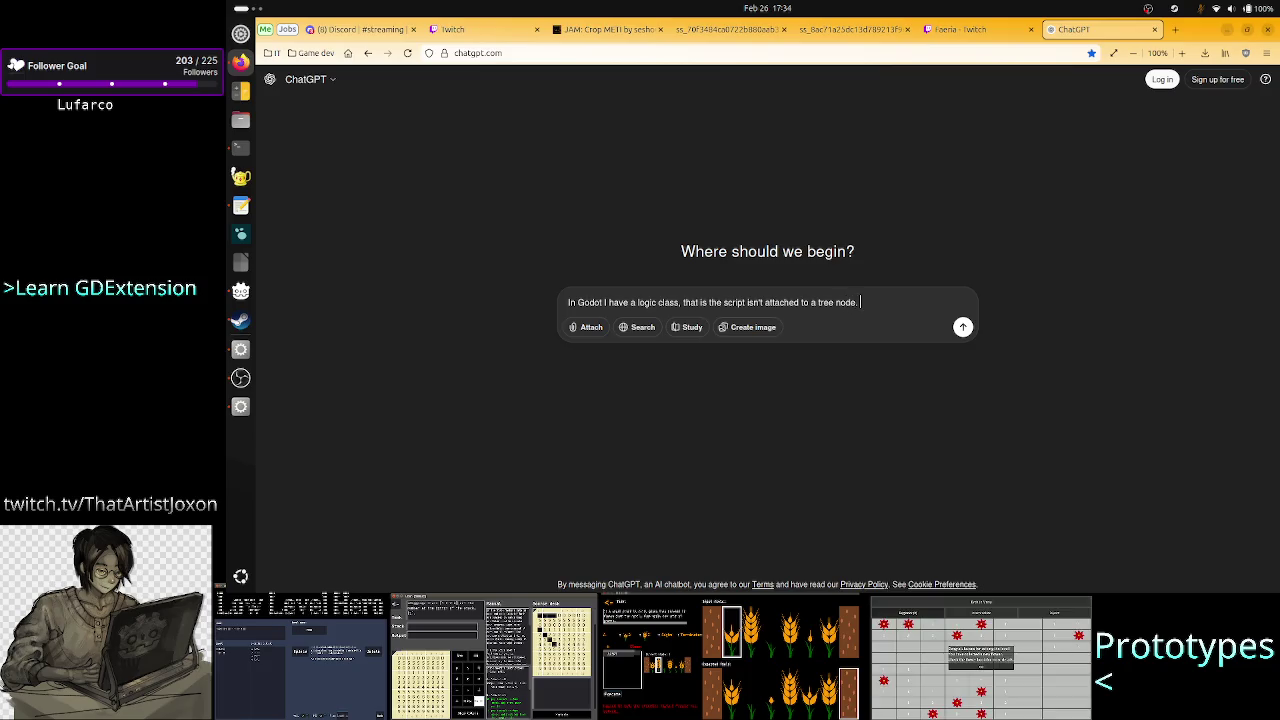
type("ed to ")
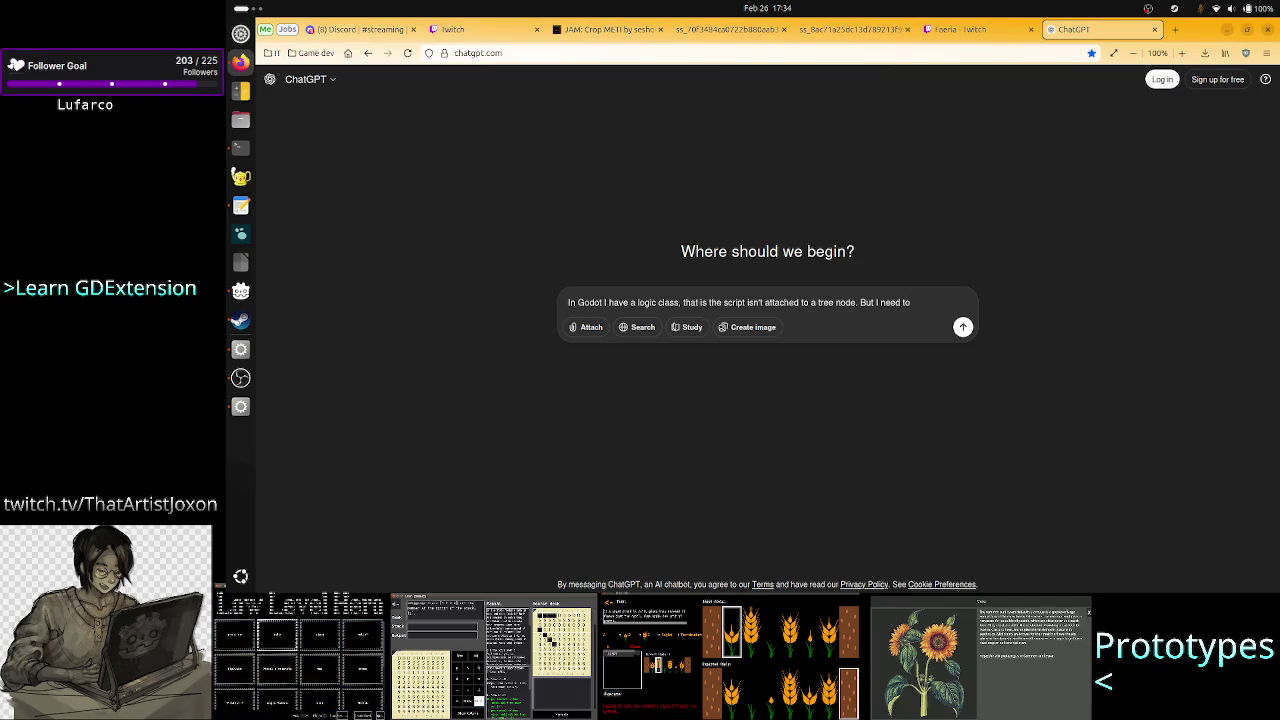
type("measure")
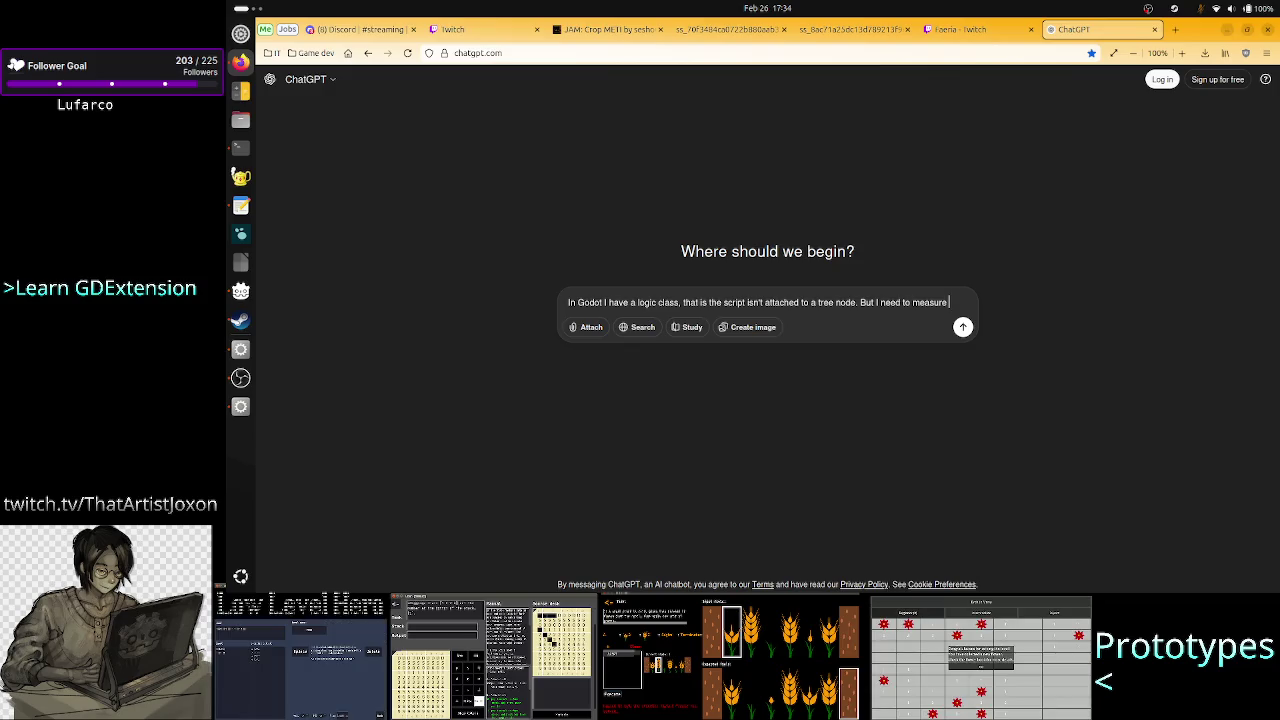
type("how much ti")
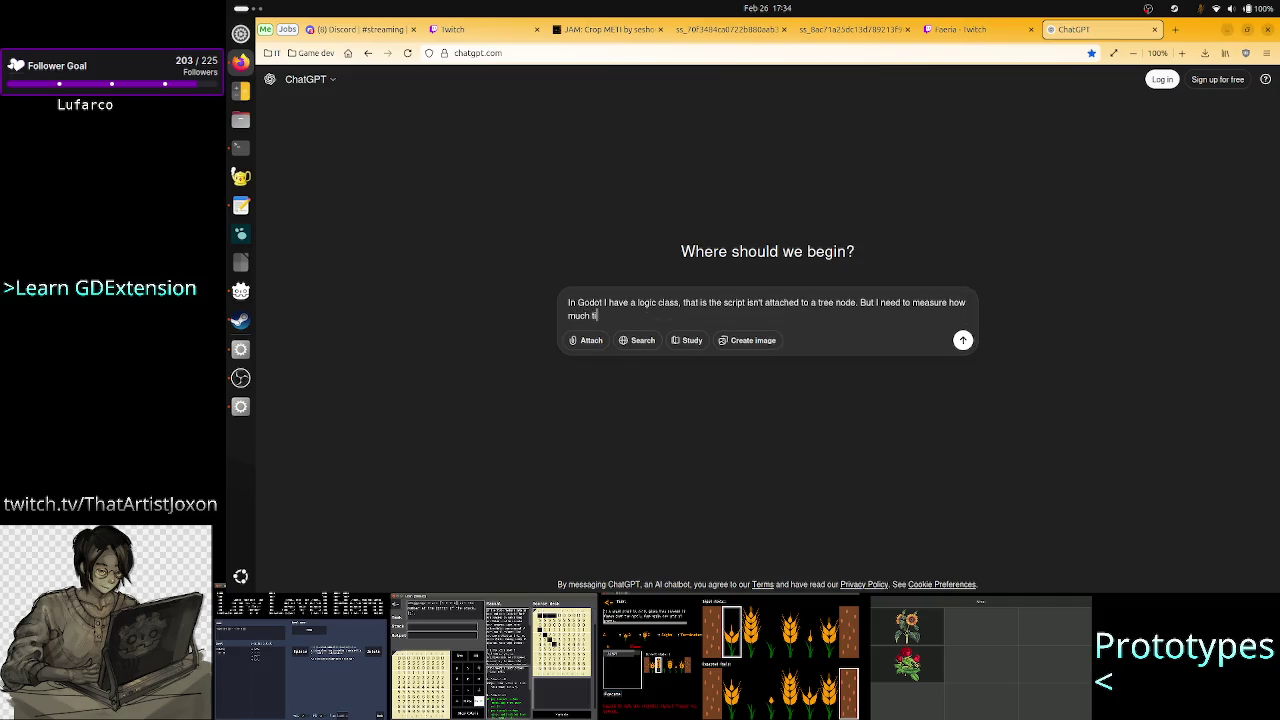
type("me a function ")
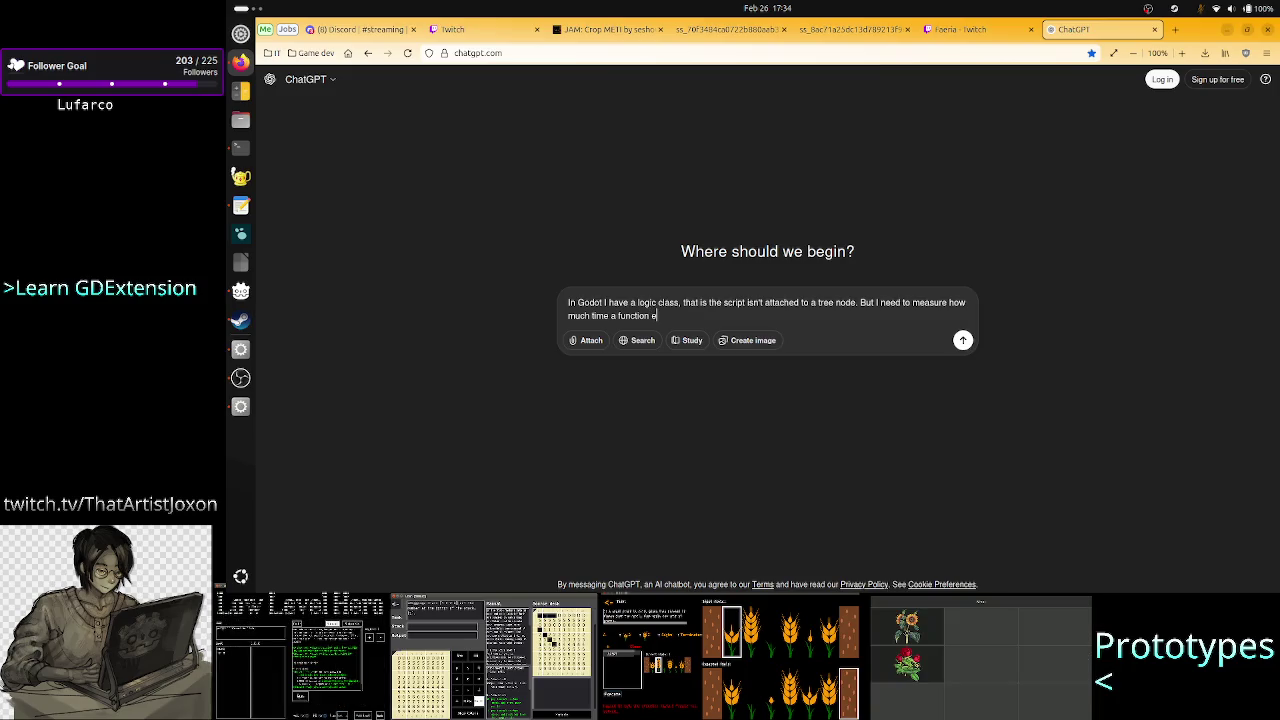
type("executed ")
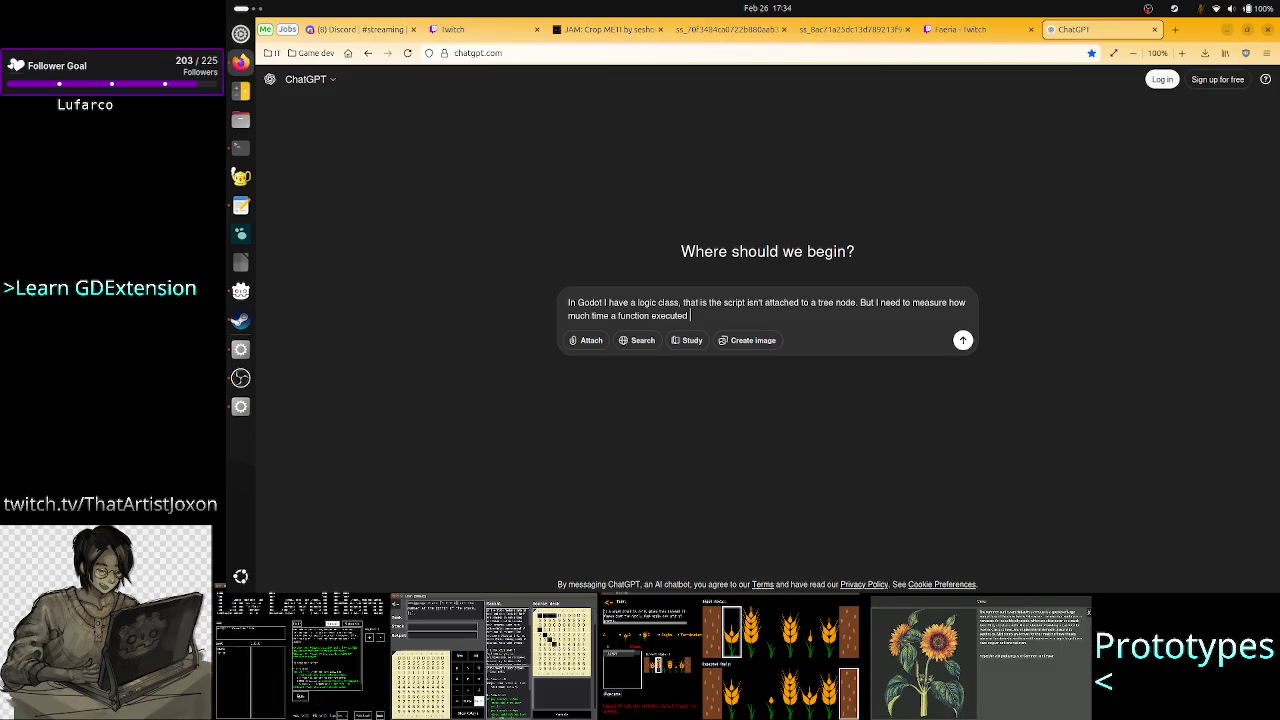
type("a piece of code")
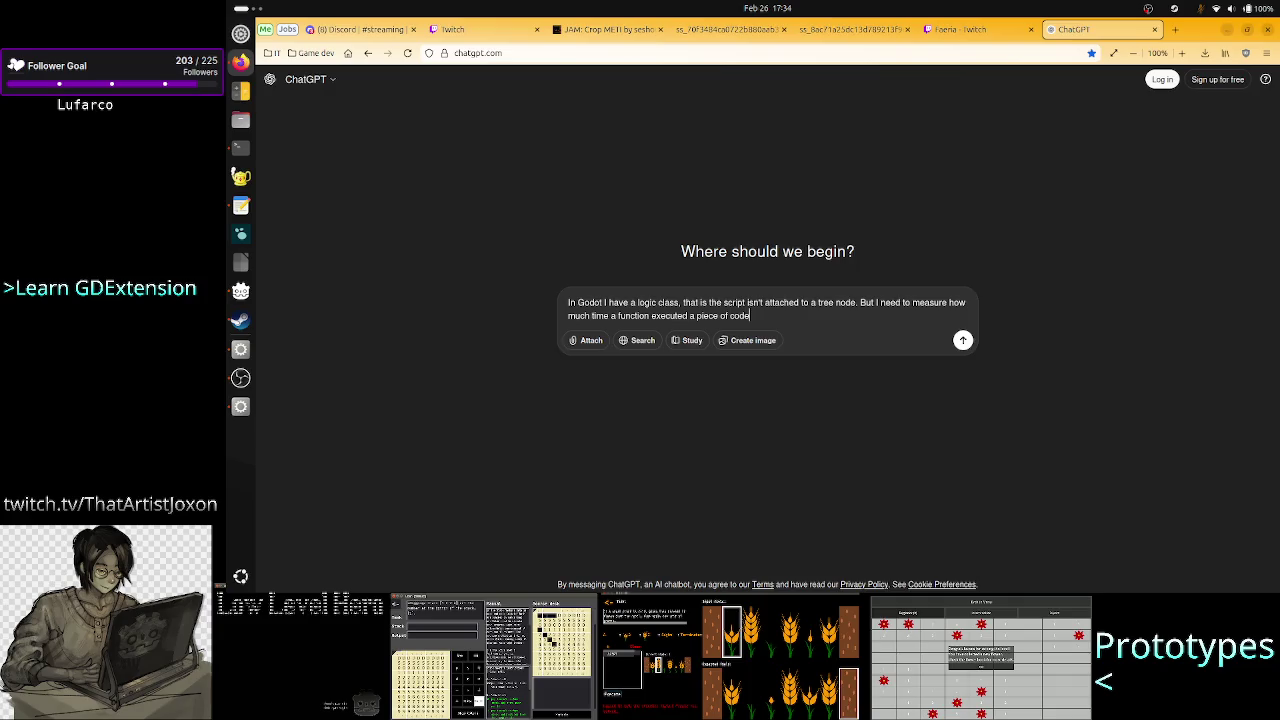
type(". How wo")
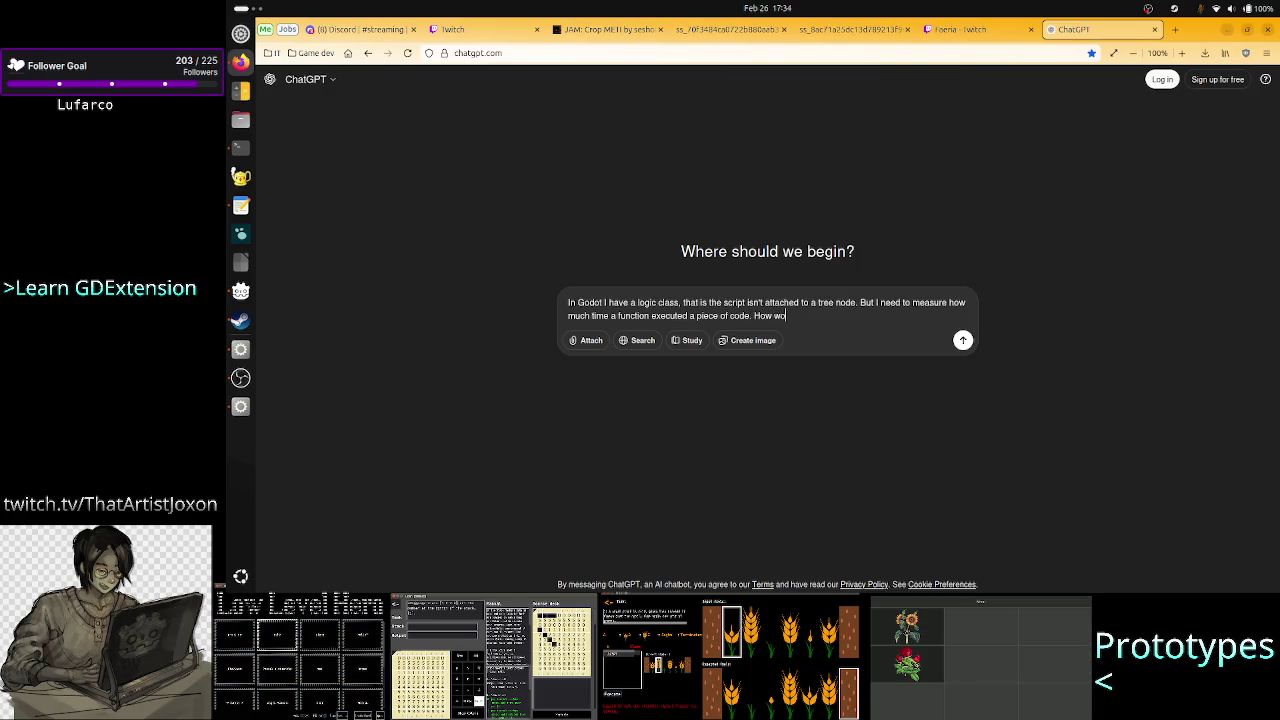
type("uld I do that without n")
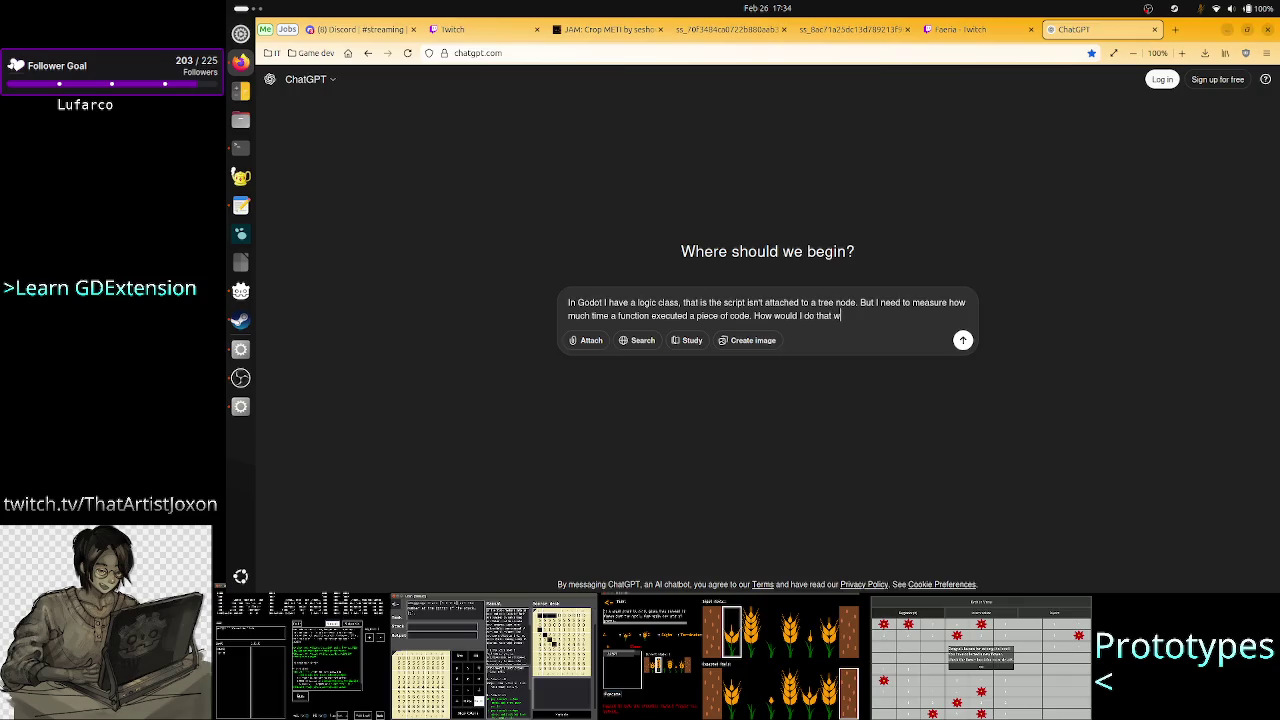
type("eeding a ")
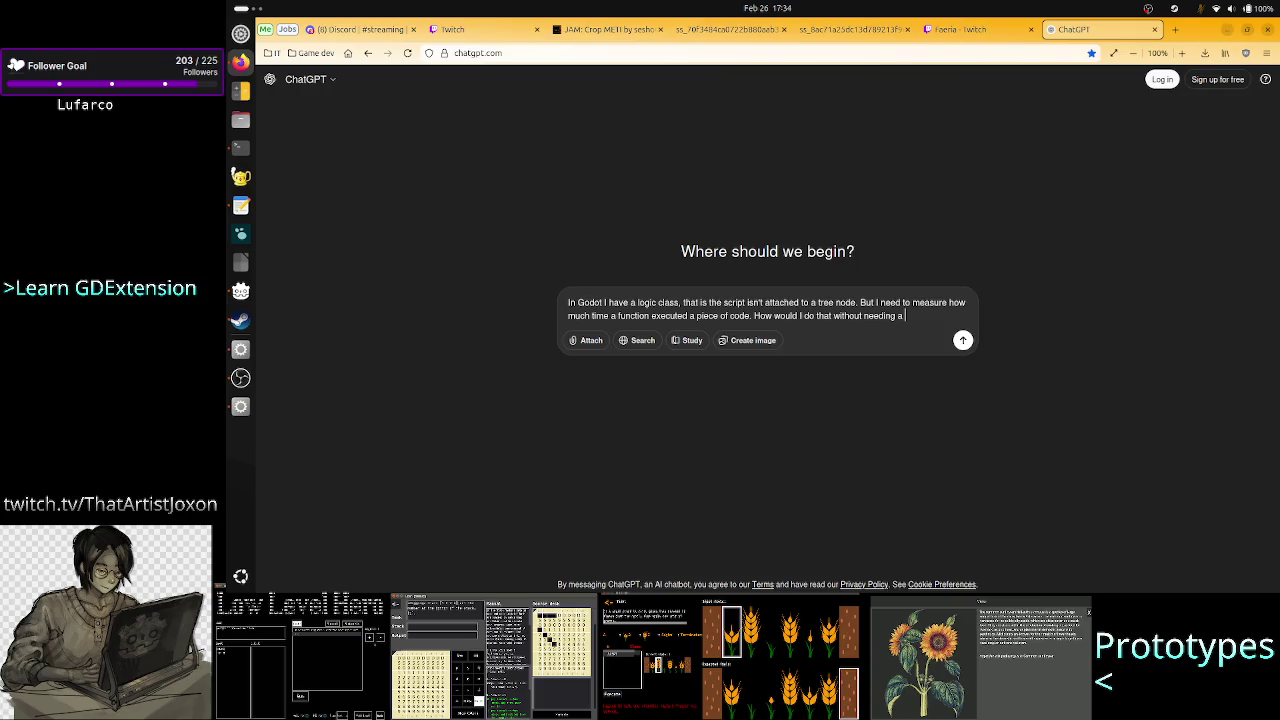
type("Time node")
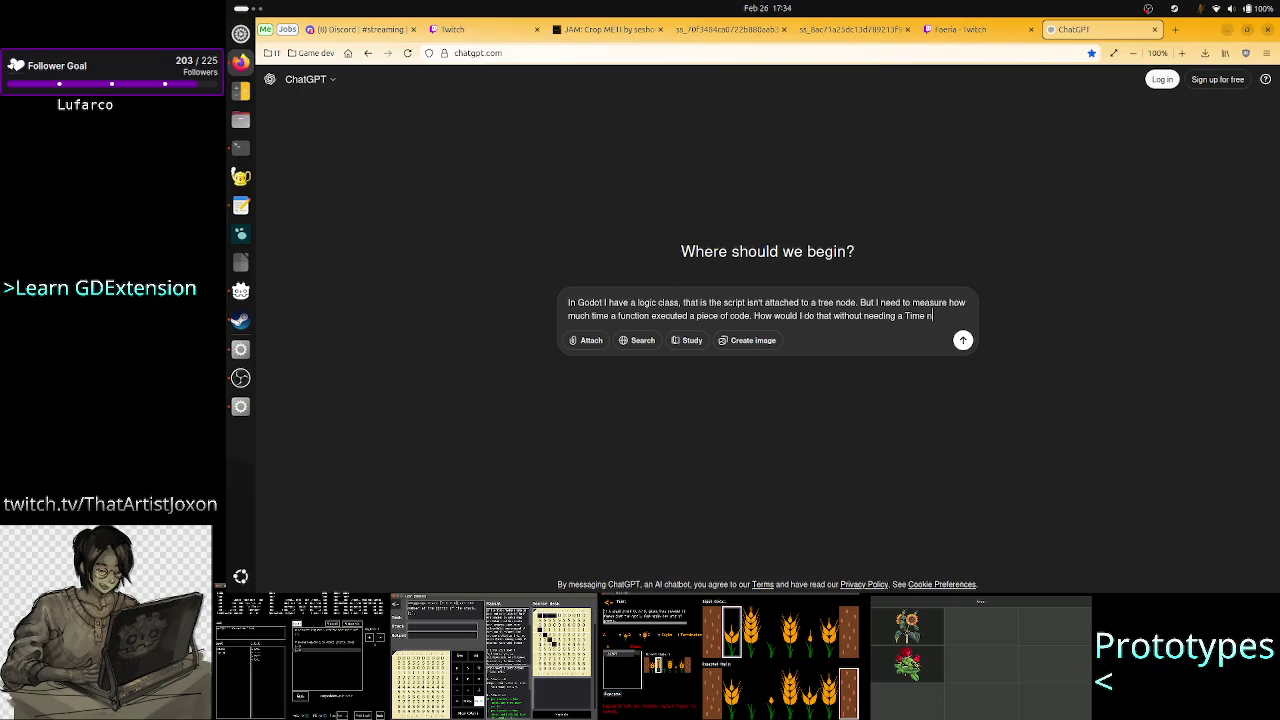
key("alt+Tab")
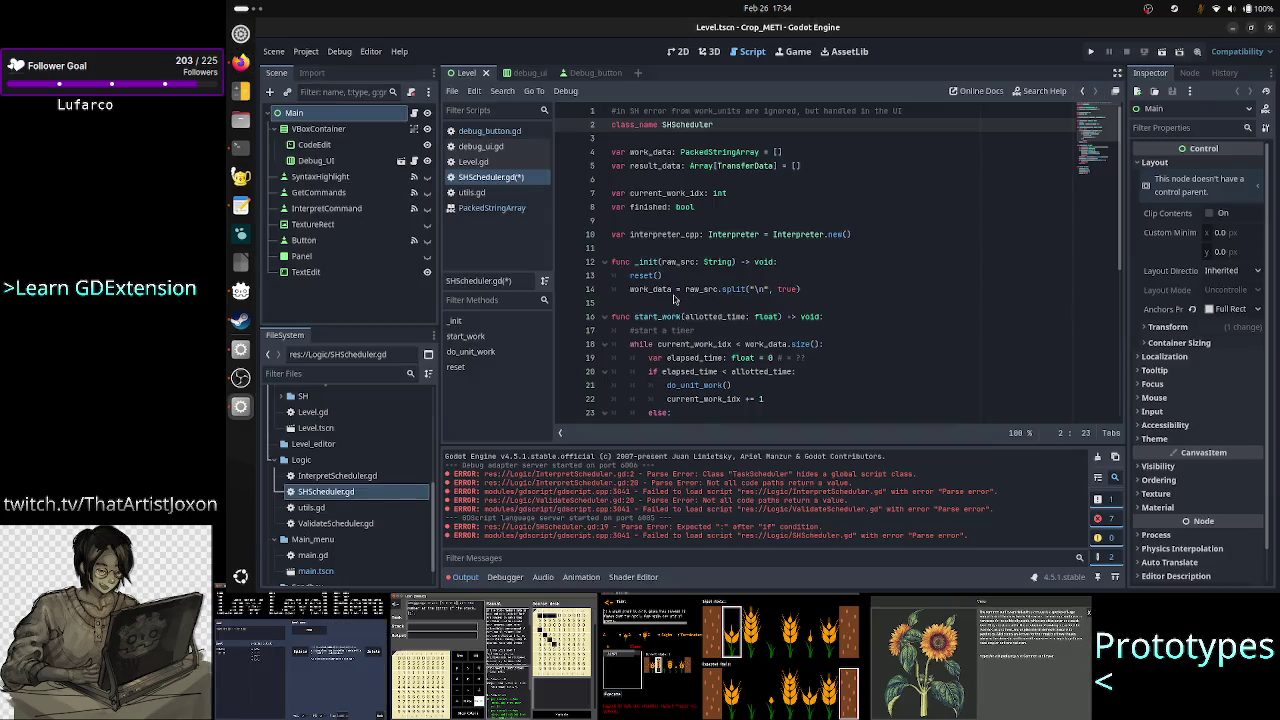
left_click(679, 51)
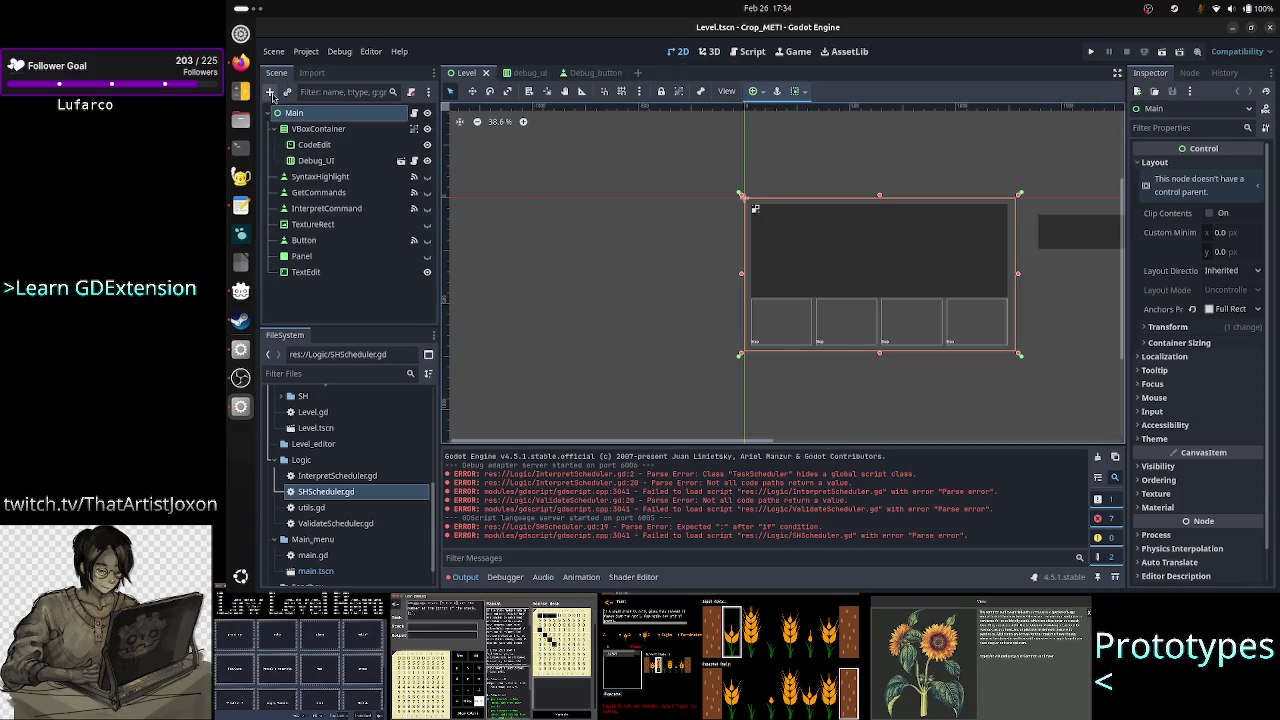
left_click(270, 92)
type("timer")
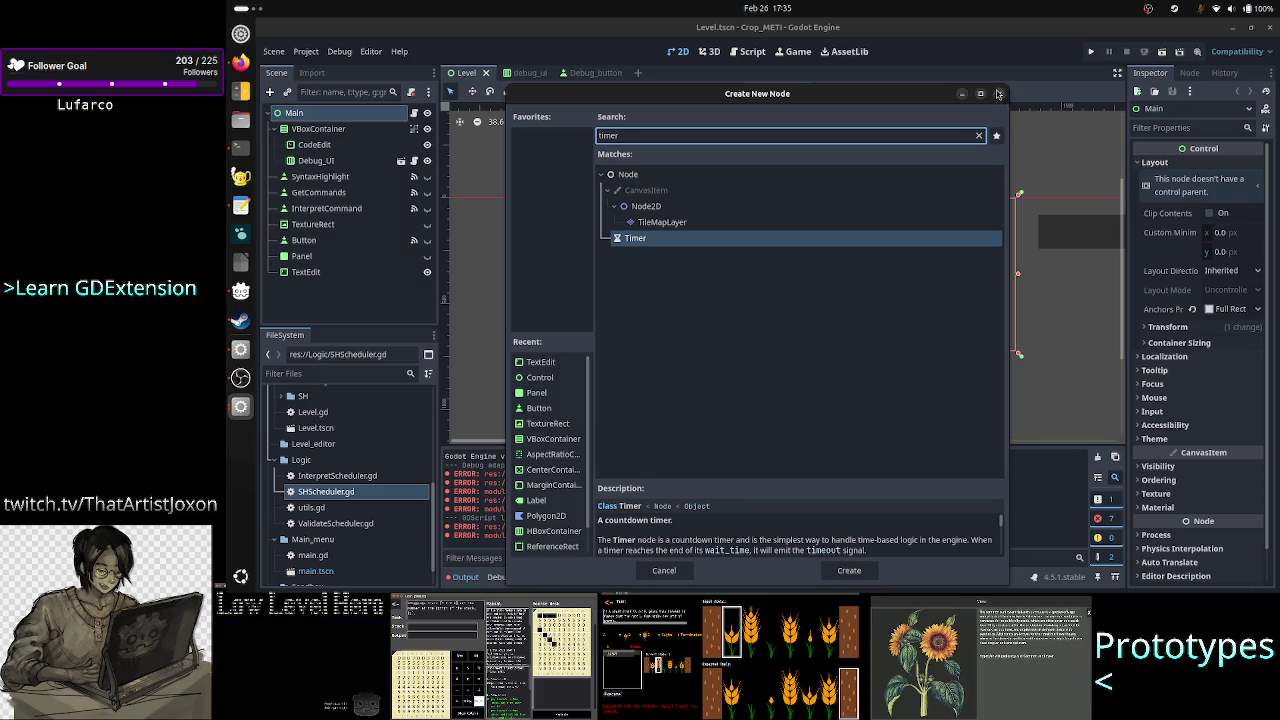
left_click(1000, 95)
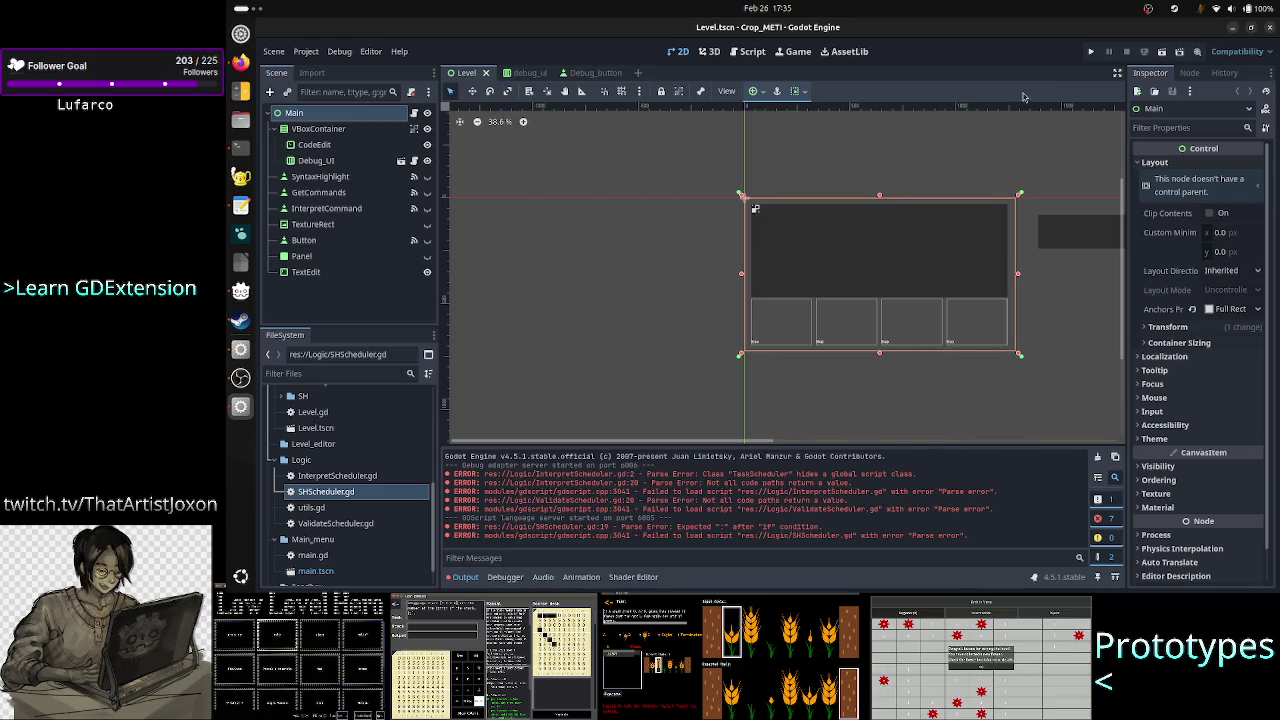
left_click(760, 57)
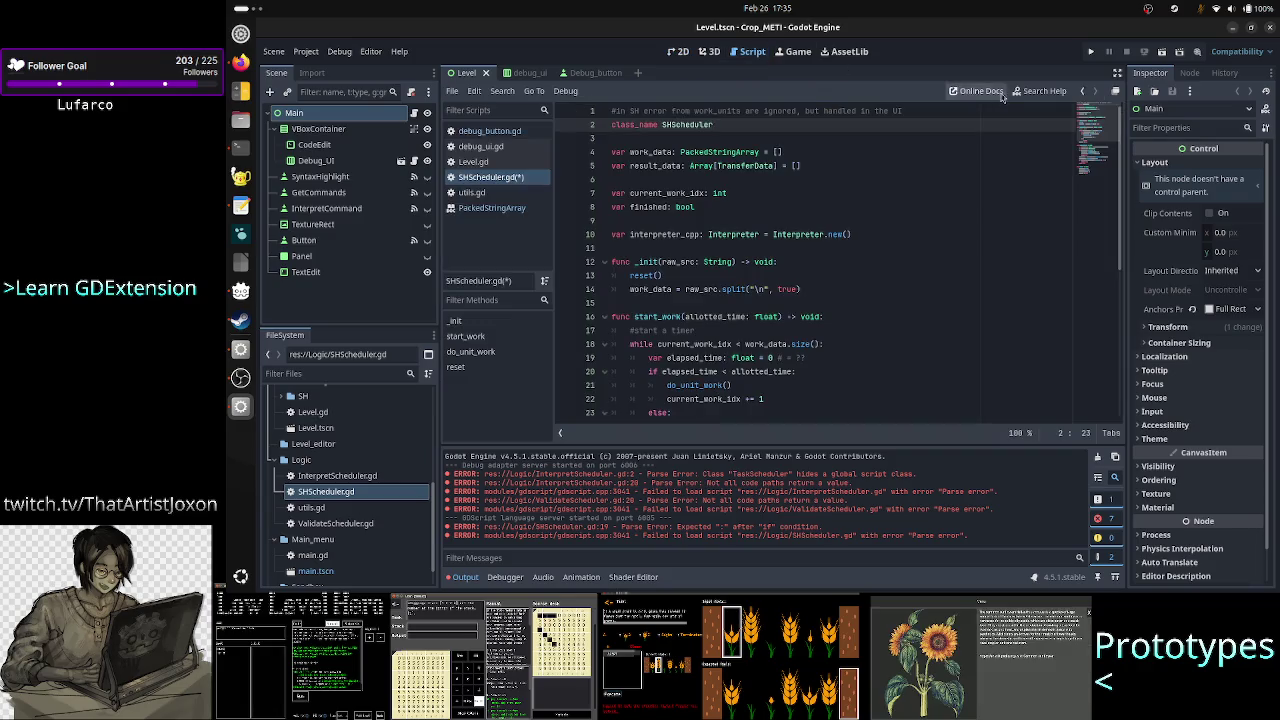
Step: Search the help for 'timer' and read the Timer wait_time description, noting it is in seconds
left_click(1038, 93)
type("timer")
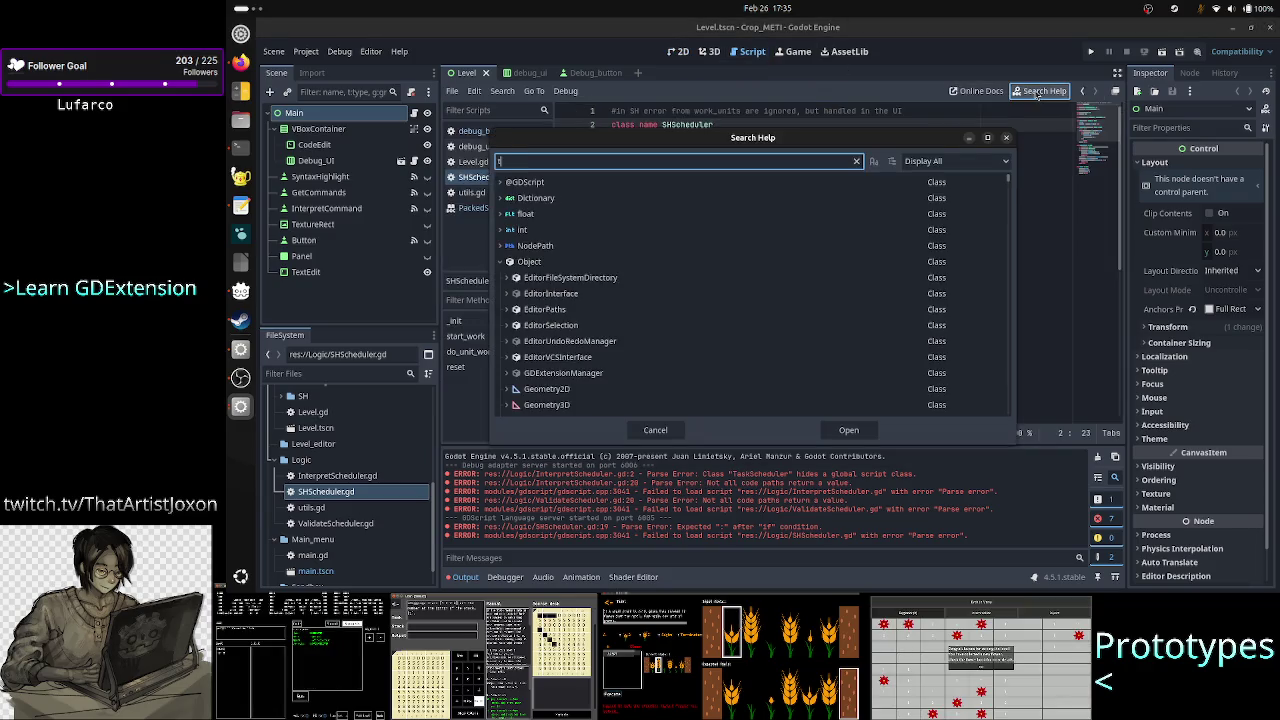
key("Return")
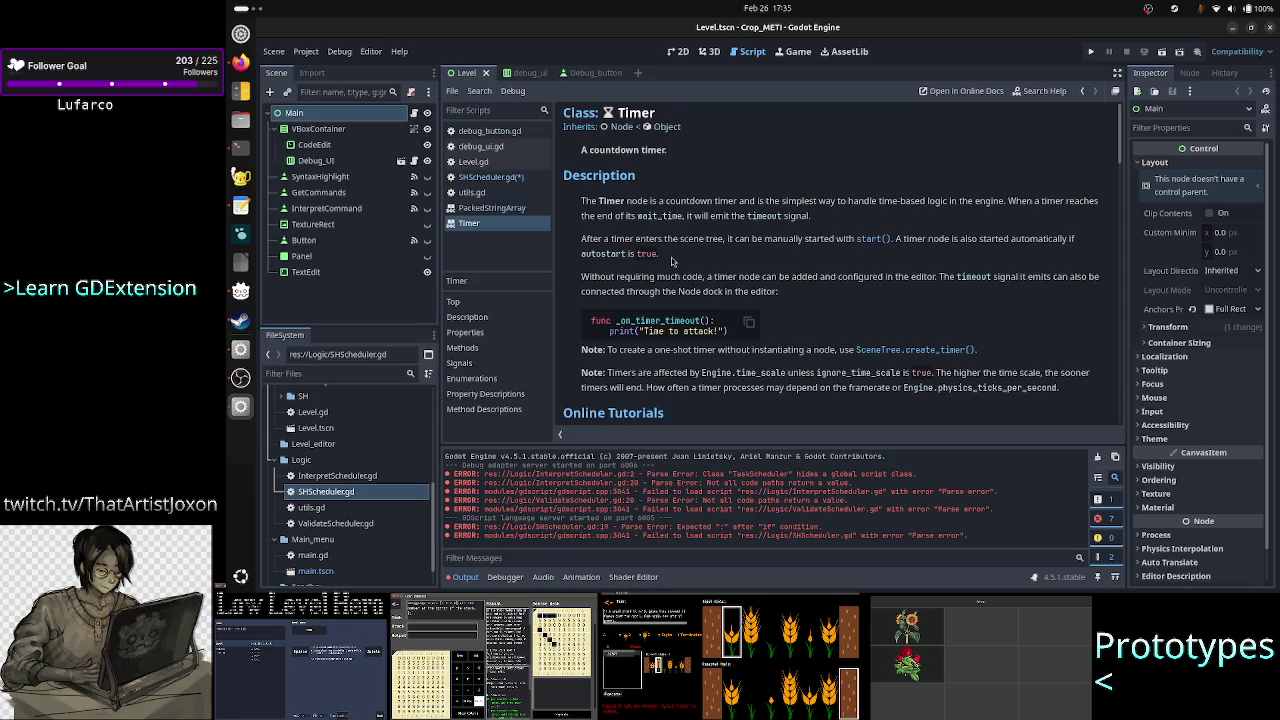
scroll(668, 350, "down", 3)
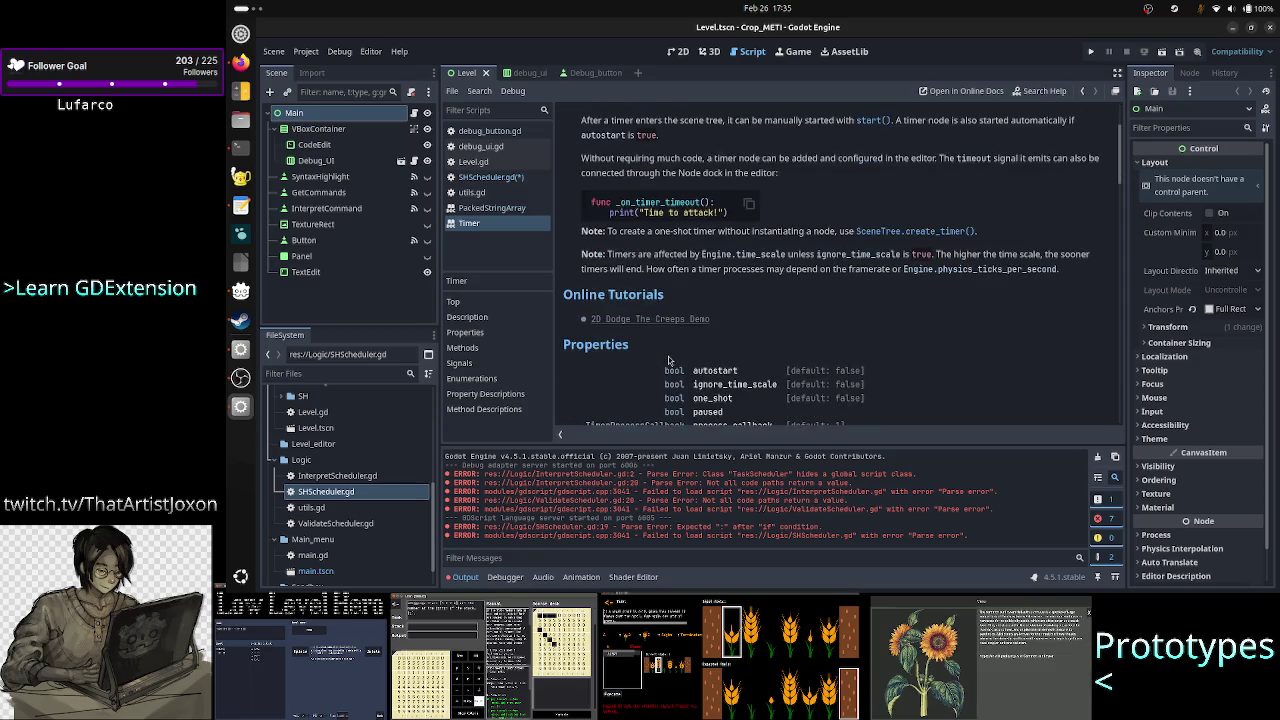
scroll(669, 359, "down", 2)
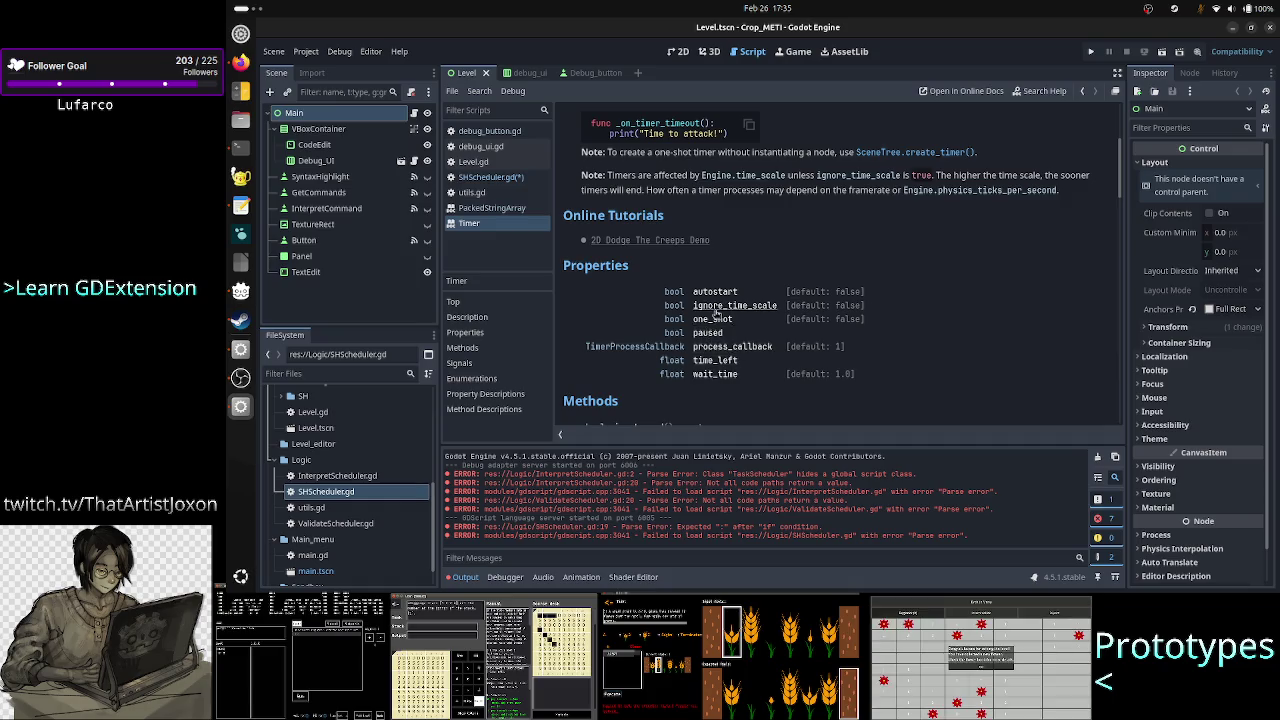
left_click(716, 375)
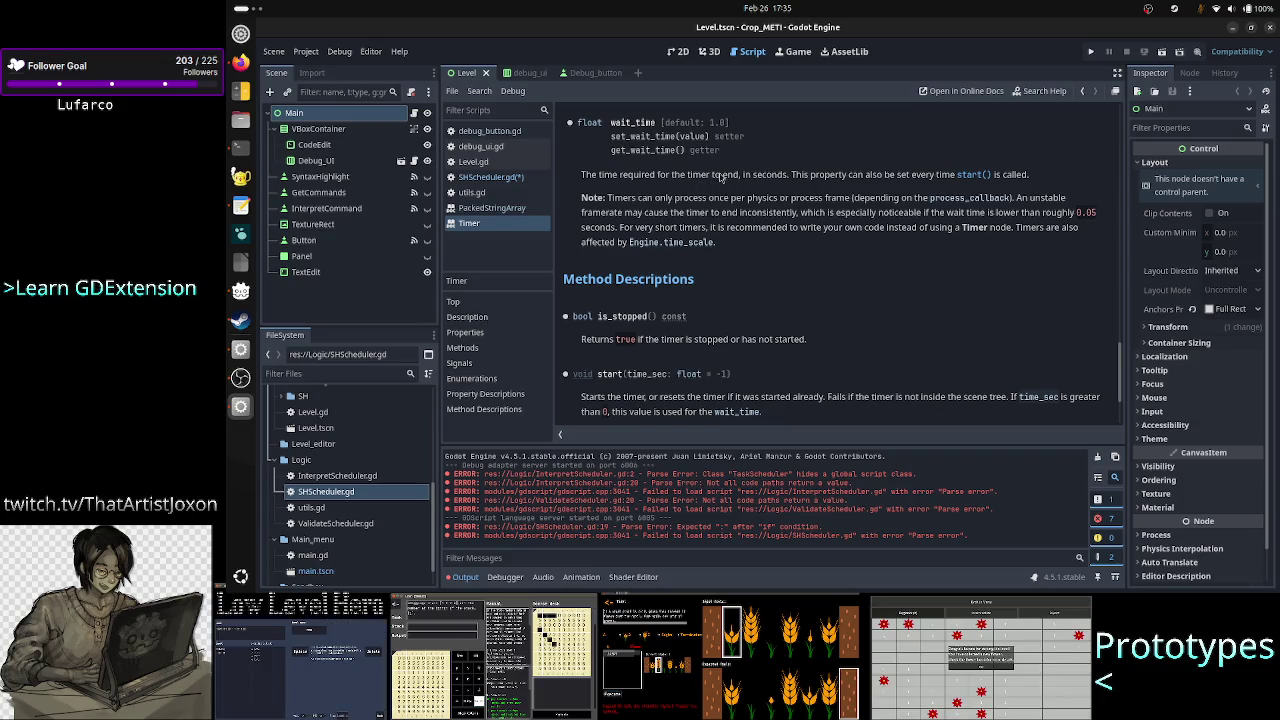
mouse_move(703, 177)
left_mouse_down()
mouse_move(1030, 177)
mouse_move(792, 176)
left_mouse_up()
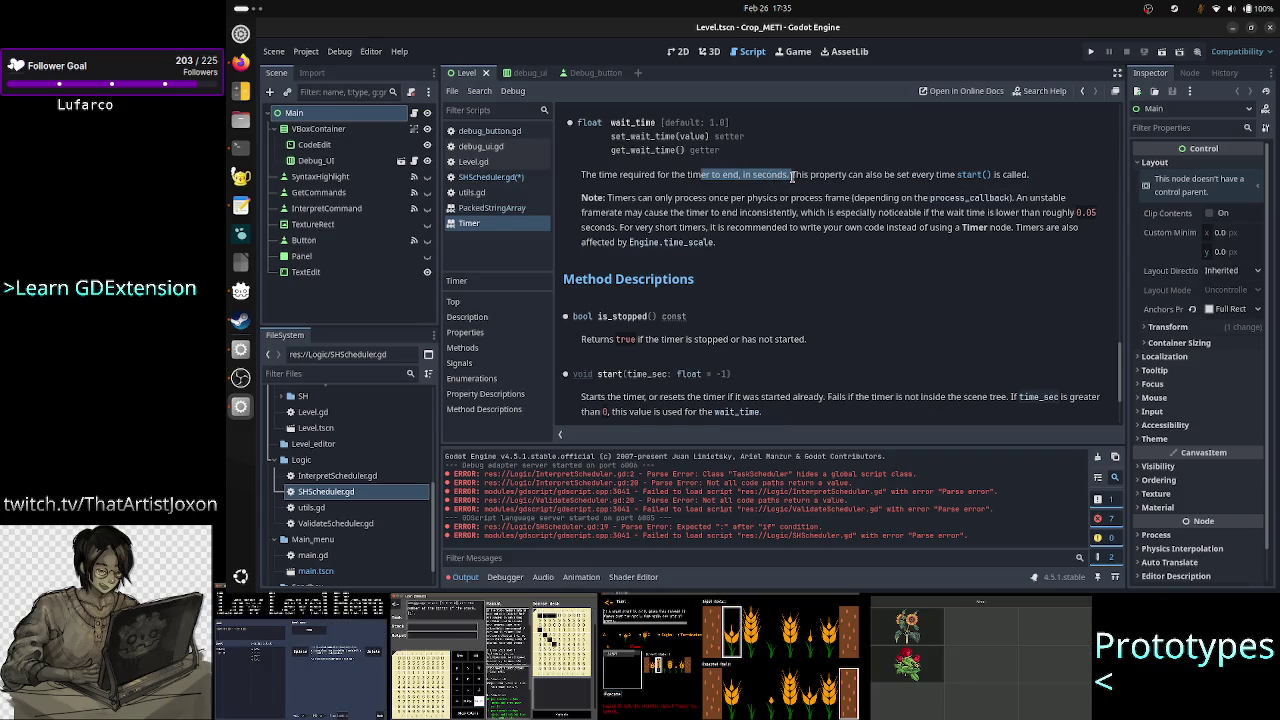
left_click(878, 178)
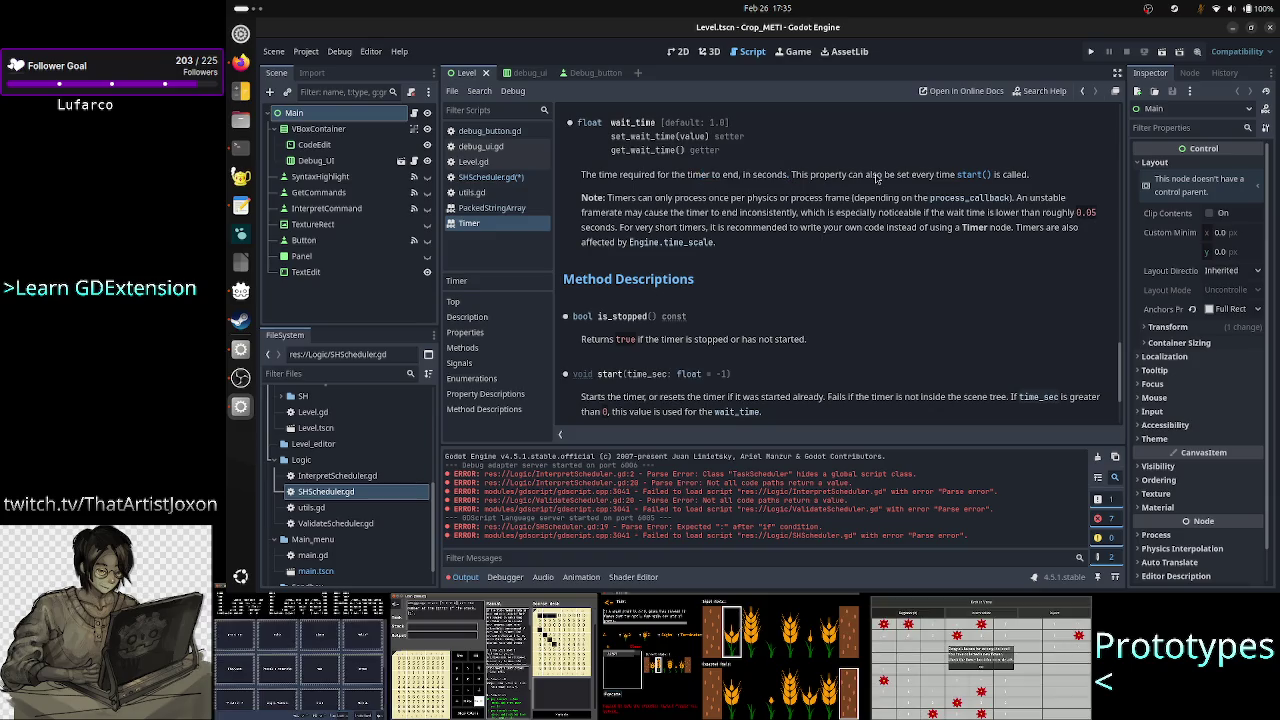
Step: Replace the prompt's ending with 'Best would be to measure OS time.' and send it
key("alt+Tab")
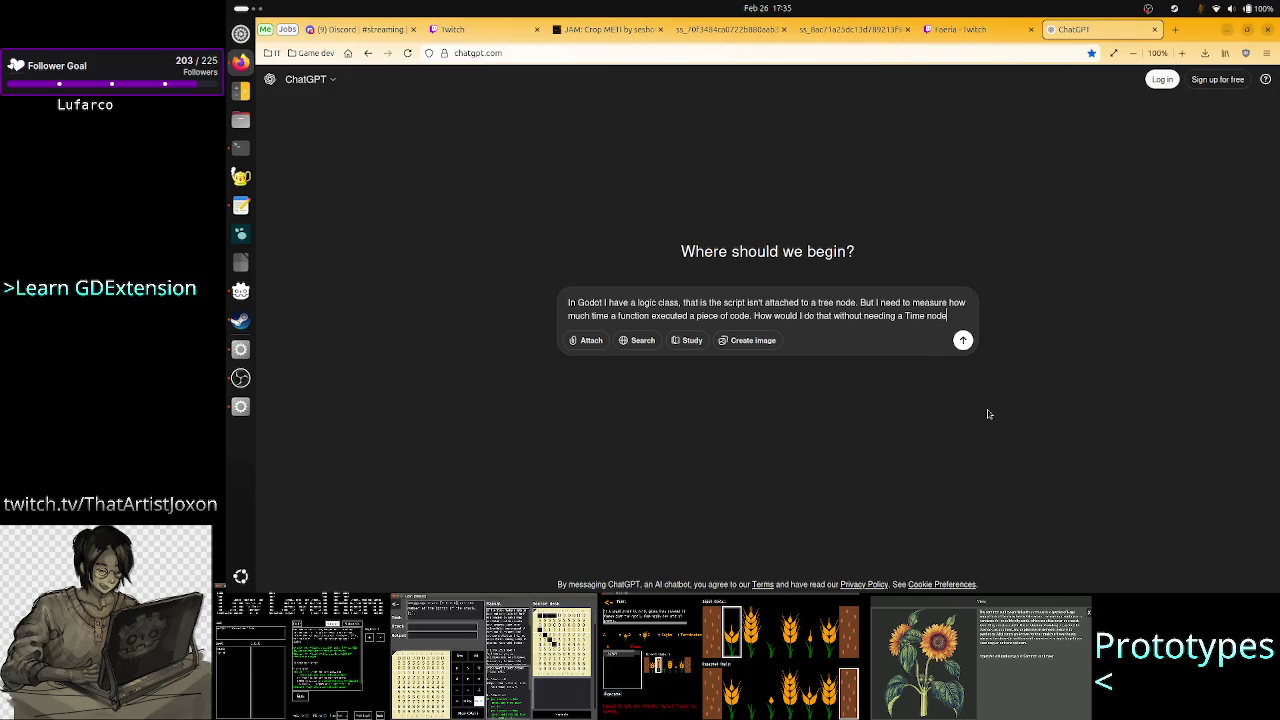
key("BackSpace")
key("BackSpace")
key("BackSpace")
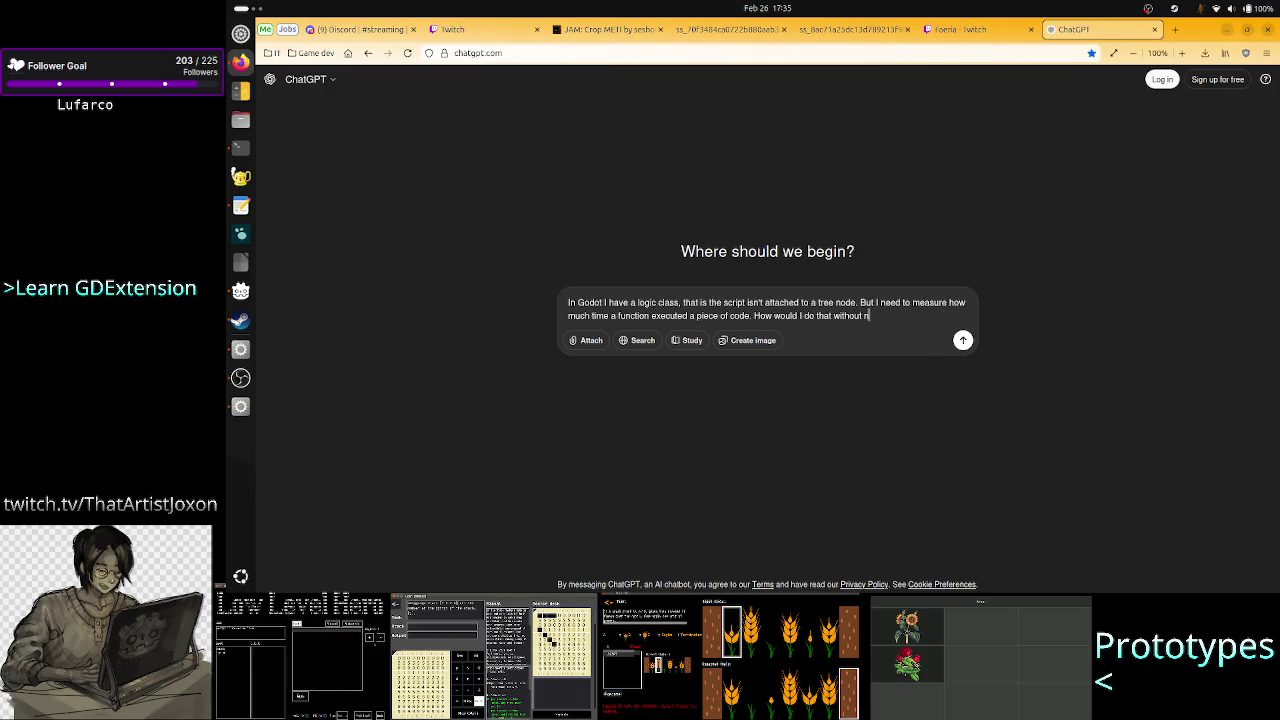
key("BackSpace")
key("BackSpace")
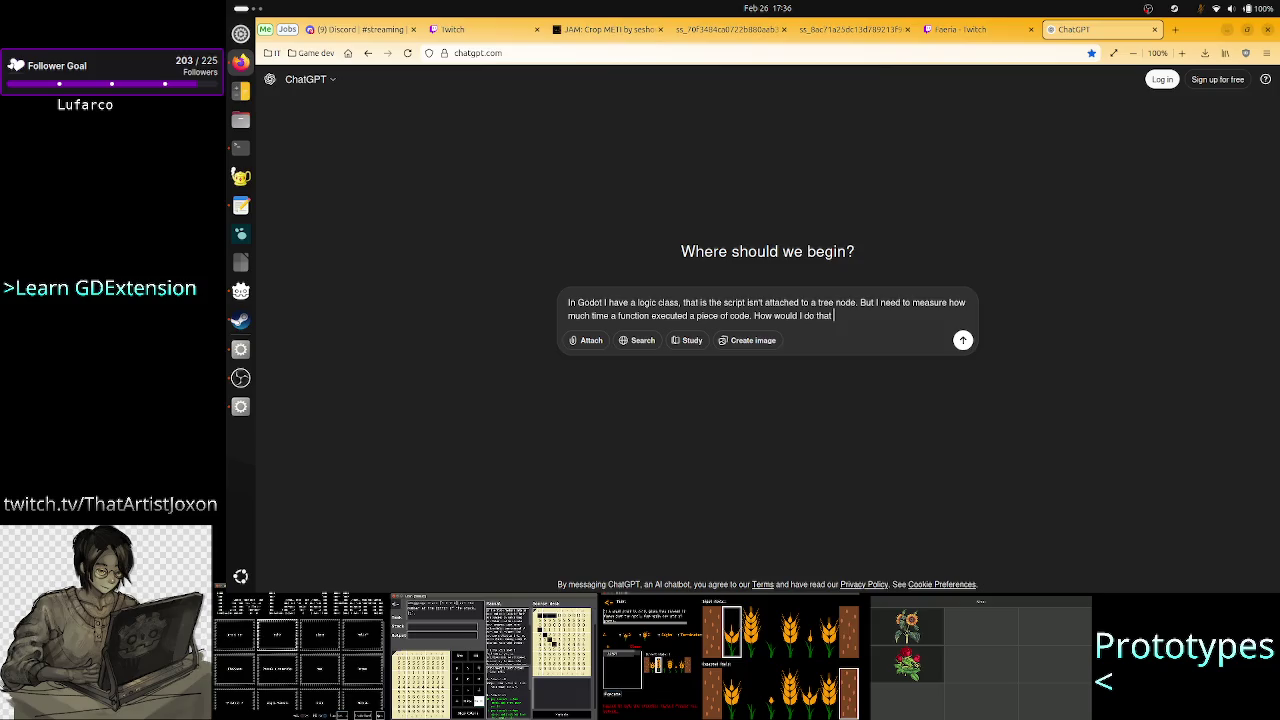
type("?B")
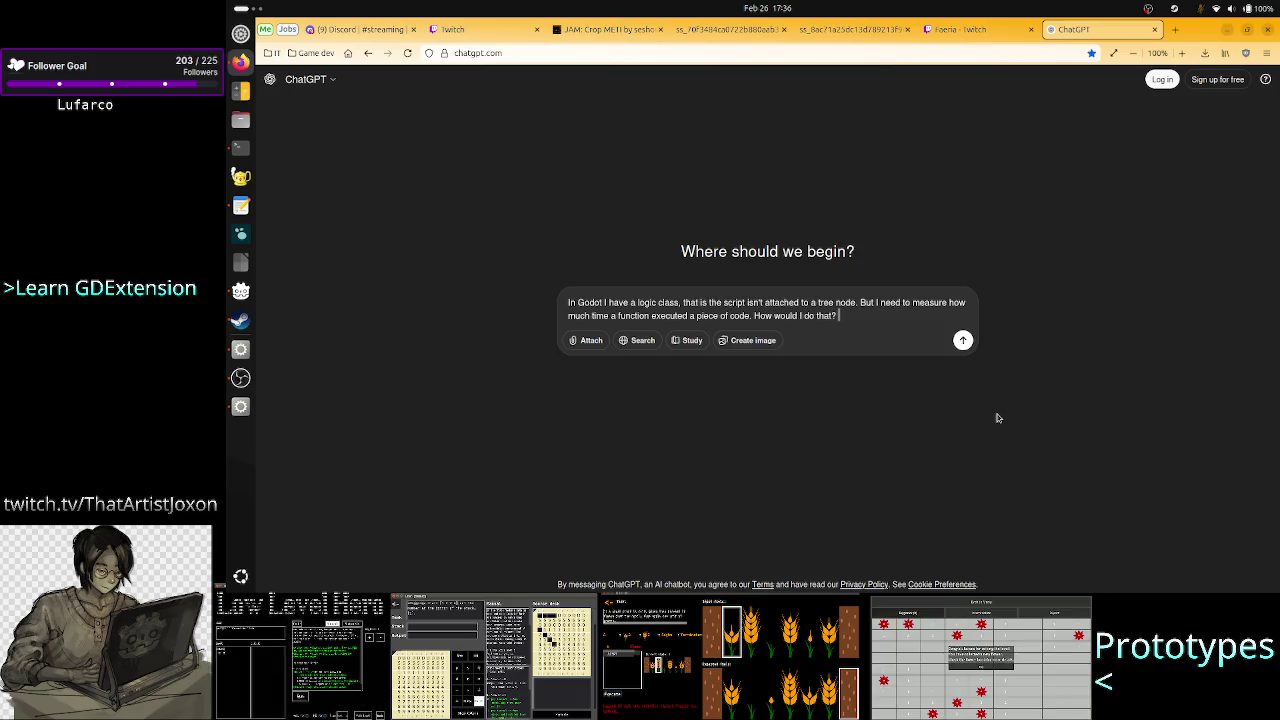
type("est ow")
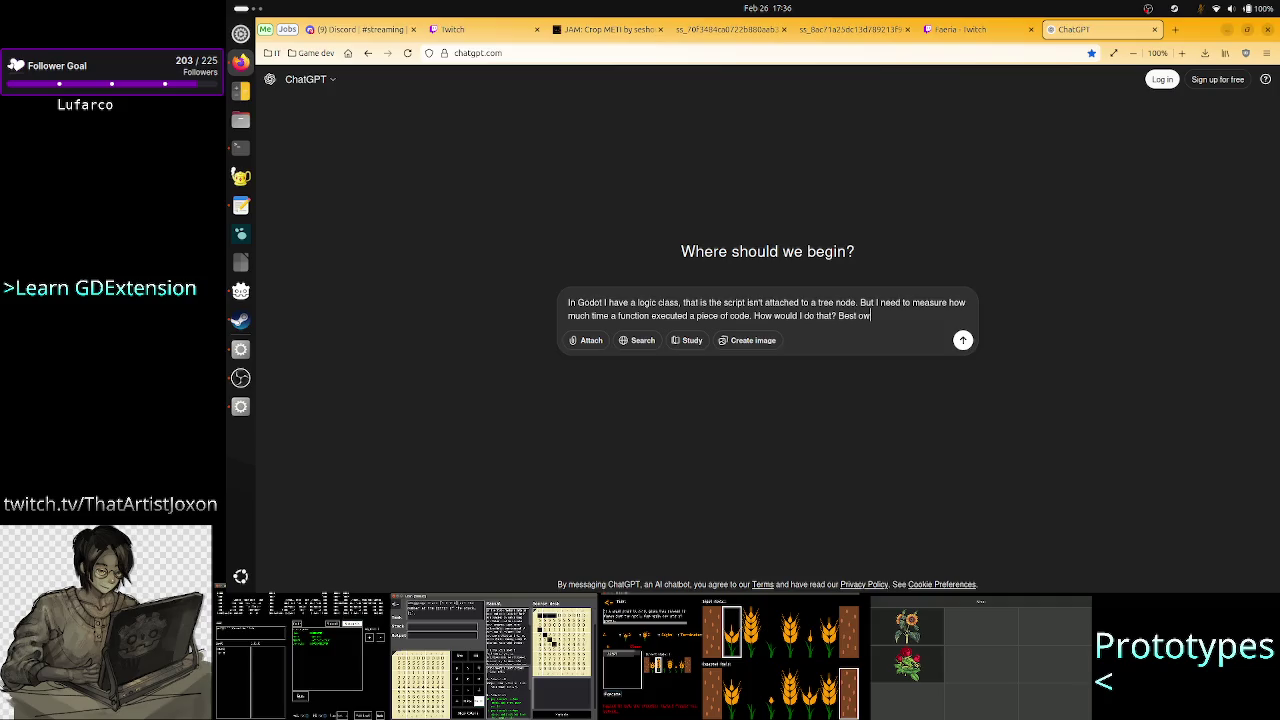
key("BackSpace")
key("BackSpace")
type("would")
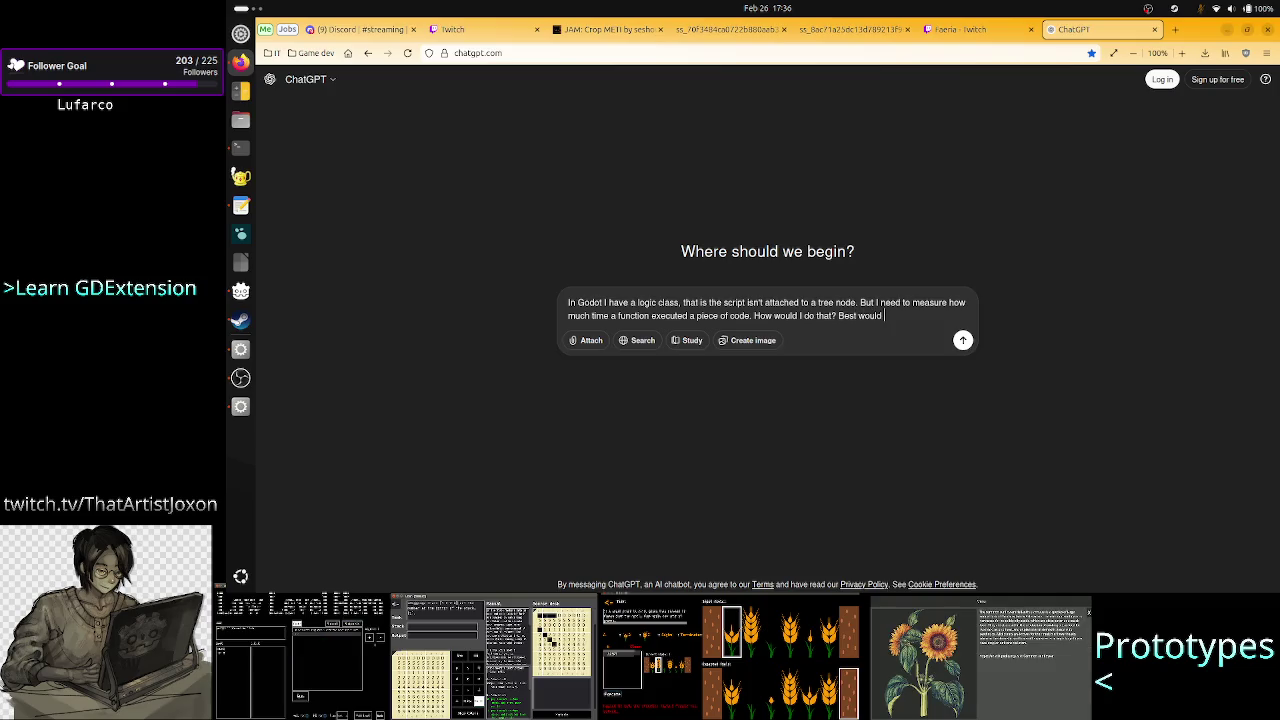
type(" be ")
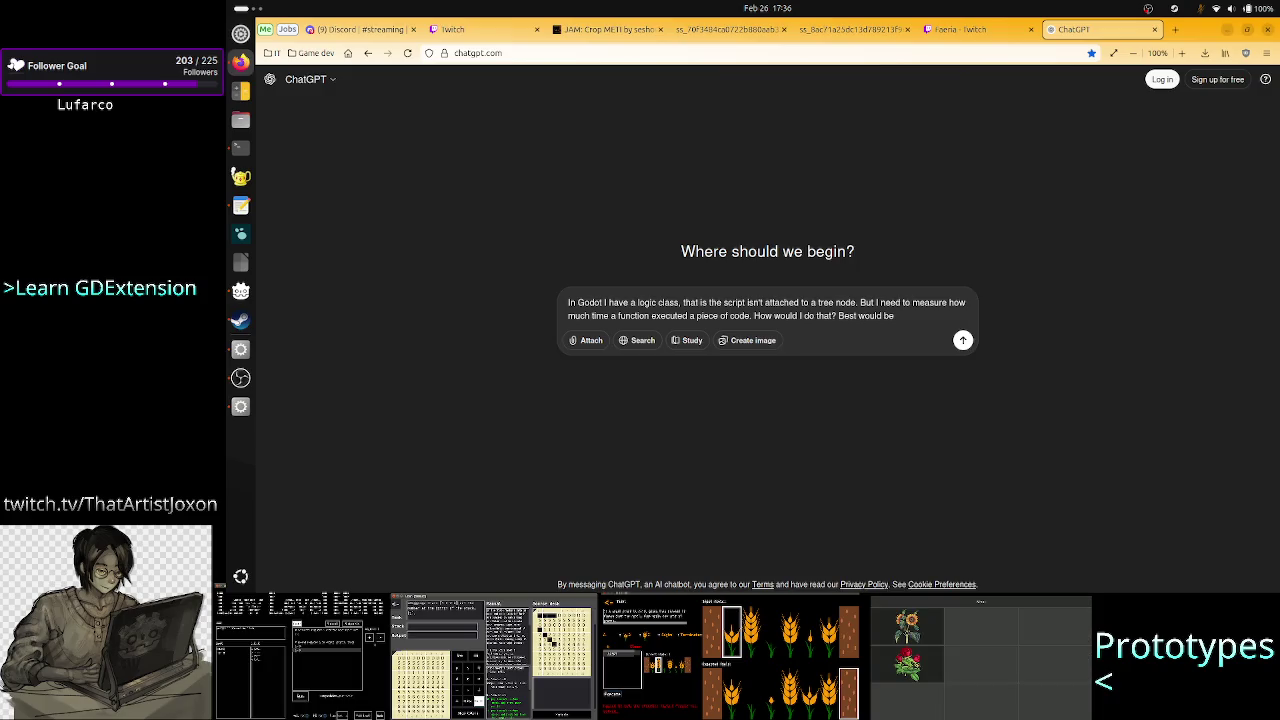
type("to measure O")
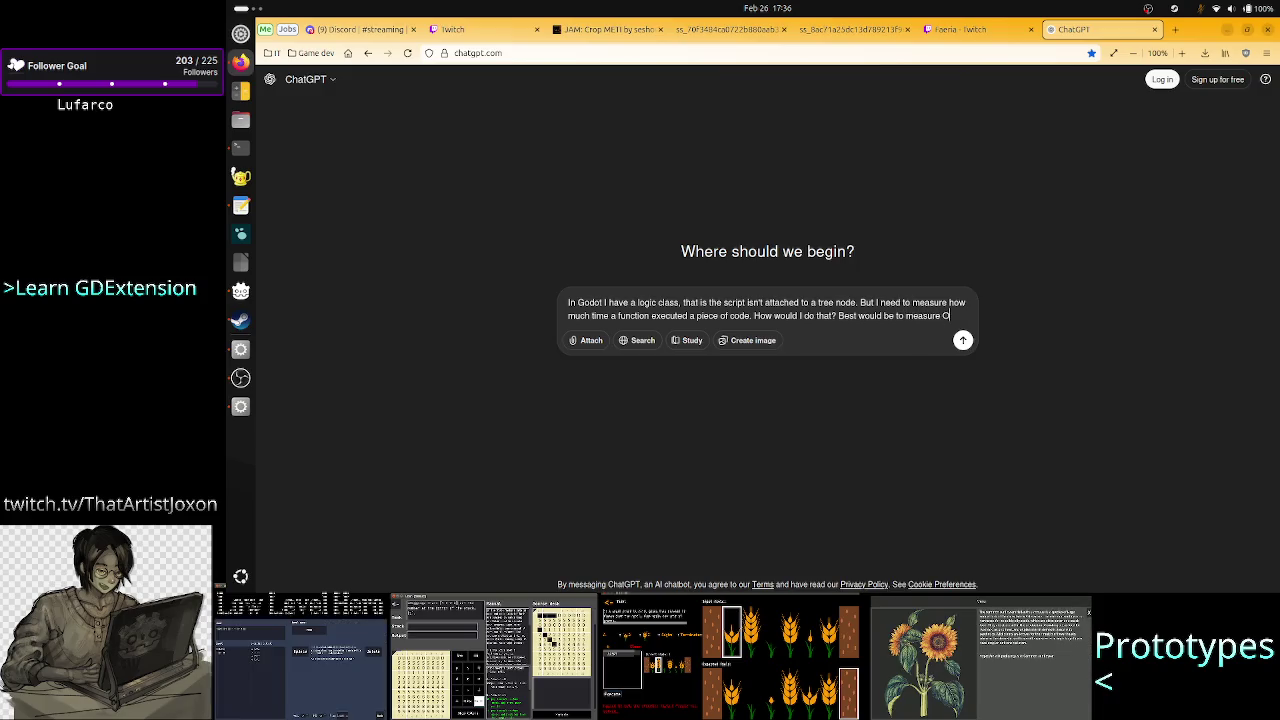
type("S time")
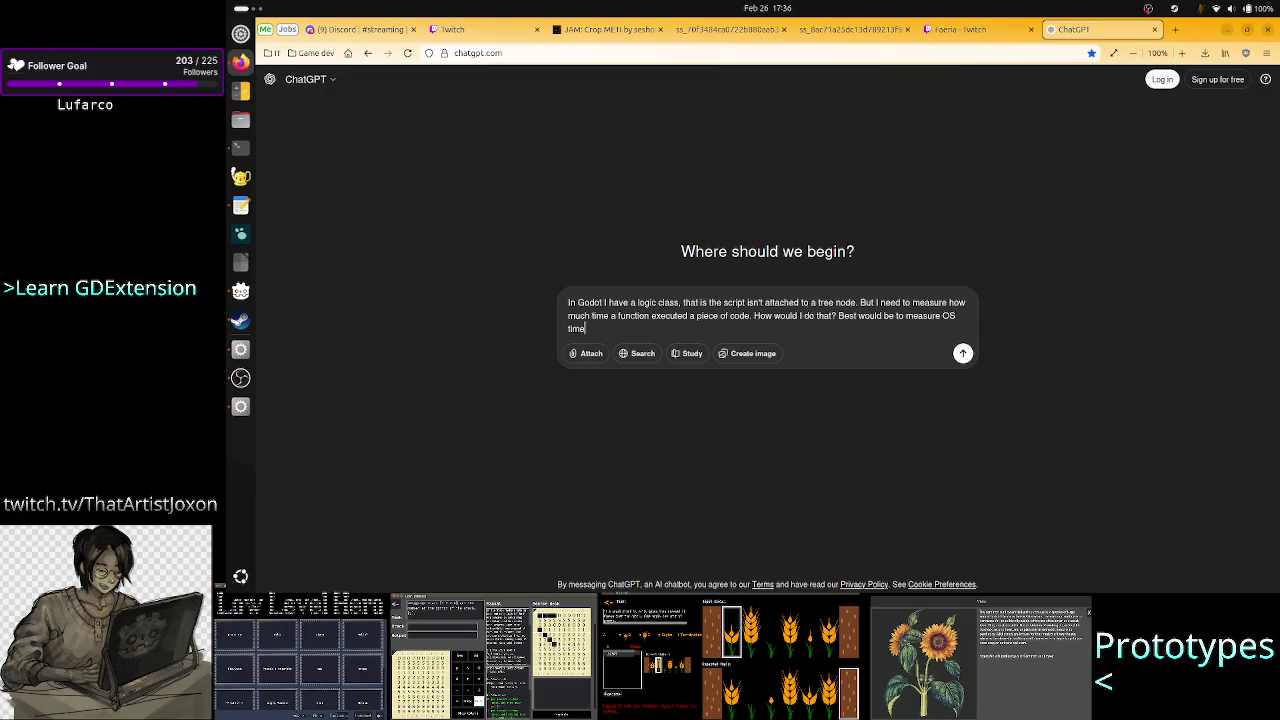
type(".")
key("Return")
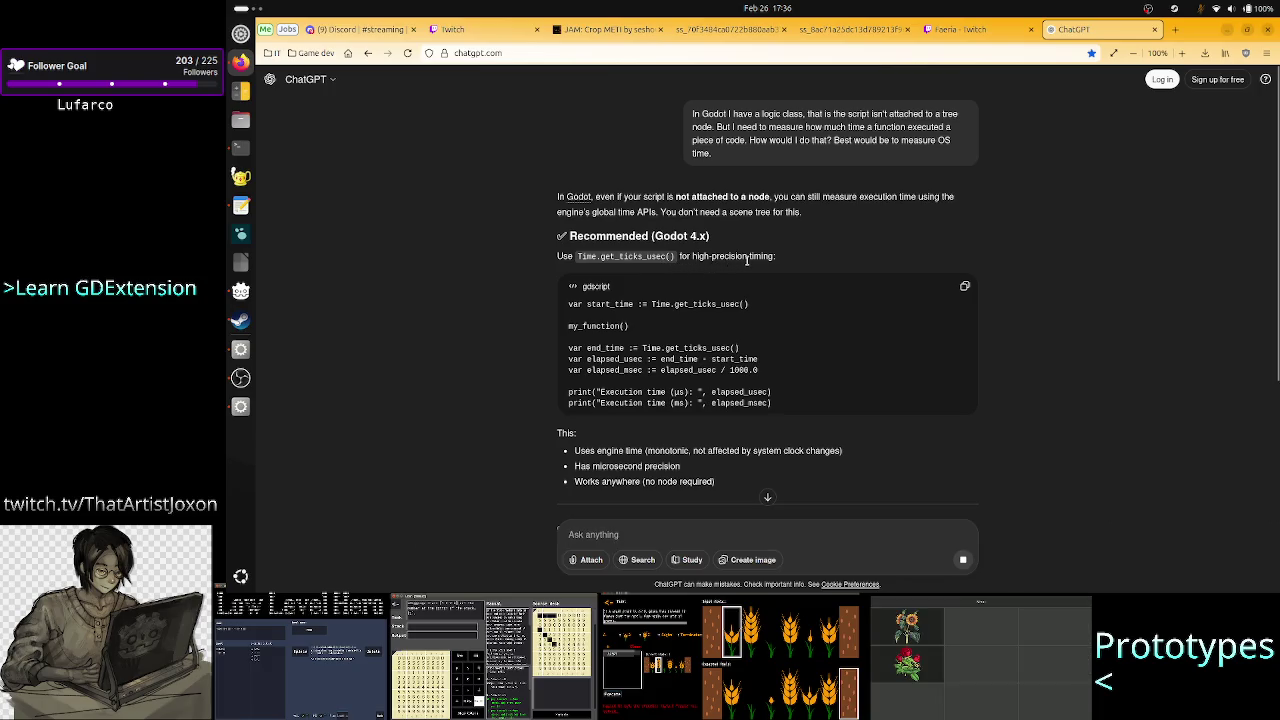
Step: Read ChatGPT's answer recommending get_ticks_usec for high-precision timing, then return to Godot
left_click_drag(607, 258, 674, 256)
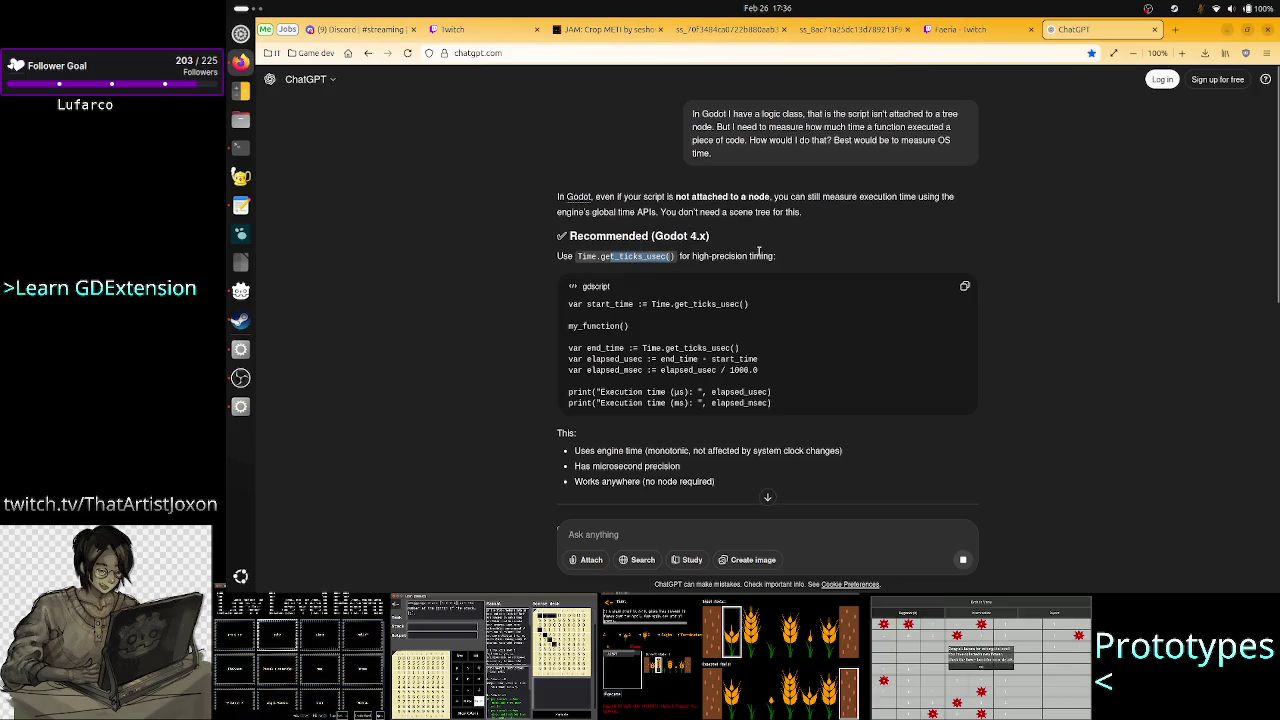
left_click(759, 252)
left_click_drag(751, 256, 692, 256)
left_click(690, 256)
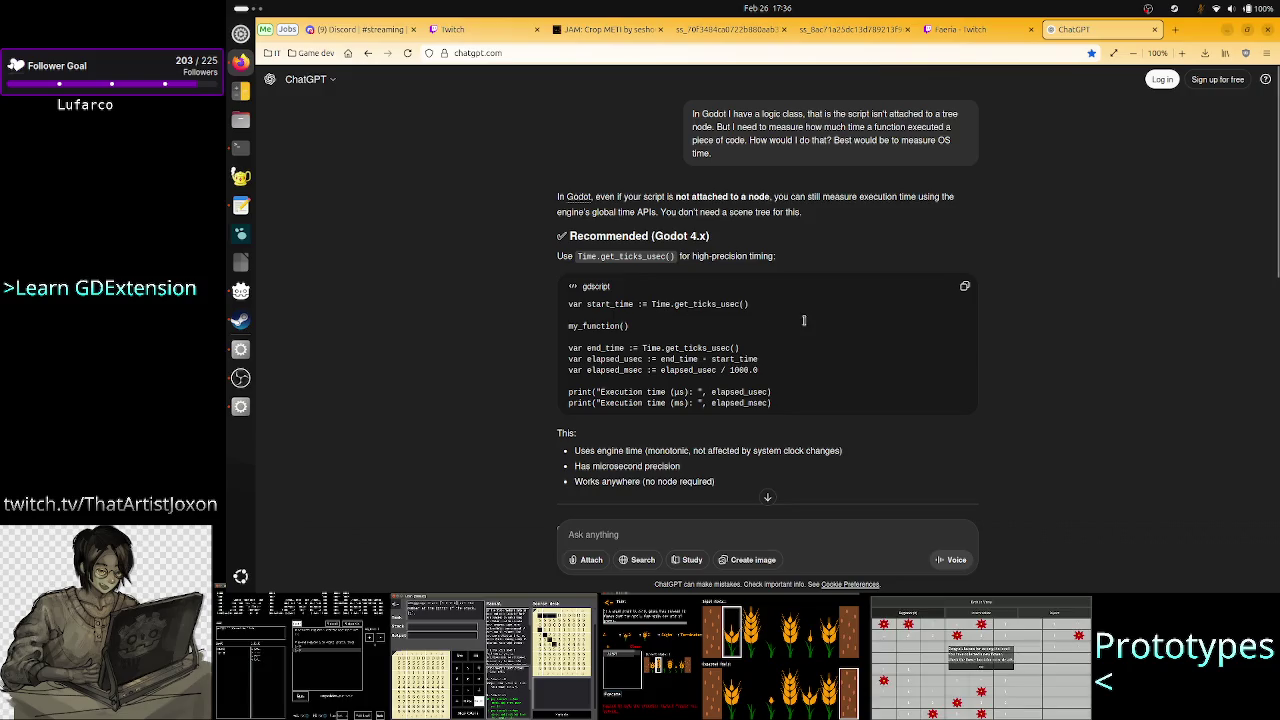
key("alt+Tab")
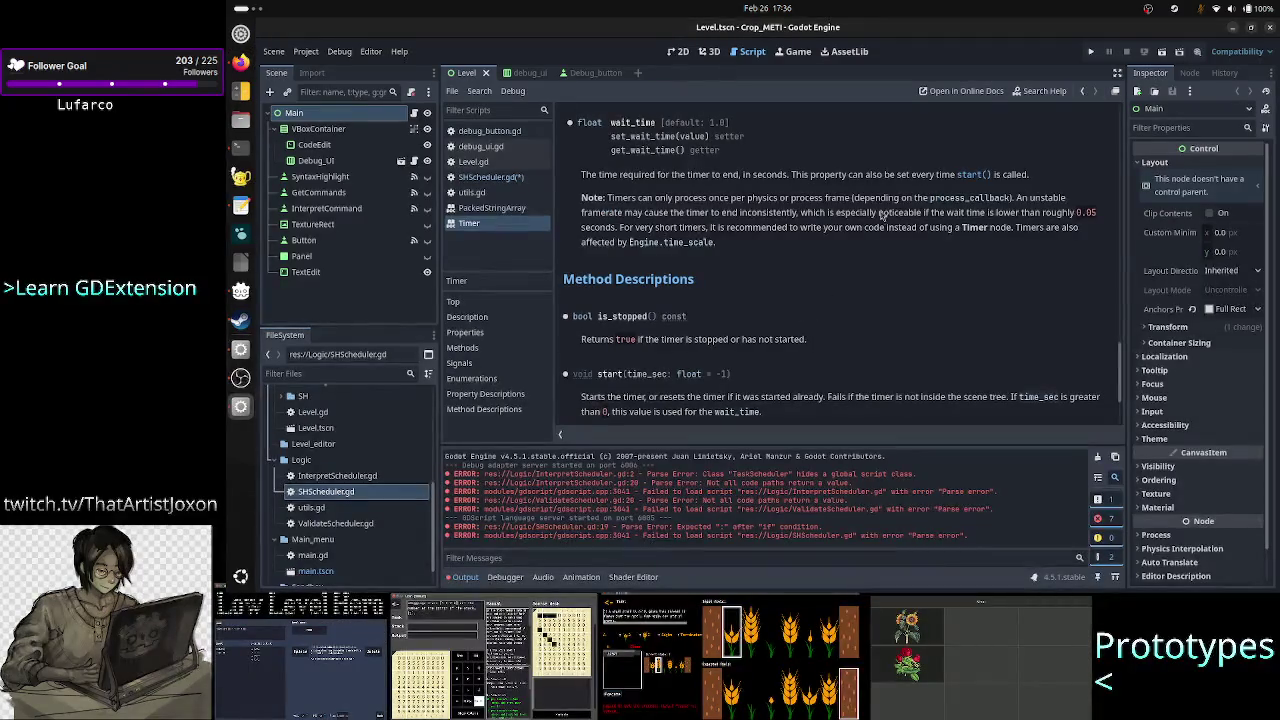
Step: Search the help for 'time' and open the Time class reference
scroll(870, 205, "up", 10)
scroll(836, 197, "up", 5)
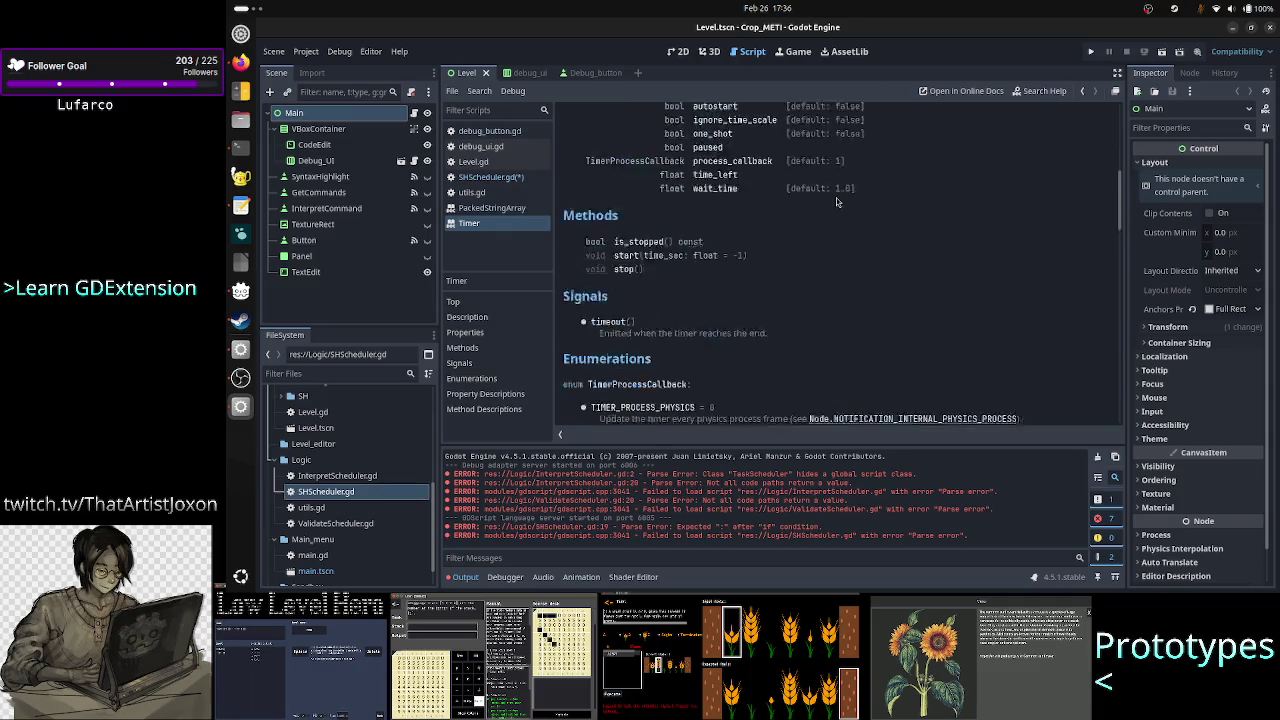
left_click(1062, 92)
type("time")
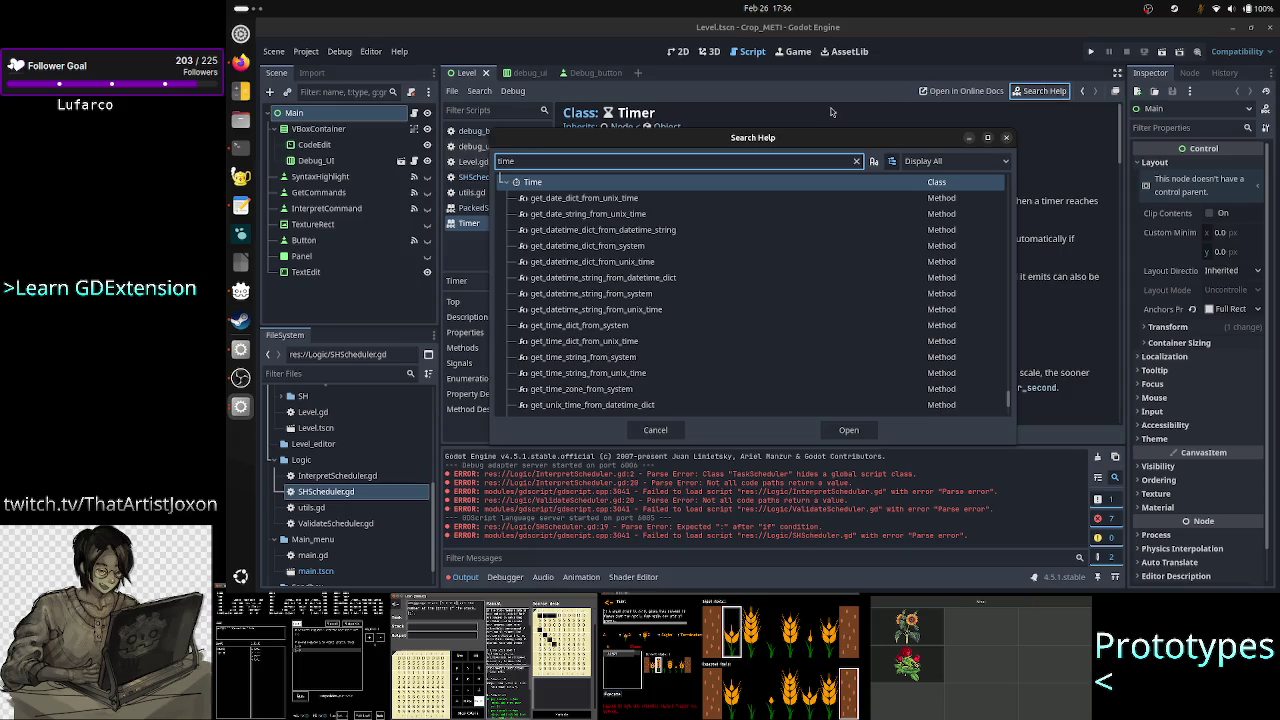
double_click(628, 182)
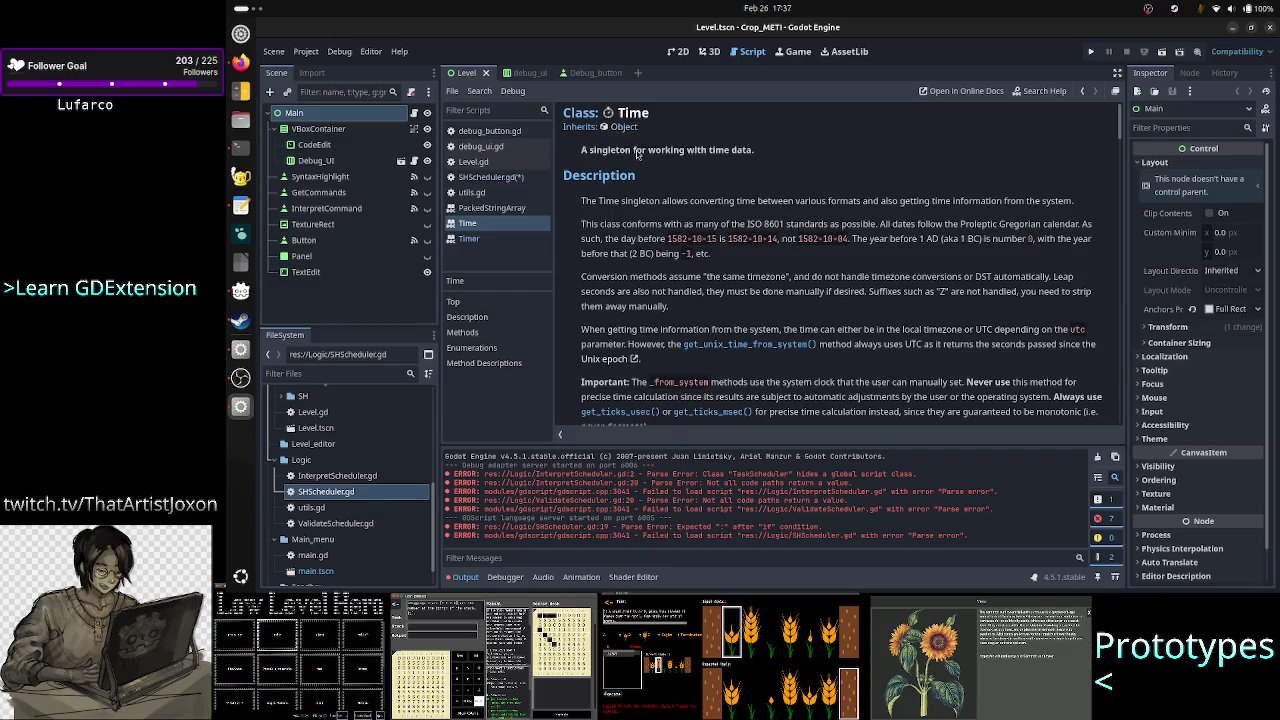
Step: Read the Time class summary and scroll through its methods
left_click_drag(635, 151, 731, 156)
left_click(807, 163)
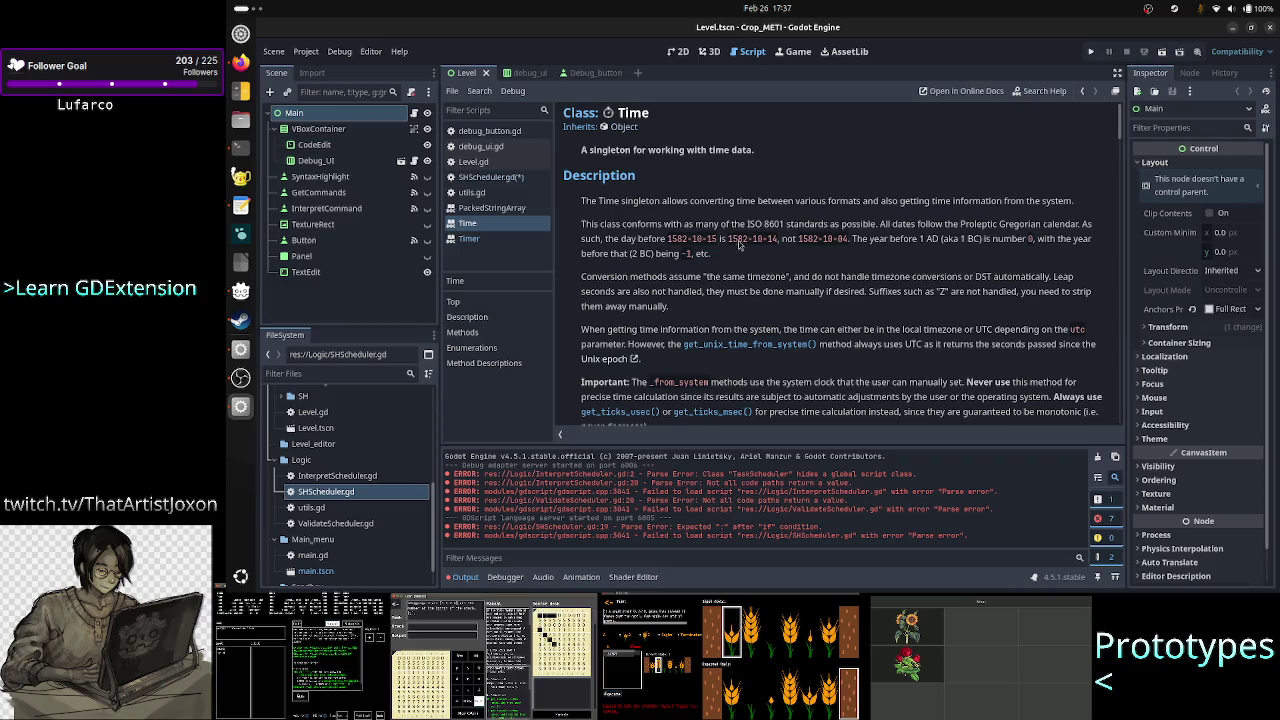
scroll(751, 259, "down", 5)
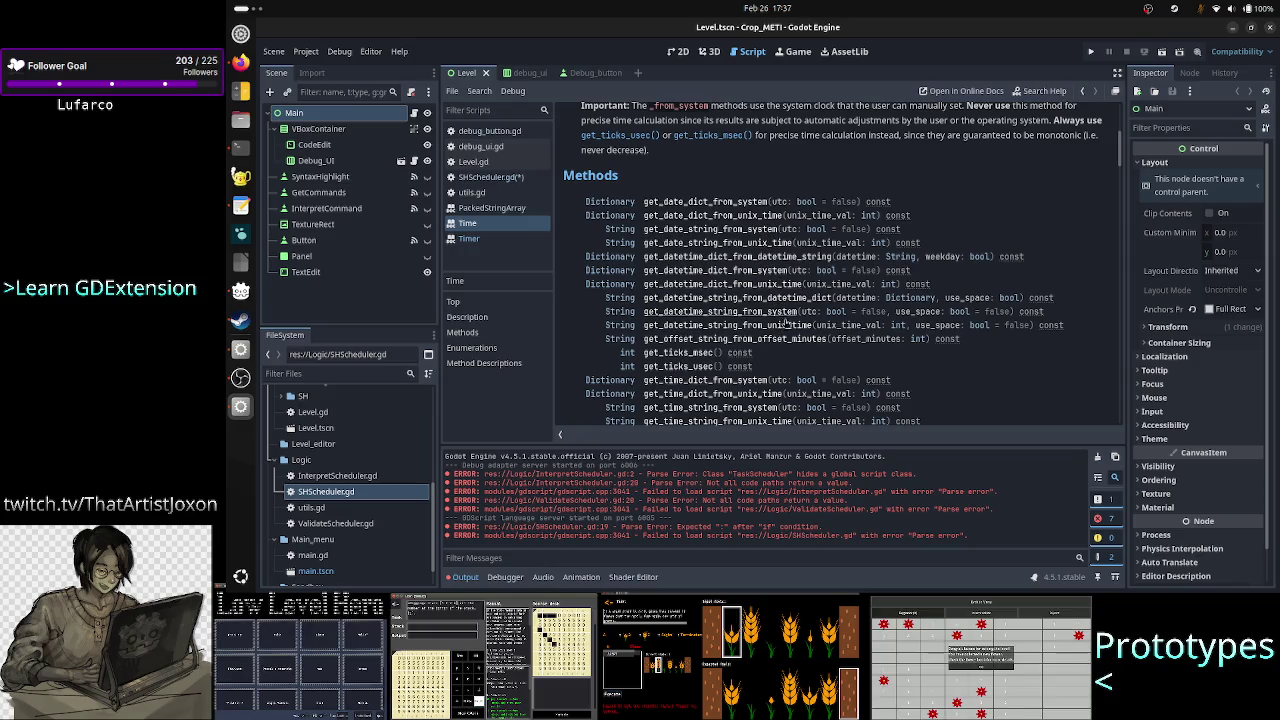
scroll(797, 362, "down", 1)
scroll(797, 362, "down", 2)
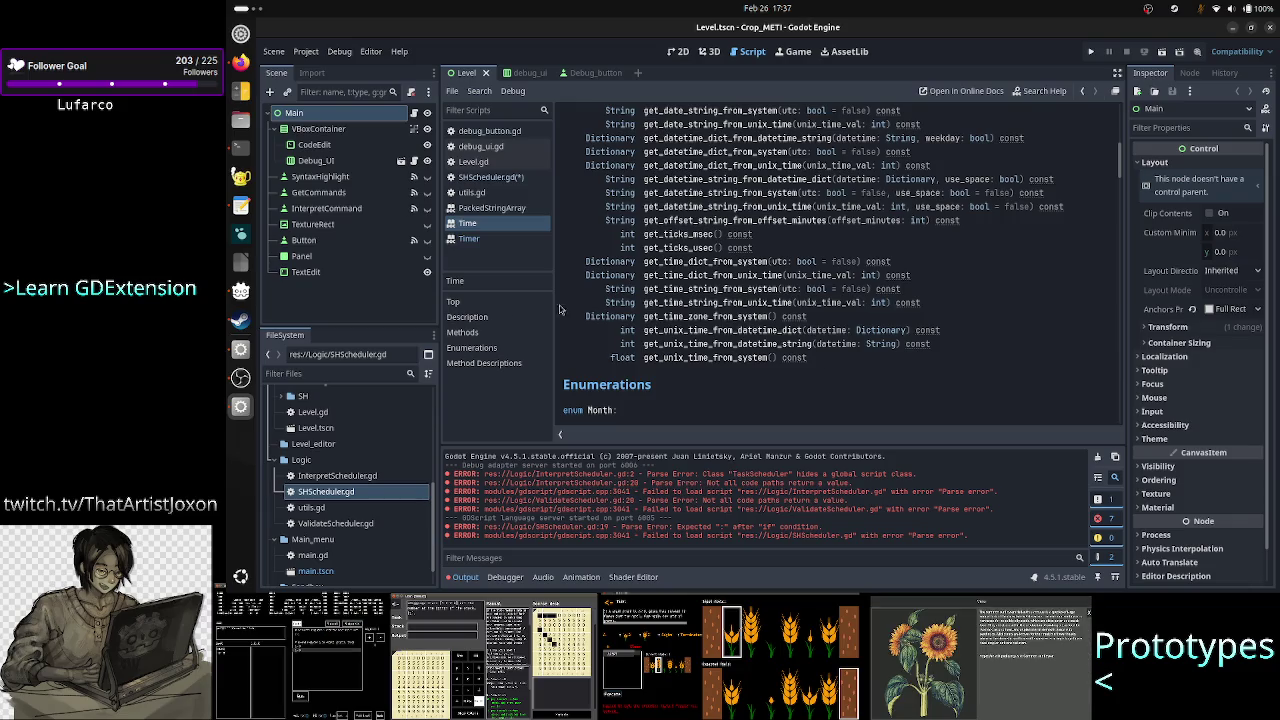
Step: Return to the Timer docs and reread the wait_time property description
left_click(503, 241)
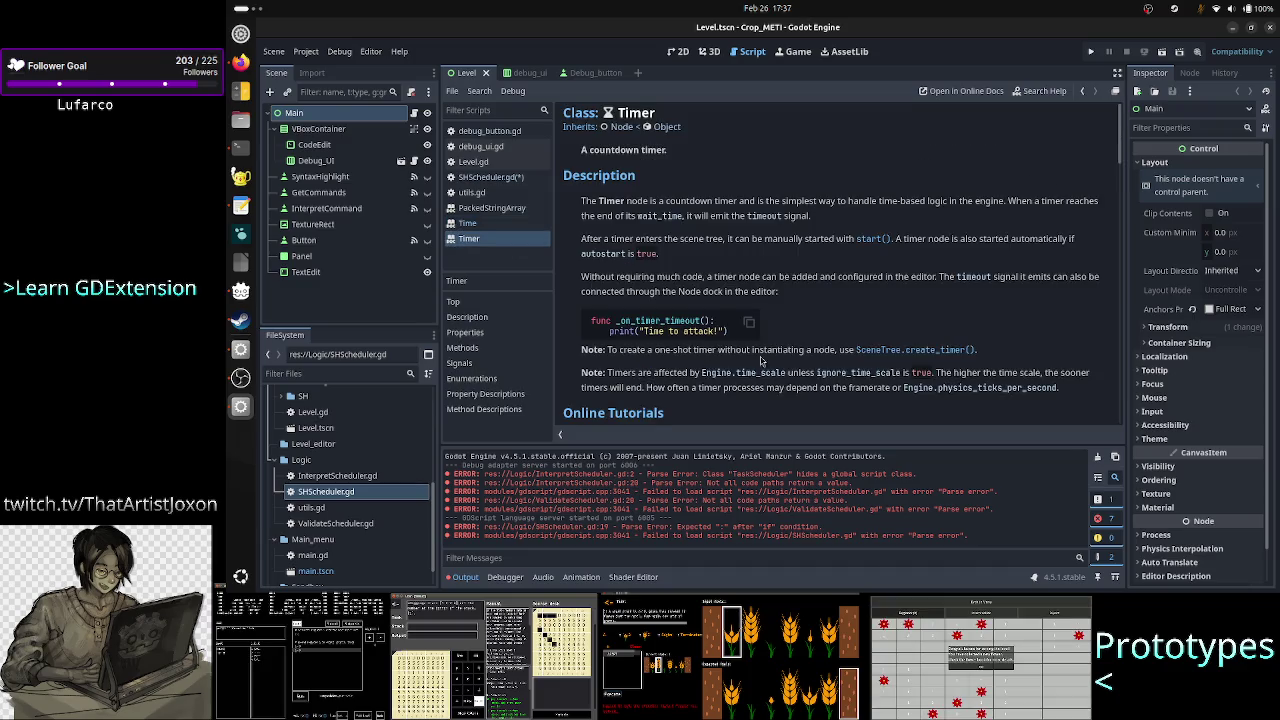
scroll(760, 365, "down", 10)
scroll(778, 375, "down", 2)
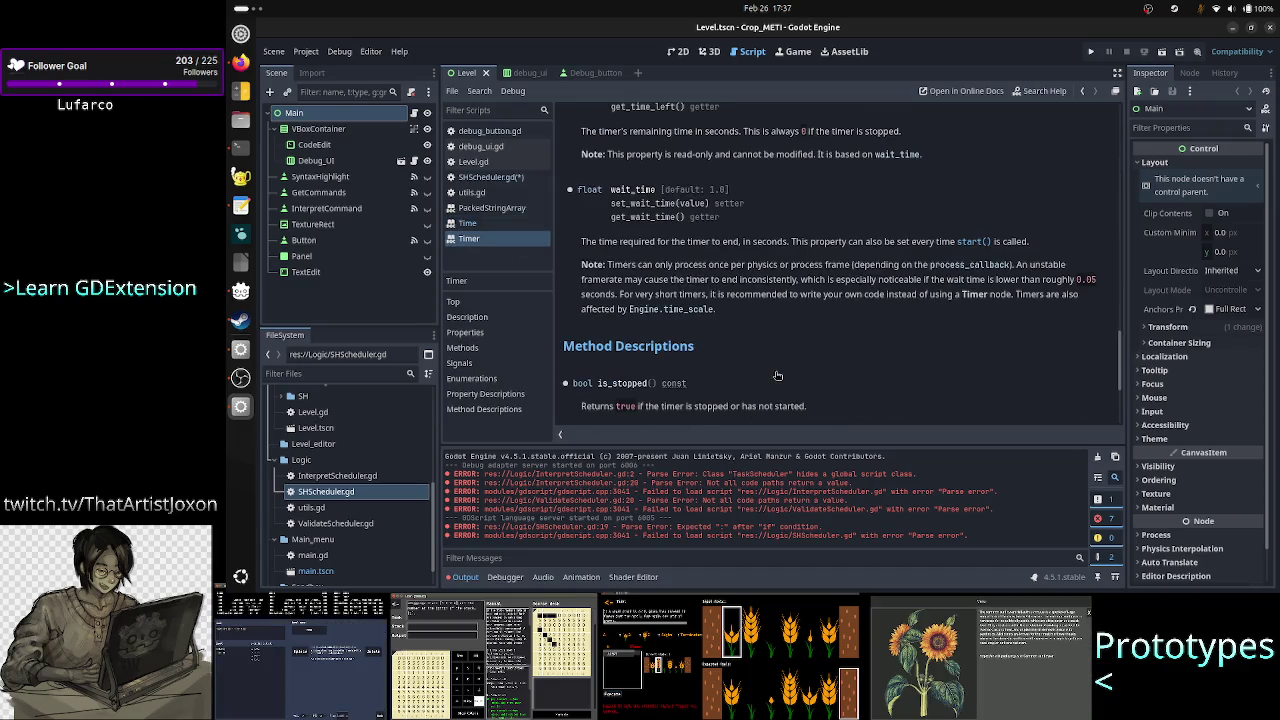
scroll(778, 374, "up", 12)
scroll(778, 374, "down", 5)
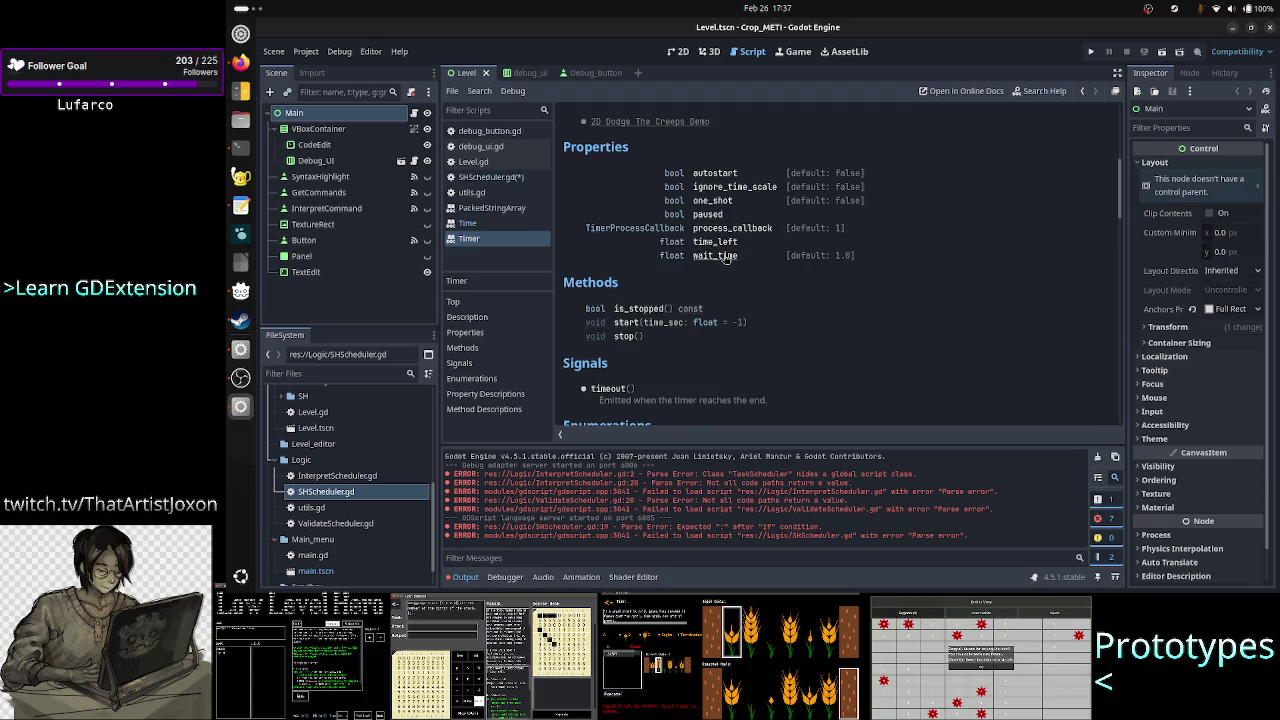
left_click(718, 256)
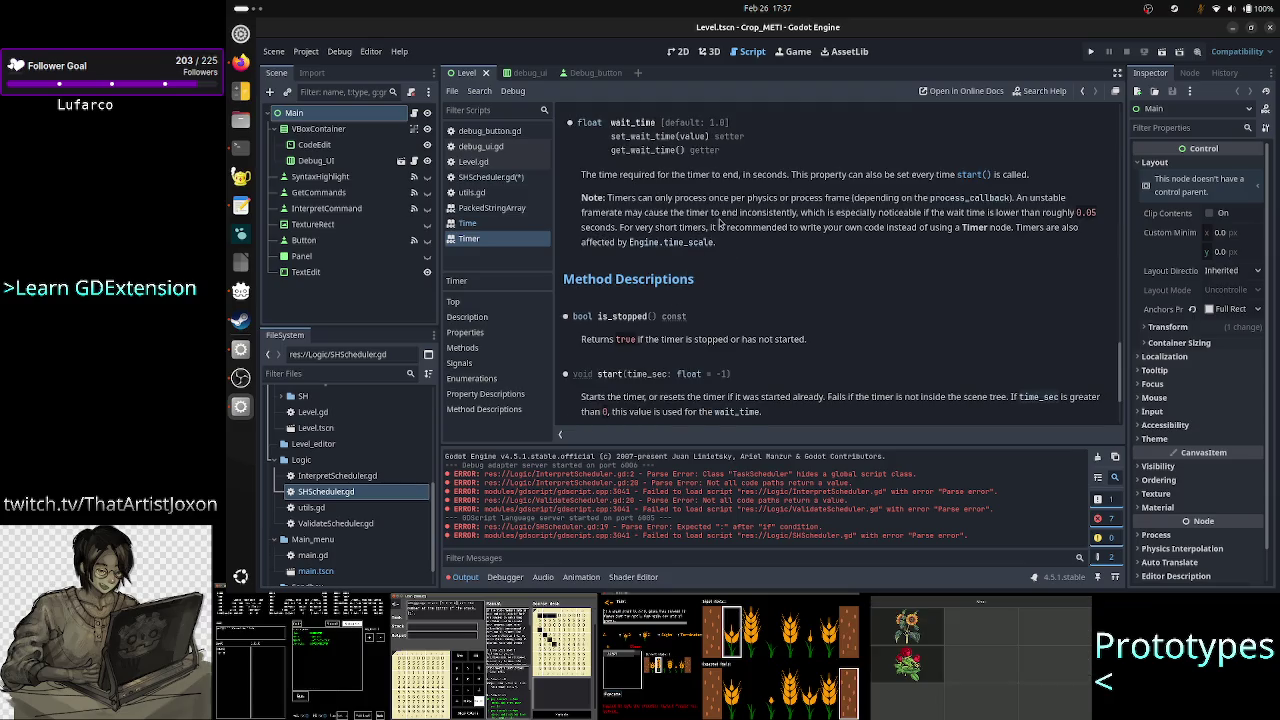
left_click_drag(668, 174, 830, 174)
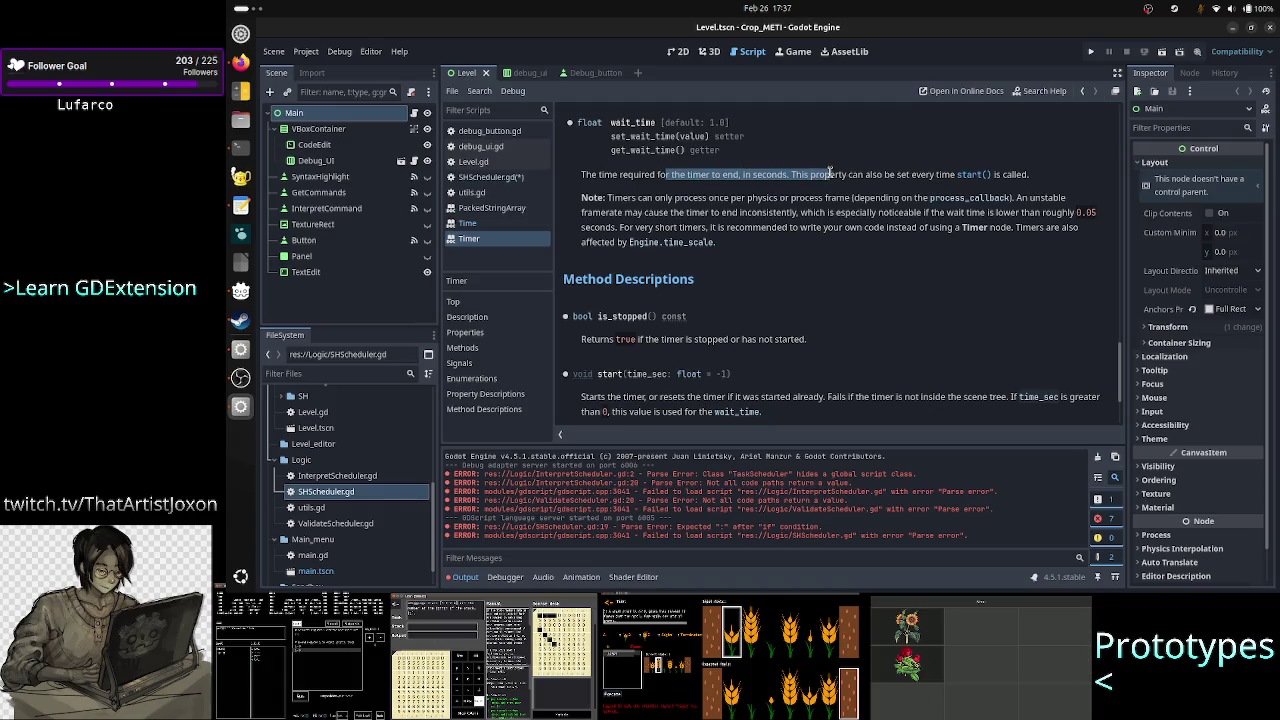
left_click(830, 174)
Step: Scroll around the Timer reference, then switch to the ChatGPT conversation
scroll(713, 258, "down", 3)
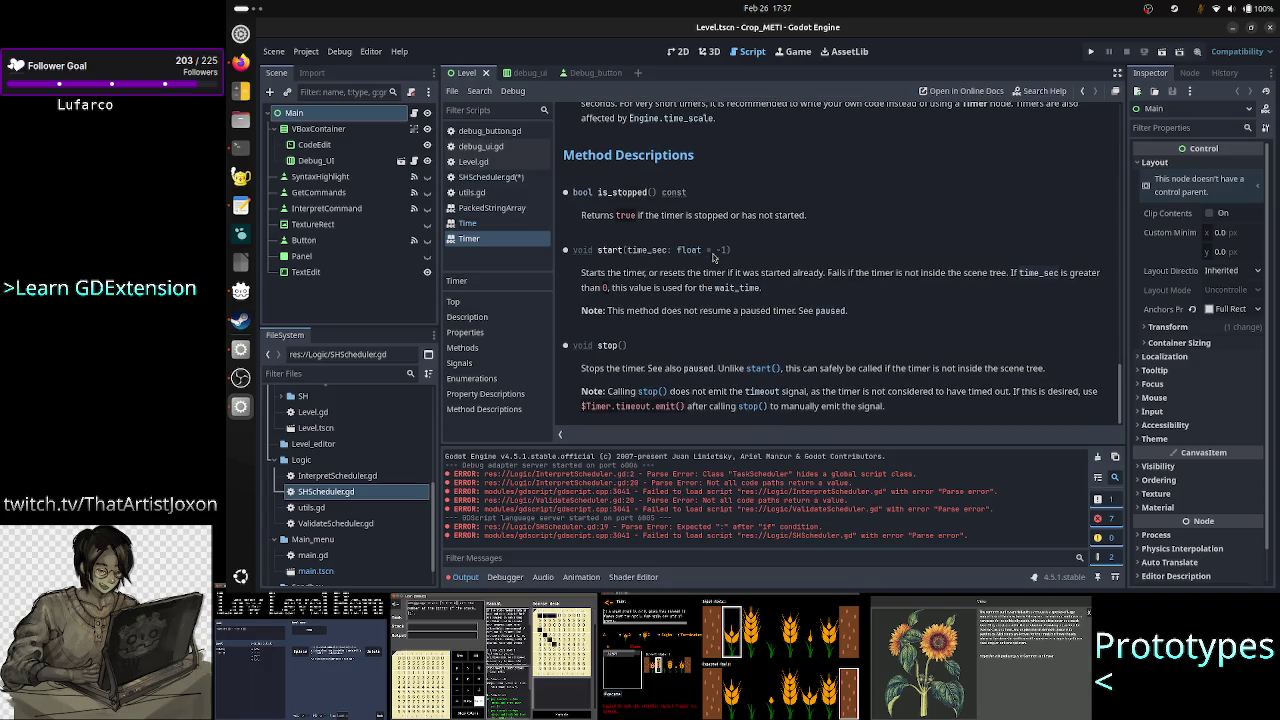
scroll(713, 258, "up", 10)
scroll(713, 258, "down", 1)
scroll(713, 258, "up", 5)
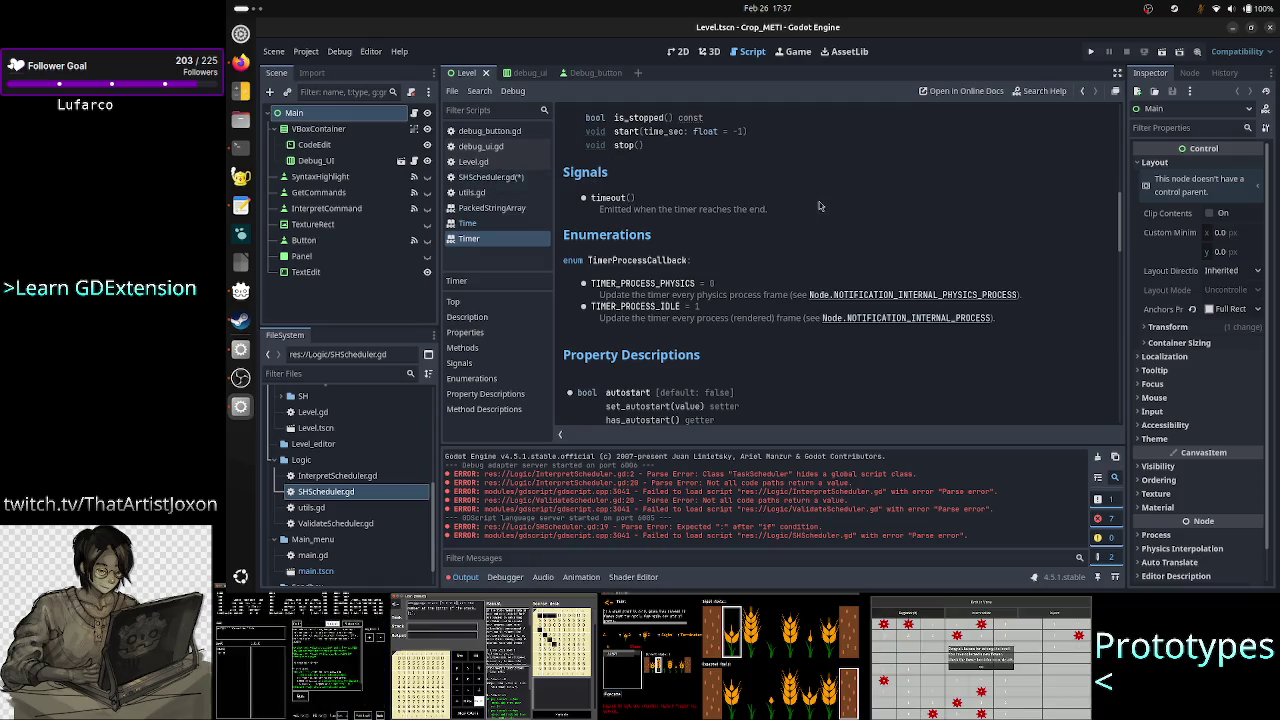
key("alt+Tab")
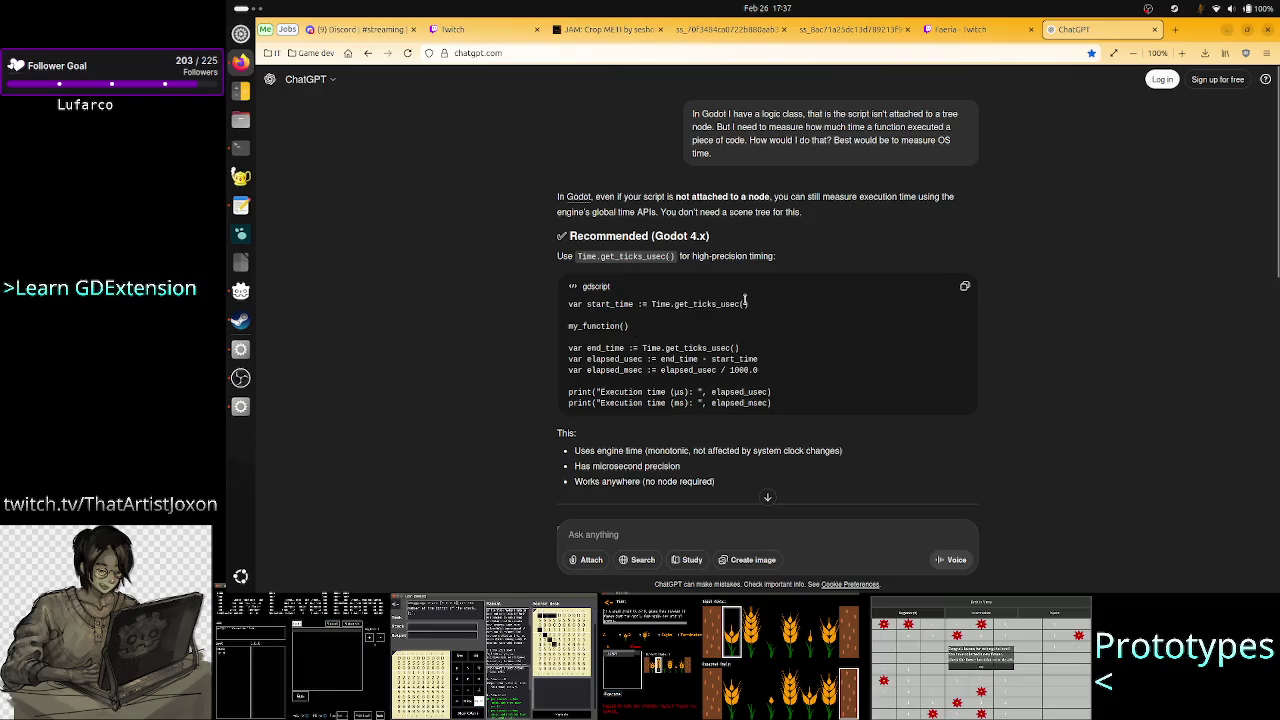
Step: Read the end_time, elapsed_msec and elapsed_usec / 1000.0 lines of ChatGPT's timing code
mouse_move(570, 348)
left_mouse_down()
mouse_move(676, 360)
mouse_move(740, 348)
left_mouse_up()
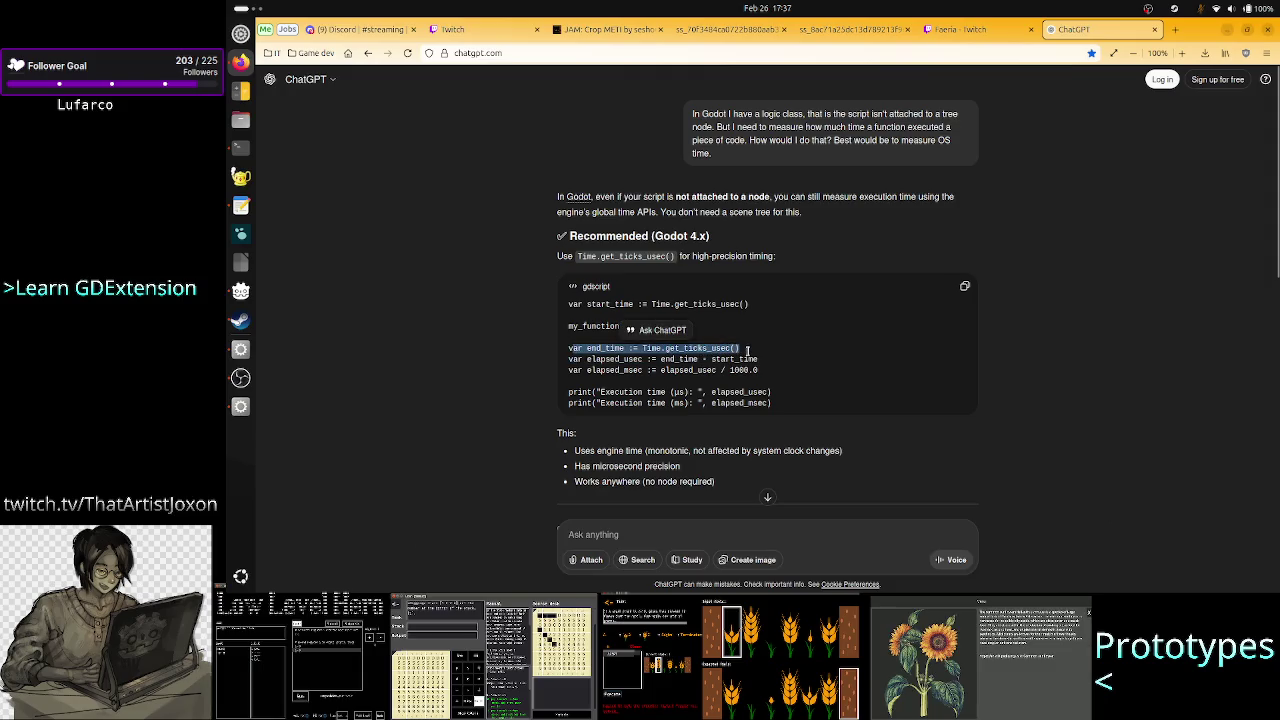
left_click(591, 368)
left_click_drag(568, 348, 710, 370)
left_click(710, 370)
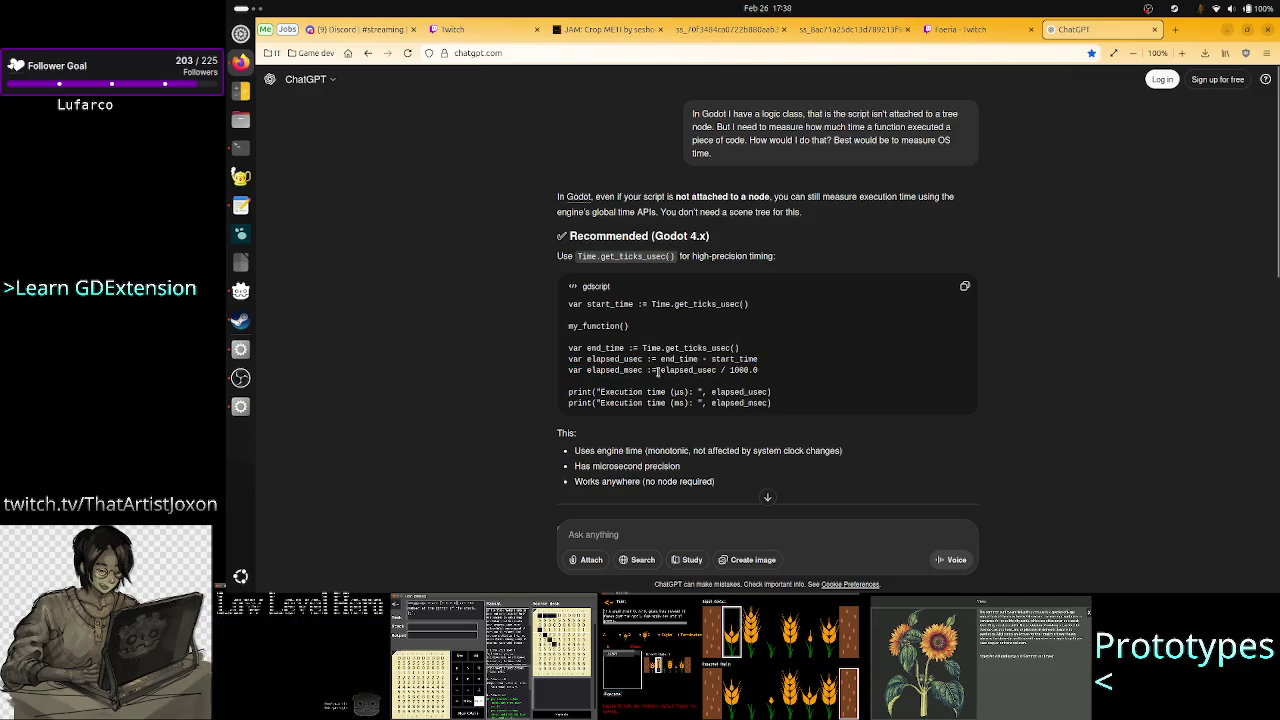
left_click_drag(658, 370, 778, 372)
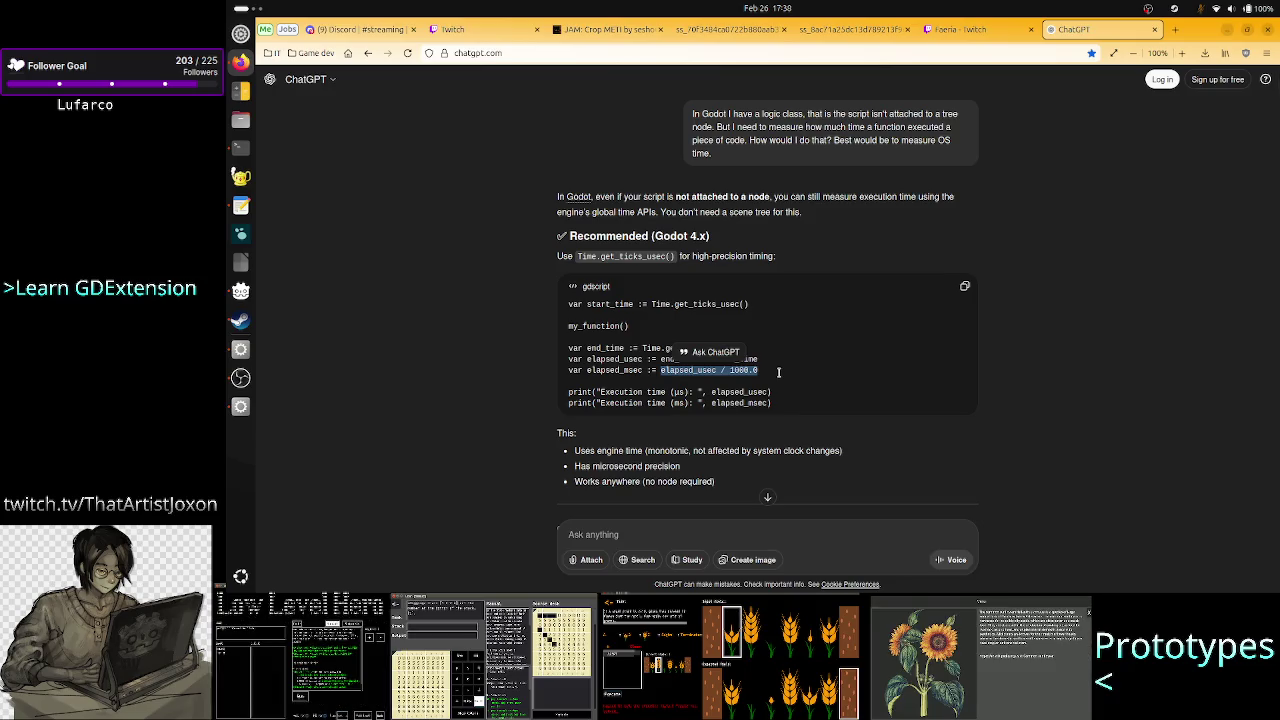
left_click(778, 372)
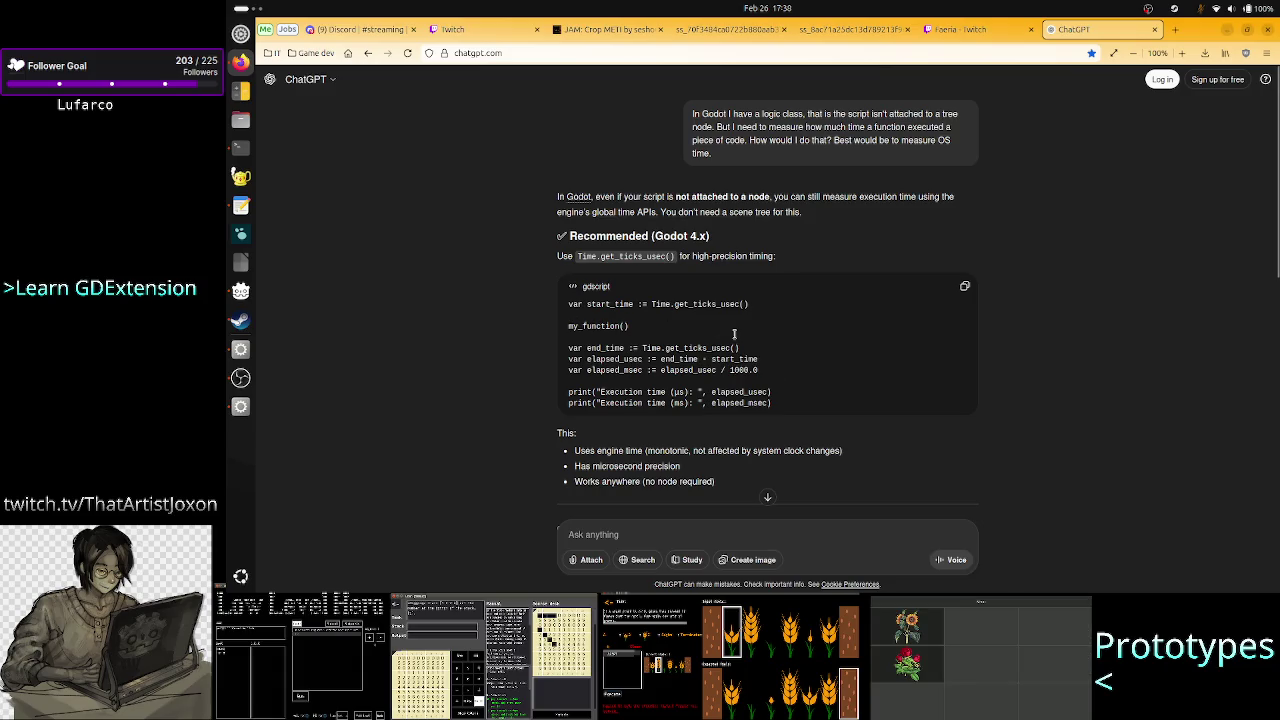
key("alt+Tab")
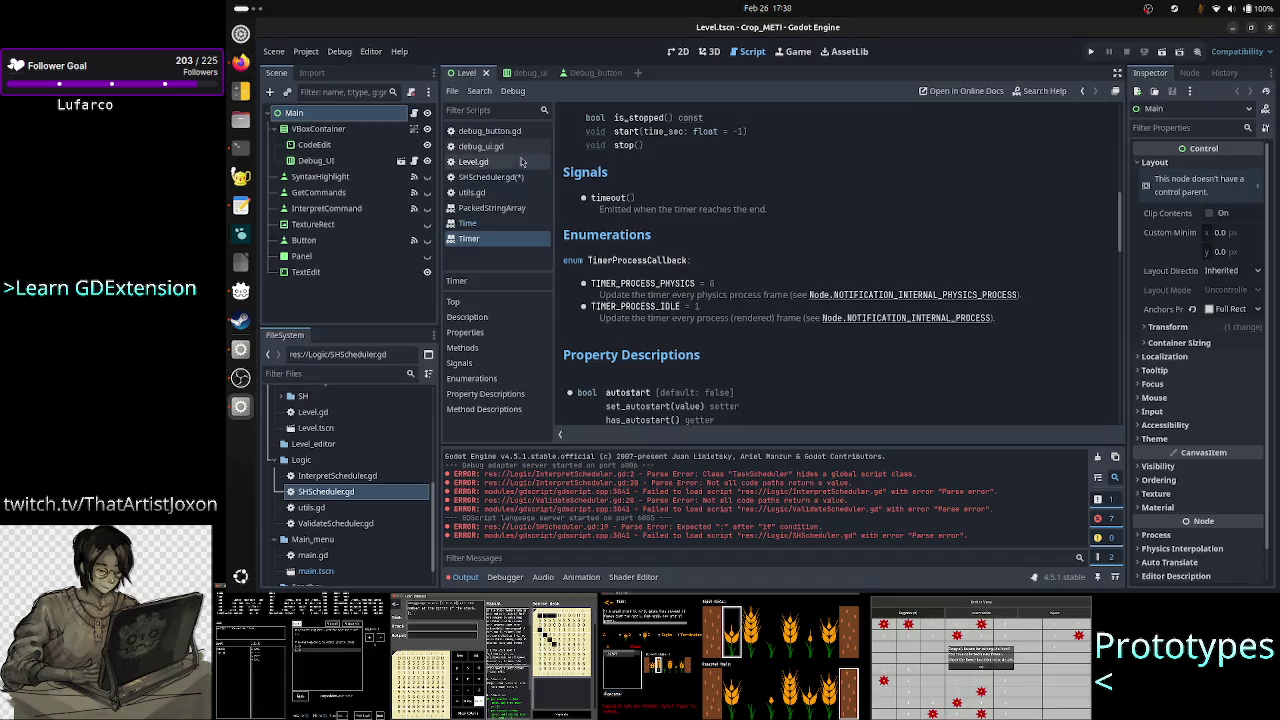
Step: In SHScheduler.gd, replace start_work's start-time comment with 'var start_time:', checking ChatGPT's sample
left_click(506, 177)
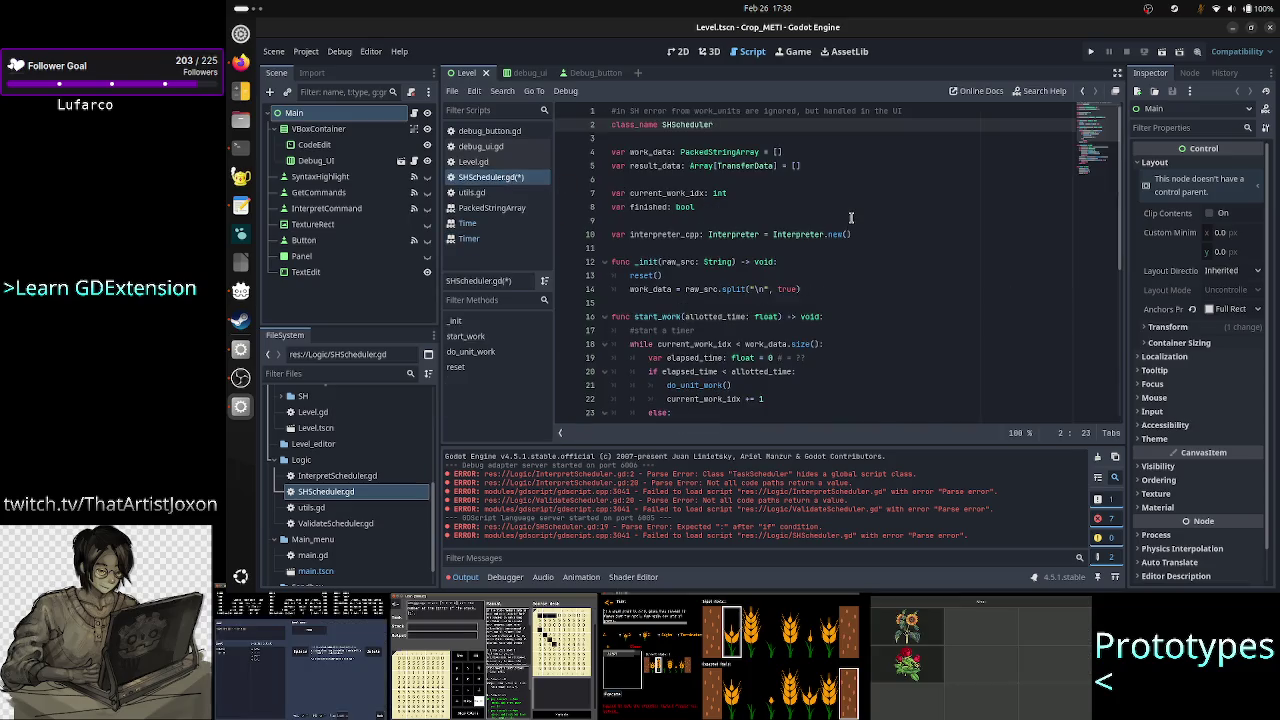
key("Down")
key("Down")
key("Down")
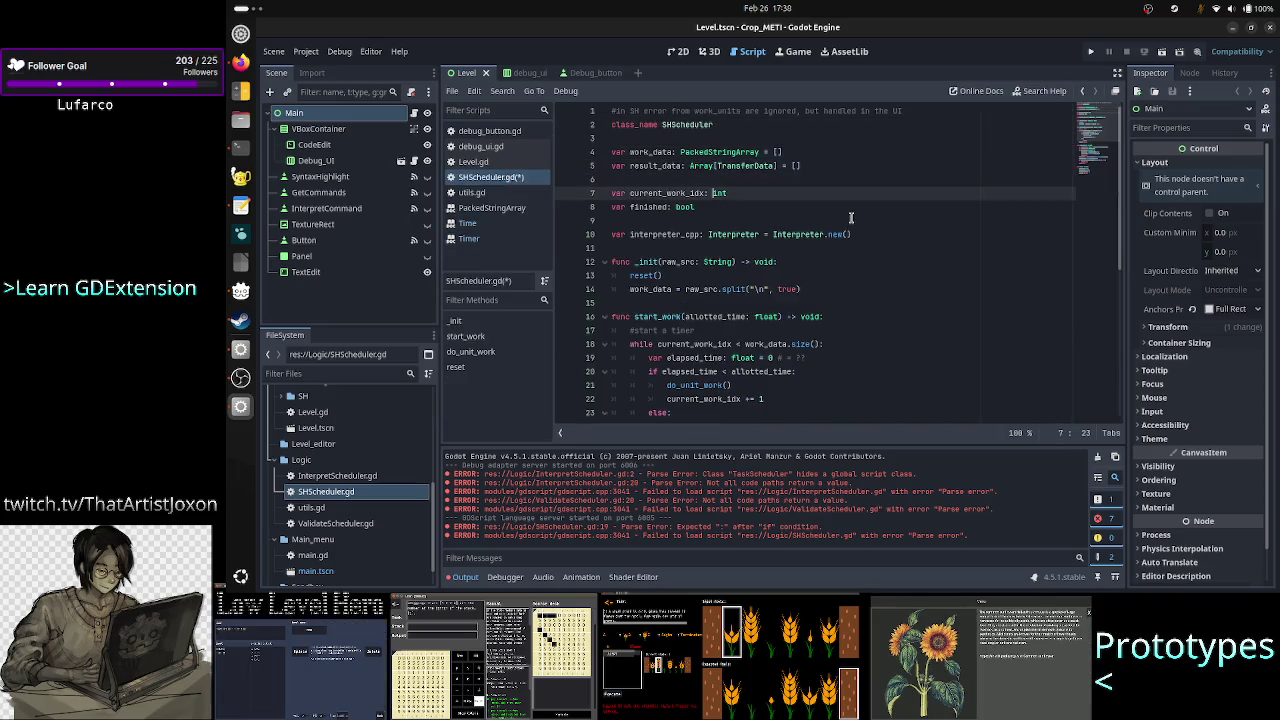
key("Down")
key("Down")
key("Down")
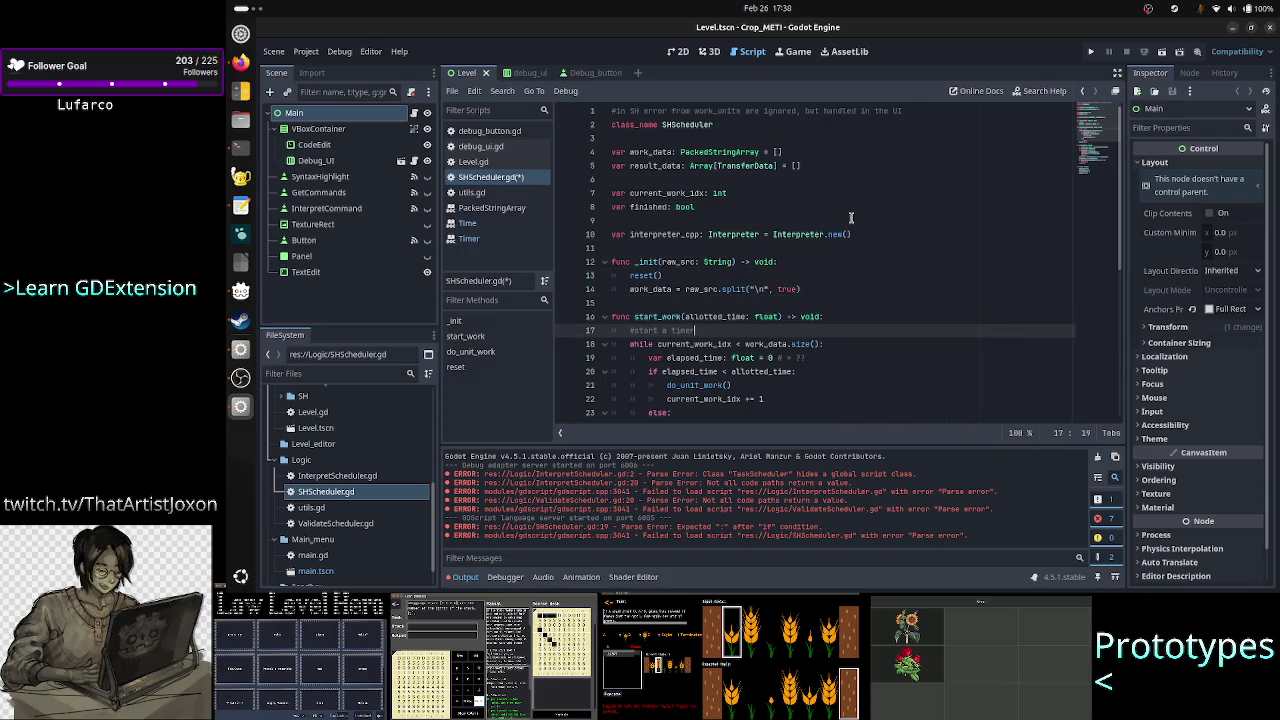
key("BackSpace")
key("BackSpace")
key("BackSpace")
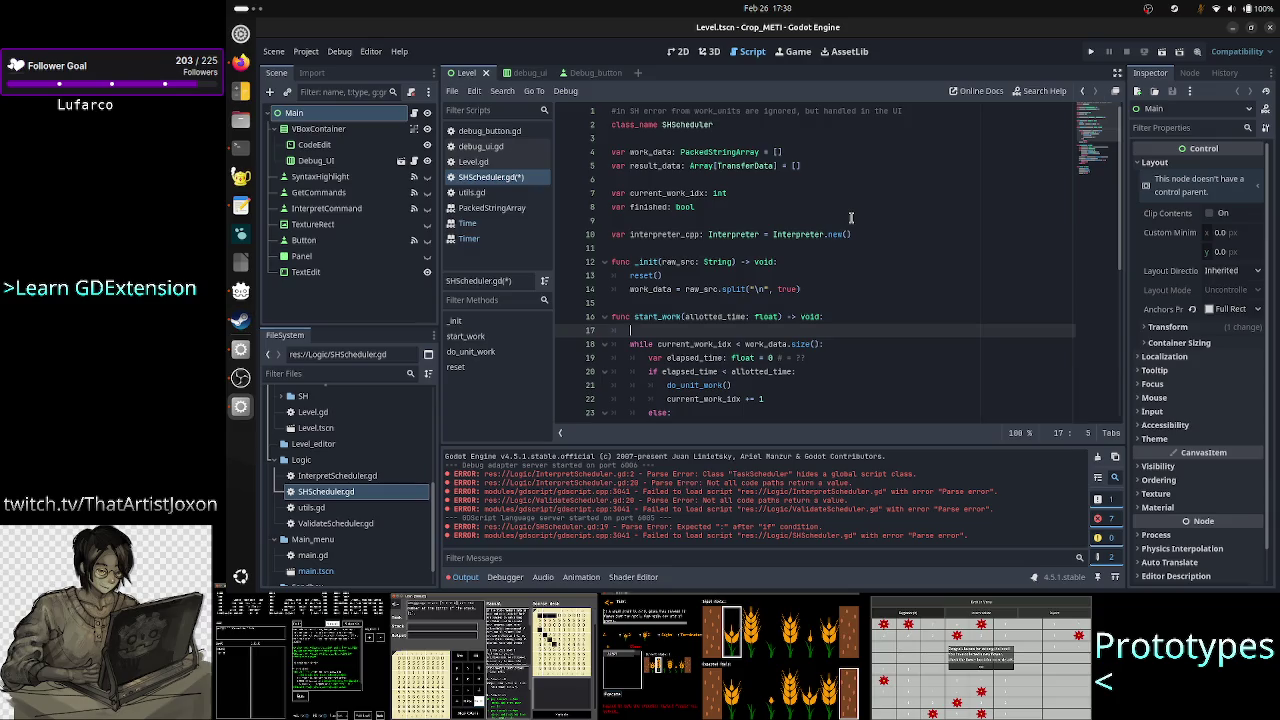
type("var")
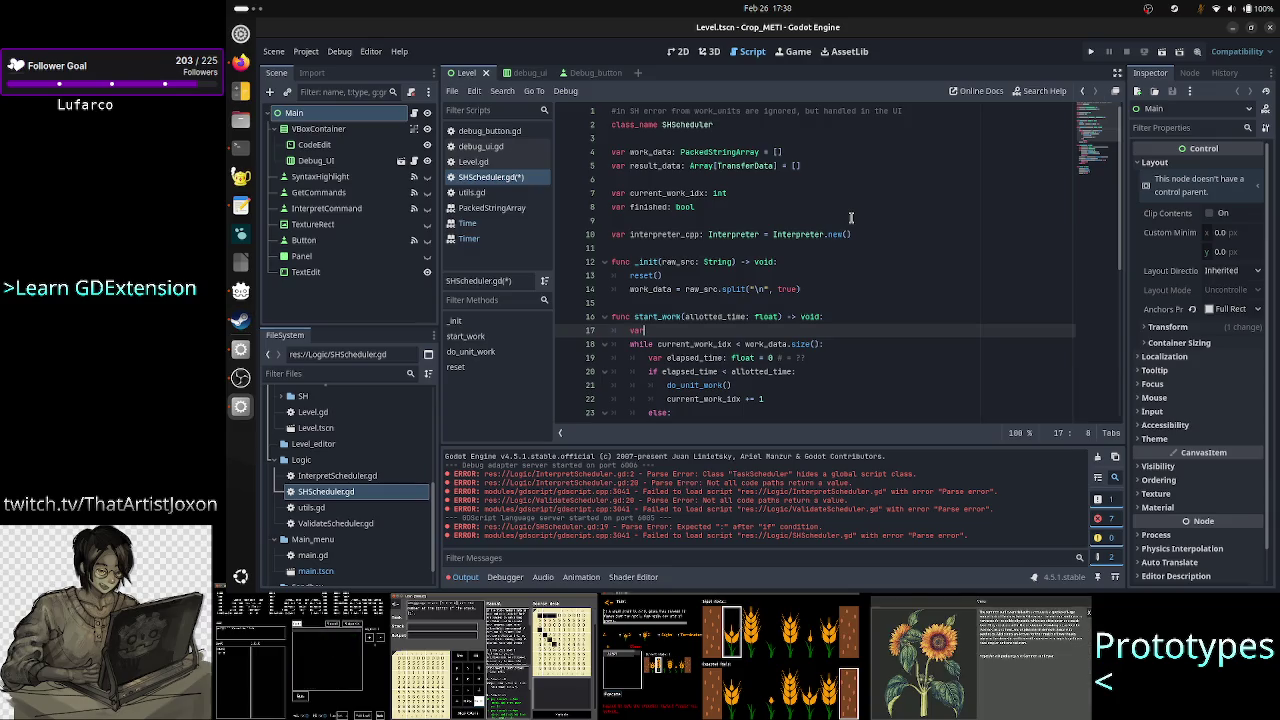
key("alt+Tab")
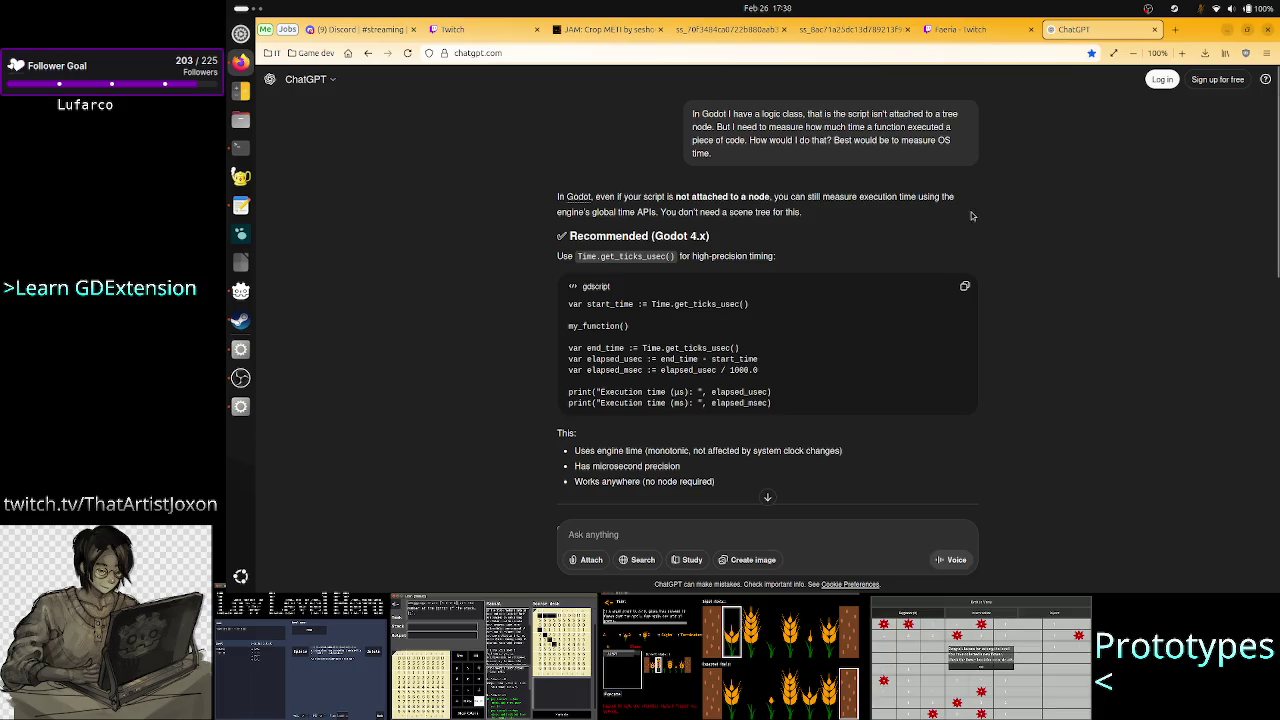
key("alt+Tab")
type("var s")
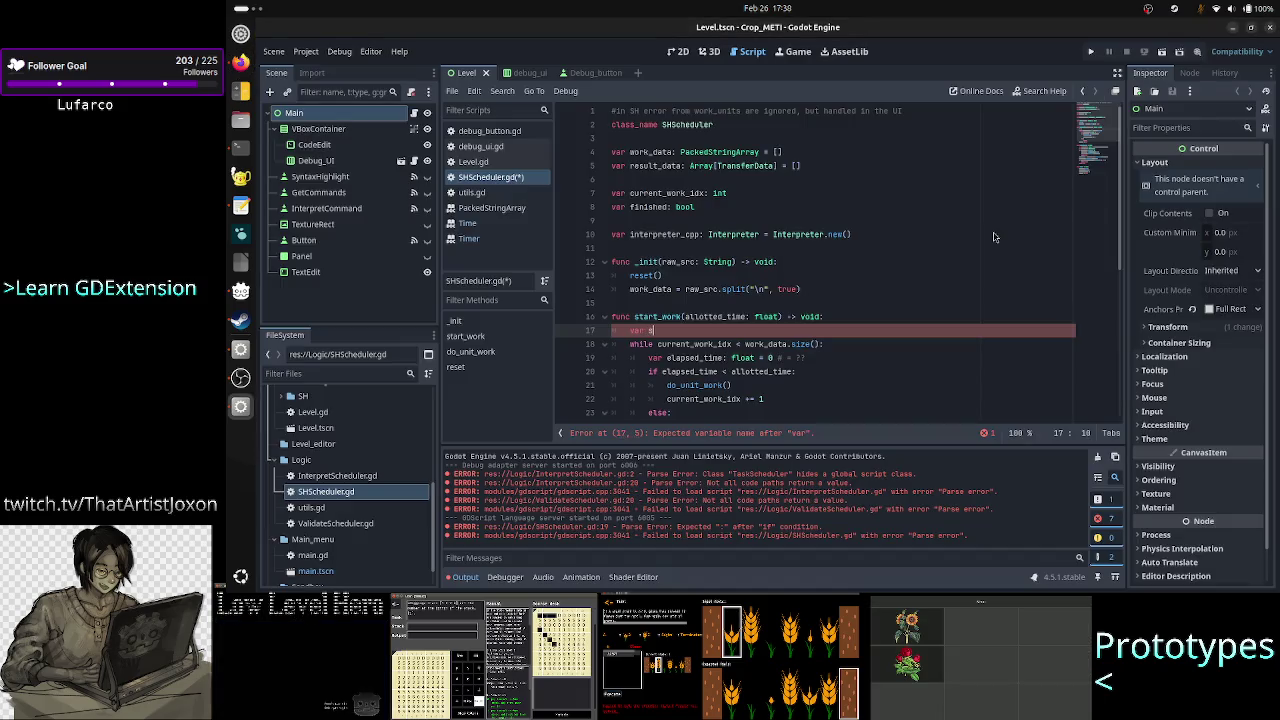
type("tart_time:")
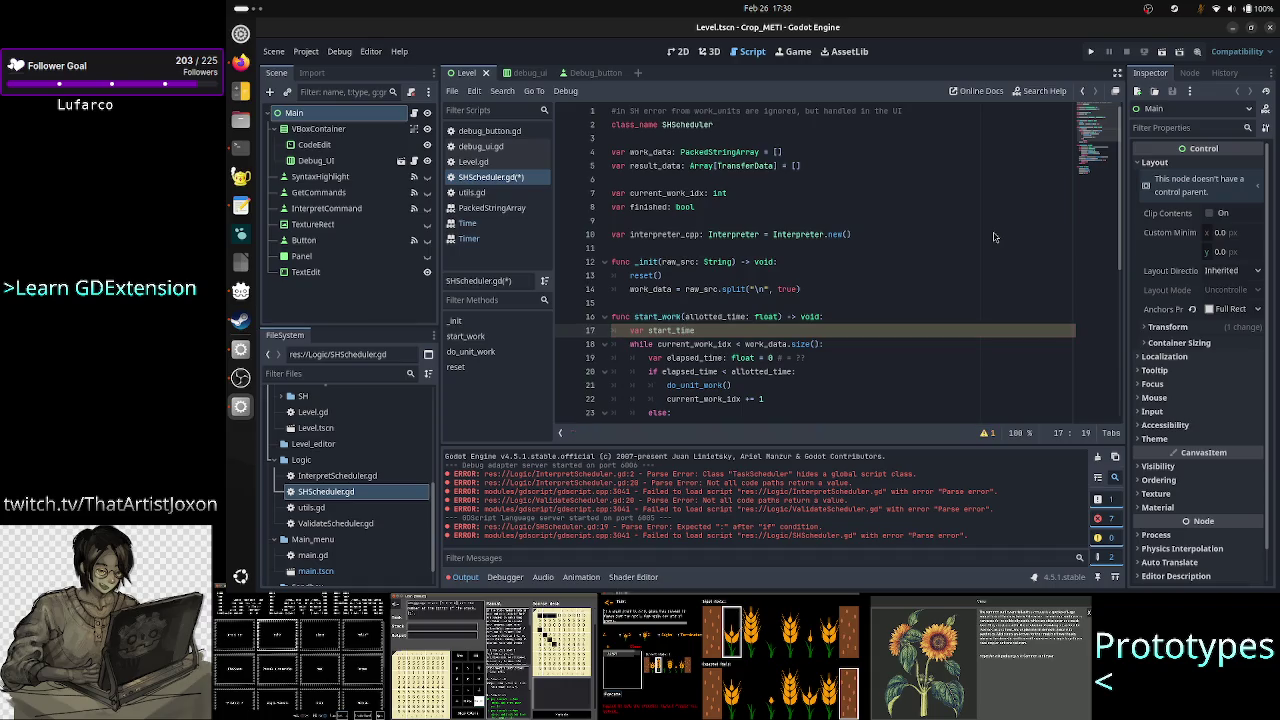
key("alt+Tab")
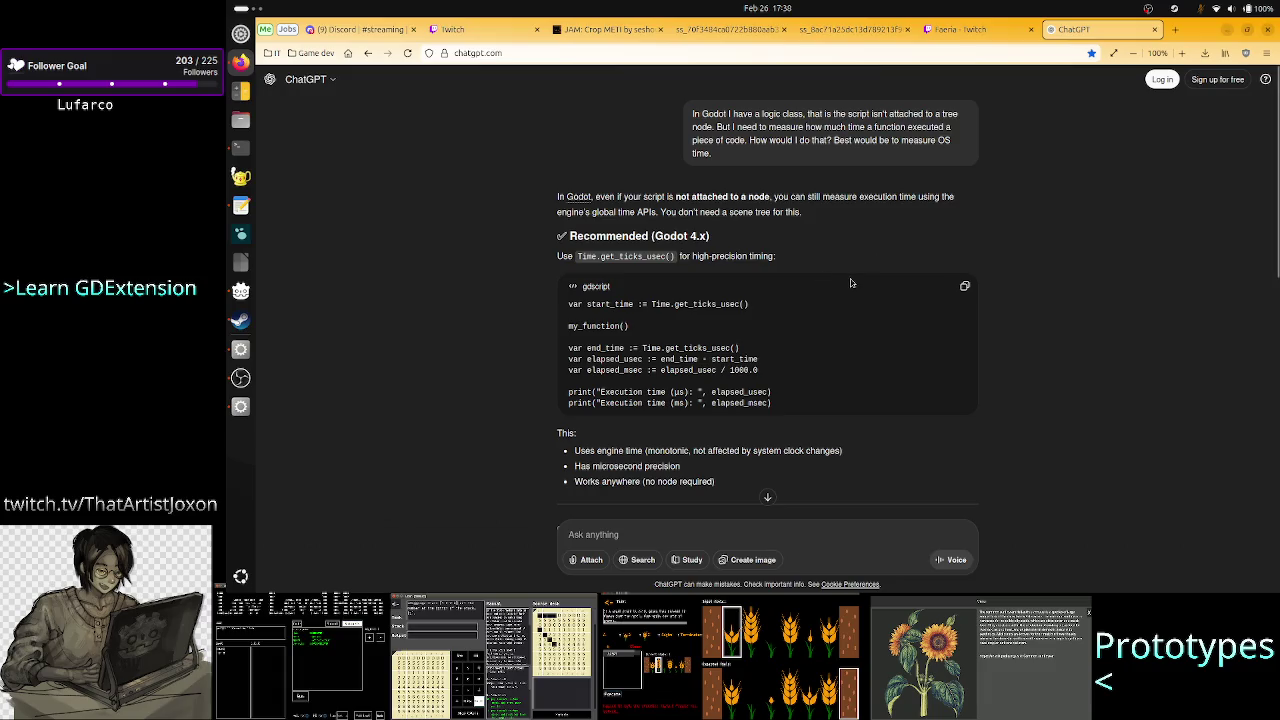
key("alt+Tab")
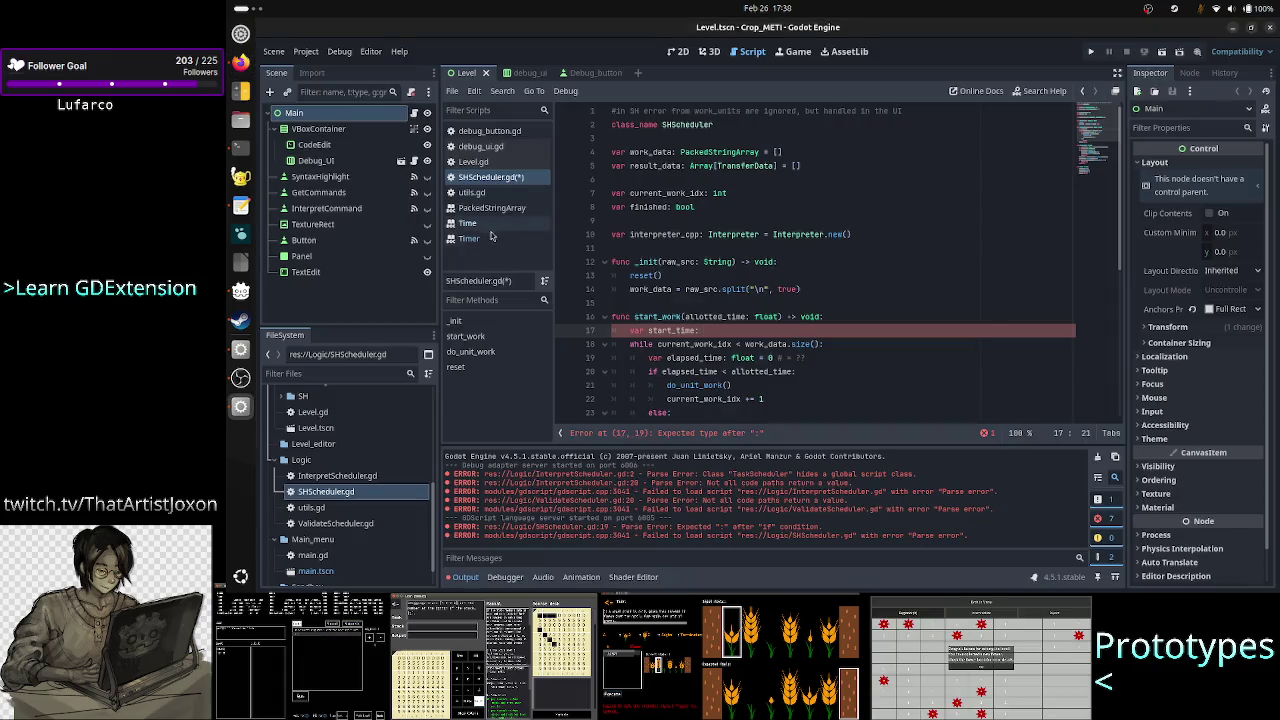
Step: Open the Time class docs and compare ChatGPT's usec call and millisecond conversion
left_click(492, 224)
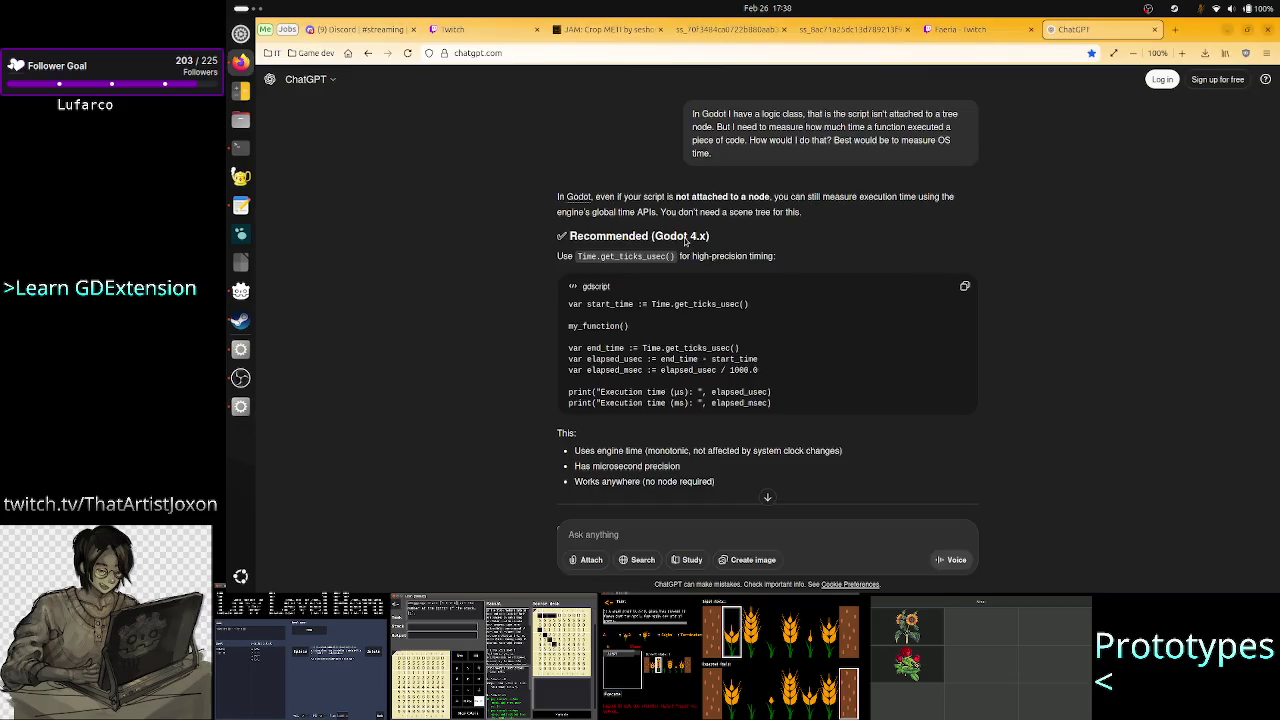
key("alt+Tab")
left_click_drag(720, 304, 737, 304)
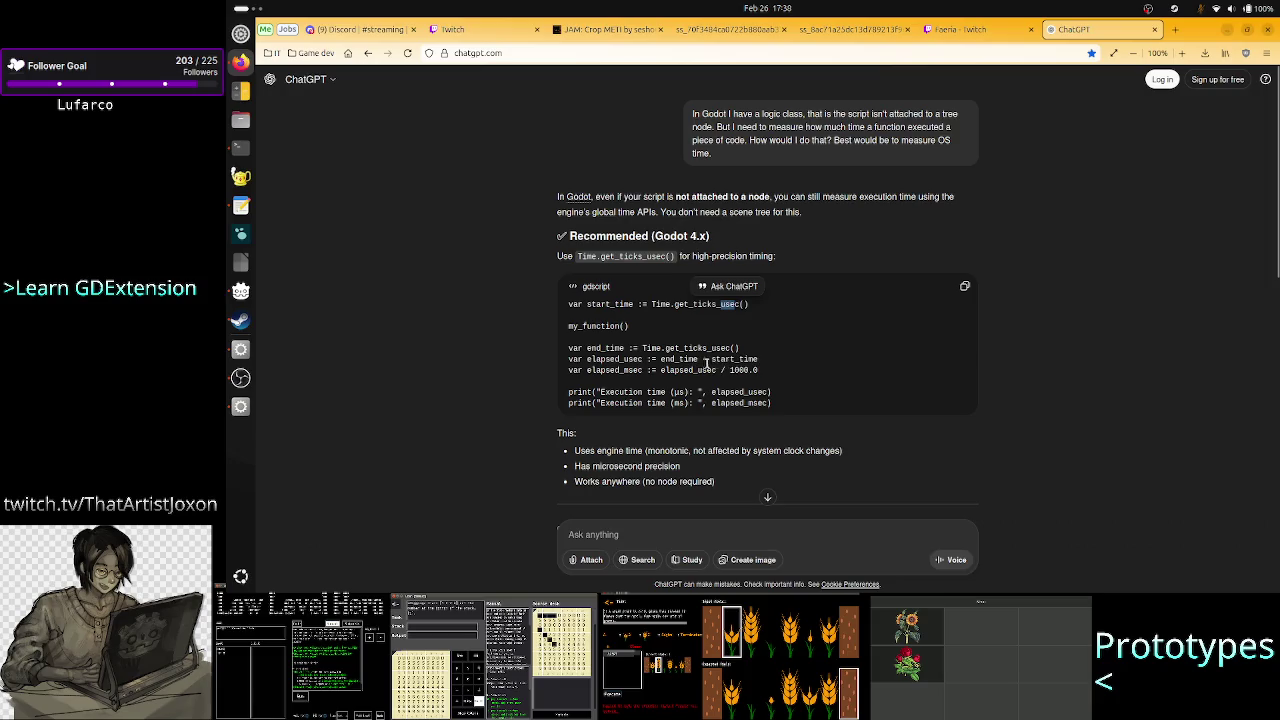
left_click_drag(732, 370, 779, 368)
key("alt+Tab")
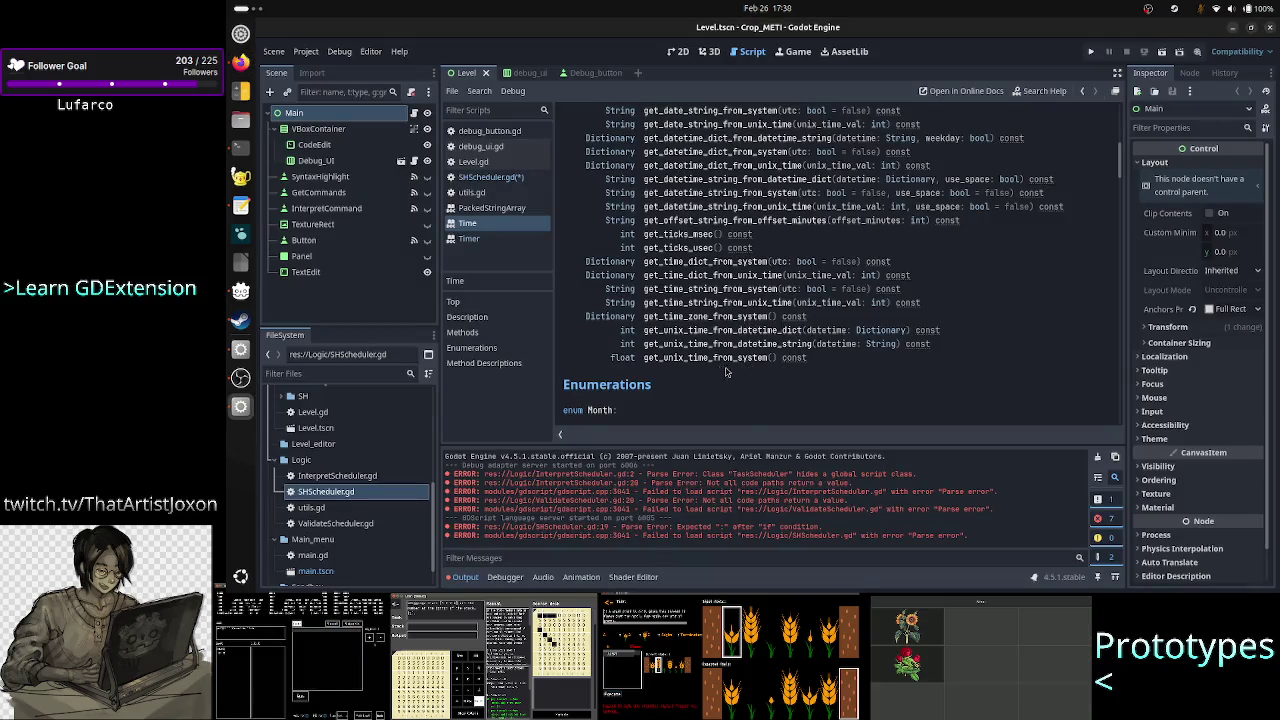
Step: Read the get_ticks_msec and get_ticks_usec notes, including the 500-million-year wrap limit, then return to SHScheduler.gd
left_click(680, 235)
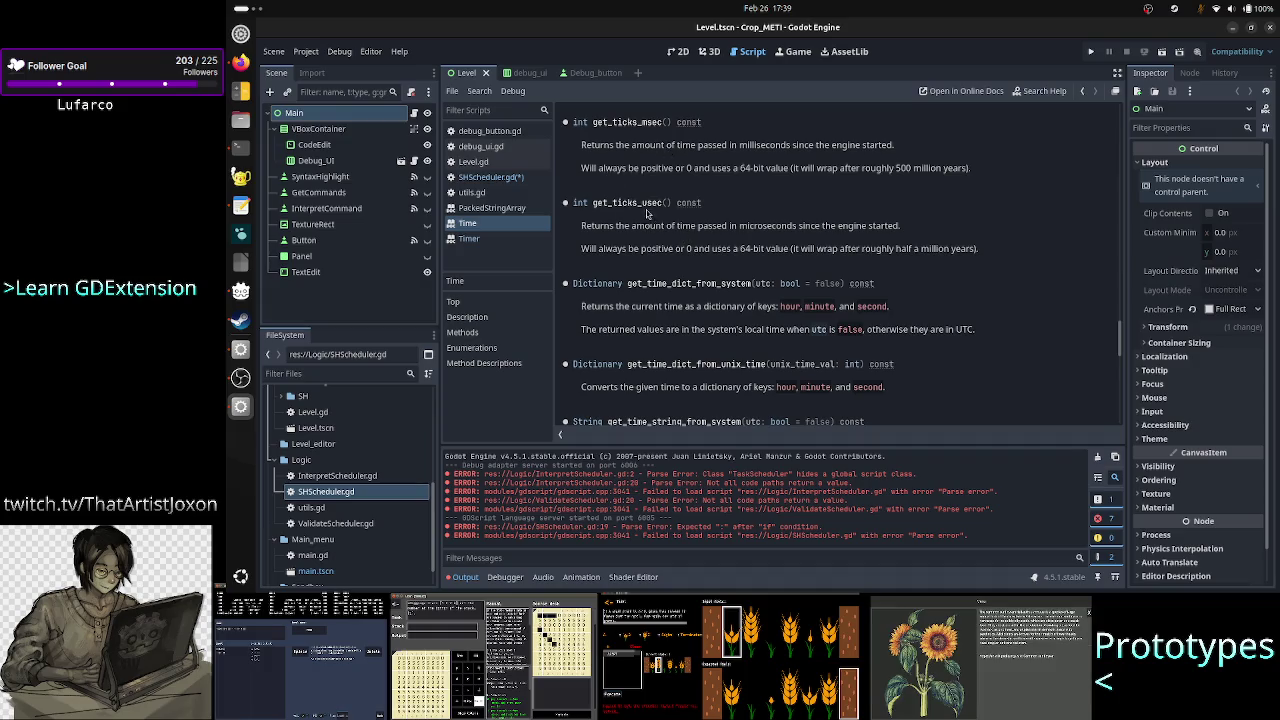
left_click_drag(666, 204, 638, 204)
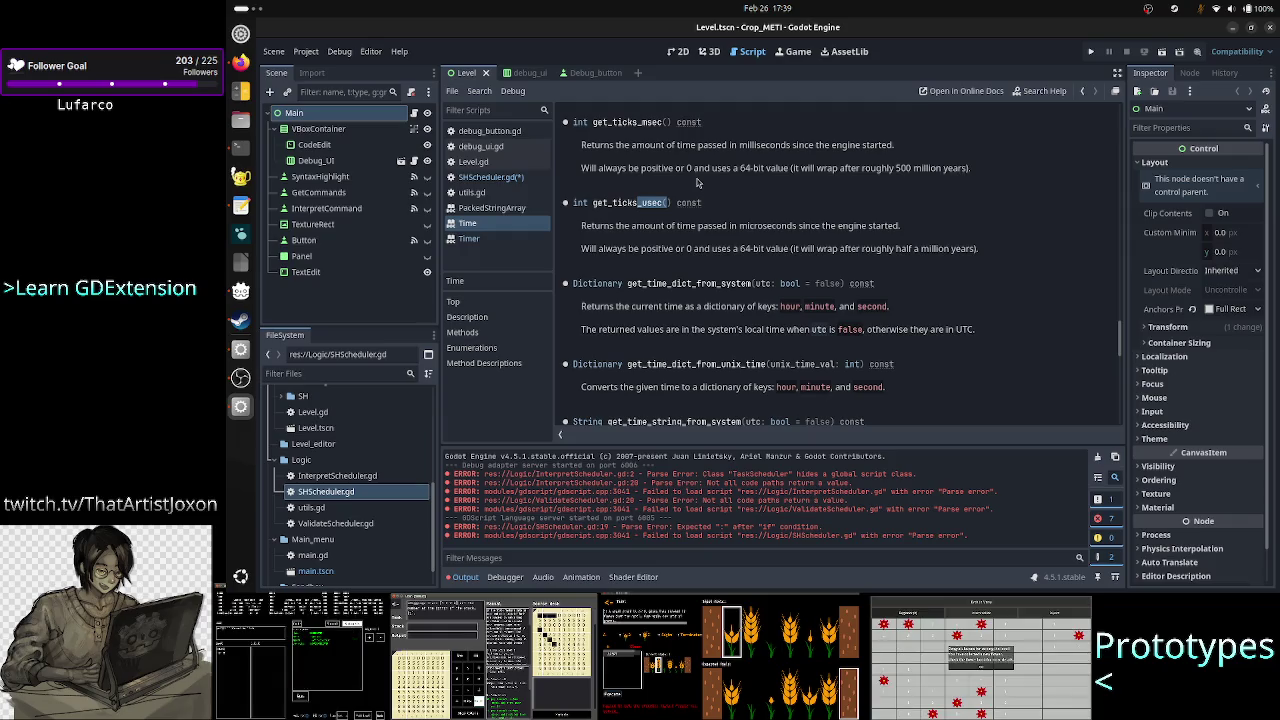
left_click_drag(686, 170, 720, 170)
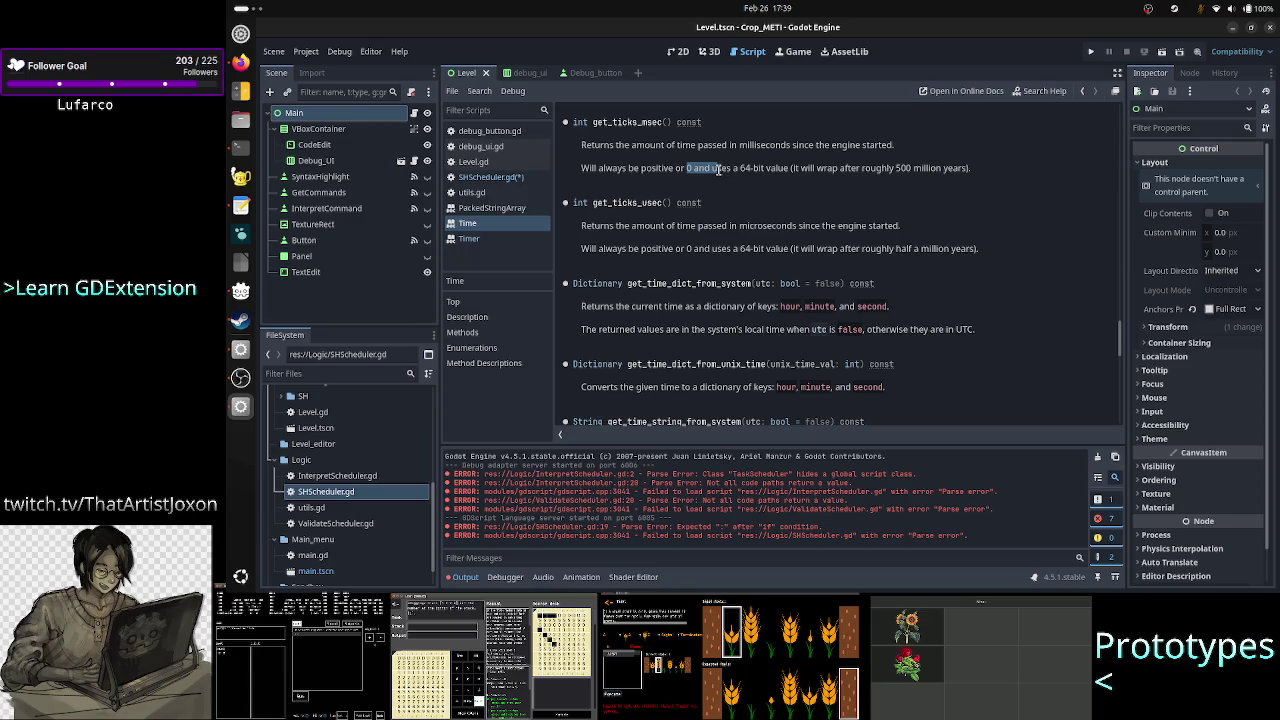
left_click(717, 170)
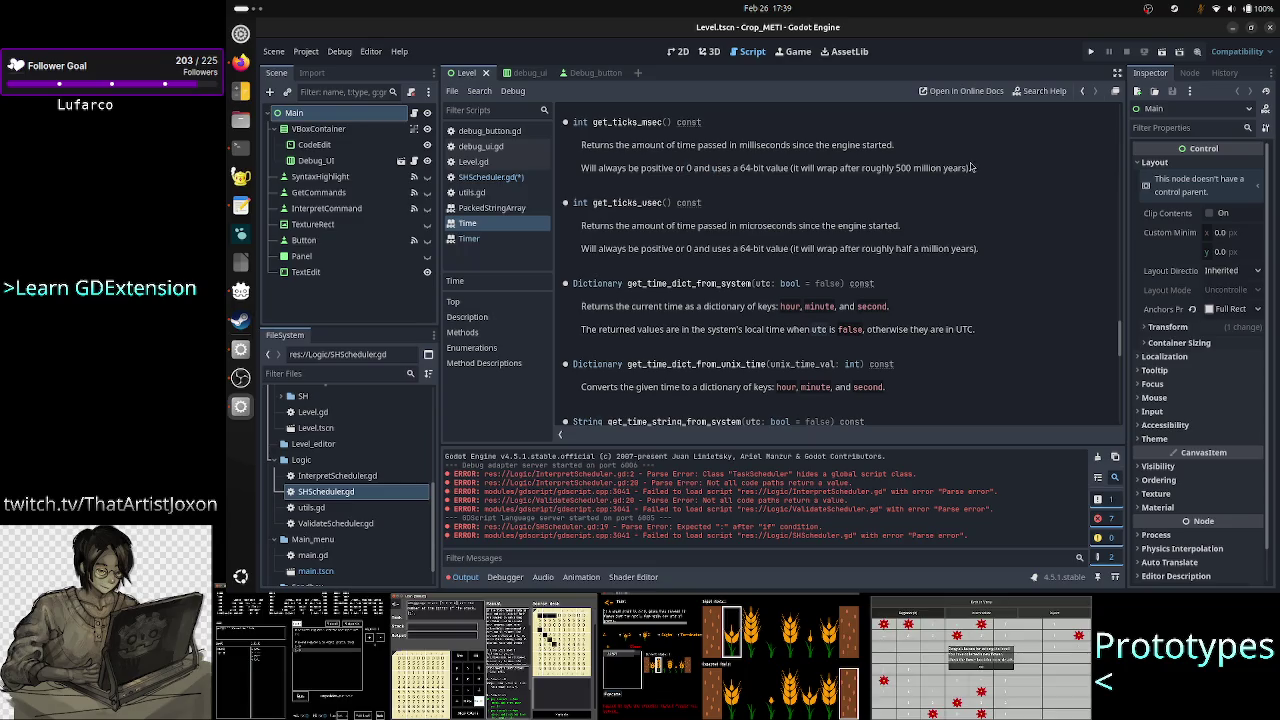
left_click(892, 166, "shift")
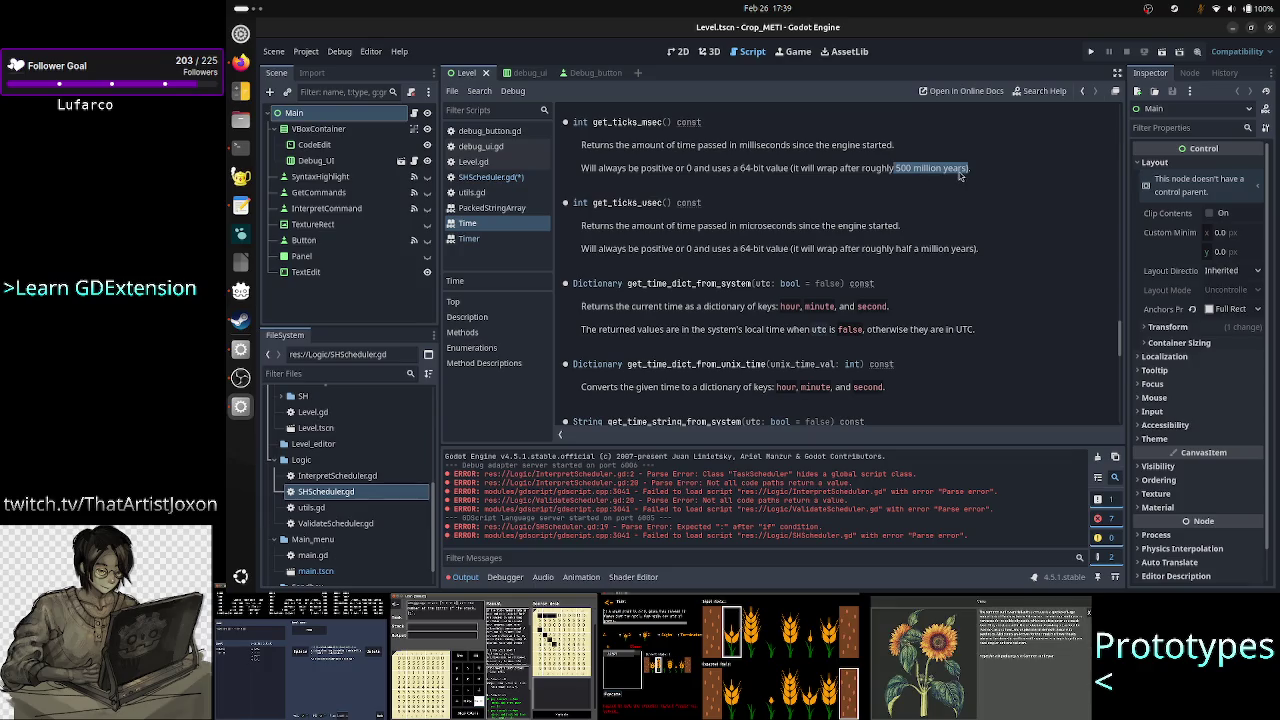
left_click(931, 175)
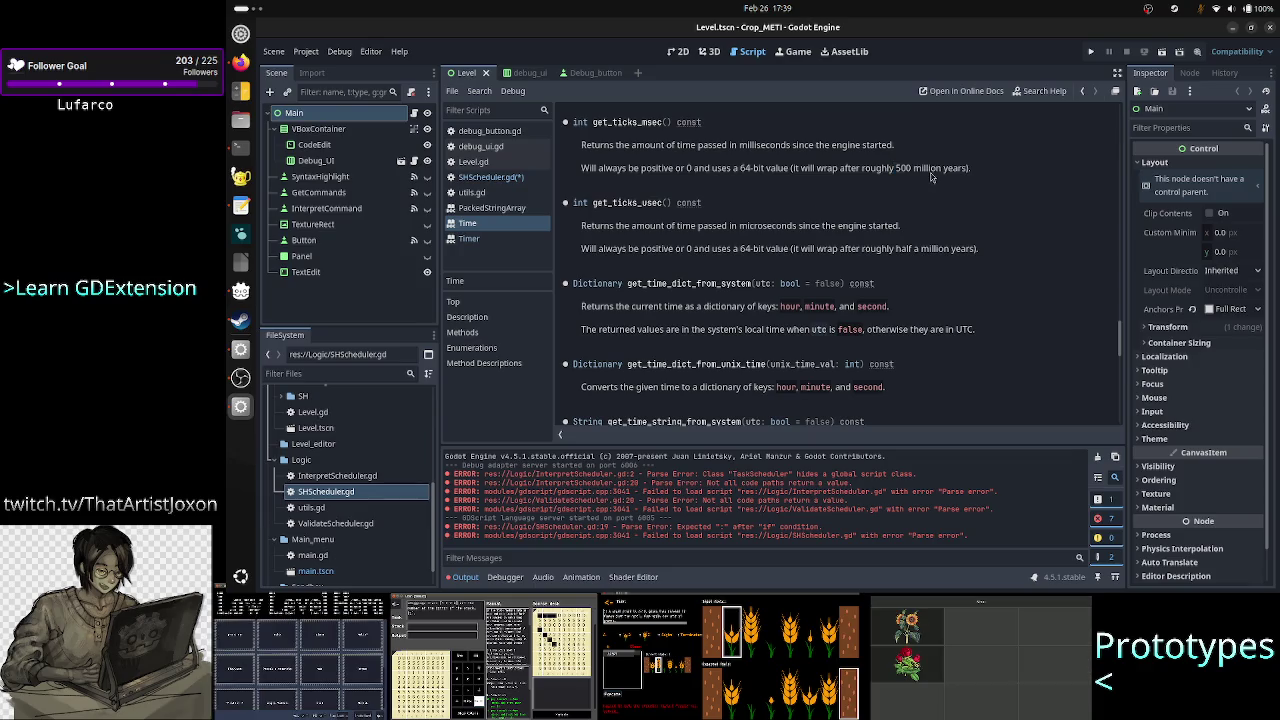
left_click_drag(898, 172, 971, 168)
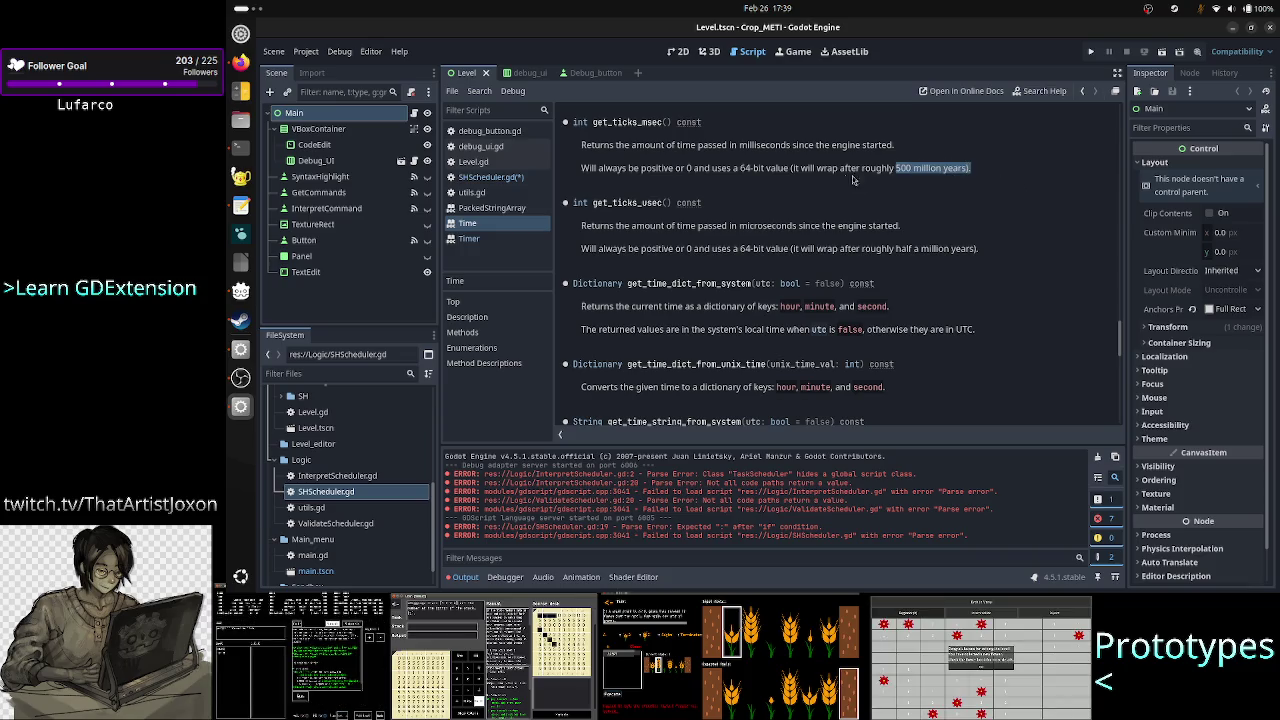
left_click(991, 180)
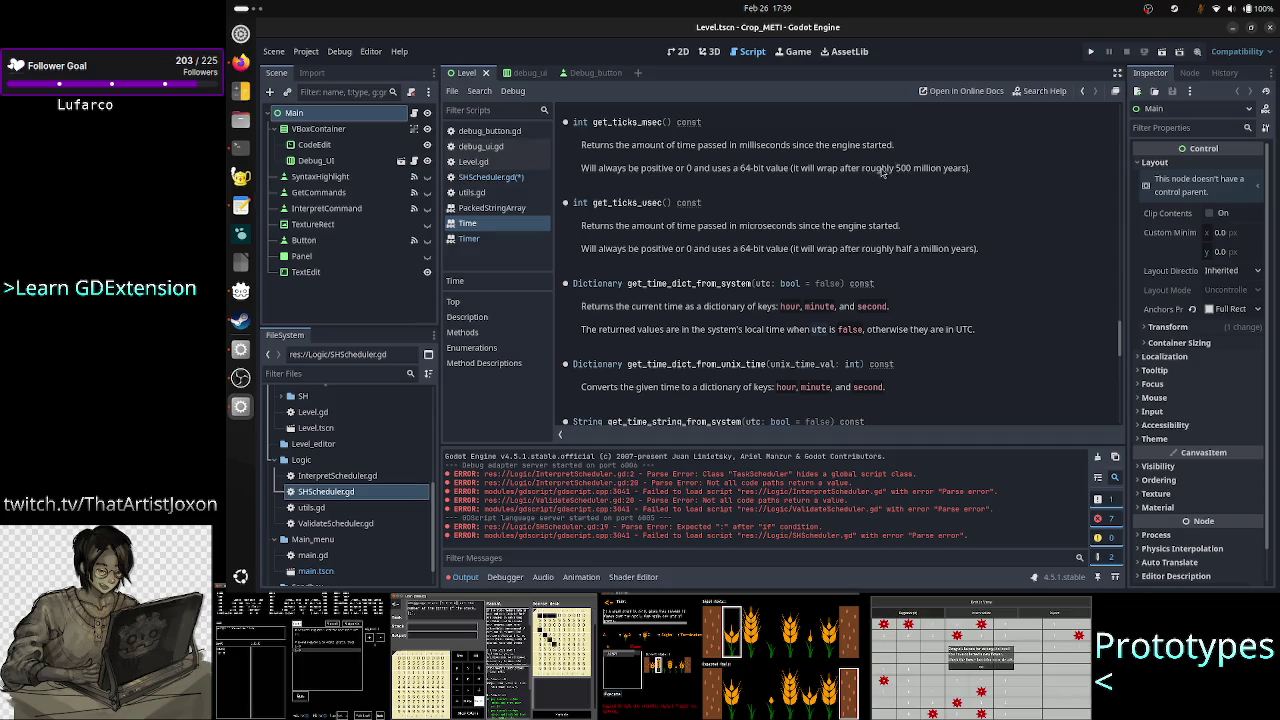
left_click_drag(881, 170, 968, 168)
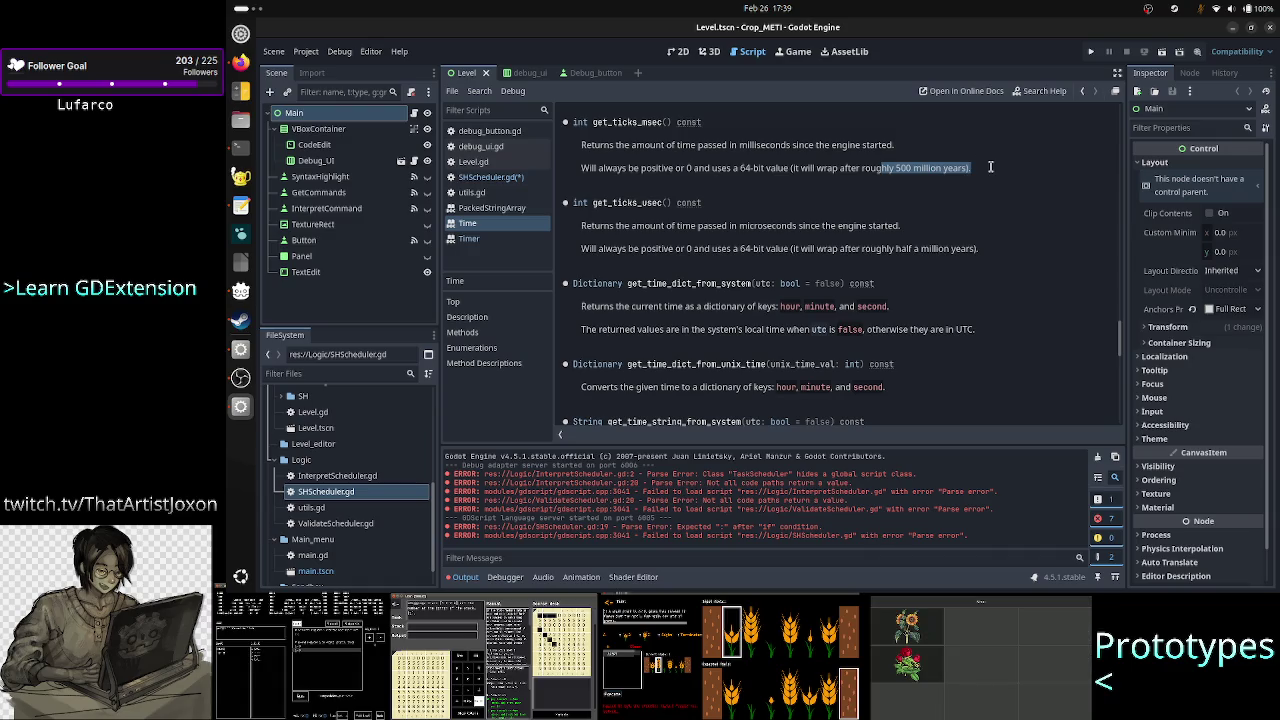
left_click(990, 167)
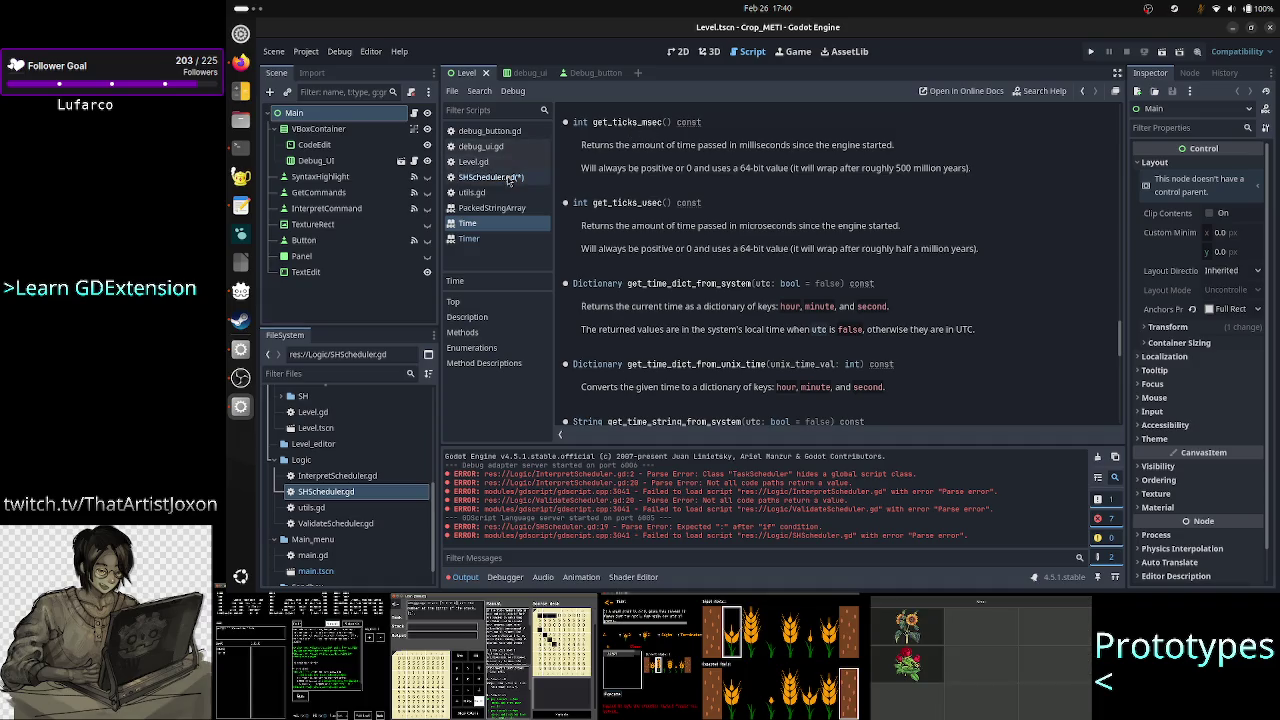
left_click(509, 180)
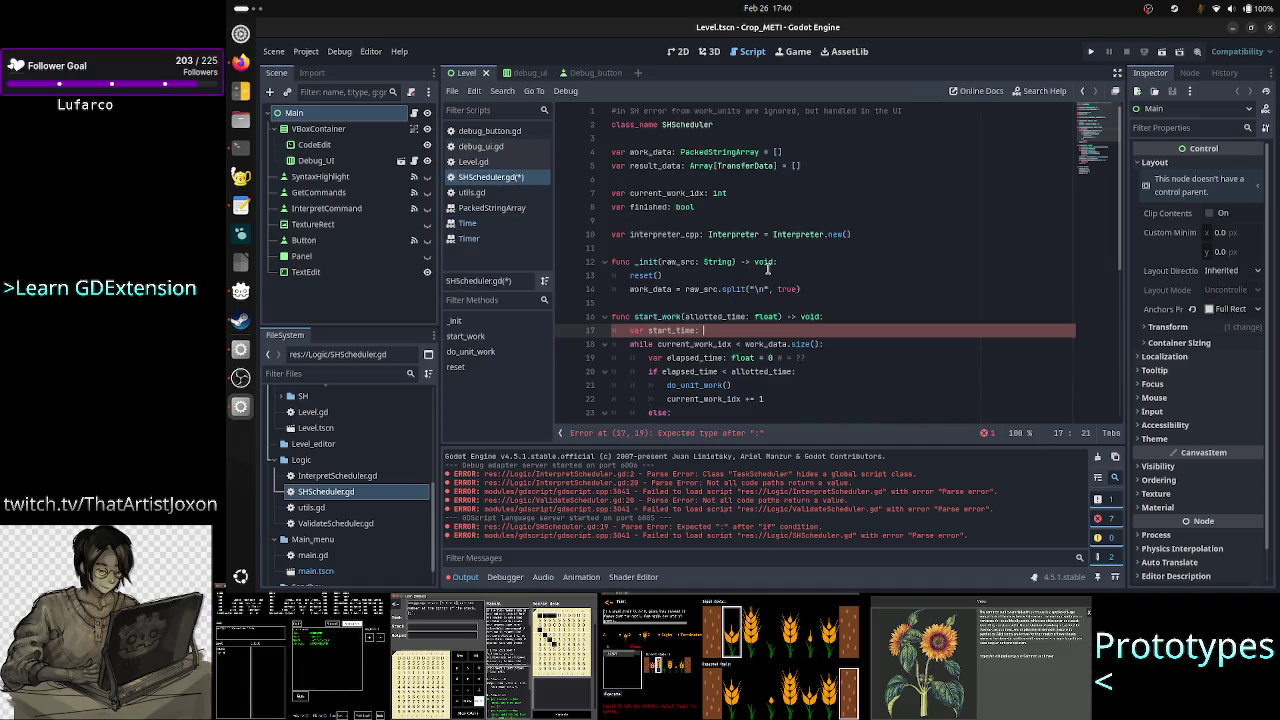
Step: Change the allotted_time and elapsed_time types from float to int
left_click(485, 224)
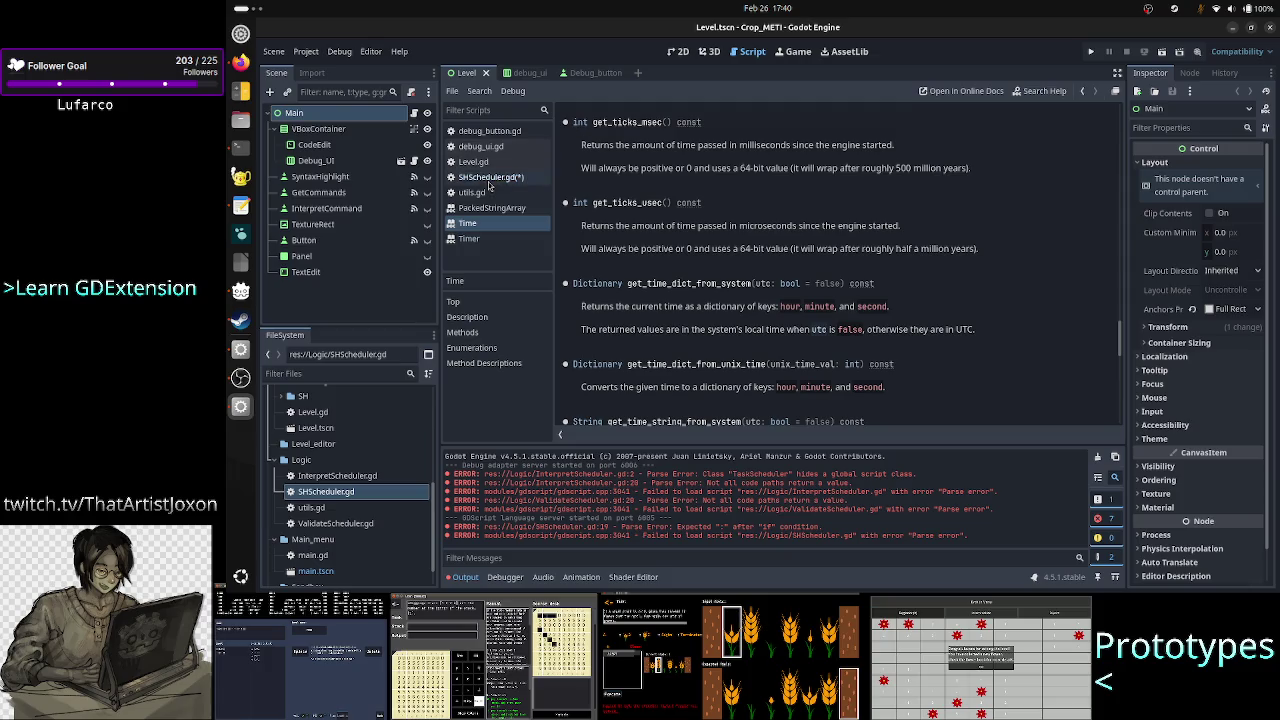
left_click(490, 185)
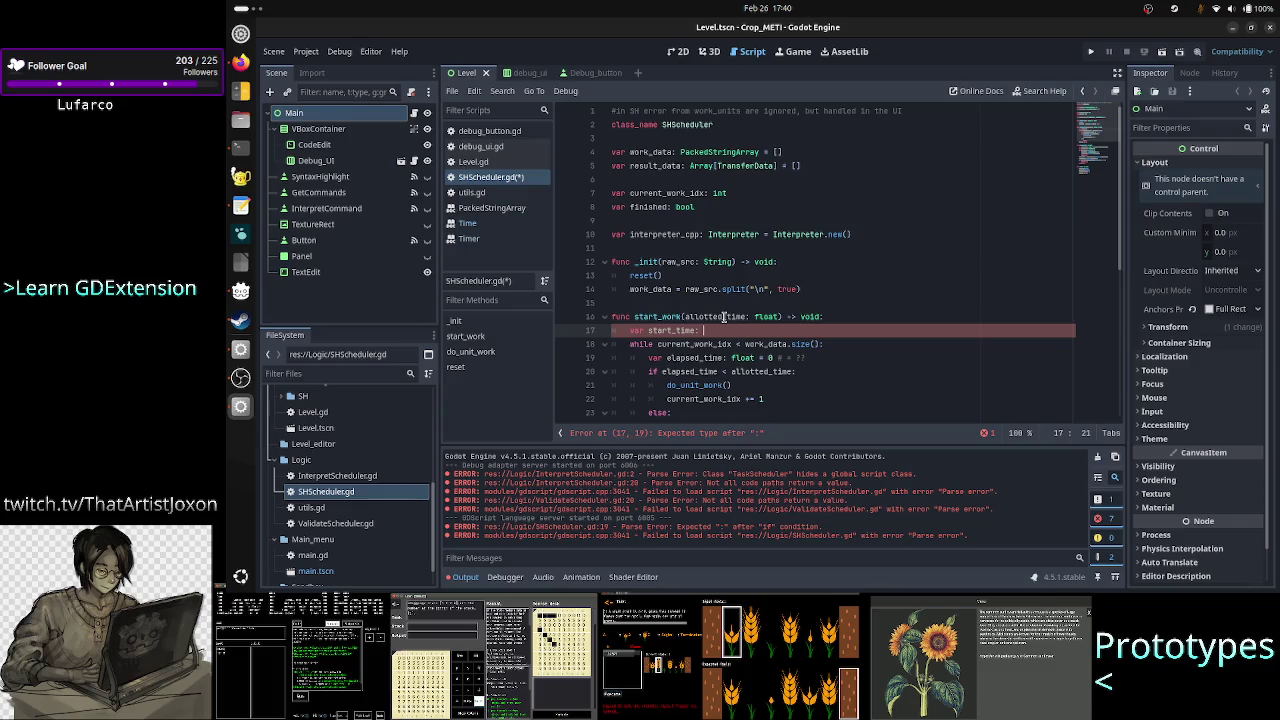
double_click(767, 316)
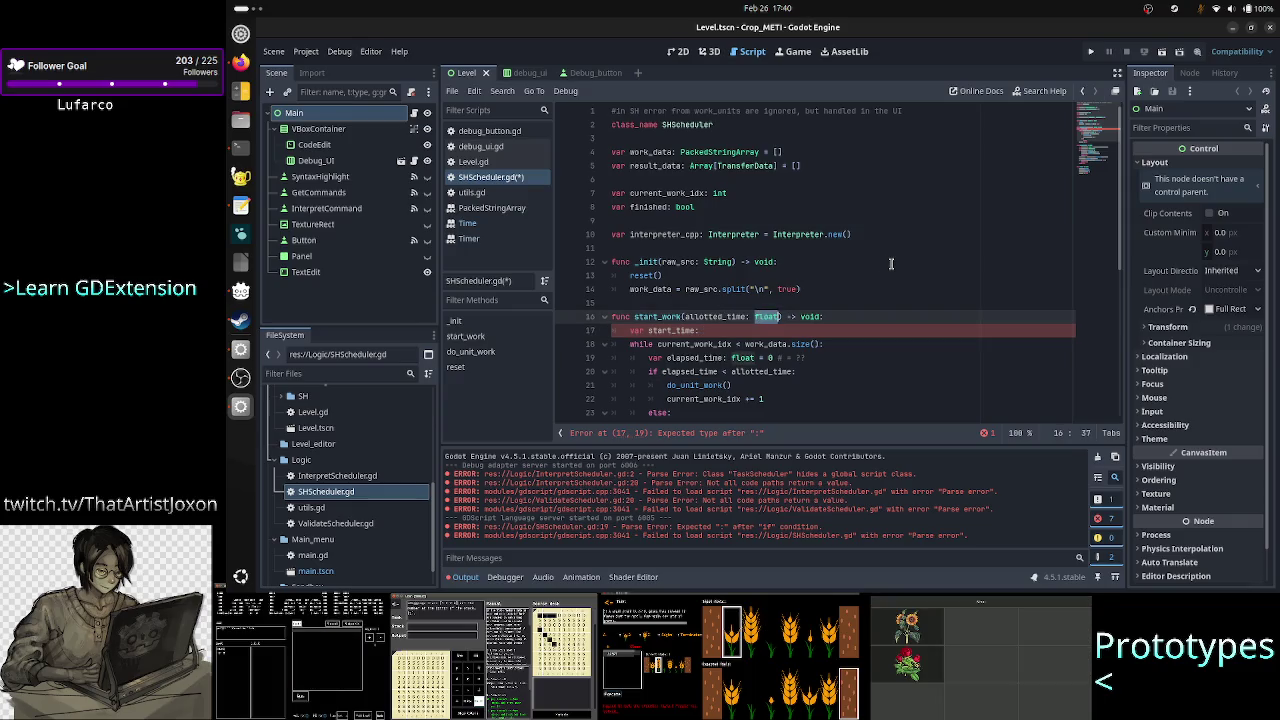
type("int")
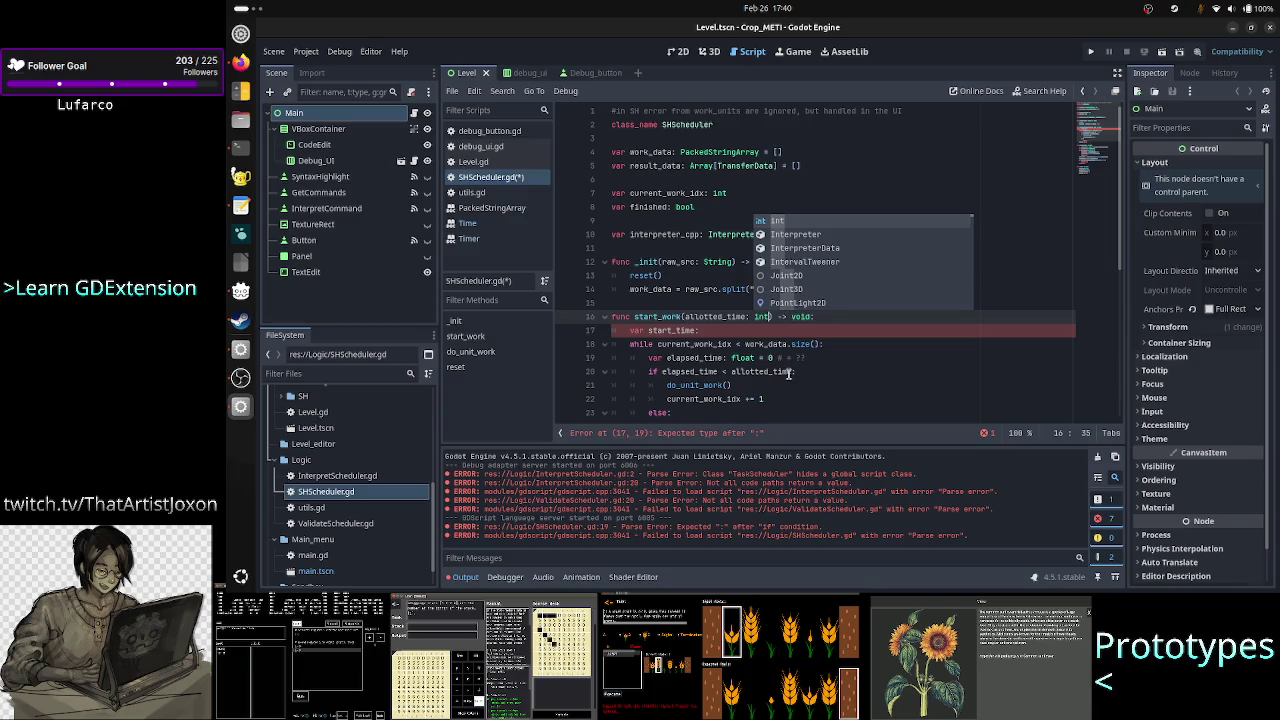
key("Escape")
double_click(750, 357)
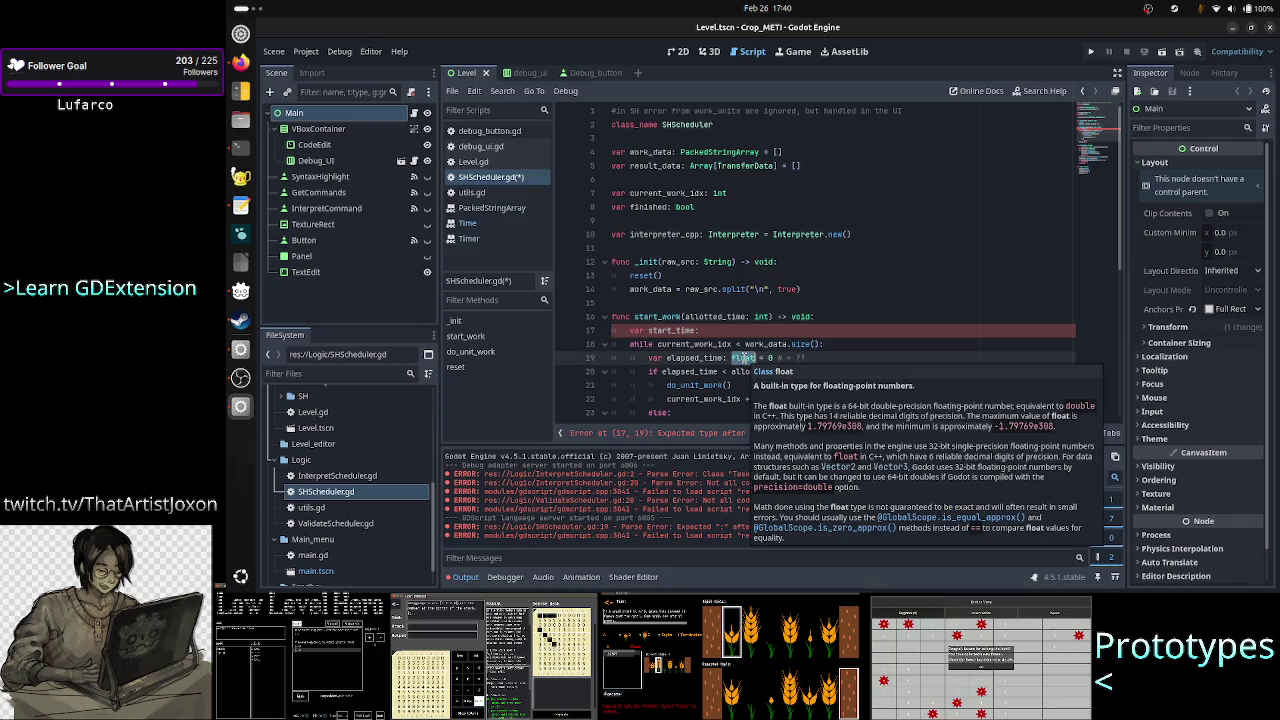
type("int")
key("Escape")
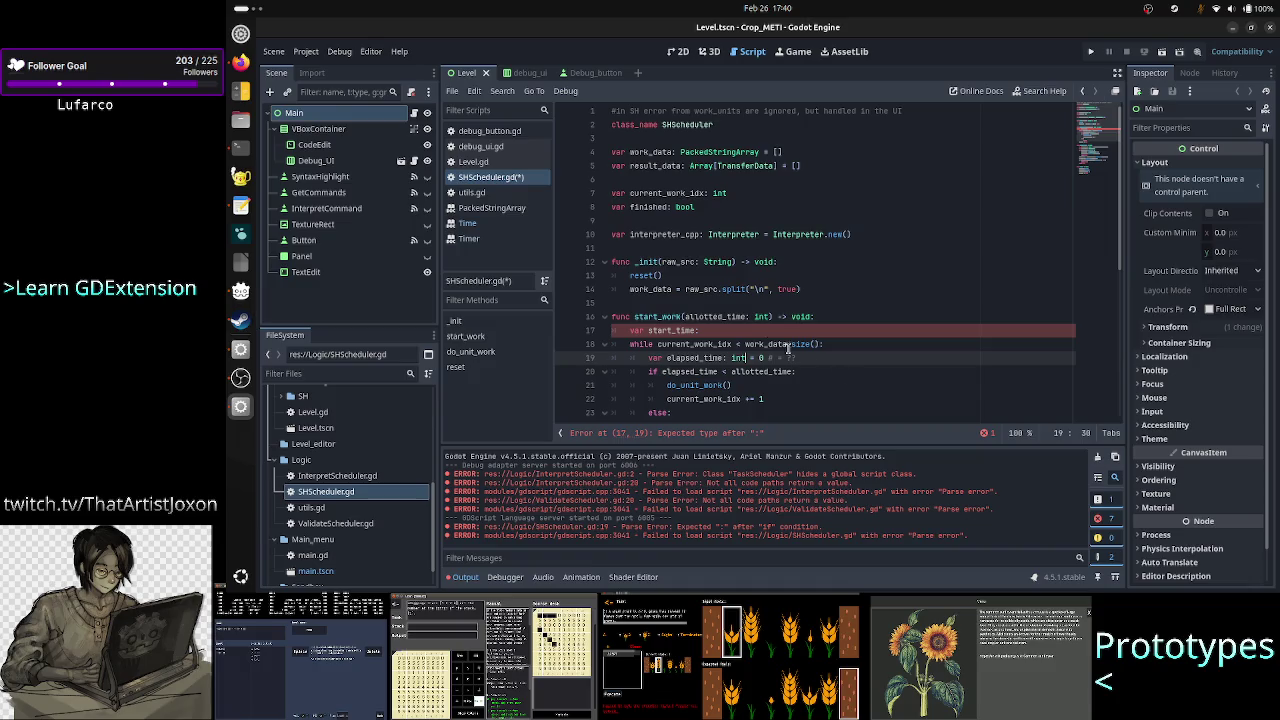
Step: Complete the declaration as var start_time: int = Time.get_ticks_msec()
left_click(744, 330)
type("int ")
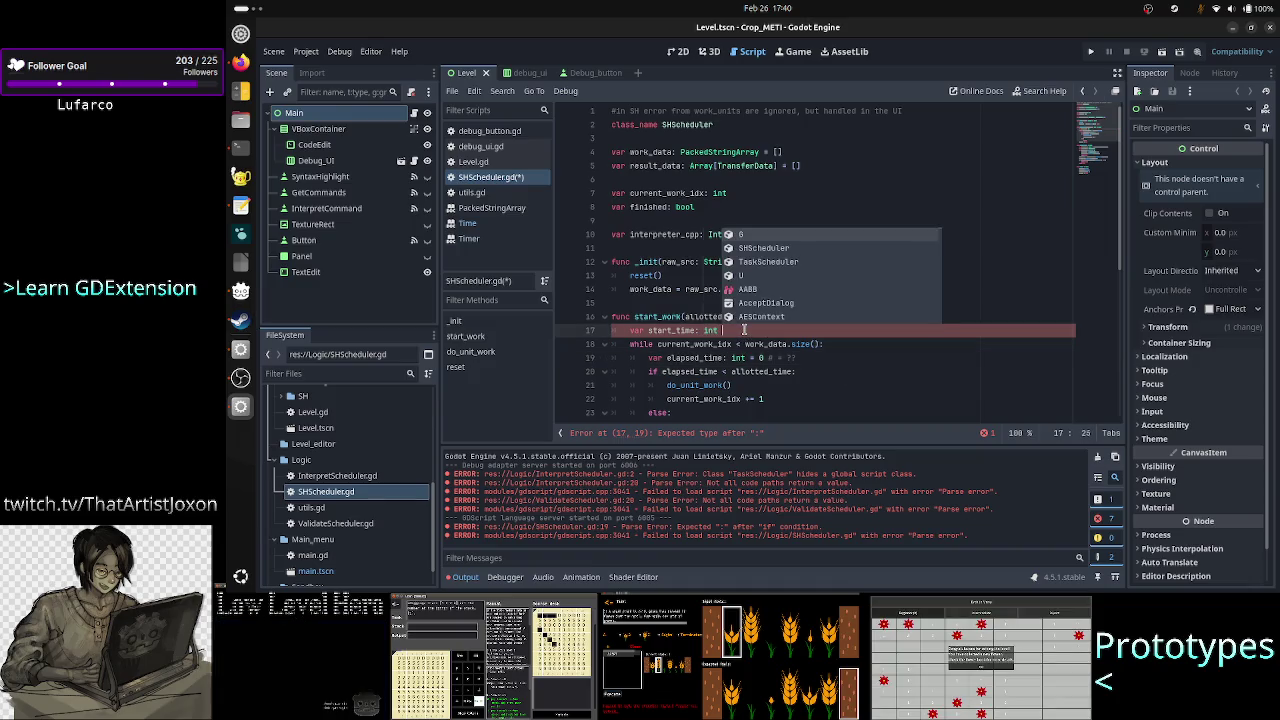
type("= Ti")
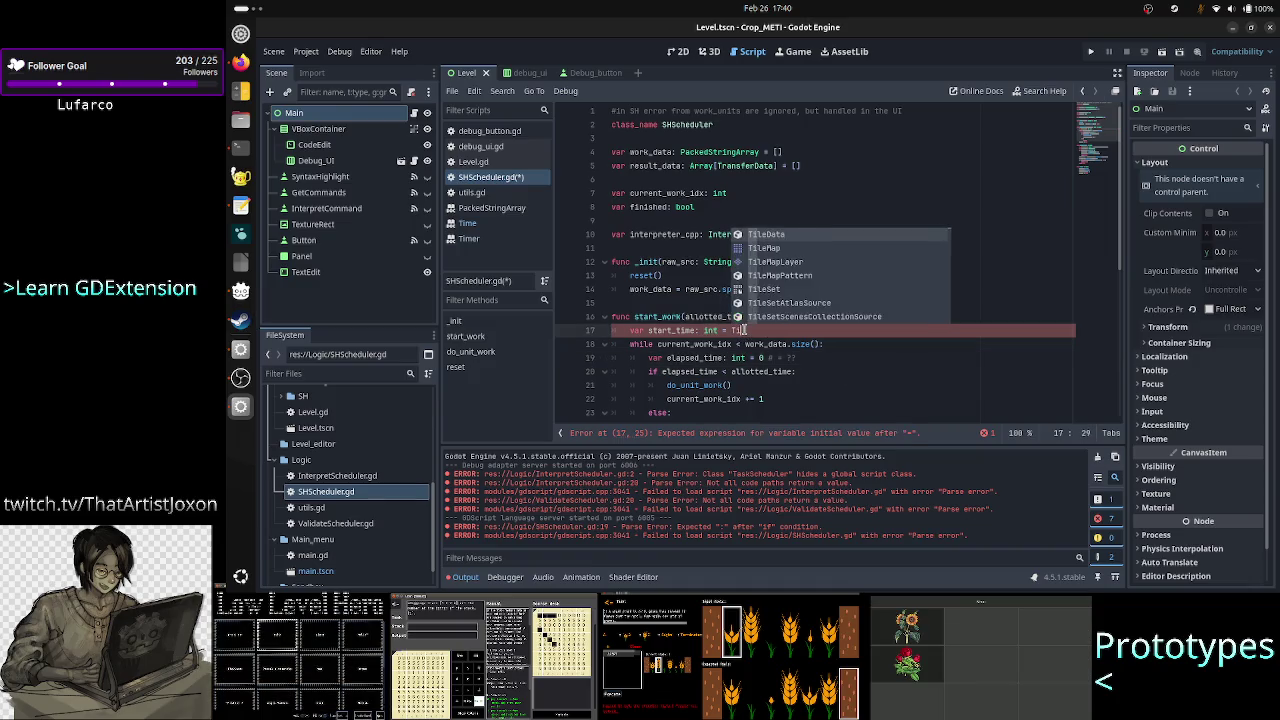
type("me.get_ti")
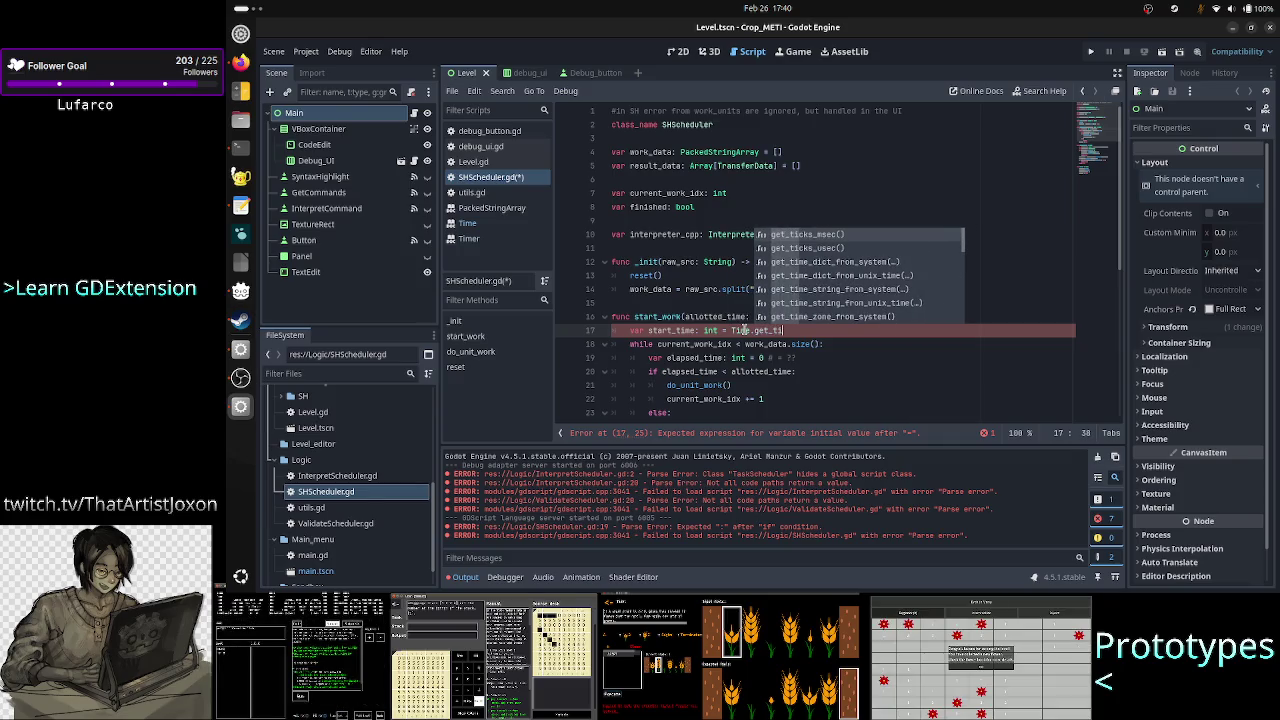
key("Return")
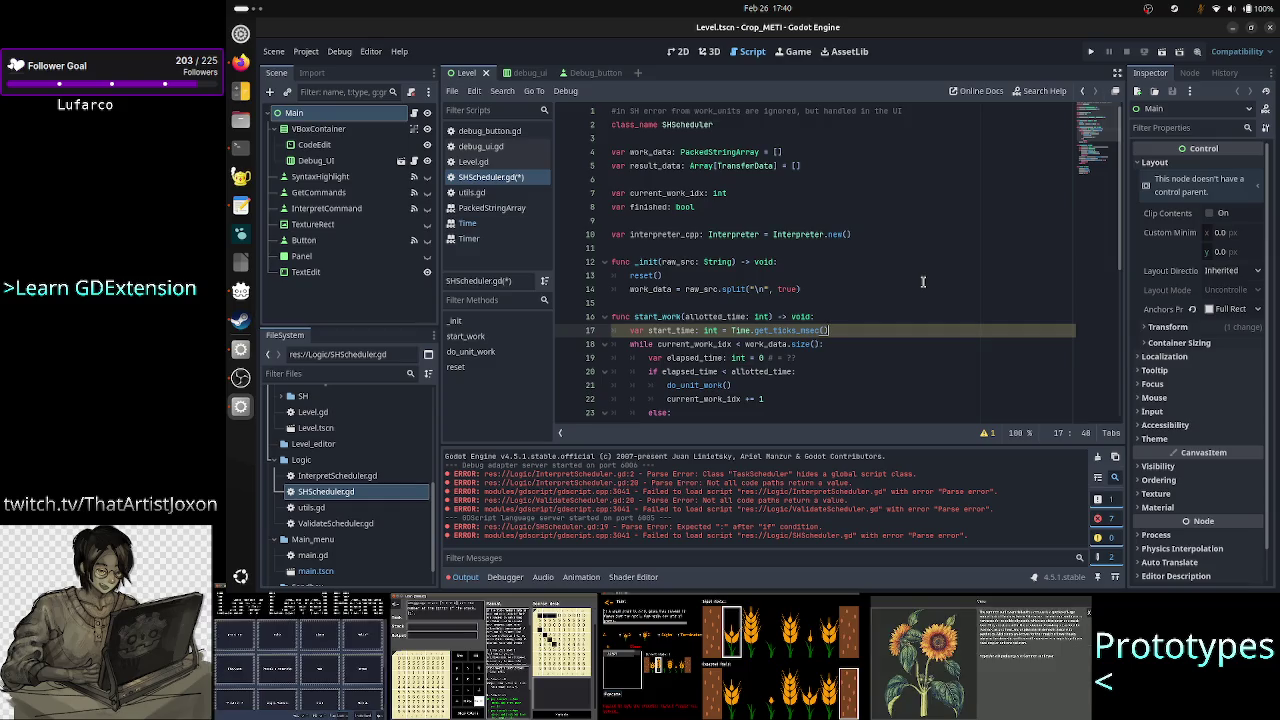
key("Right")
key("Up")
key("shift+End")
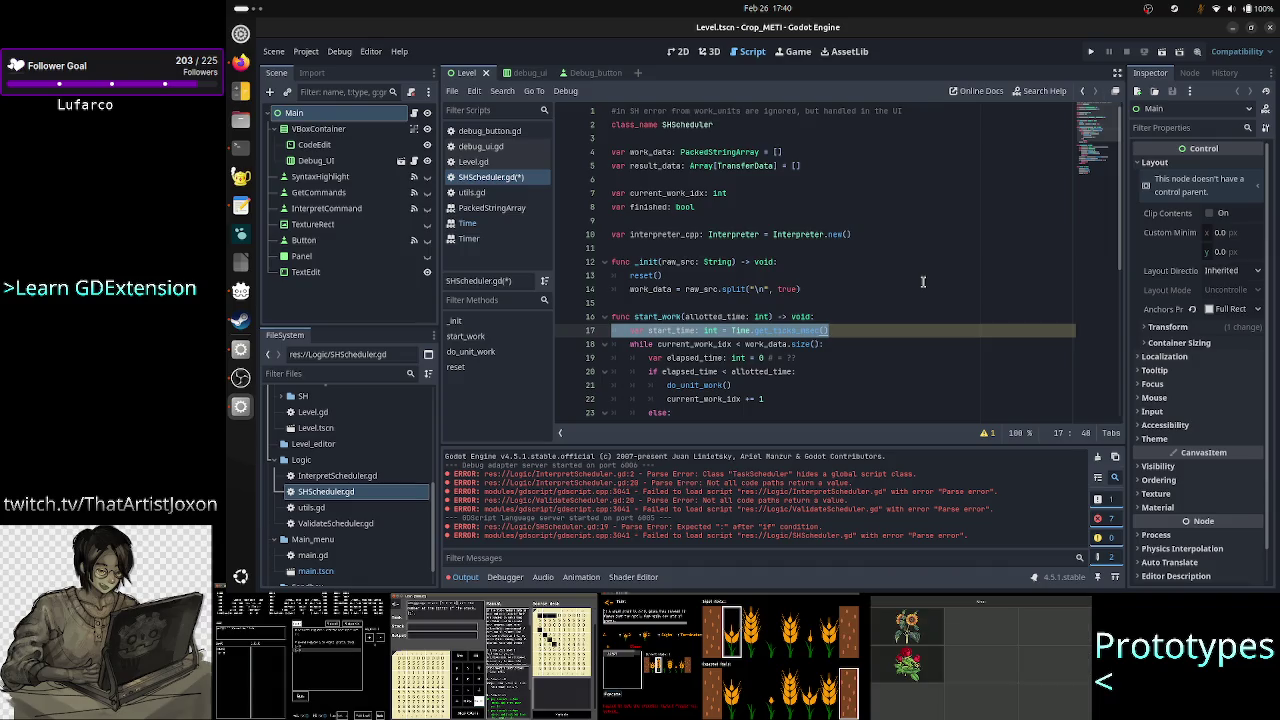
key("Down")
key("Down")
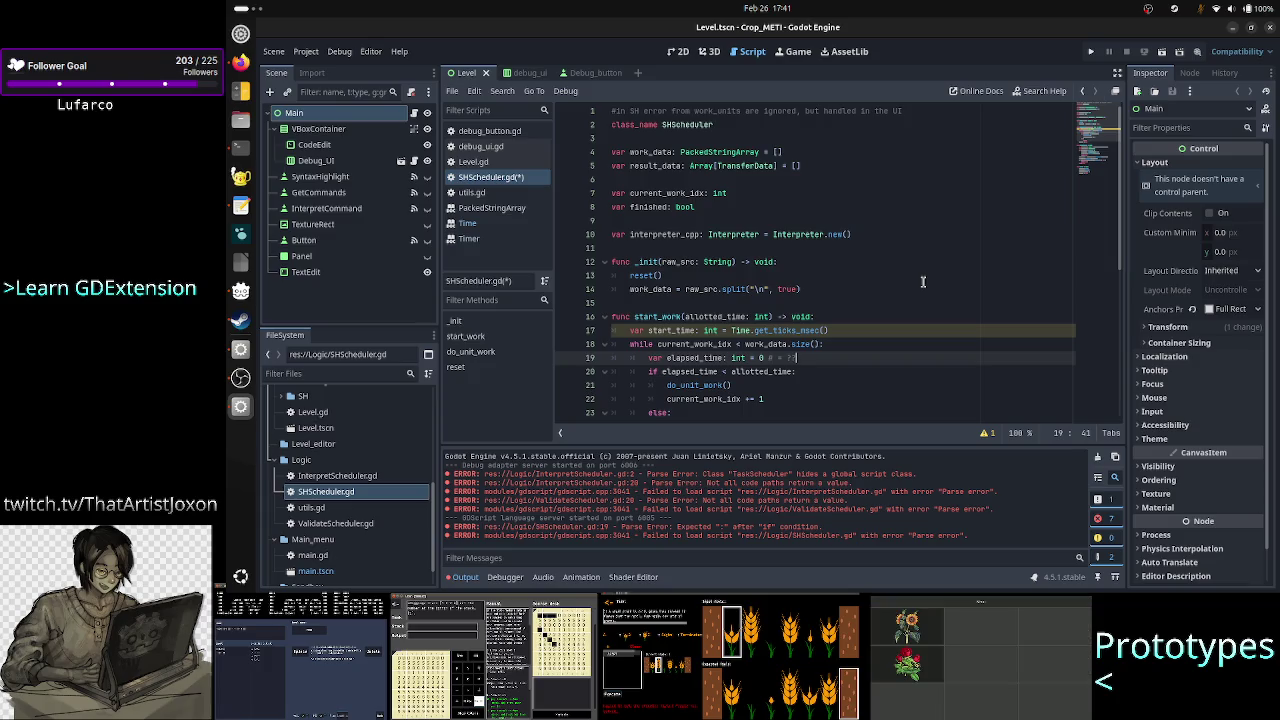
Step: Add 'var end_time: int = Time.get_ticks_msec()' at the top of the while loop
key("Up")
key("End")
key("Return")
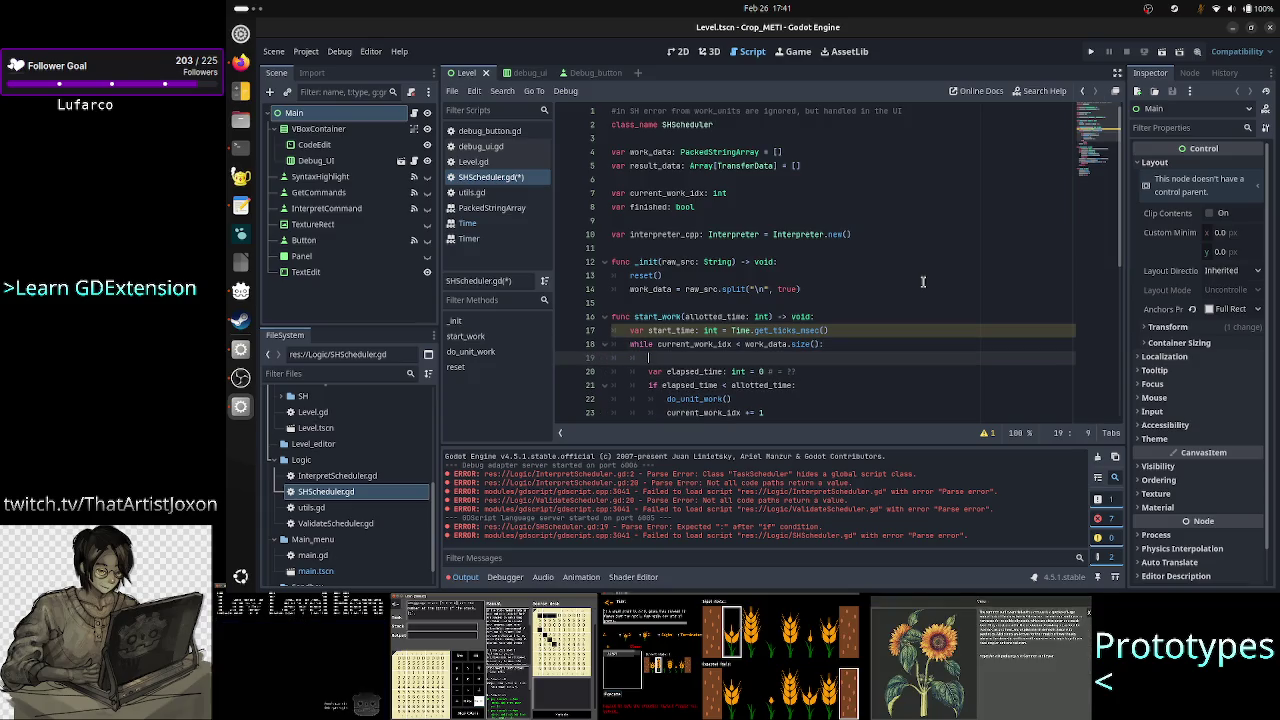
type("var ")
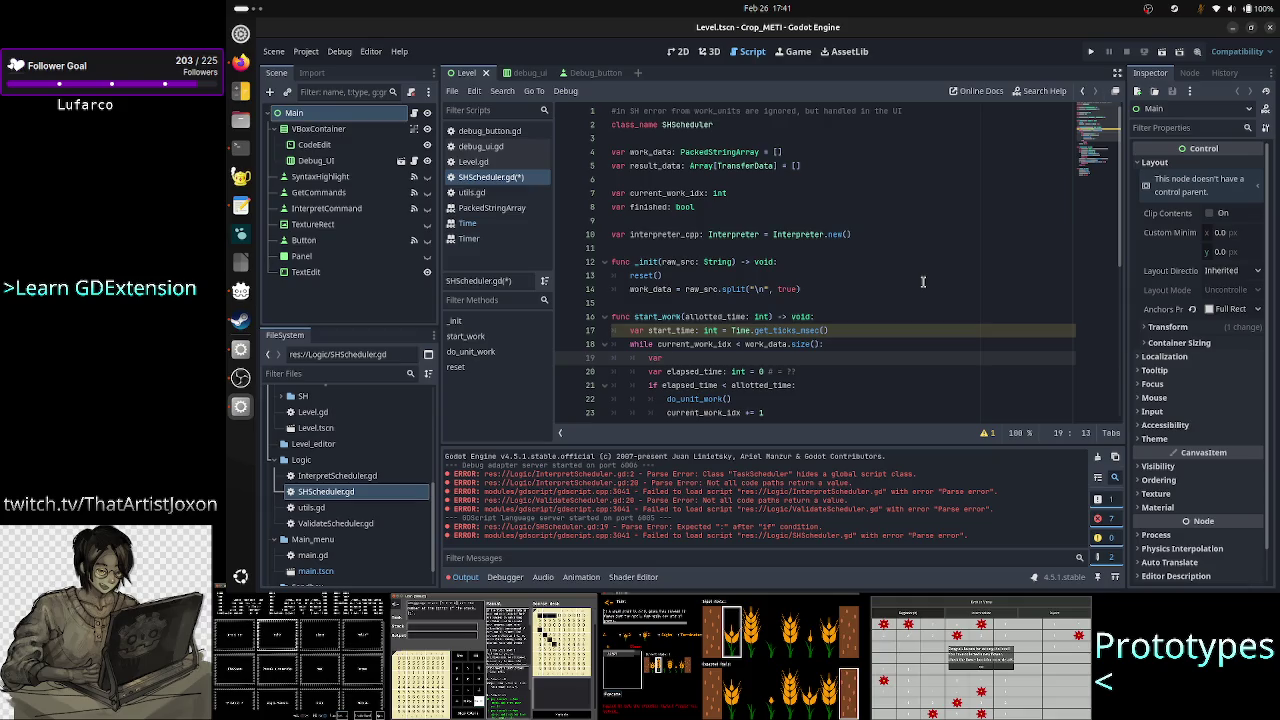
type("end_time: int = Time.get")
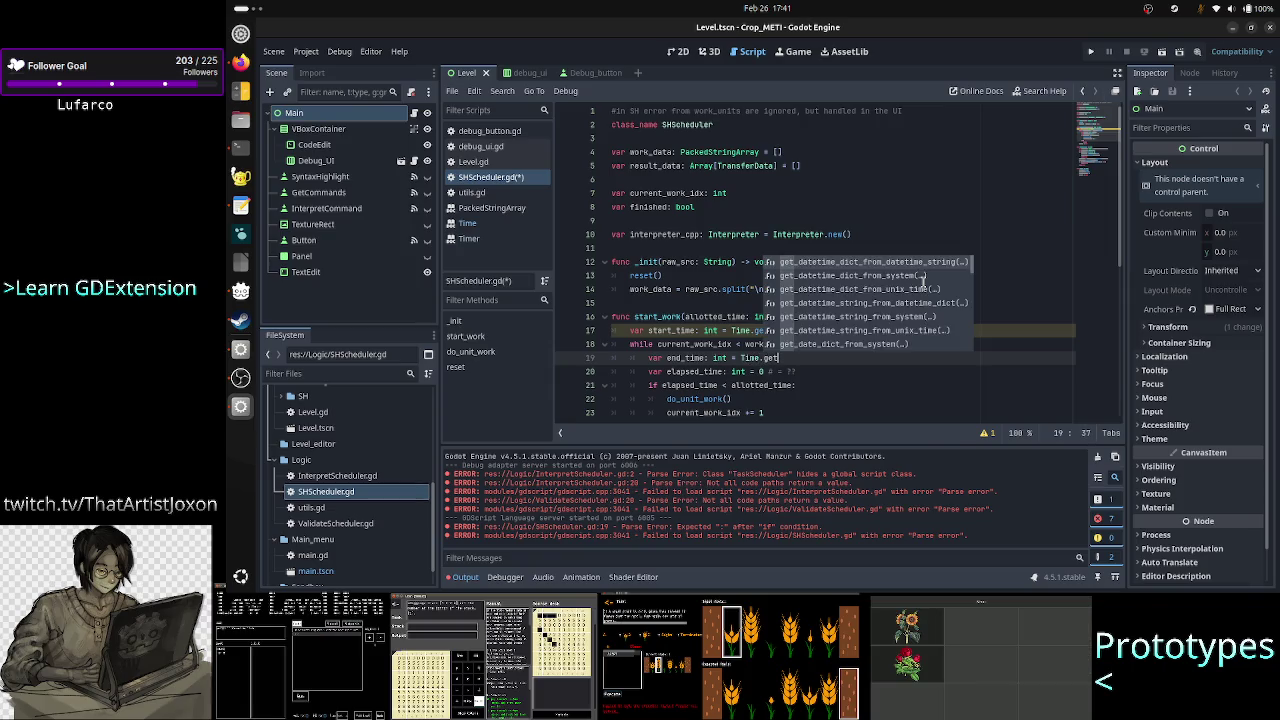
key("Escape")
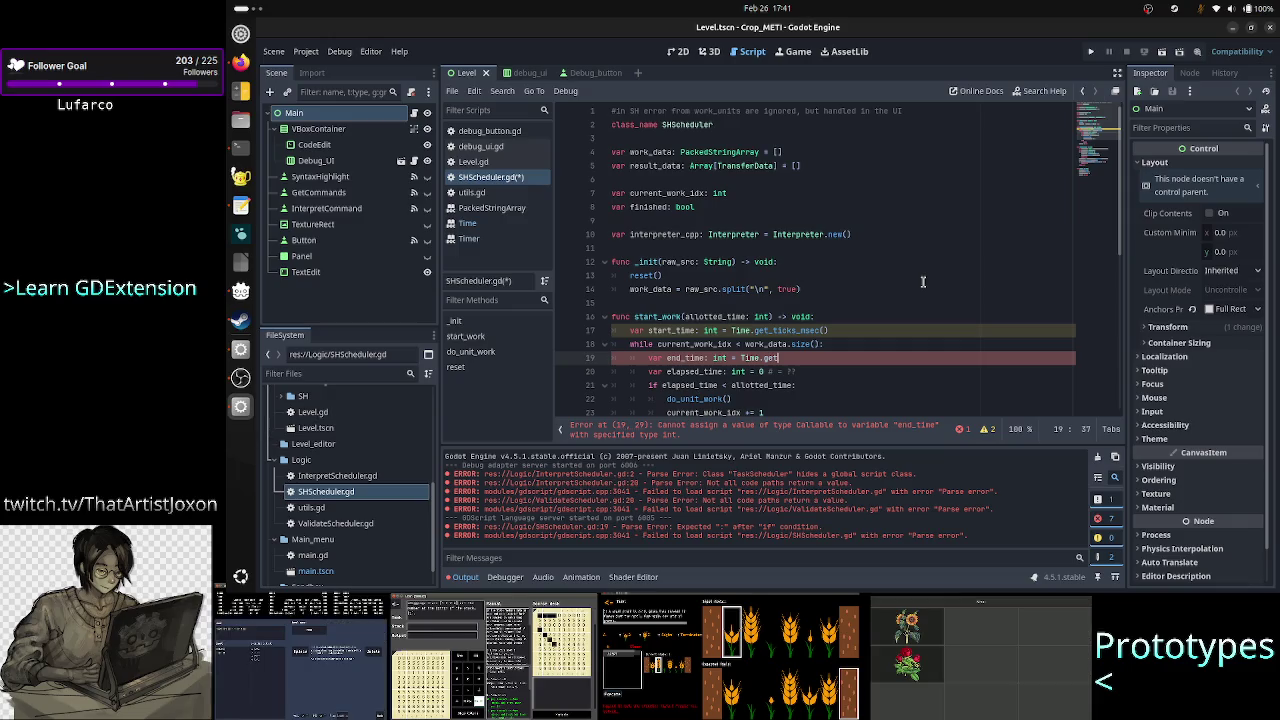
type("_tick")
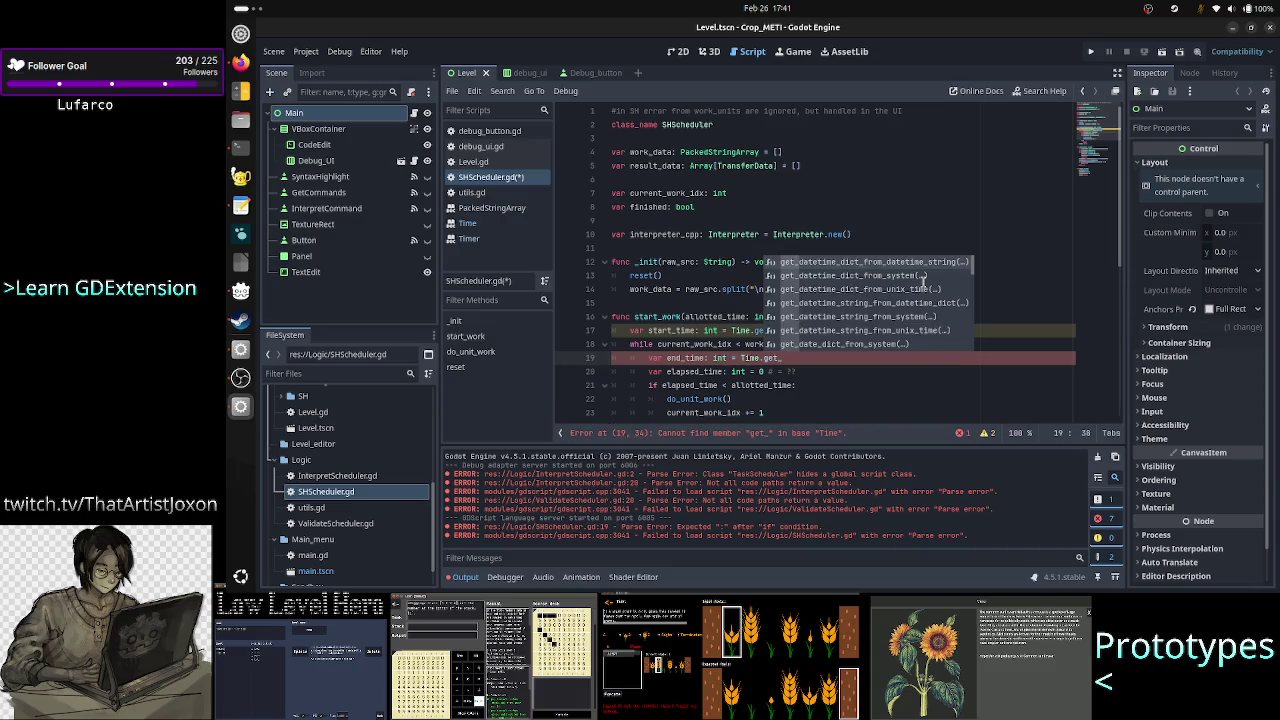
key("Return")
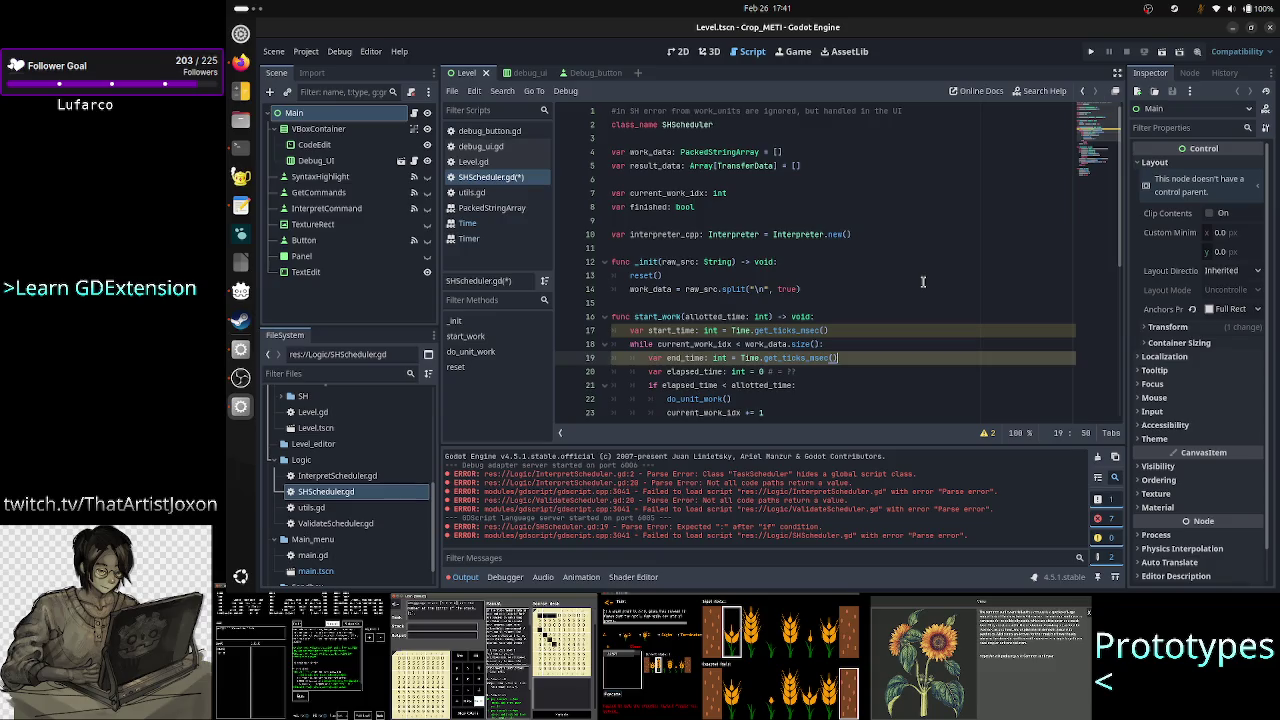
Step: Set elapsed_time to end_time - start_time and select the new end_time line
key("Down")
key("BackSpace")
key("BackSpace")
key("BackSpace")
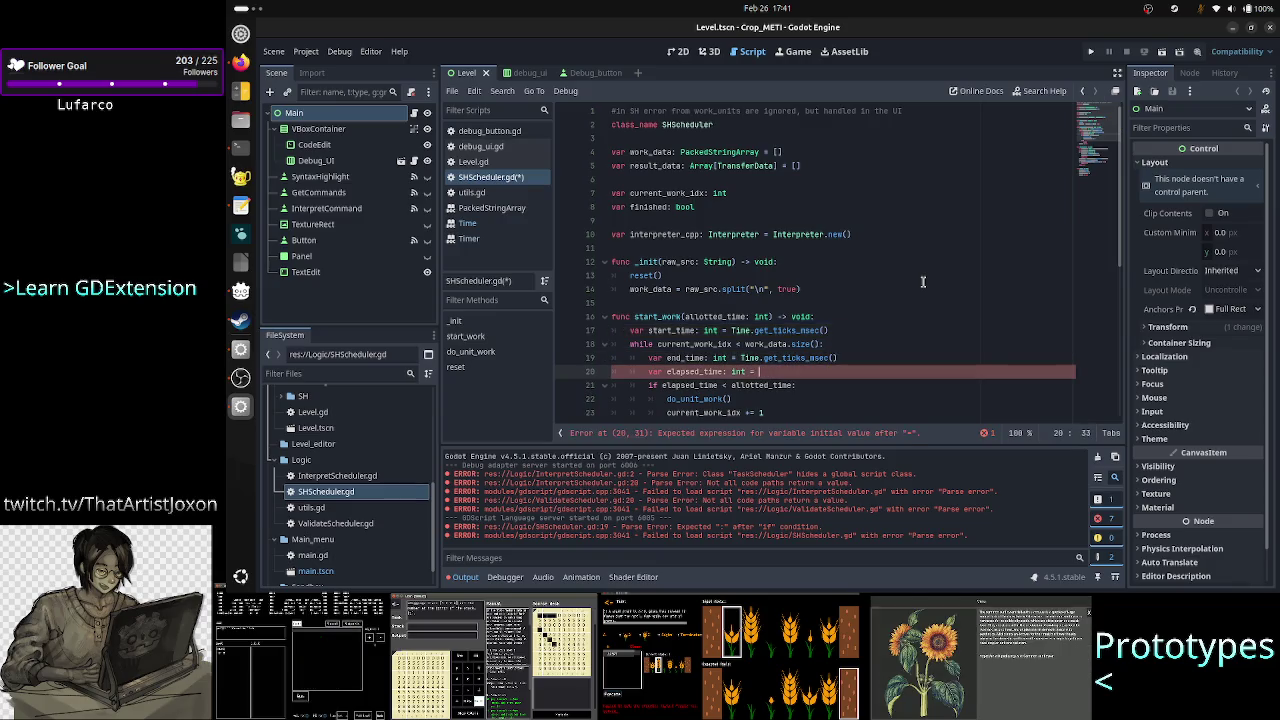
type("end_time - star")
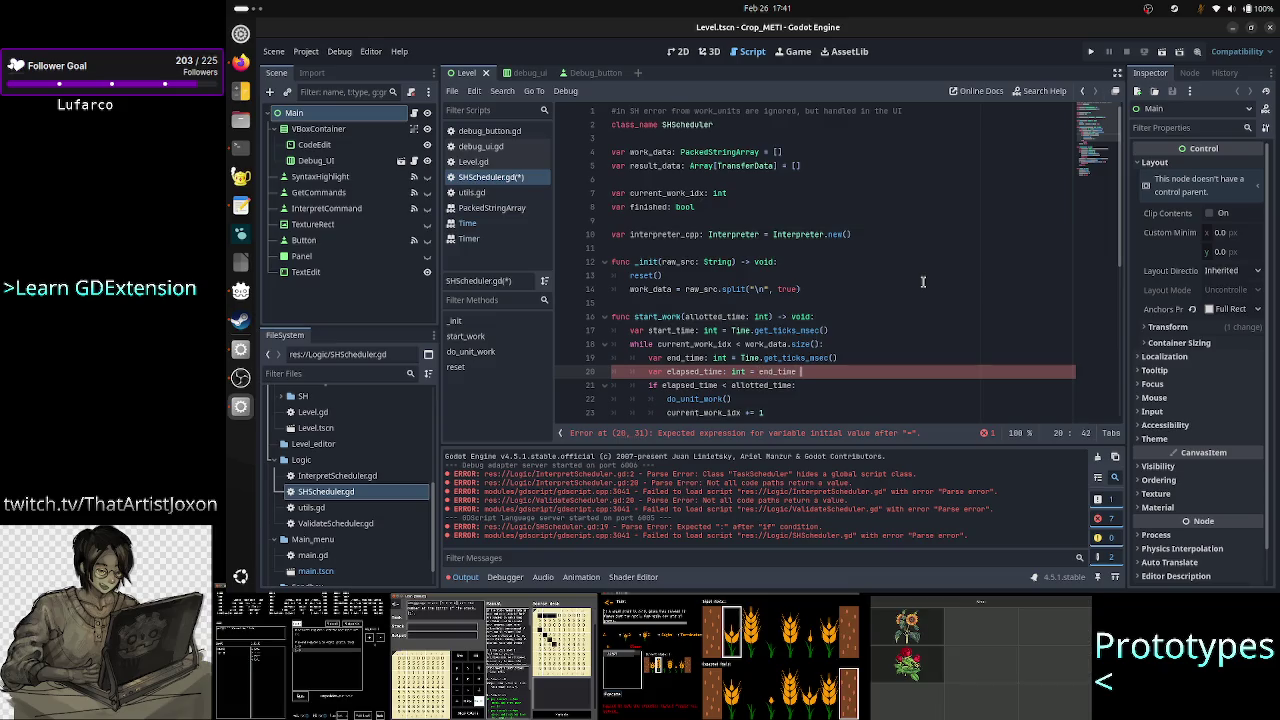
type("t_time")
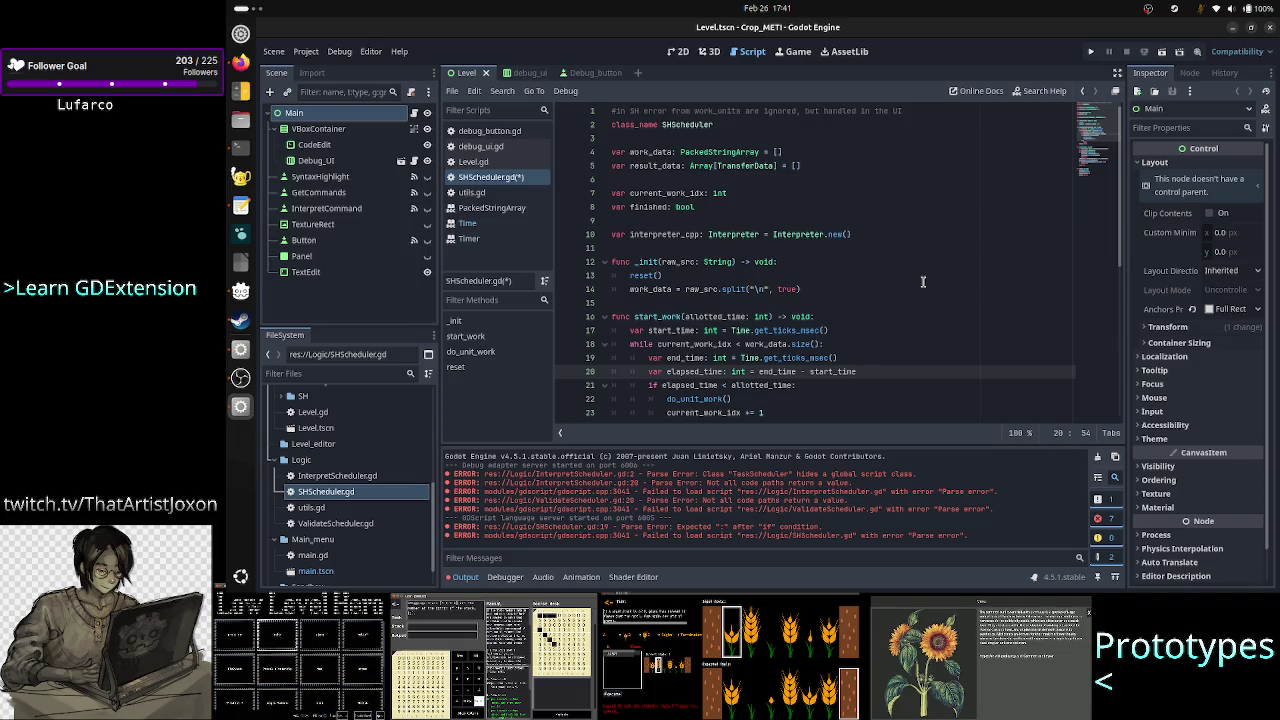
key("Up")
key("Up")
key("Home")
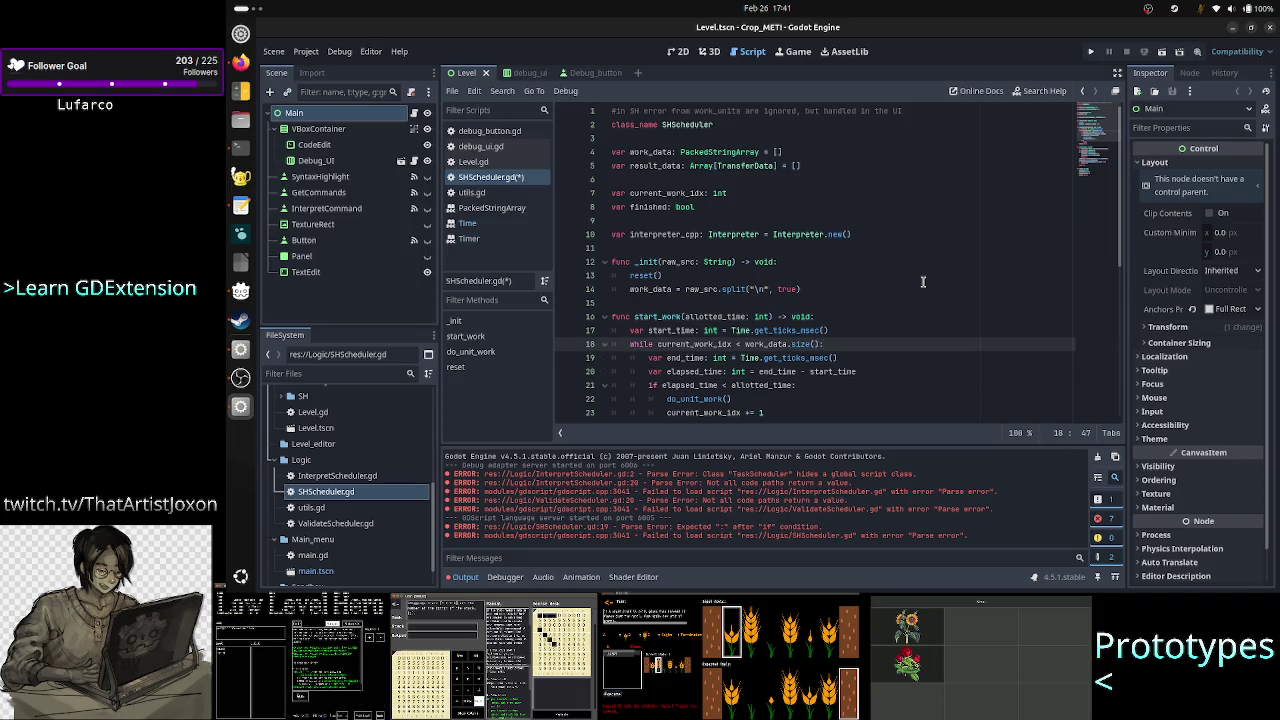
key("Down")
key("Up")
key("Up")
key("Down")
key("Down")
key("shift+End")
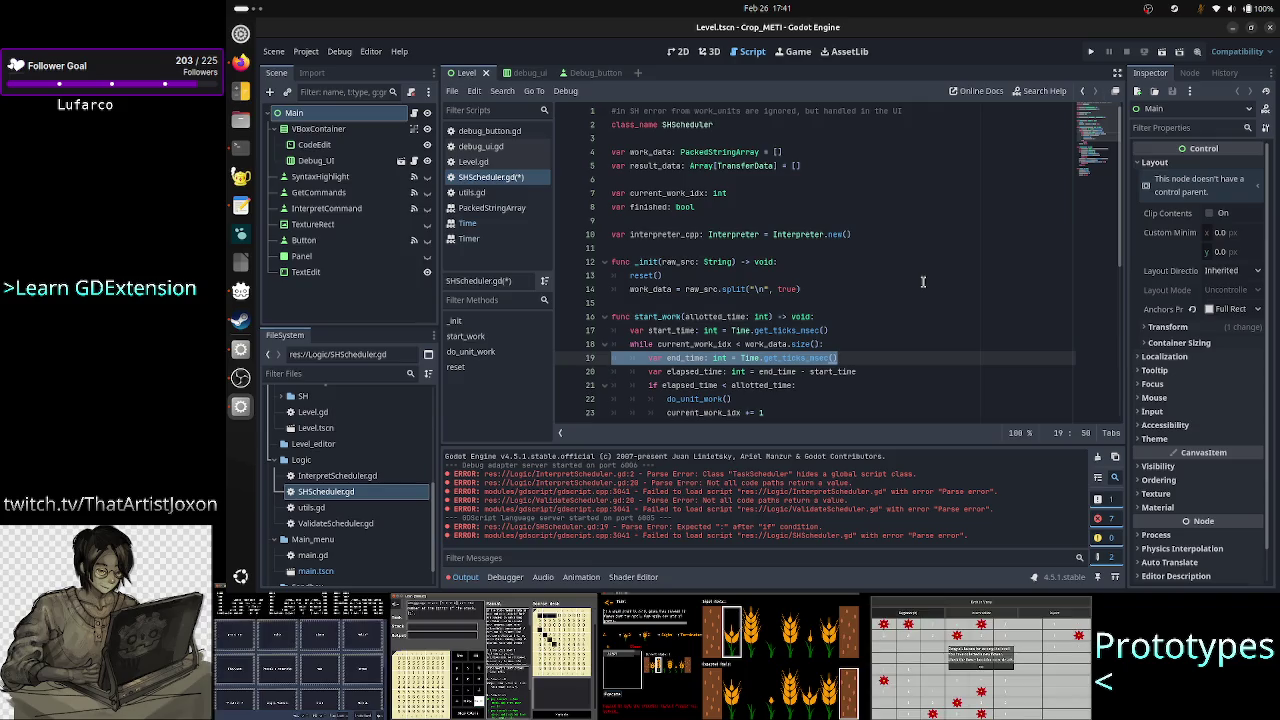
Step: Compare the end_time line with the ChatGPT timing answer's example code
key("alt+Tab")
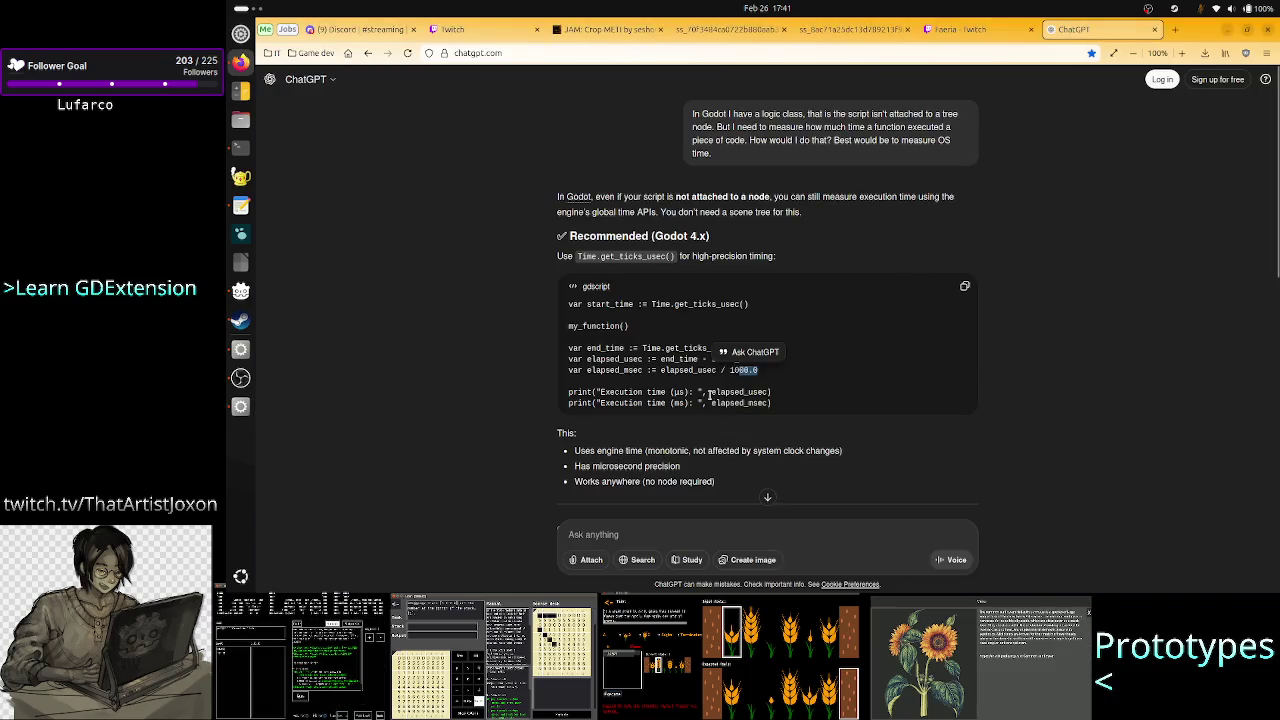
left_click_drag(687, 393, 668, 396)
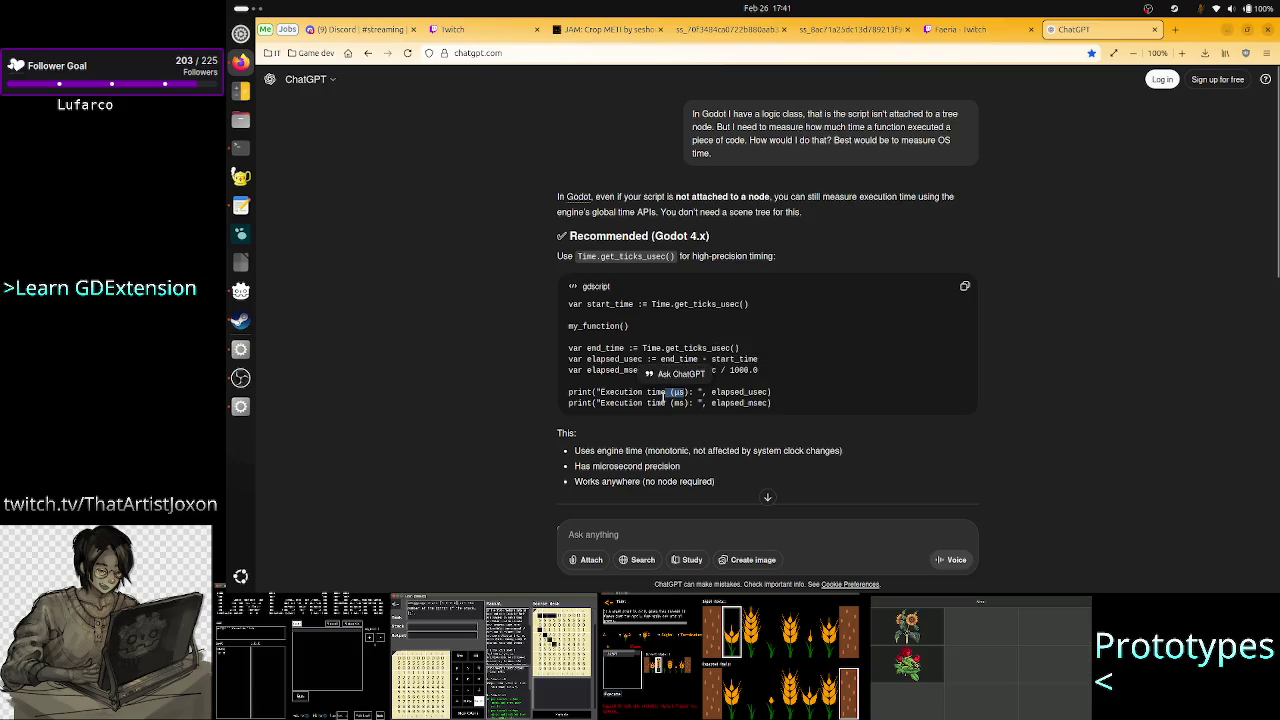
left_click(851, 385)
key("alt+Tab")
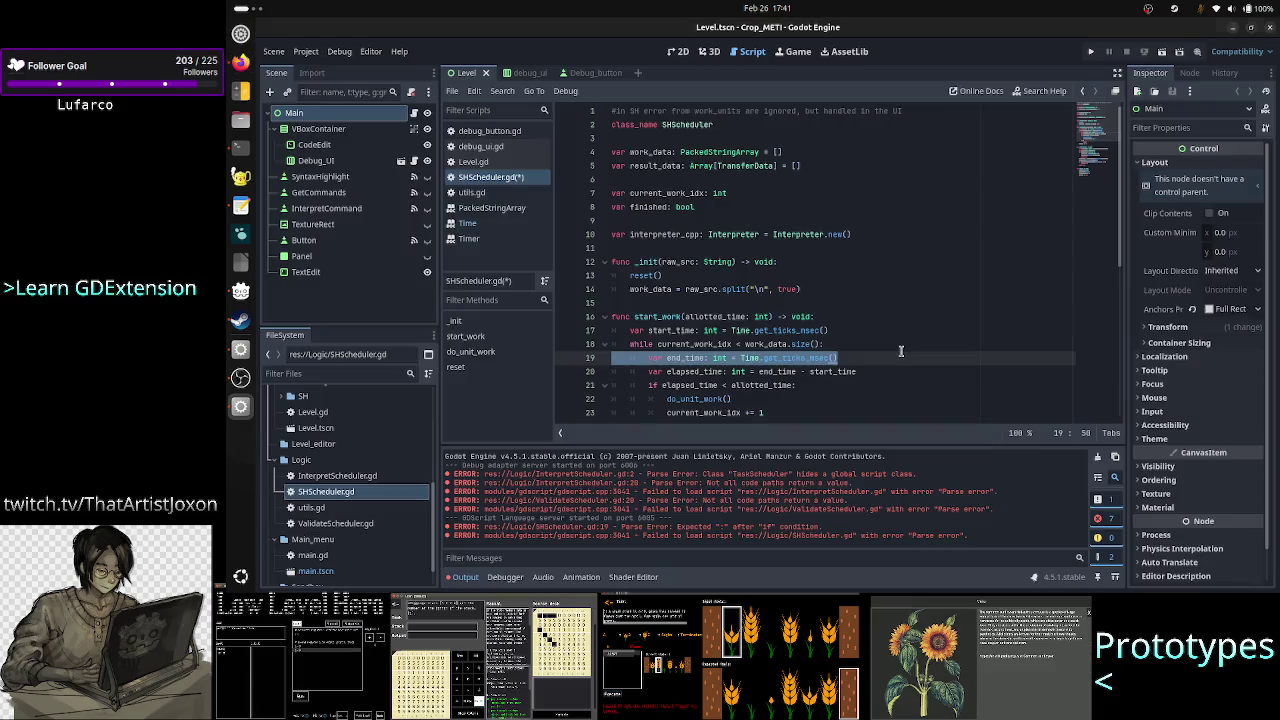
left_click(902, 352)
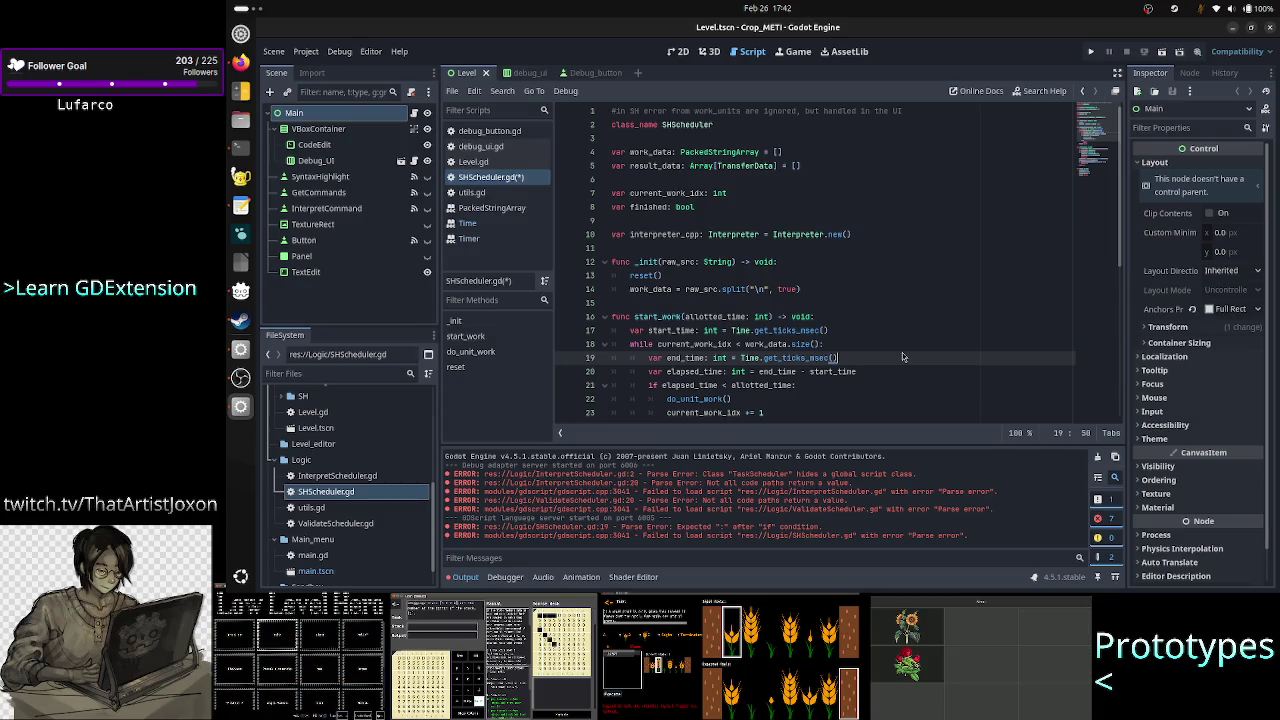
Step: Add the comment '#for better time-keeping precision one could Time.get_ticks_usec and divide by 1k' above start_work
key("Up")
key("Up")
key("Up")
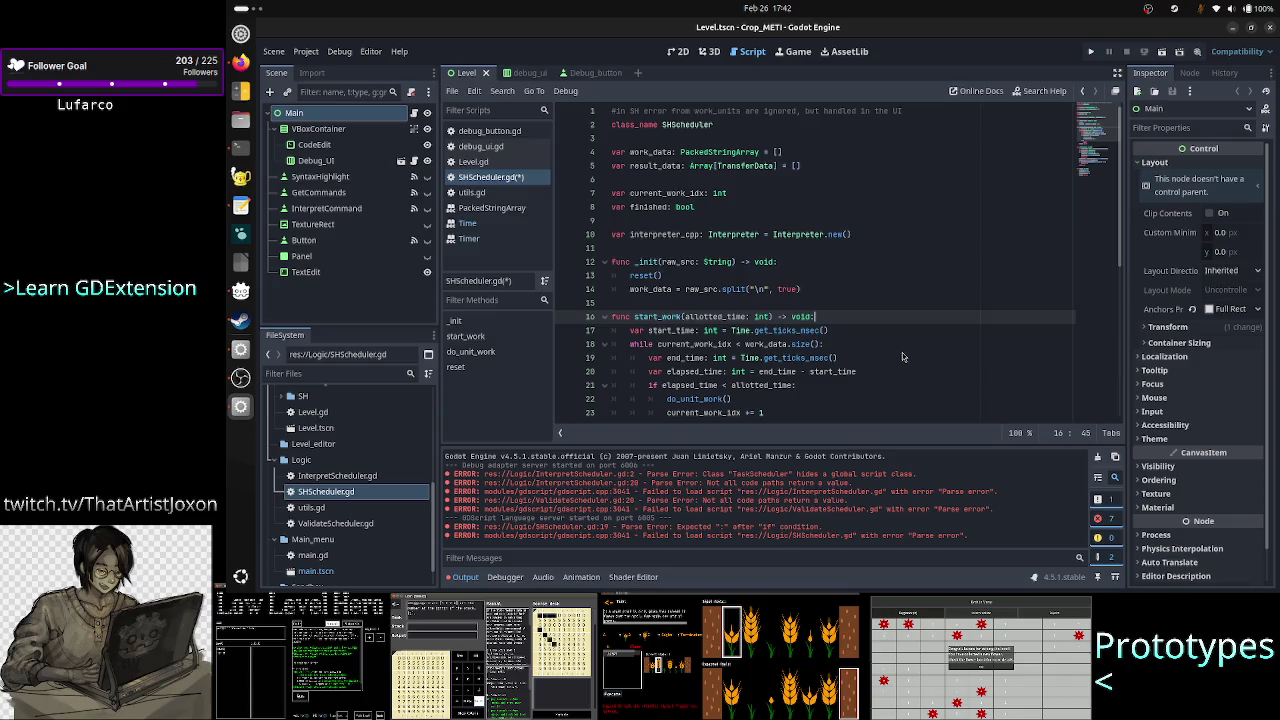
key("Home")
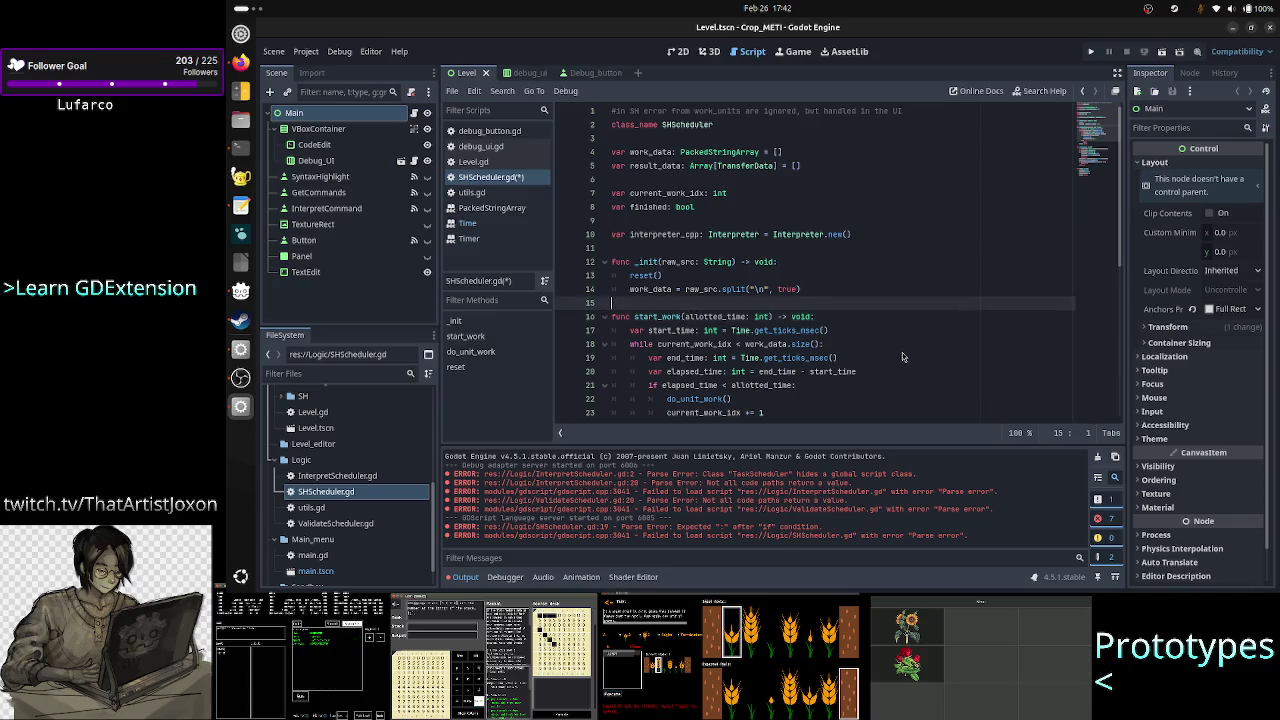
key("Return")
key("Up")
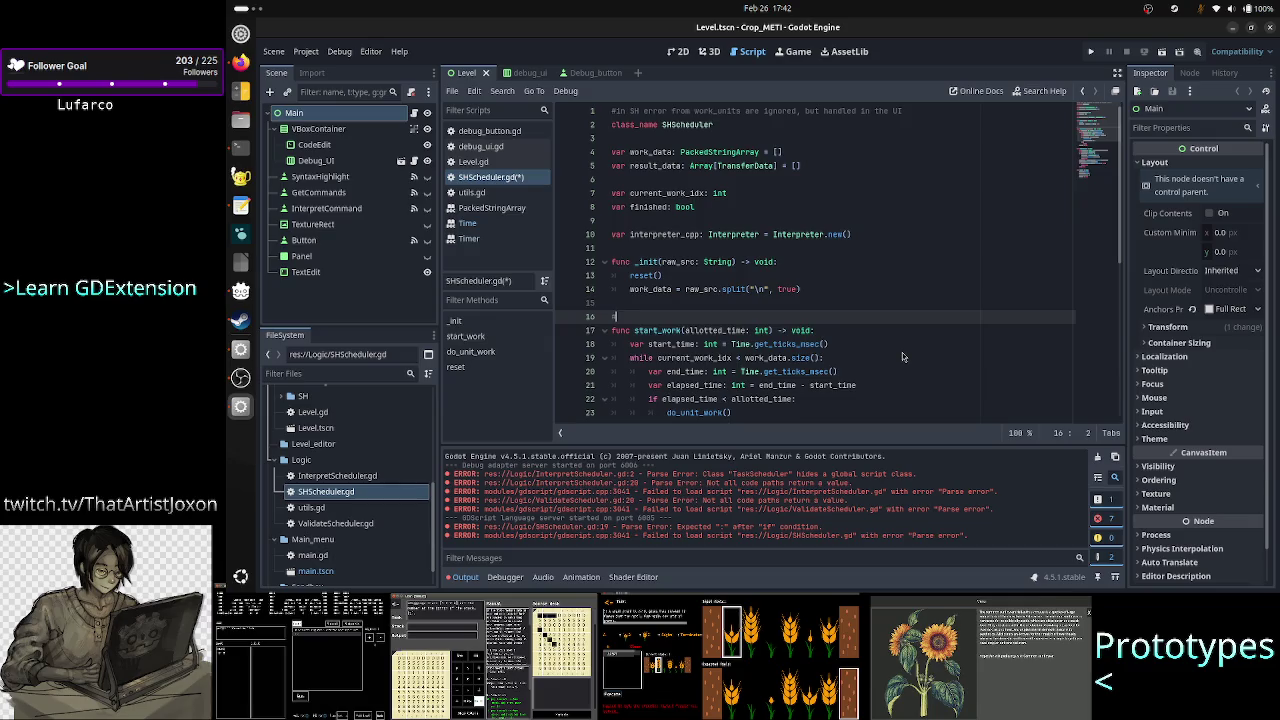
key("BackSpace")
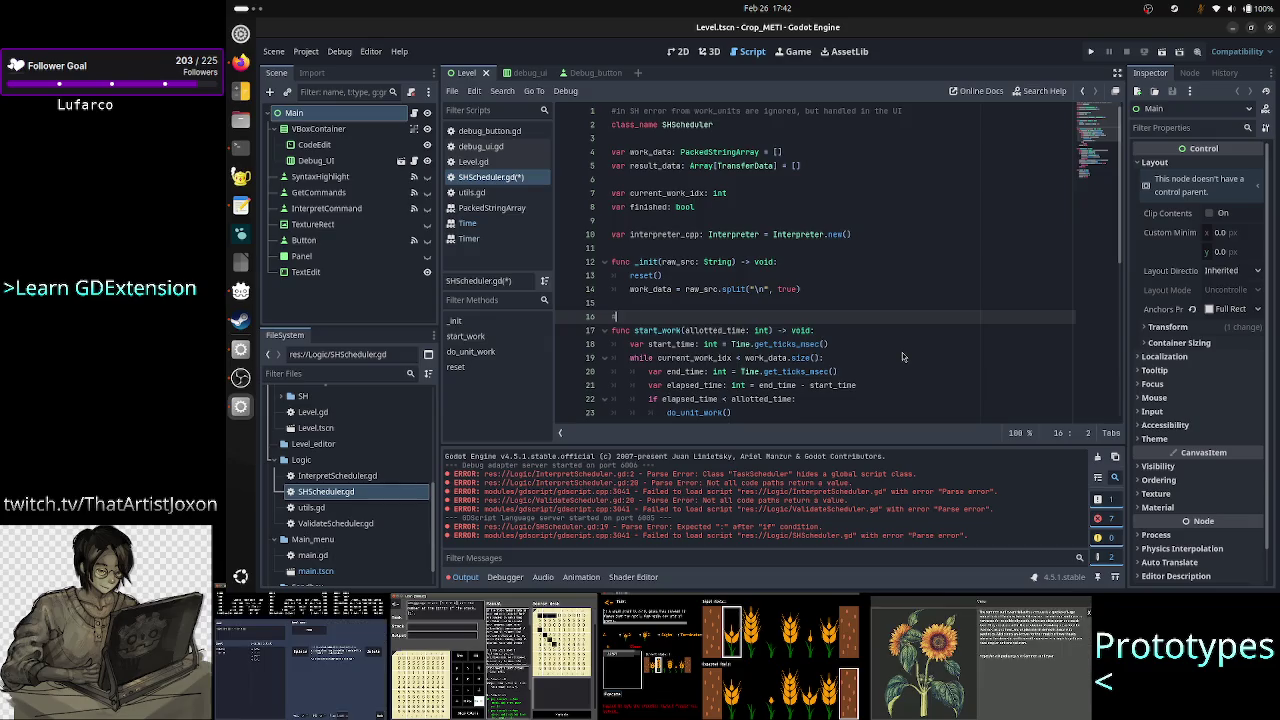
type("for better pre")
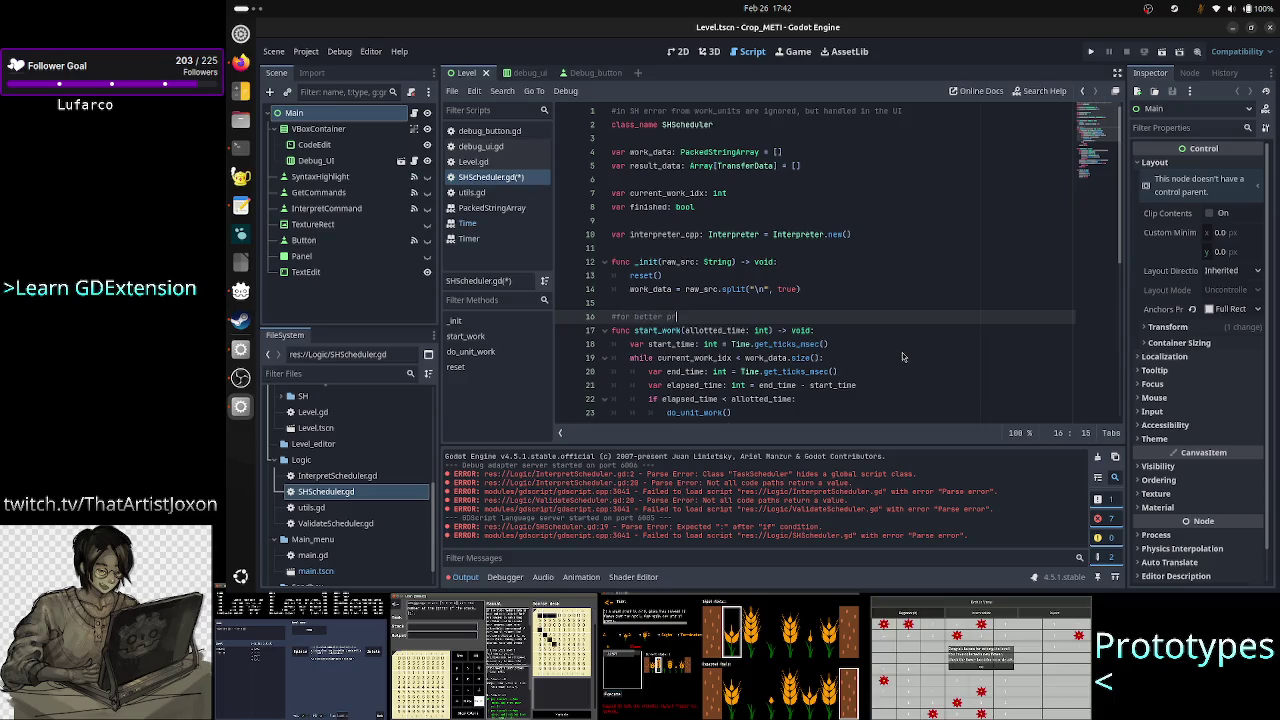
key("BackSpace")
type("time")
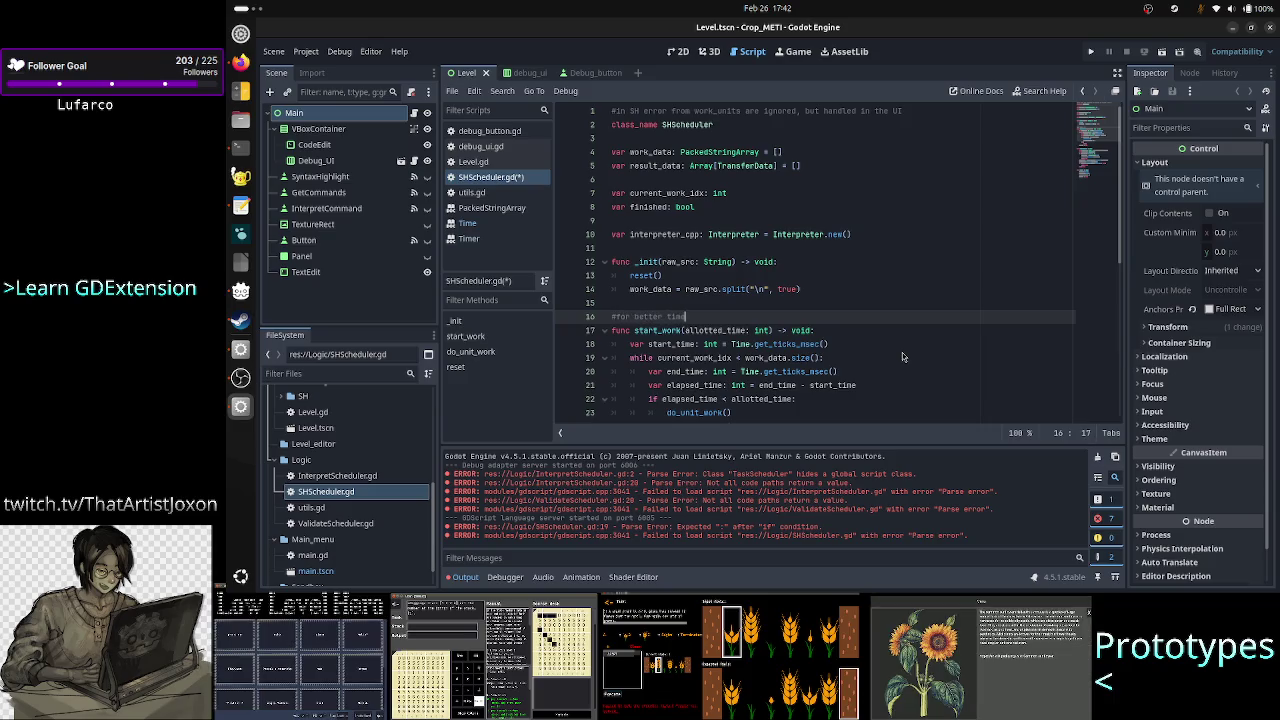
type("-keeping pre")
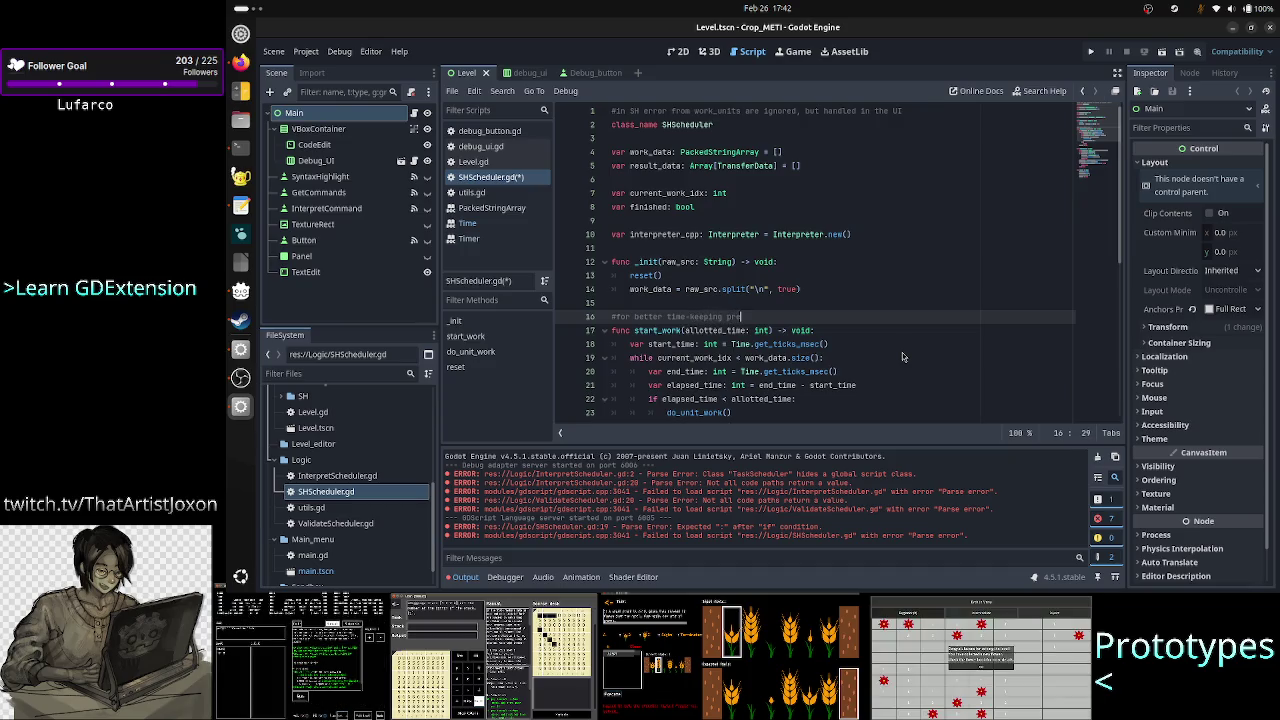
type("cision")
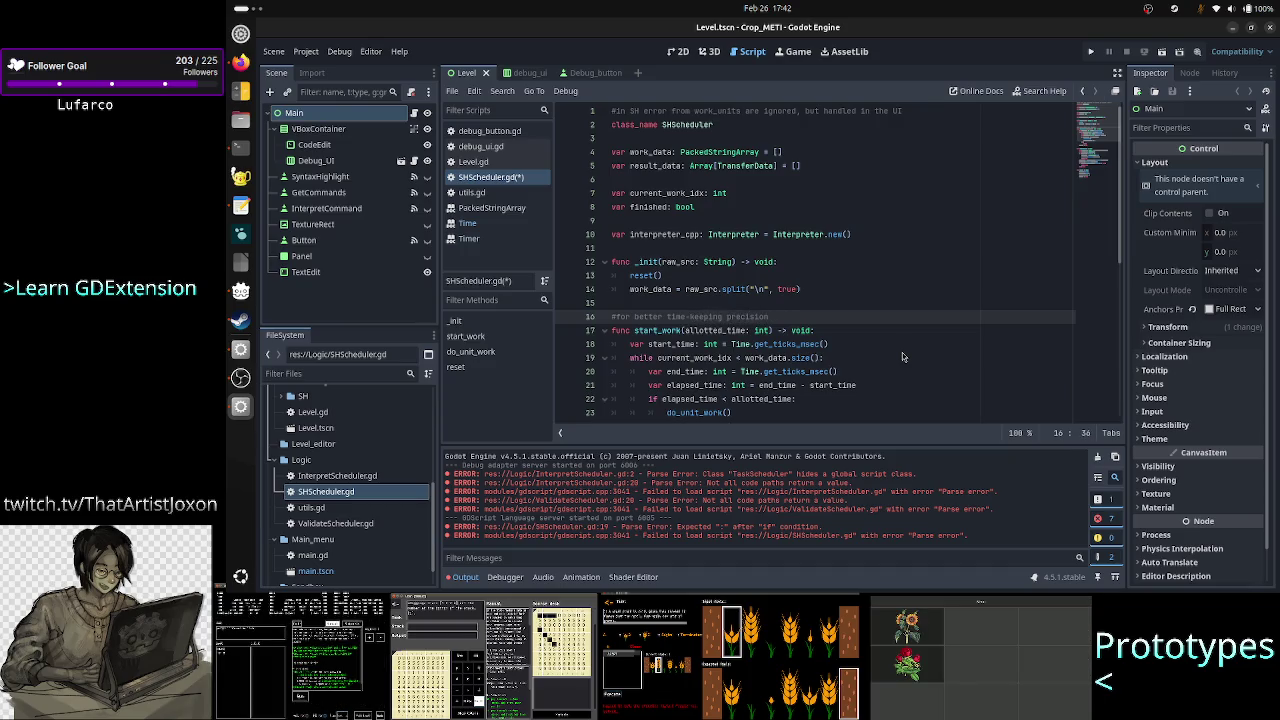
type(" one could")
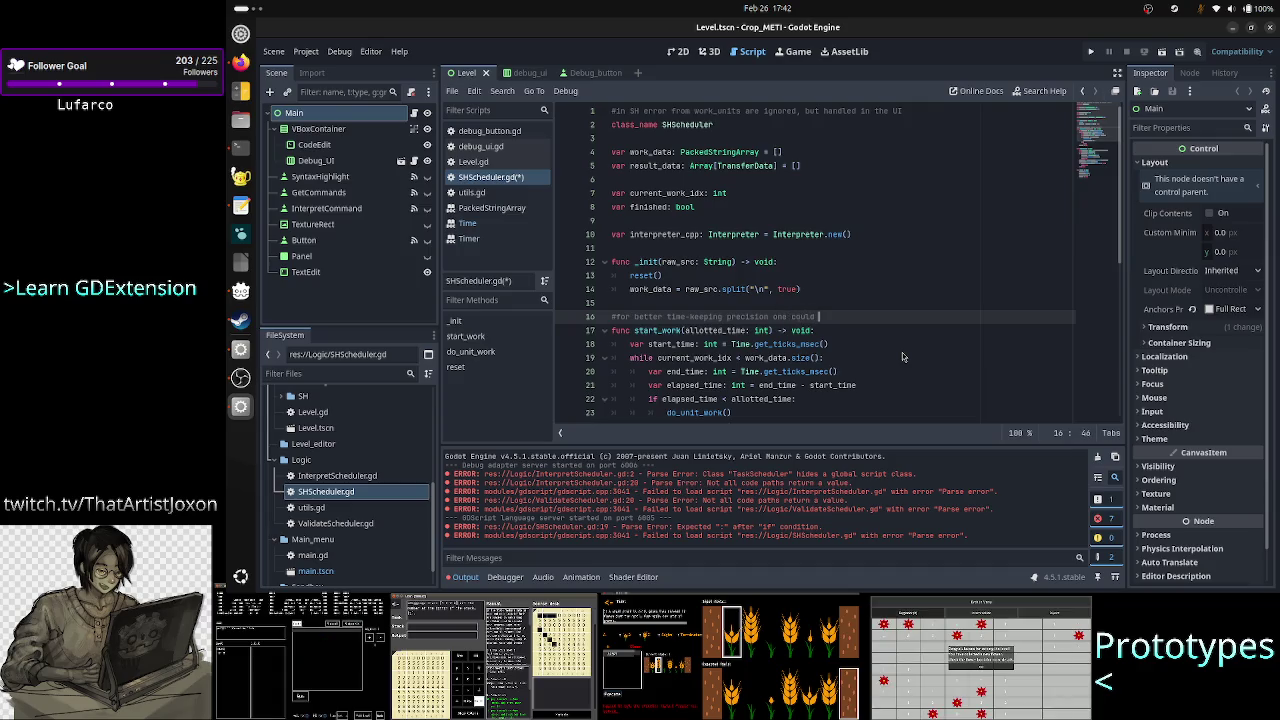
type(" Time.get_ticks")
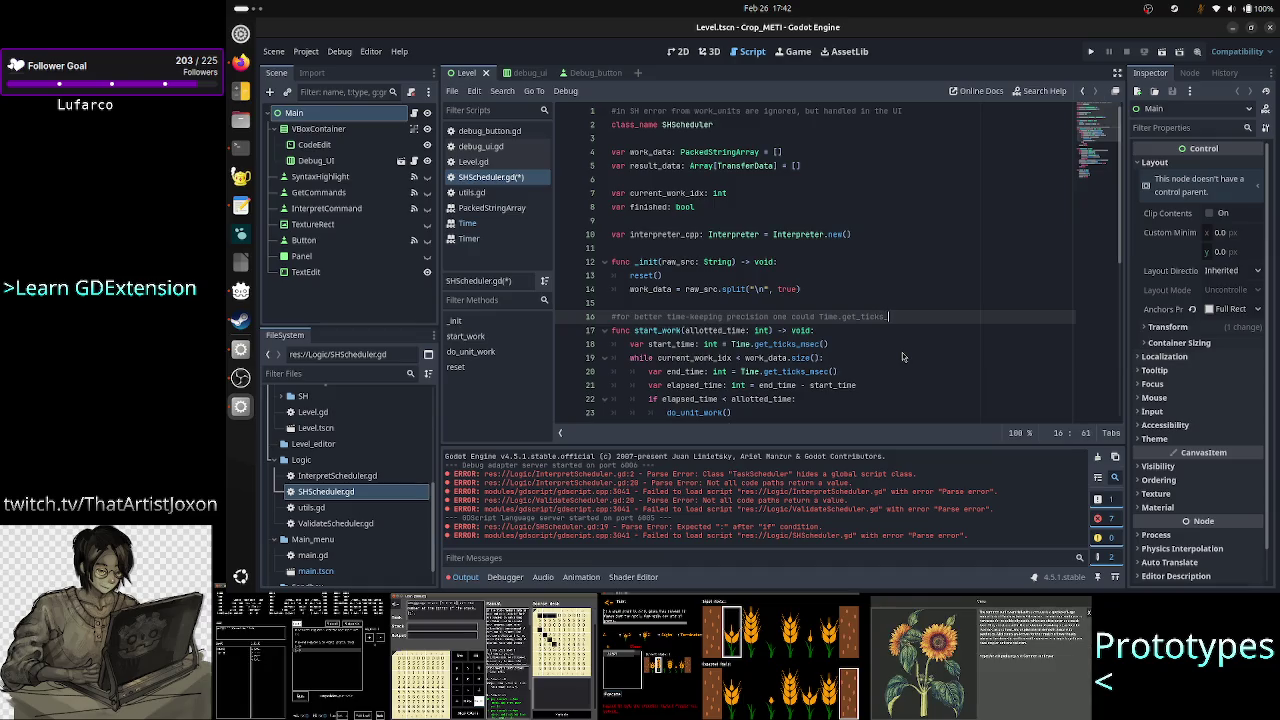
type("_usec and (")
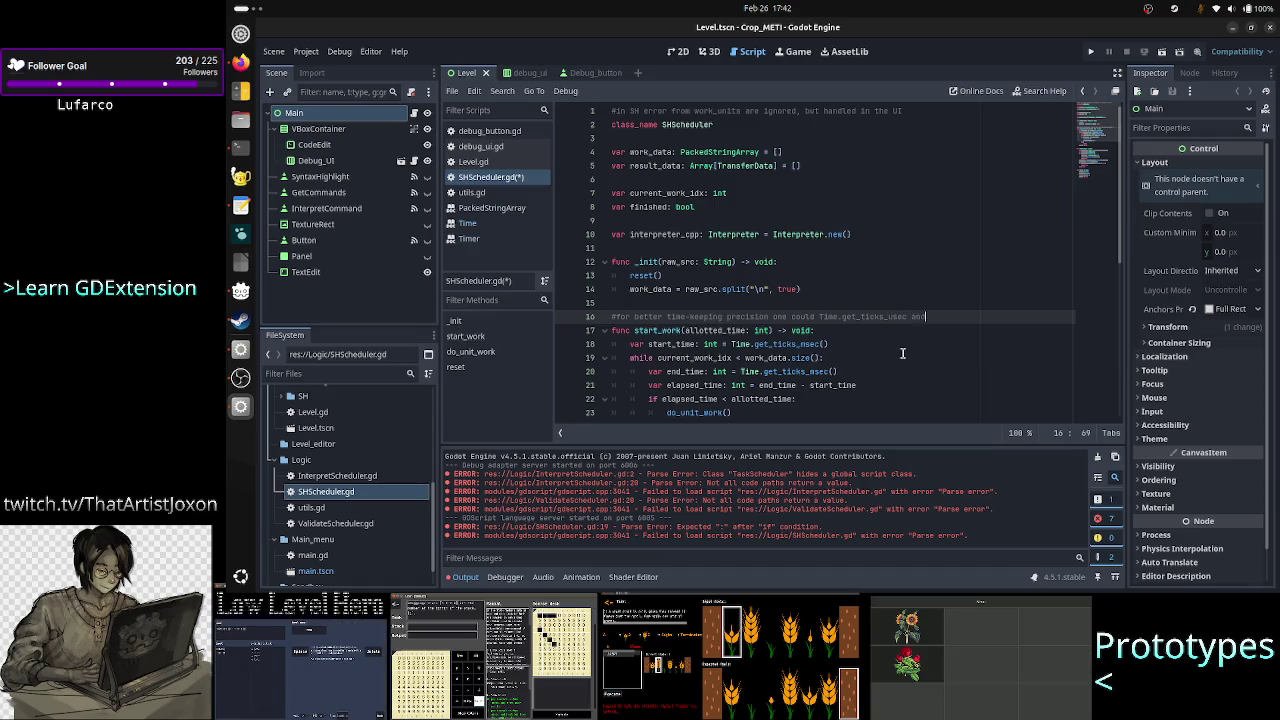
key("BackSpace")
type("divi")
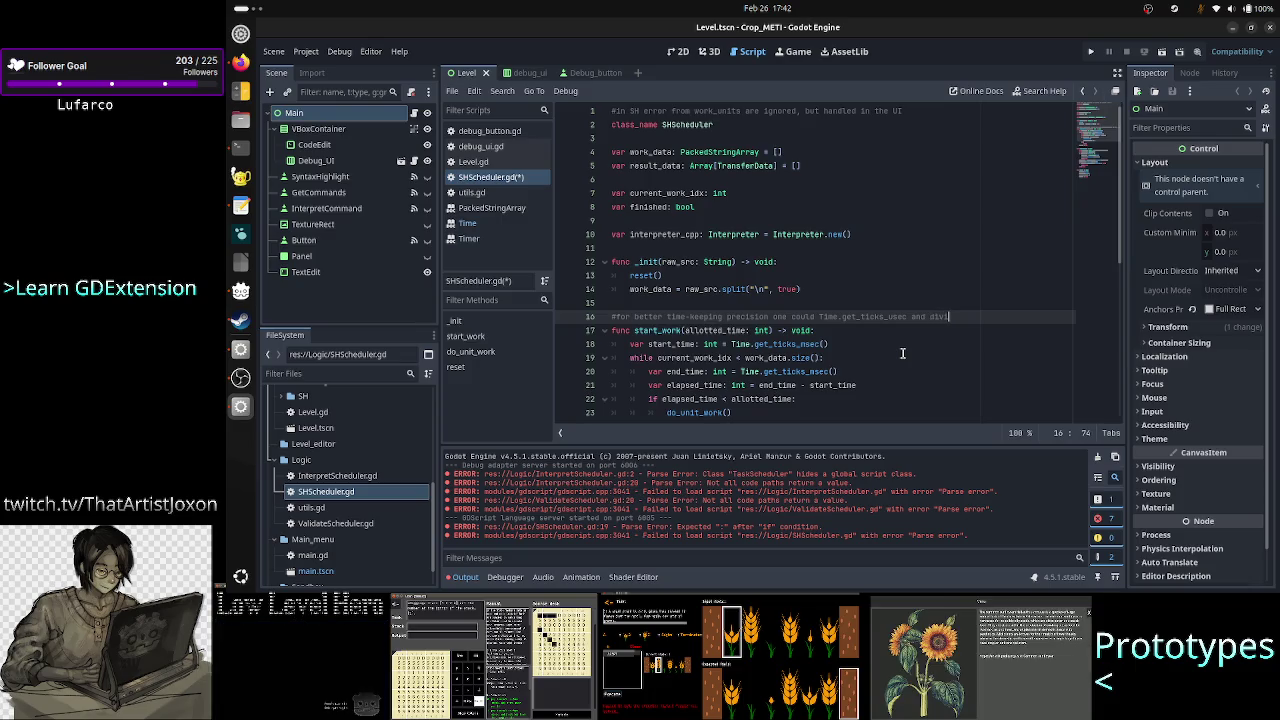
type("de by ")
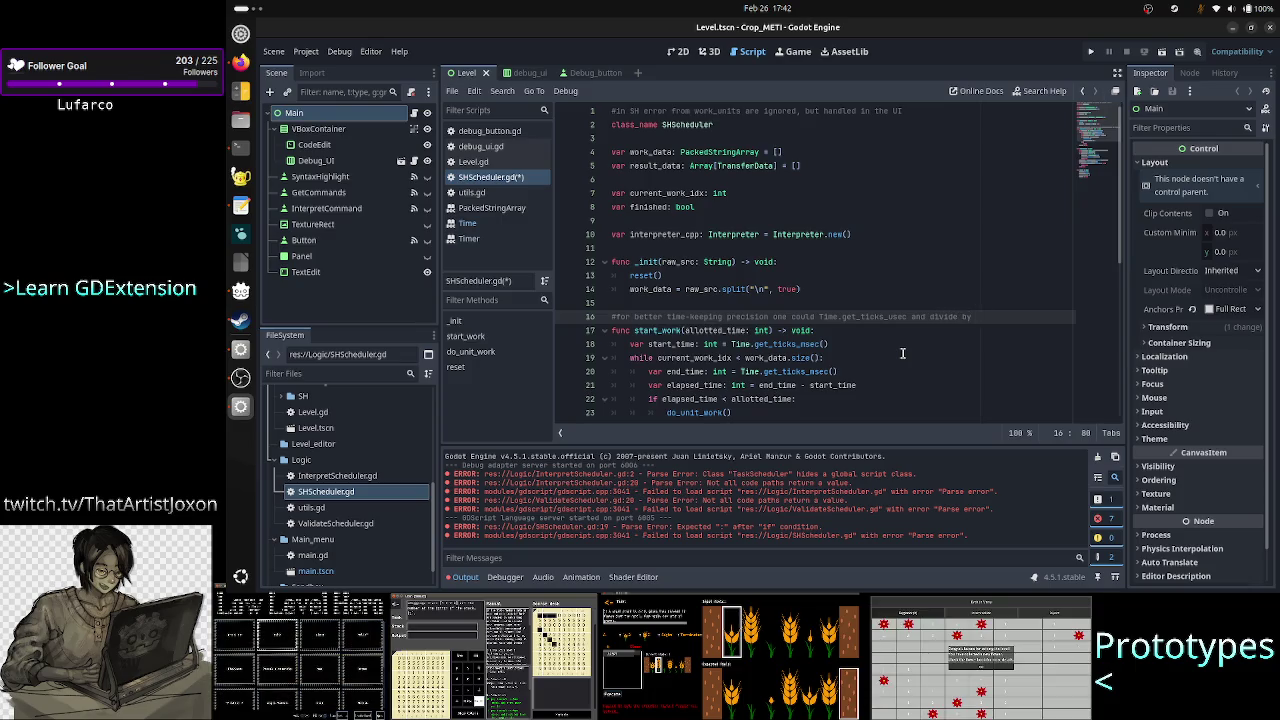
type("1k")
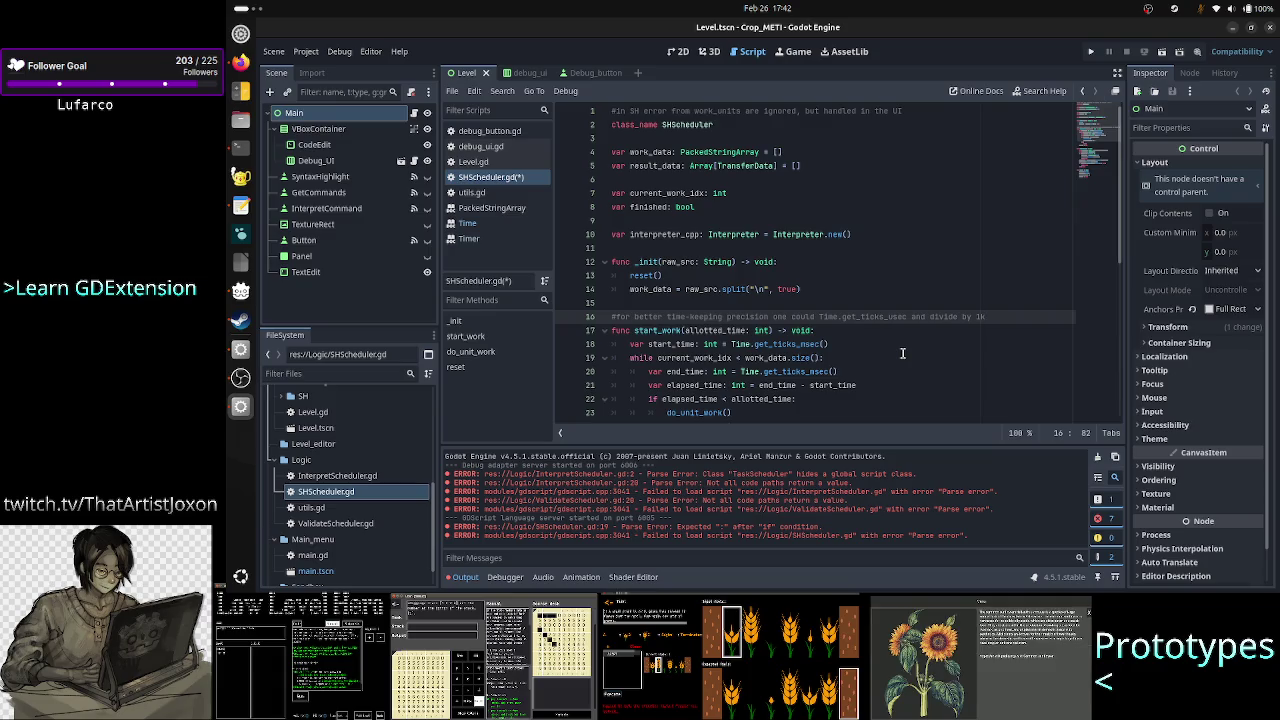
key("Down")
key("Down")
key("Down")
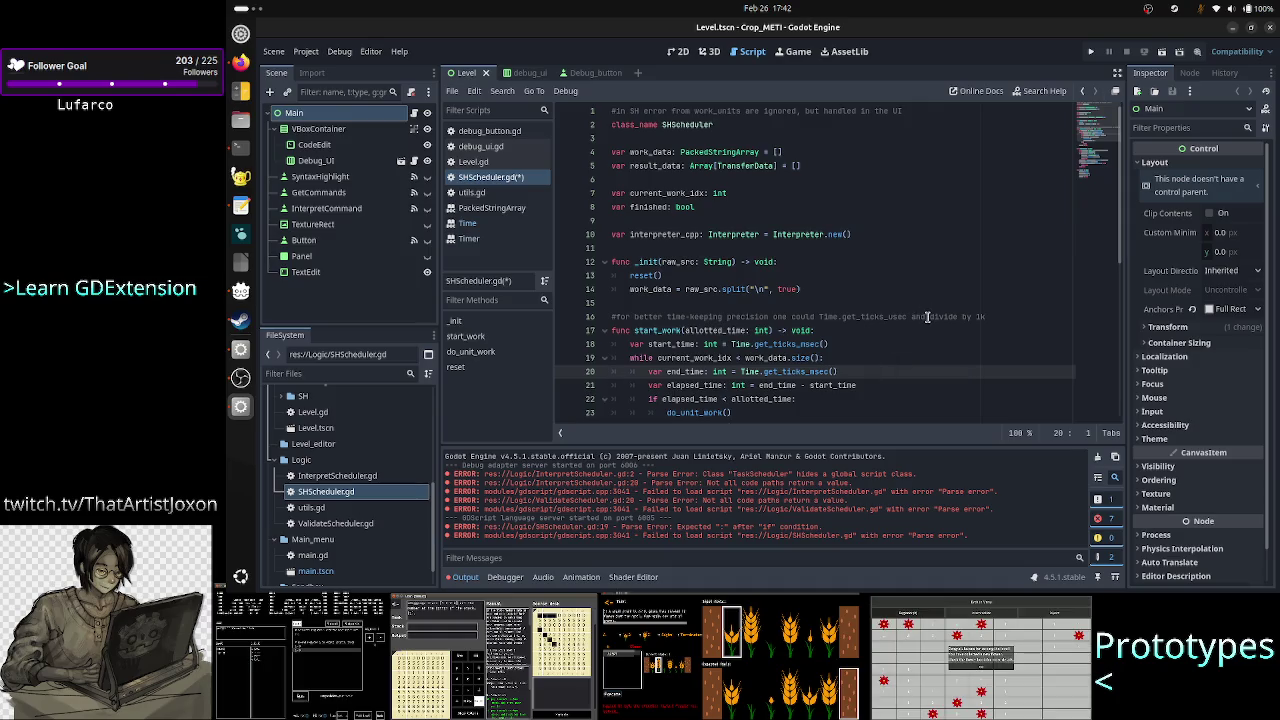
scroll(927, 316, "down", 2)
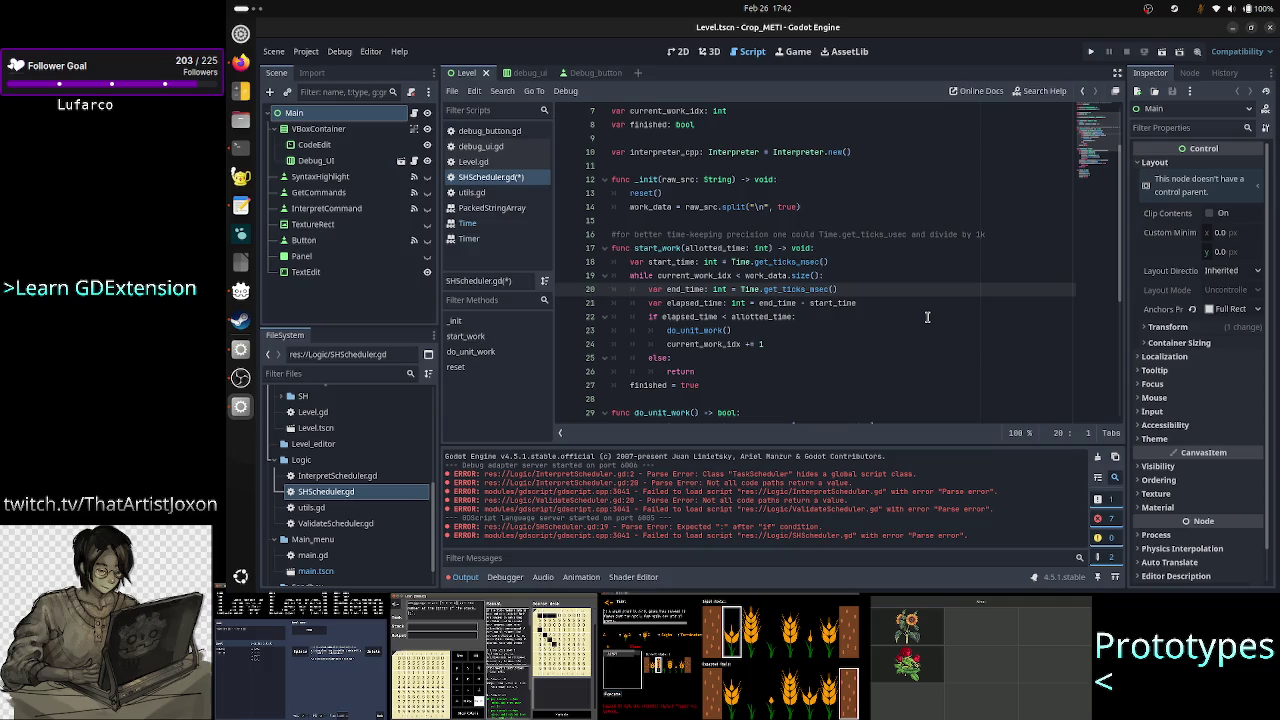
Step: Check the elapsed_time versus allotted_time condition before the do_unit_work call
key("Down")
key("Home")
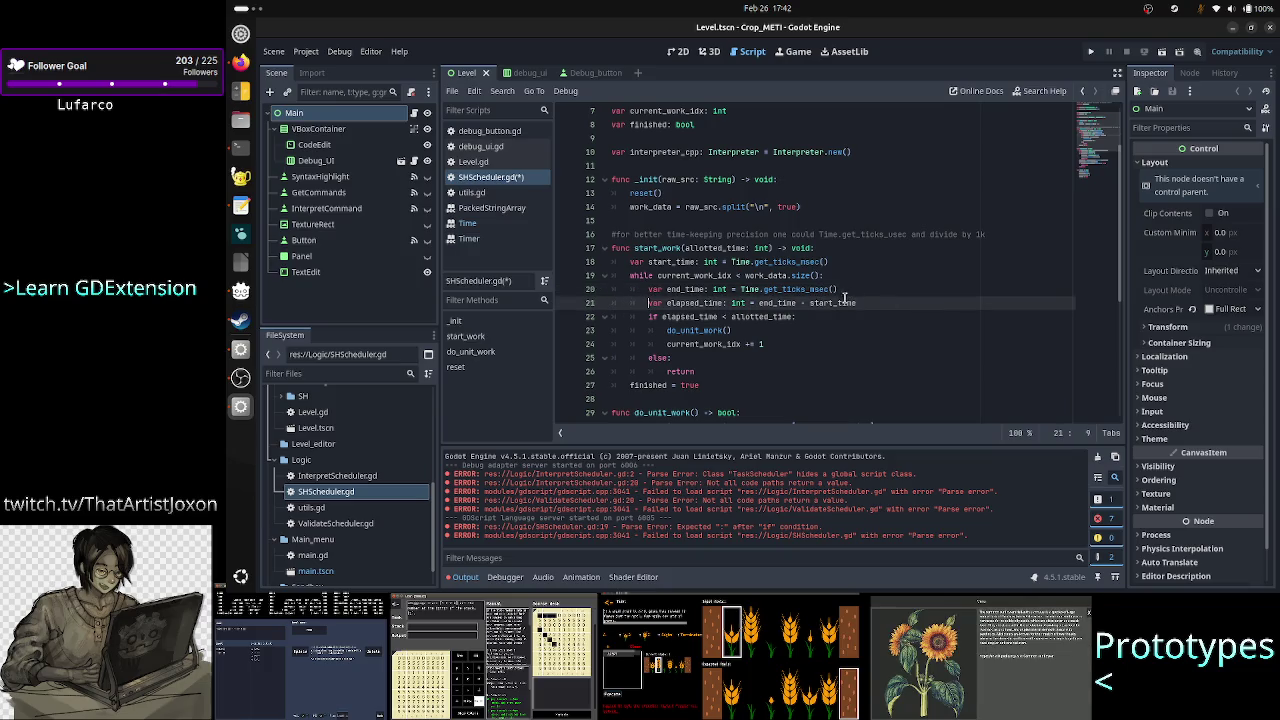
left_click_drag(662, 316, 722, 315)
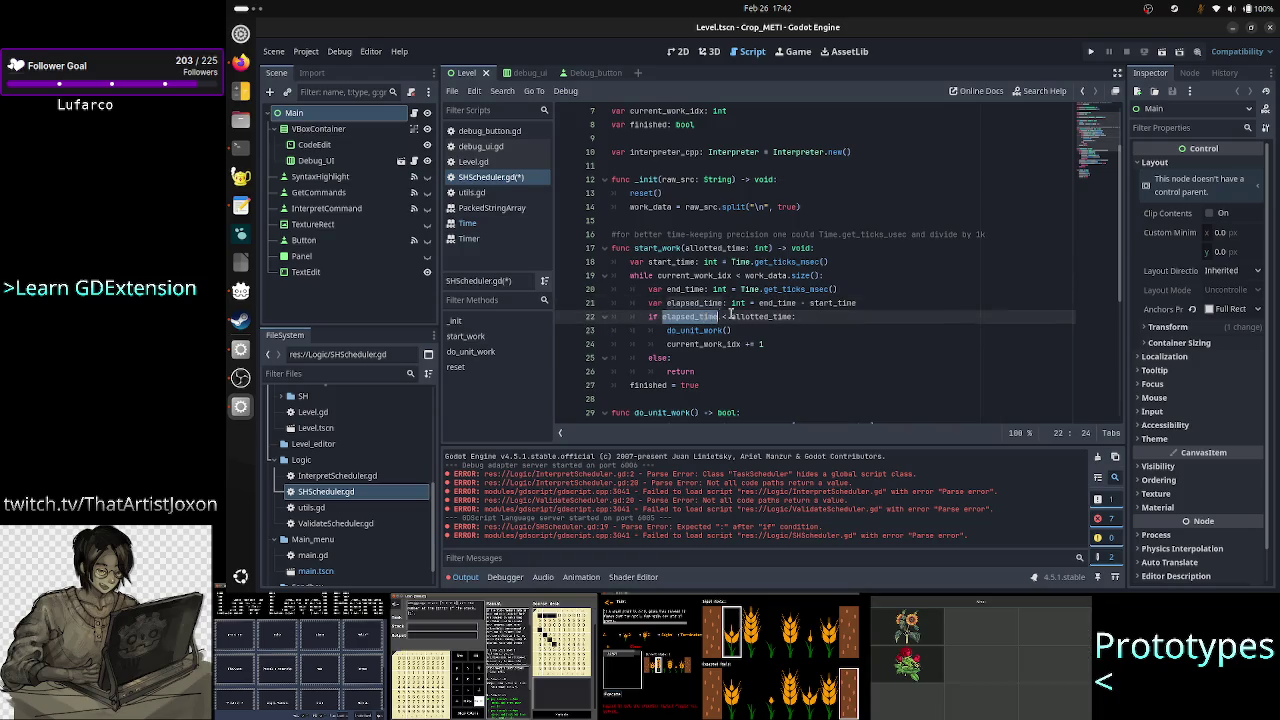
double_click(761, 317)
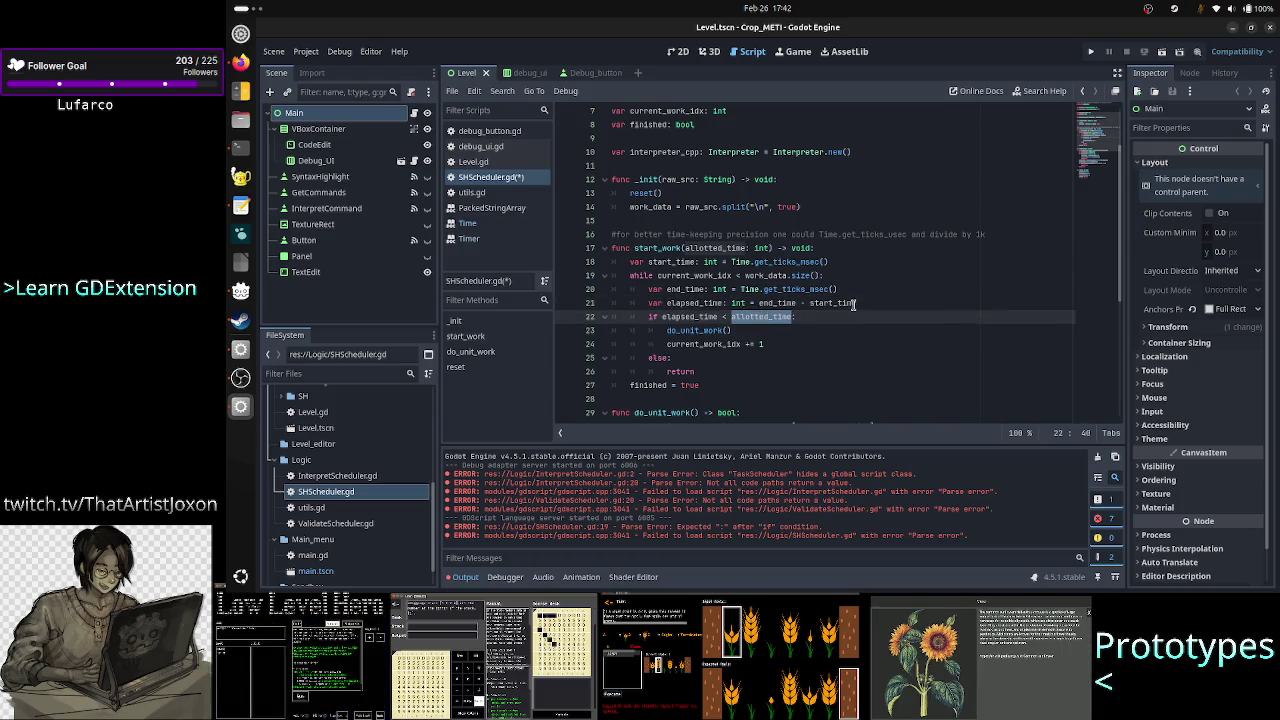
left_click(773, 329)
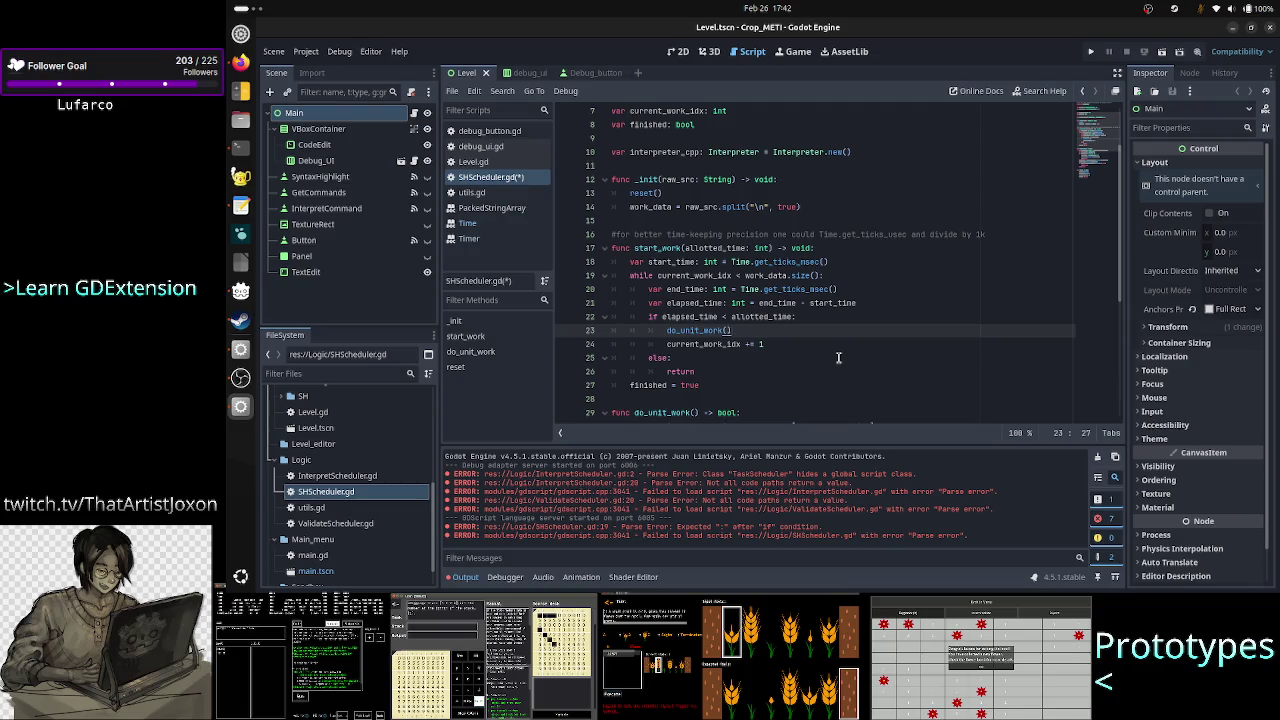
Step: Scroll through SHScheduler.gd down to reset() and back up to the top
scroll(826, 309, "down", 6)
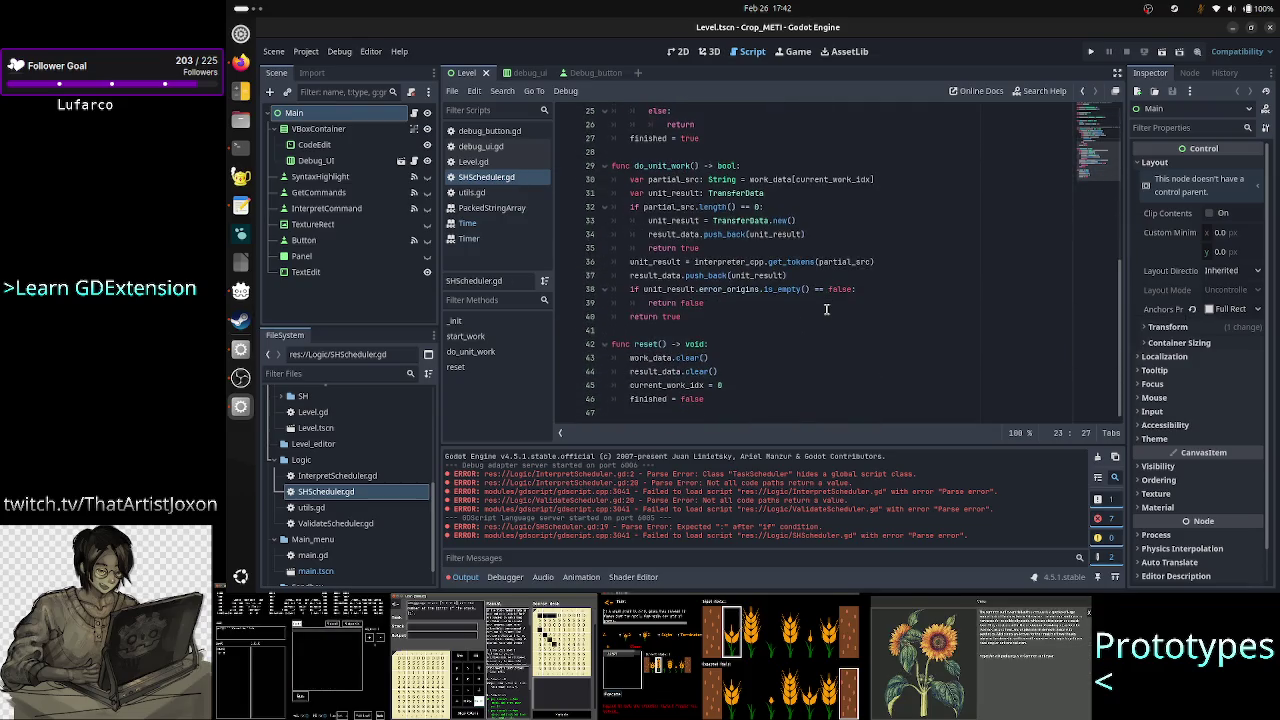
scroll(826, 309, "up", 8)
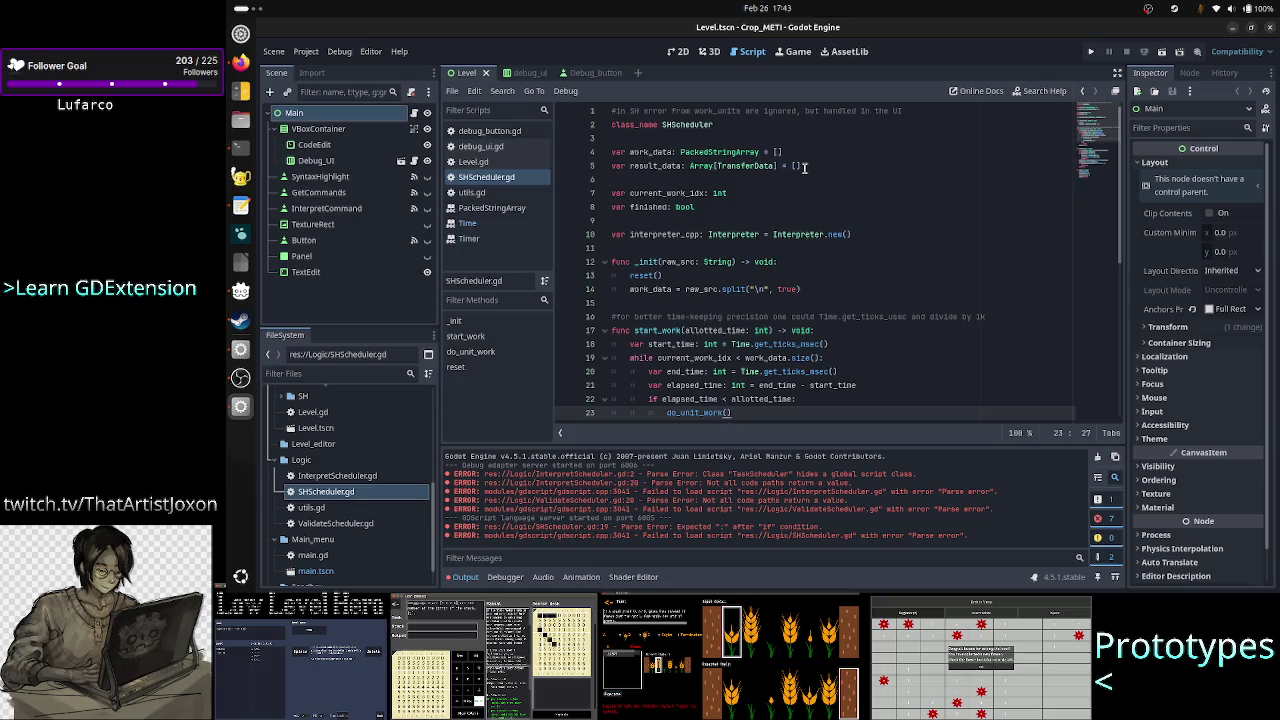
scroll(802, 248, "down", 2)
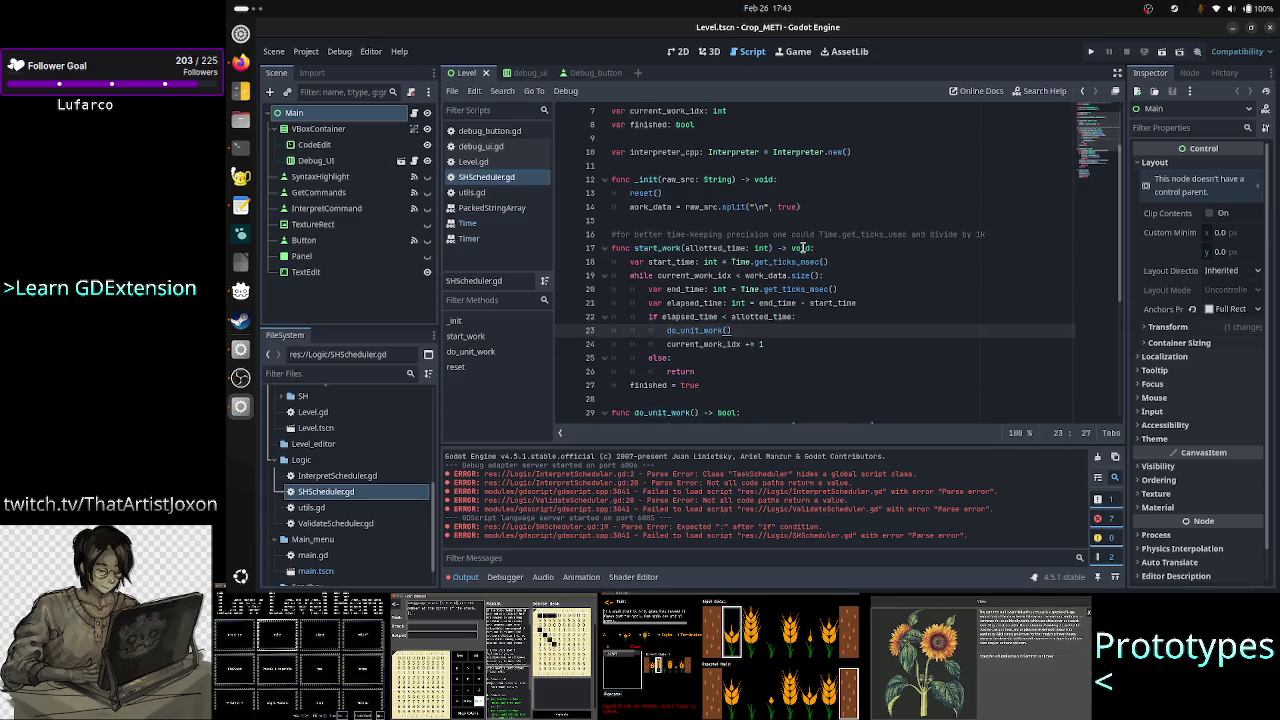
scroll(802, 248, "down", 2)
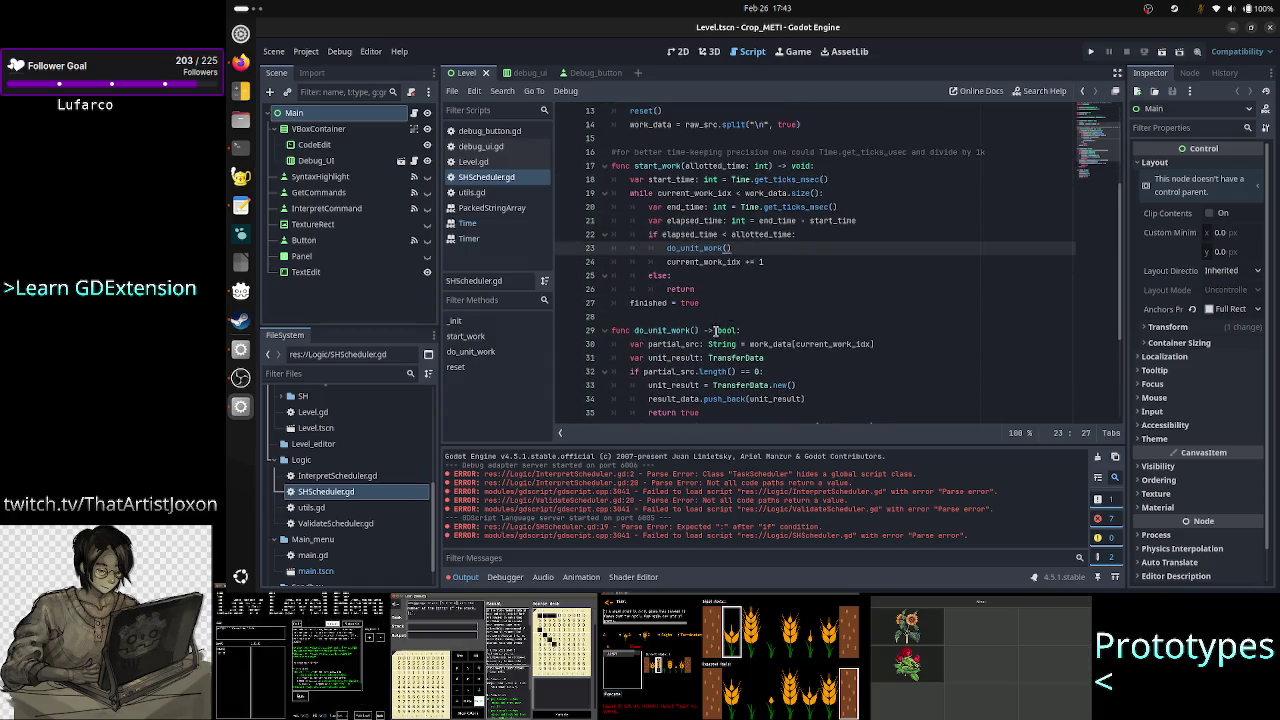
scroll(728, 305, "down", 2)
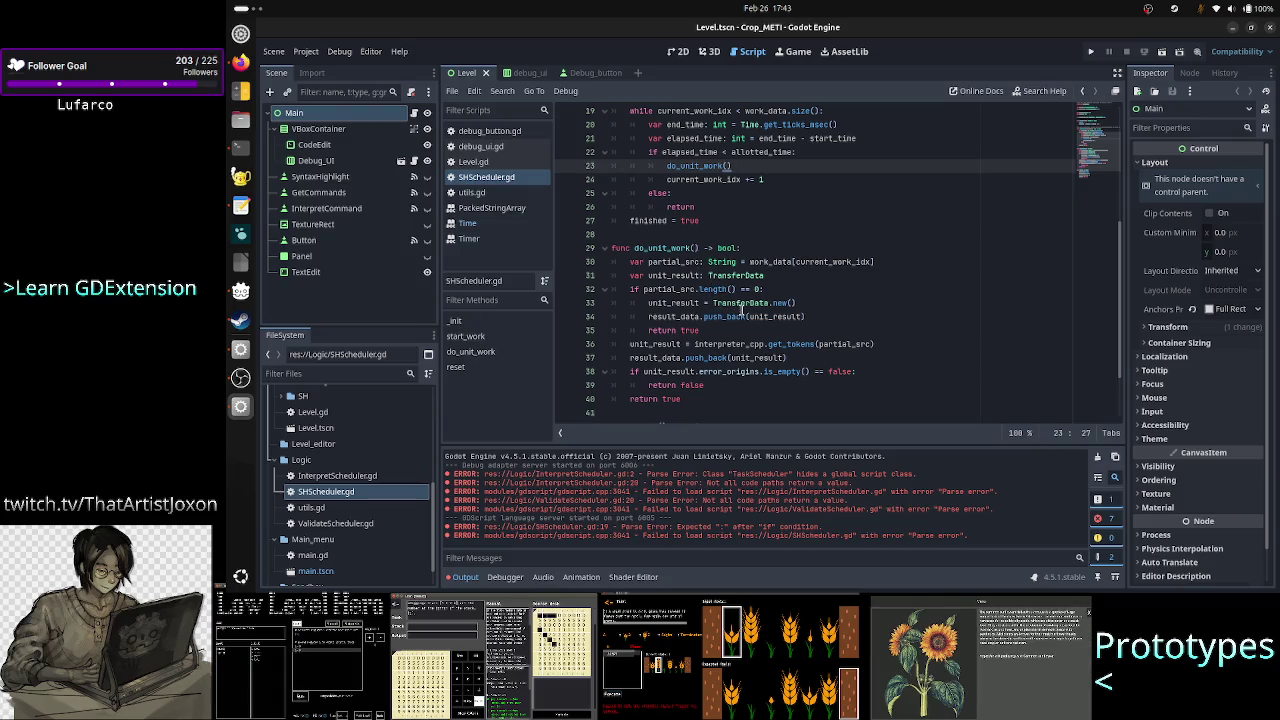
scroll(744, 300, "up", 6)
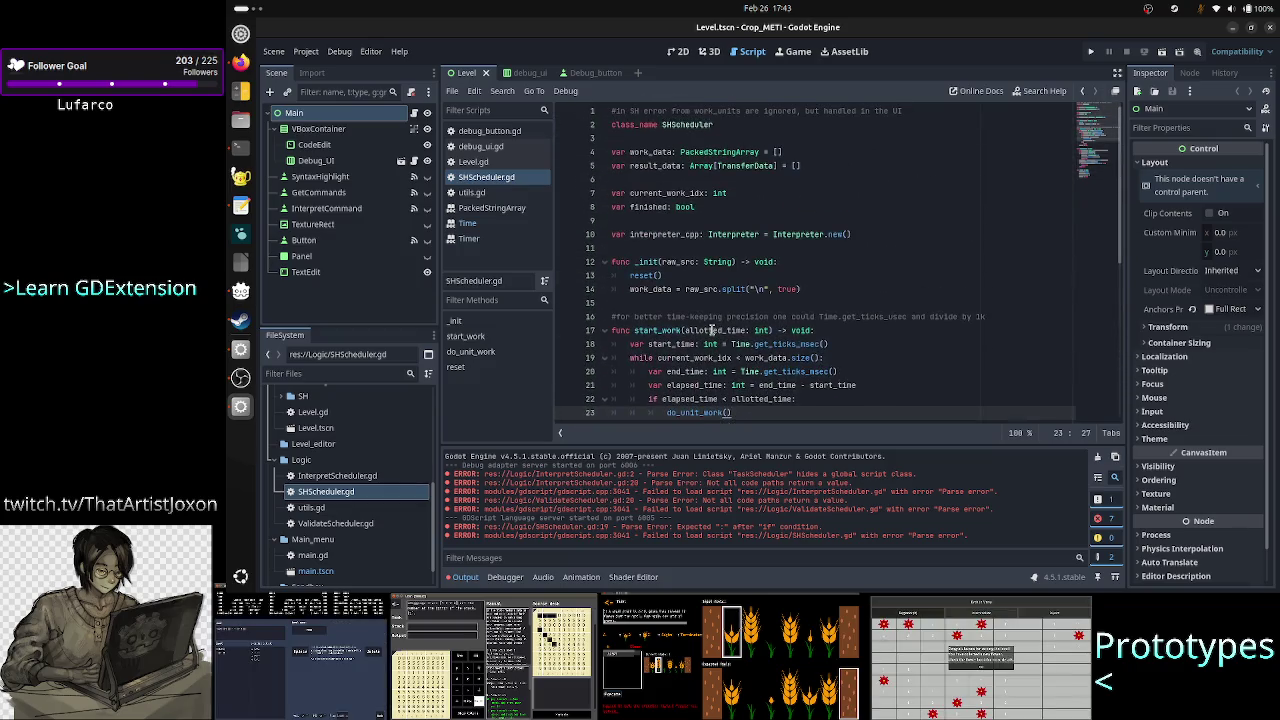
left_click(749, 259)
Step: Copy all of SHScheduler.gd's code and open ValidateScheduler.gd from FileSystem
key("ctrl+a")
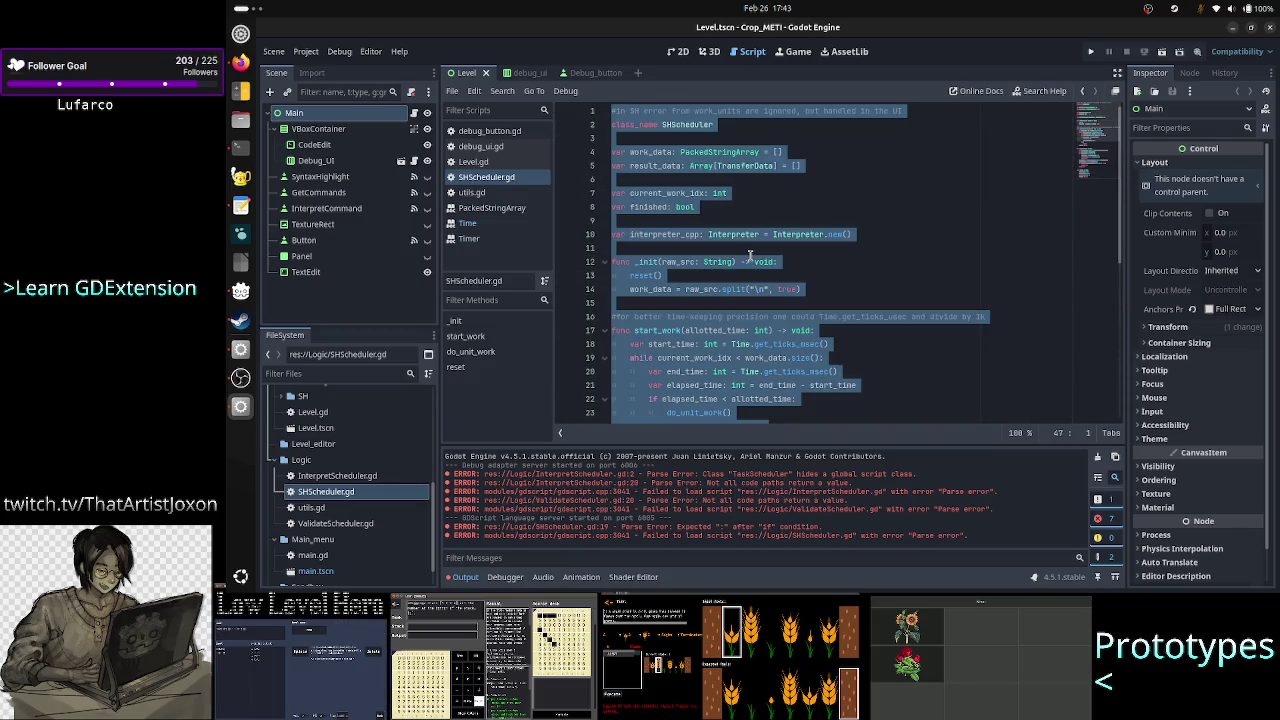
key("Up")
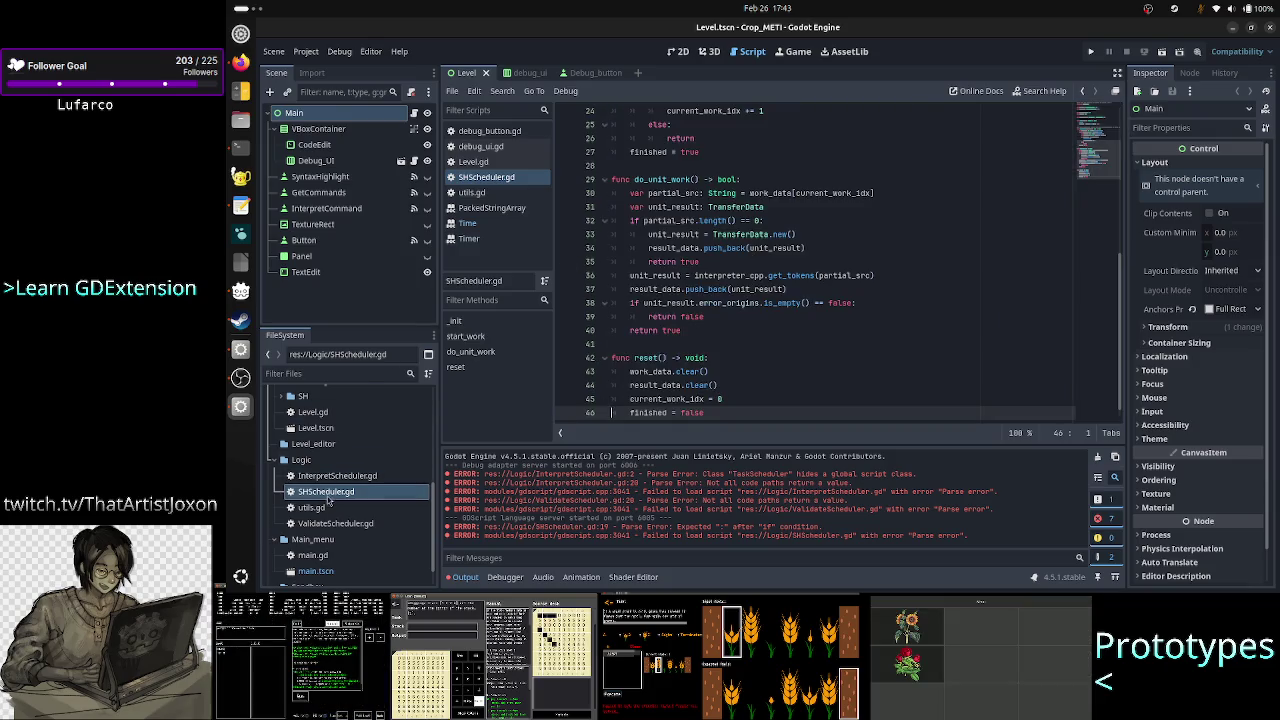
double_click(338, 524)
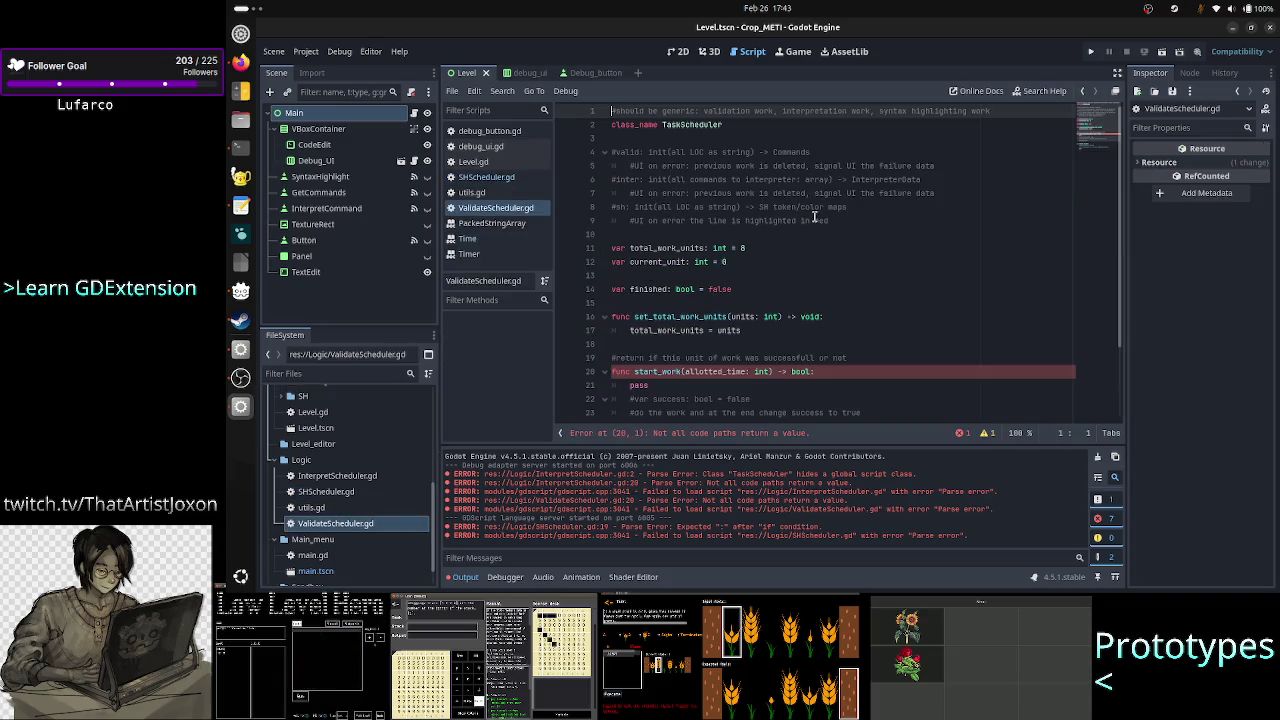
scroll(814, 216, "down", 2)
scroll(814, 216, "down", 1)
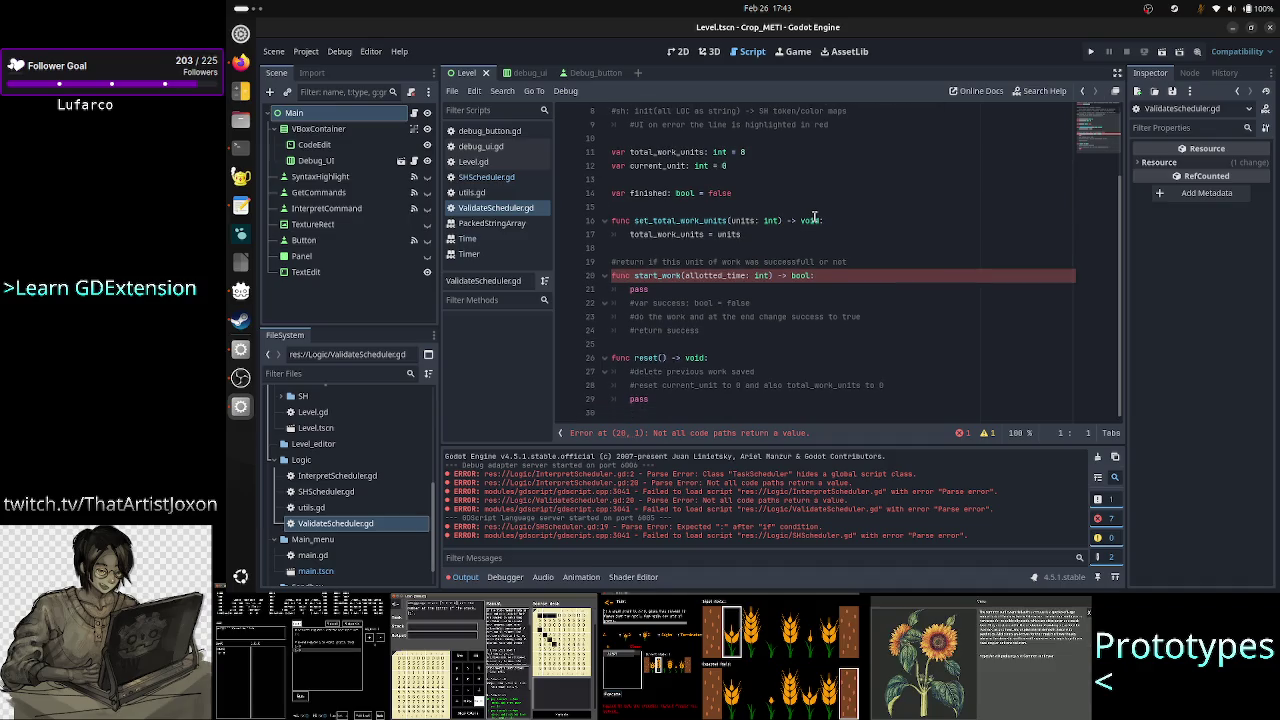
Step: Replace ValidateScheduler.gd's template code with the pasted SHScheduler code
key("ctrl+a")
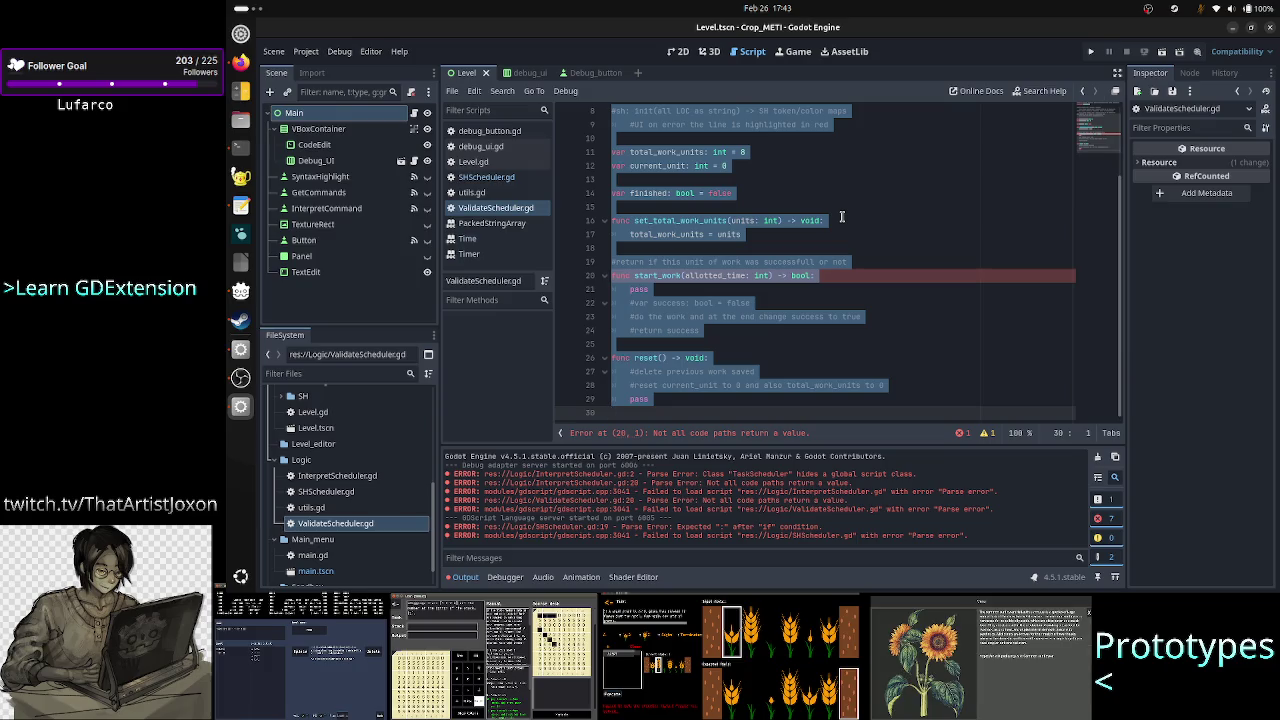
scroll(842, 216, "up", 3)
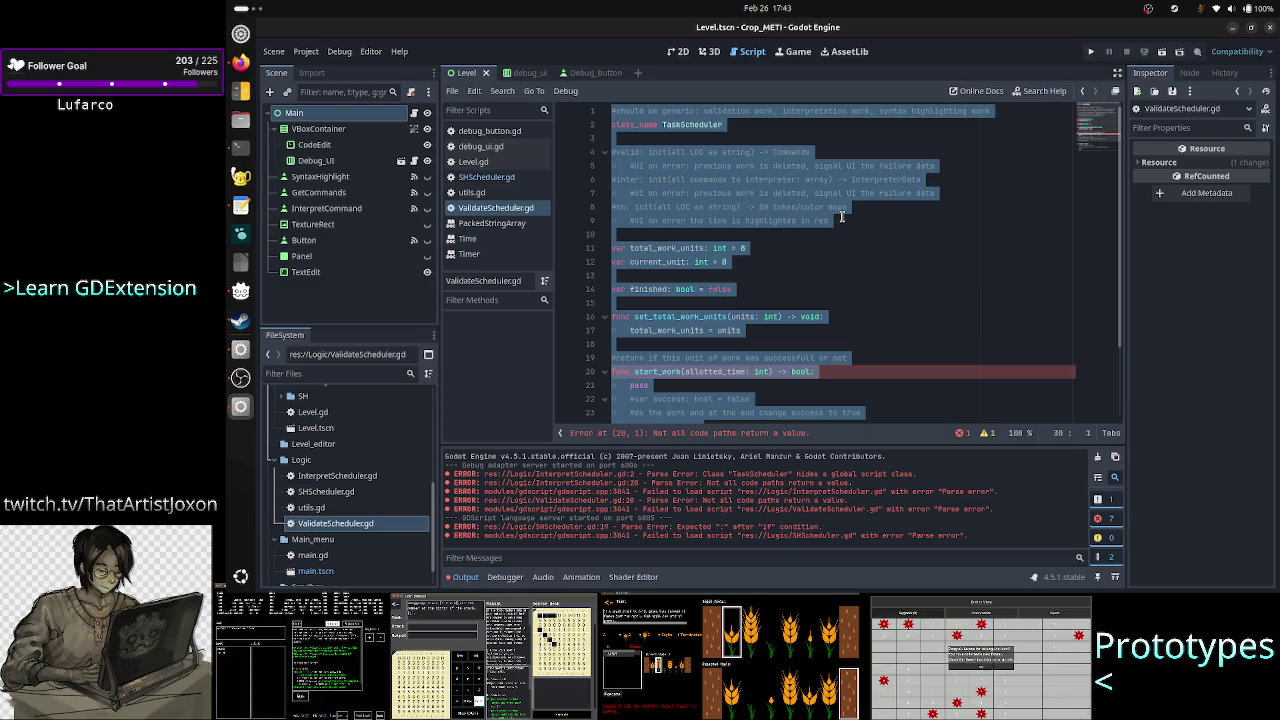
key("BackSpace")
key("ctrl+v")
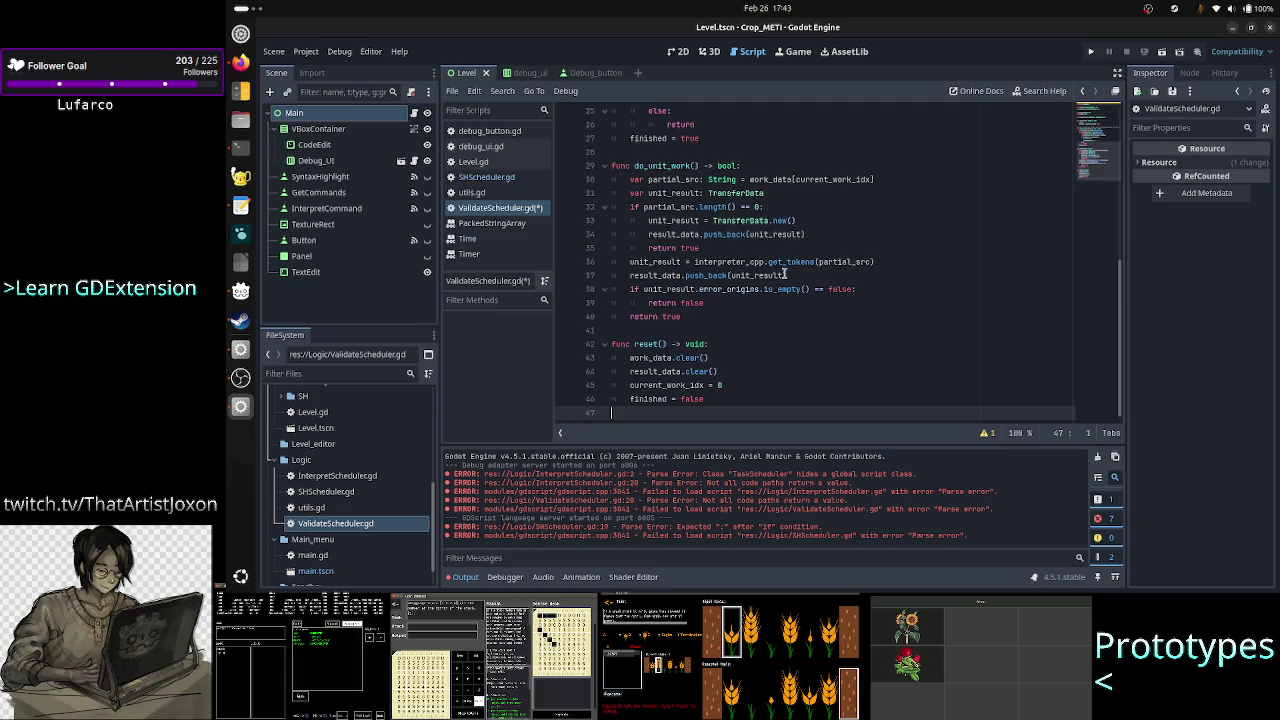
scroll(770, 230, "up", 8)
double_click(690, 125)
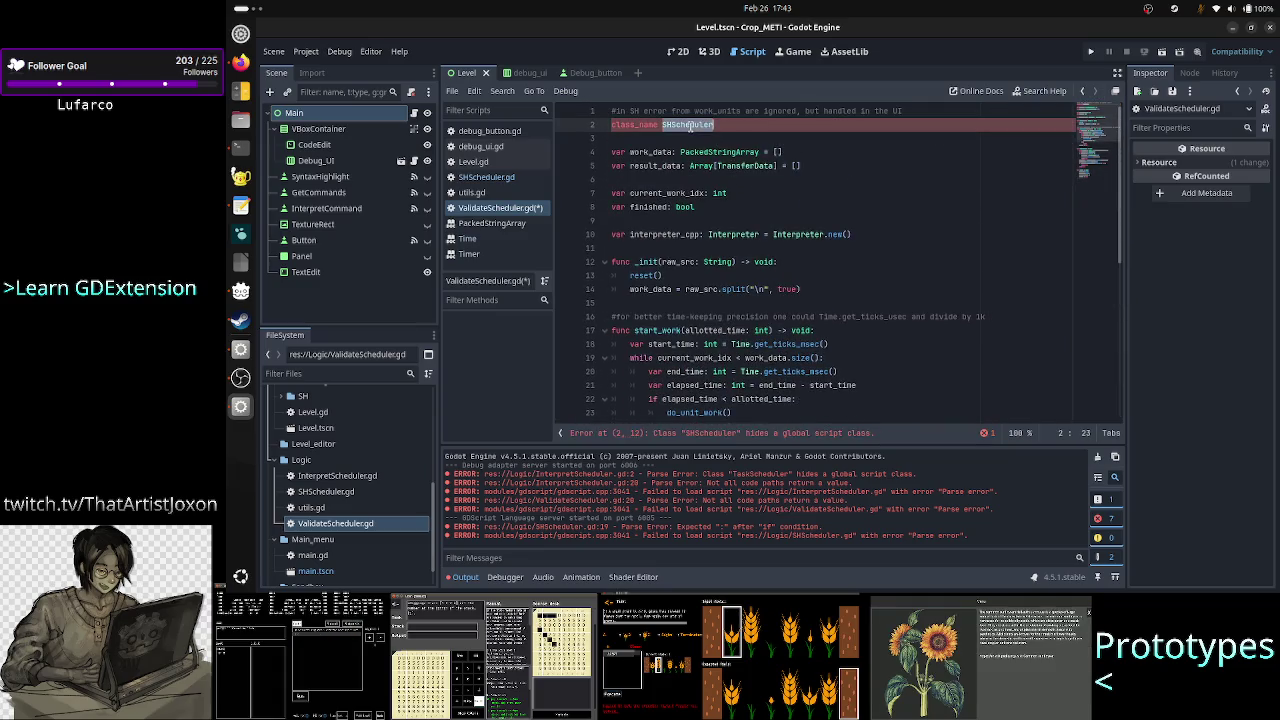
Step: Rename the class_name to ValidateScheduler and delete the line-1 comment
type("Val")
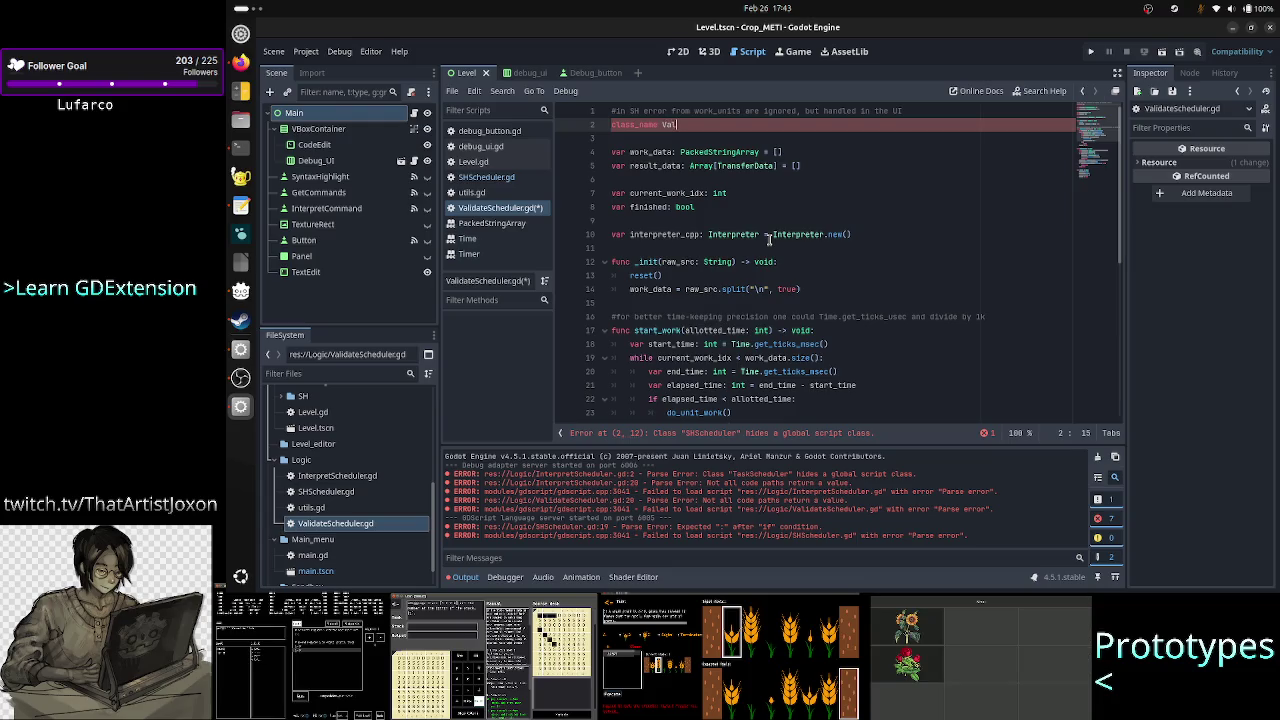
type("idateScheduler")
key("Up")
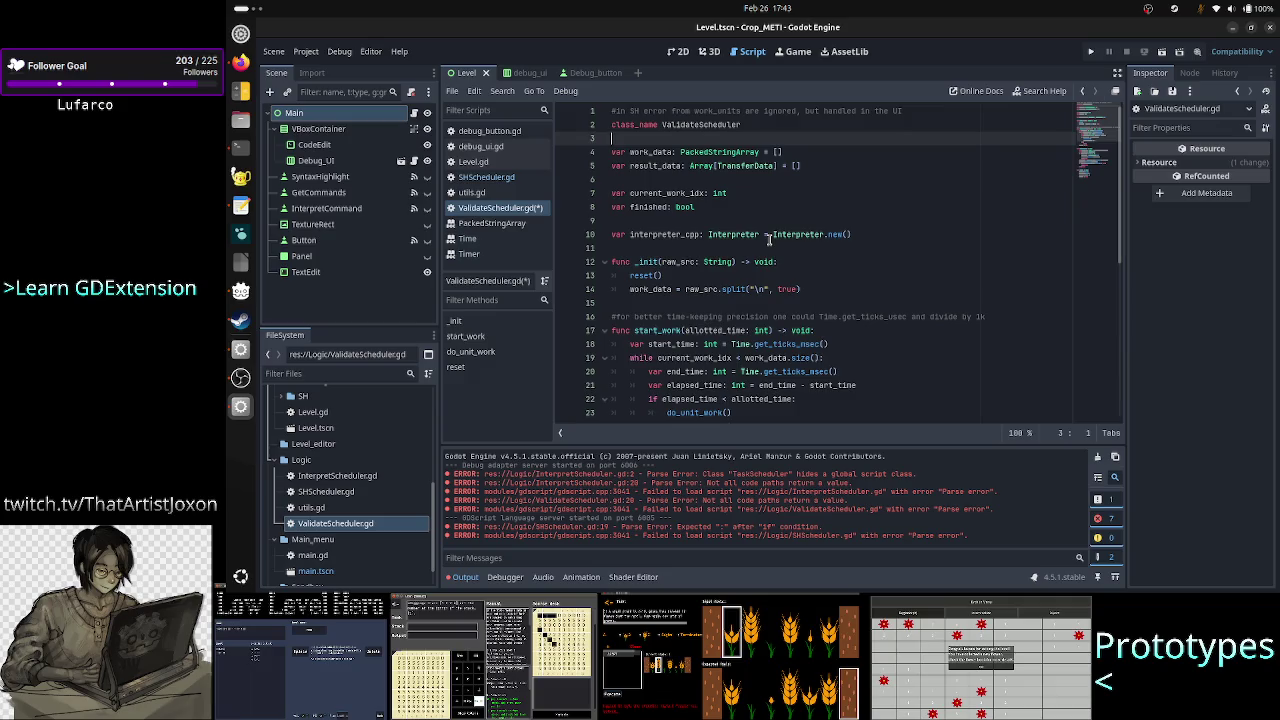
key("Home")
key("shift+End")
key("BackSpace")
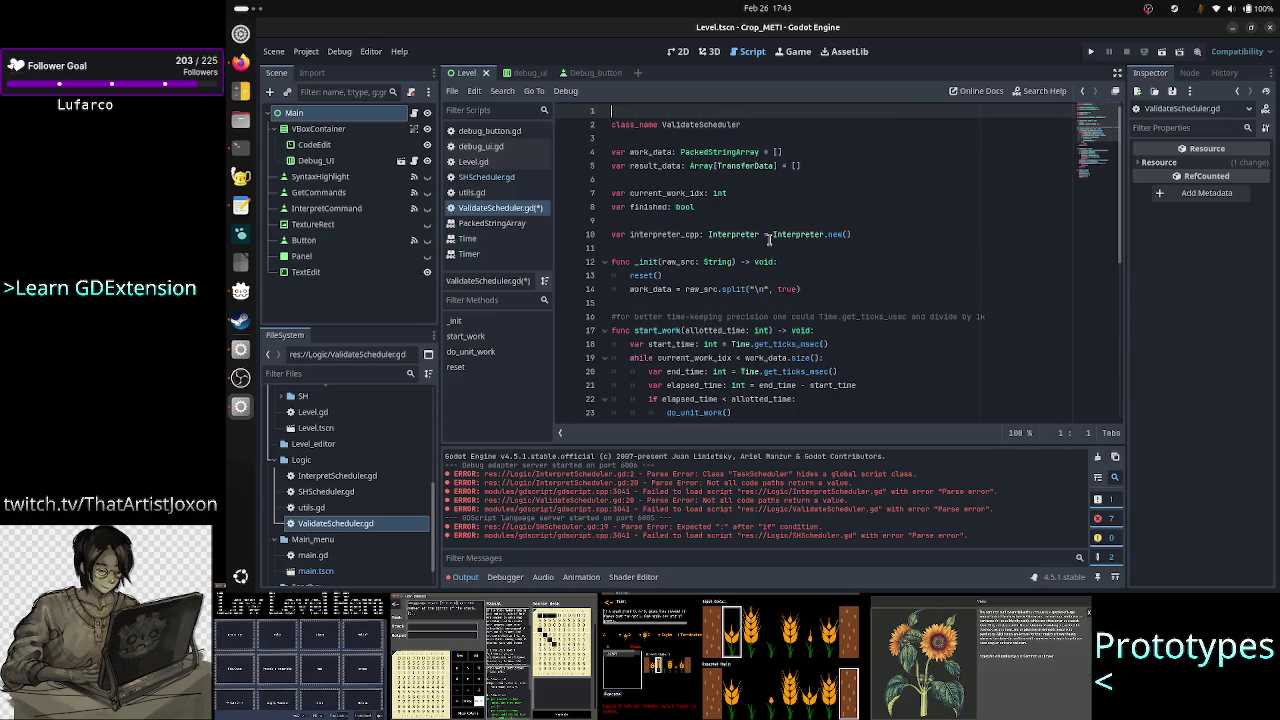
key("Delete")
Step: Switch to the terminal and recall the last command
key("Down")
key("Down")
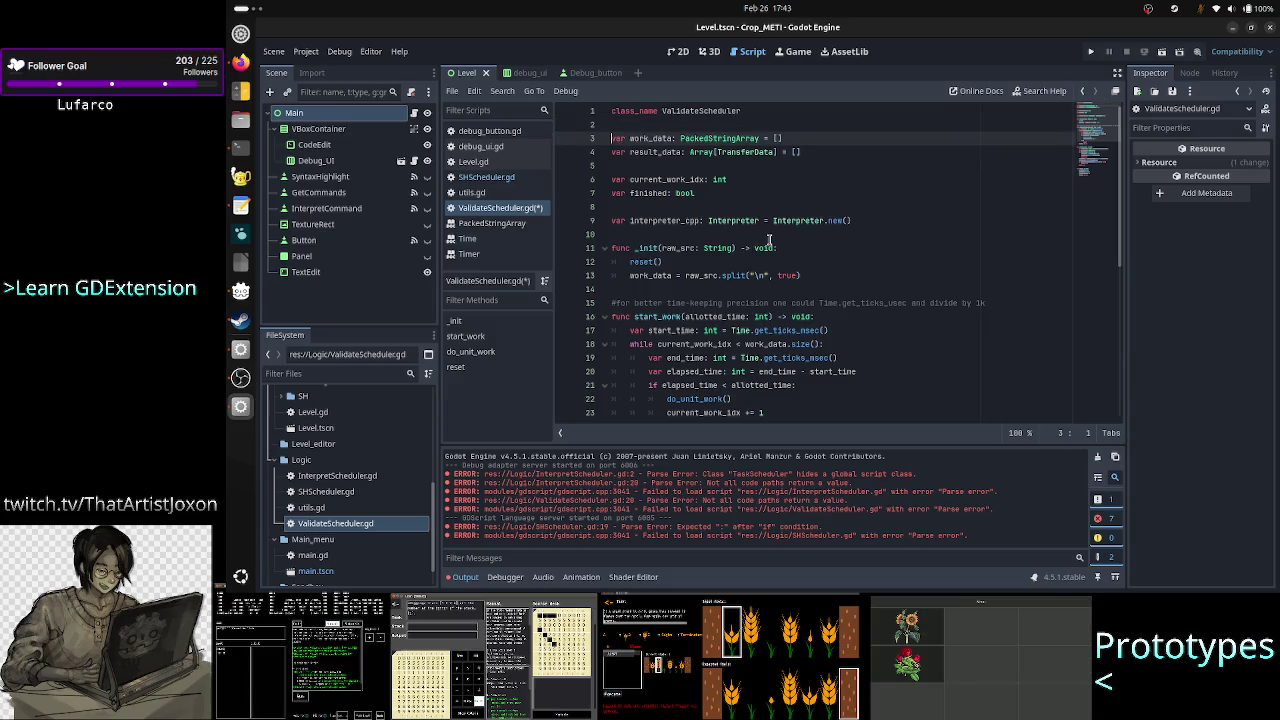
key("alt+Tab")
key("alt+Tab")
key("Up")
key("Up")
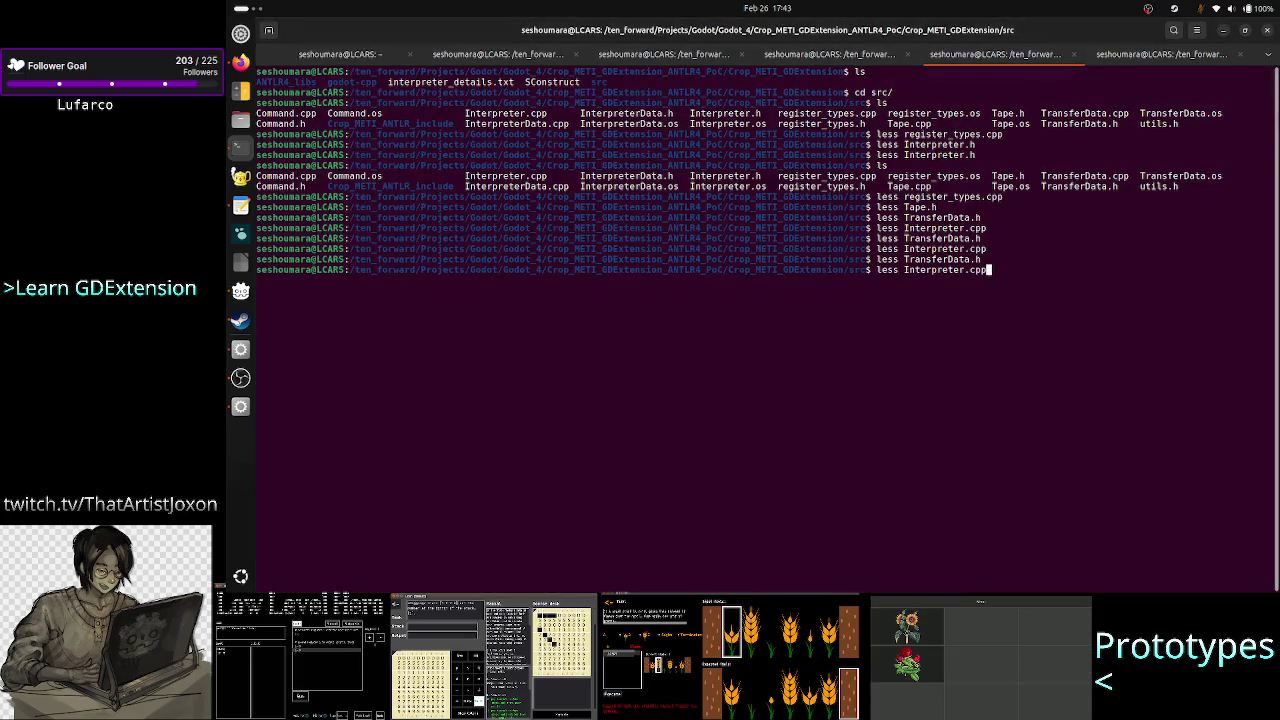
Step: Read Interpreter.cpp with less, checking get_commands' TransferData return and String parameter
key("Return")
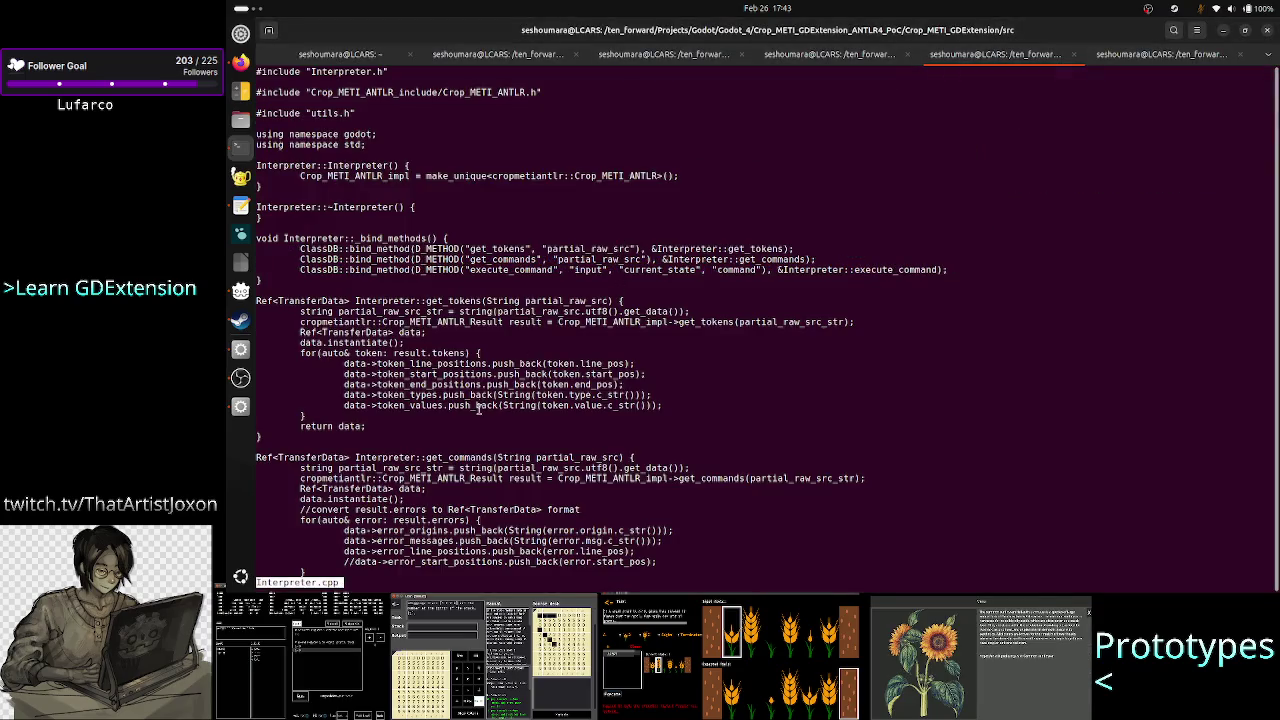
scroll(477, 418, "down", 5)
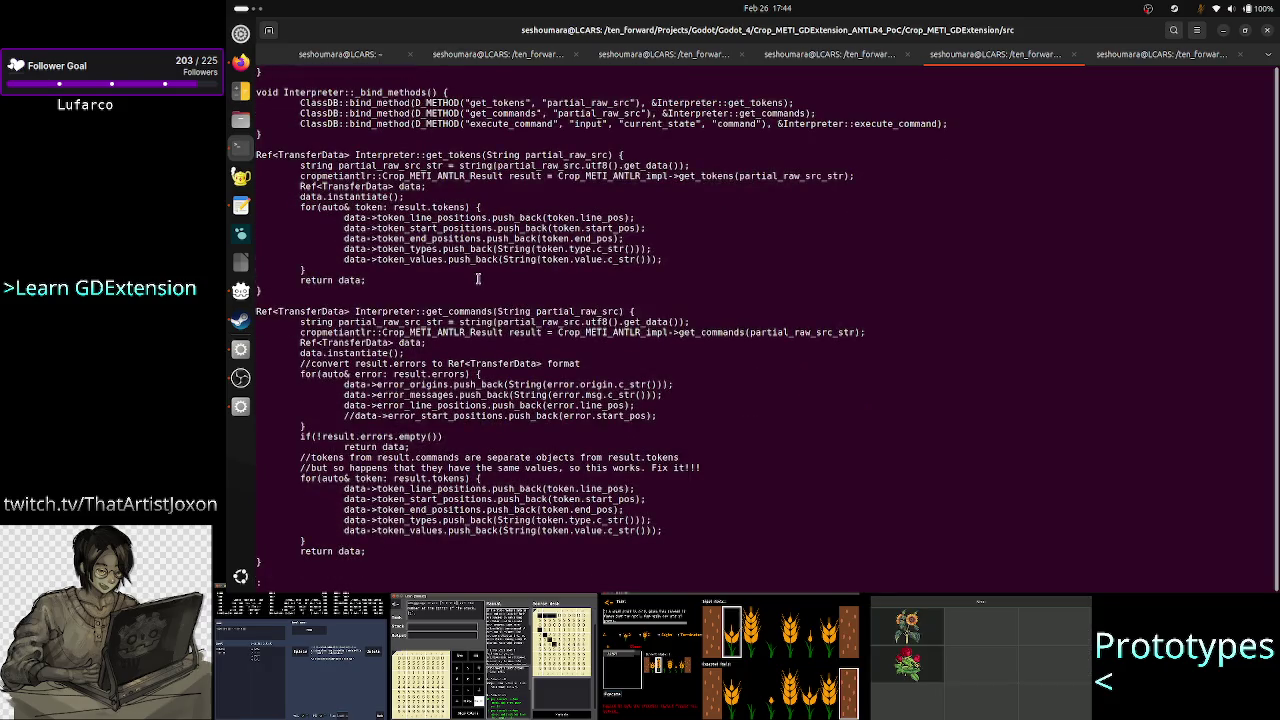
double_click(455, 311)
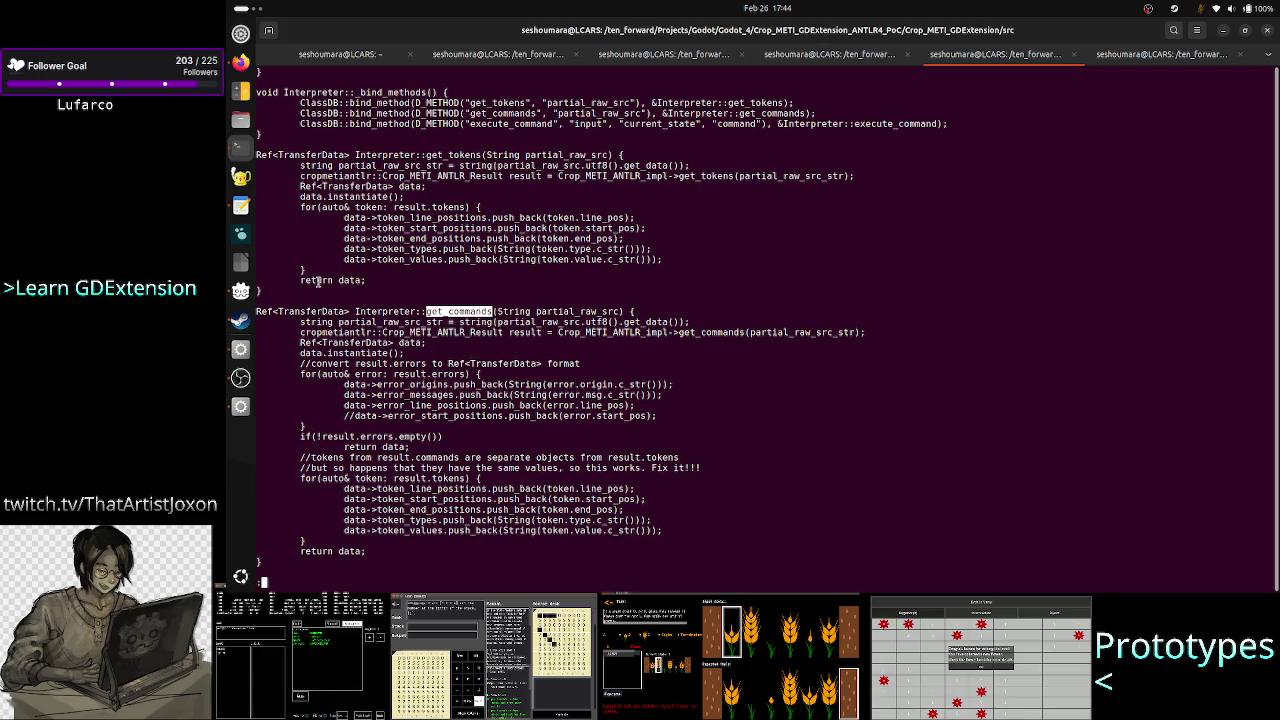
double_click(322, 311)
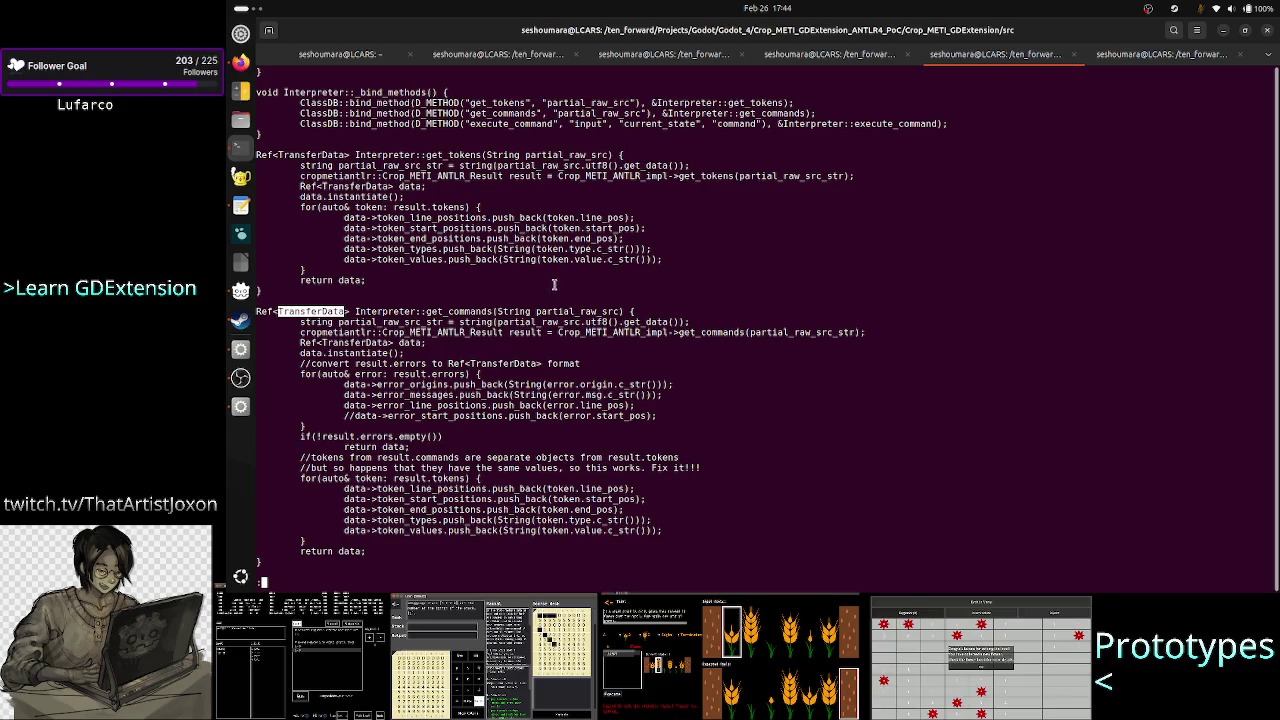
double_click(514, 311)
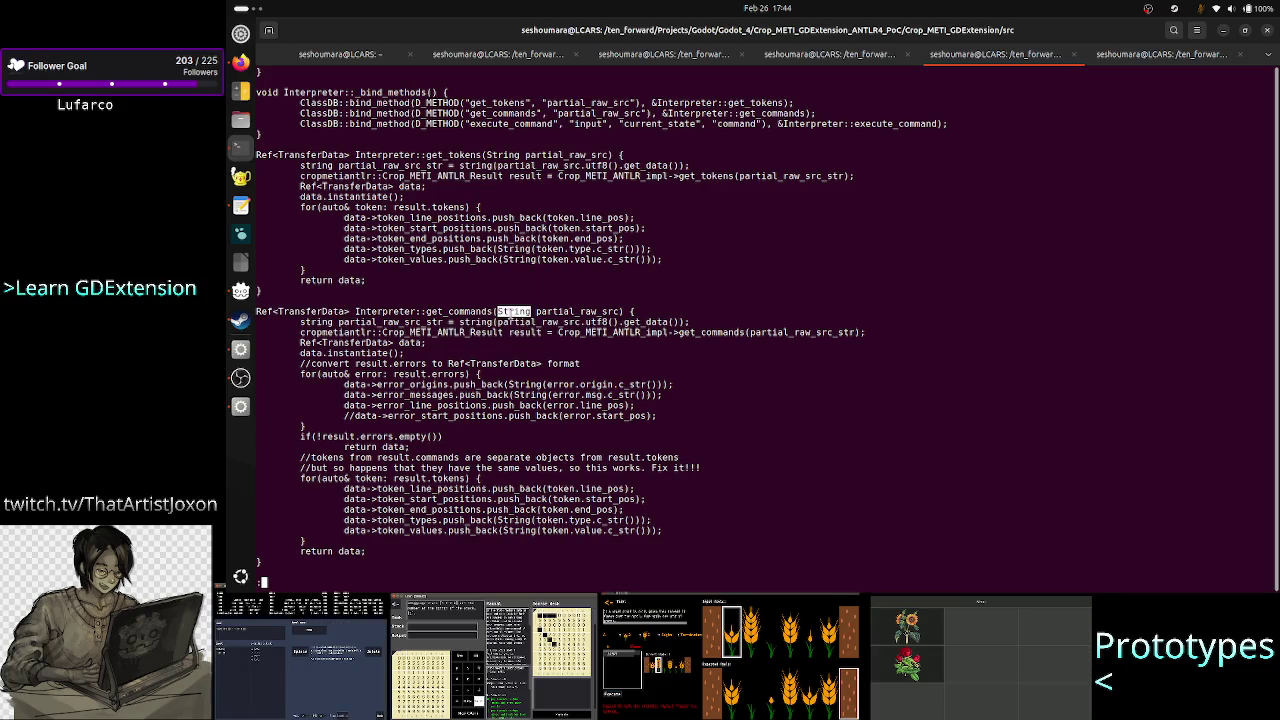
key("alt+Tab")
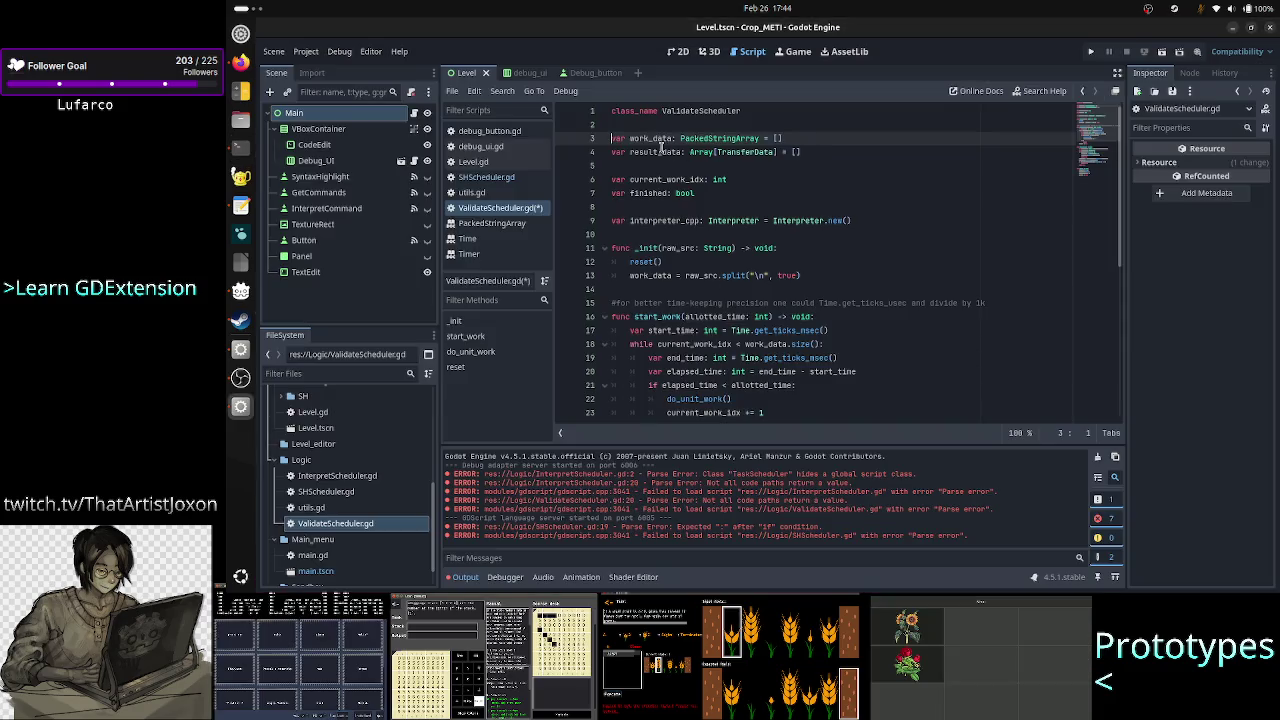
Step: Compare work_data's PackedStringArray and result_data's TransferData types with get_commands' signature
double_click(727, 138)
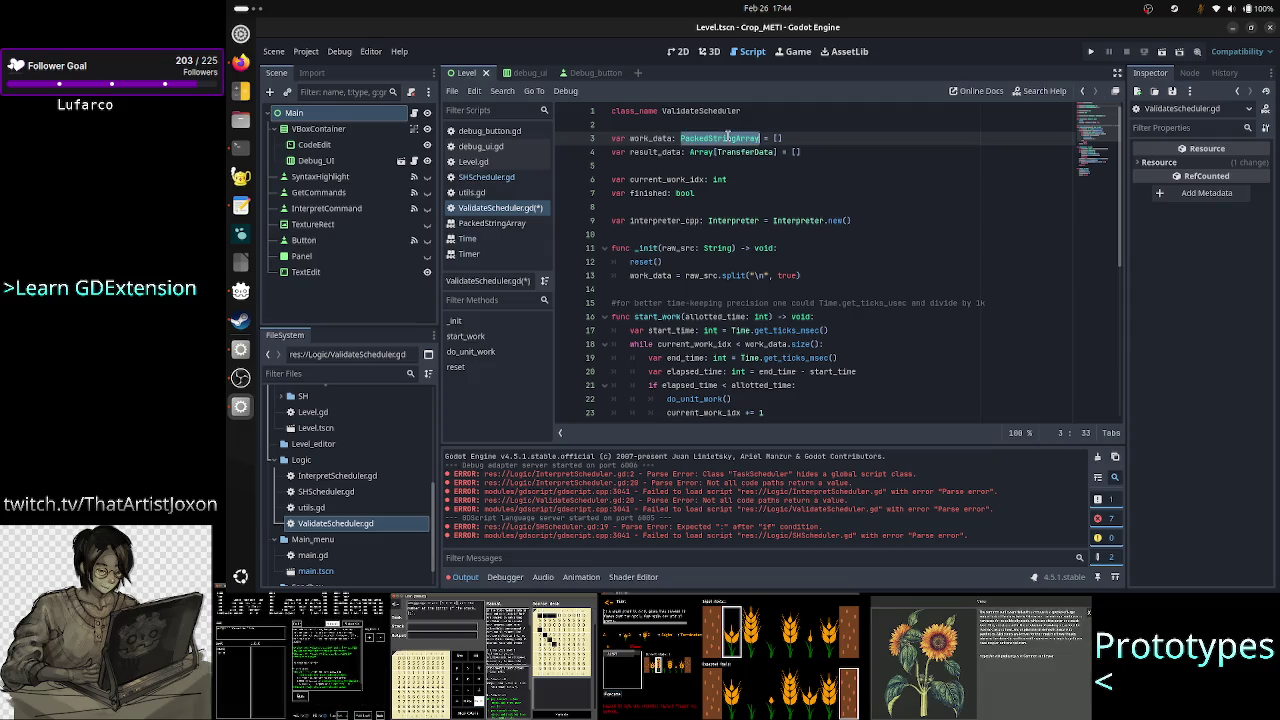
key("alt+Tab")
left_click_drag(577, 311, 500, 311)
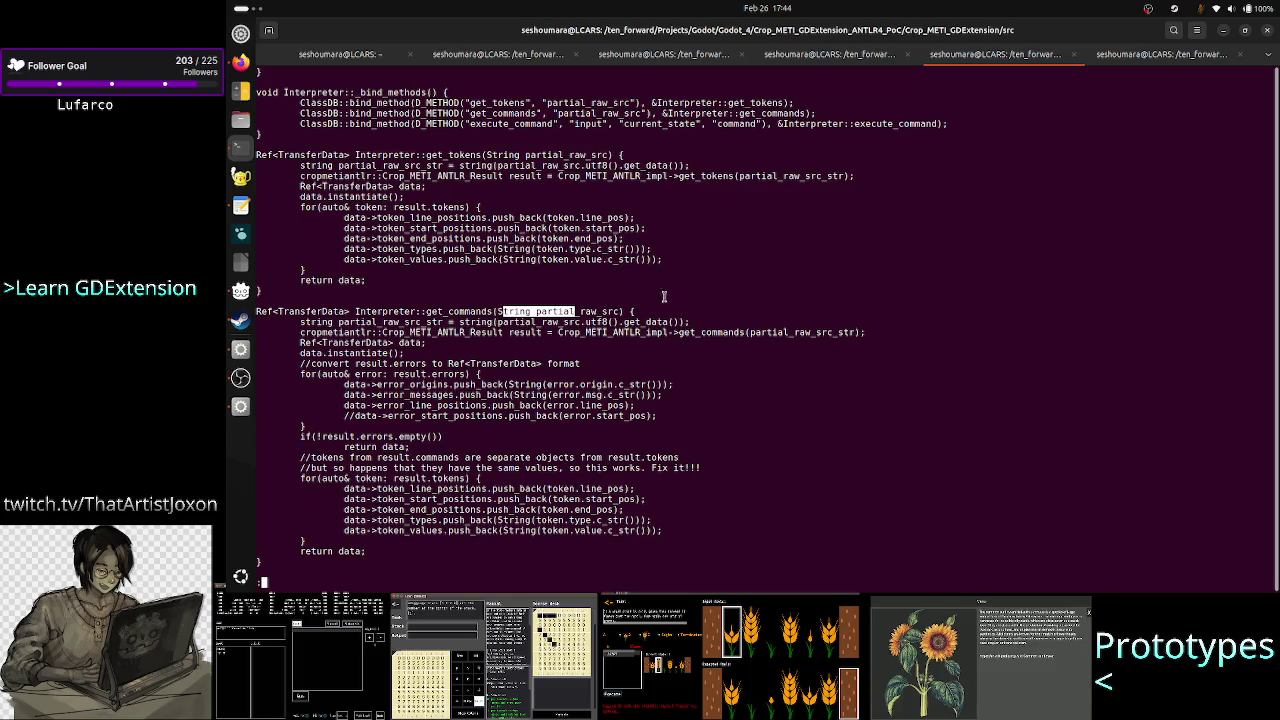
double_click(308, 311)
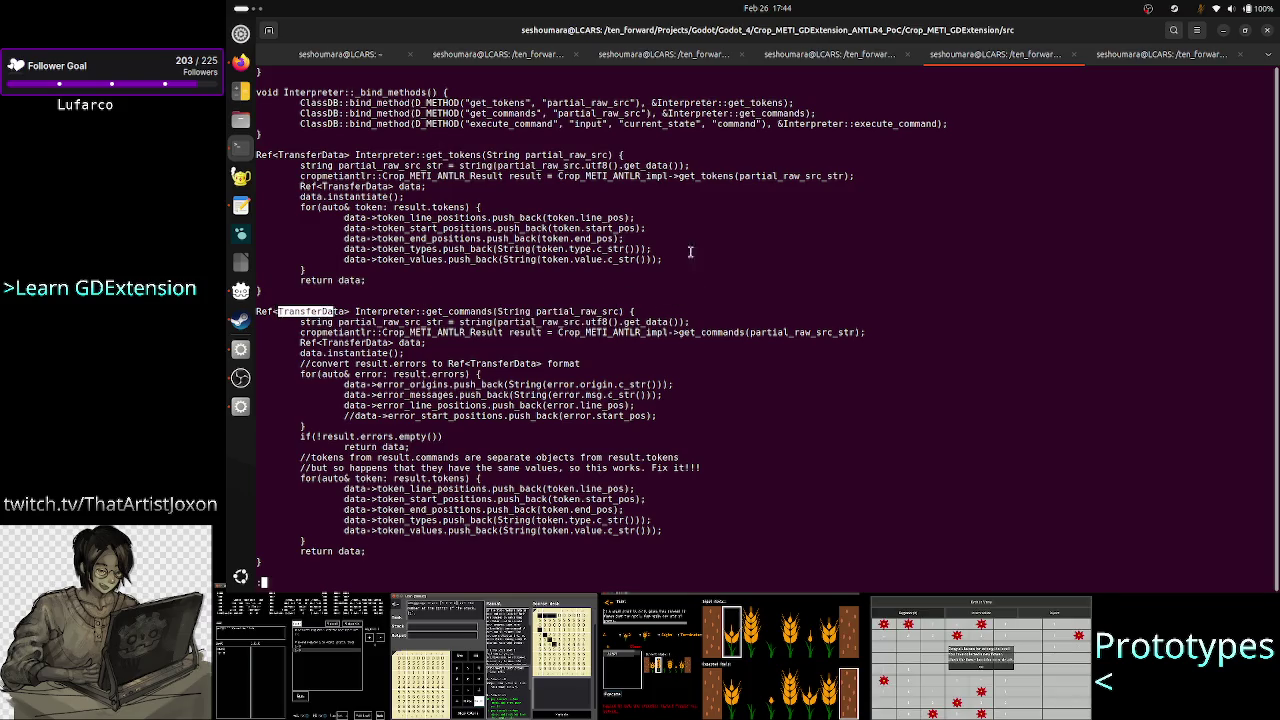
key("alt+Tab")
double_click(740, 152)
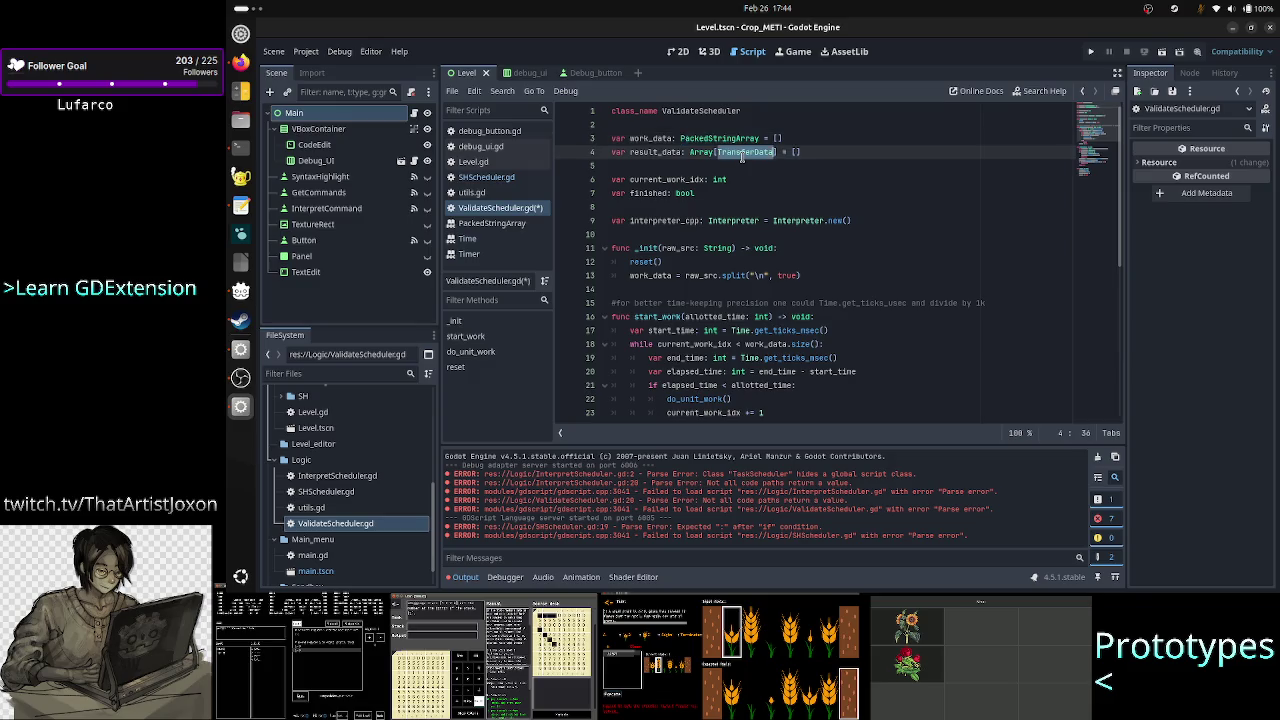
left_click(730, 179)
Step: Step through the declarations and _init, rechecking the C++ interpreter code
left_click(907, 191)
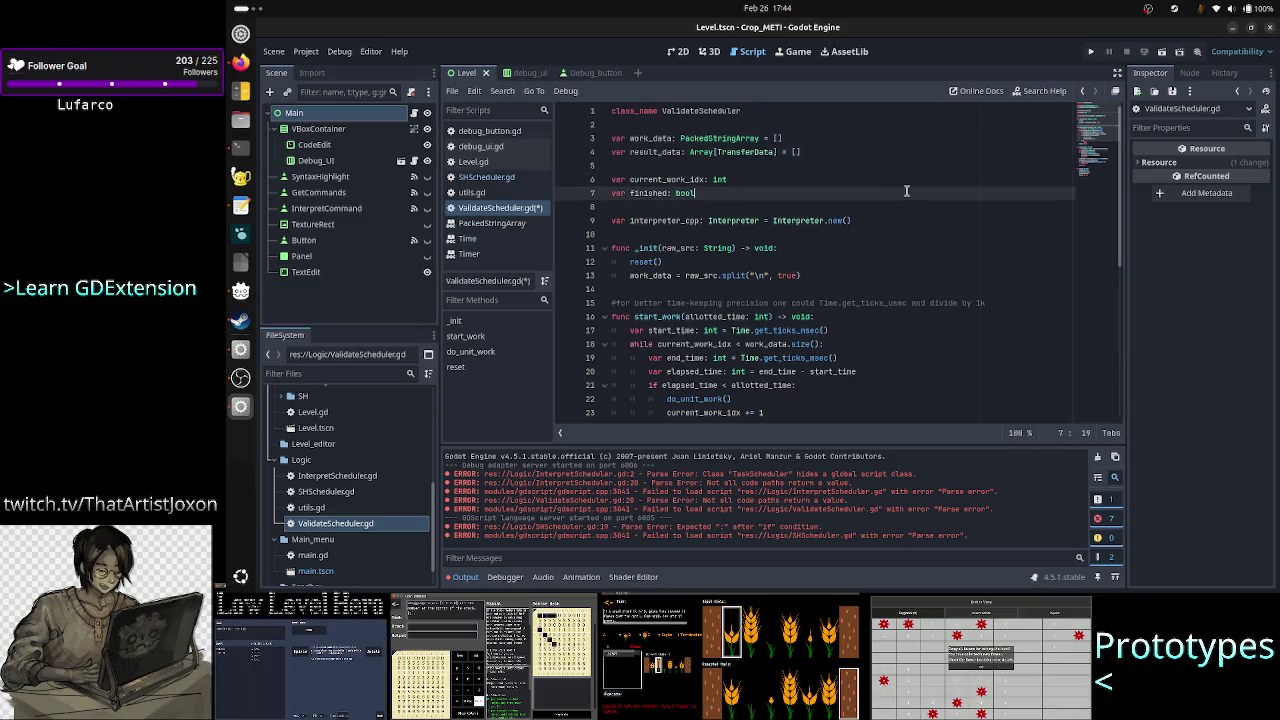
key("Down")
key("Down")
key("Home")
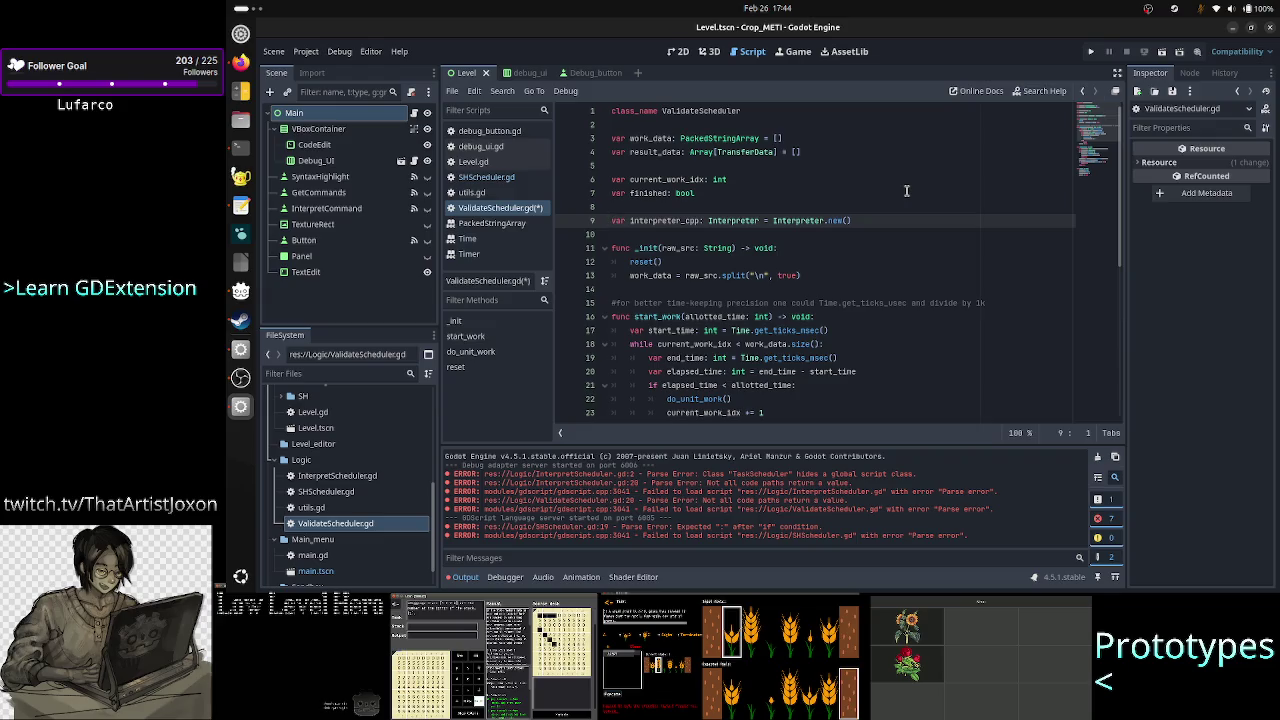
key("Down")
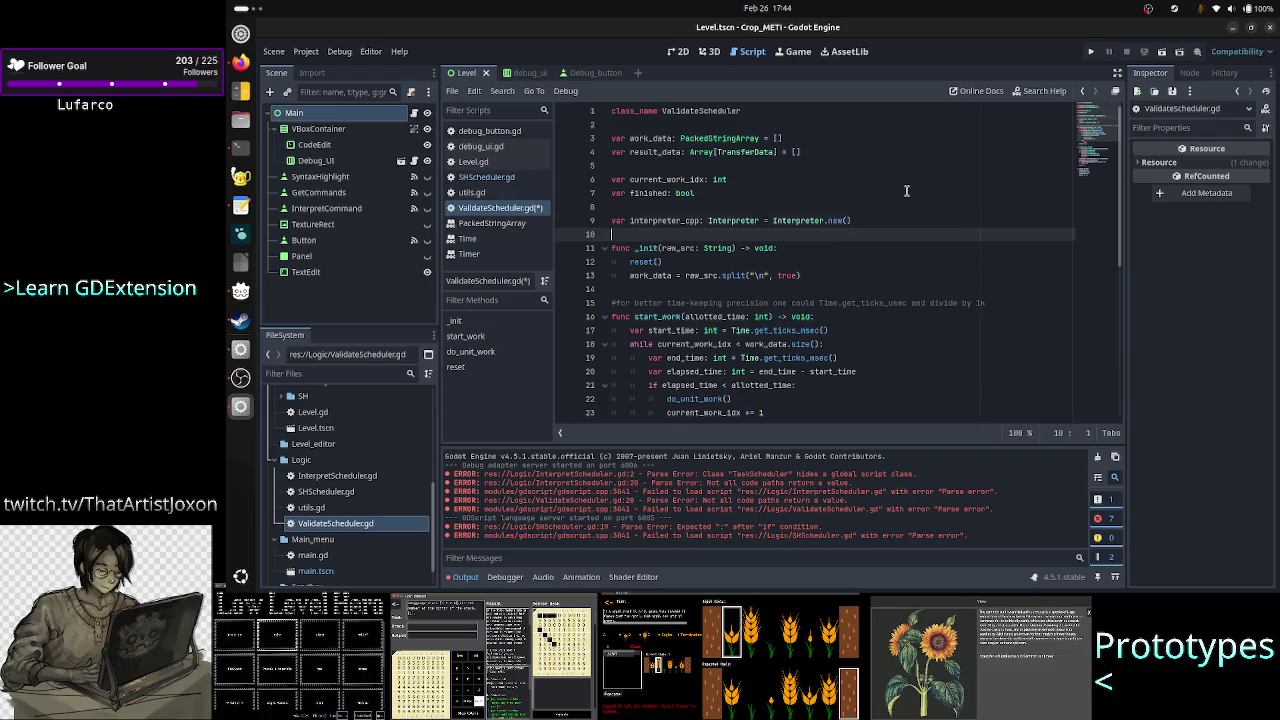
key("Down")
key("Right")
key("Right")
key("Right")
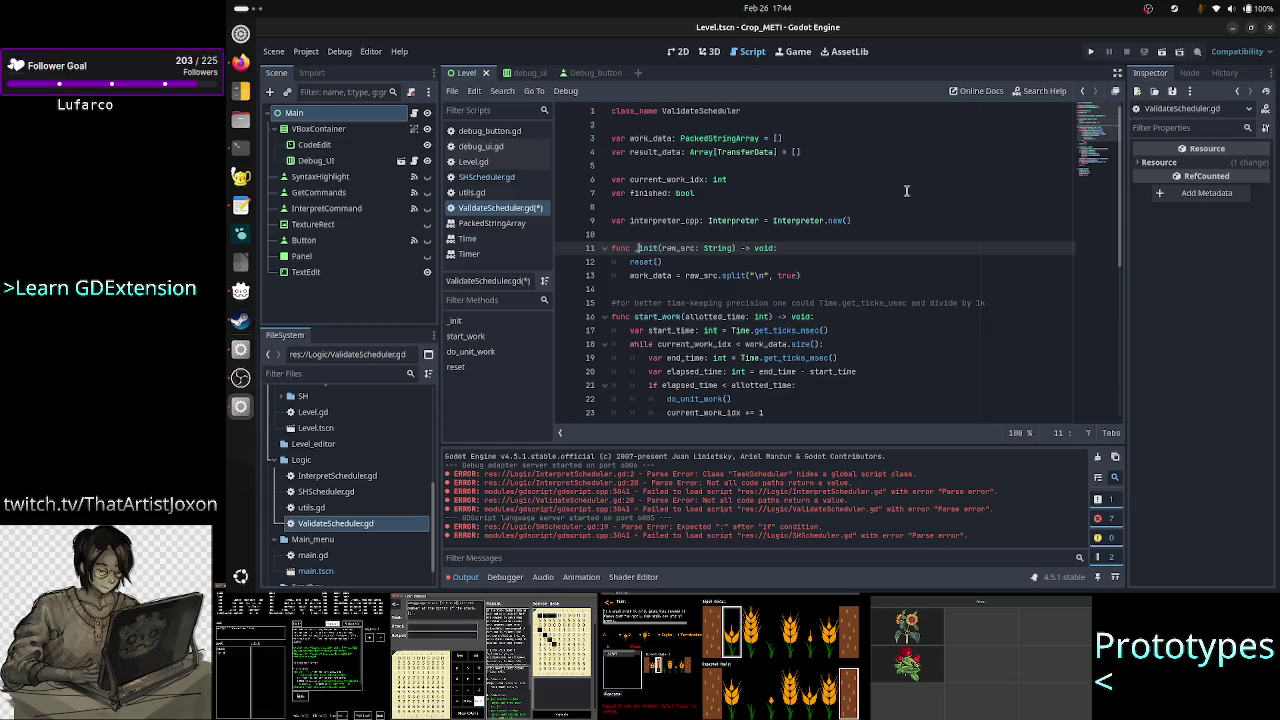
key("Down")
key("Down")
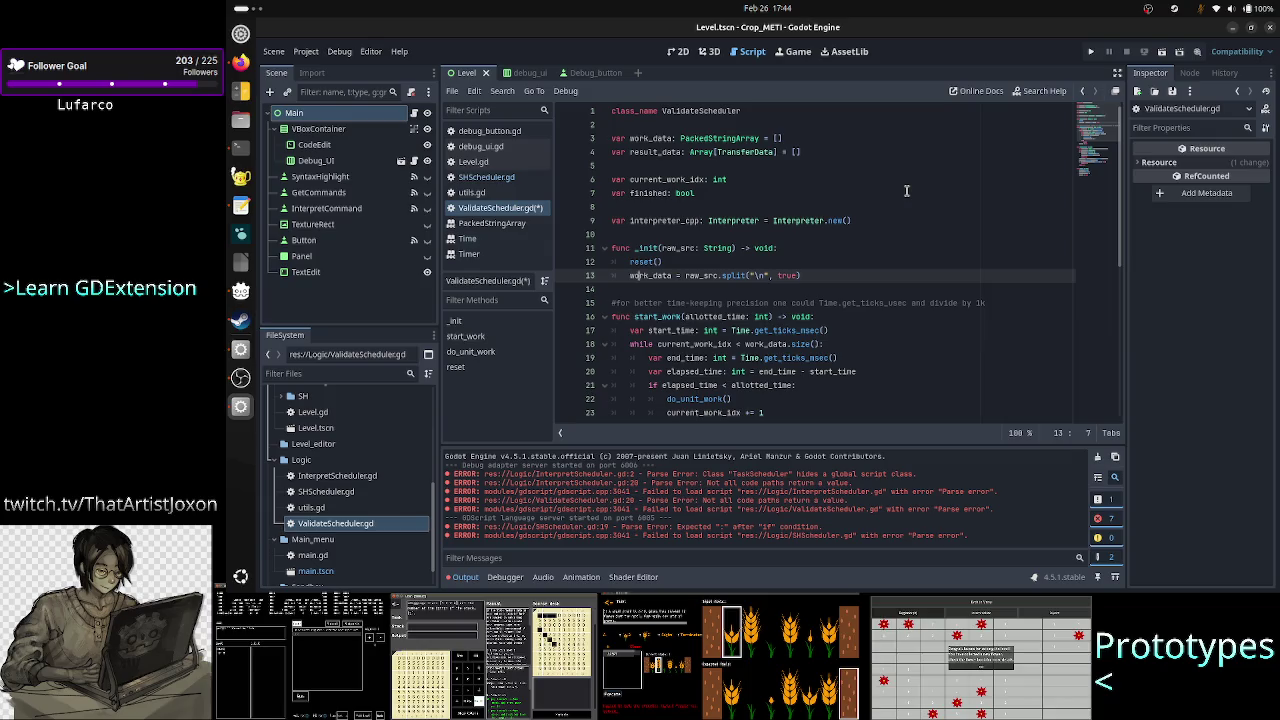
key("Up")
key("Up")
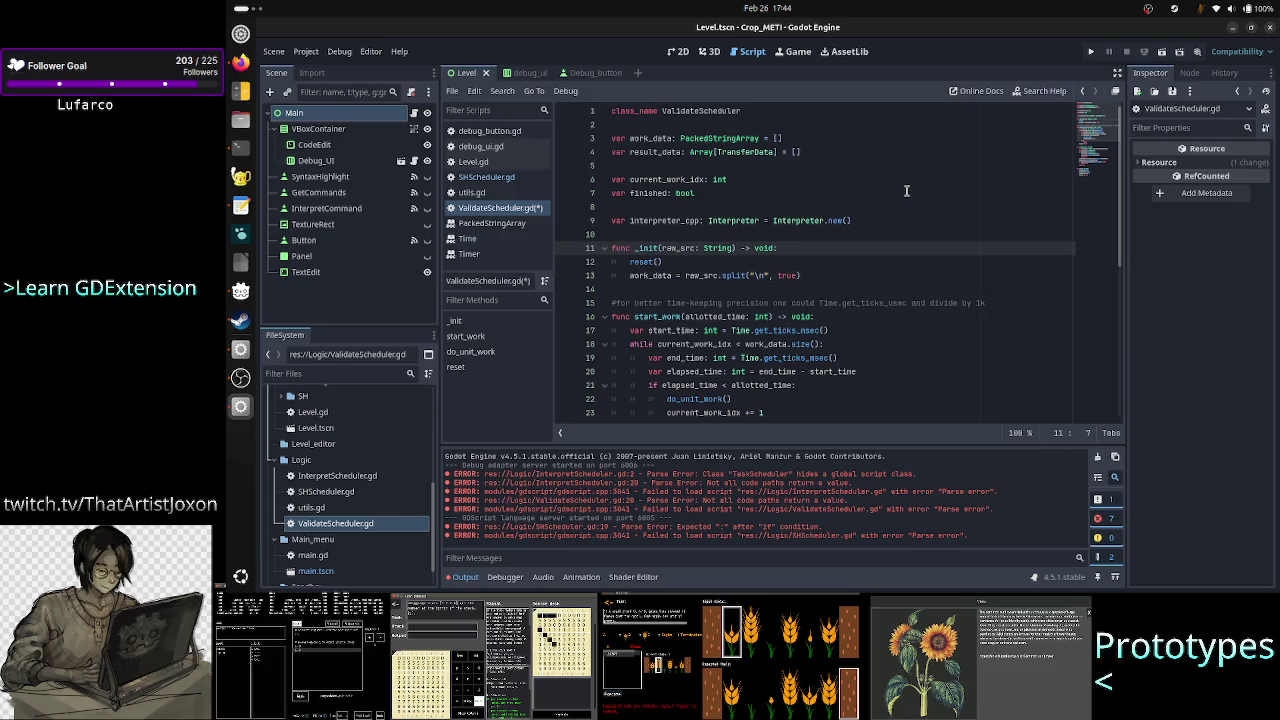
key("alt+Tab")
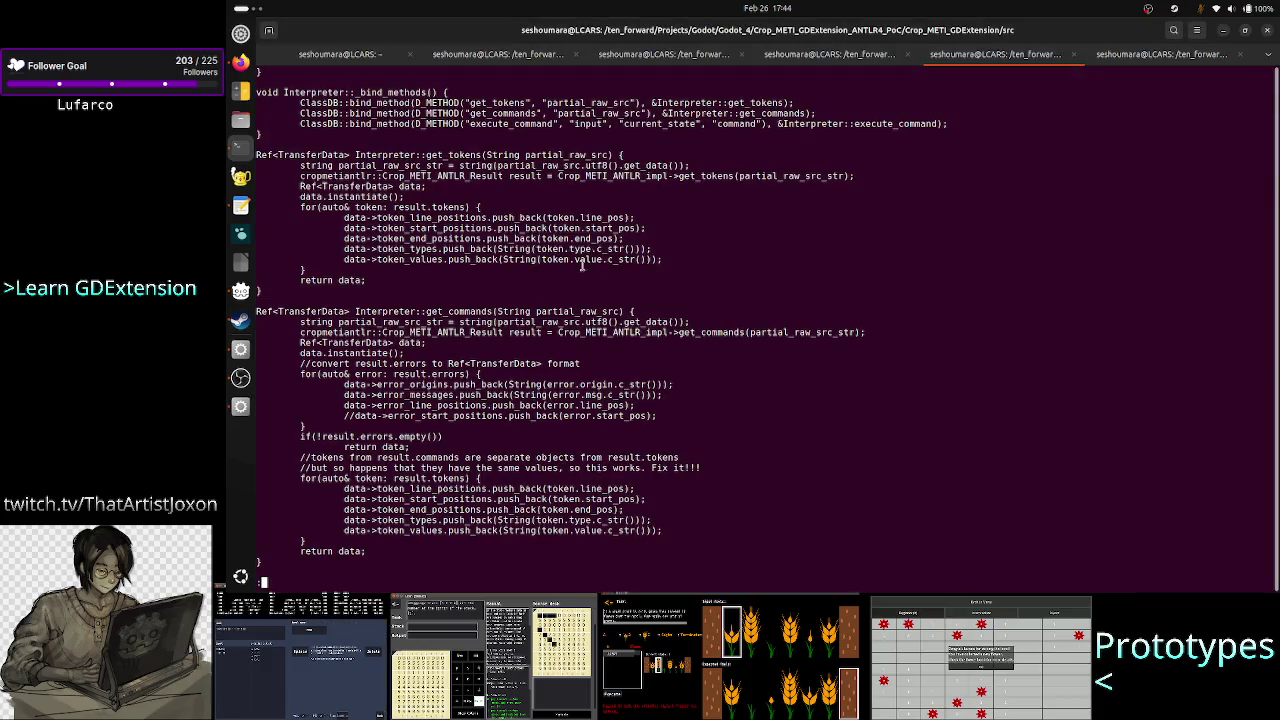
key("alt+Tab")
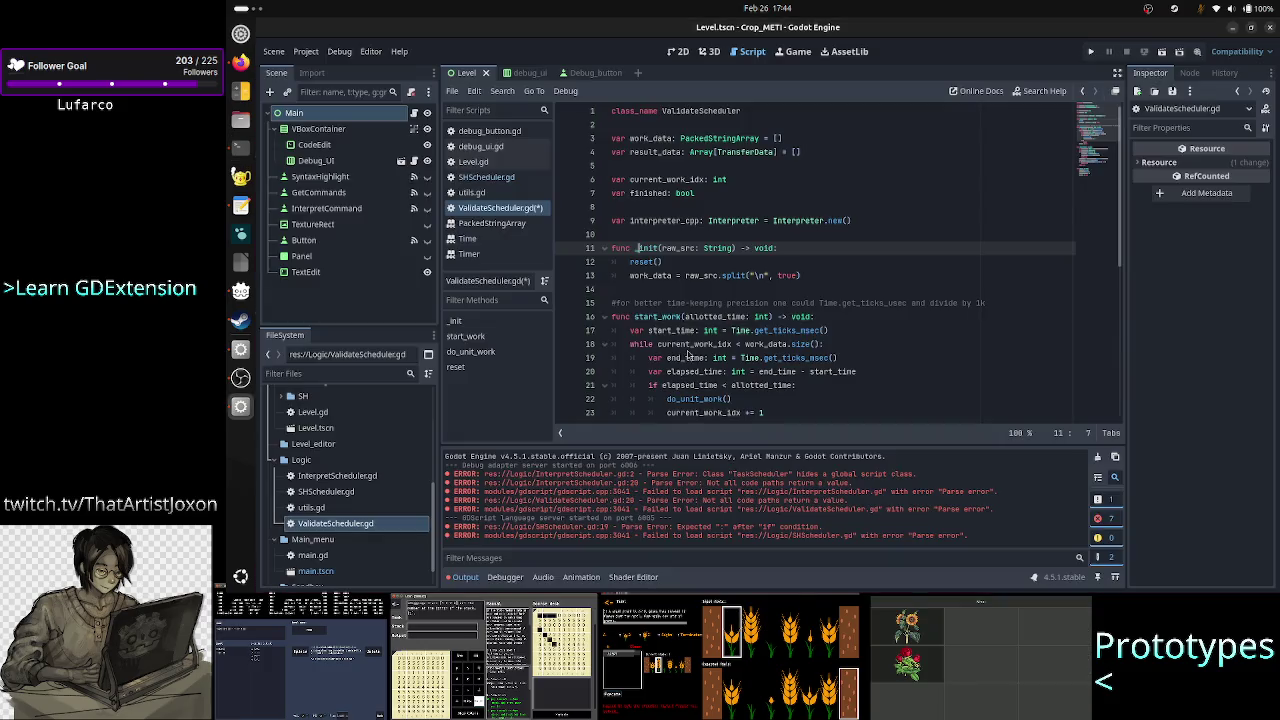
Step: Prefix the do_unit_work() call on line 22 with 'var success: bool ='
key("Down")
key("Down")
key("Down")
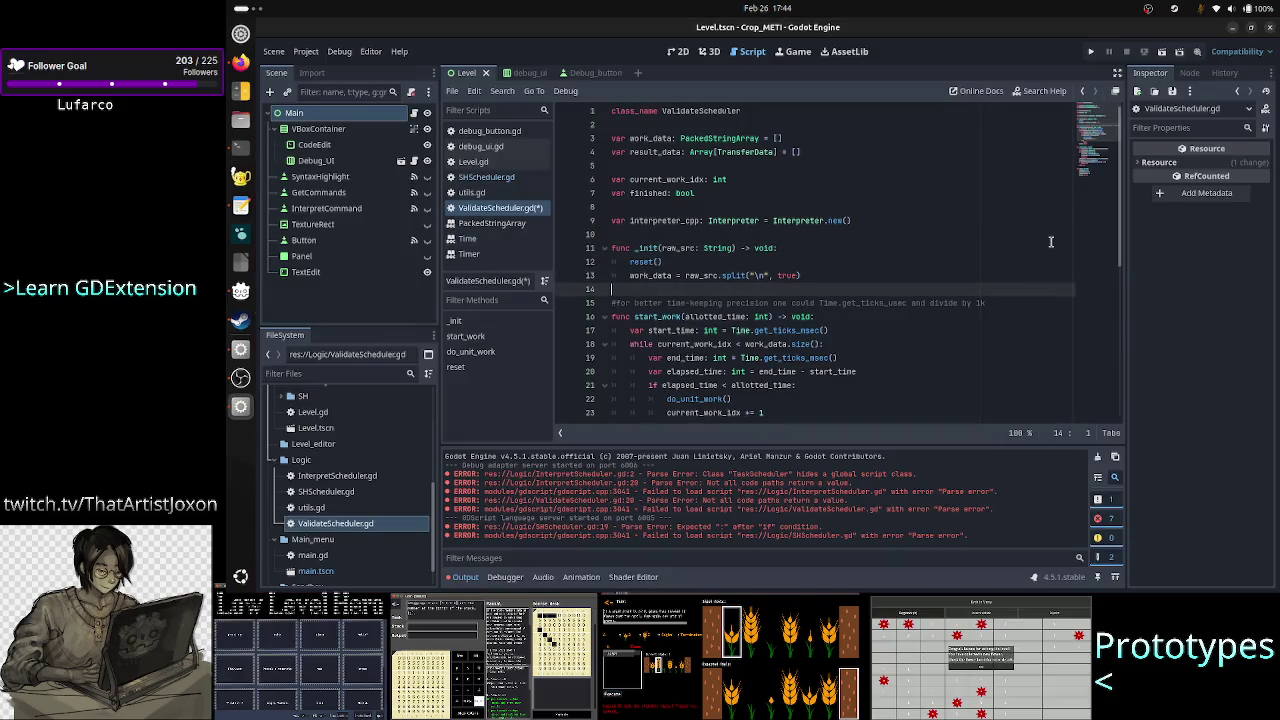
scroll(980, 256, "down", 2)
key("Down")
key("Down")
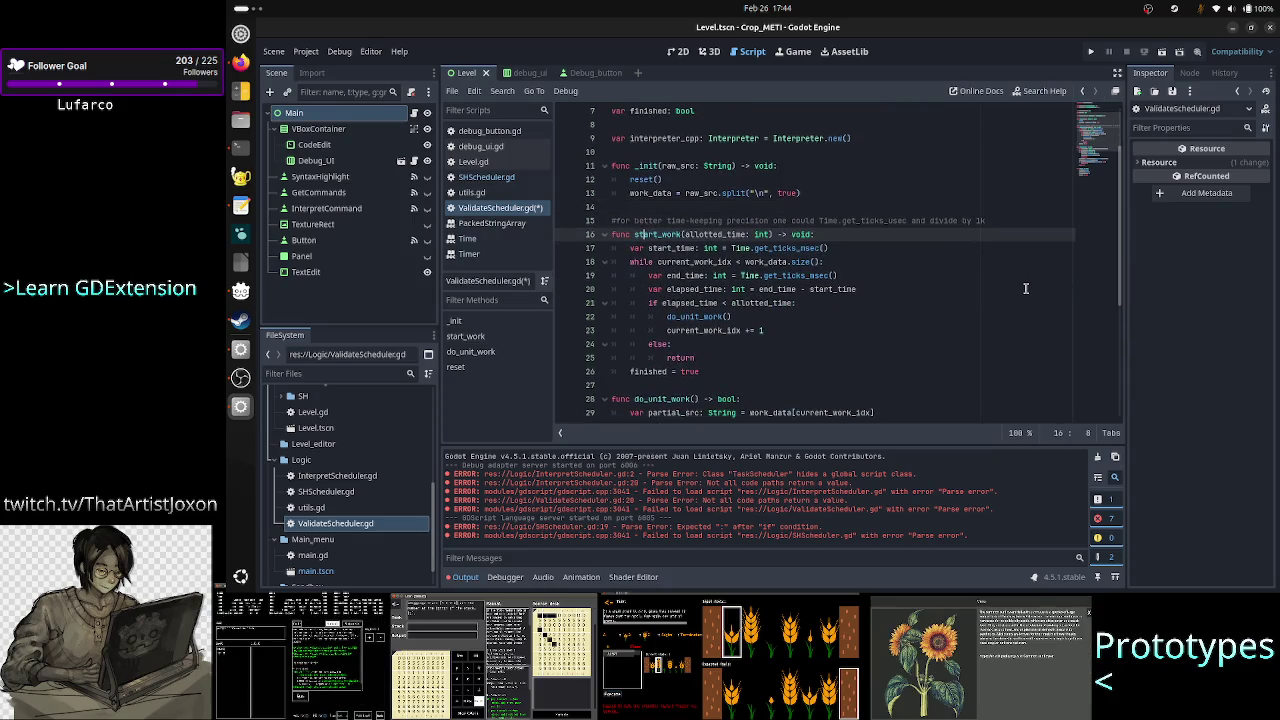
key("ctrl+Right")
key("Down")
key("Down")
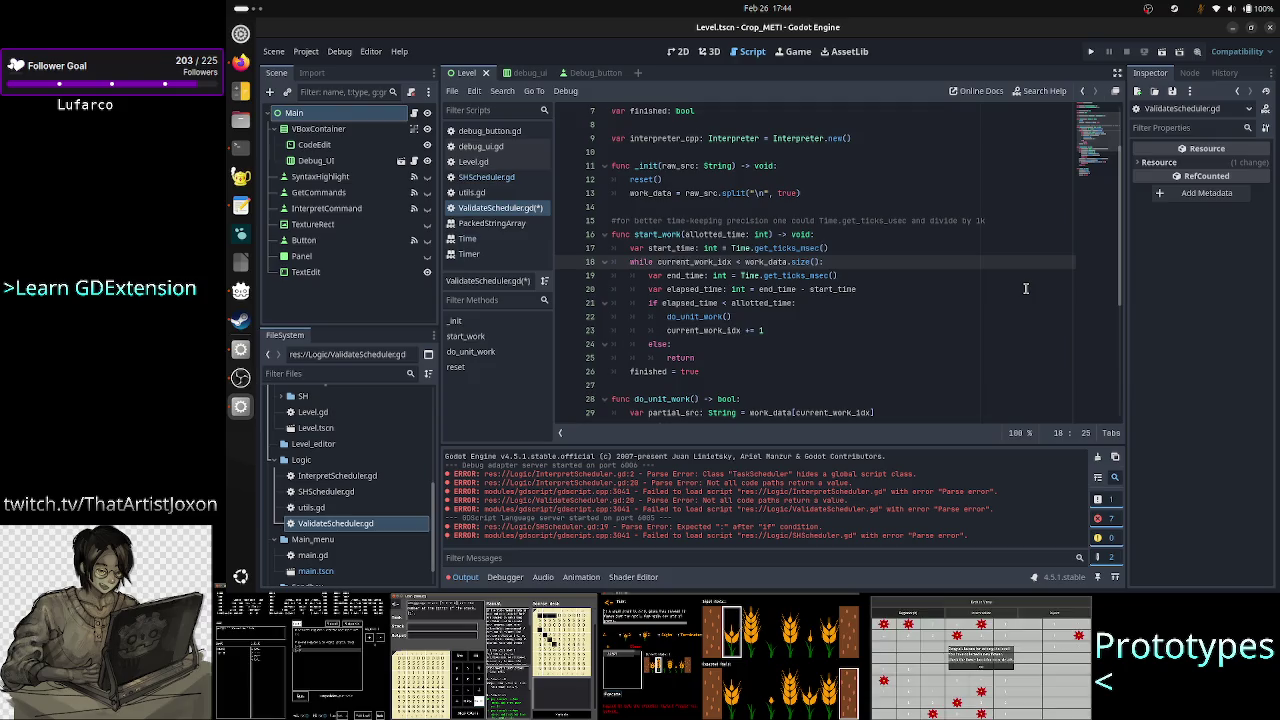
key("Down")
key("Down")
key("Down")
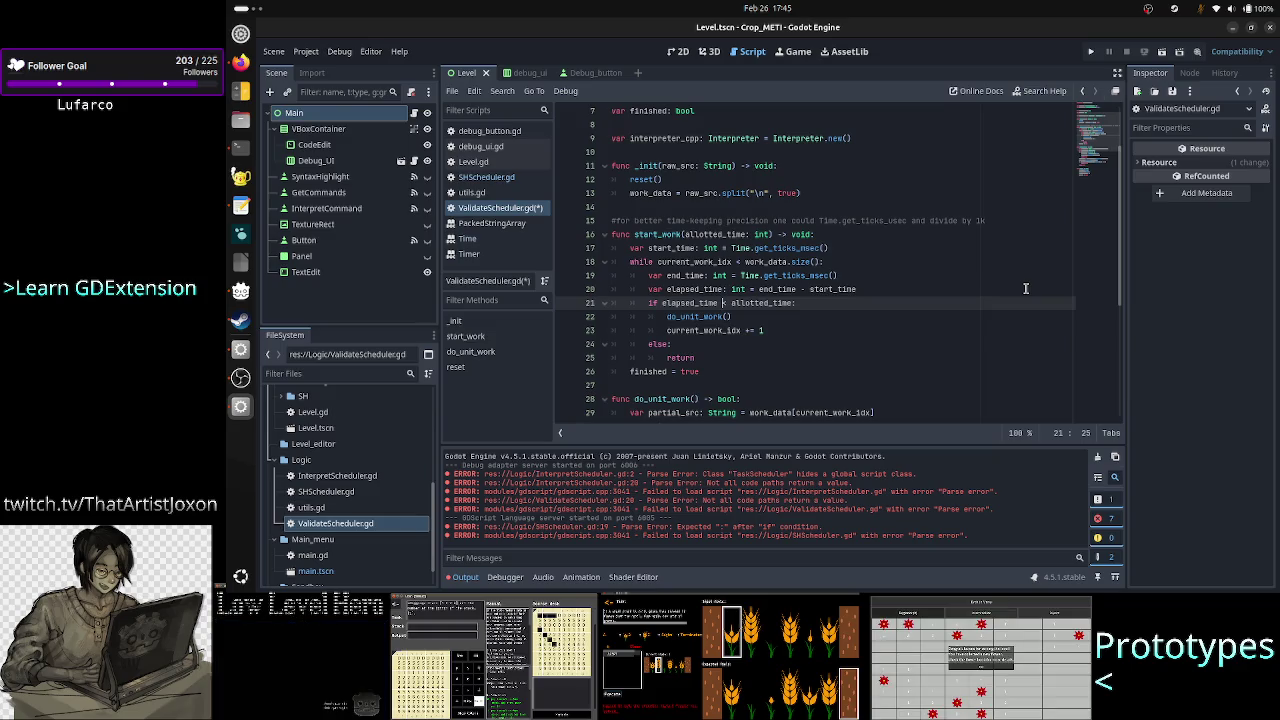
key("Down")
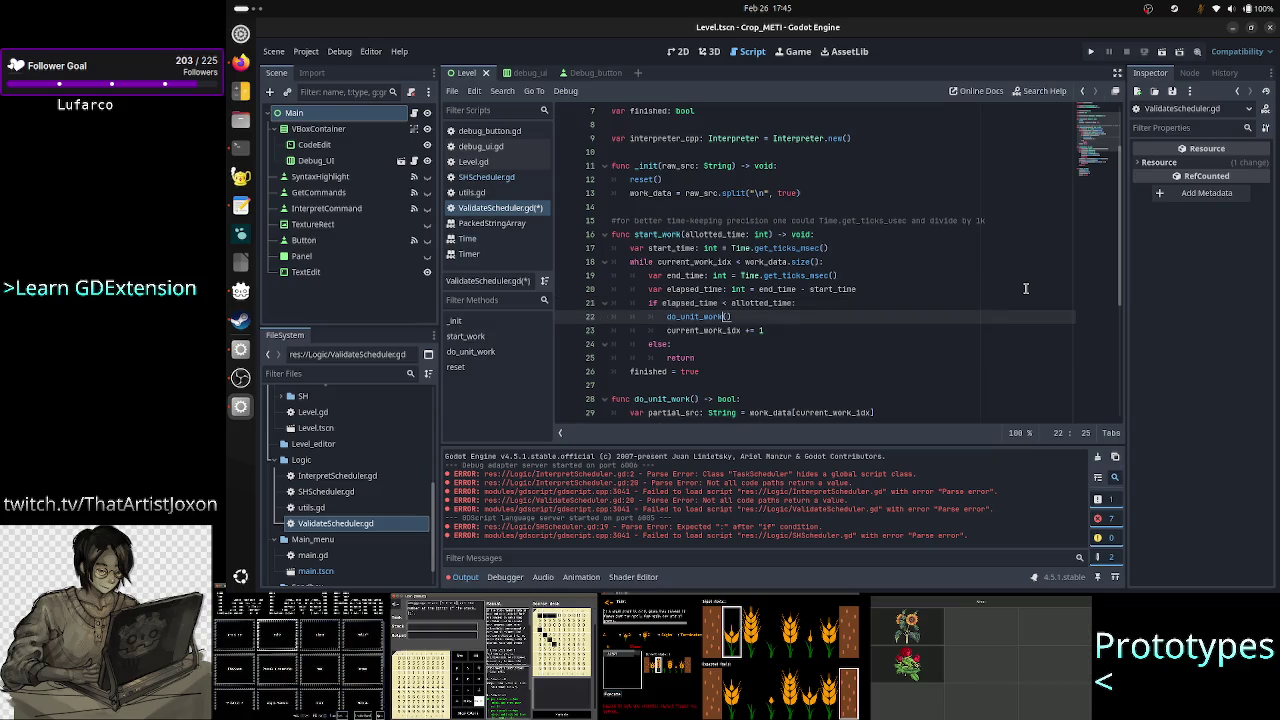
key("Left")
key("Left")
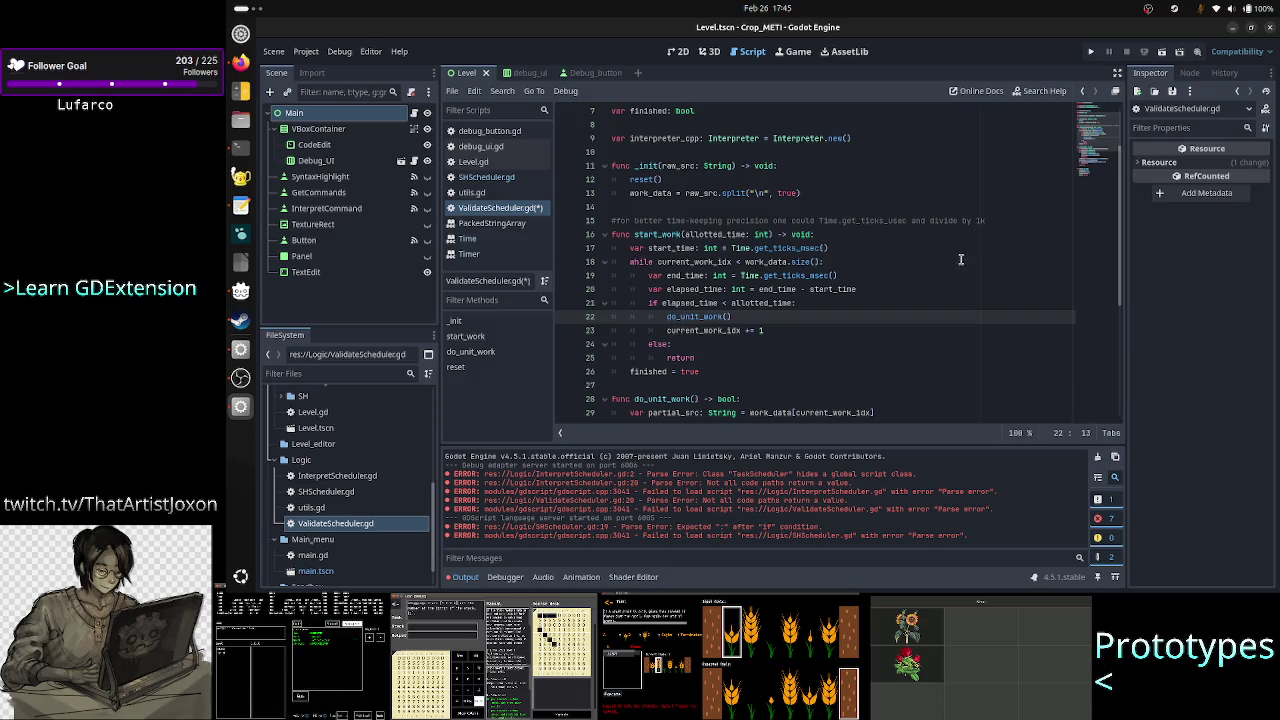
type("var s")
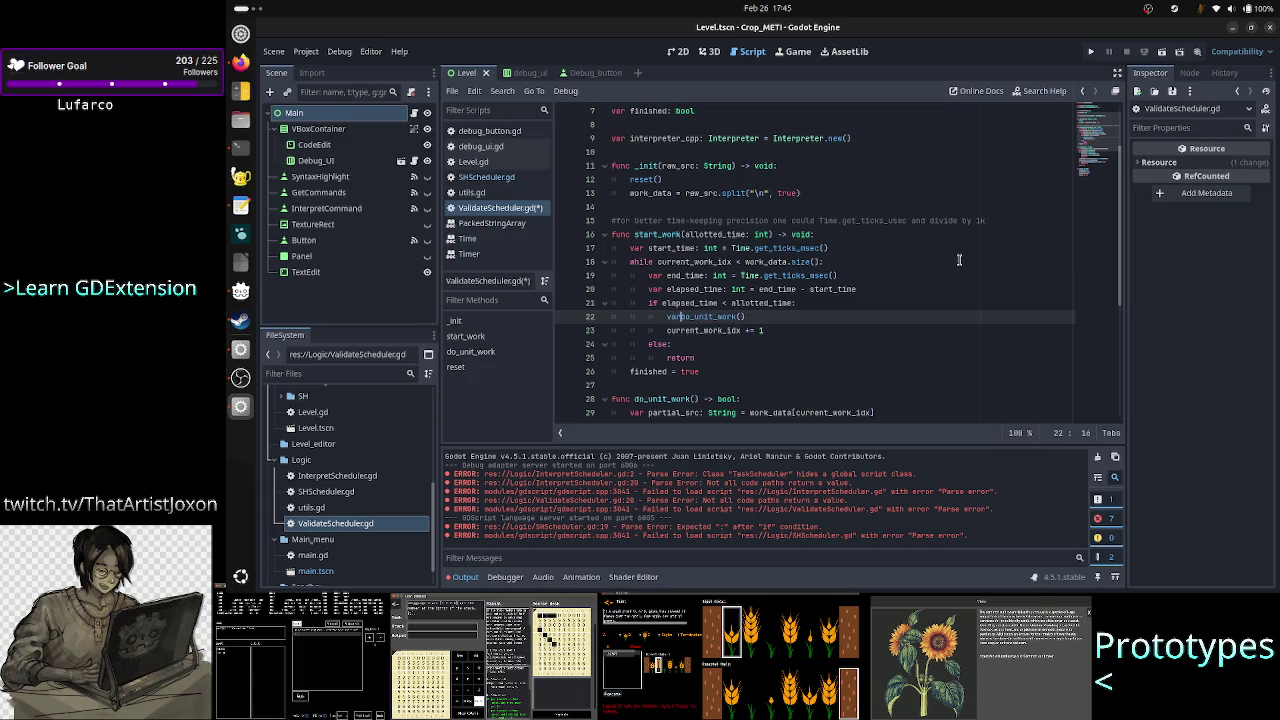
type("uccess: bo")
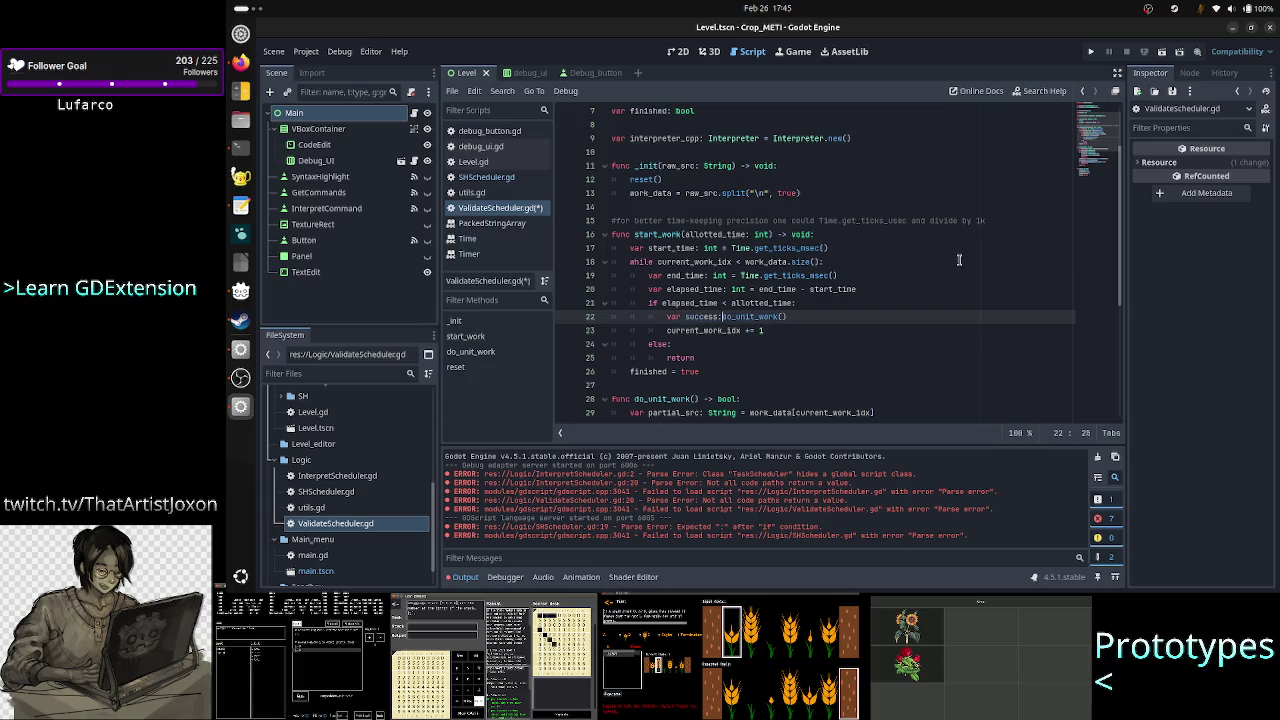
type("ol =")
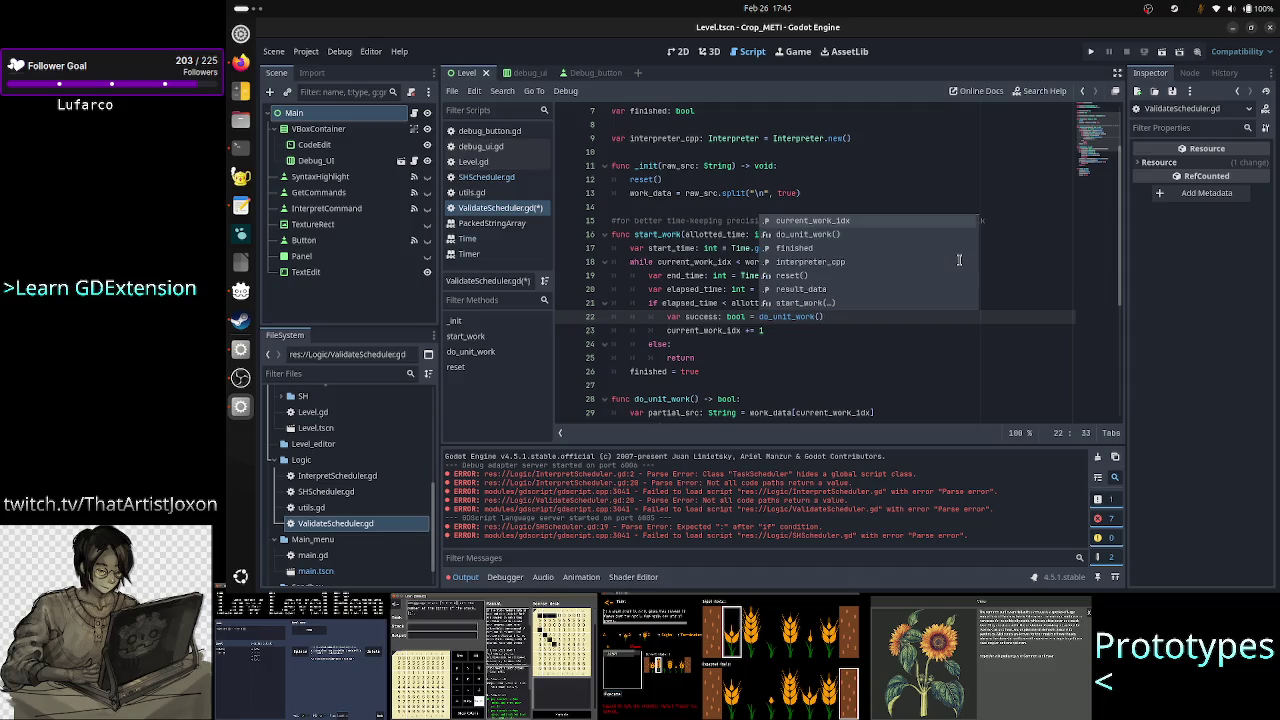
key("Escape")
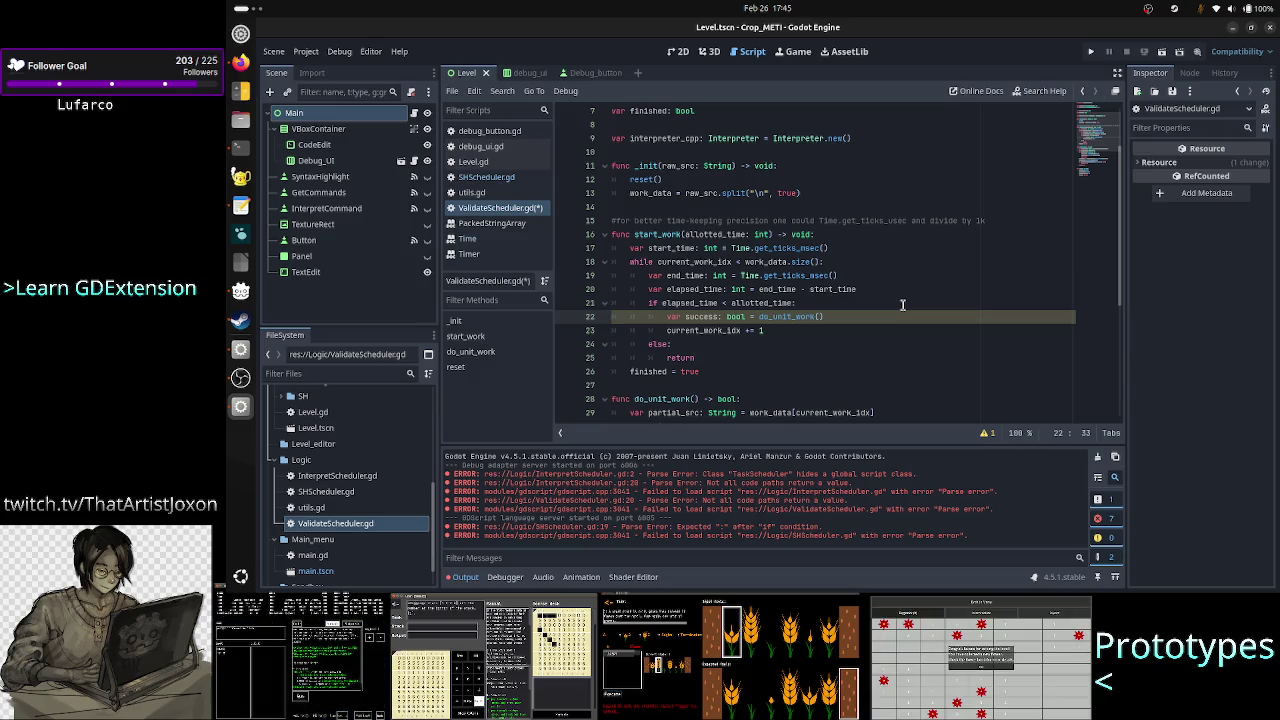
scroll(902, 305, "down", 2)
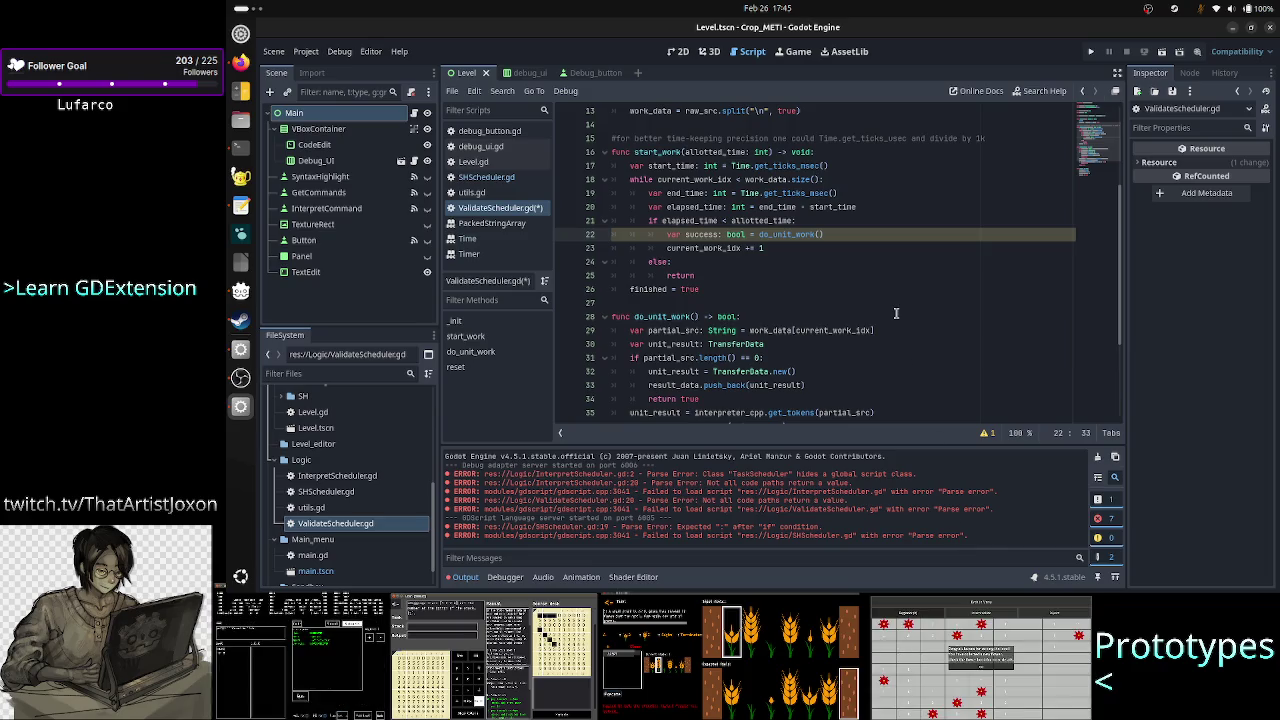
Step: Save ValidateScheduler.gd, clear the output log, and compare it against SHScheduler.gd
key("ctrl+s")
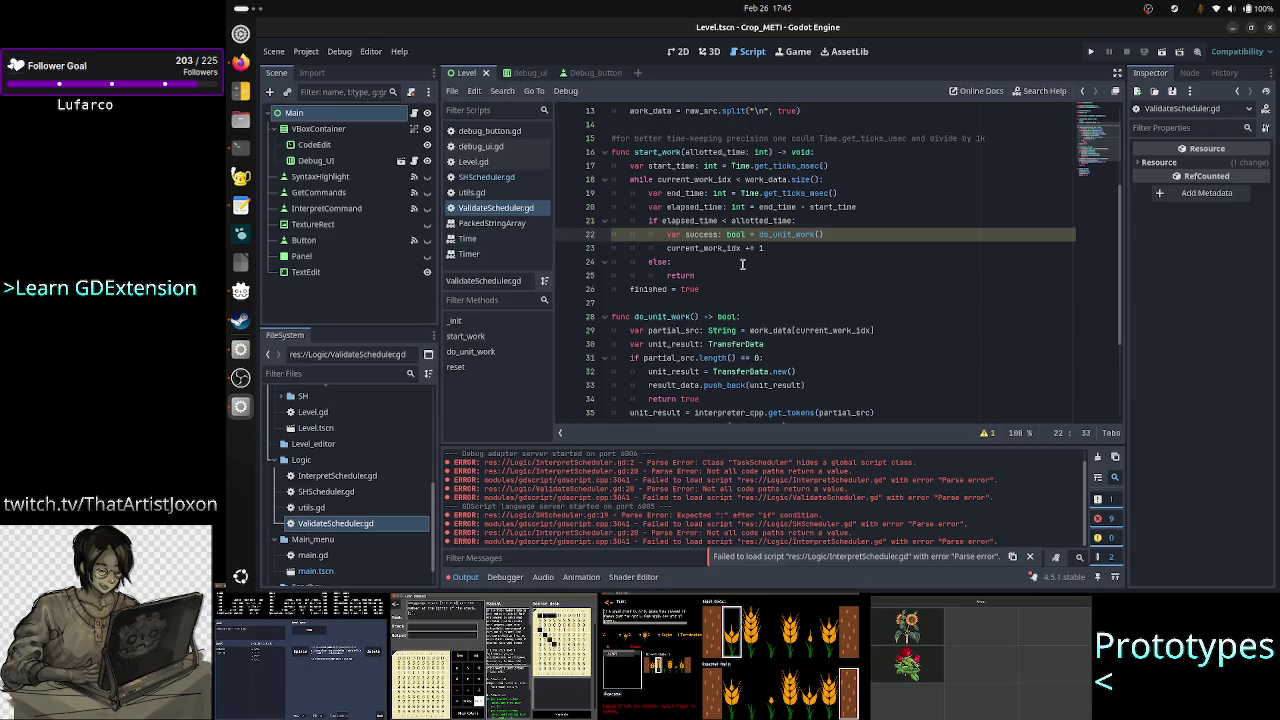
left_click(1097, 458)
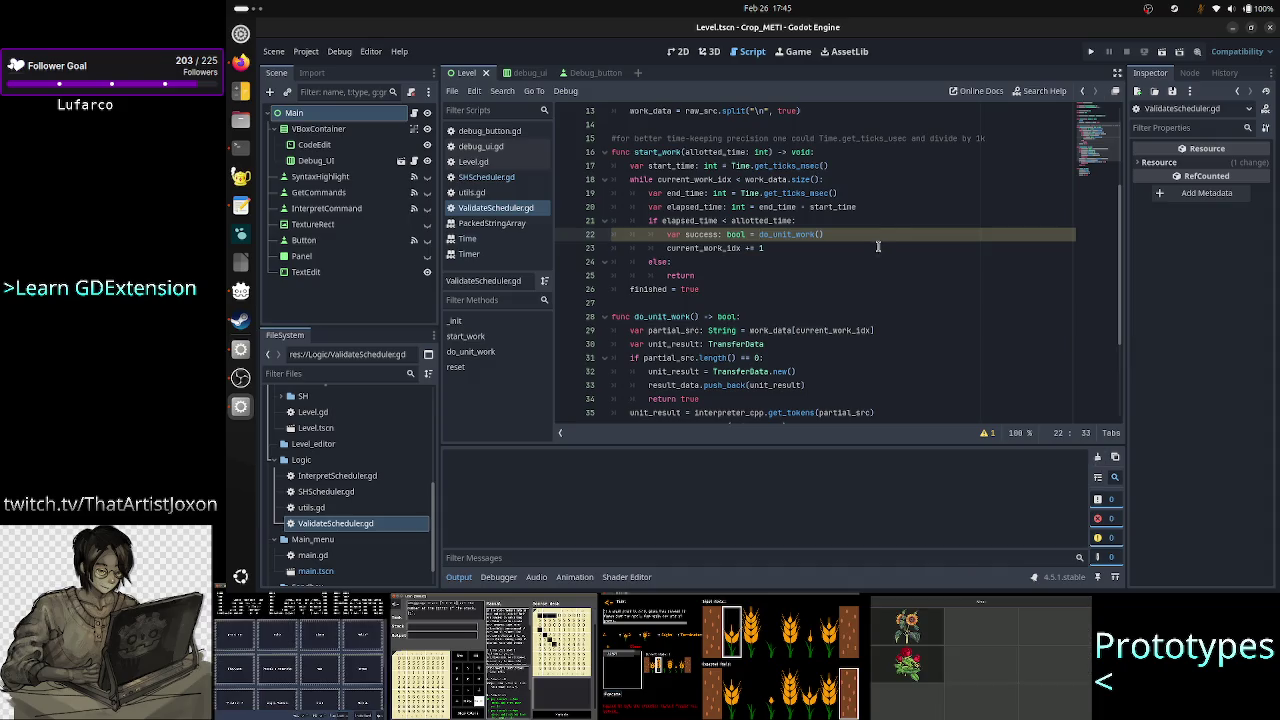
left_click(486, 176)
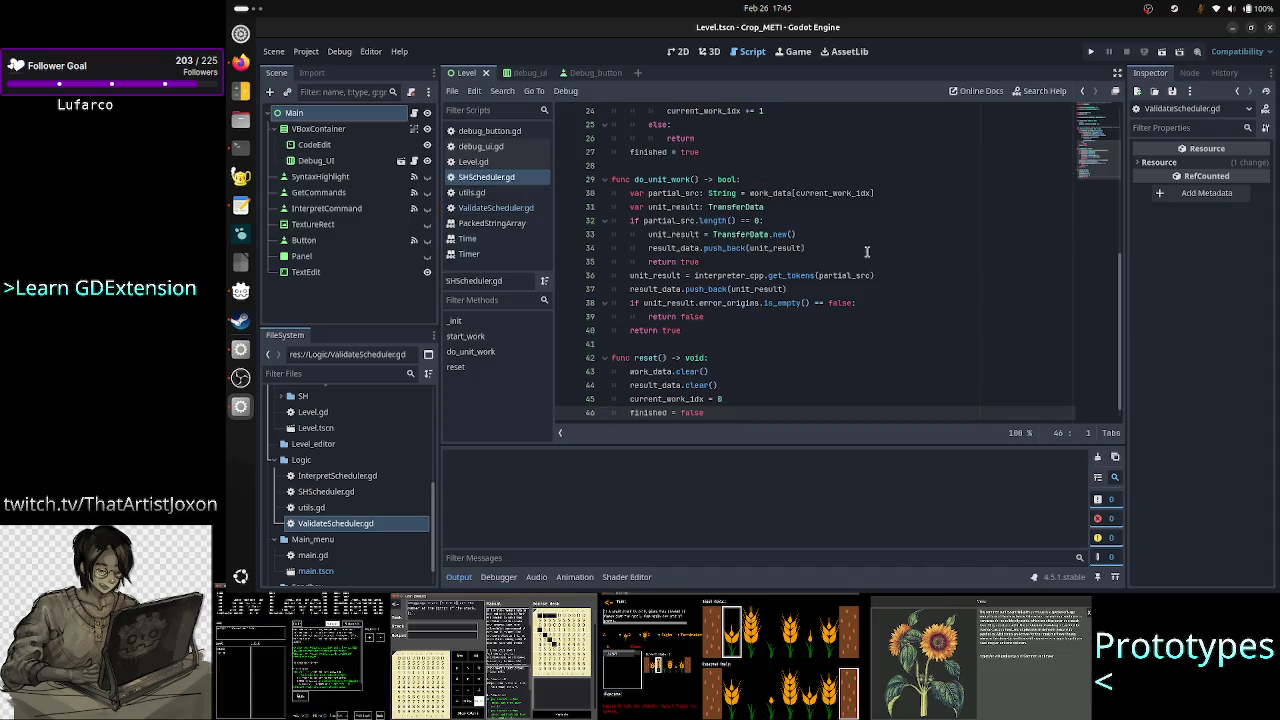
scroll(864, 251, "up", 5)
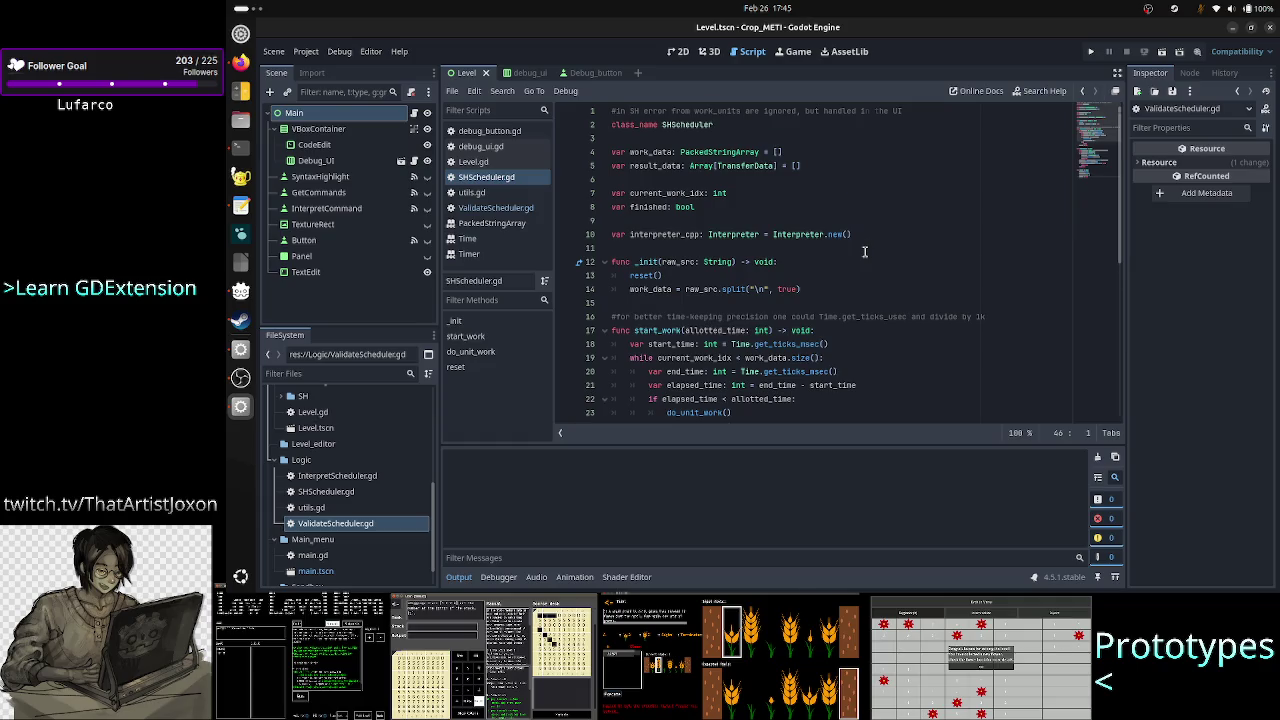
scroll(864, 251, "down", 8)
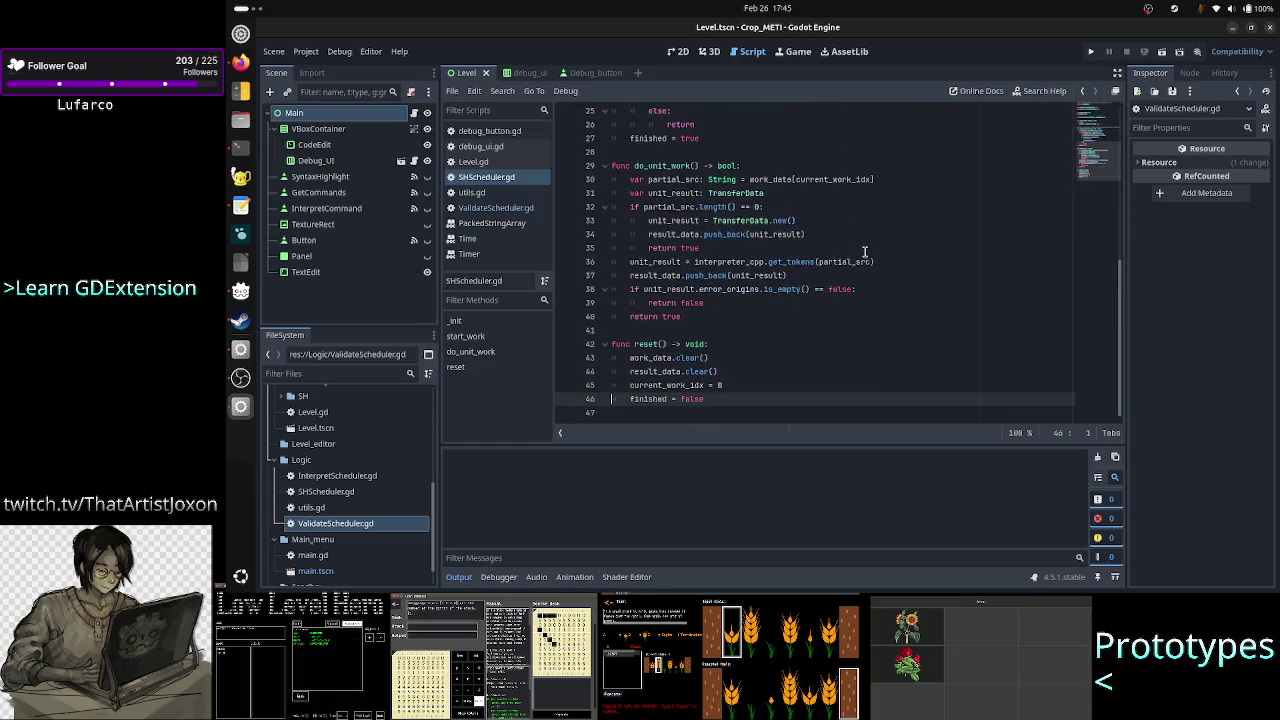
left_click(485, 208)
Step: Review the do_unit_work function on line 28, then return to line 22
scroll(914, 290, "up", 1)
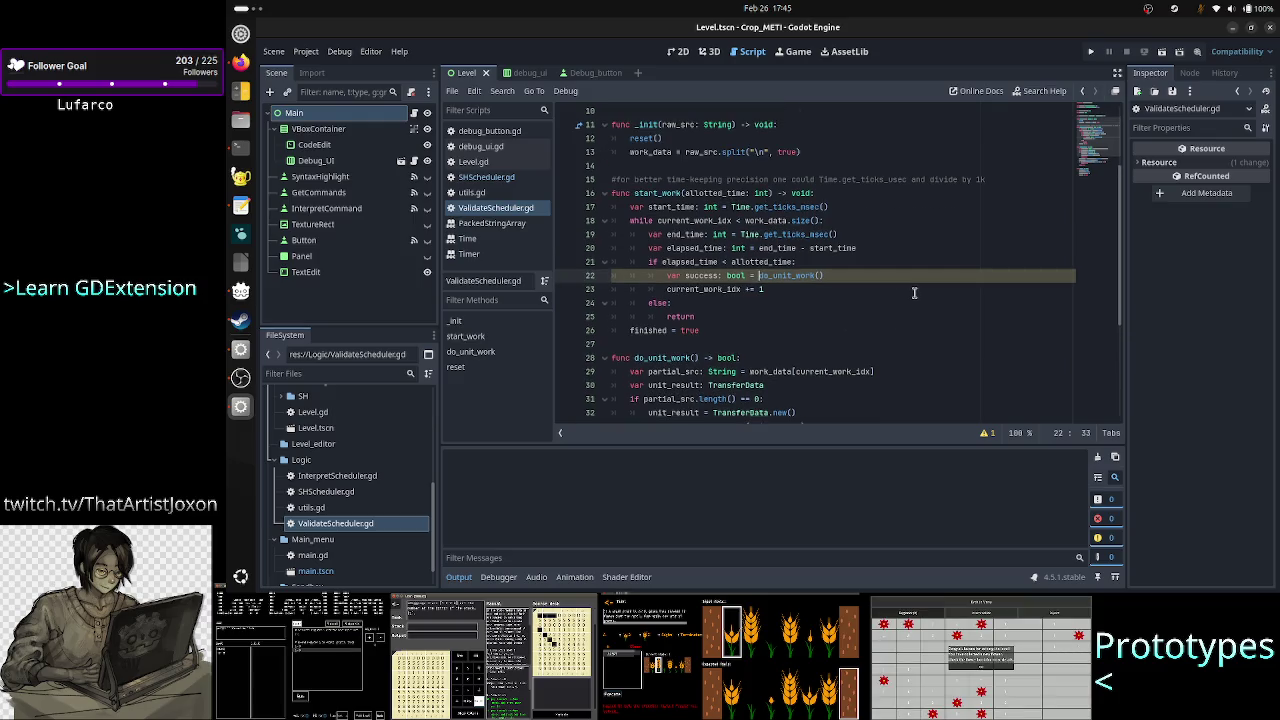
double_click(676, 357)
scroll(840, 290, "down", 2)
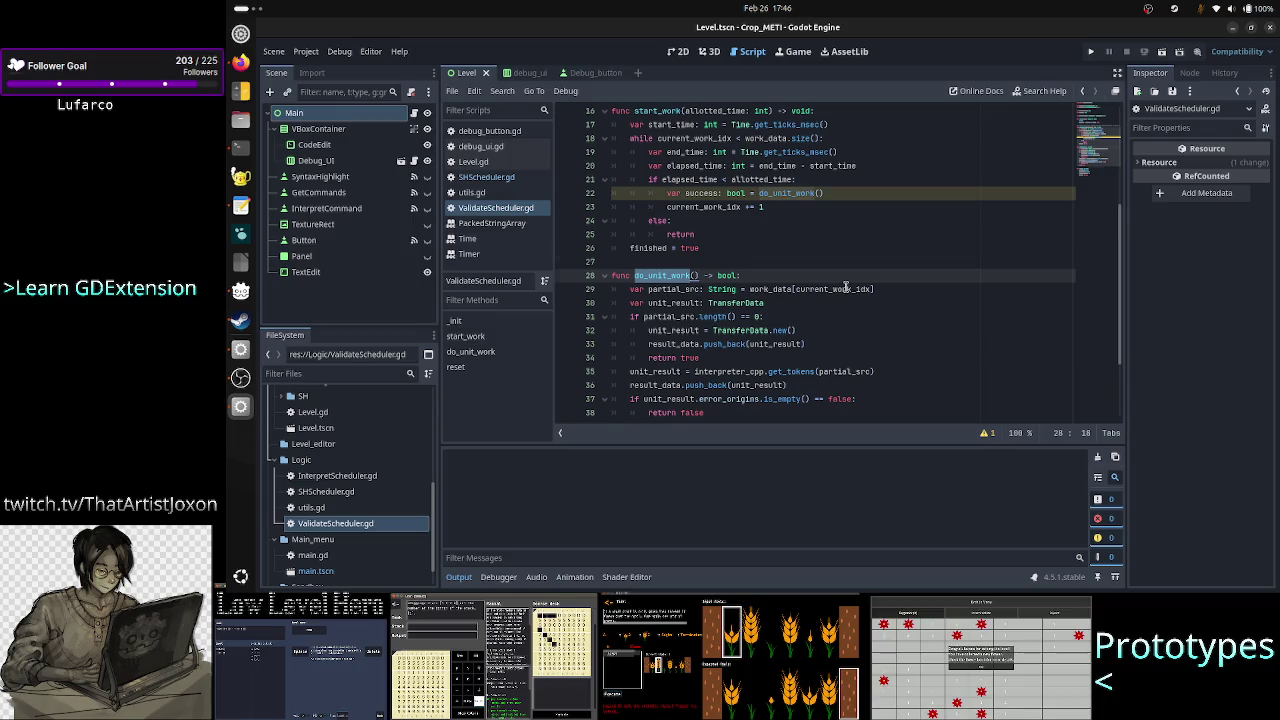
scroll(845, 287, "down", 1)
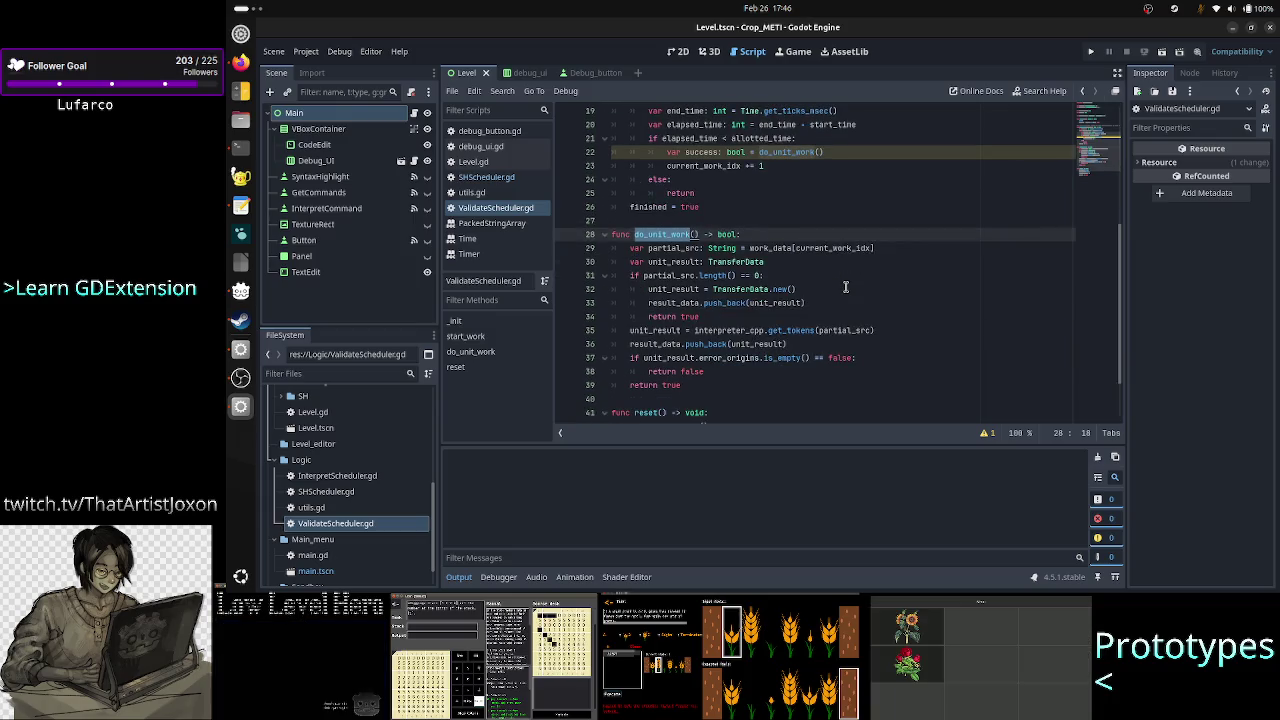
scroll(845, 287, "up", 3)
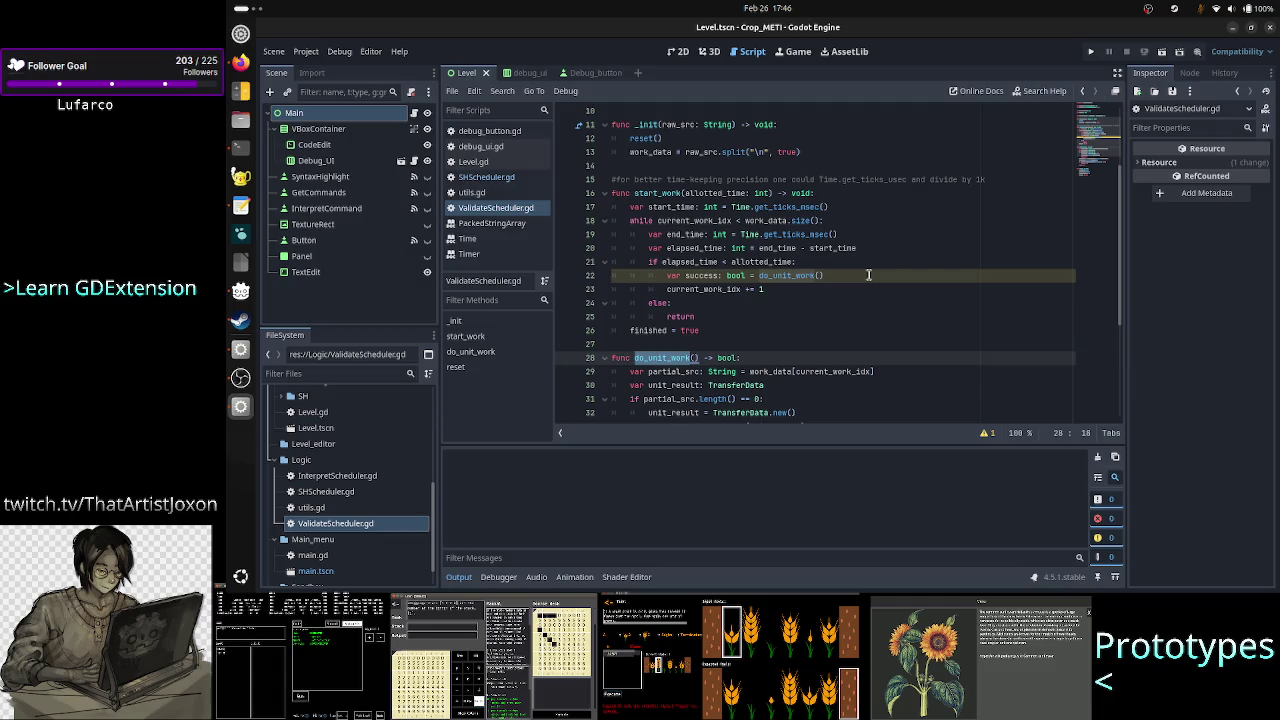
left_click(868, 275)
Step: Add 'if success == false:' below 'current_work_idx += 1', removing the stray empty line
key("Return")
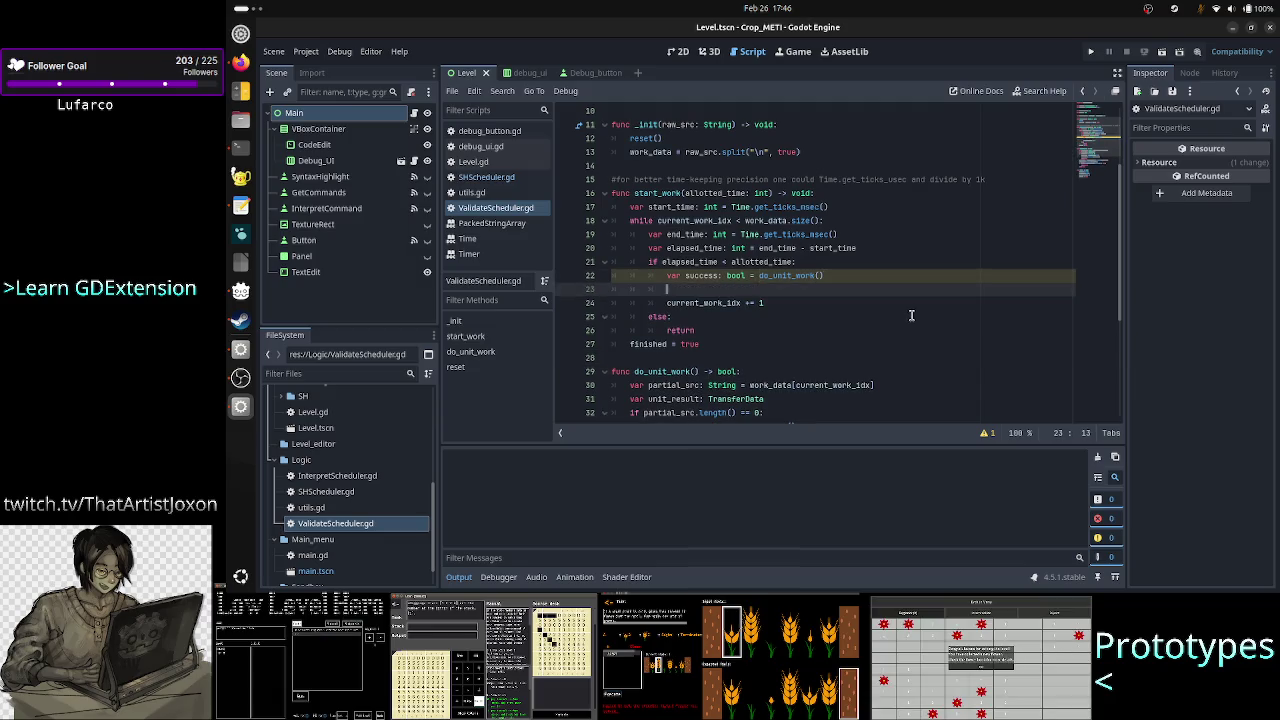
type("if")
key("BackSpace")
key("BackSpace")
key("BackSpace")
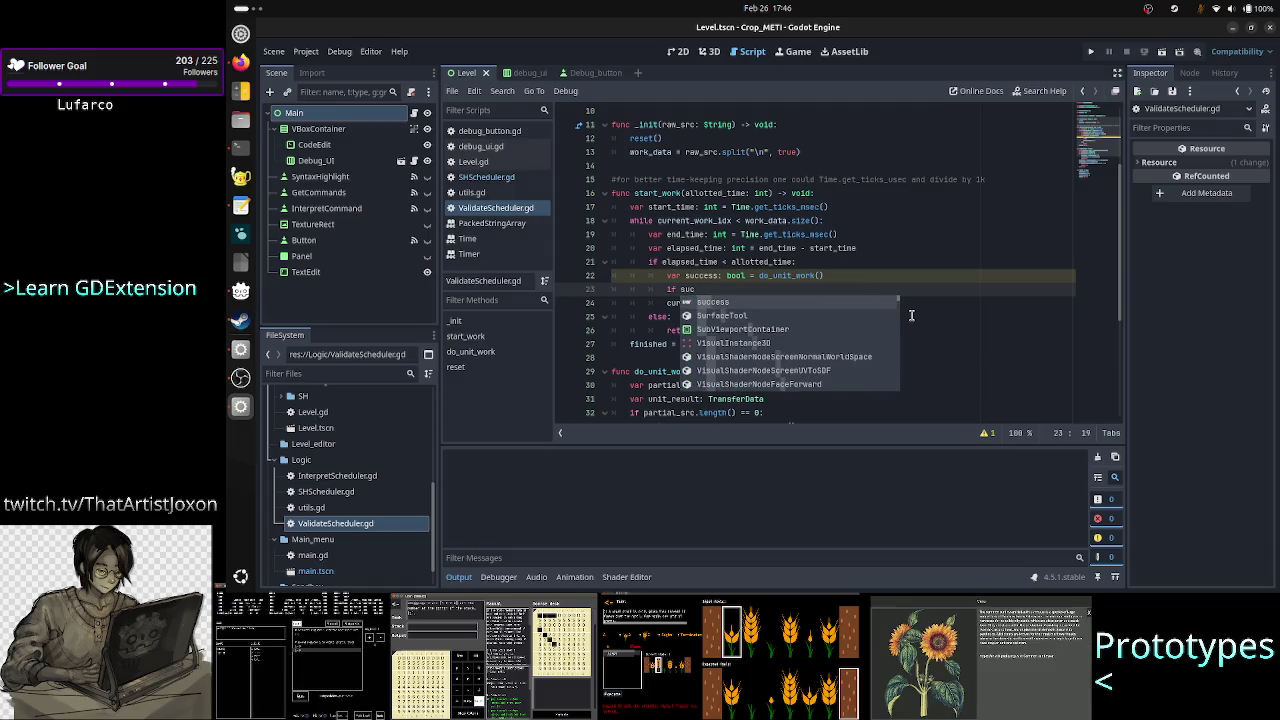
key("BackSpace")
key("BackSpace")
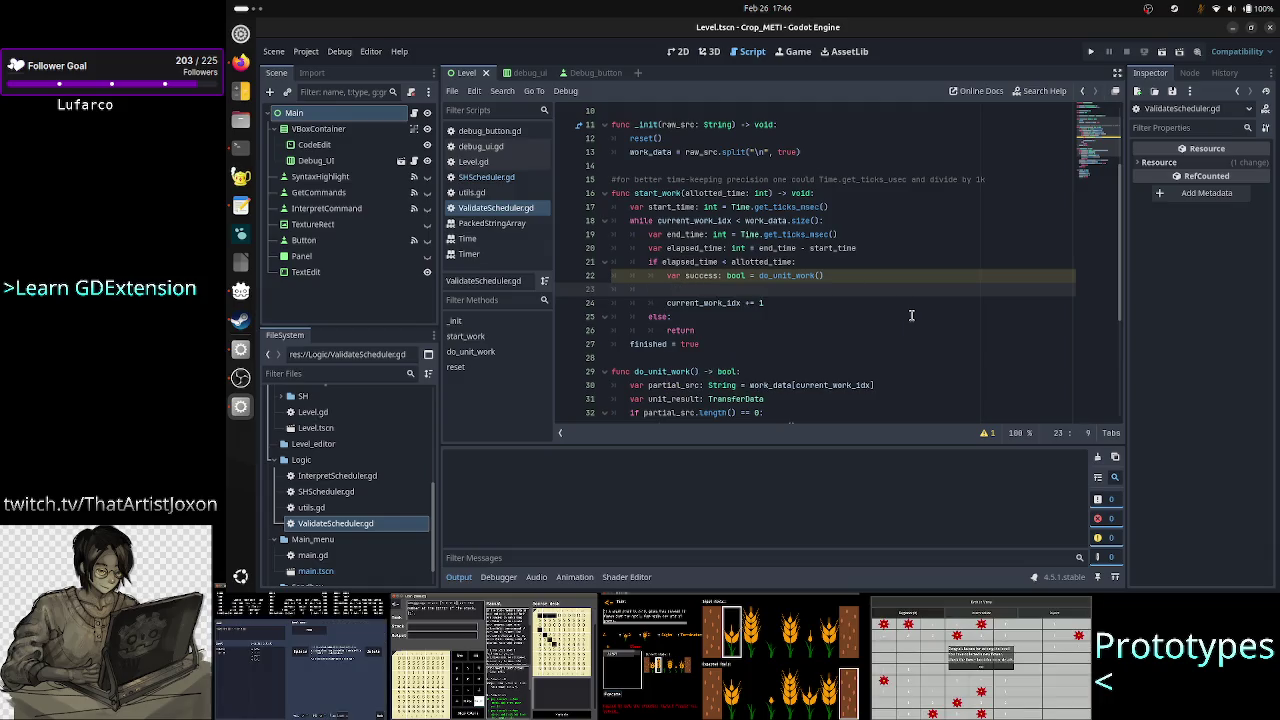
key("BackSpace")
key("BackSpace")
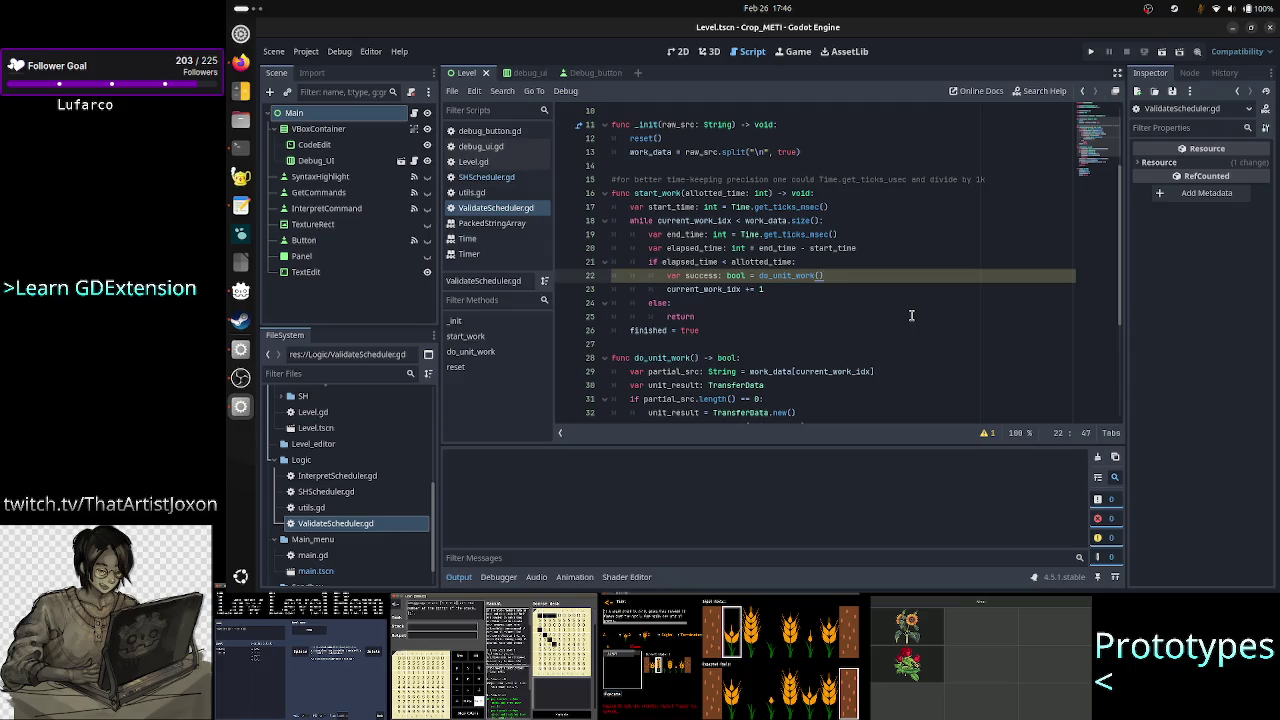
key("Down")
key("Return")
type("if")
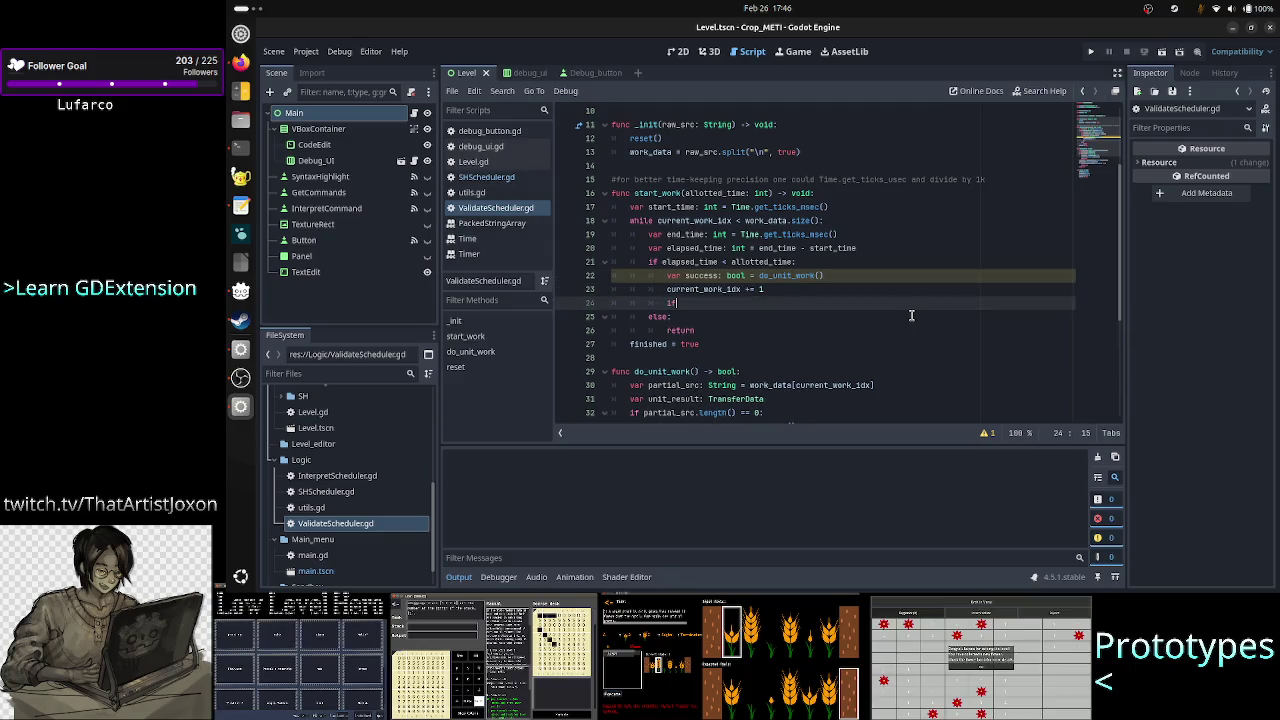
type(" success")
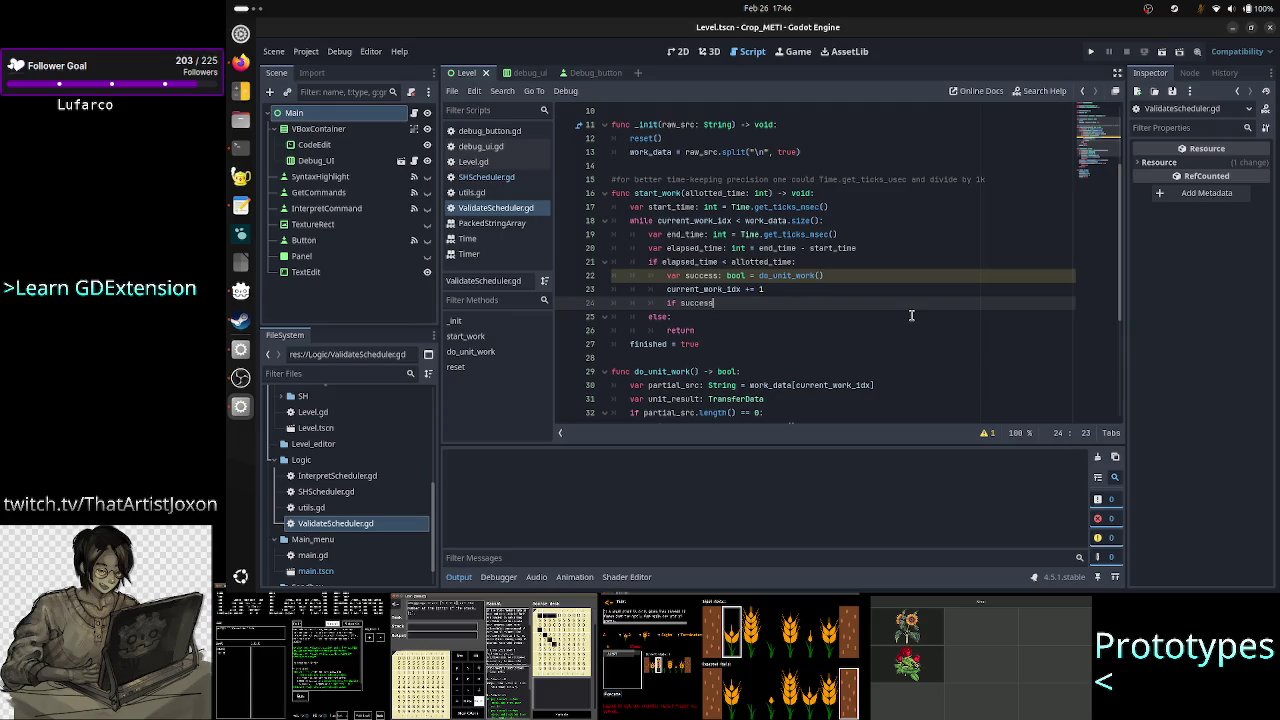
type(" == false:")
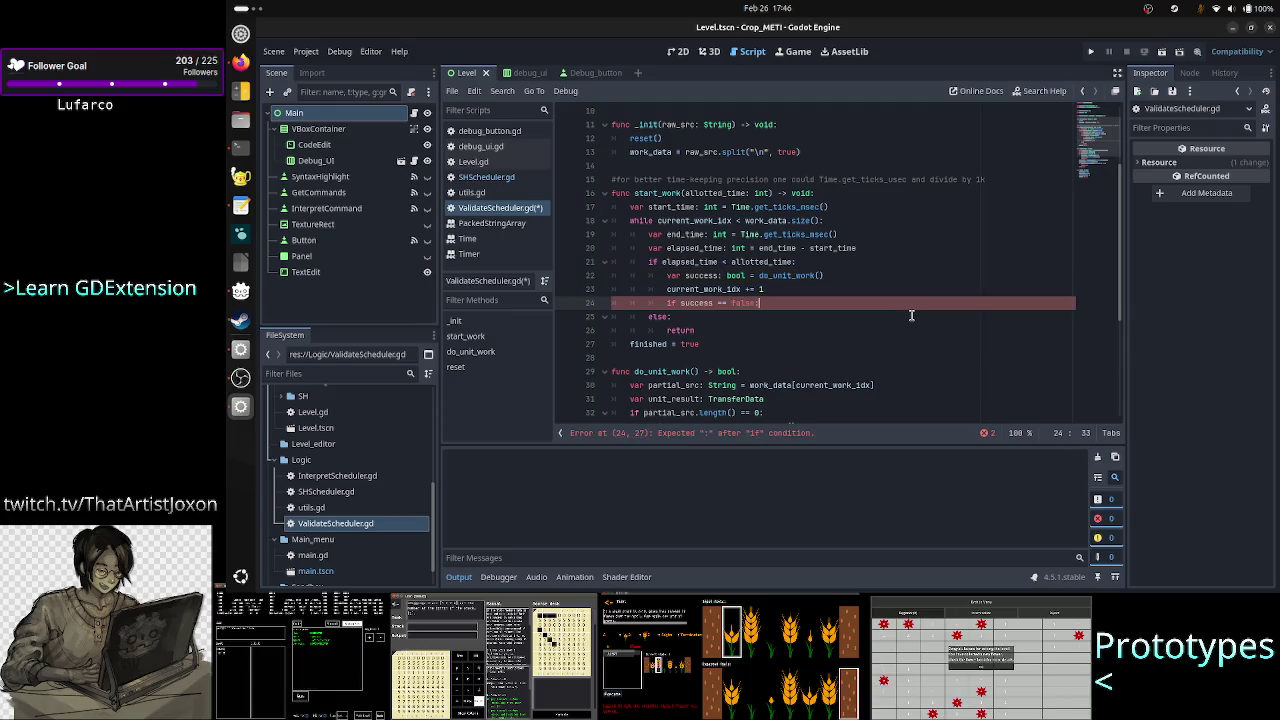
key("Return")
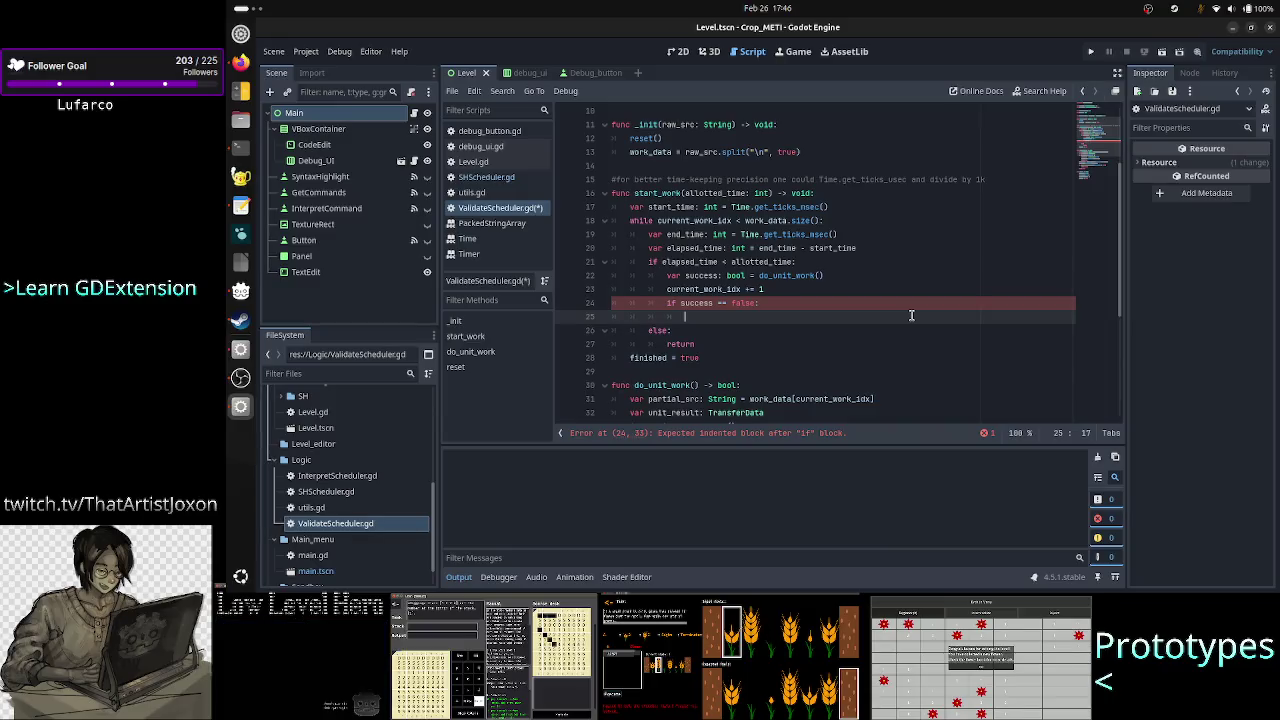
Step: Change start_work's return type from void to bool
left_click(808, 193)
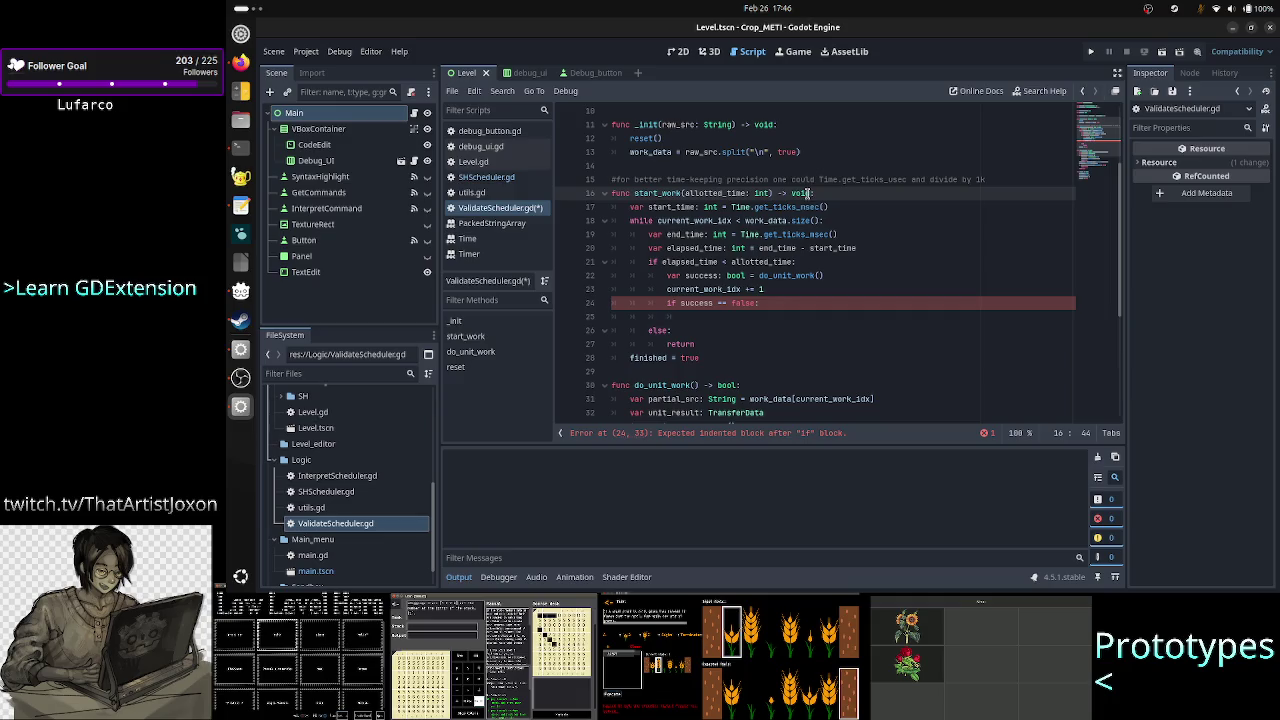
double_click(808, 193)
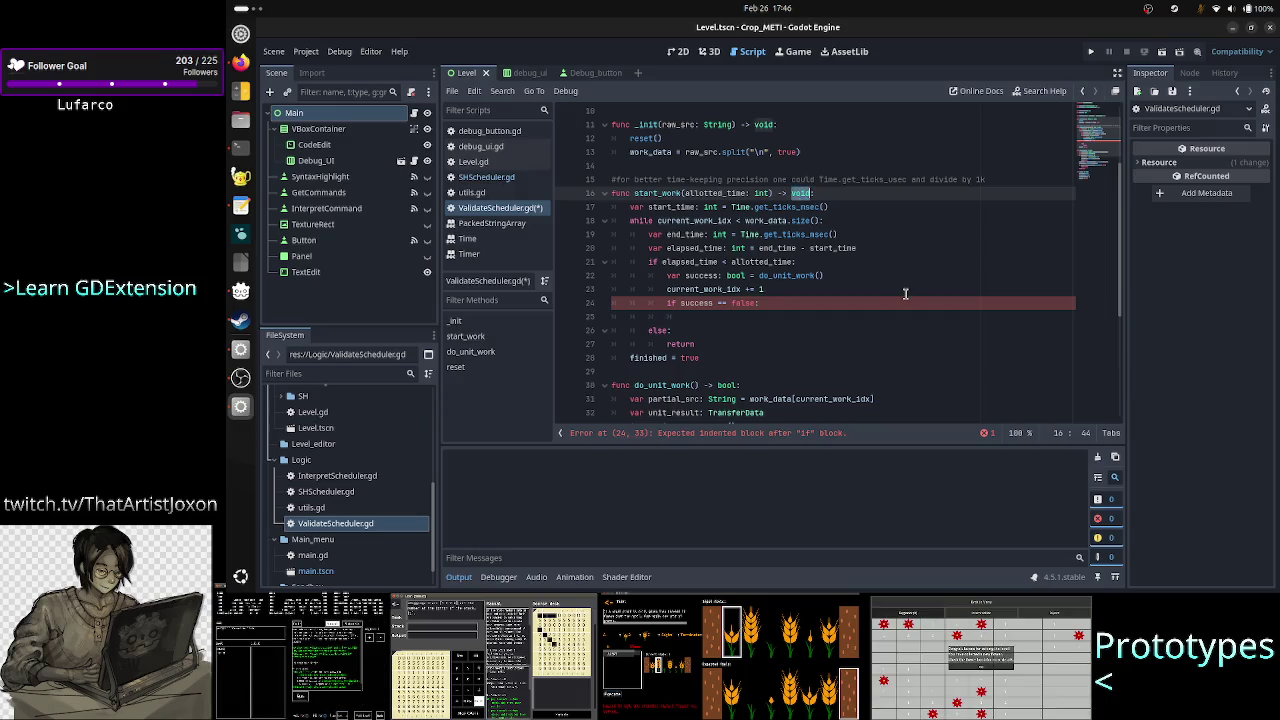
type("bool")
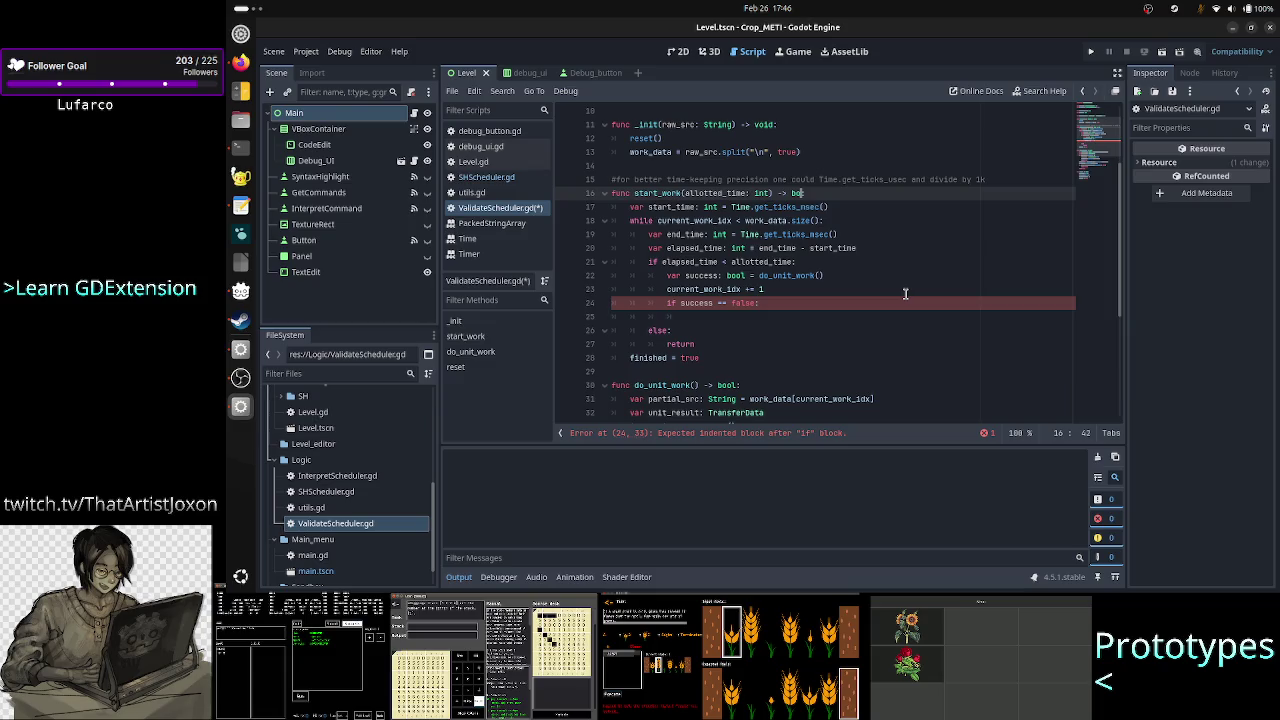
key("Escape")
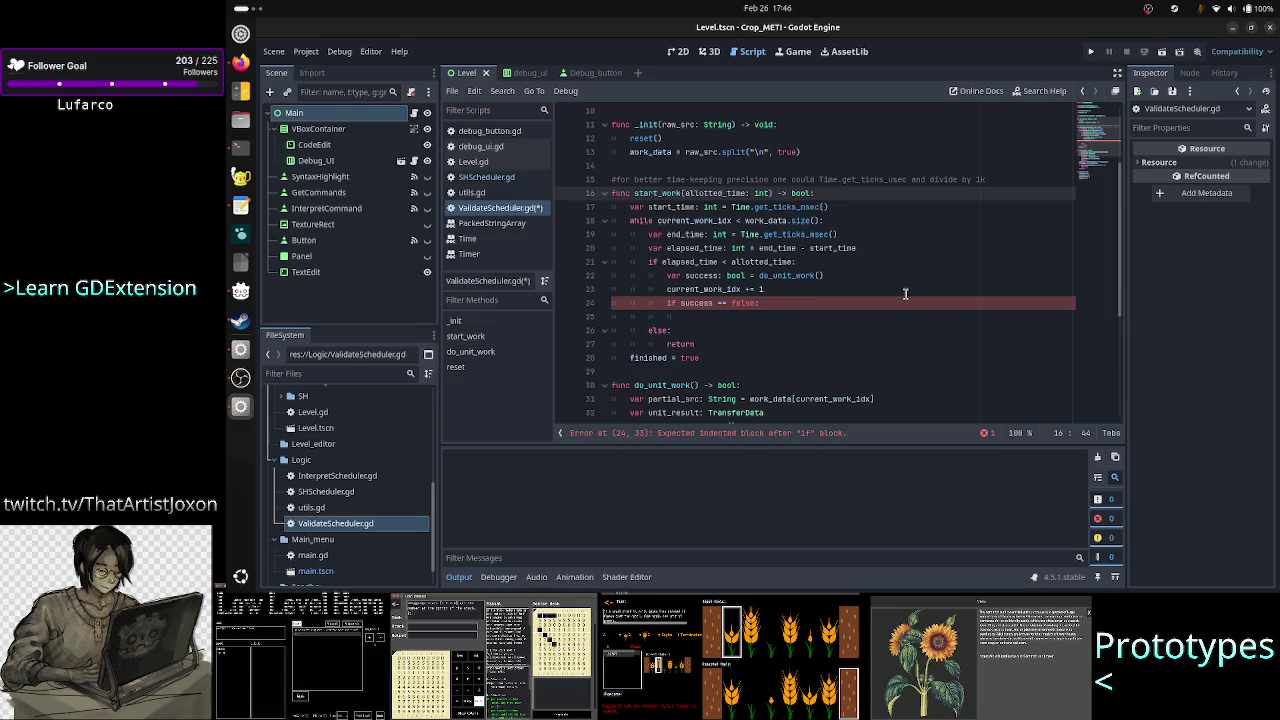
key("Down")
key("Down")
key("Down")
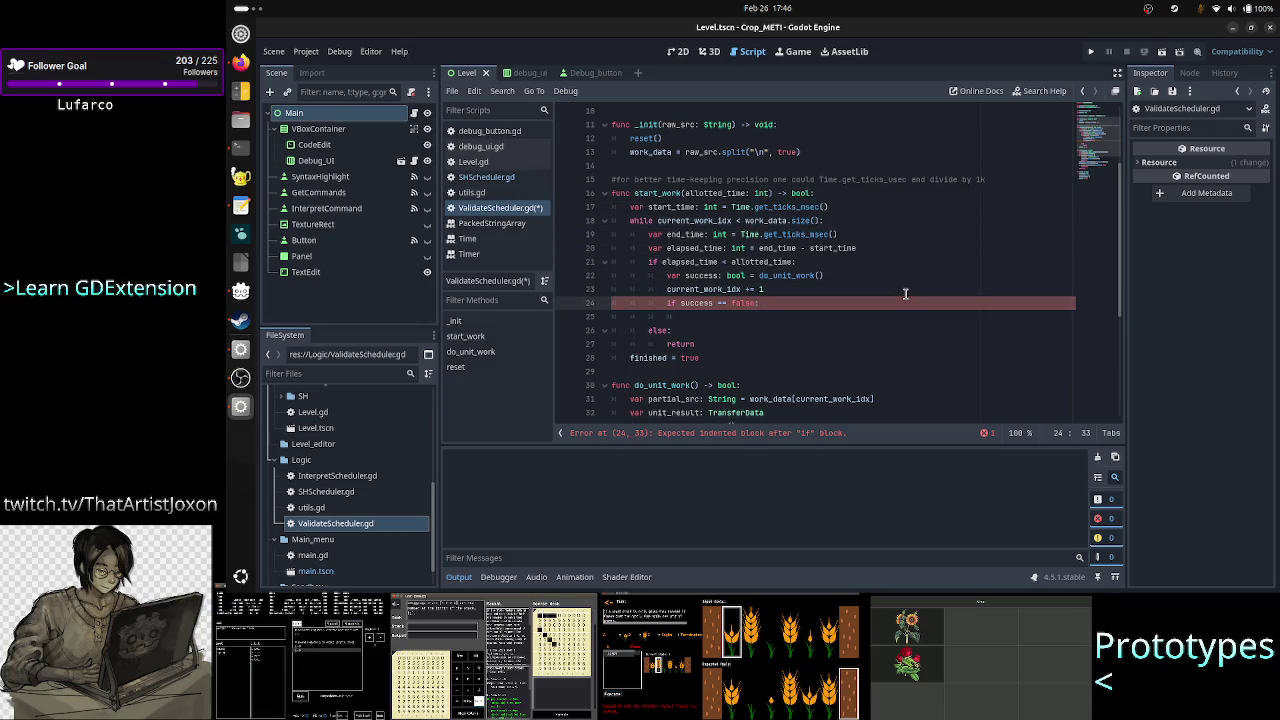
key("Down")
key("Tab")
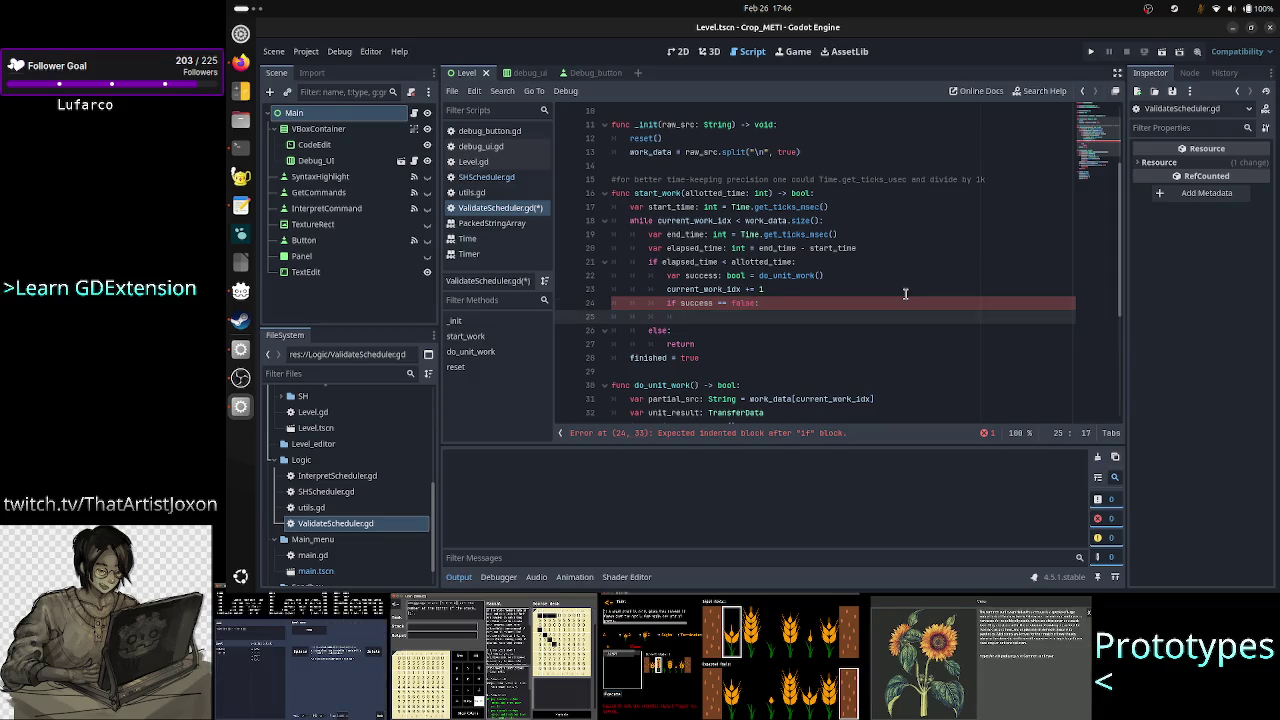
left_click(905, 293)
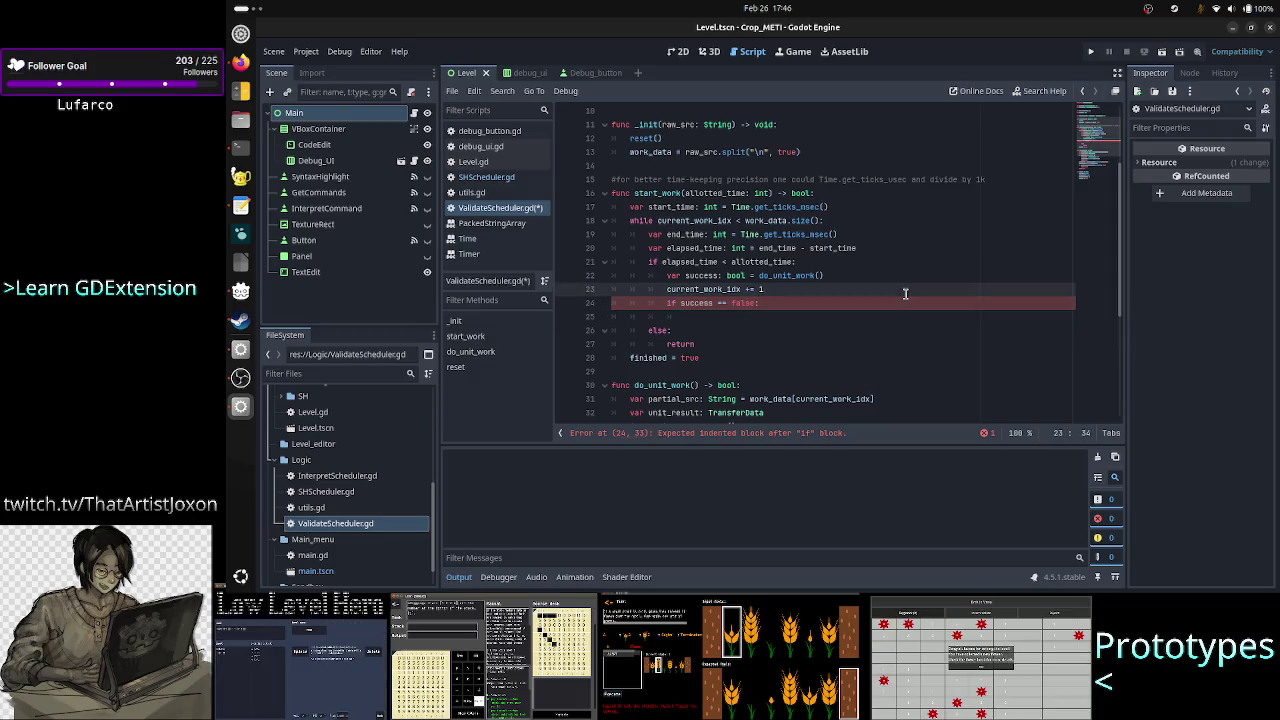
key("Right")
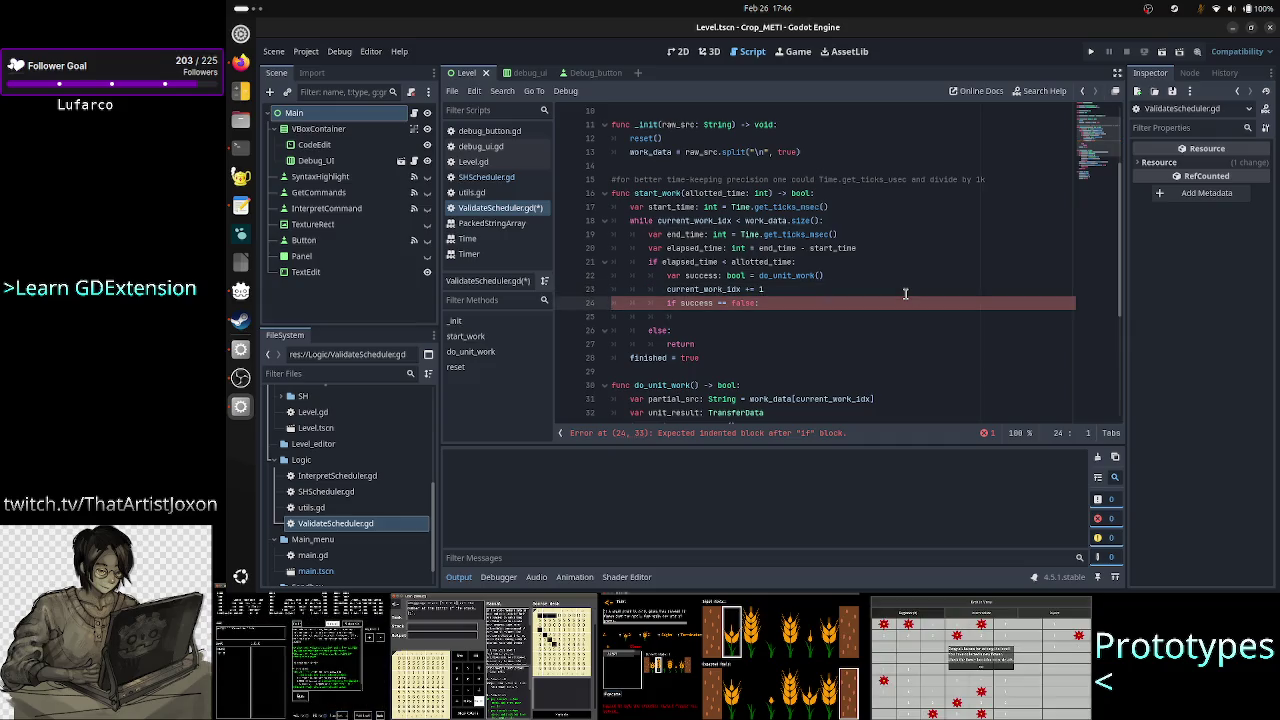
scroll(722, 365, "down", 2)
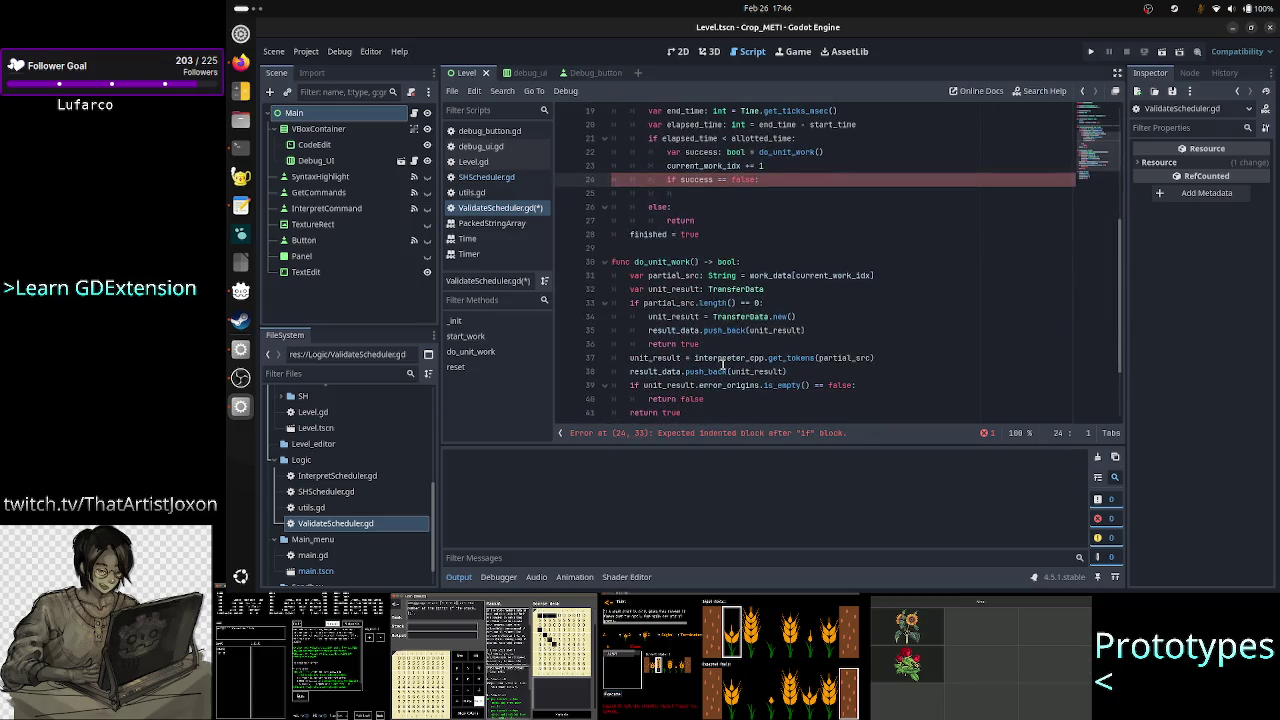
Step: Inspect the get_tokens call inside do_unit_work
scroll(722, 365, "down", 1)
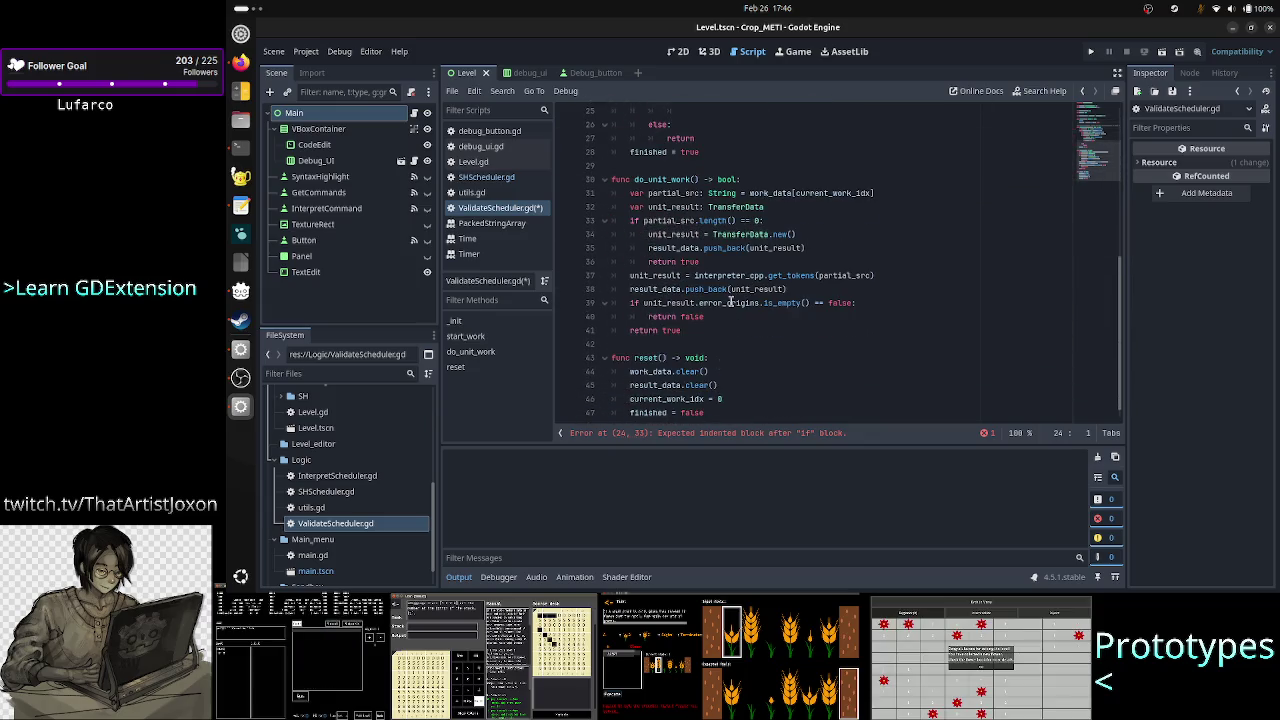
mouse_move(730, 302)
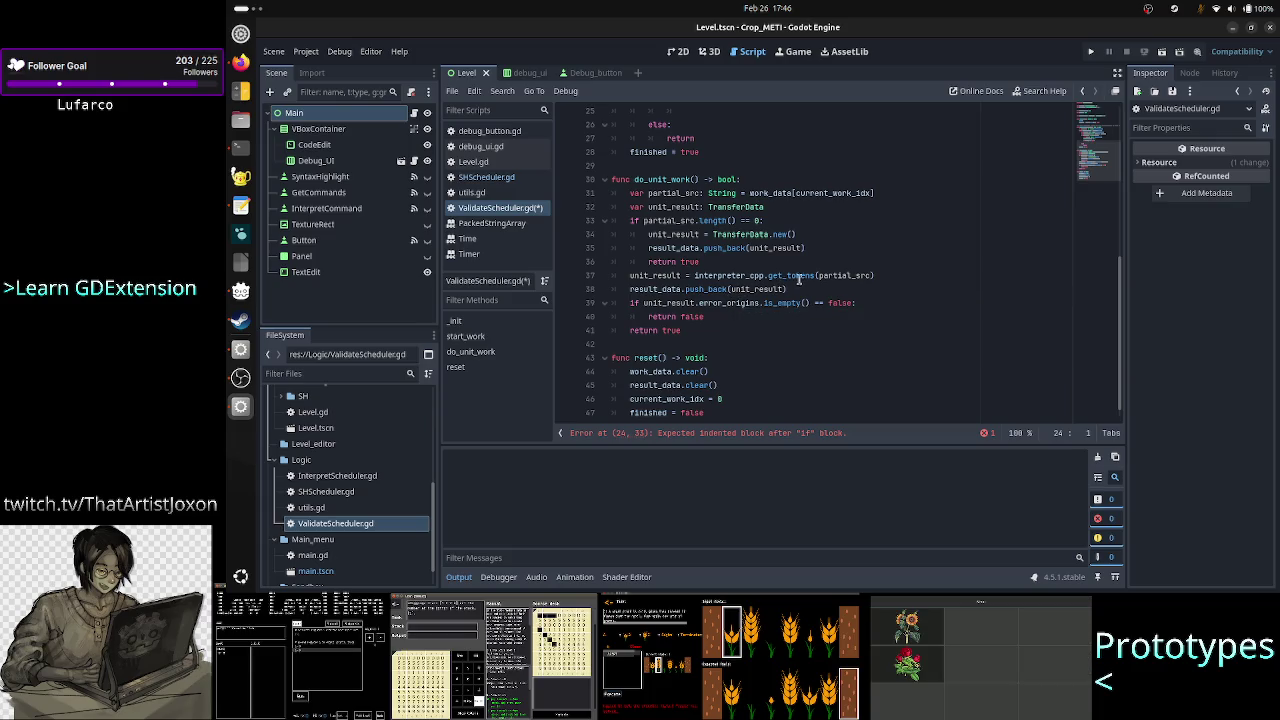
left_click(796, 275)
double_click(796, 275)
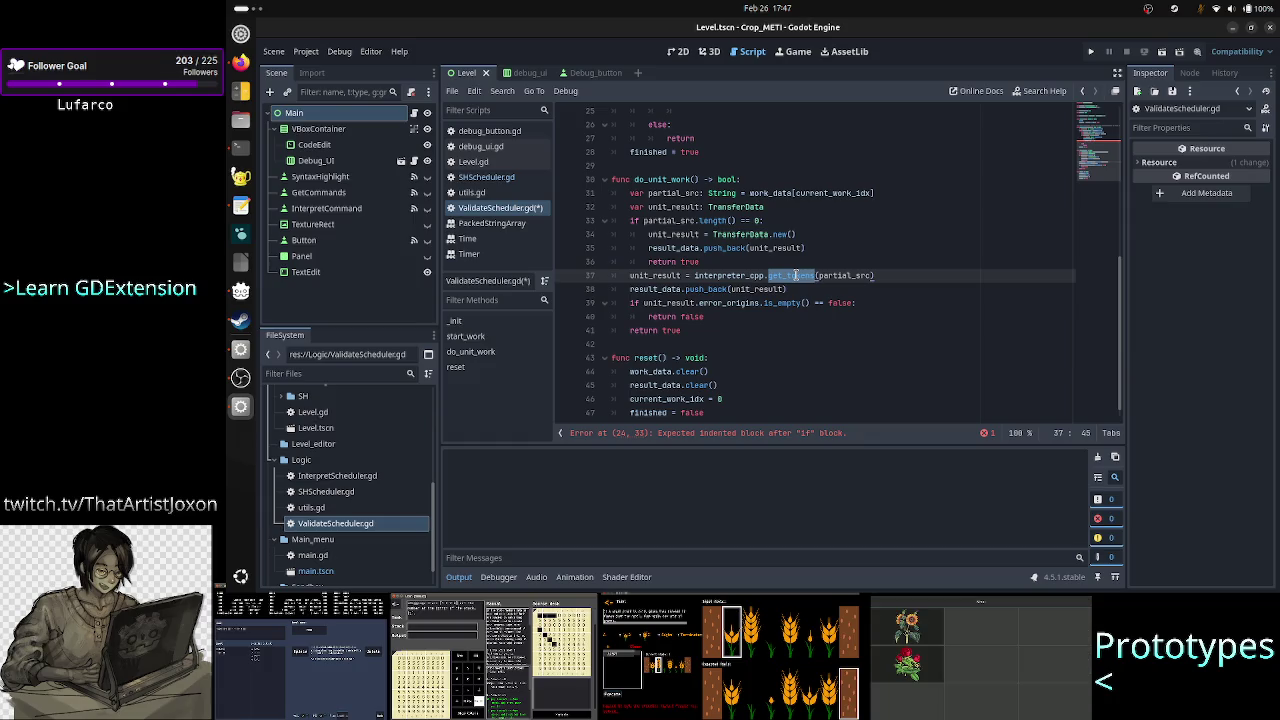
left_click(796, 275)
Step: Fill the empty body under 'if success == false:' in start_work with 'return false'
scroll(797, 192, "up", 2)
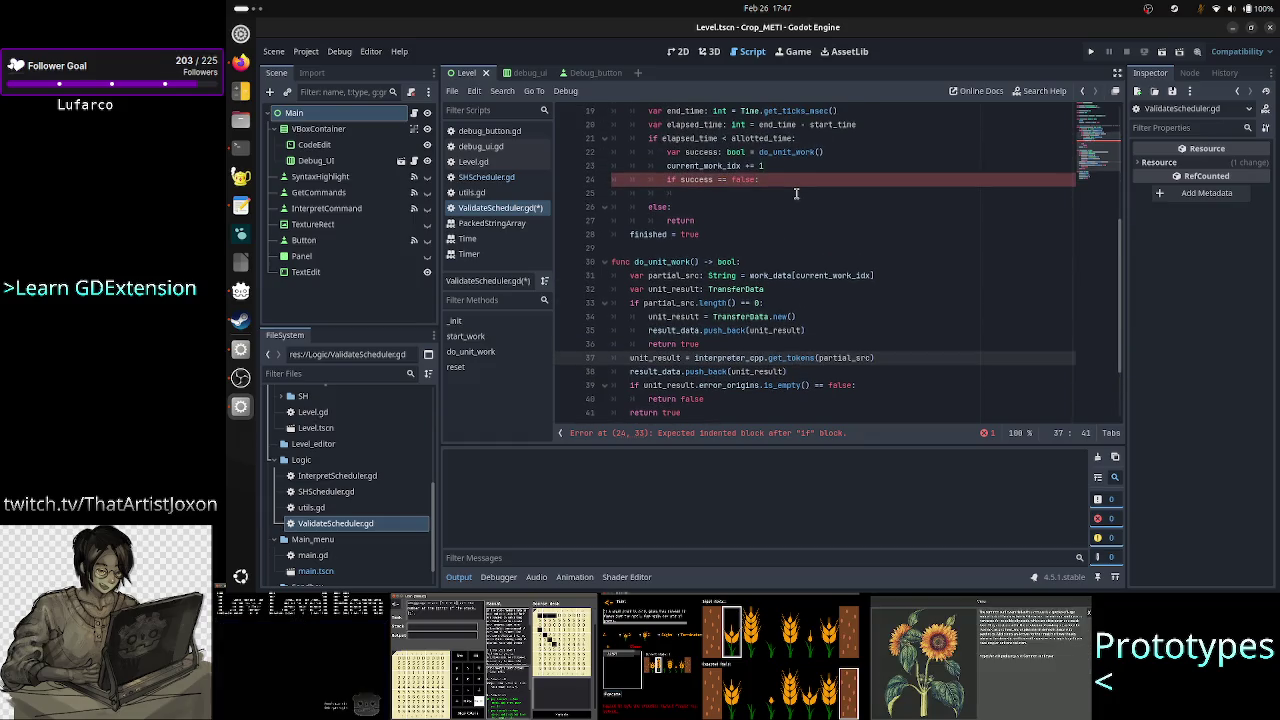
scroll(797, 192, "up", 2)
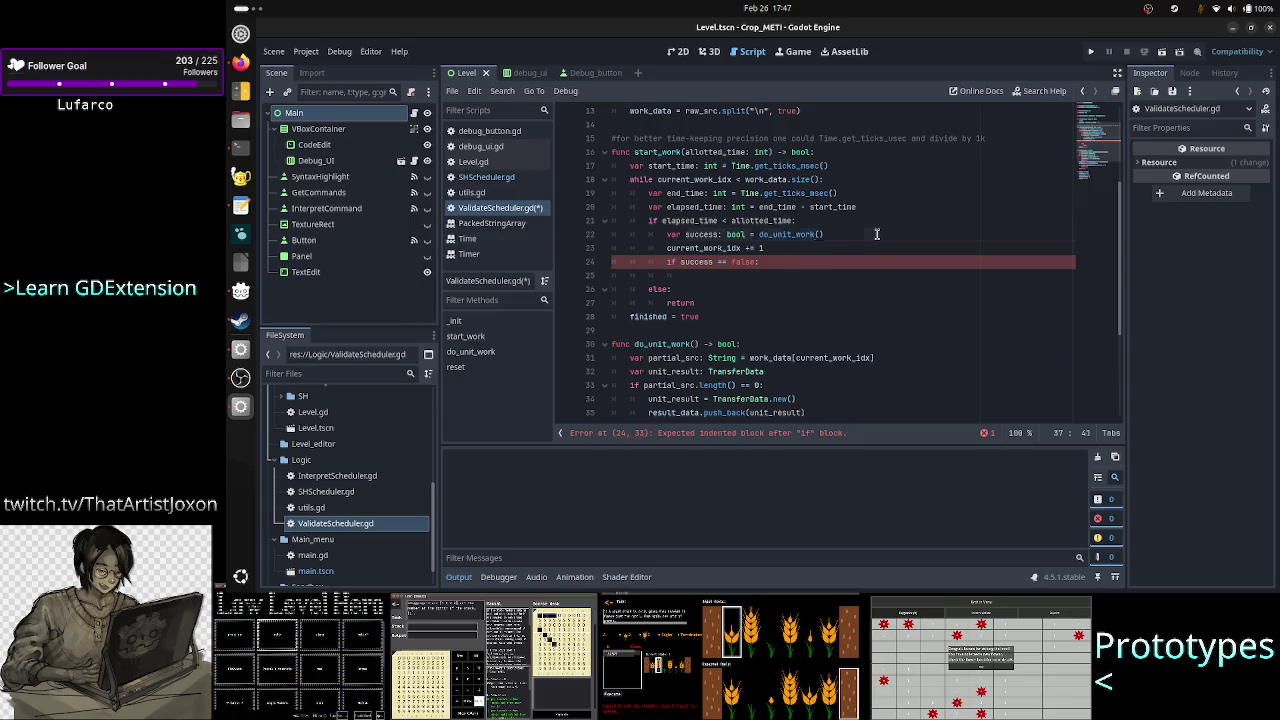
left_click(877, 234)
key("Down")
key("shift+Down")
key("shift+End")
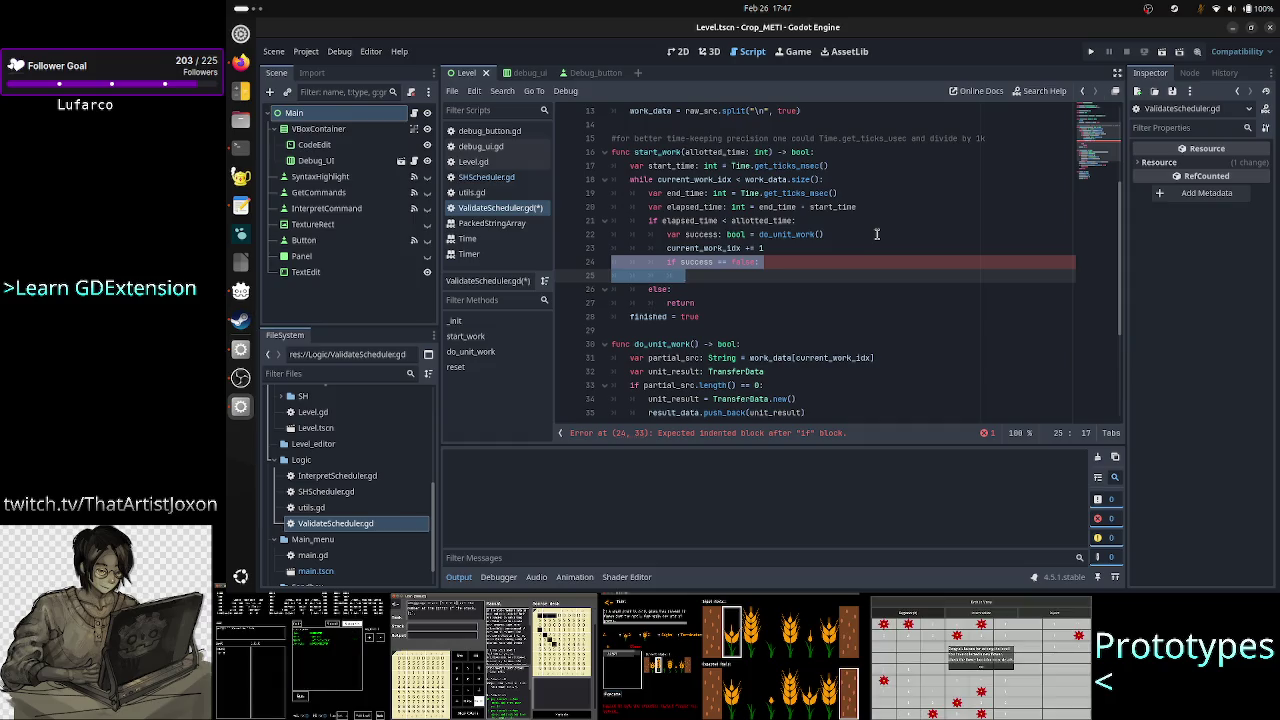
type("return ")
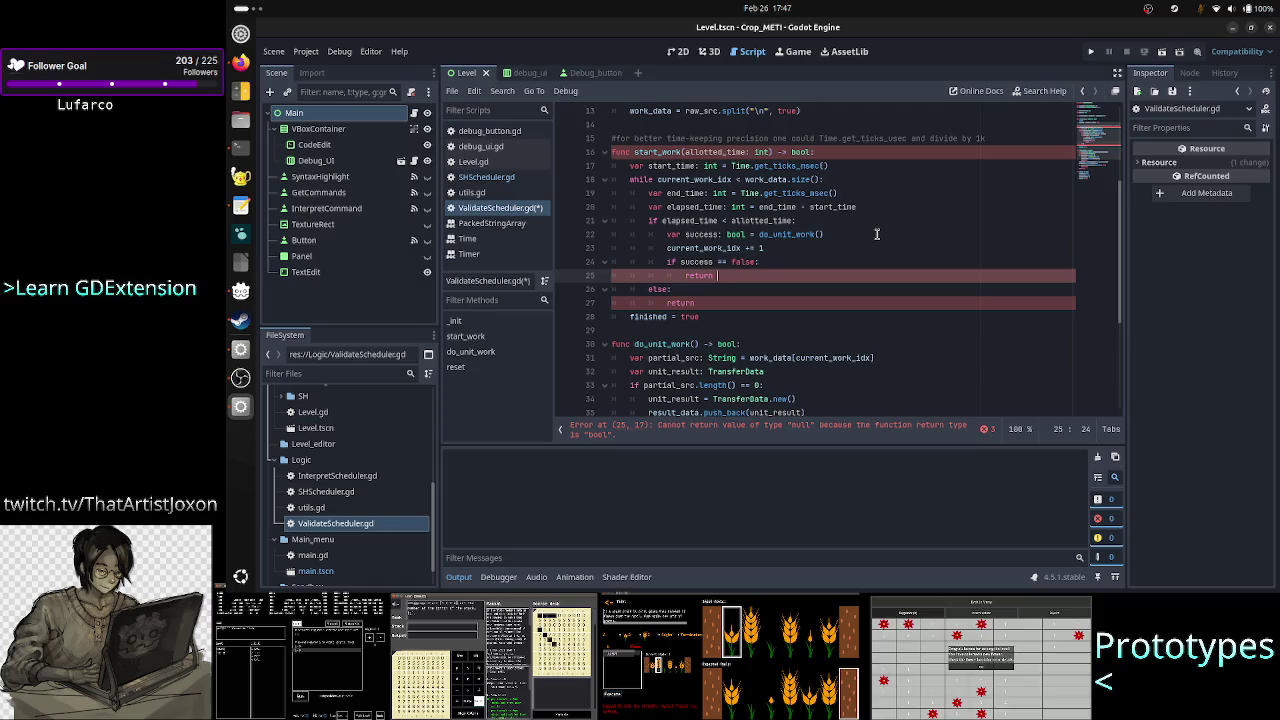
type("false")
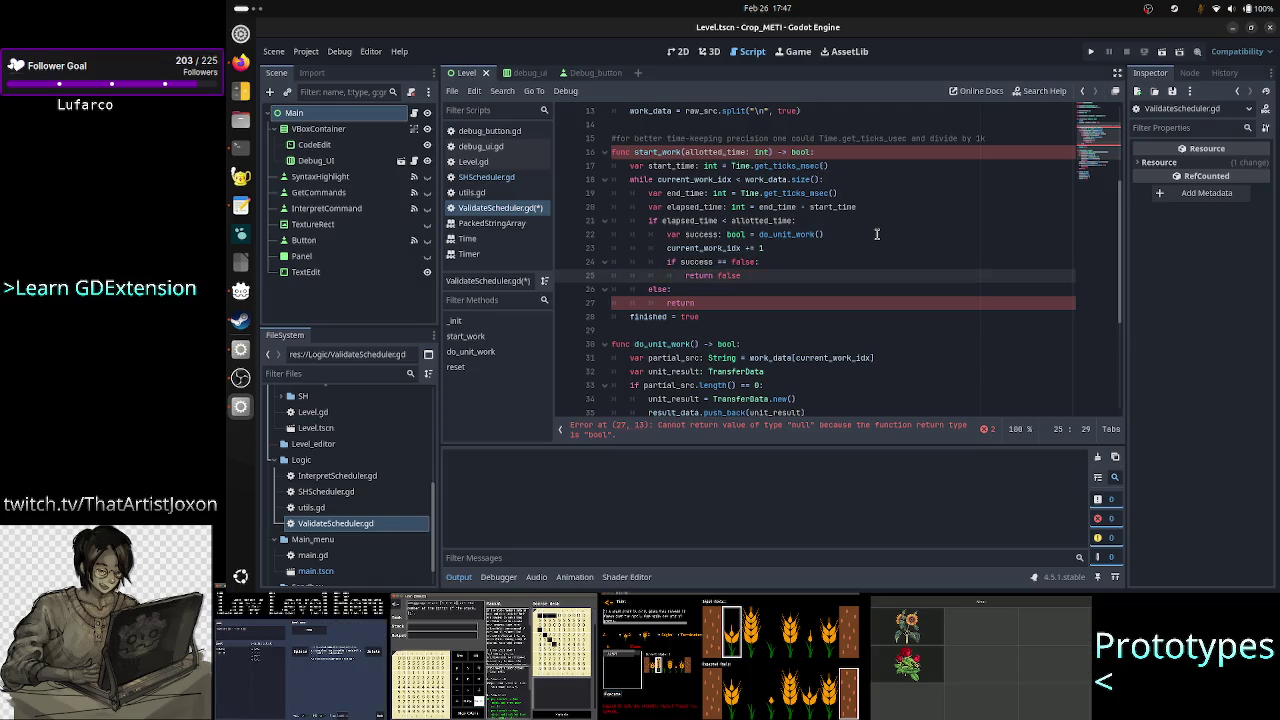
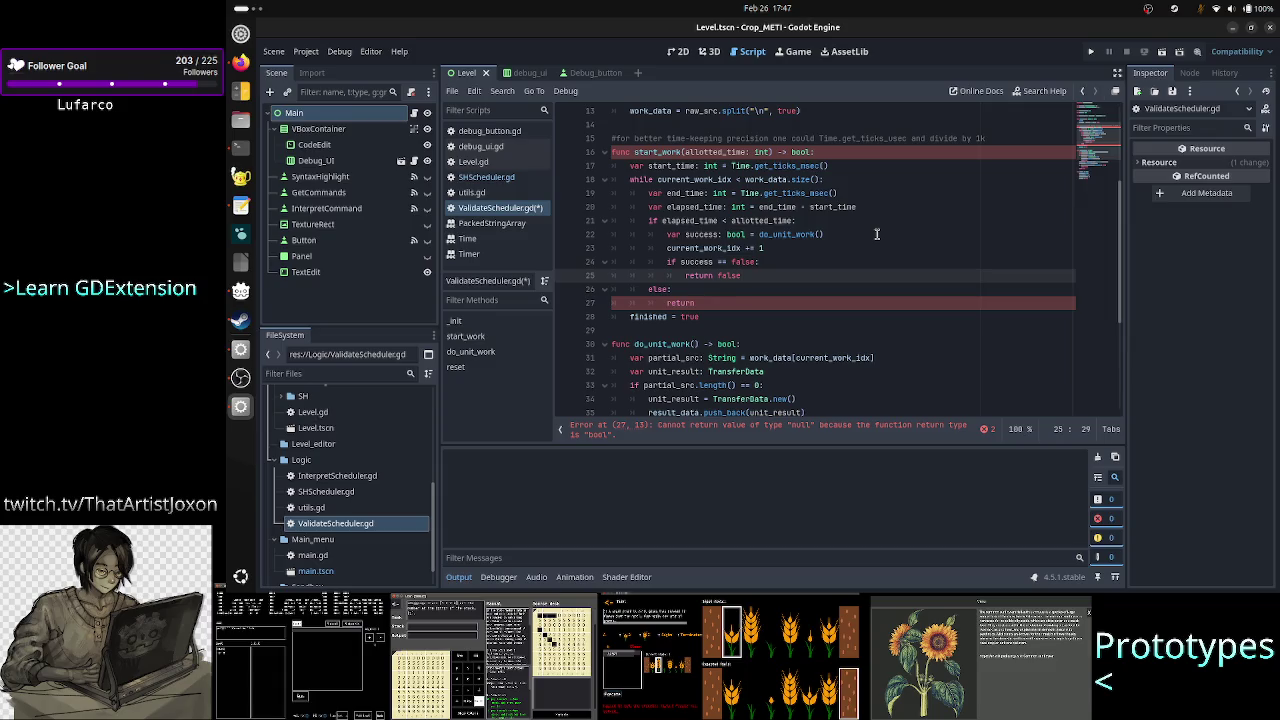
Step: Change the bare return in start_work's else branch on line 27 to 'return true'
key("Up")
key("Up")
key("Up")
key("Up")
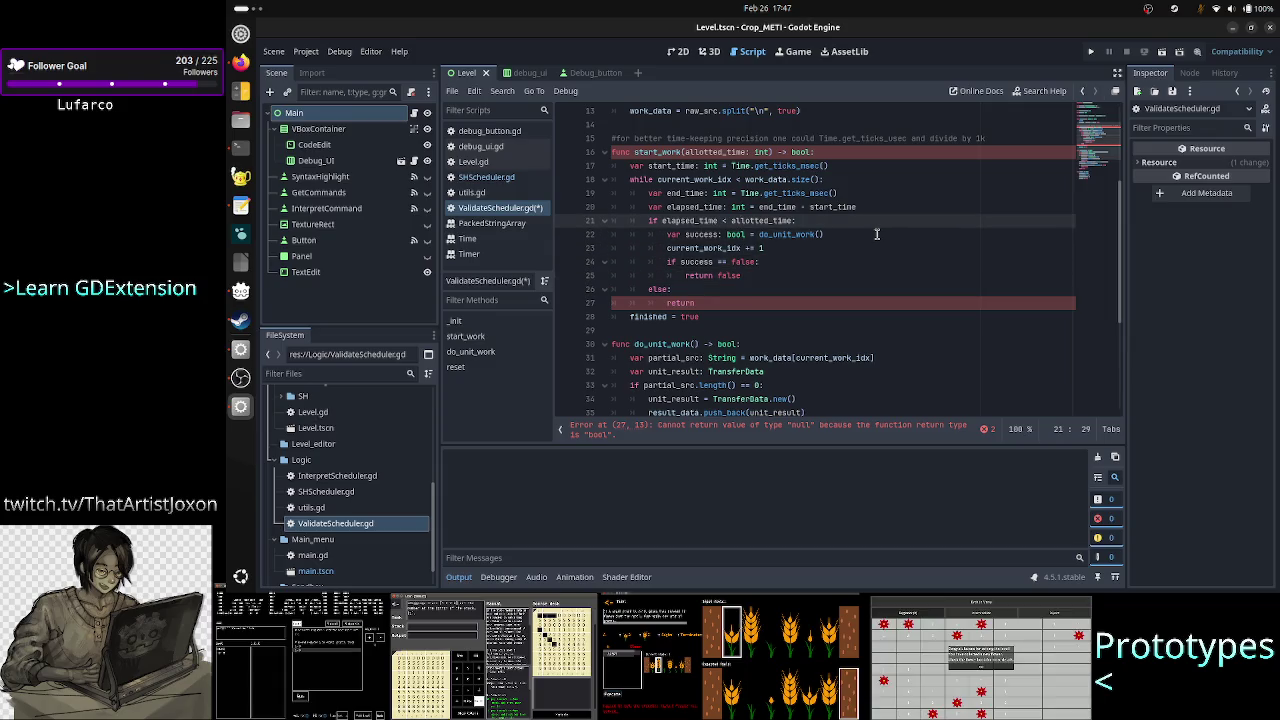
key("Left")
key("Home")
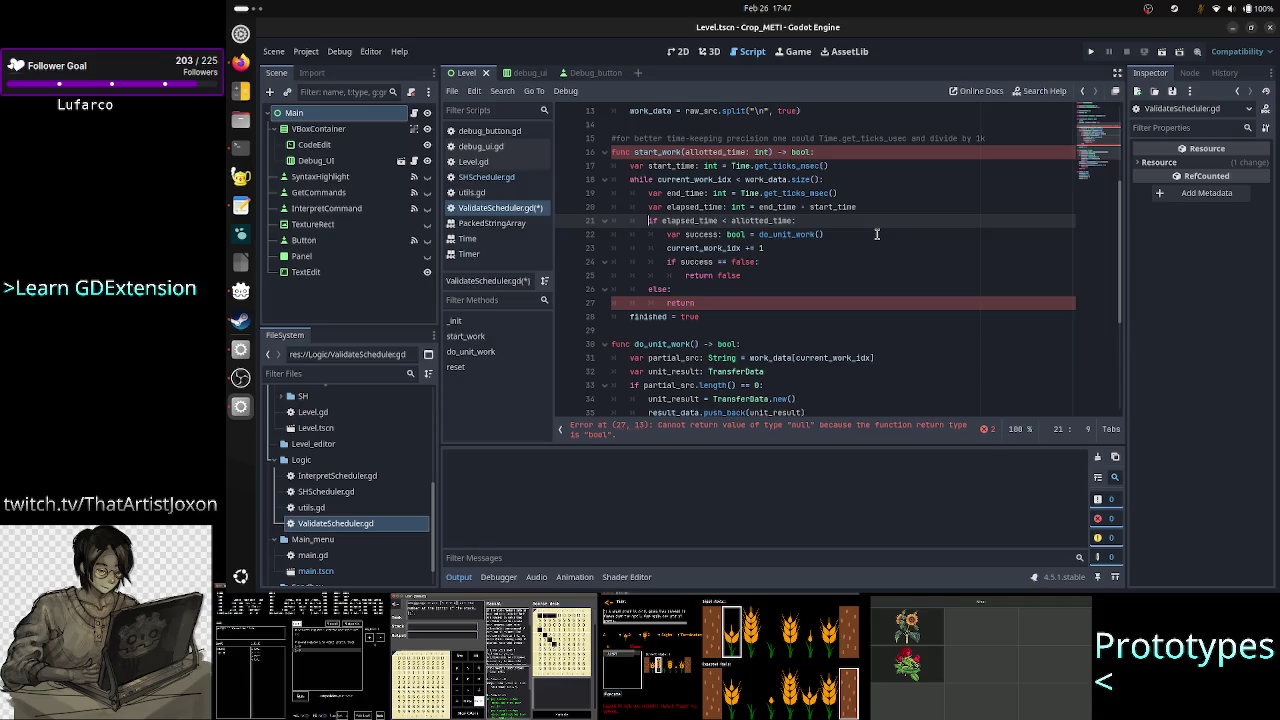
key("shift+Right")
key("shift+Right")
key("shift+Right")
key("Right")
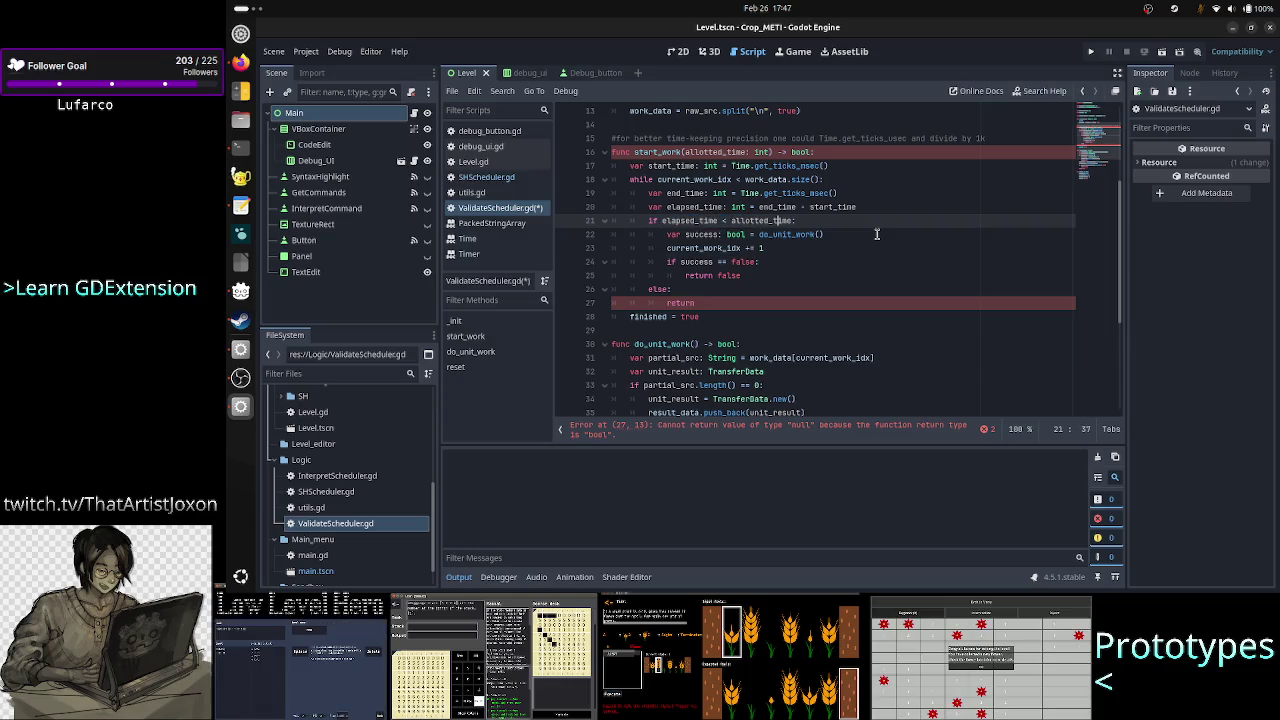
key("Down")
key("Down")
key("Down")
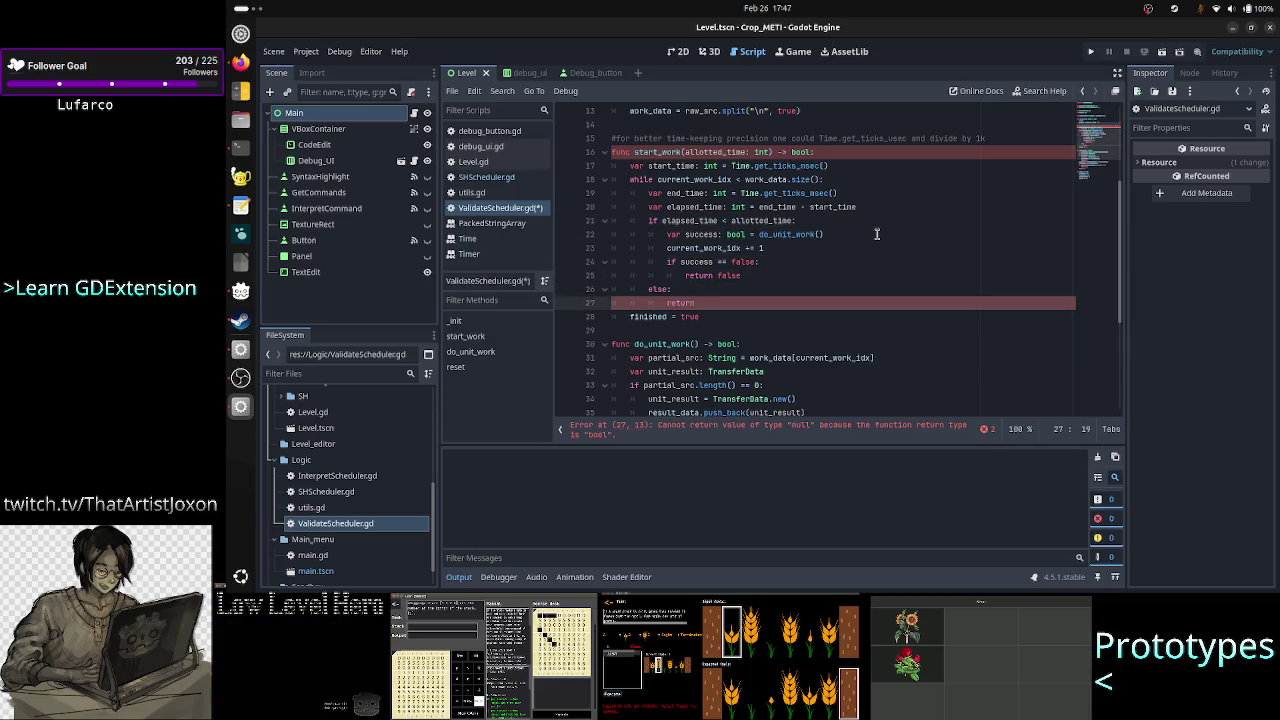
type(" true")
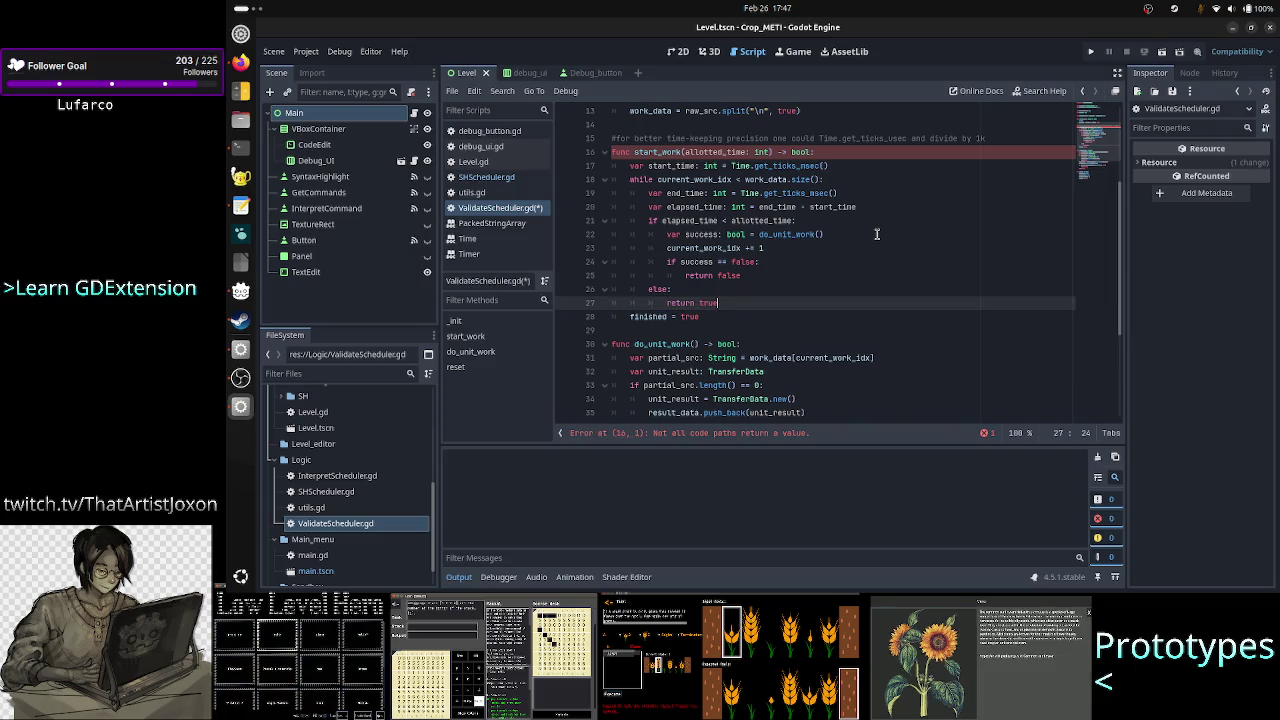
key("BackSpace")
key("BackSpace")
key("BackSpace")
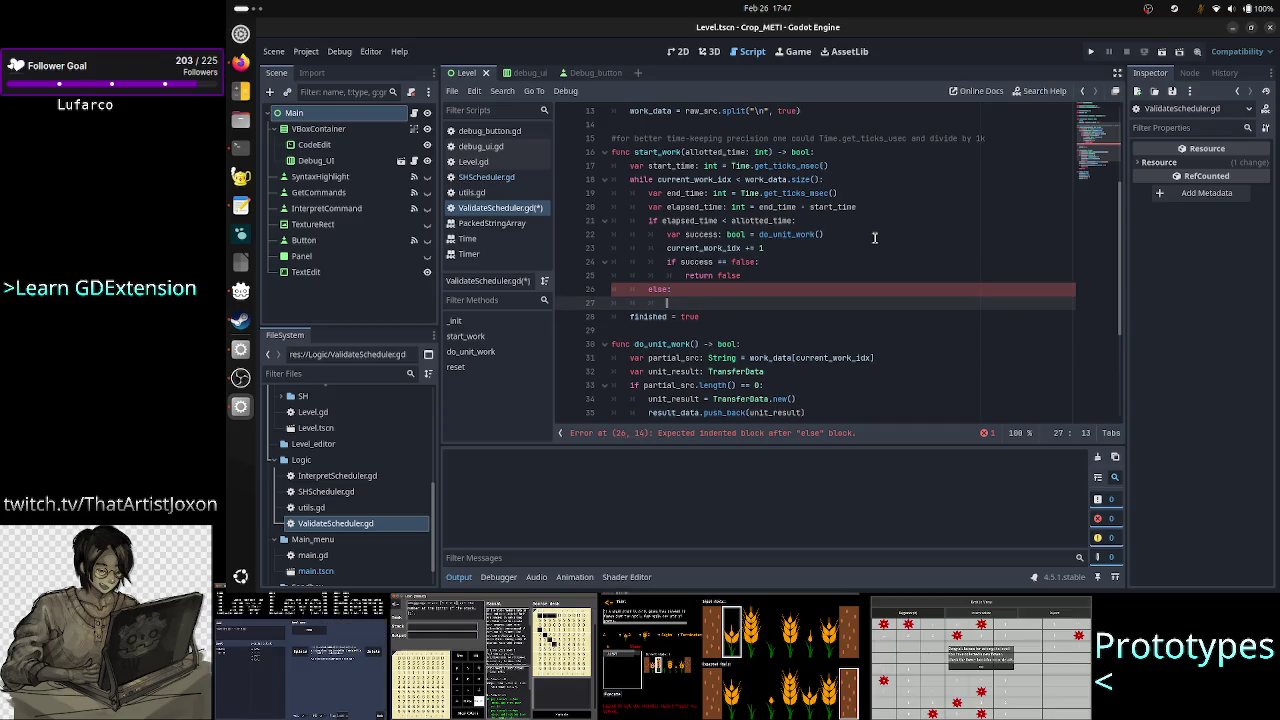
type("return true")
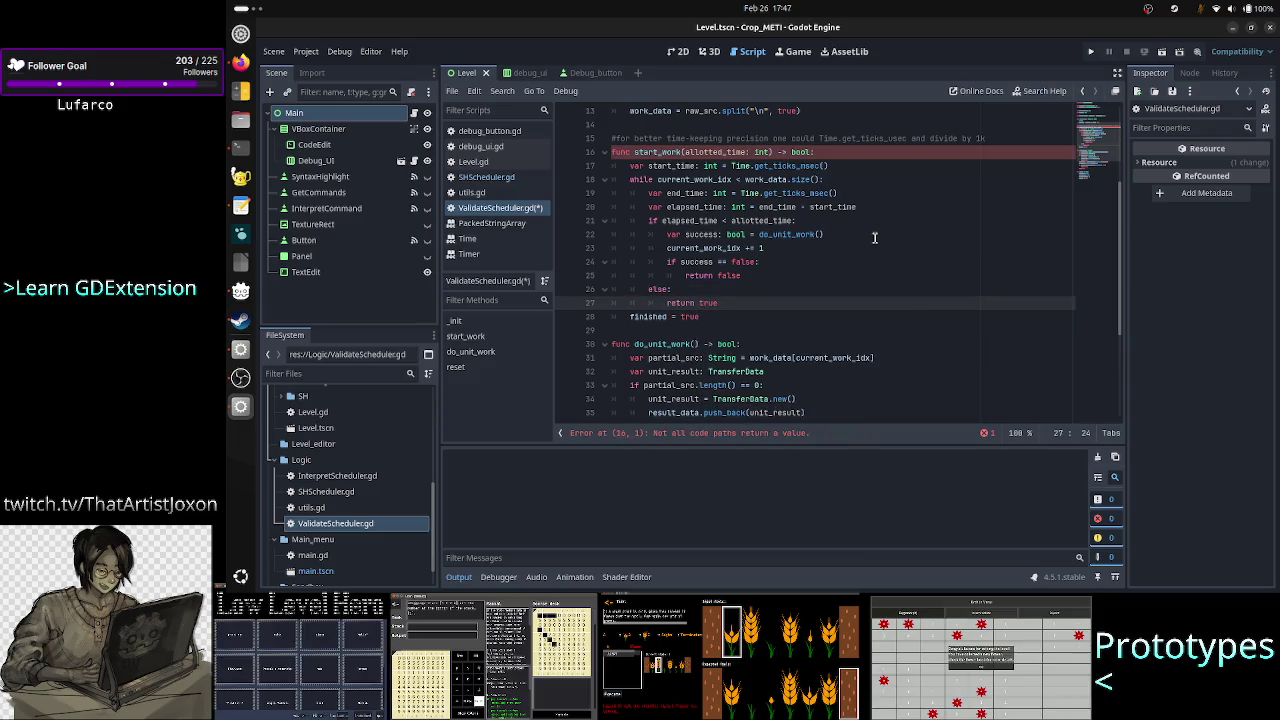
Step: Add a 'return true' line after 'finished = true' at the end of start_work
double_click(657, 289)
left_click(712, 303)
left_click(742, 318)
key("Return")
type("return tru")
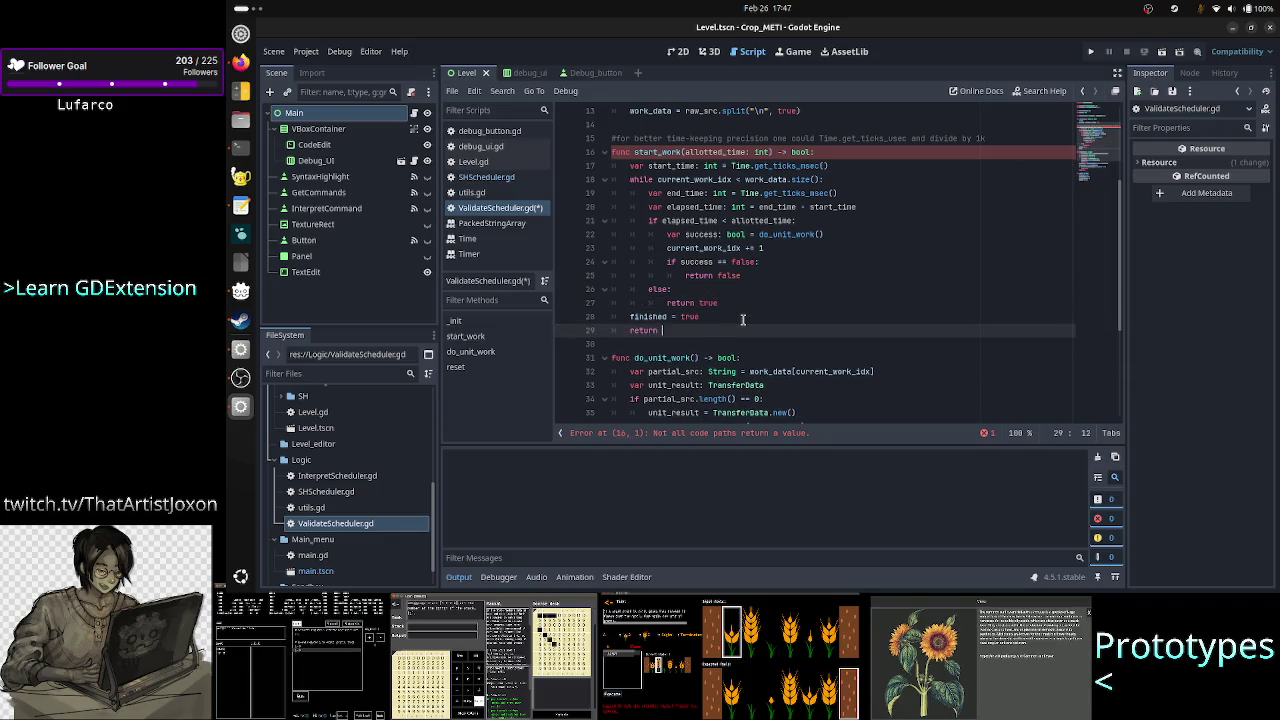
type("e")
key("Up")
key("Up")
key("Up")
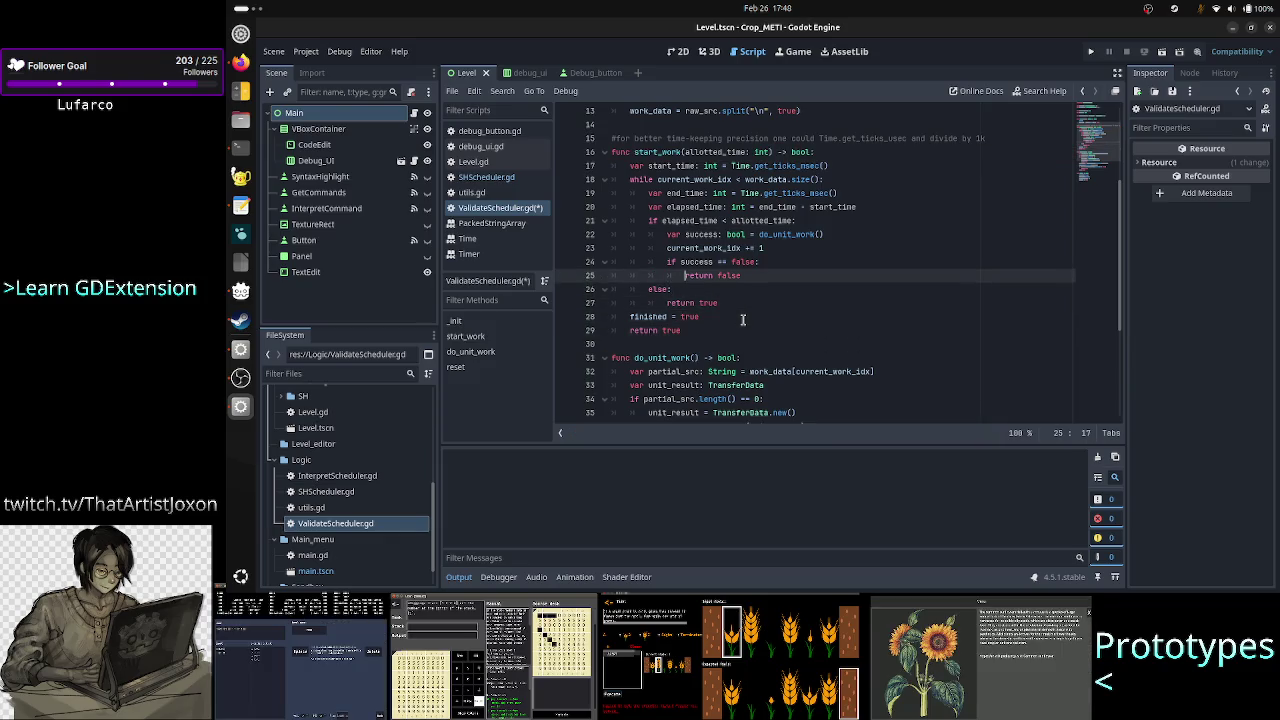
key("Up")
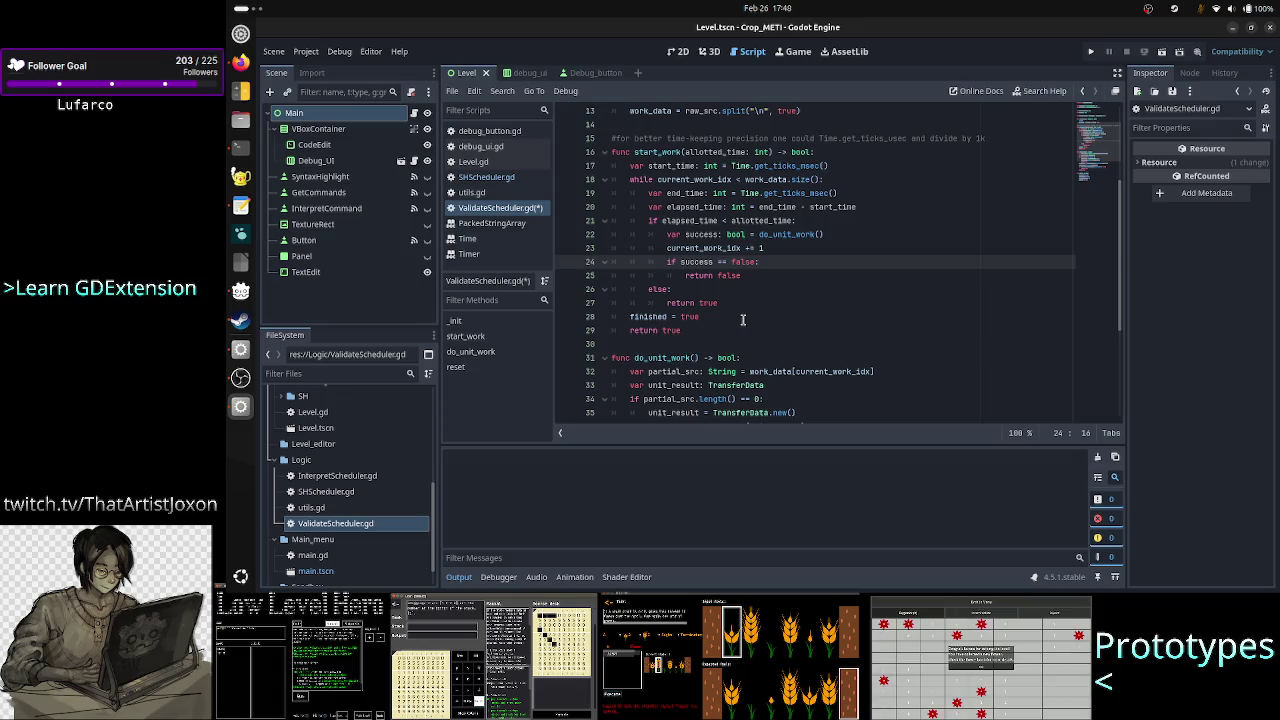
key("Down")
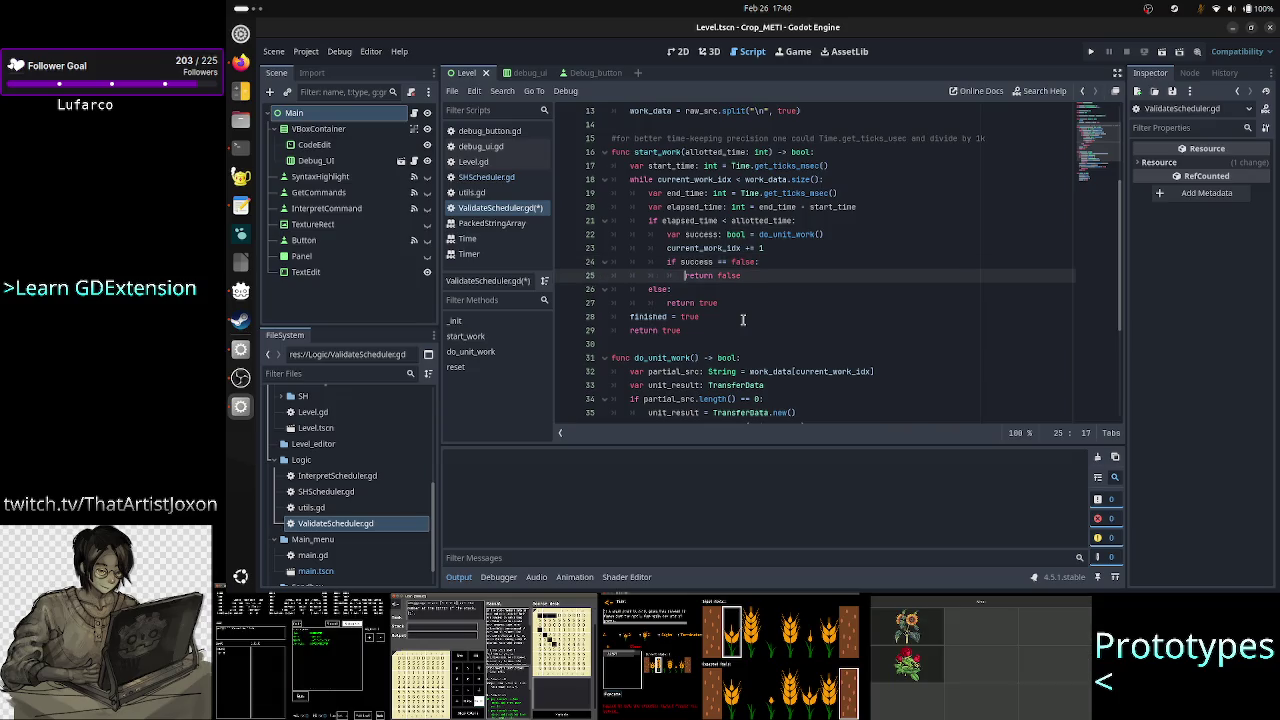
key("ctrl+shift+Right")
key("ctrl+shift+Right")
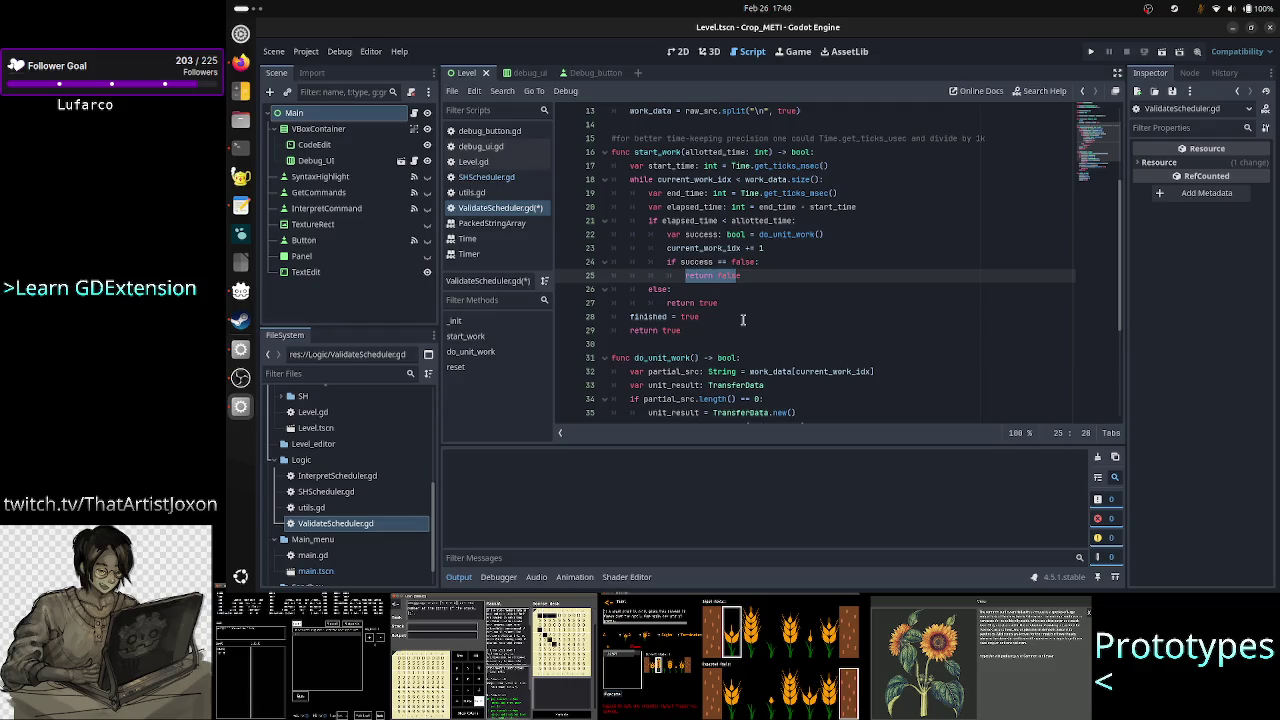
key("Up")
key("Up")
key("Up")
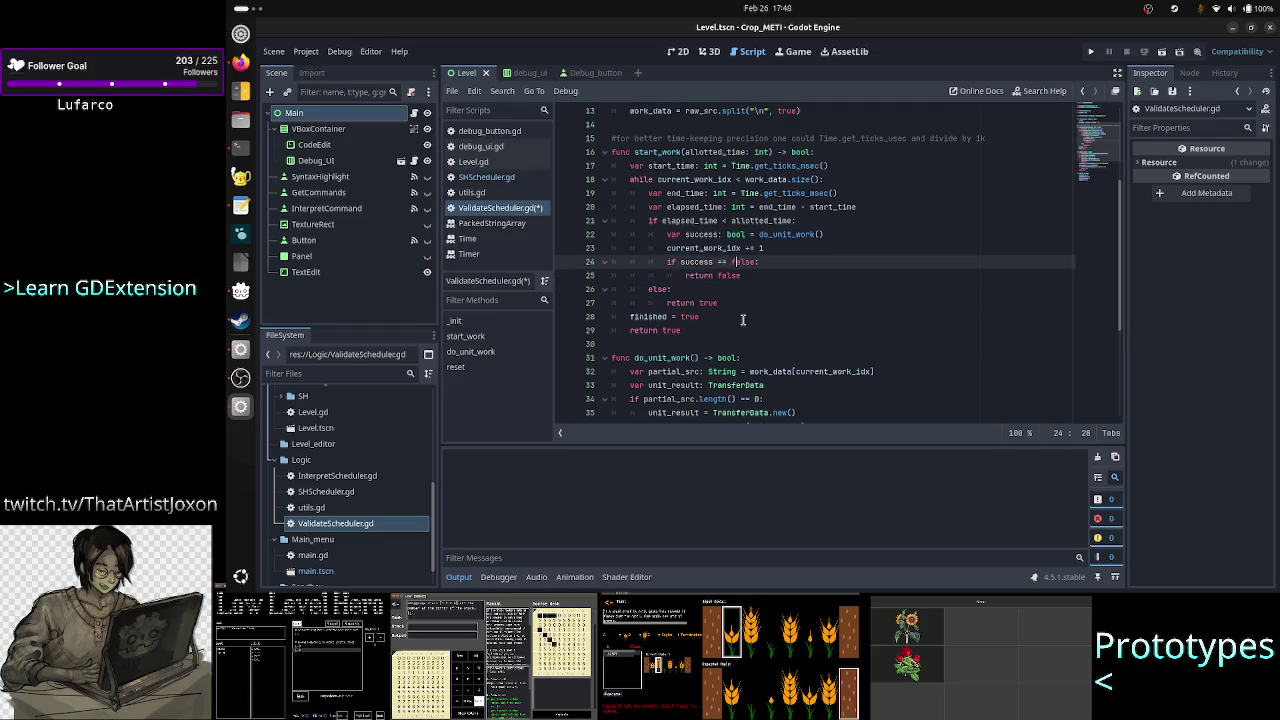
key("Right")
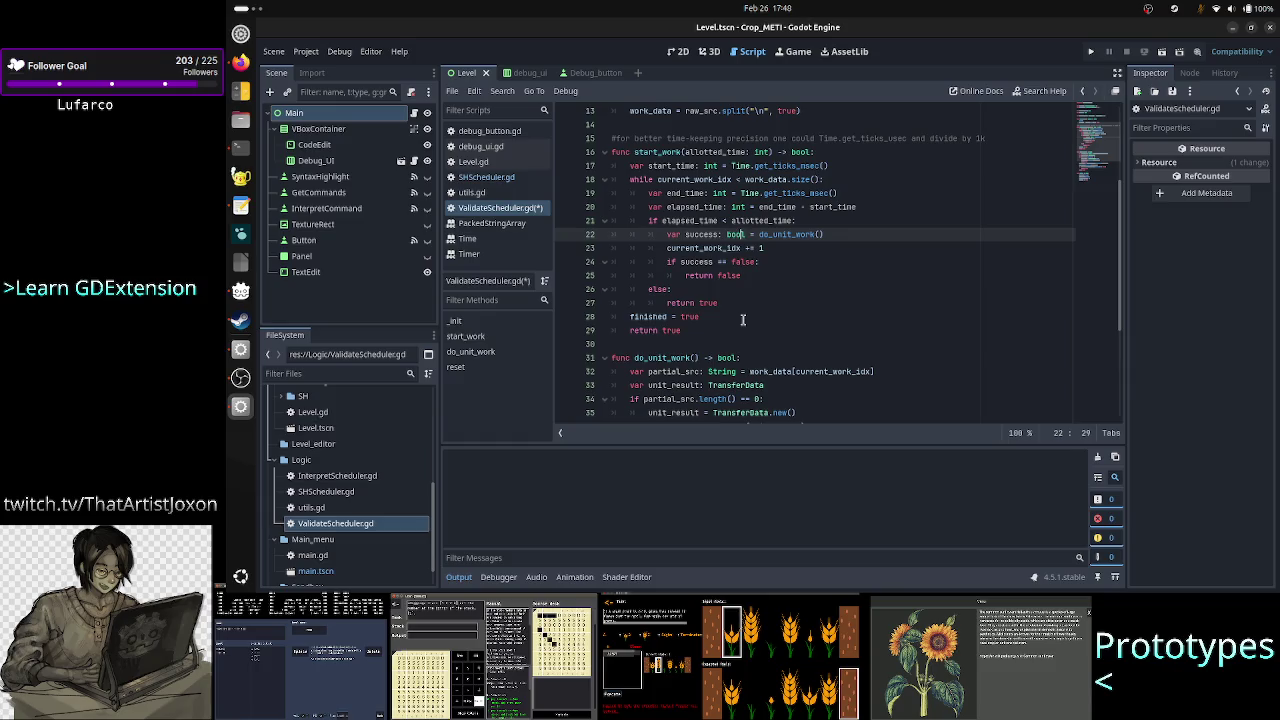
key("Right")
key("Right")
key("Right")
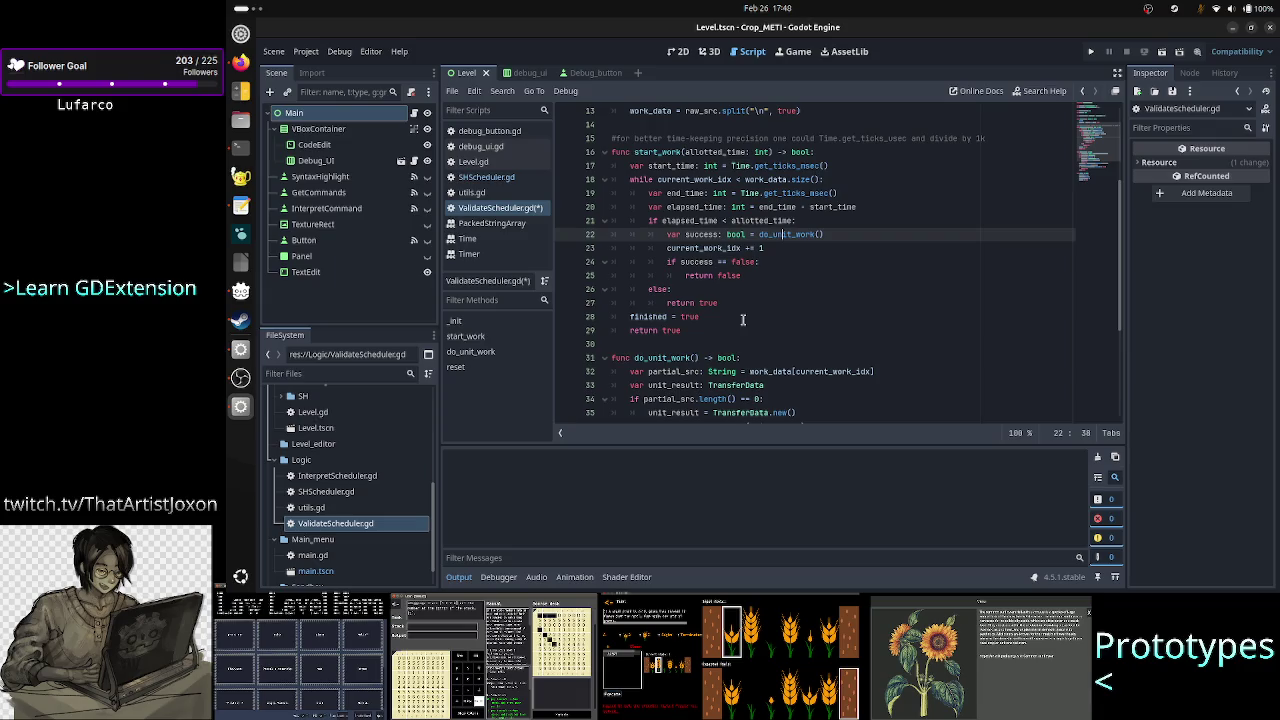
key("Up")
key("Up")
key("Up")
key("Down")
key("Down")
key("Down")
key("Down")
key("Down")
key("Down")
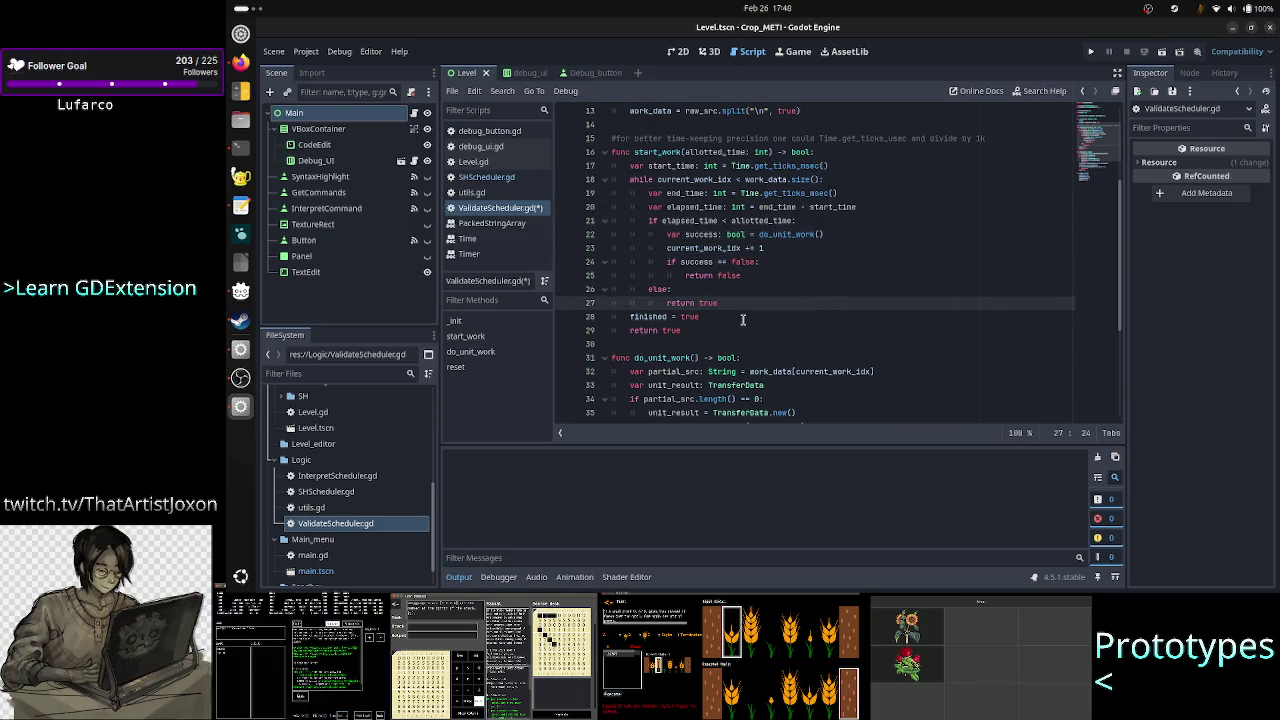
key("Up")
key("Up")
key("Down")
key("Down")
key("shift+Left")
key("shift+Left")
key("shift+Left")
key("shift+Left")
key("shift+Left")
key("shift+Left")
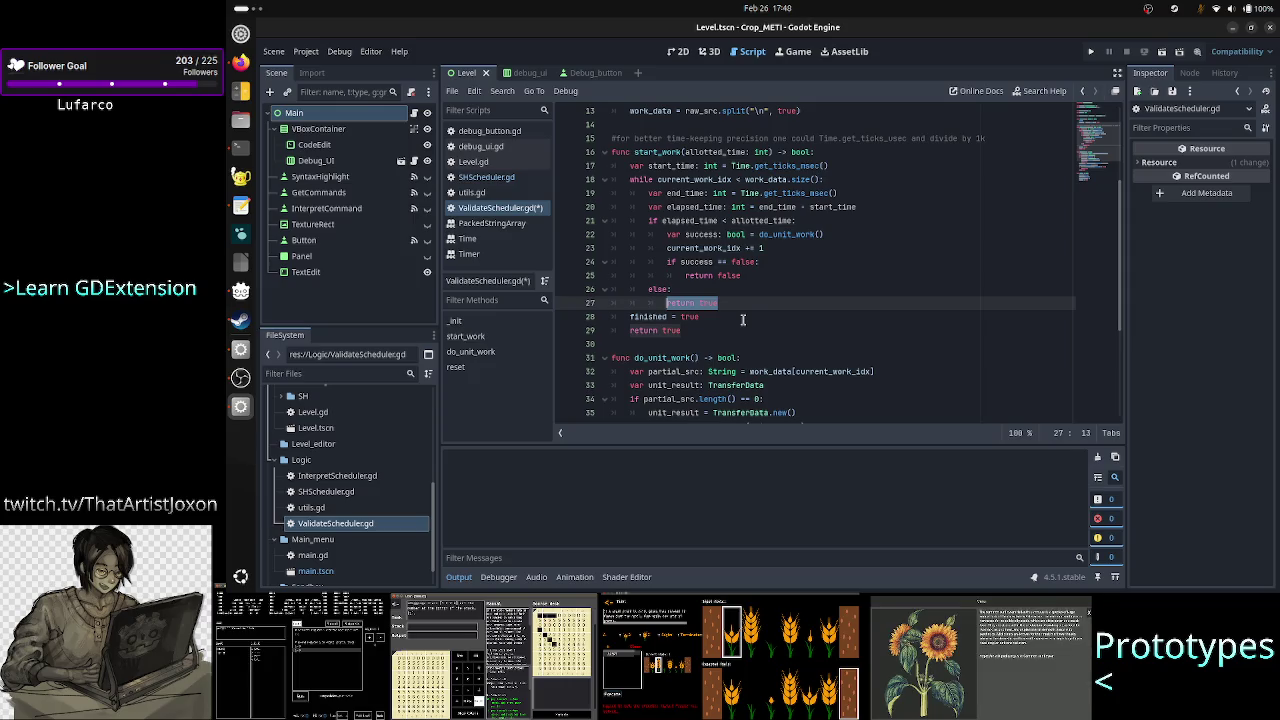
key("shift+Up")
key("shift+Up")
key("shift+Up")
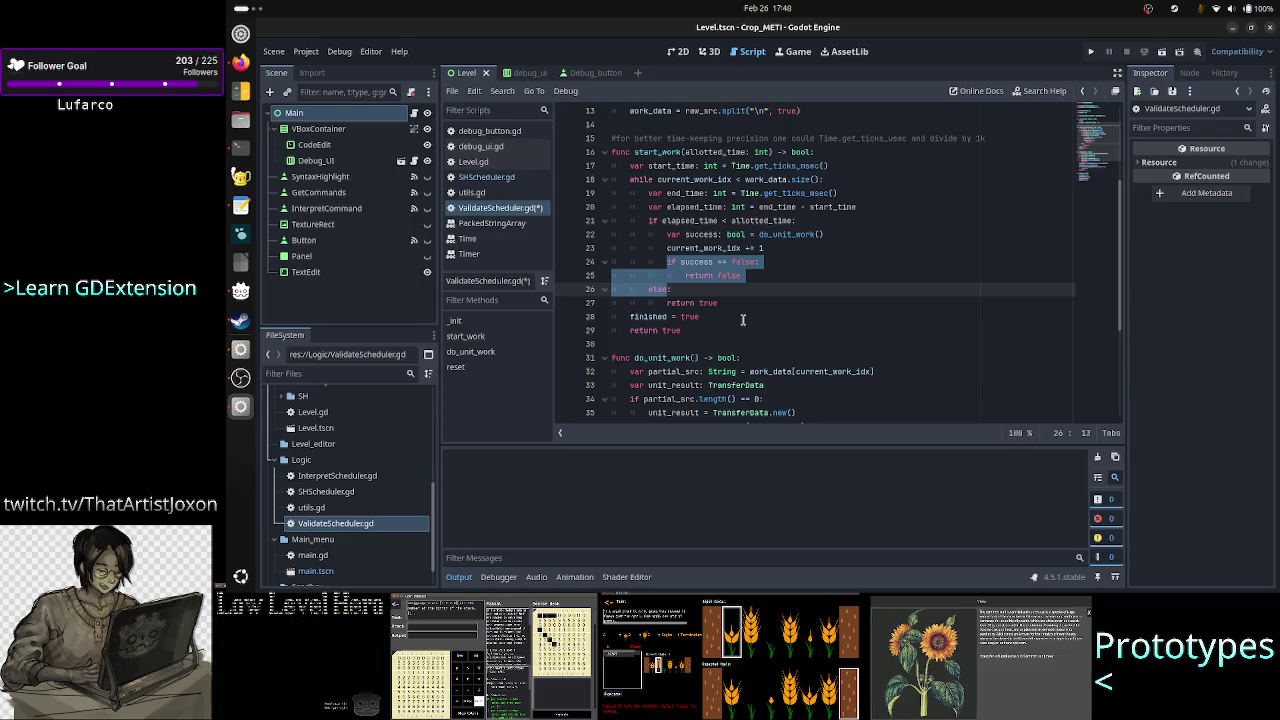
key("Down")
key("Down")
key("Down")
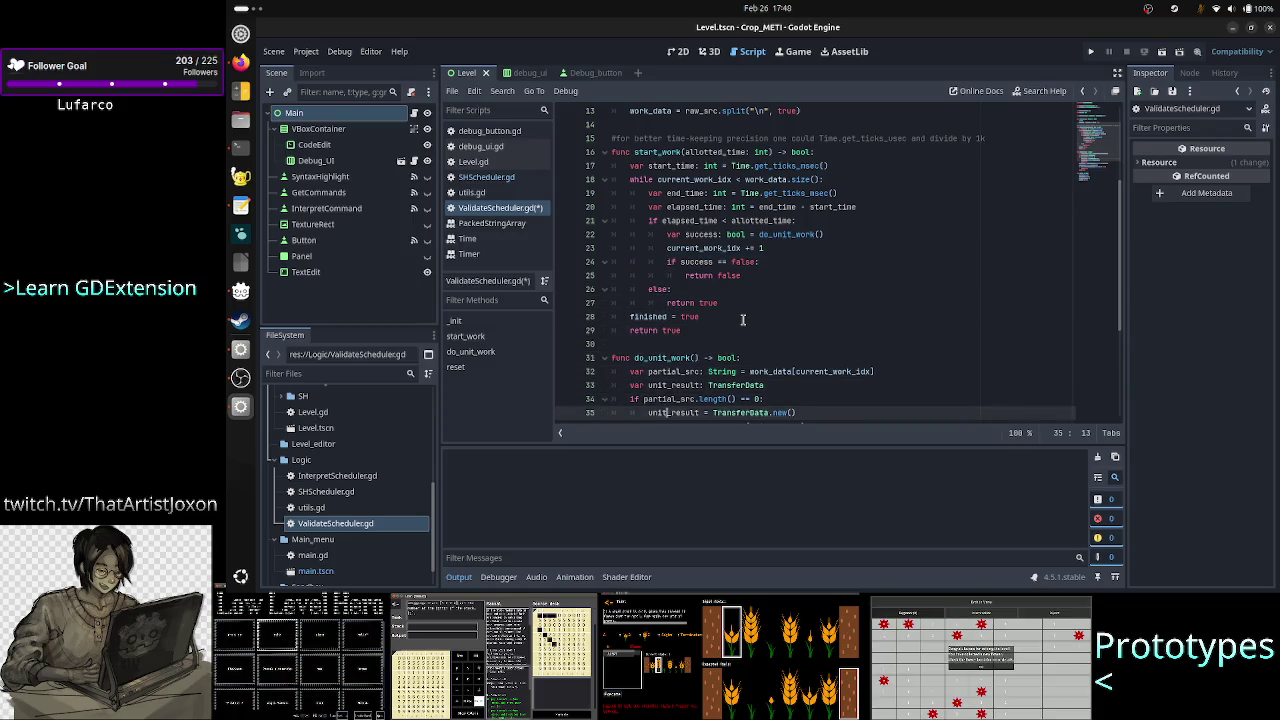
key("Down")
key("Down")
key("Down")
key("Up")
key("Up")
key("Up")
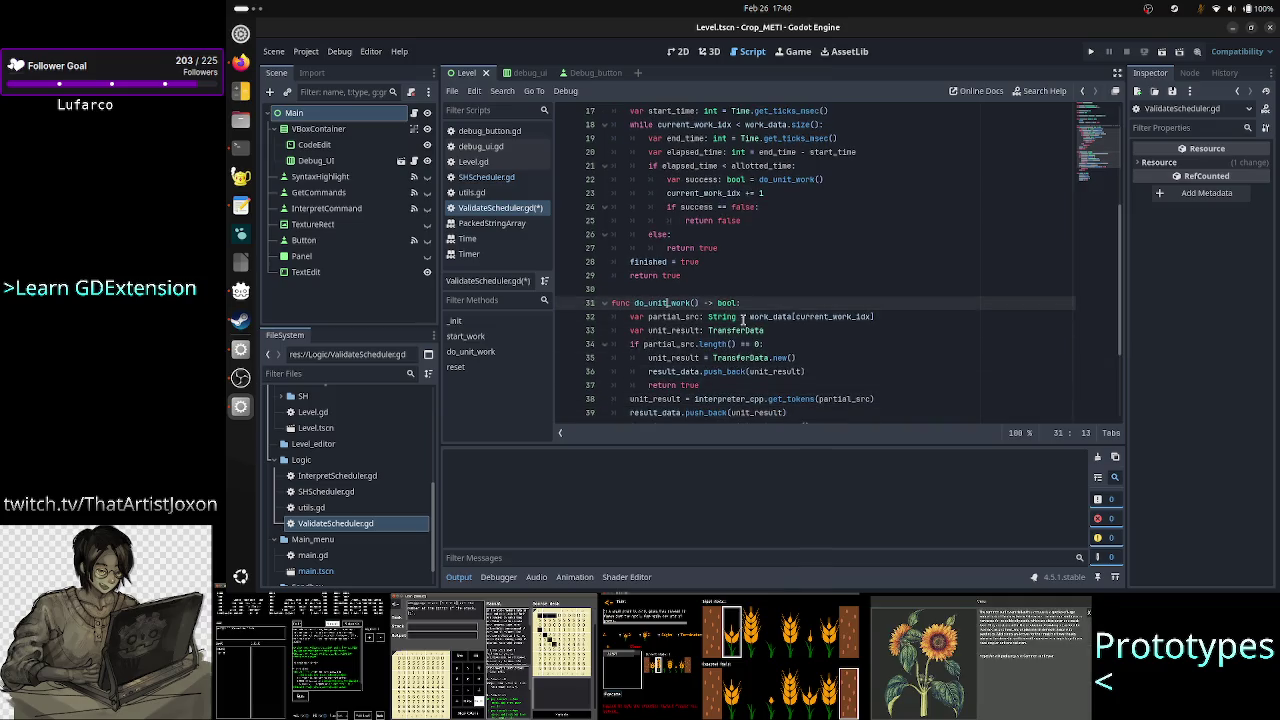
key("Down")
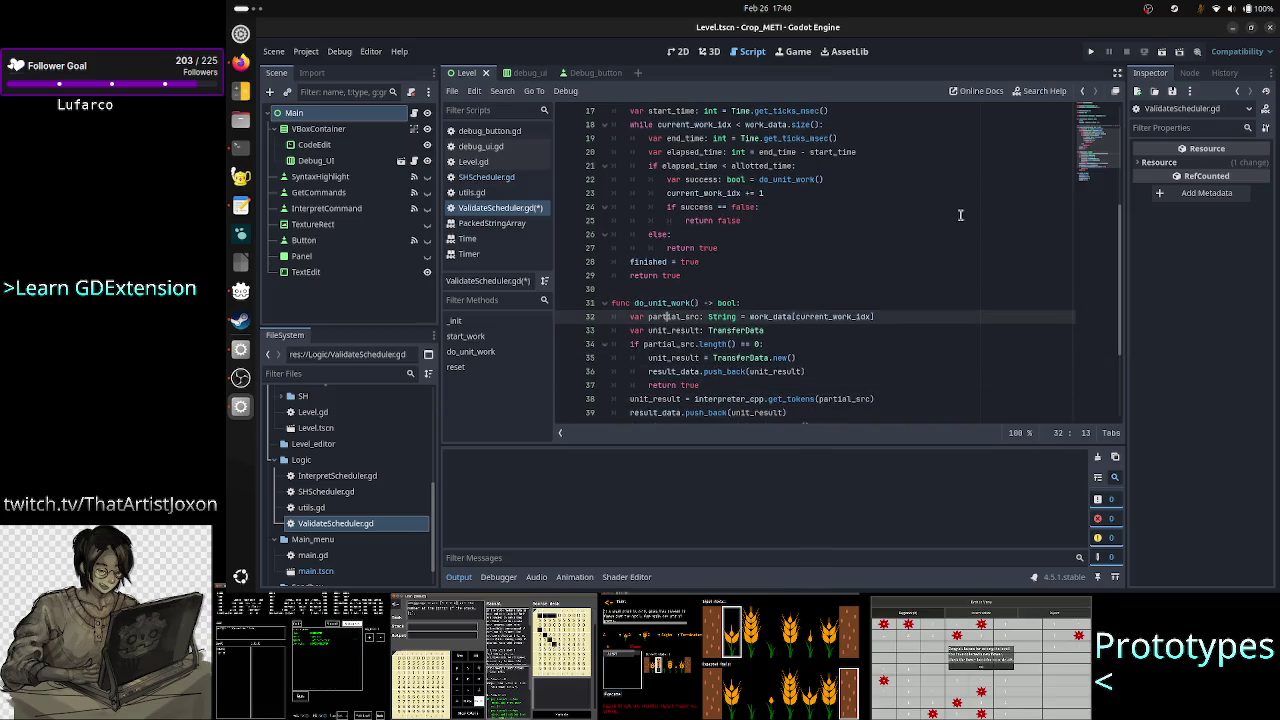
key("Down")
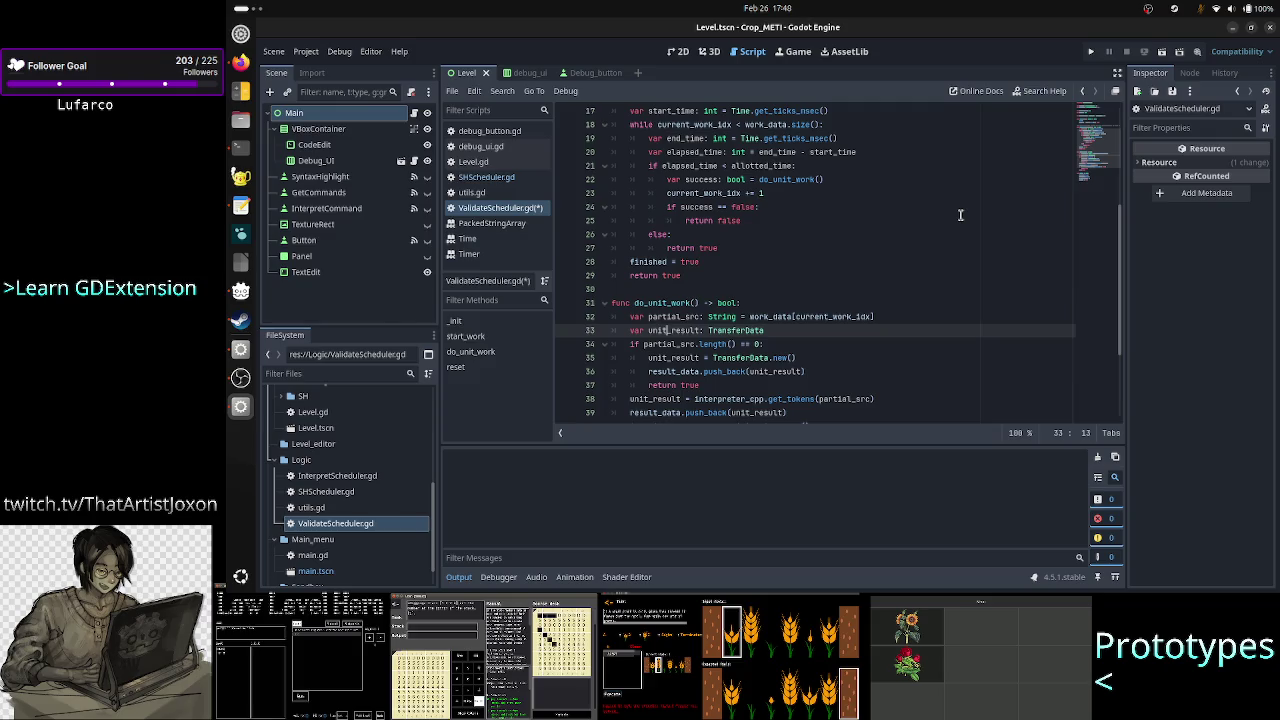
key("alt+Tab")
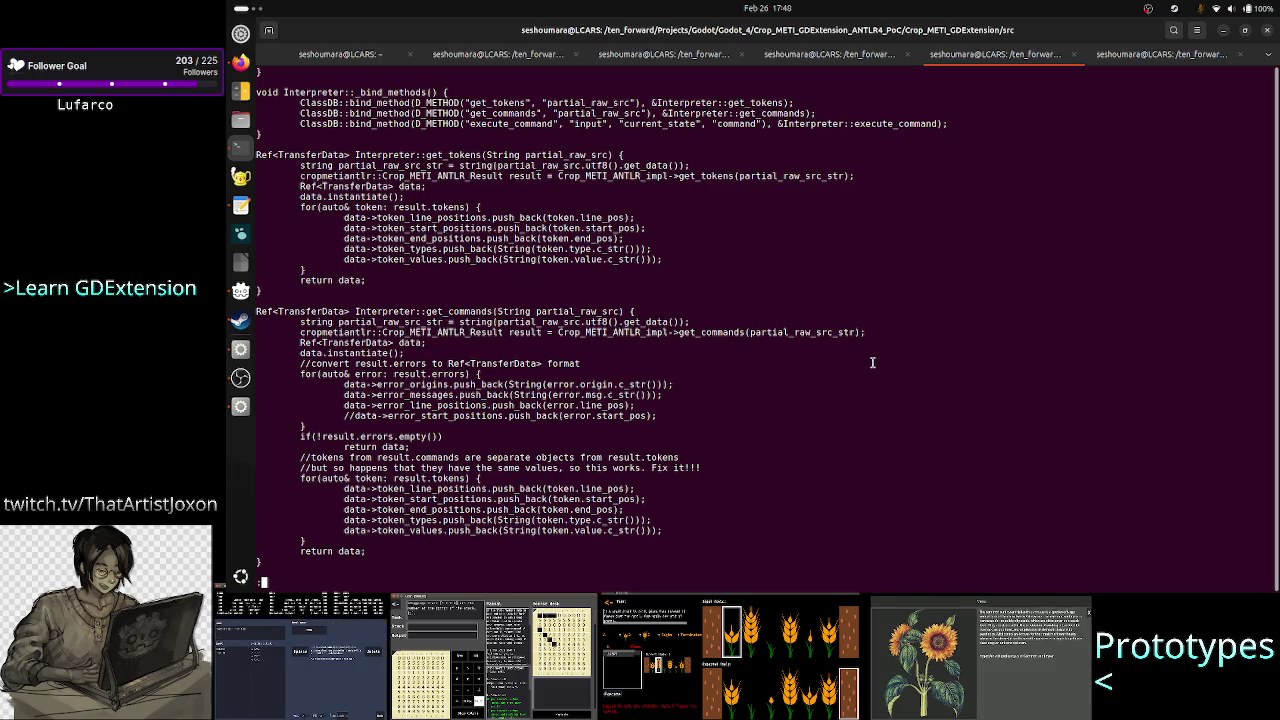
key("alt+Tab")
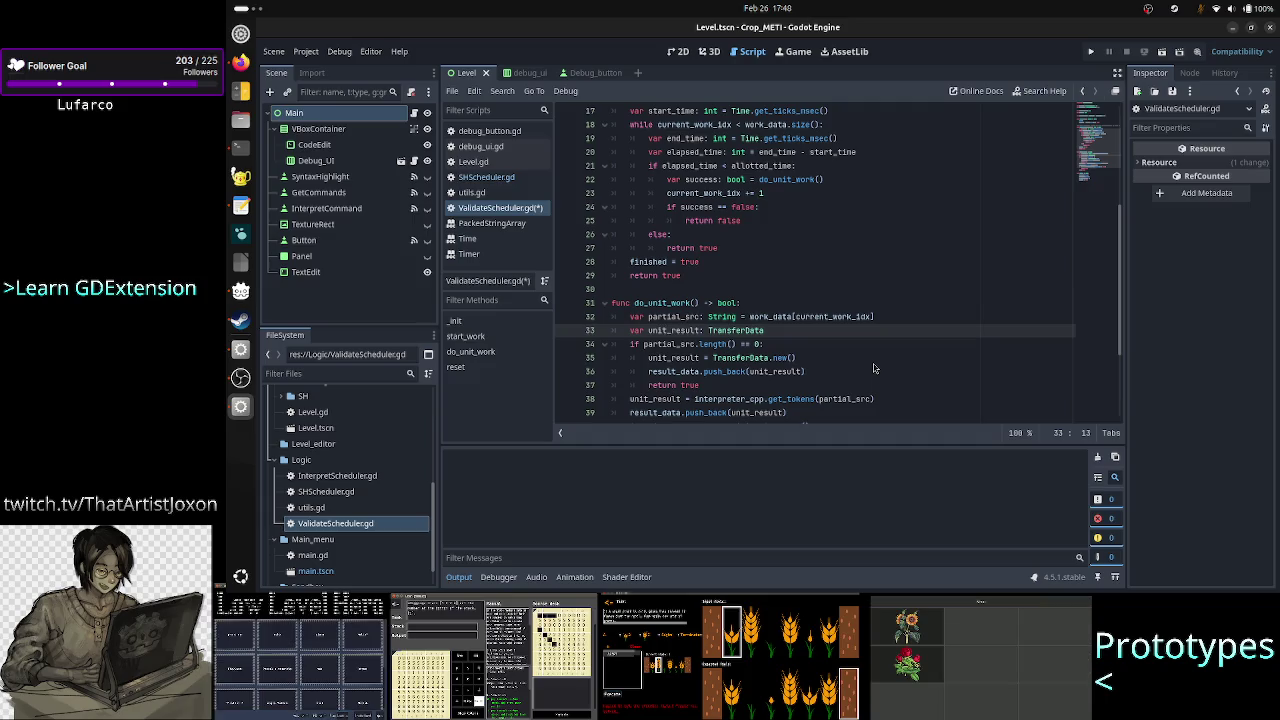
Step: Change the get_tokens call on line 38 of do_unit_work to get_commands
key("Down")
key("Down")
key("Down")
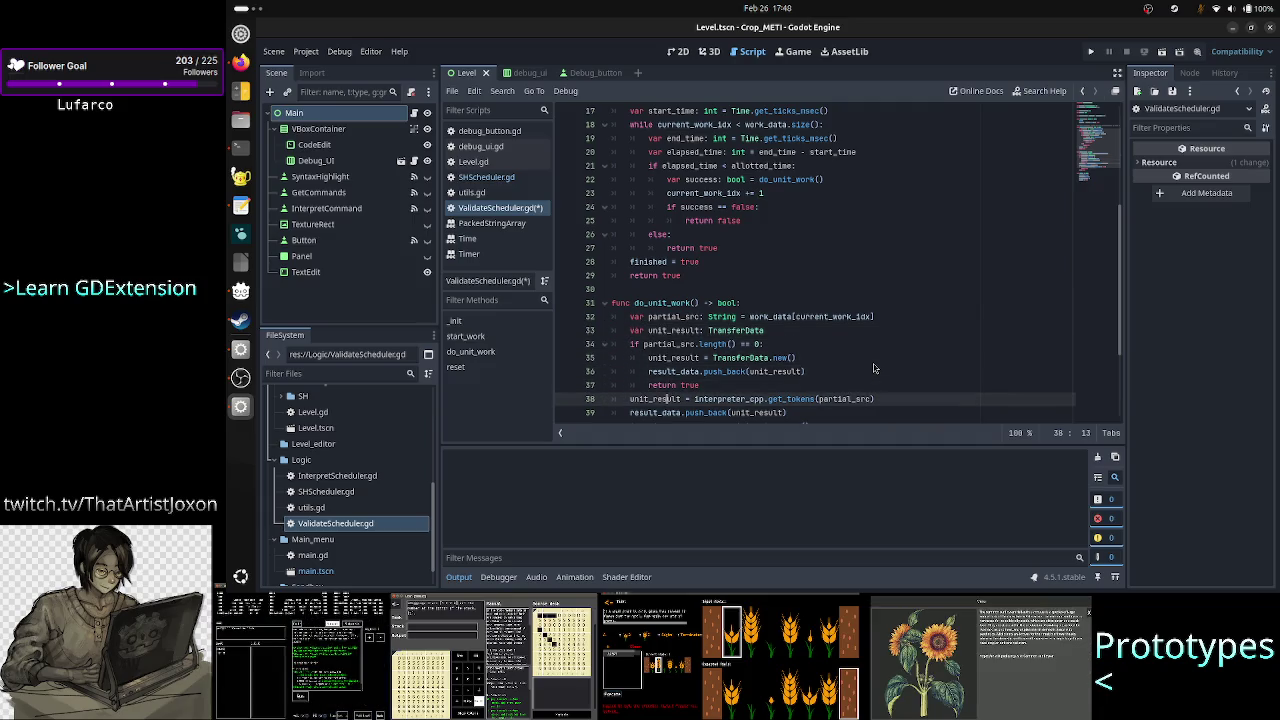
key("Right")
key("Right")
key("Right")
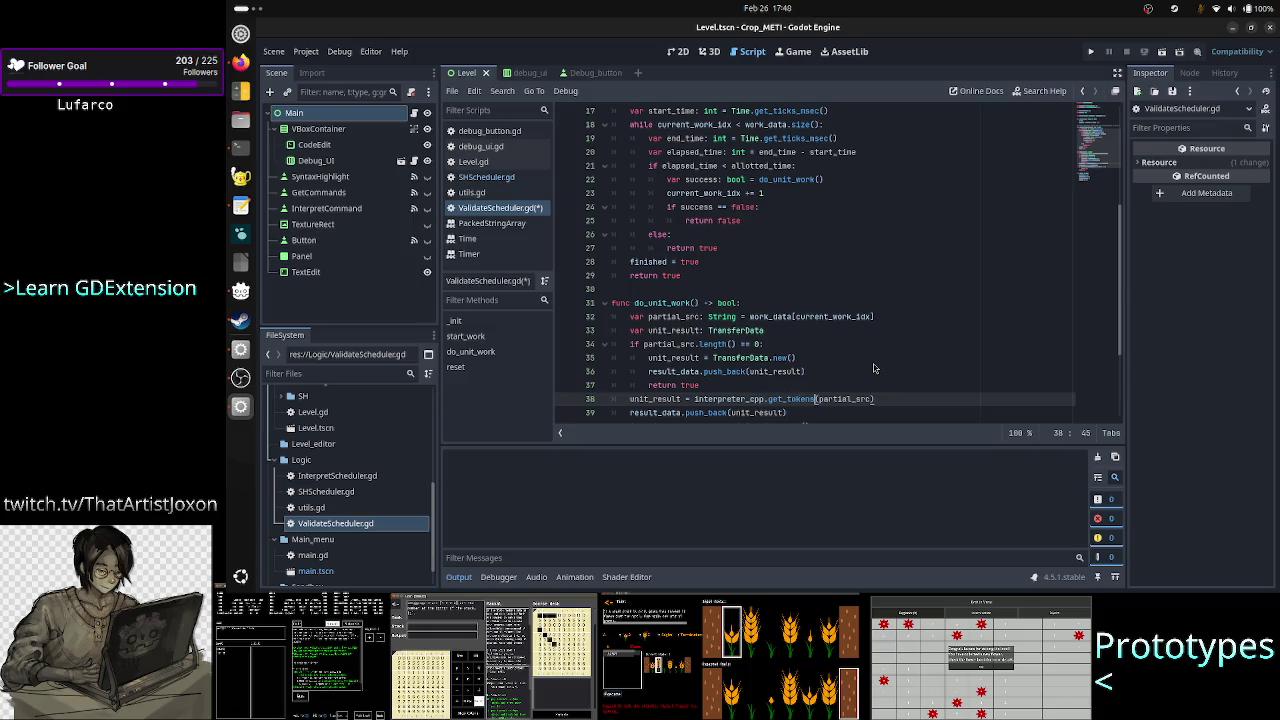
key("BackSpace")
key("BackSpace")
key("BackSpace")
type("commands")
key("Up")
key("Up")
key("Up")
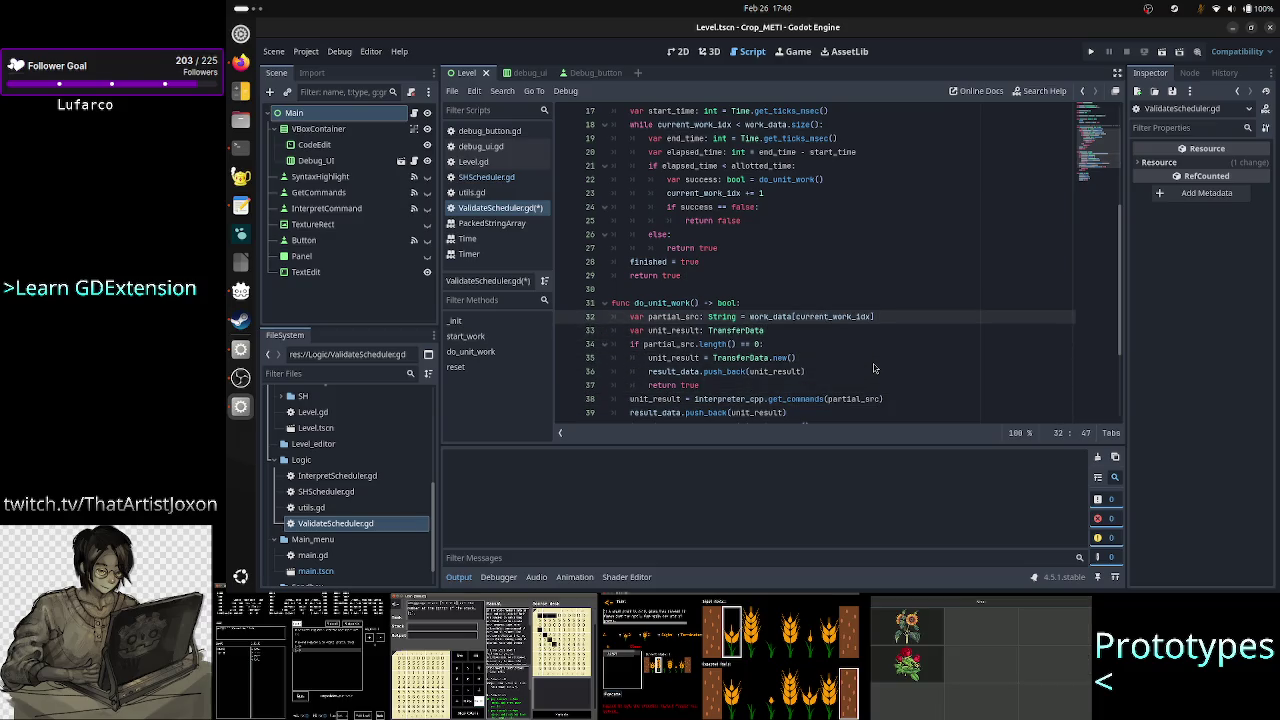
key("Down")
key("Down")
key("Home")
scroll(914, 279, "down", 2)
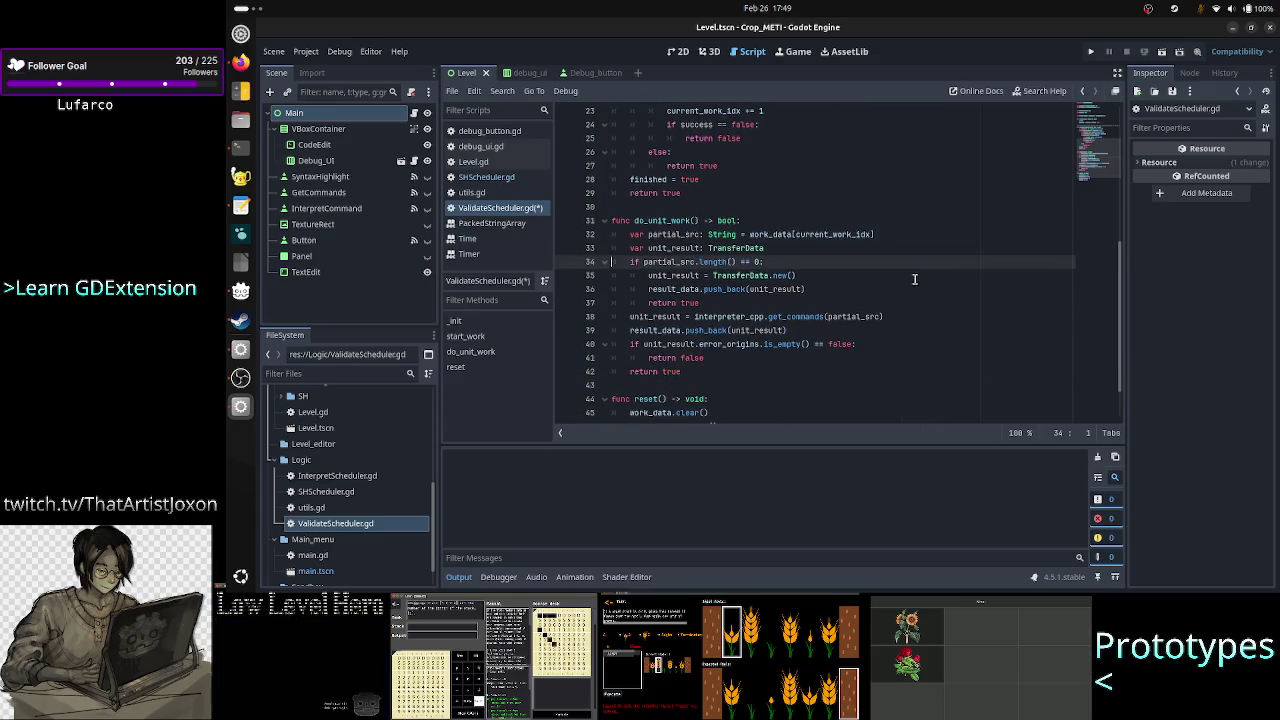
Step: Review the unit_result, TransferData.new() and 'true' lines 35–37, leaving them unchanged
key("Up")
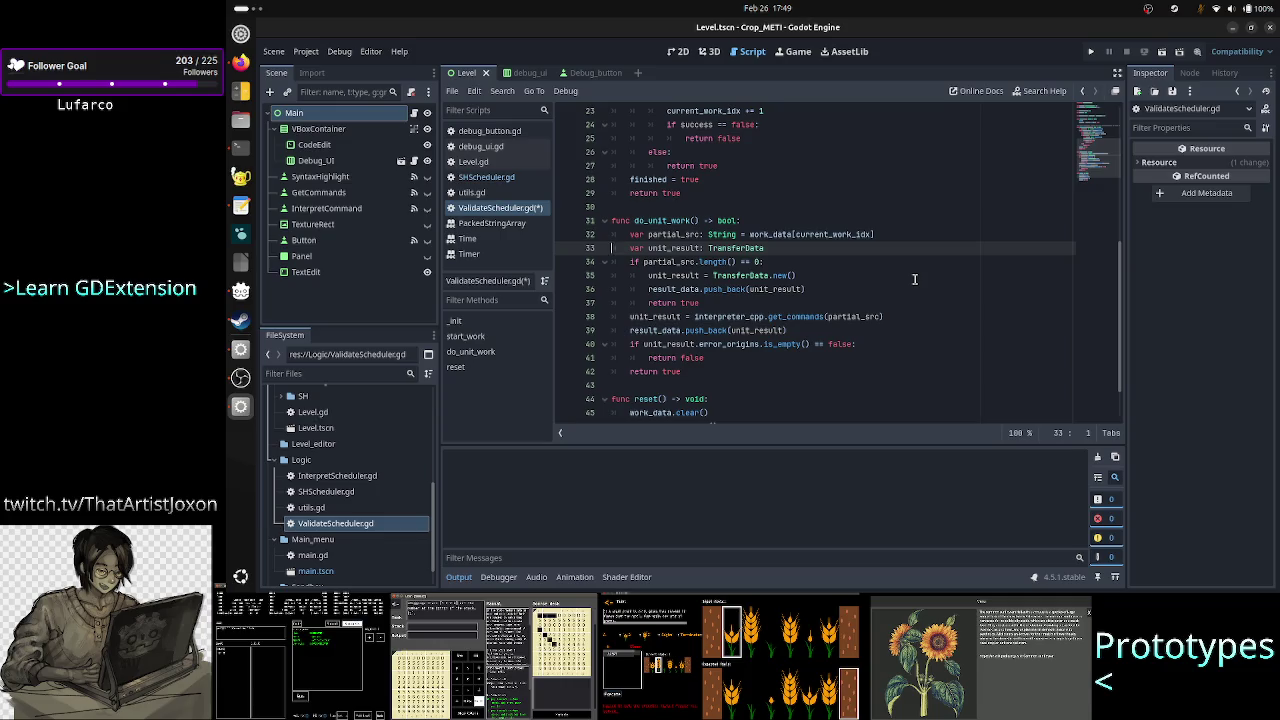
key("Down")
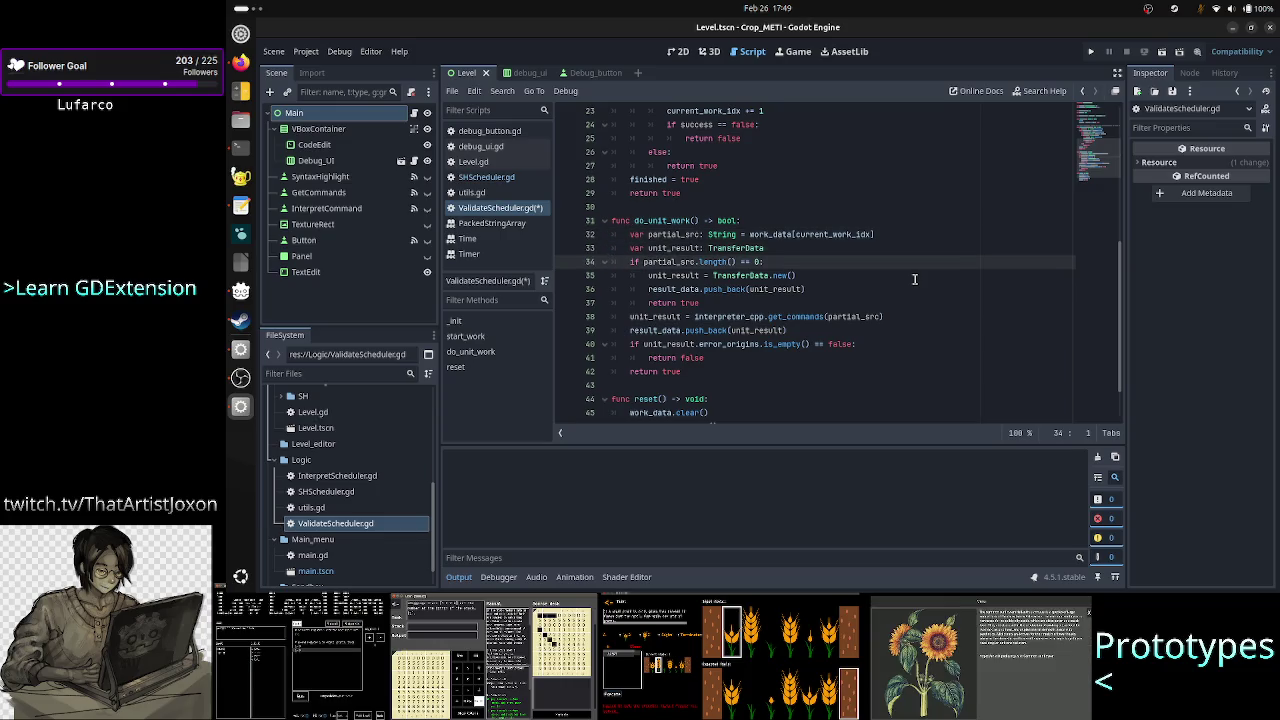
key("Down")
key("shift+Down")
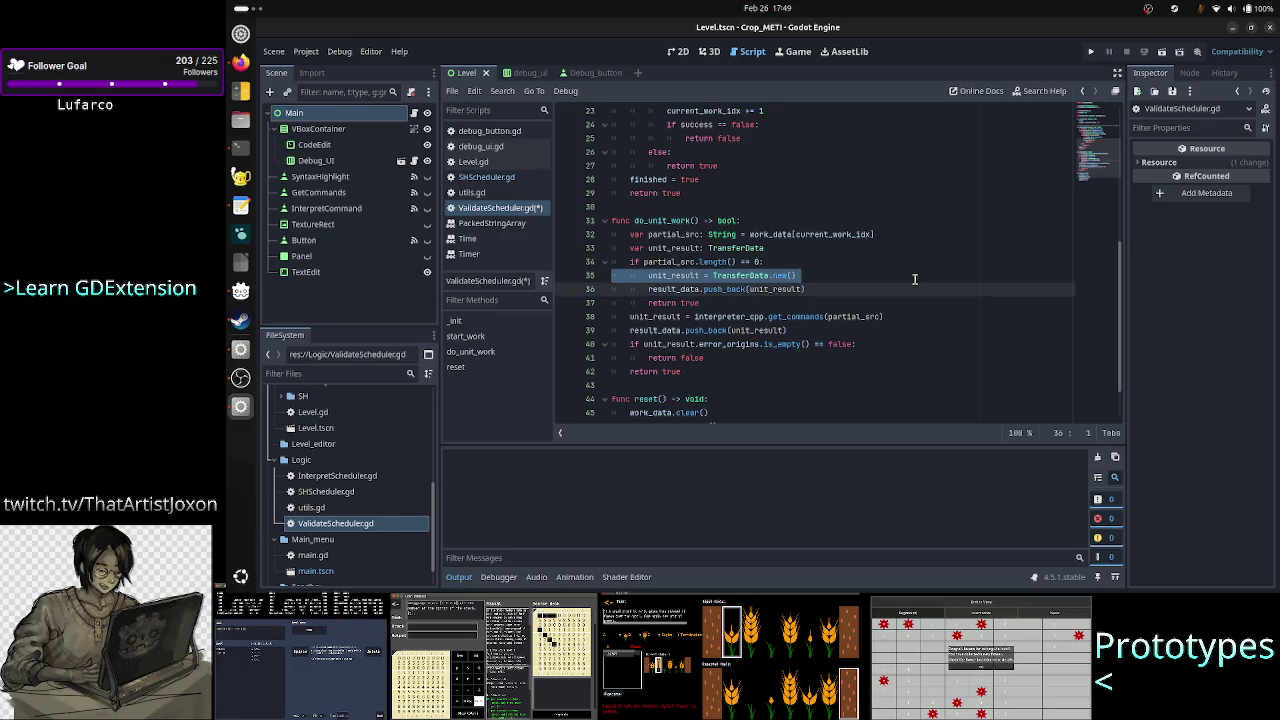
key("shift+Up")
key("shift+Down")
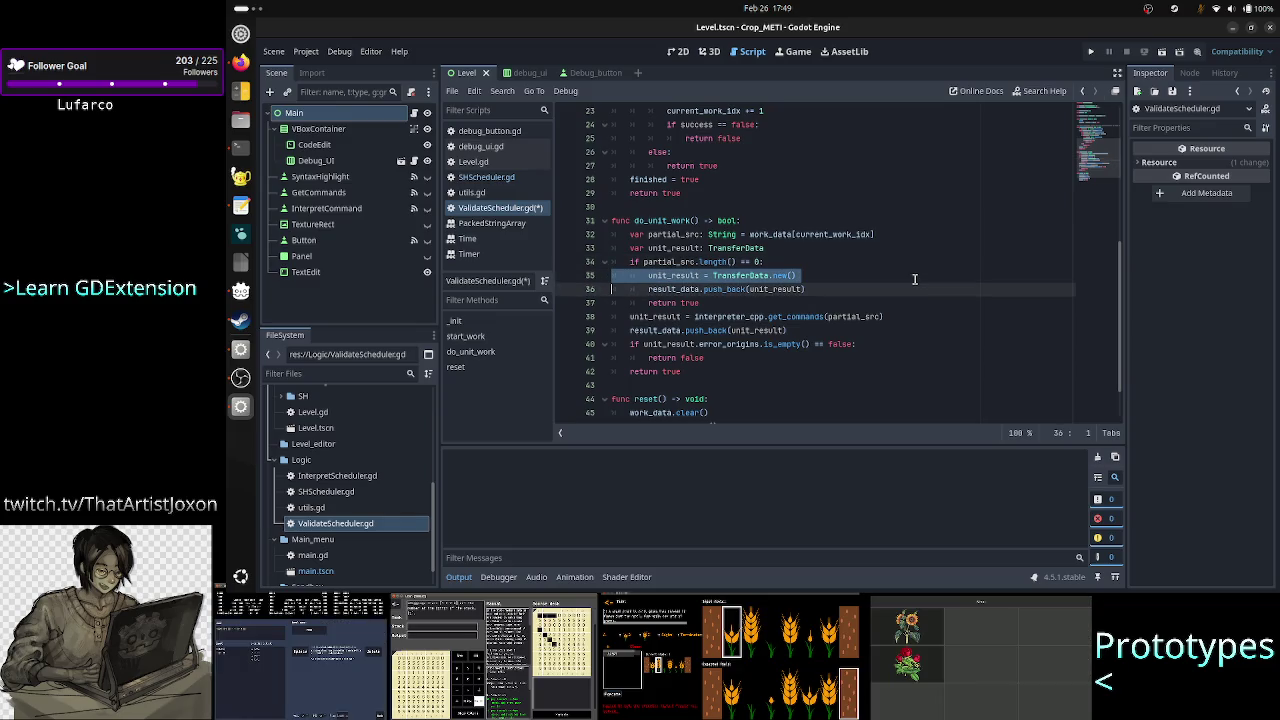
key("Right")
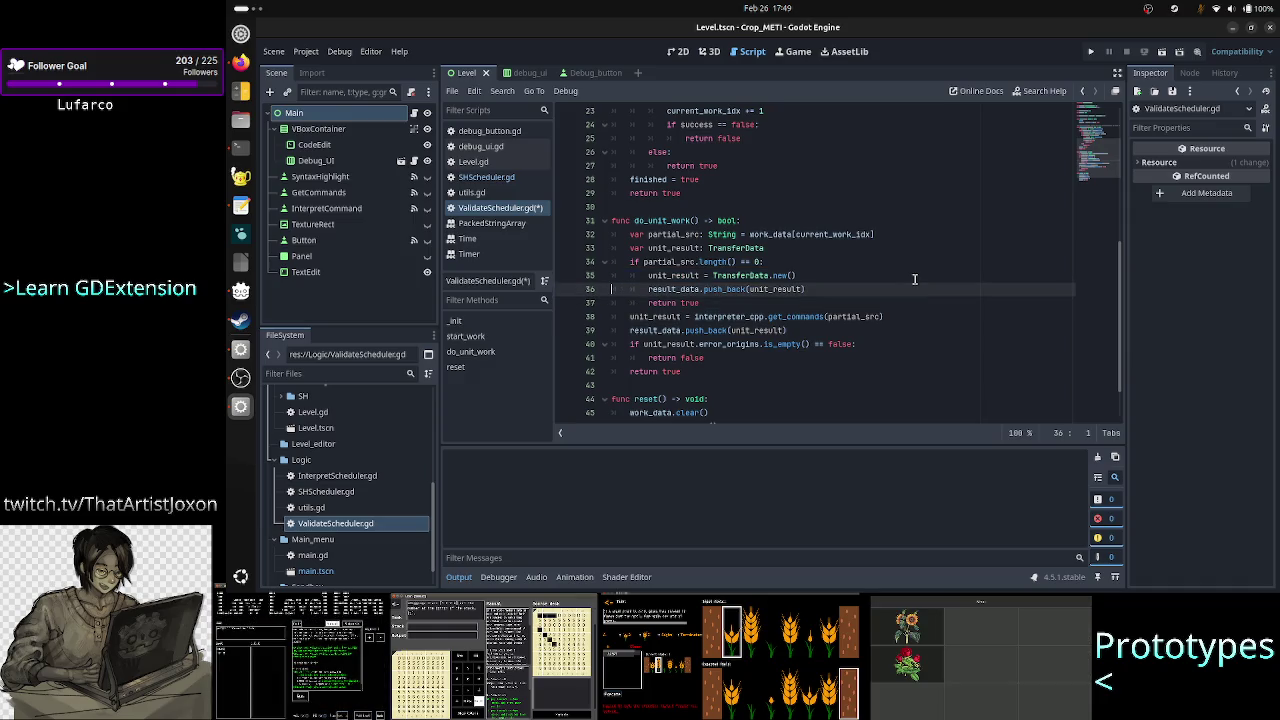
key("Down")
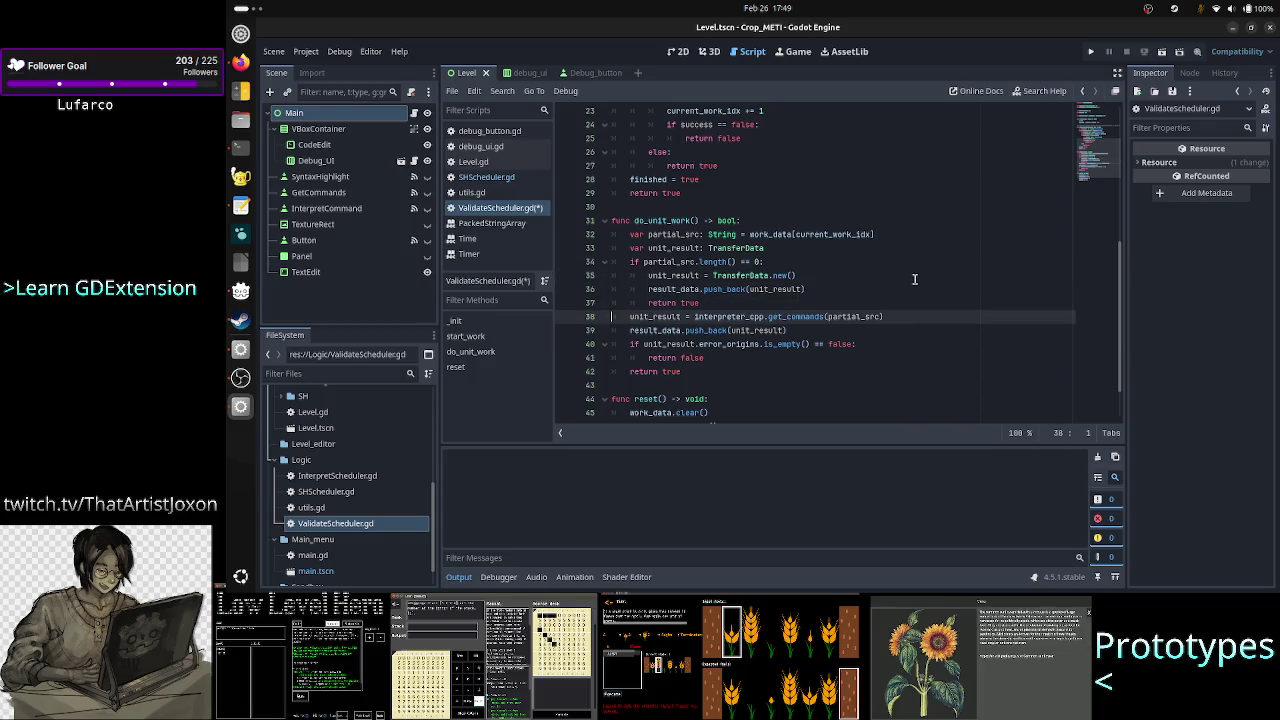
key("End")
key("shift+Left")
key("shift+Left")
key("shift+Left")
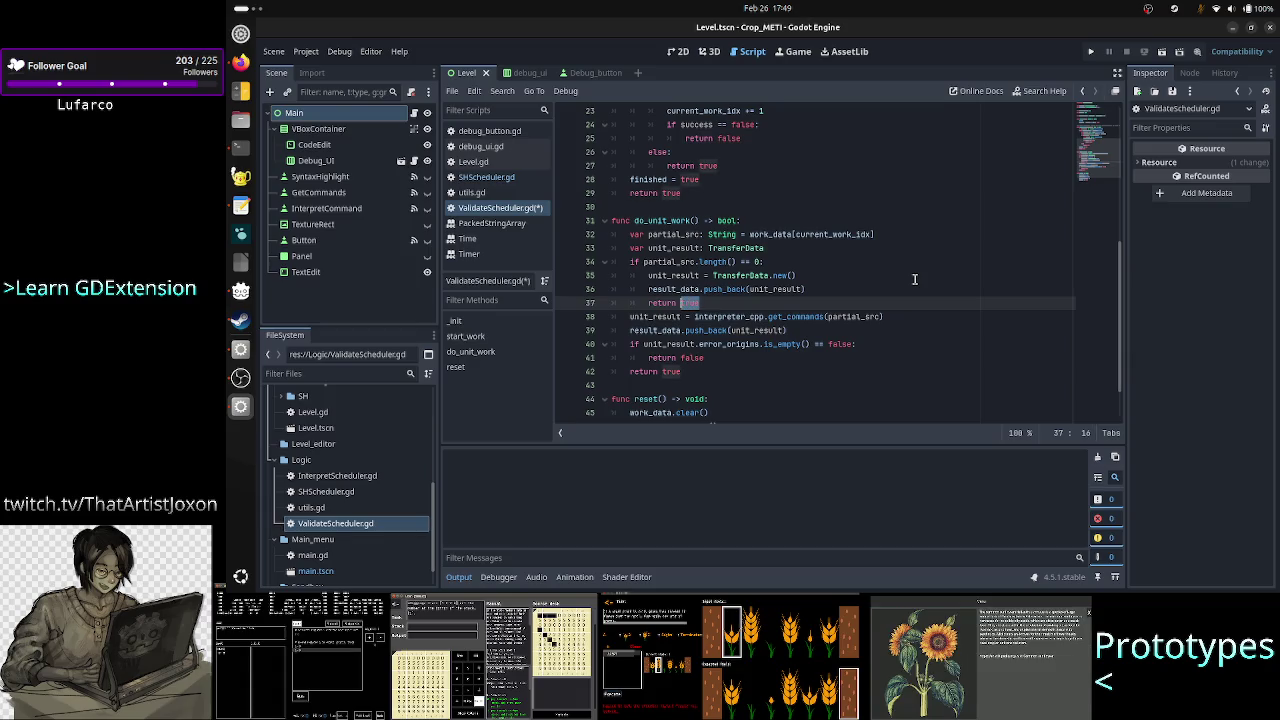
type("tru")
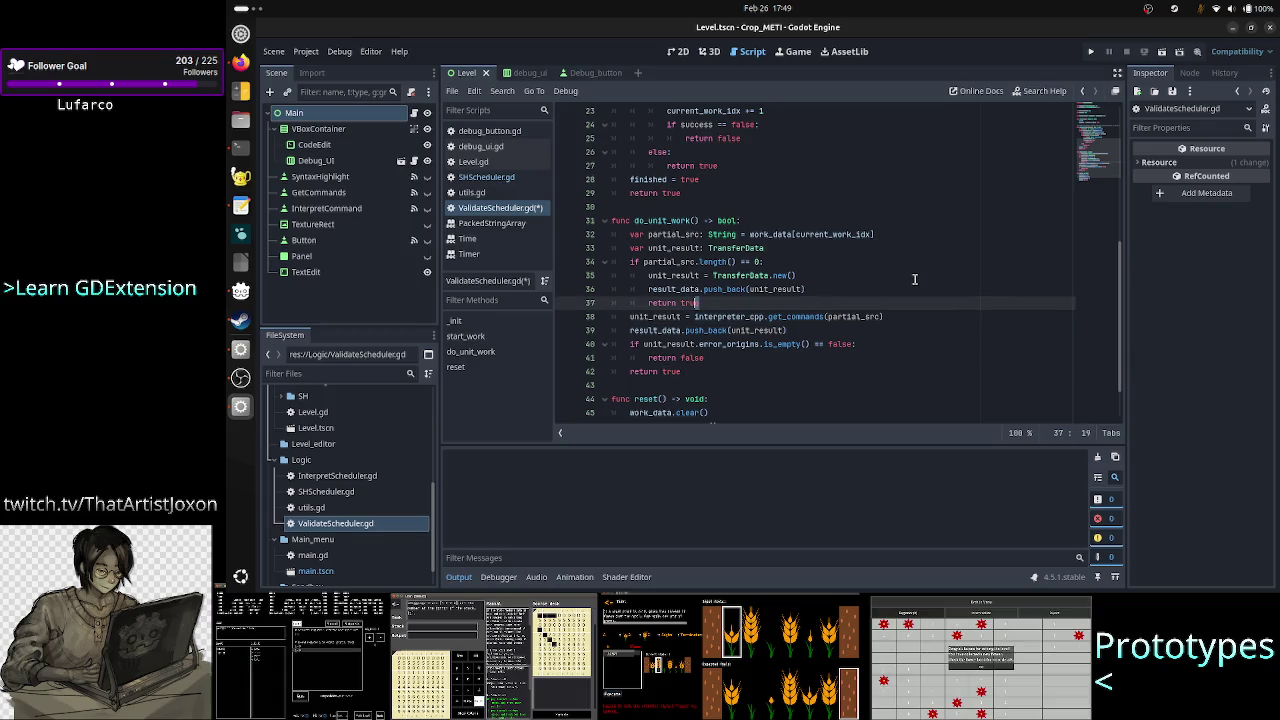
key("ctrl+z")
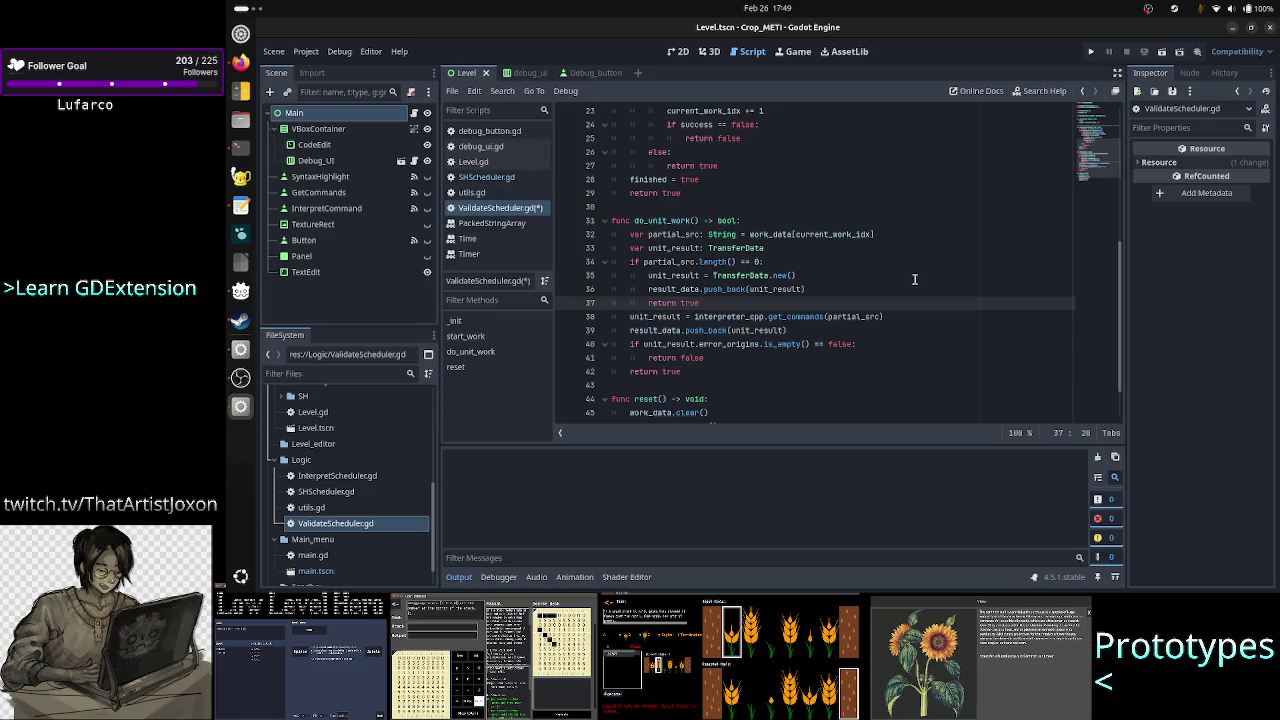
Step: Step through lines 38–41, save ValidateScheduler.gd, and select the entire script
key("Down")
key("Home")
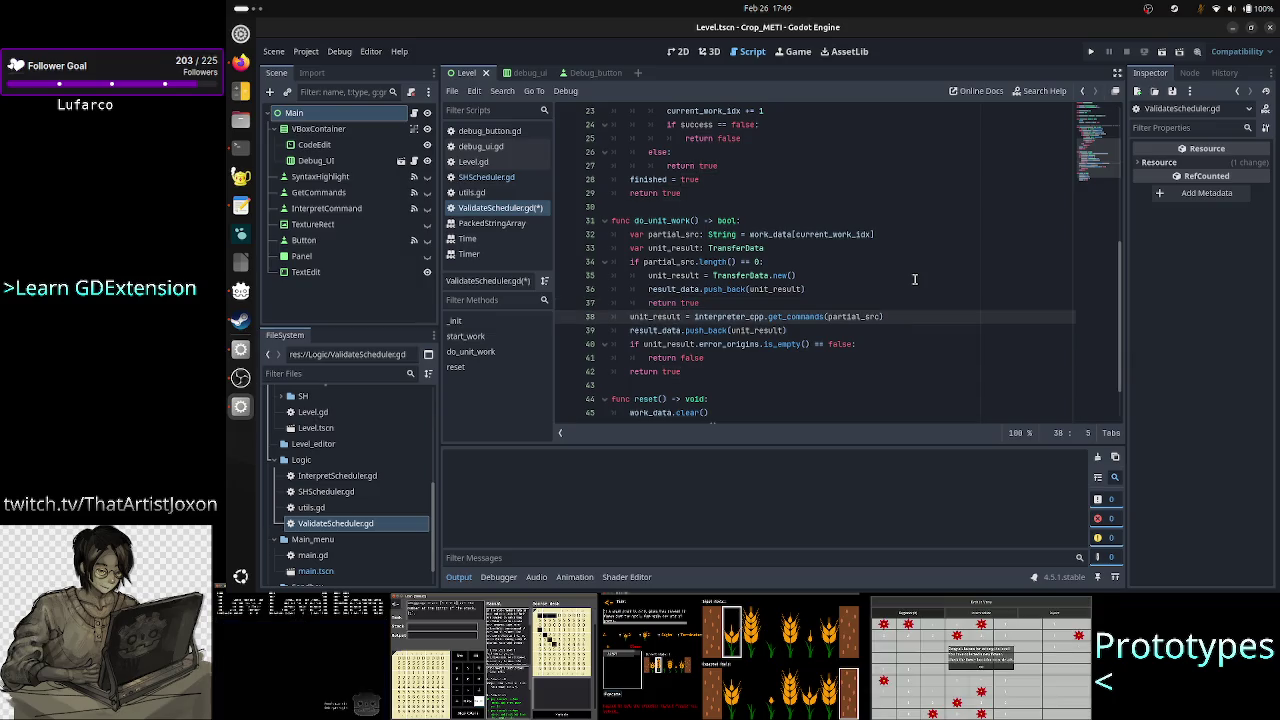
key("Down")
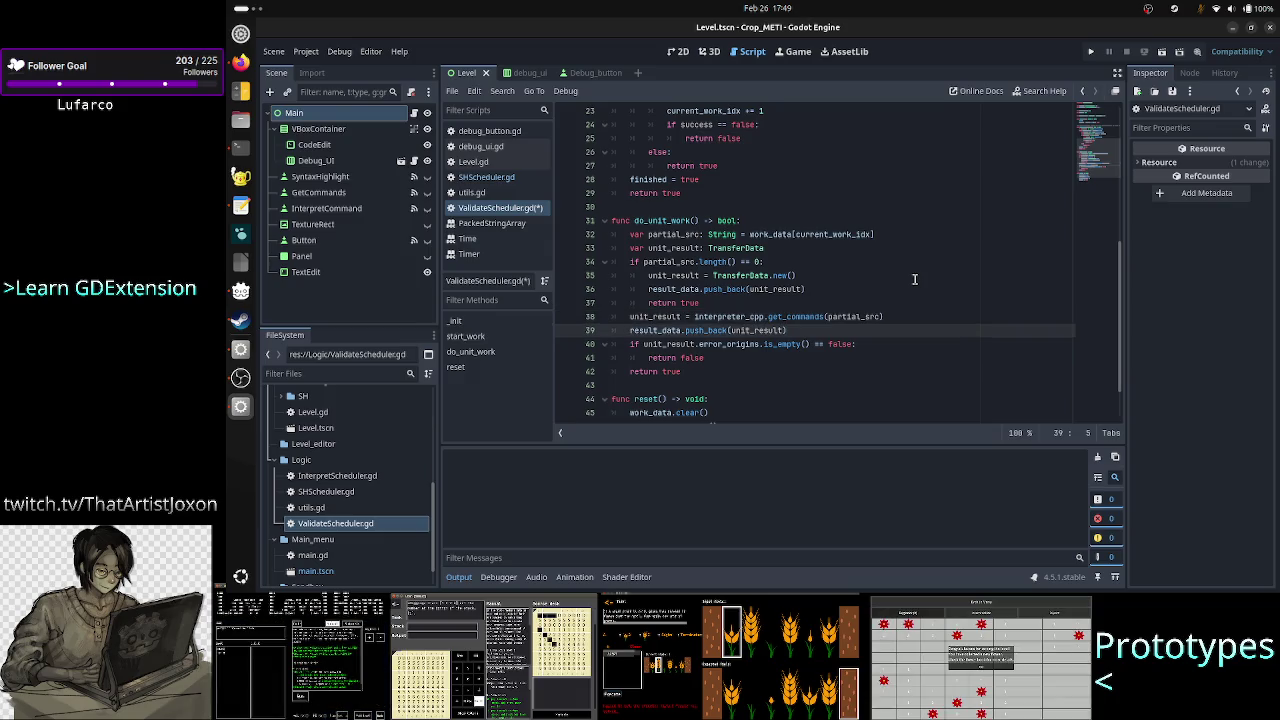
key("Down")
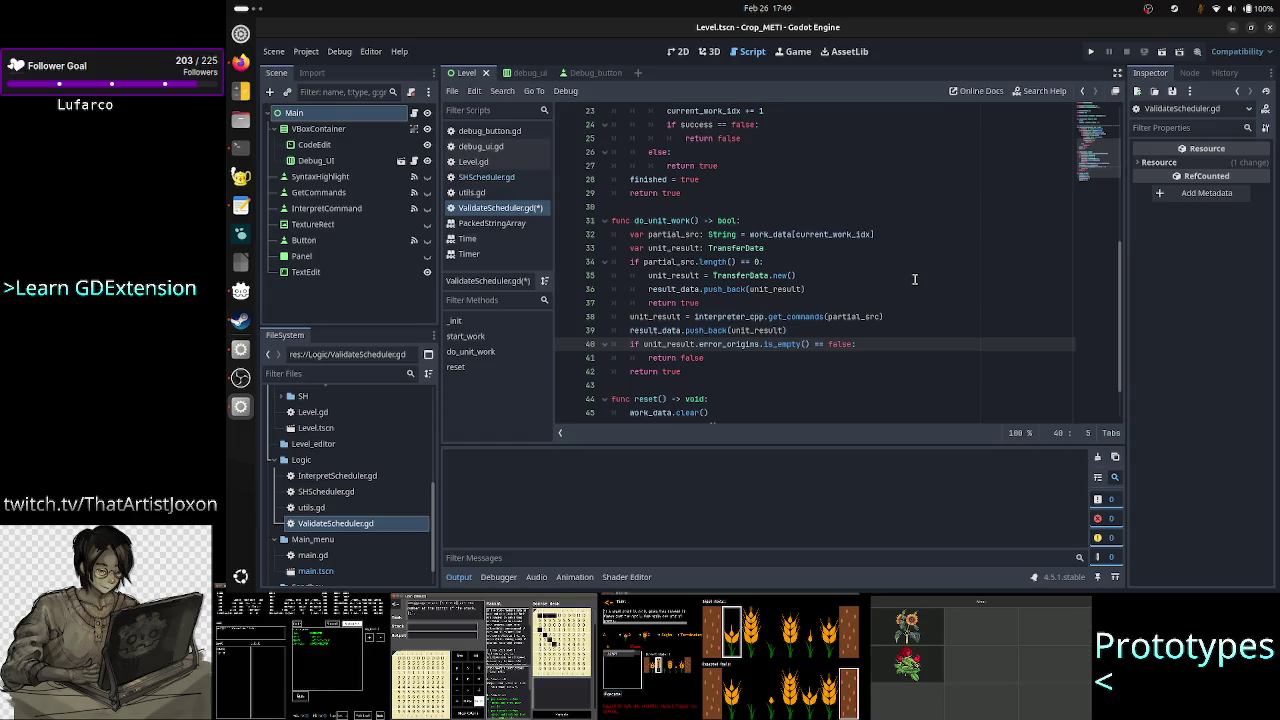
key("Down")
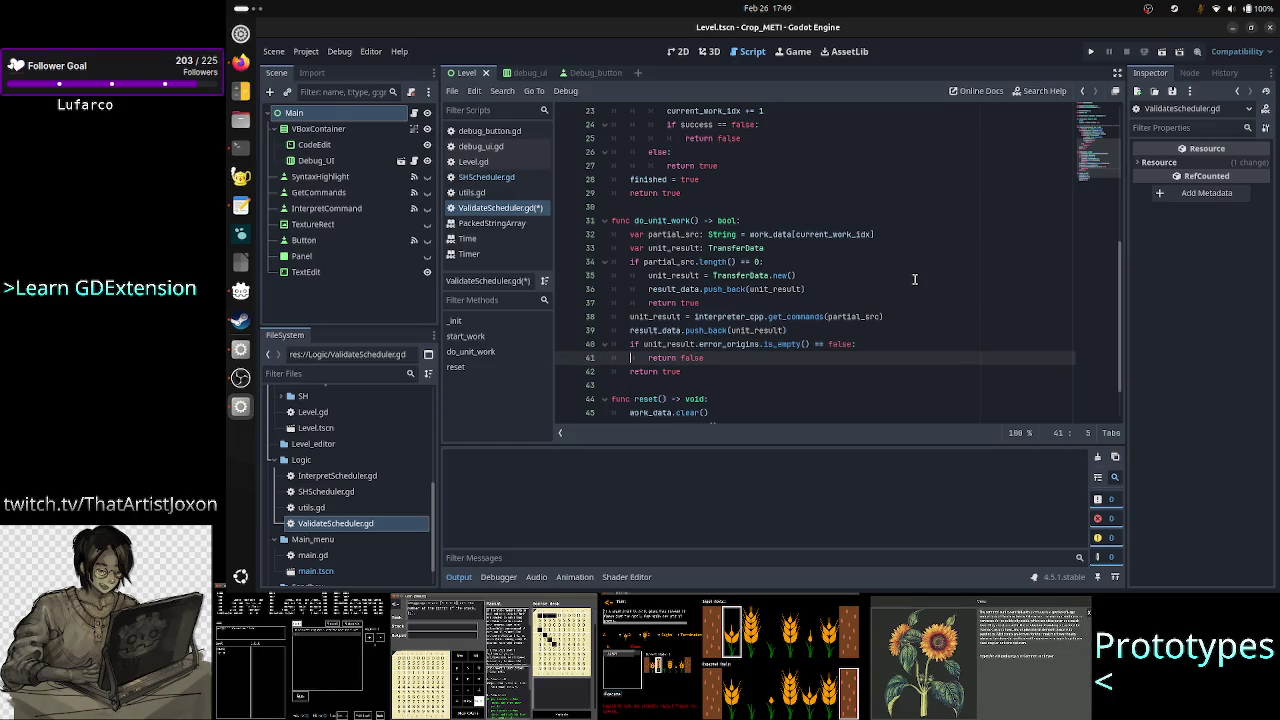
key("Right")
key("Right")
key("Right")
key("Down")
key("Down")
key("Down")
key("Up")
key("ctrl+s")
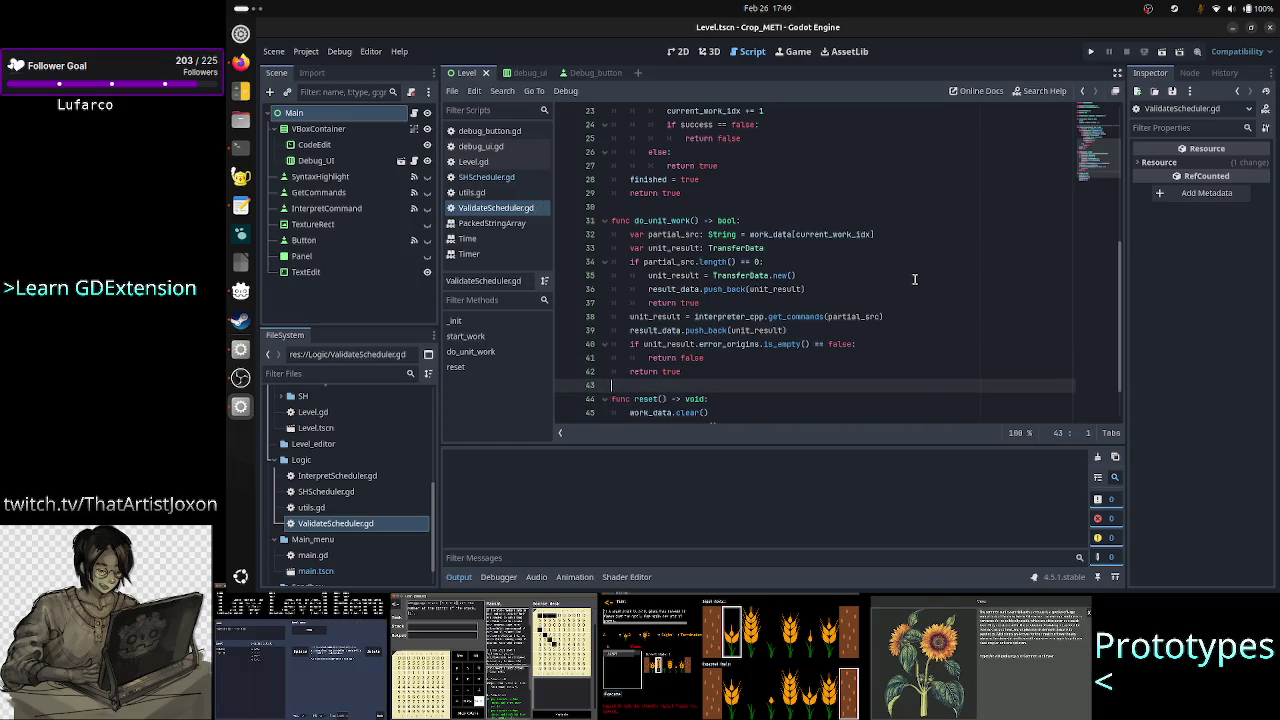
scroll(818, 223, "down", 2)
scroll(818, 223, "up", 10)
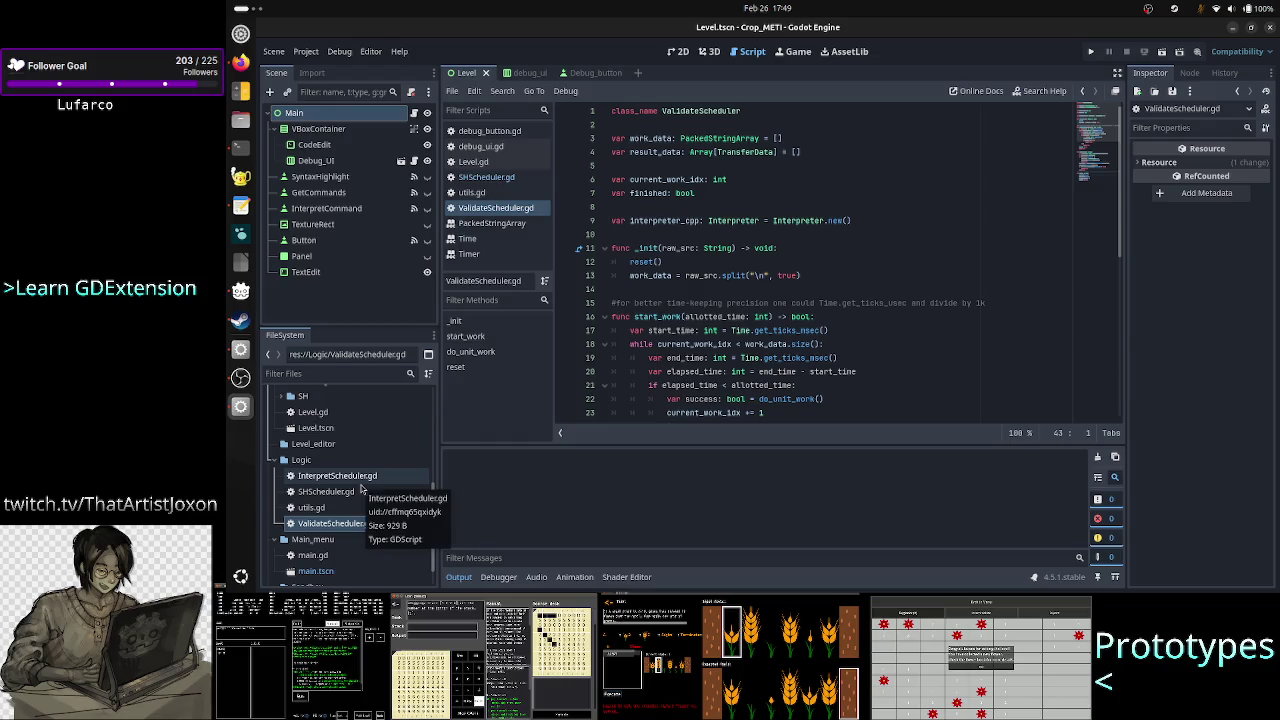
left_click(688, 371)
key("ctrl+a")
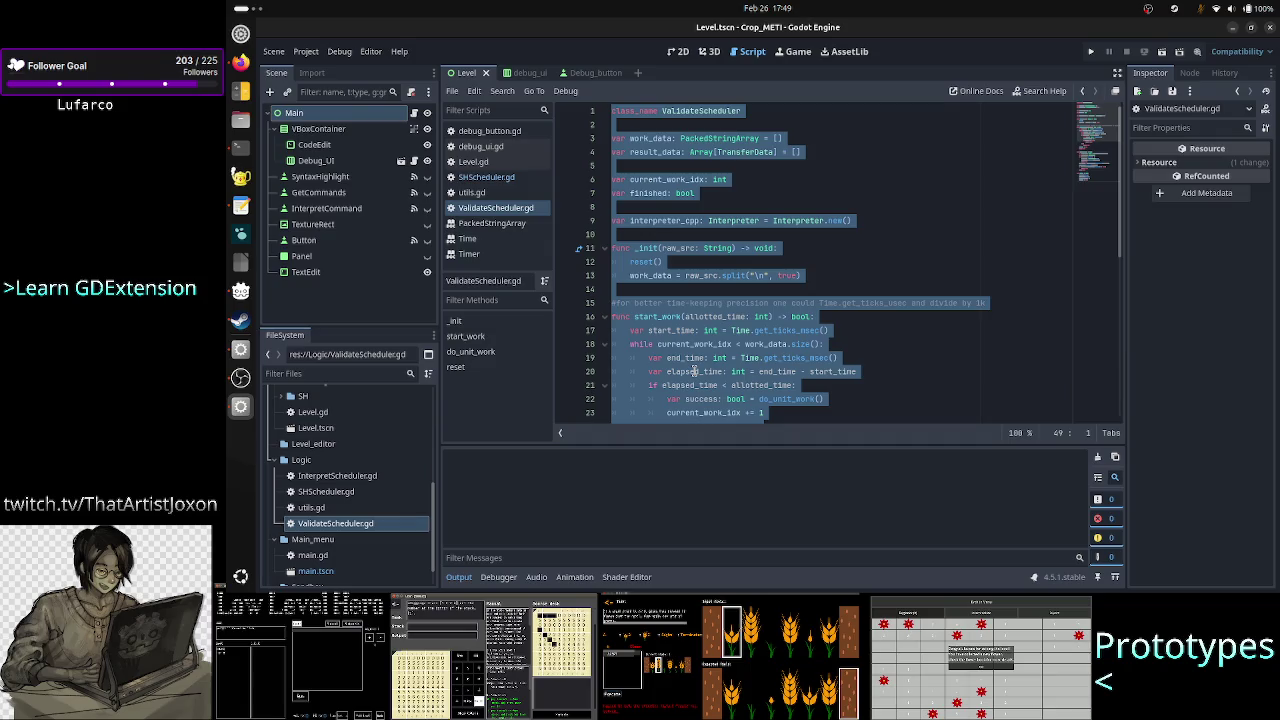
Step: Replace all of InterpretScheduler.gd's code with the copied ValidateScheduler code
key("Up")
double_click(362, 477)
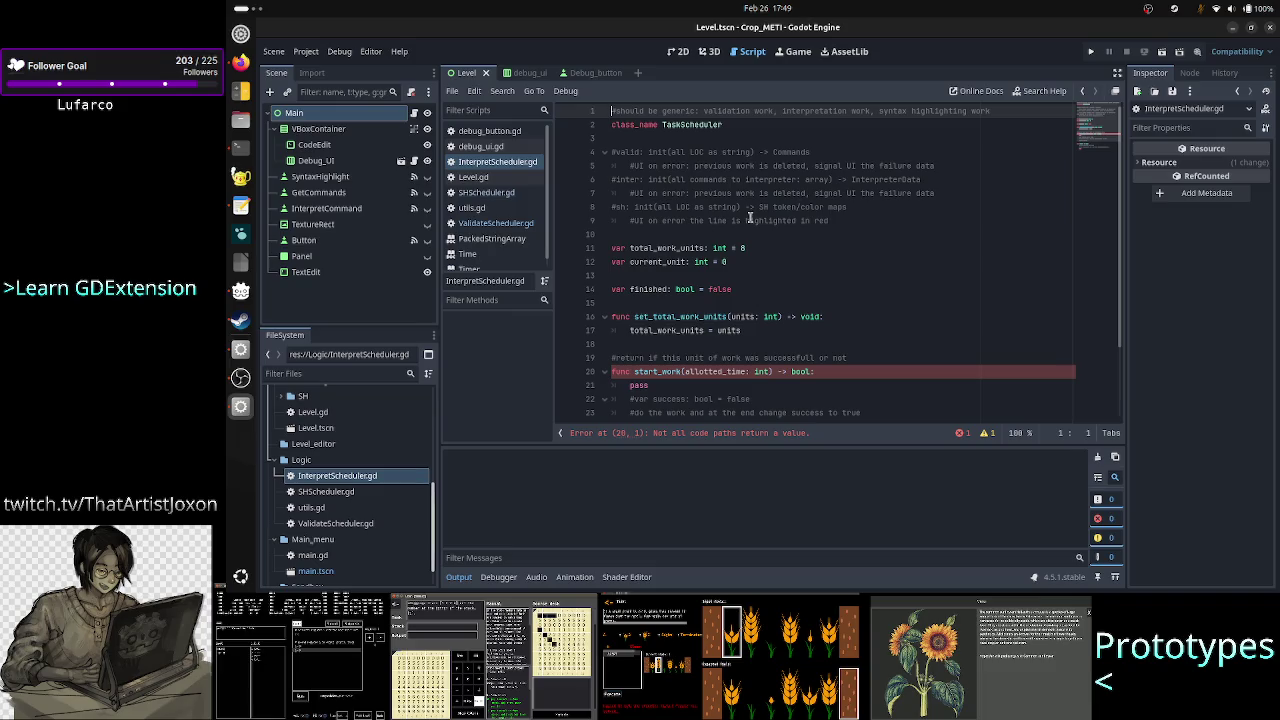
left_click(748, 220)
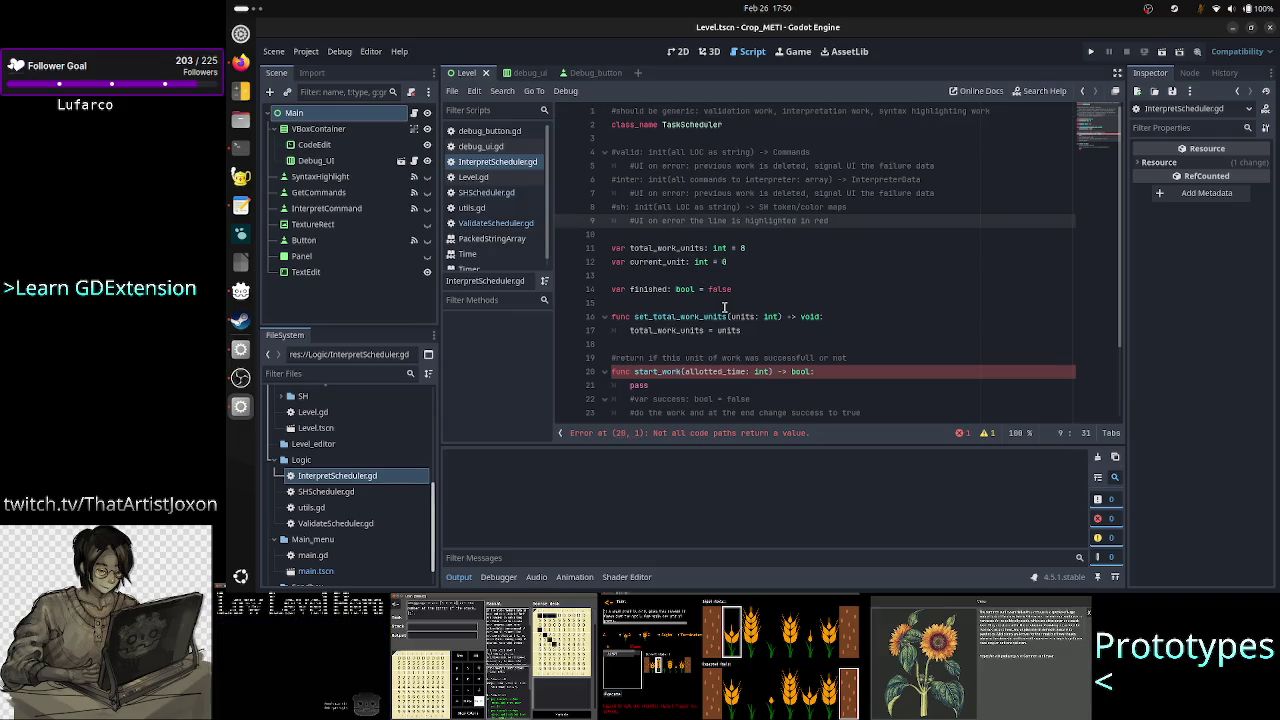
left_click(754, 263)
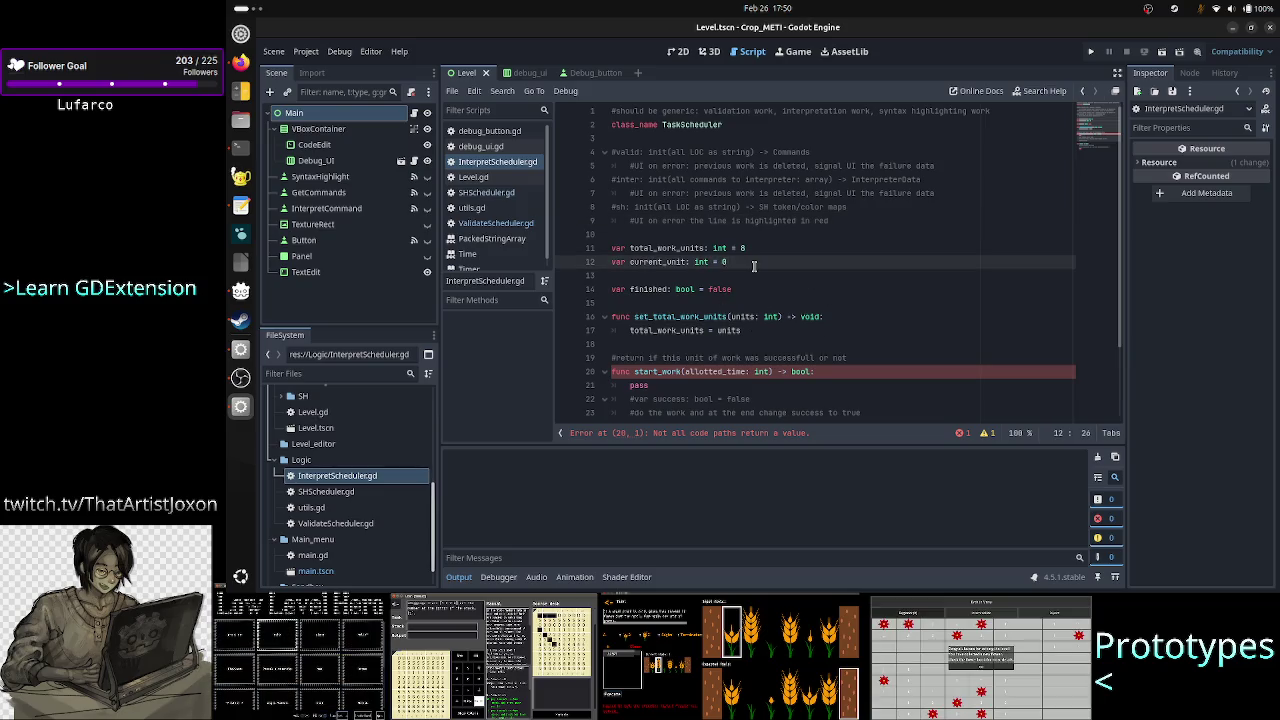
key("ctrl+a")
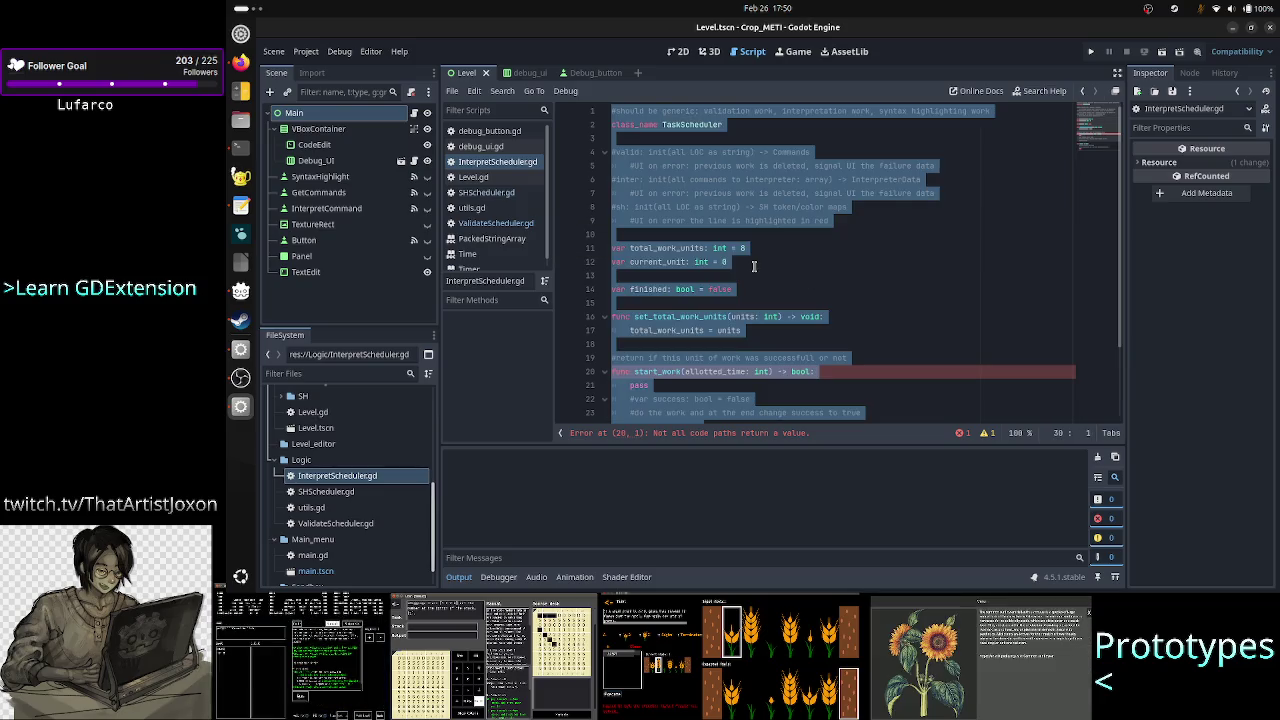
key("BackSpace")
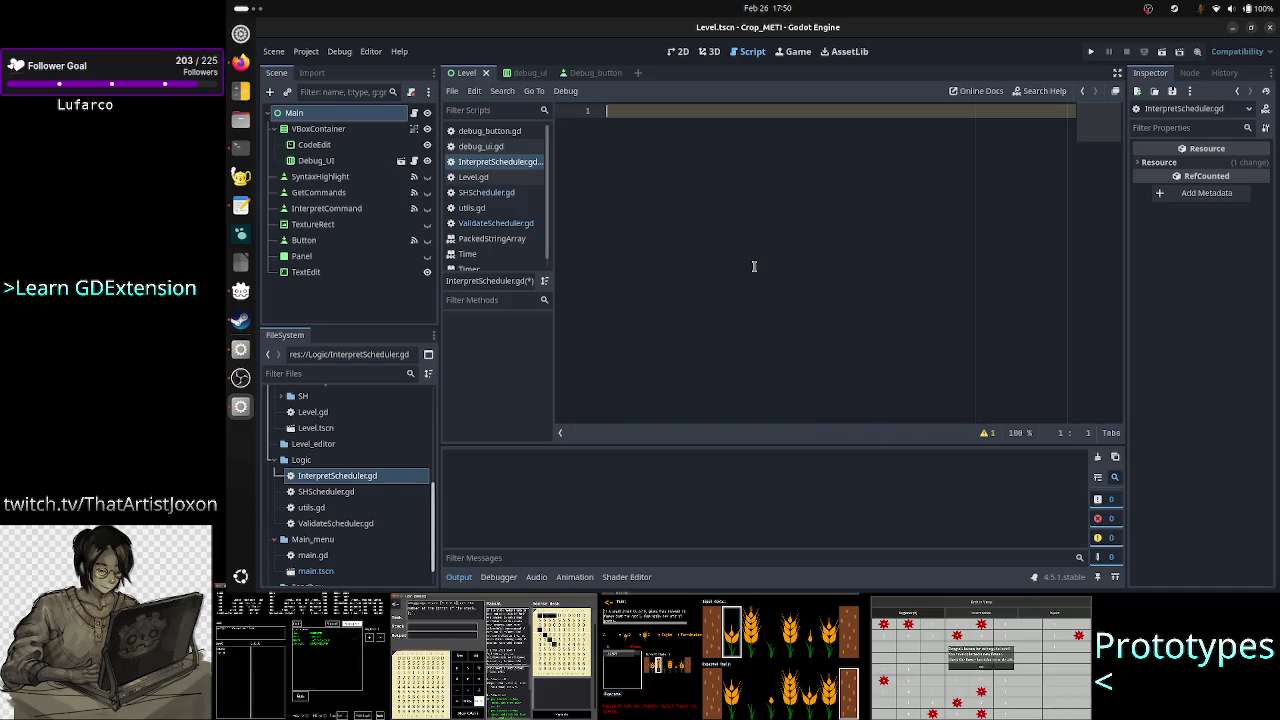
key("ctrl+v")
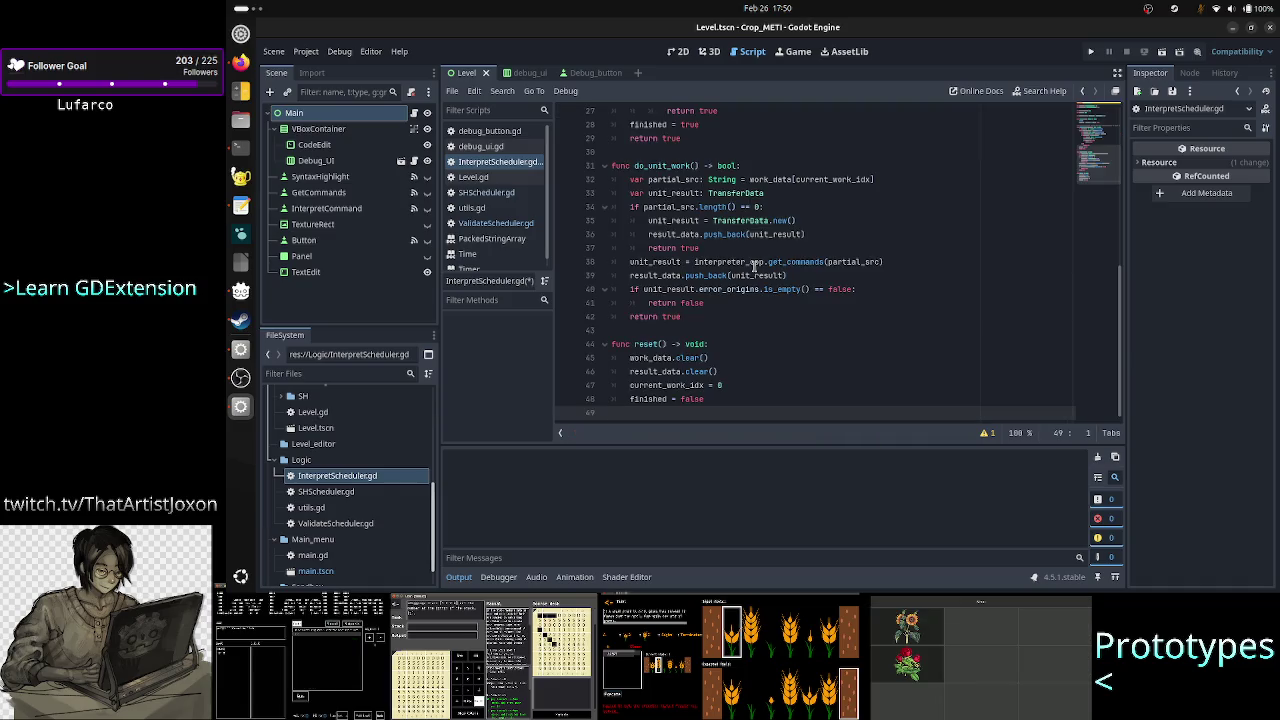
Step: Rename the pasted class_name from ValidateScheduler to InterpretScheduler
scroll(750, 275, "up", 10)
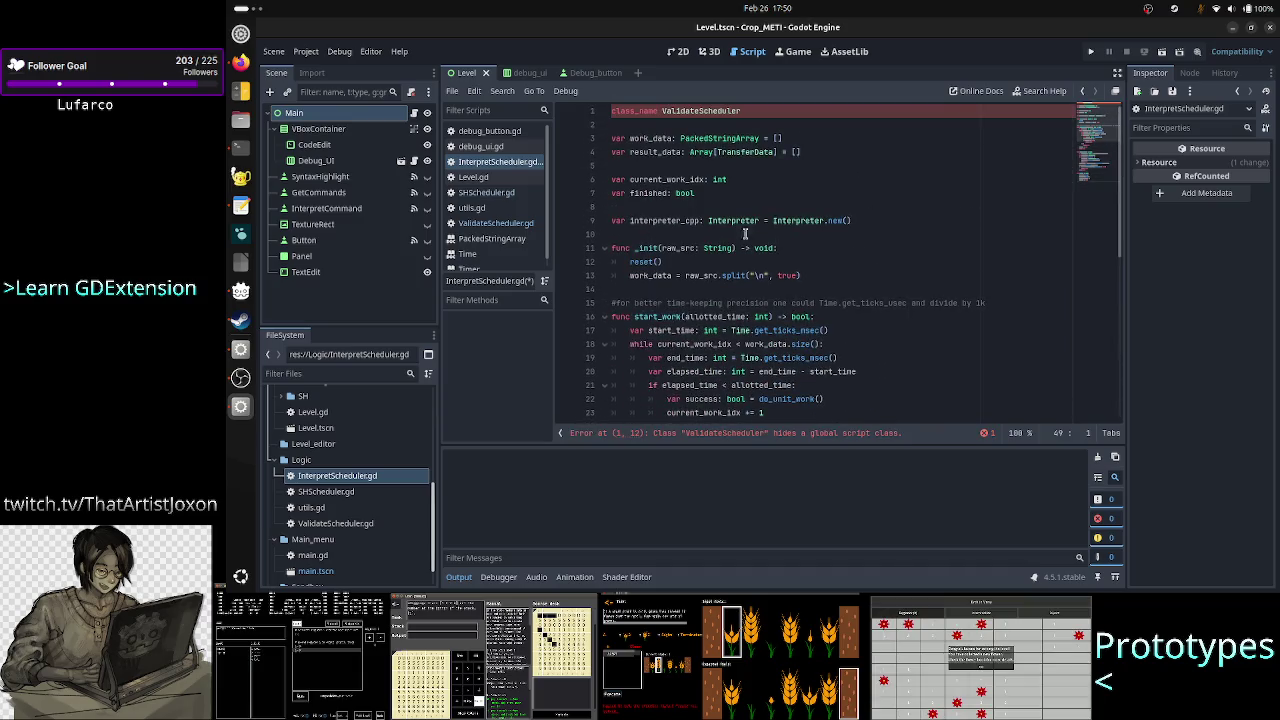
left_click(694, 112)
key("BackSpace")
key("BackSpace")
key("BackSpace")
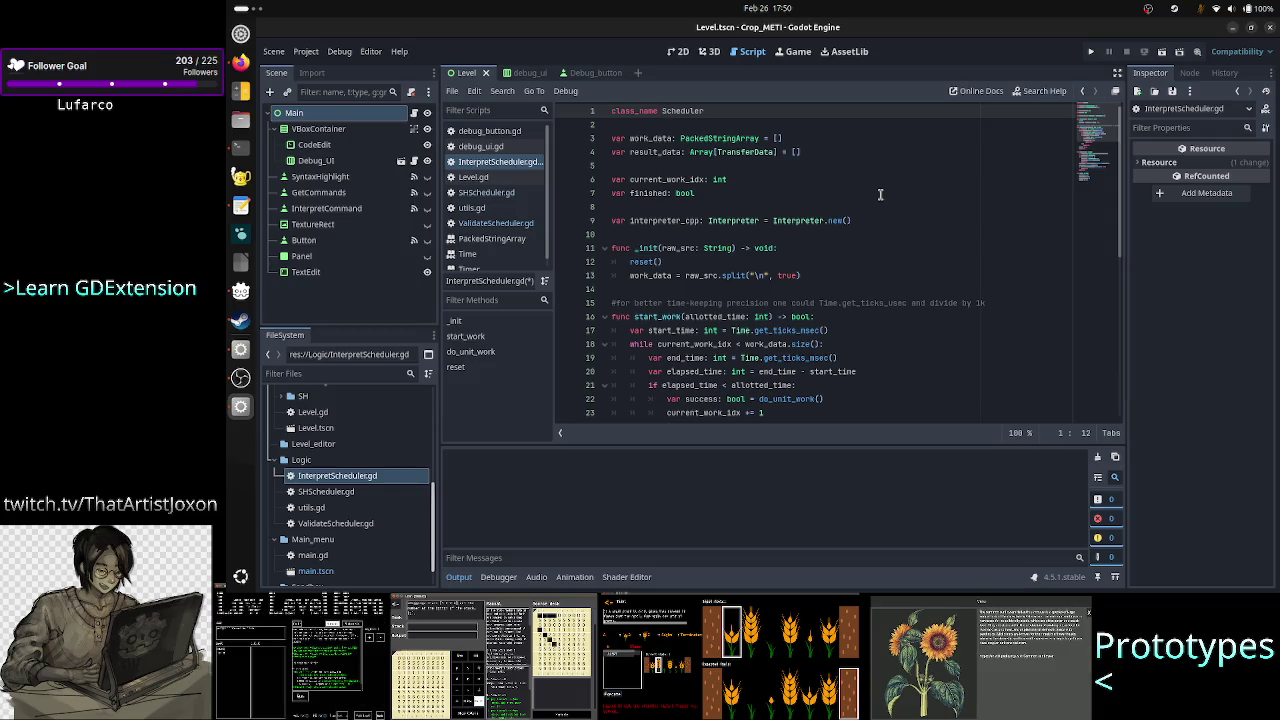
type("Interpre")
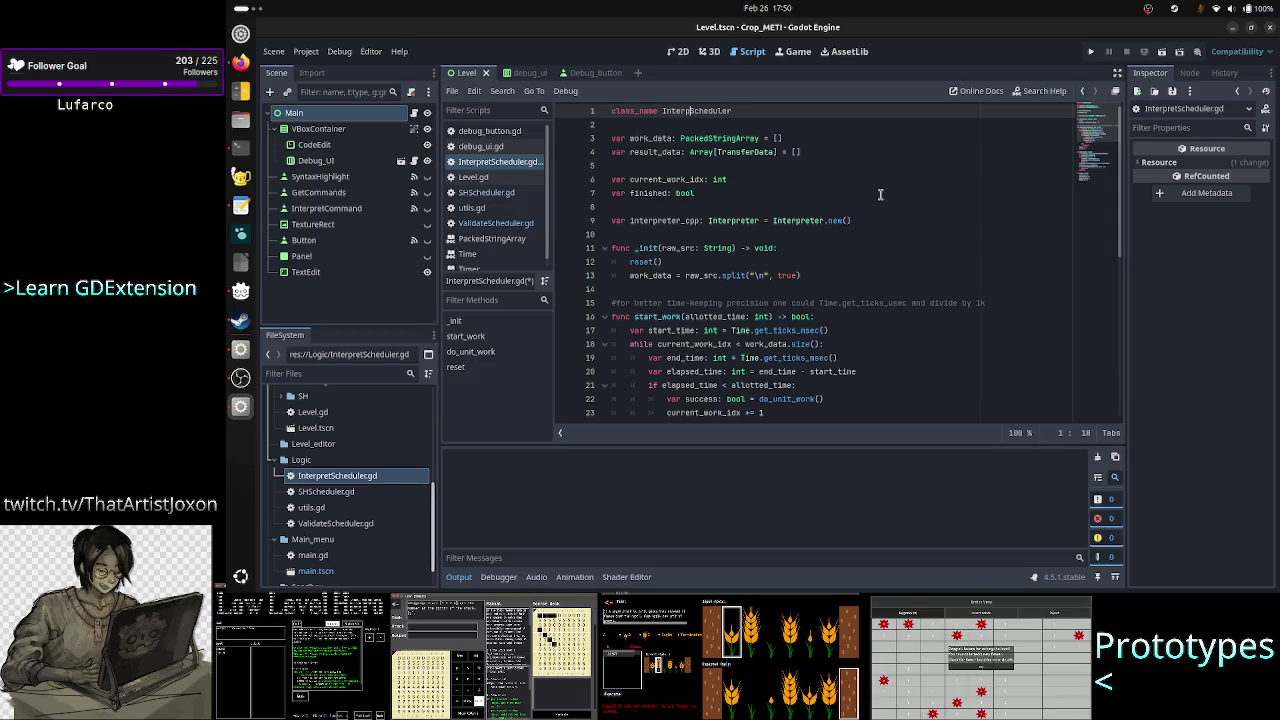
type("t")
key("Down")
key("Down")
key("alt+Tab")
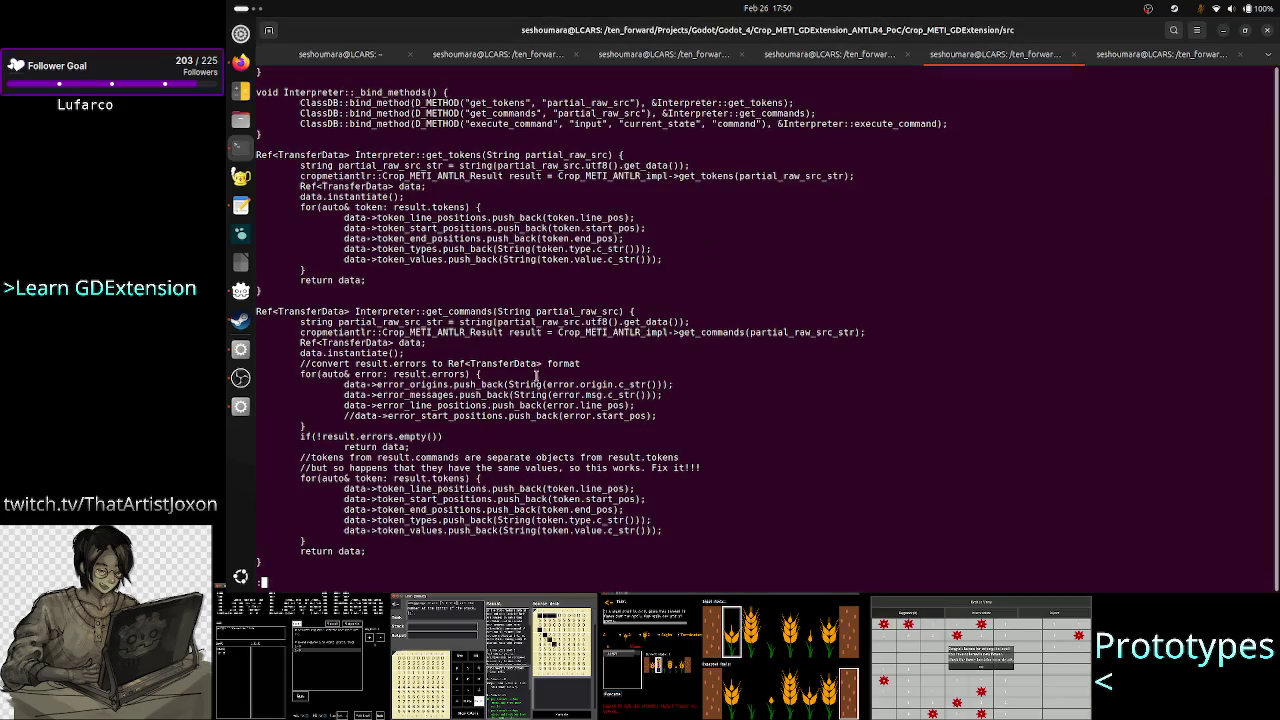
Step: Highlight execute_command's parameter list and InterpreterData return type in the C++ interpreter source
scroll(559, 363, "down", 6)
scroll(559, 363, "down", 1)
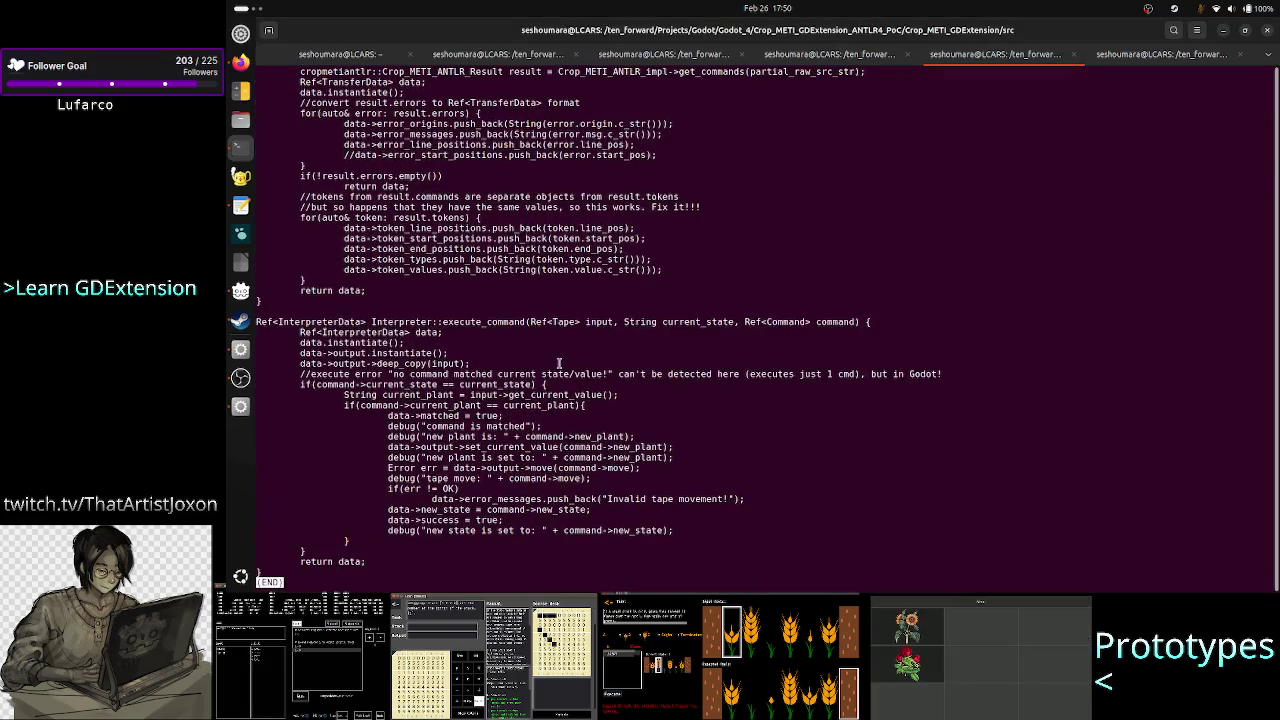
double_click(500, 321)
triple_click(497, 322)
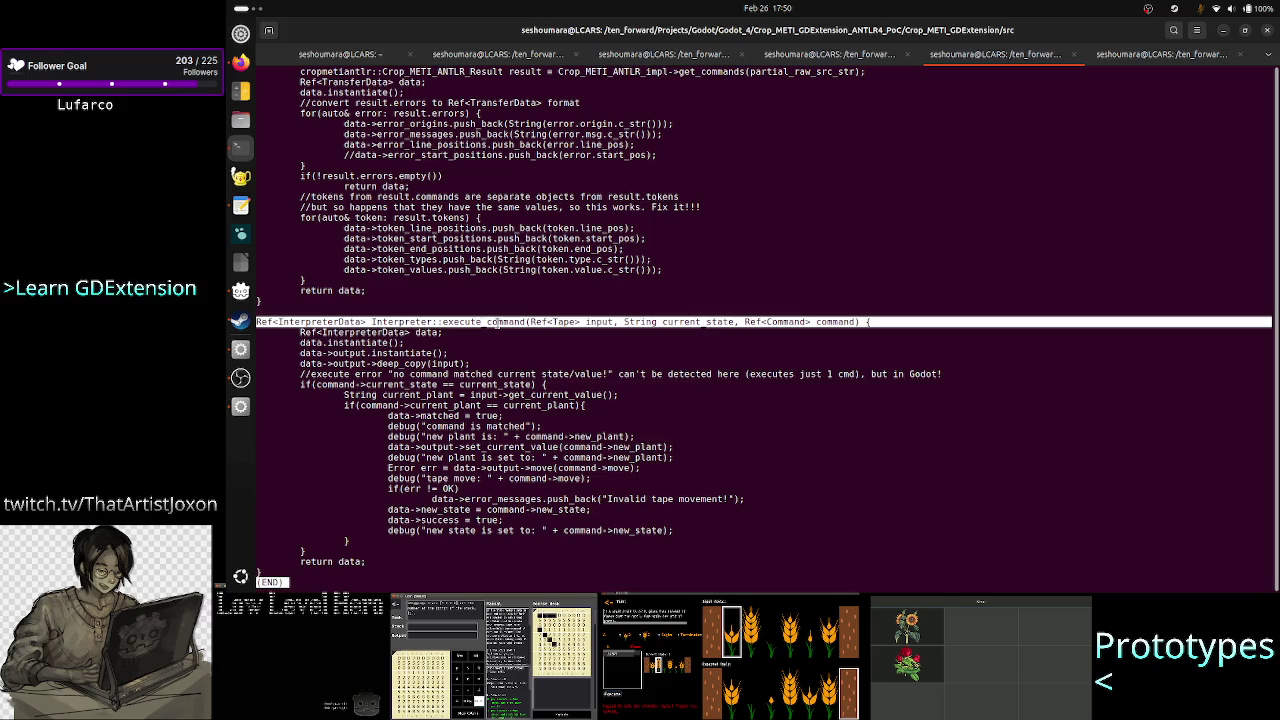
double_click(497, 322)
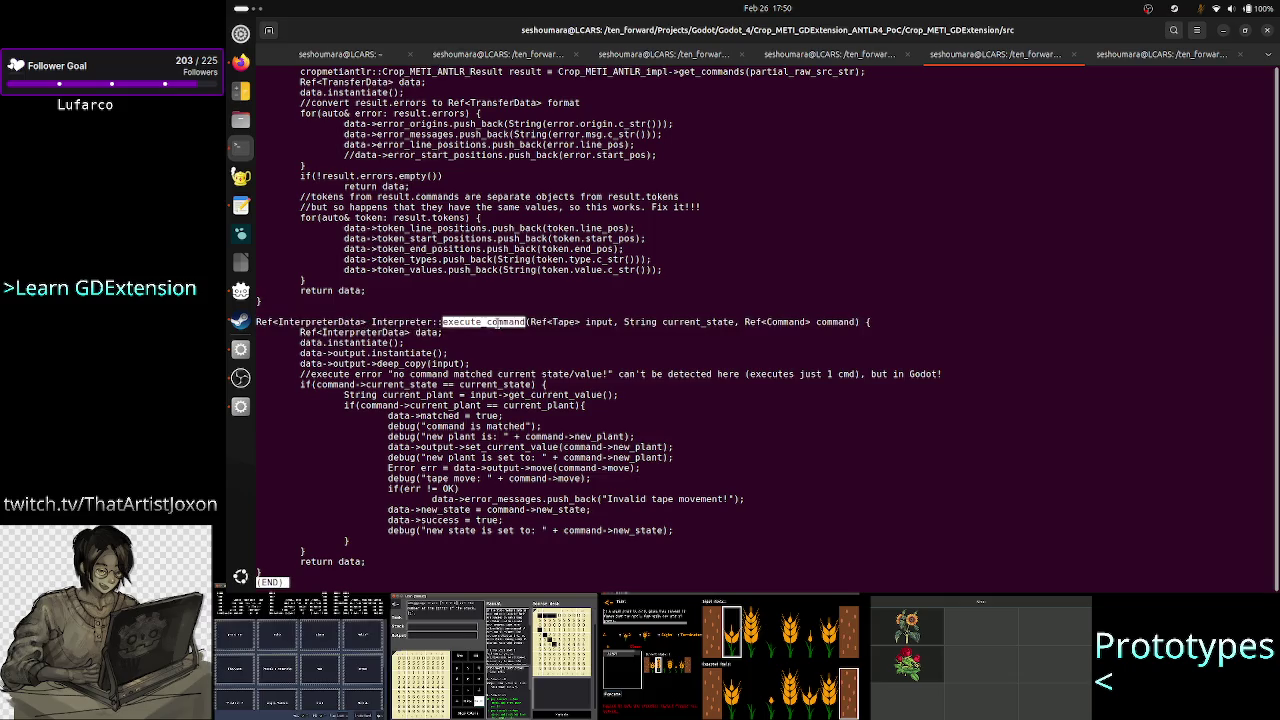
triple_click(530, 322)
left_click_drag(530, 322, 694, 322)
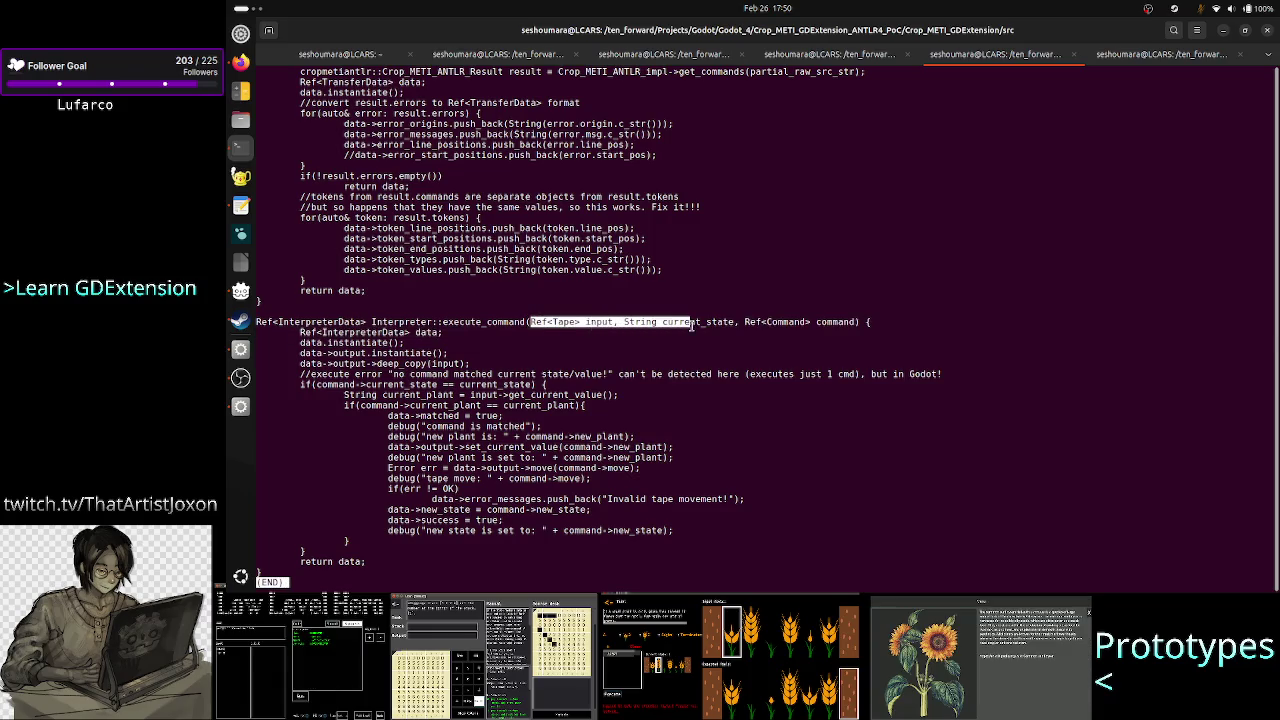
triple_click(733, 328)
mouse_move(786, 328)
left_mouse_down()
mouse_move(860, 332)
mouse_move(855, 322)
left_mouse_up()
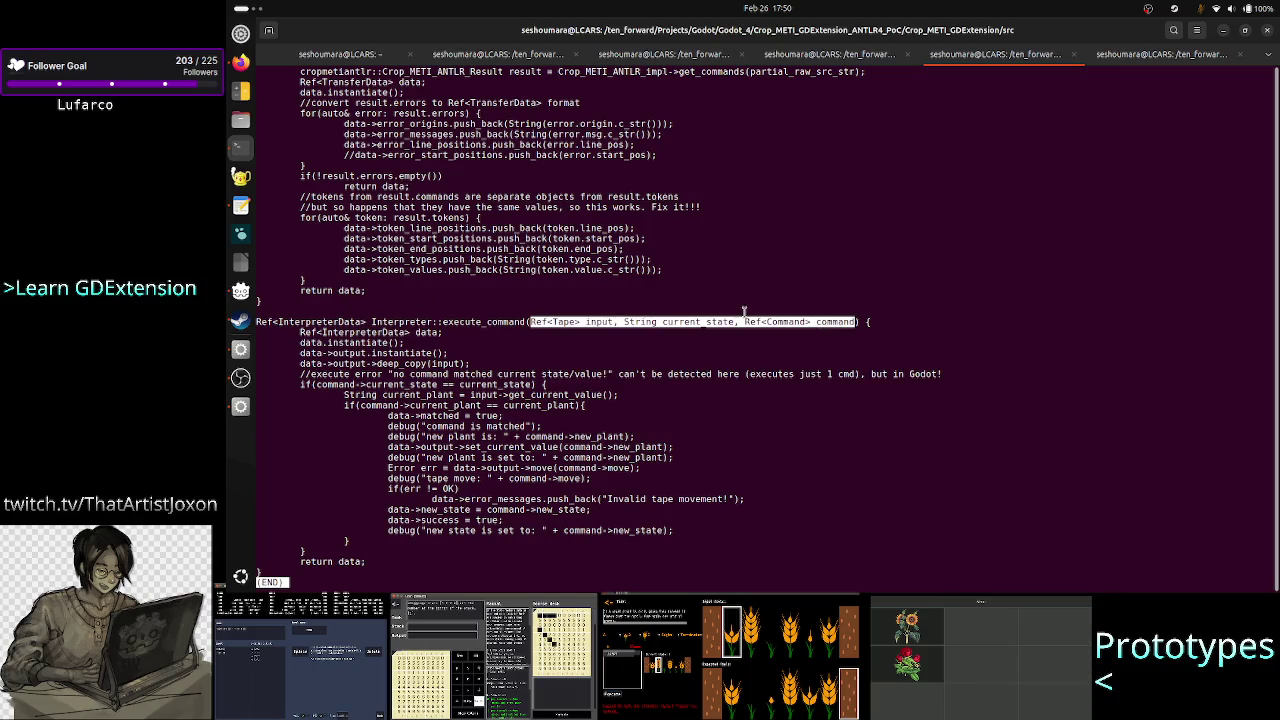
double_click(301, 322)
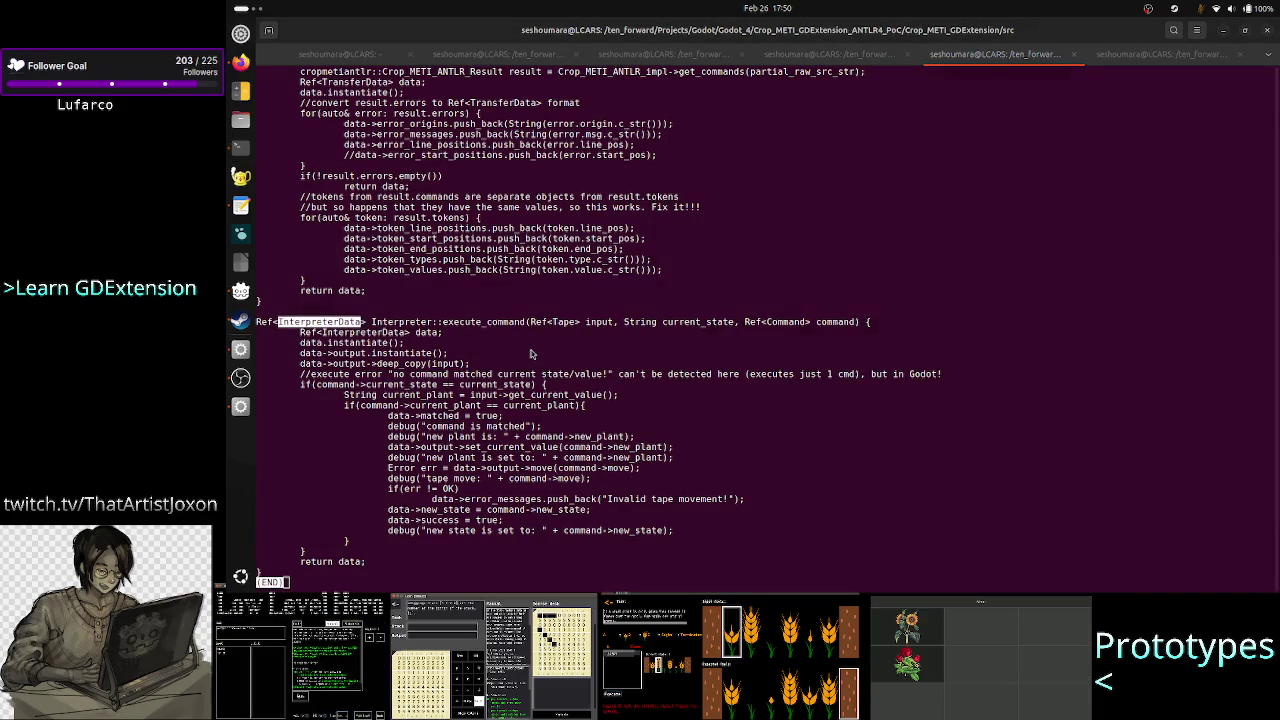
key("alt+Tab")
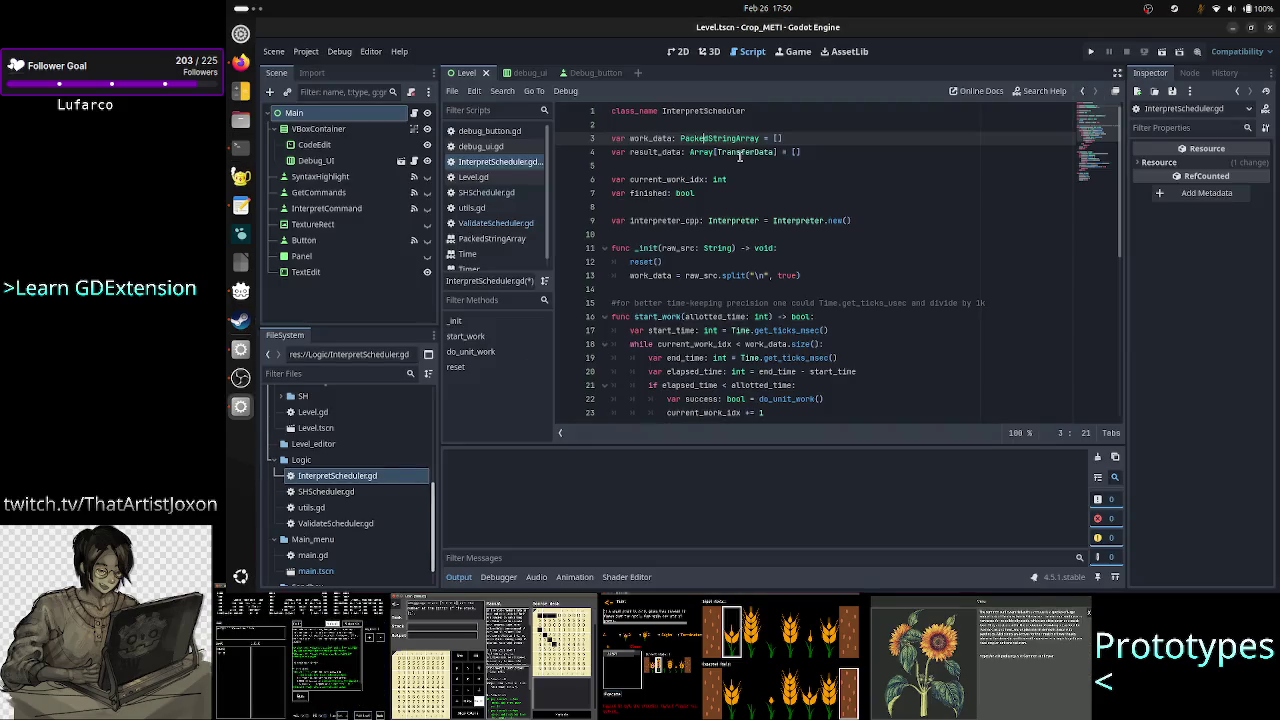
Step: Change result_data's type to Array[InterpreterData]
double_click(735, 152)
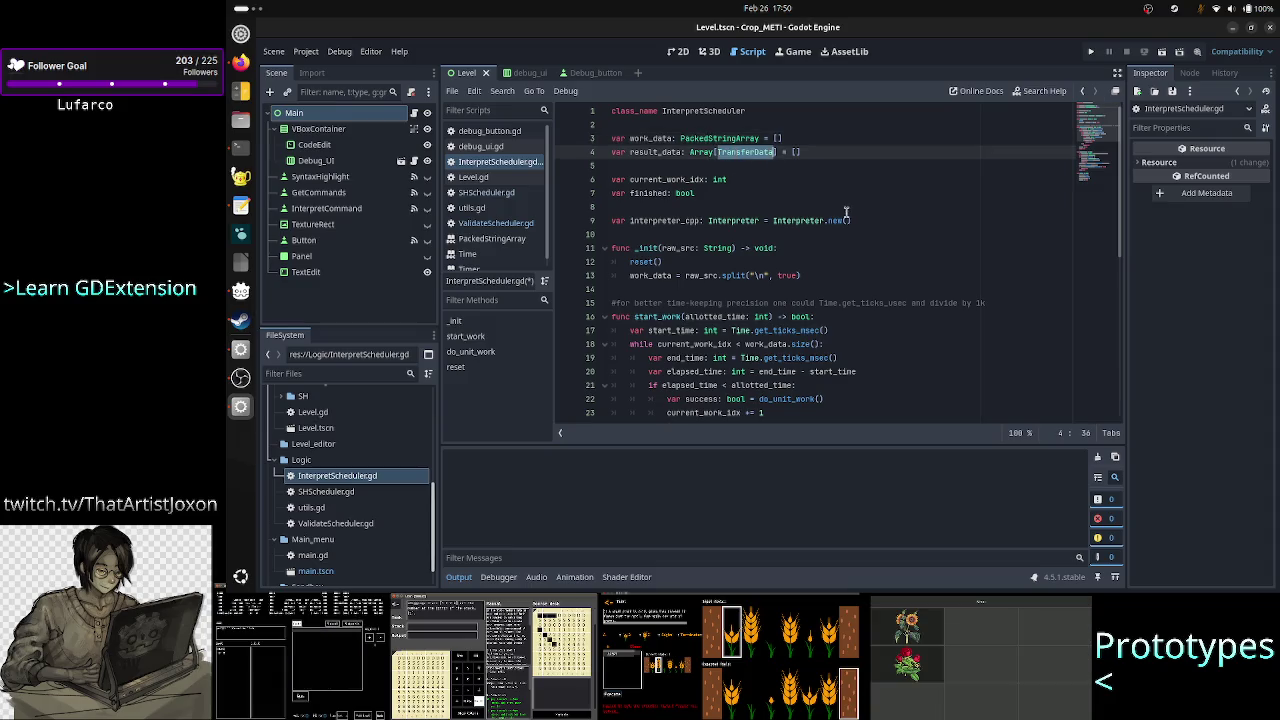
type("Inter")
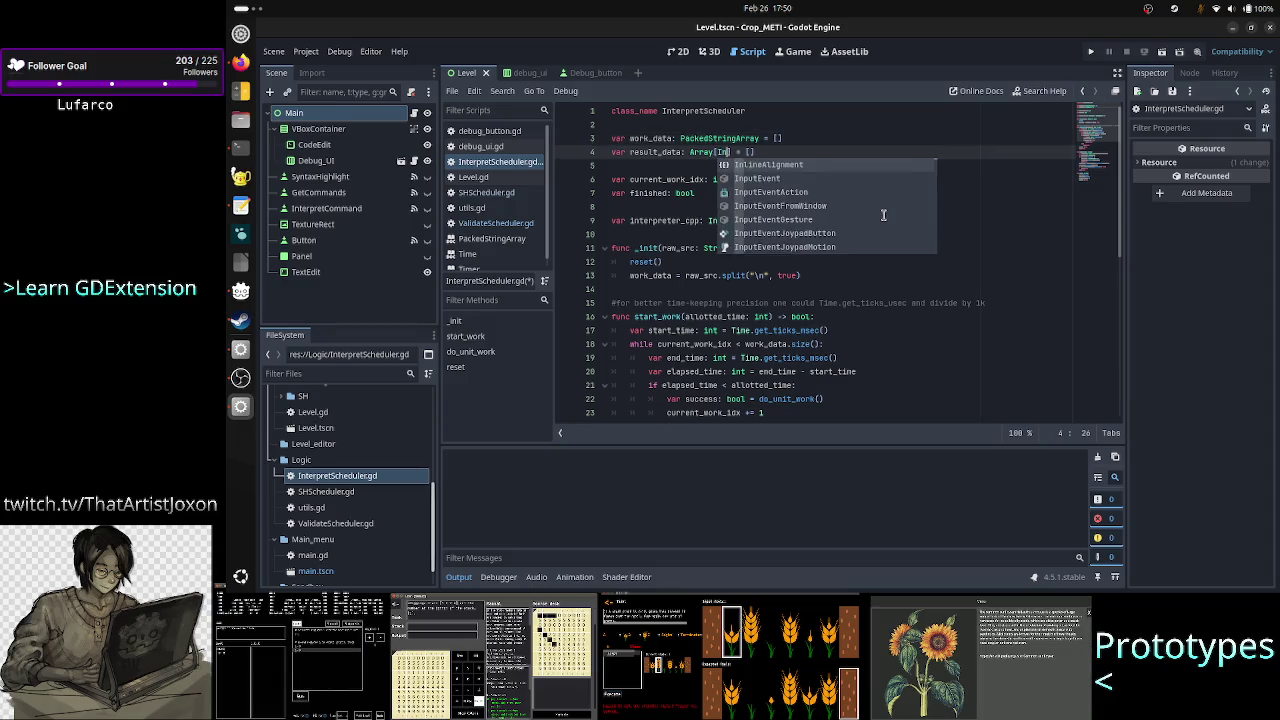
key("Down")
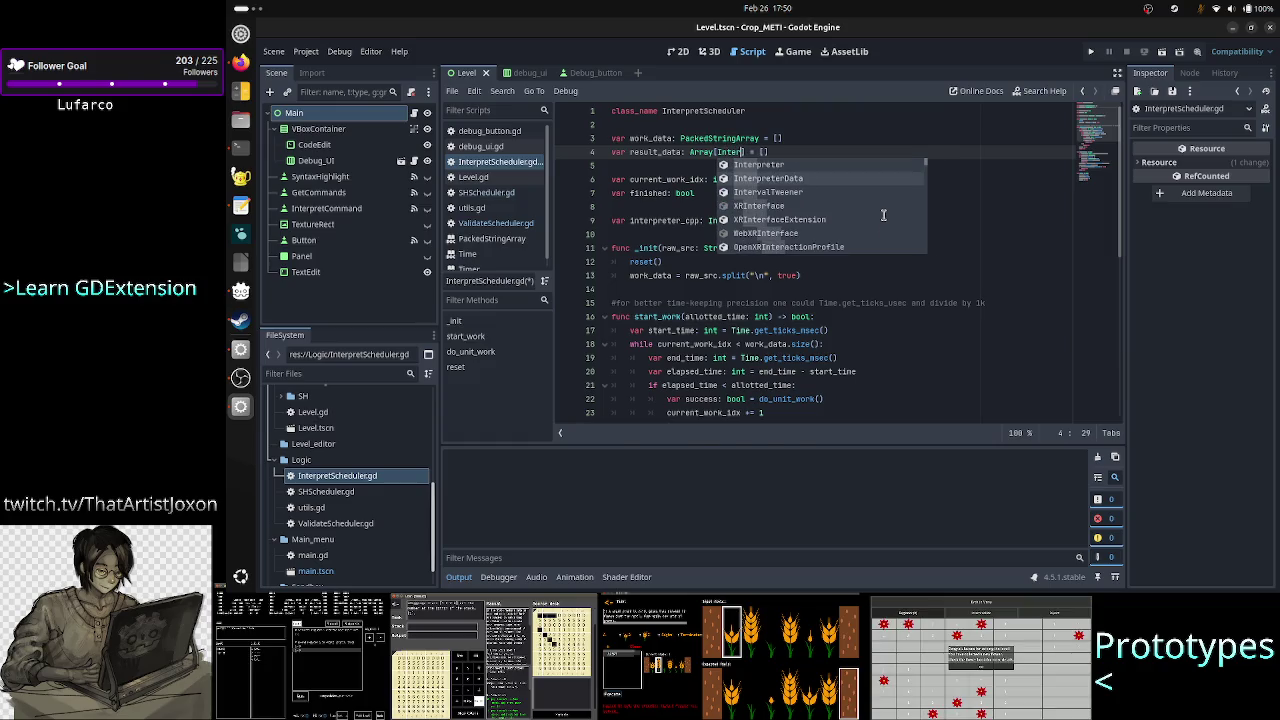
key("Return")
key("Right")
key("Right")
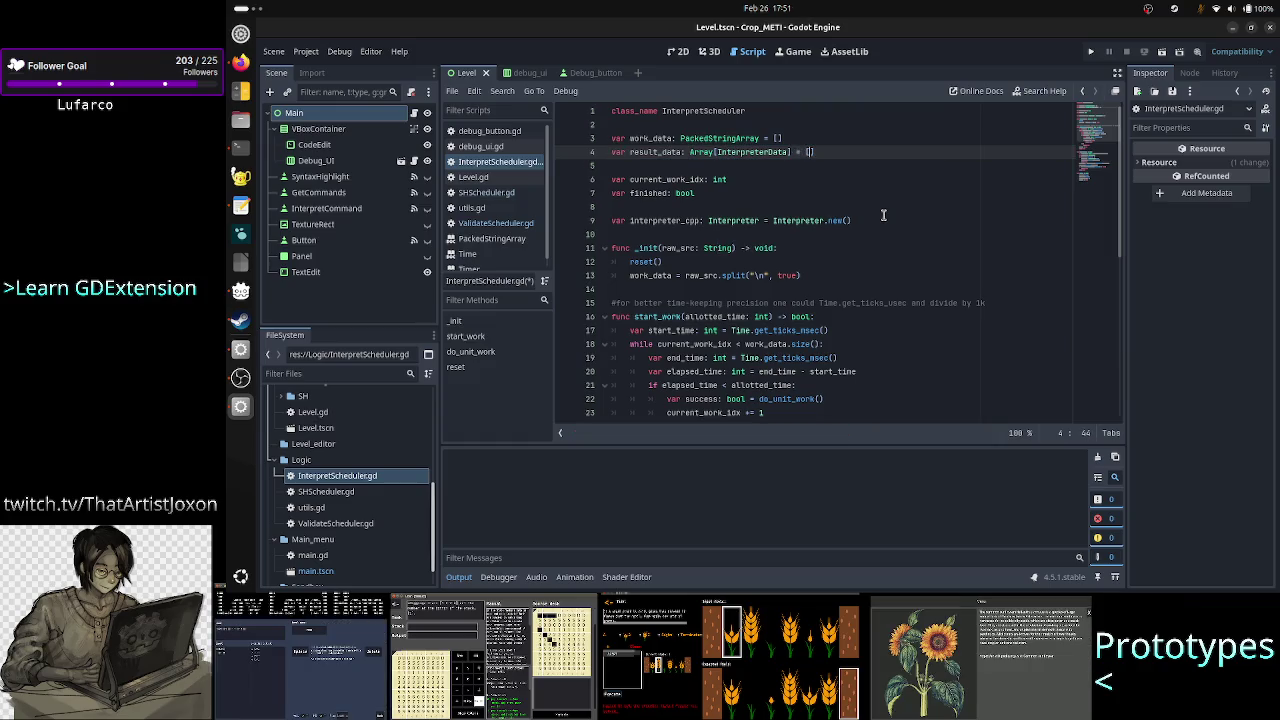
key("Down")
scroll(878, 214, "down", 5)
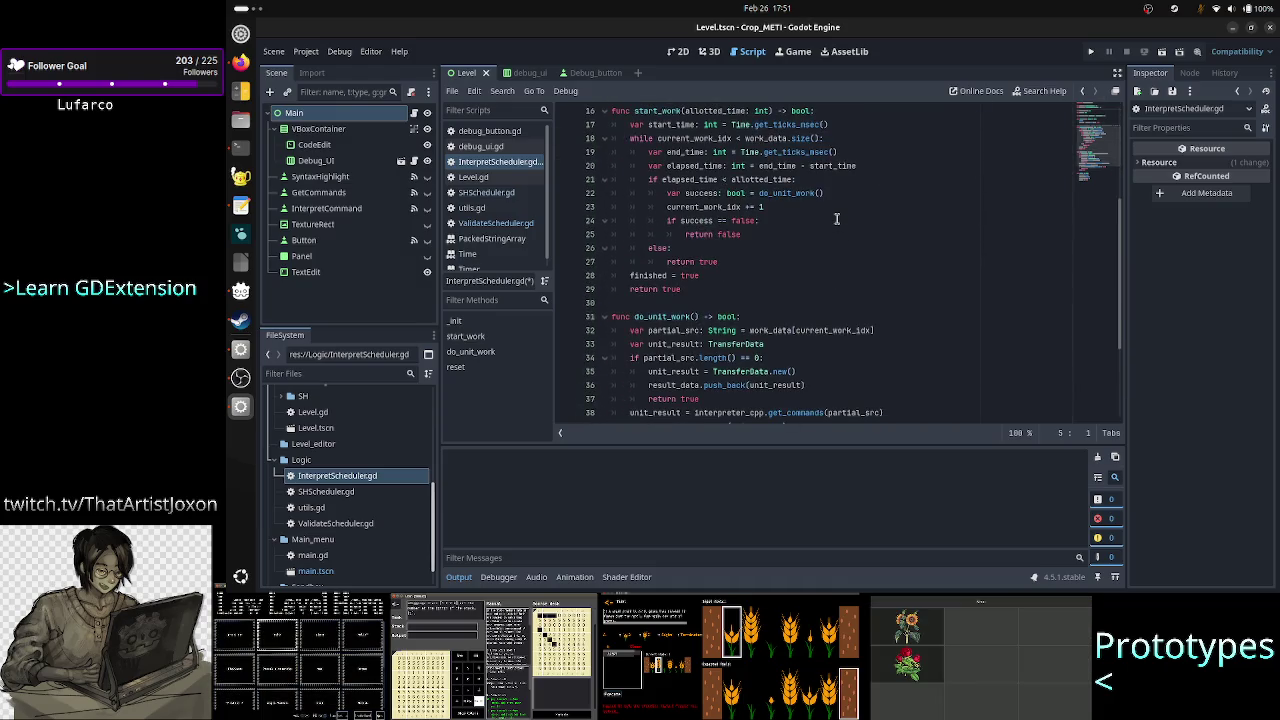
scroll(820, 240, "down", 4)
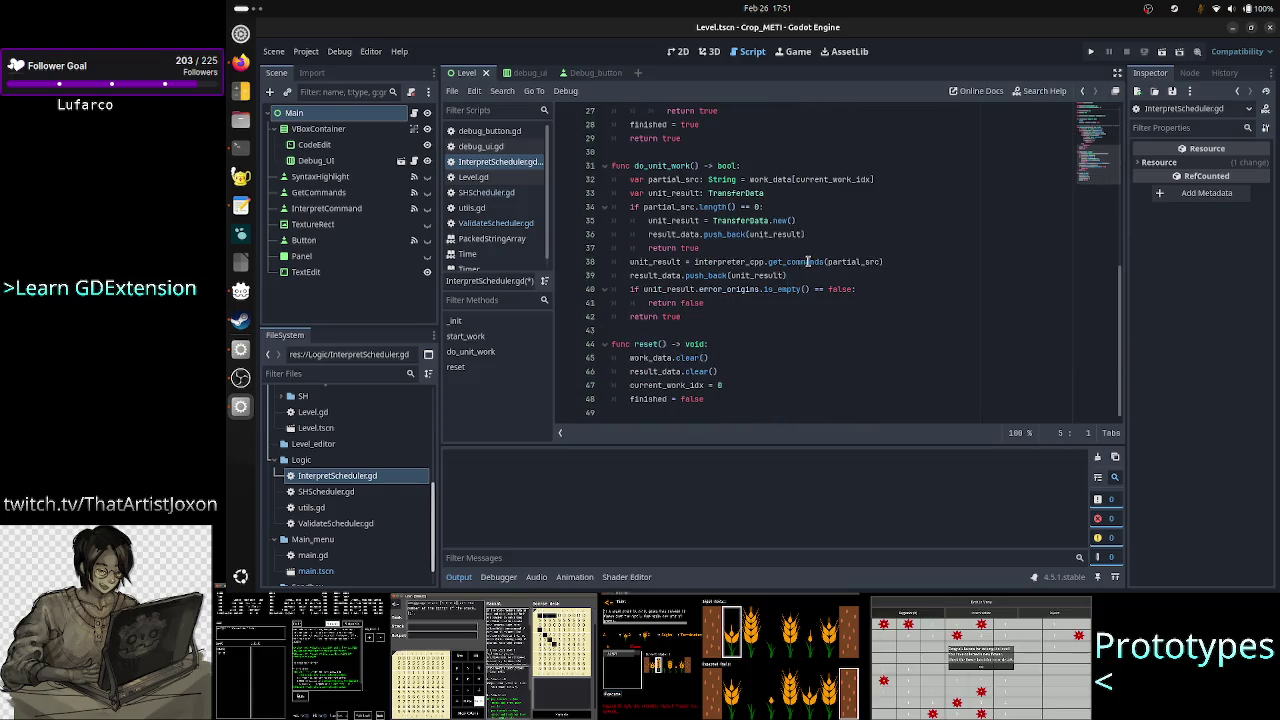
Step: Replace get_commands with execute_command in do_unit_work's interpreter_cpp call on line 38
key("alt+Tab")
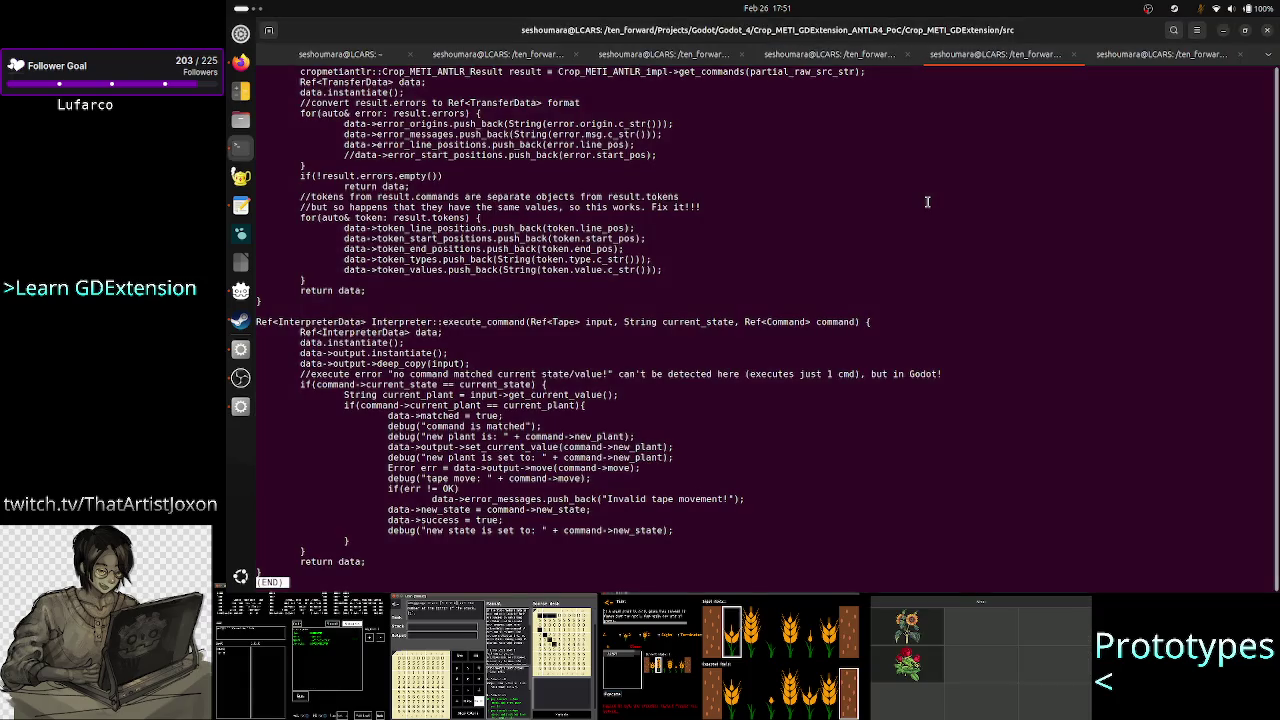
key("alt+Tab")
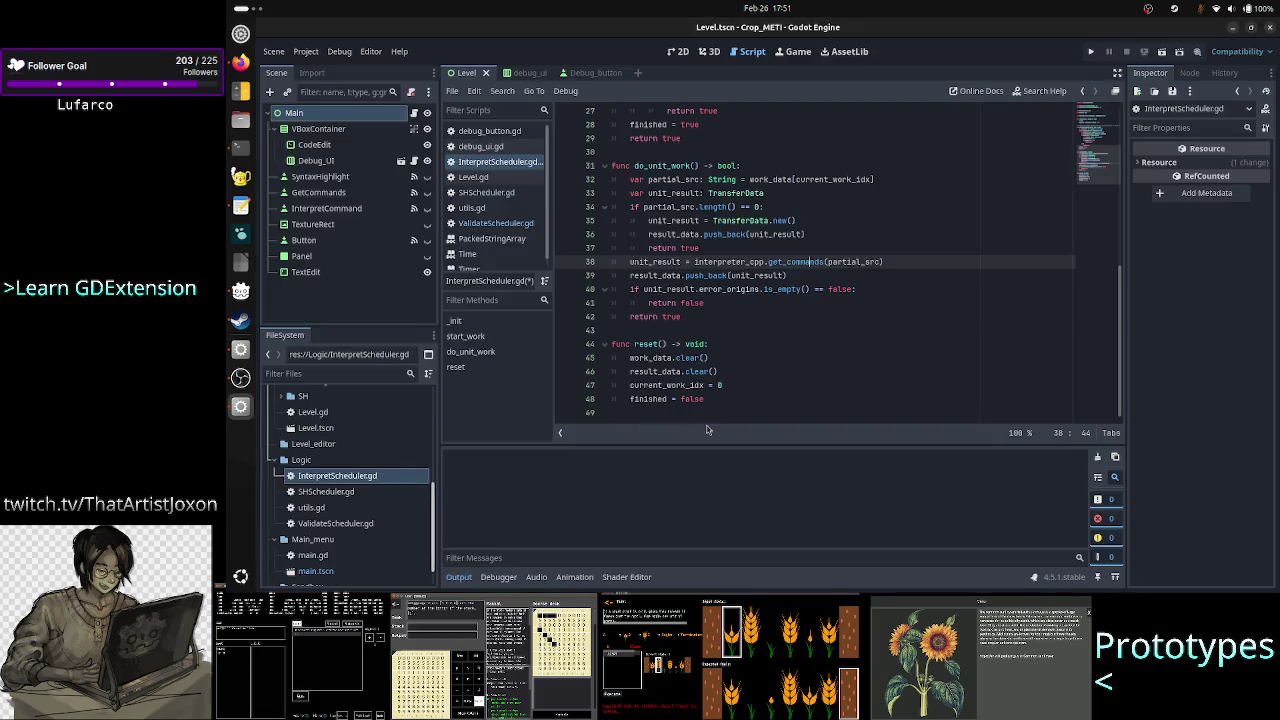
key("Right")
key("Delete")
key("BackSpace")
key("BackSpace")
key("BackSpace")
type("xecute_co")
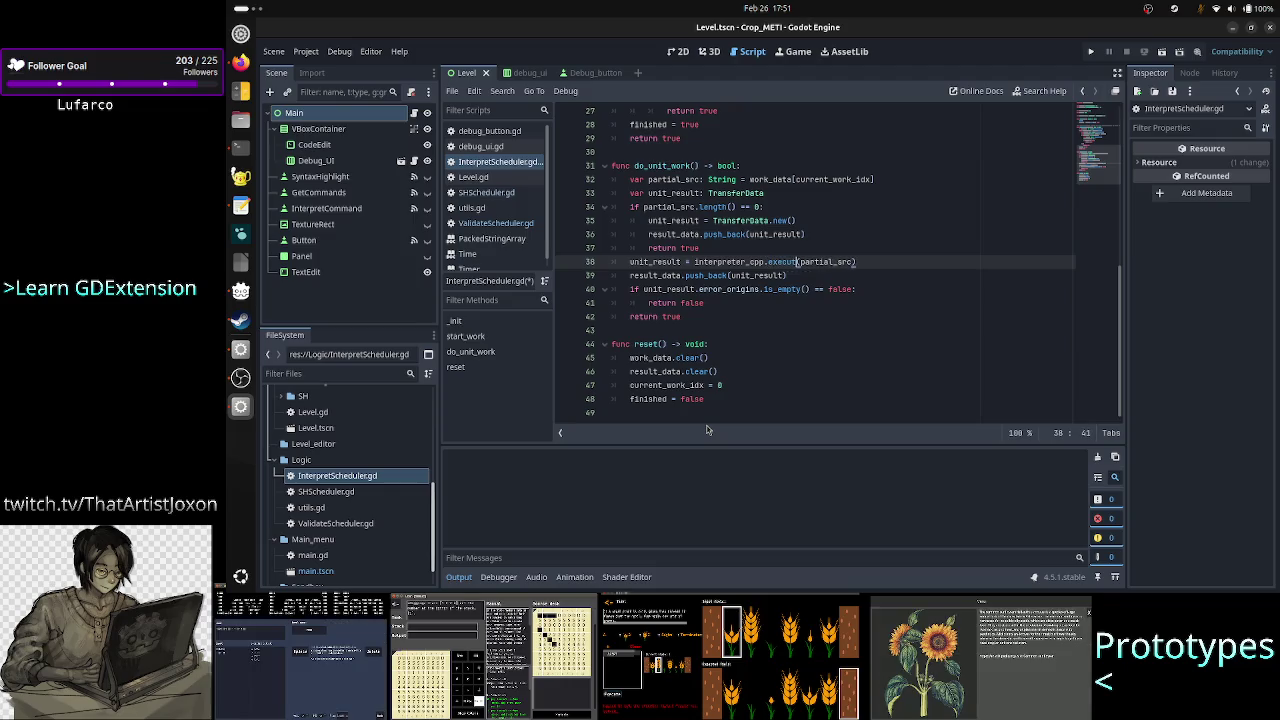
type("mmand")
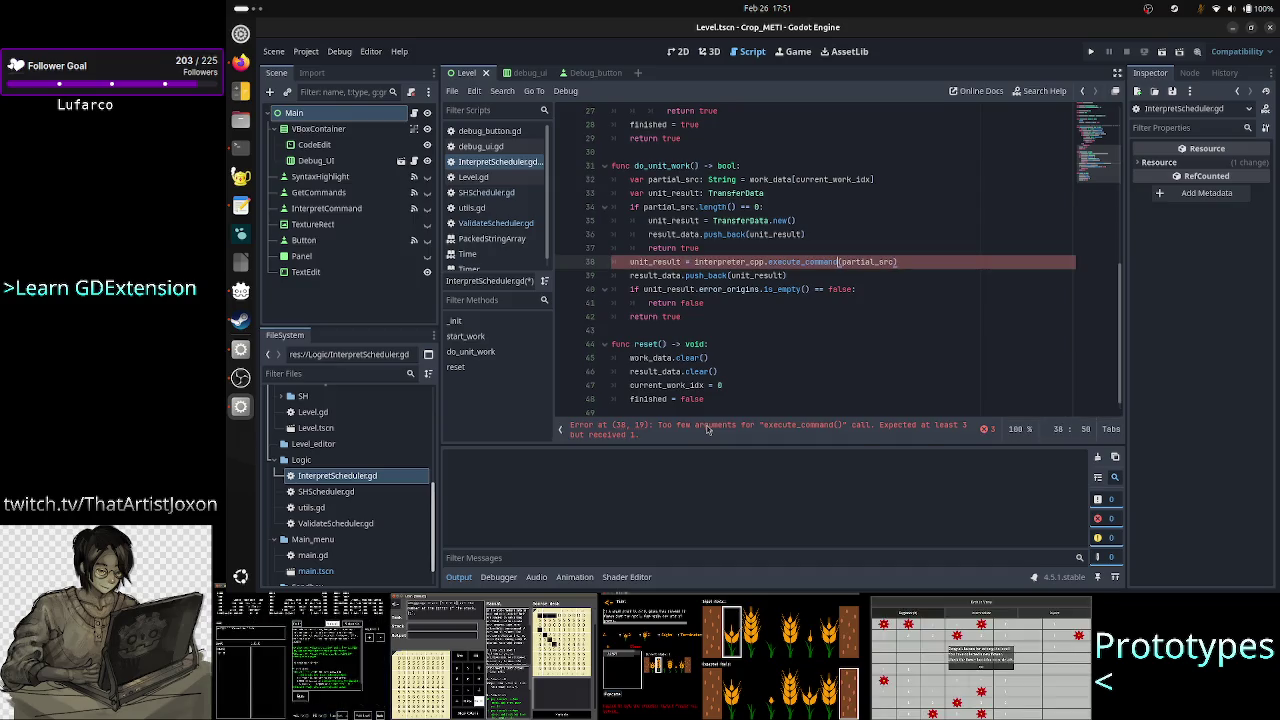
key("Right")
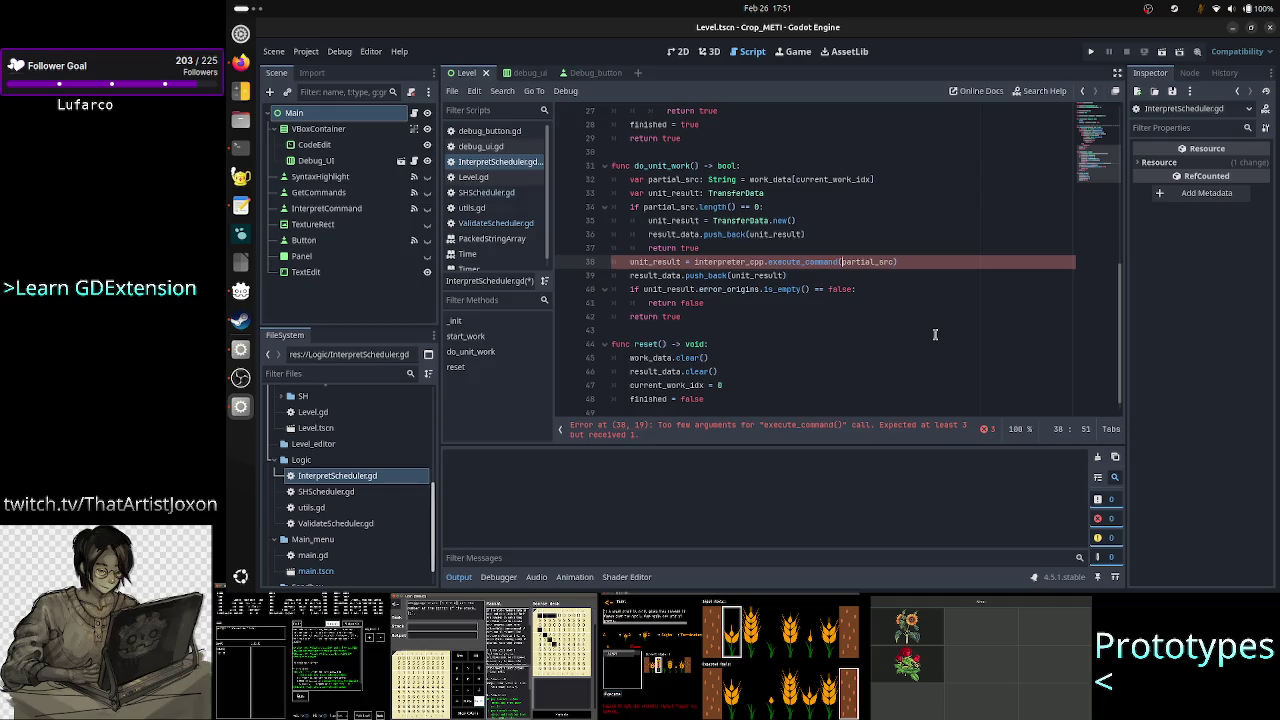
scroll(901, 291, "up", 9)
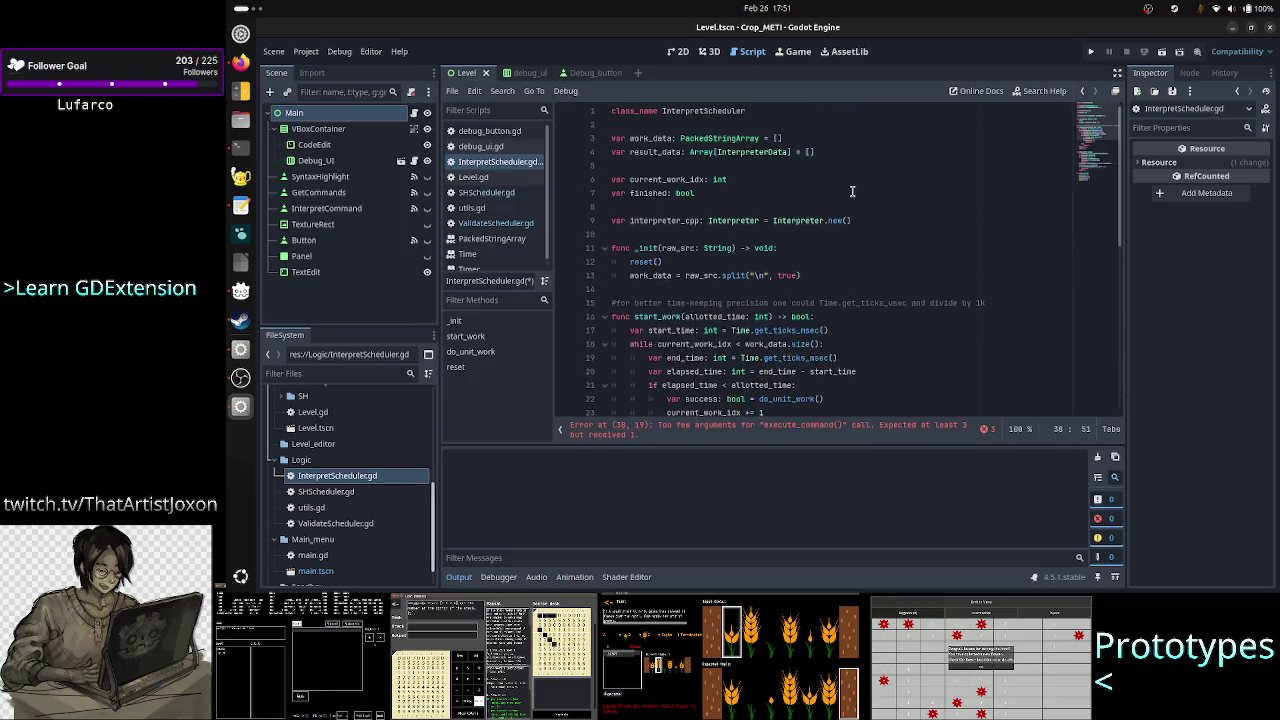
double_click(737, 138)
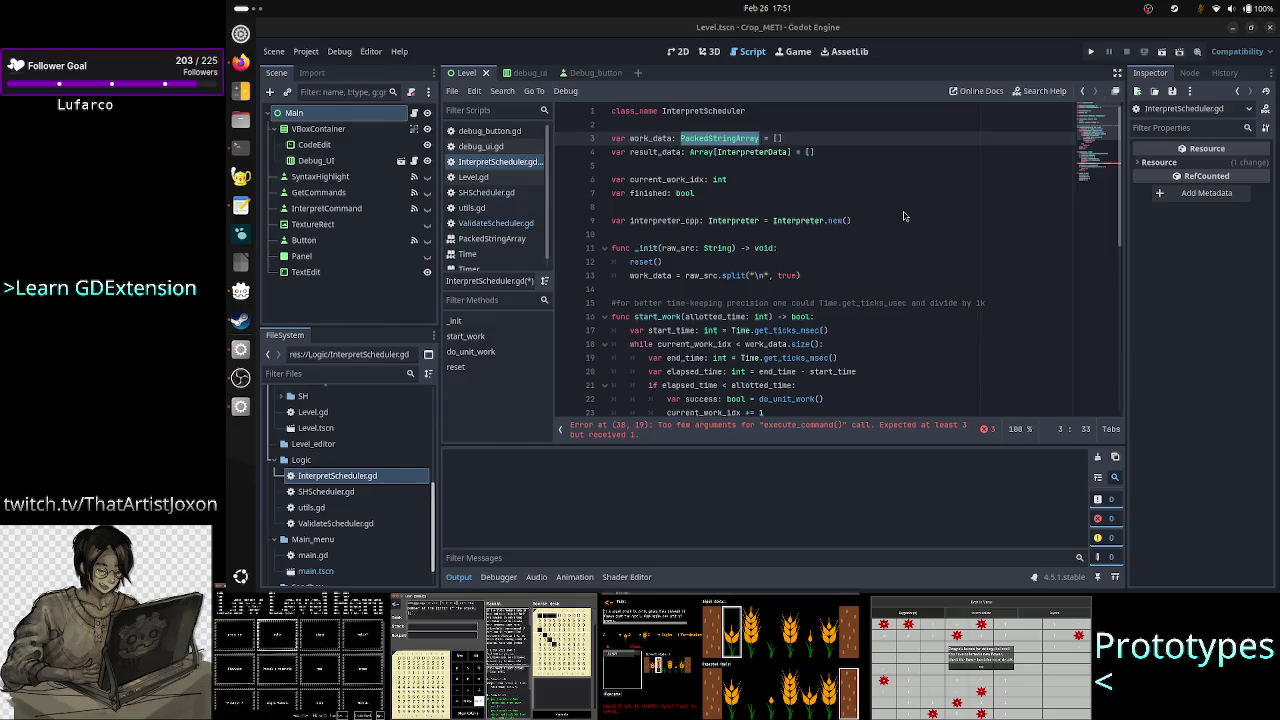
key("alt+Tab")
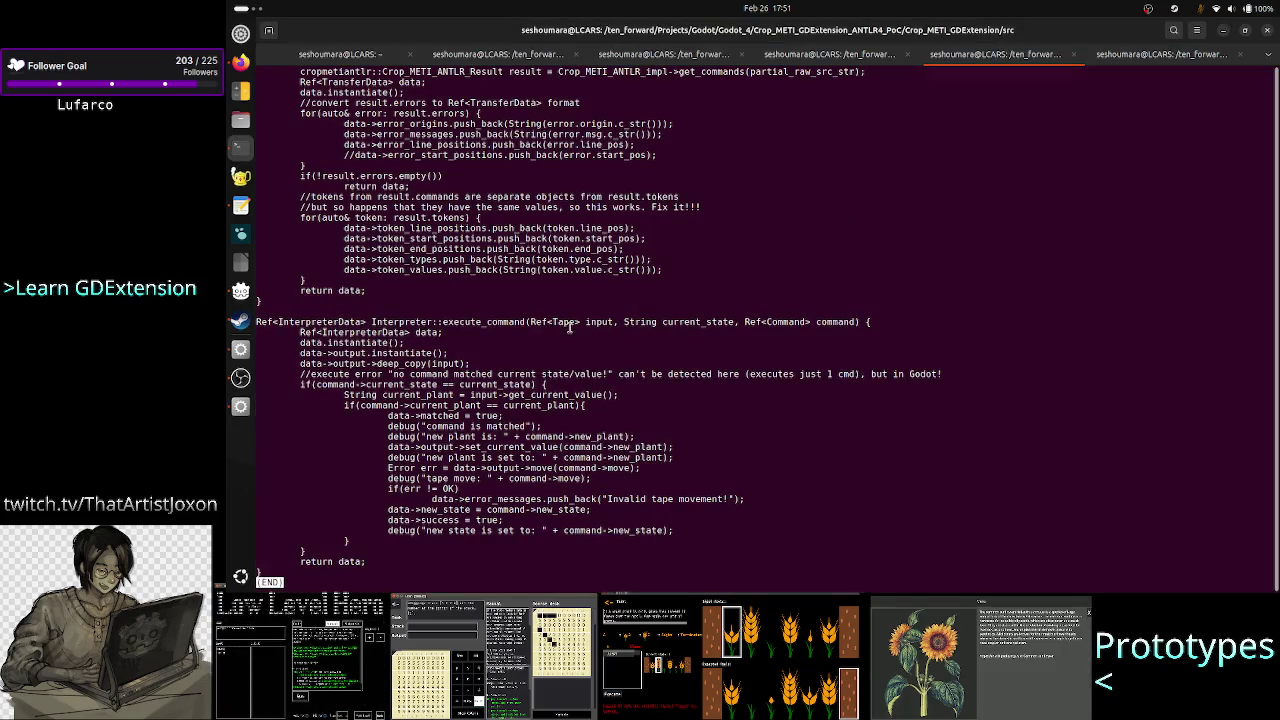
Step: Highlight execute_command's Tape, current_state and Command parameters in the terminal, then return to Godot
left_click_drag(547, 322, 845, 320)
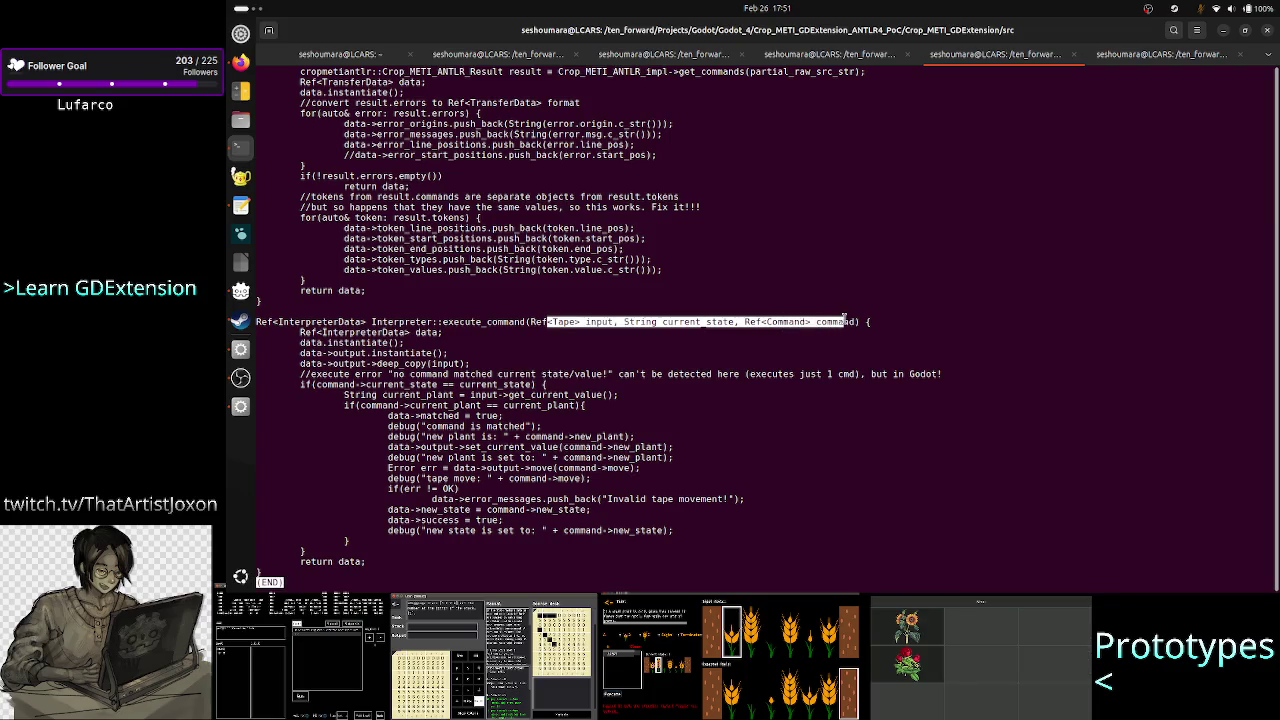
key("alt+Tab")
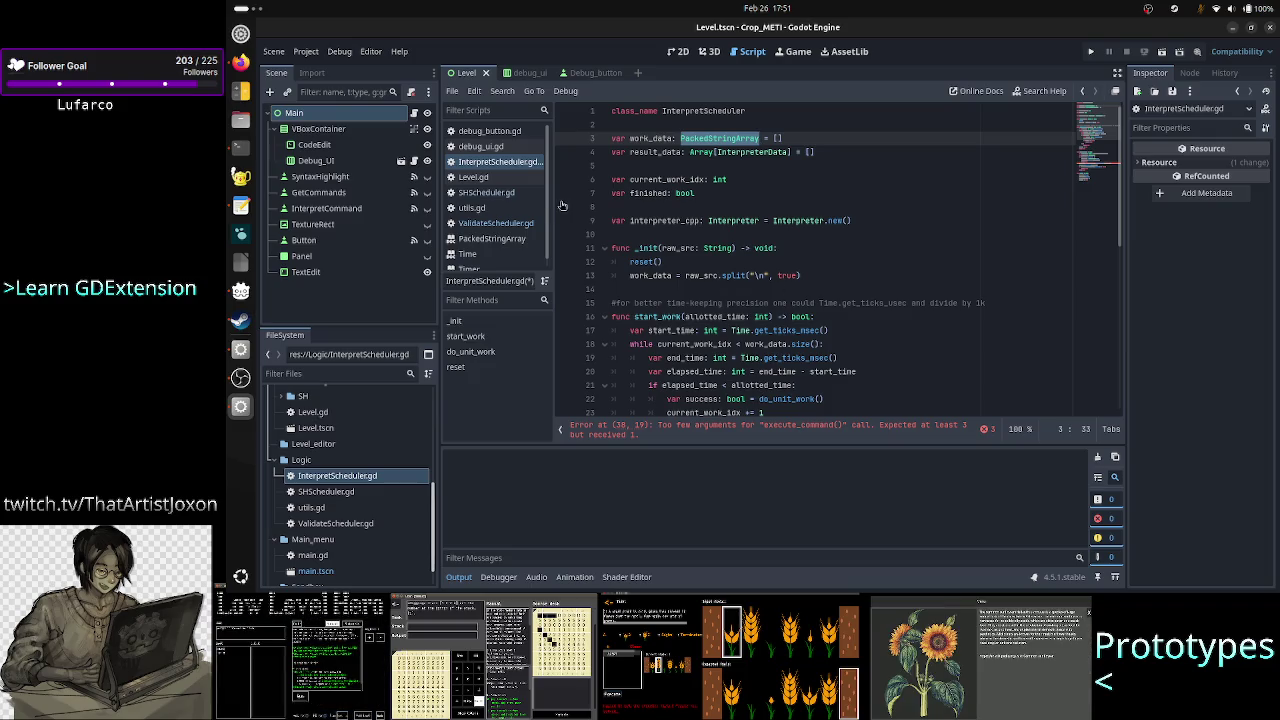
Step: Inspect ValidateScheduler.gd's _init(raw_src) function, then open the design notes file in the text editor
left_click(505, 223)
scroll(768, 275, "up", 10)
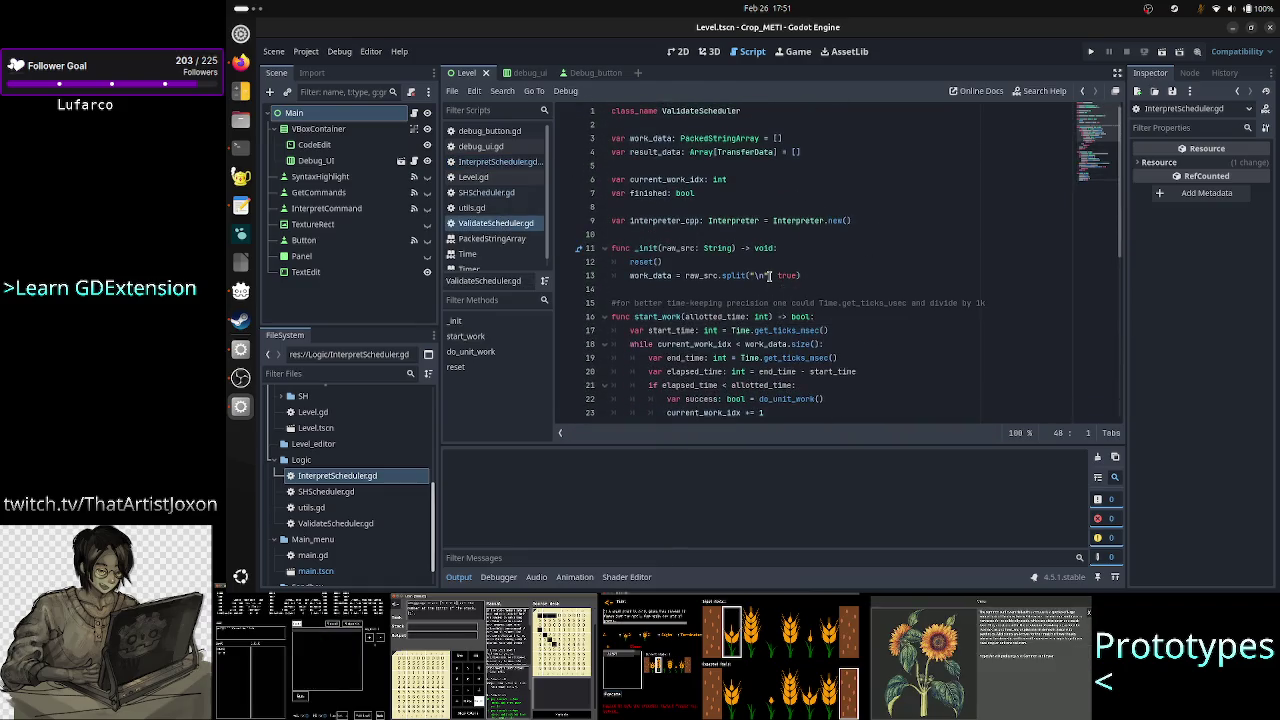
double_click(646, 248)
double_click(681, 249)
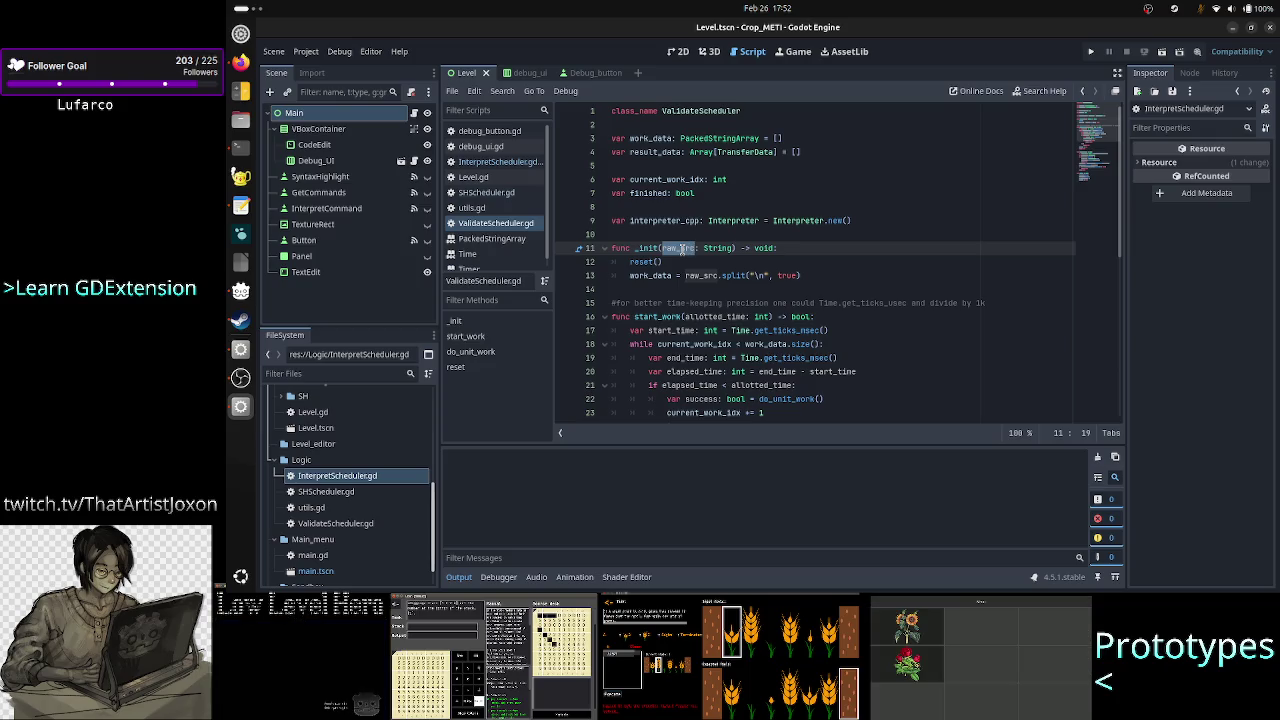
left_click(801, 256)
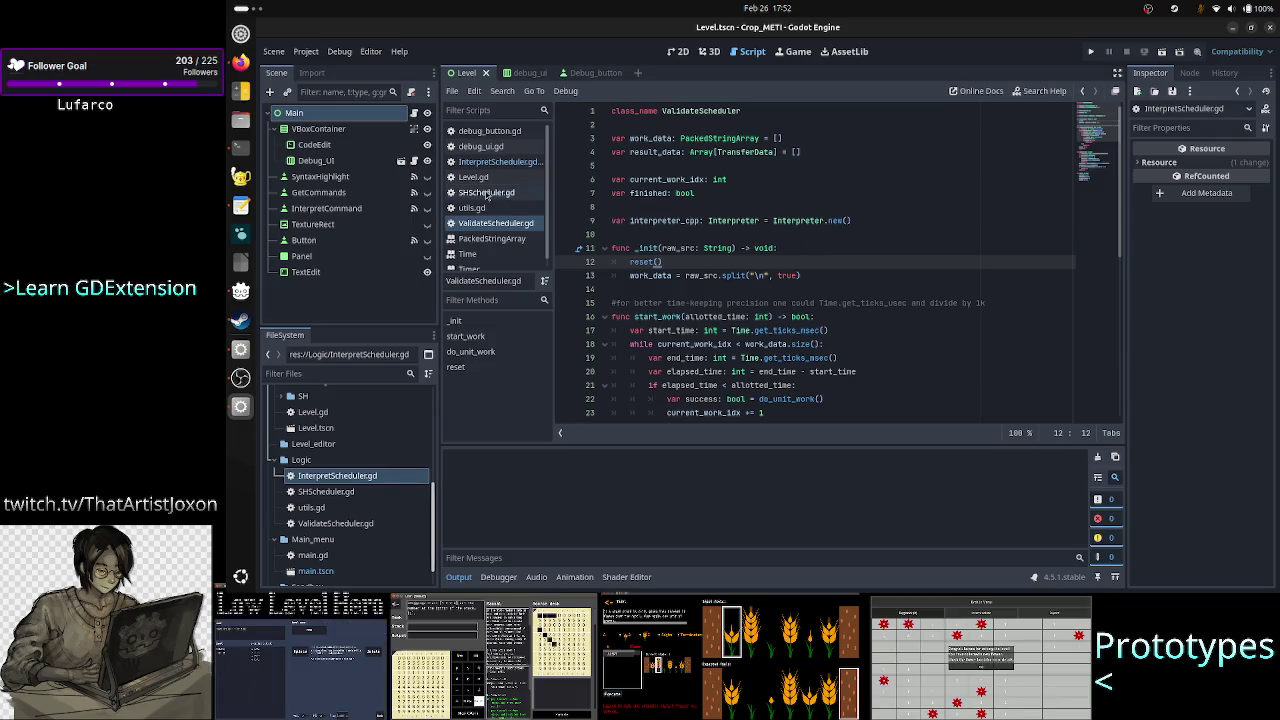
left_click(241, 204)
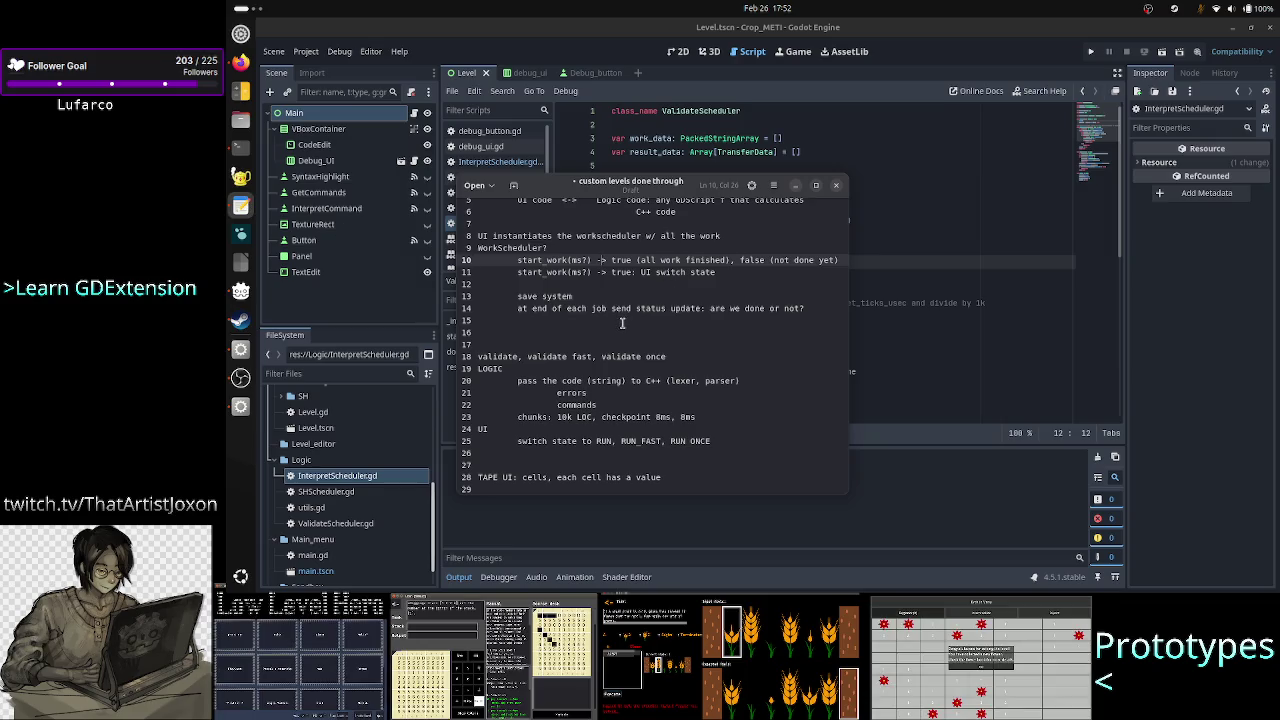
Step: Add an A23RB label on line 45 at the end of the notes
left_click(620, 331)
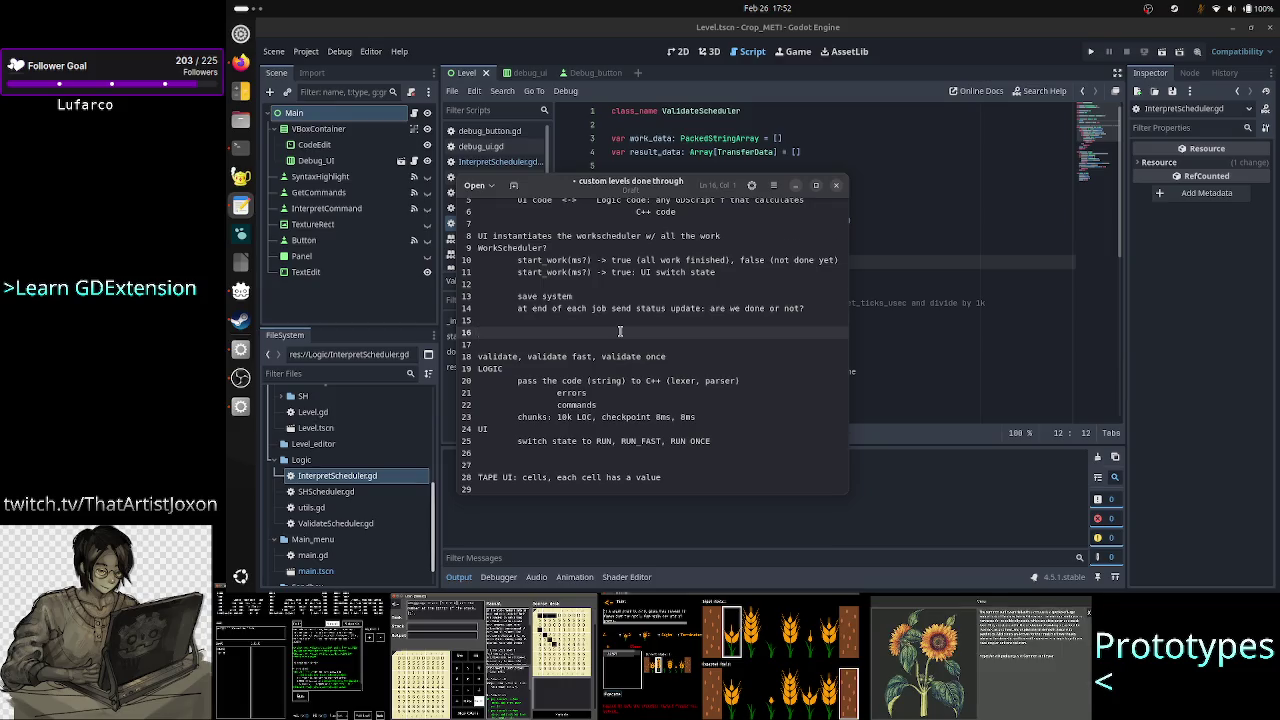
scroll(620, 331, "down", 10)
left_click(620, 331)
key("Return")
key("Return")
key("Return")
type("###")
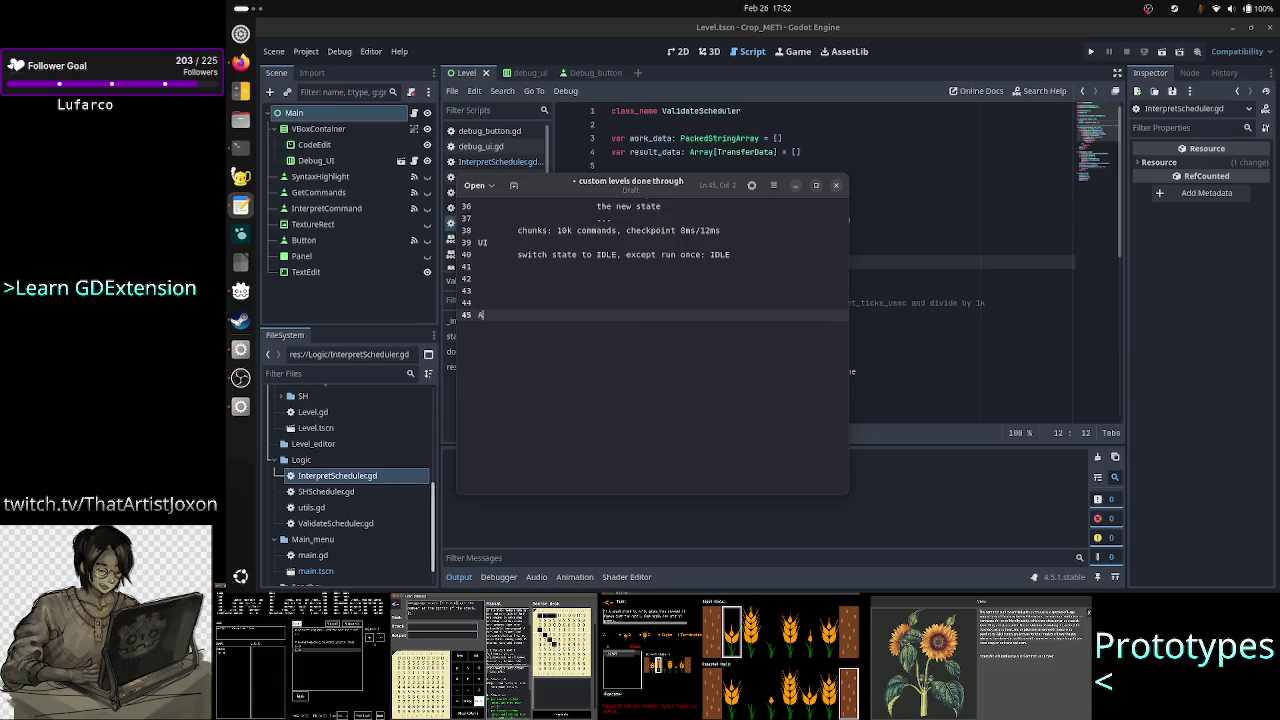
key("BackSpace")
key("BackSpace")
type("23RT")
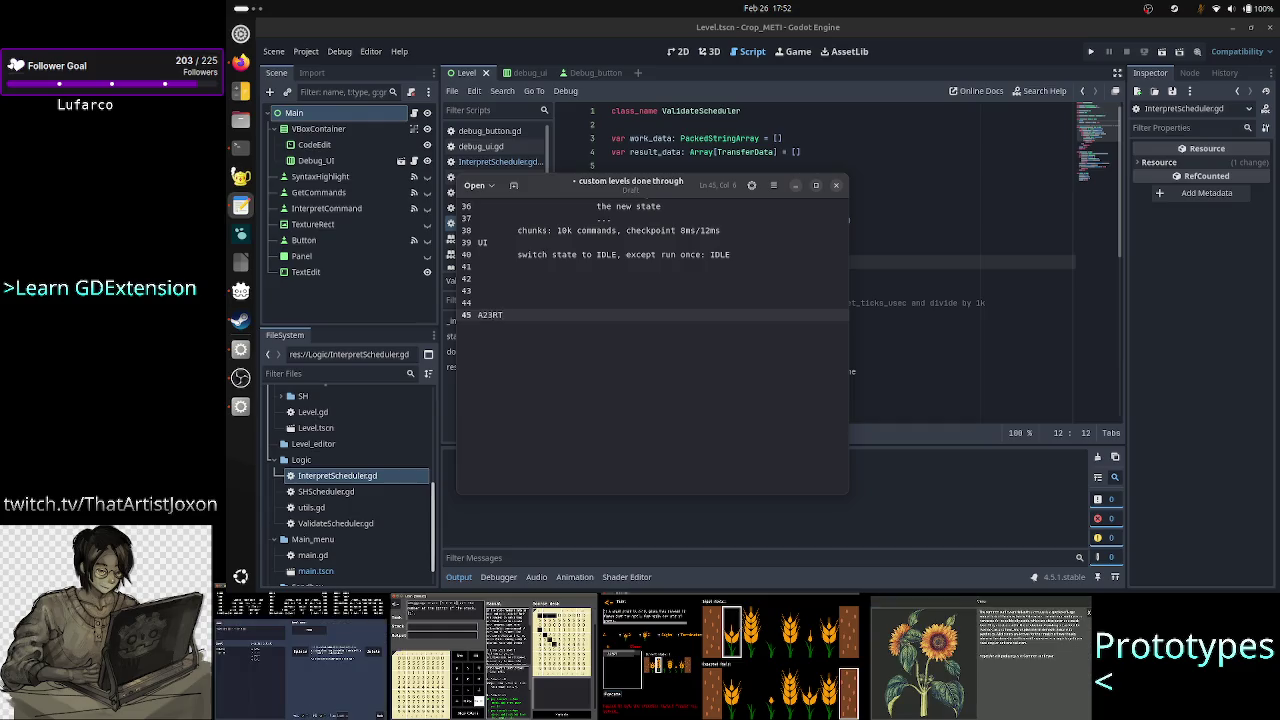
key("BackSpace")
type("B")
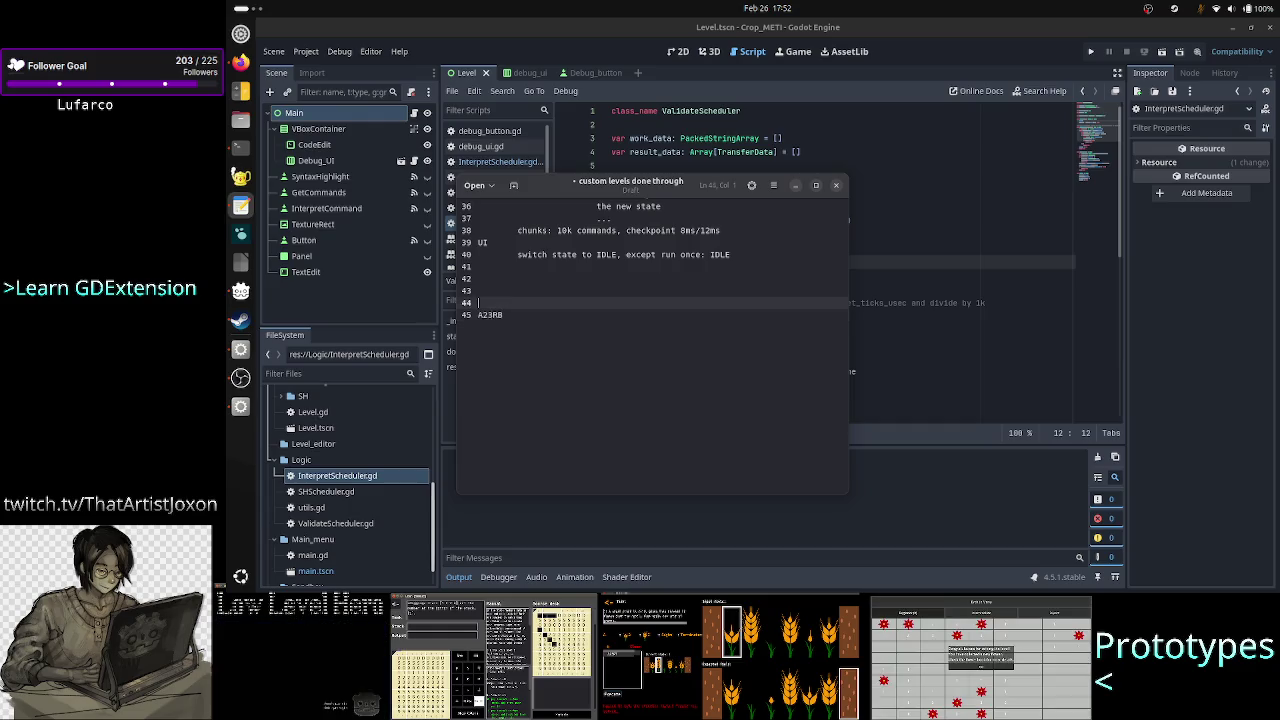
Step: Copy A23RB and paste it onto the following lines down to line 51
key("shift+Home")
key("ctrl+c")
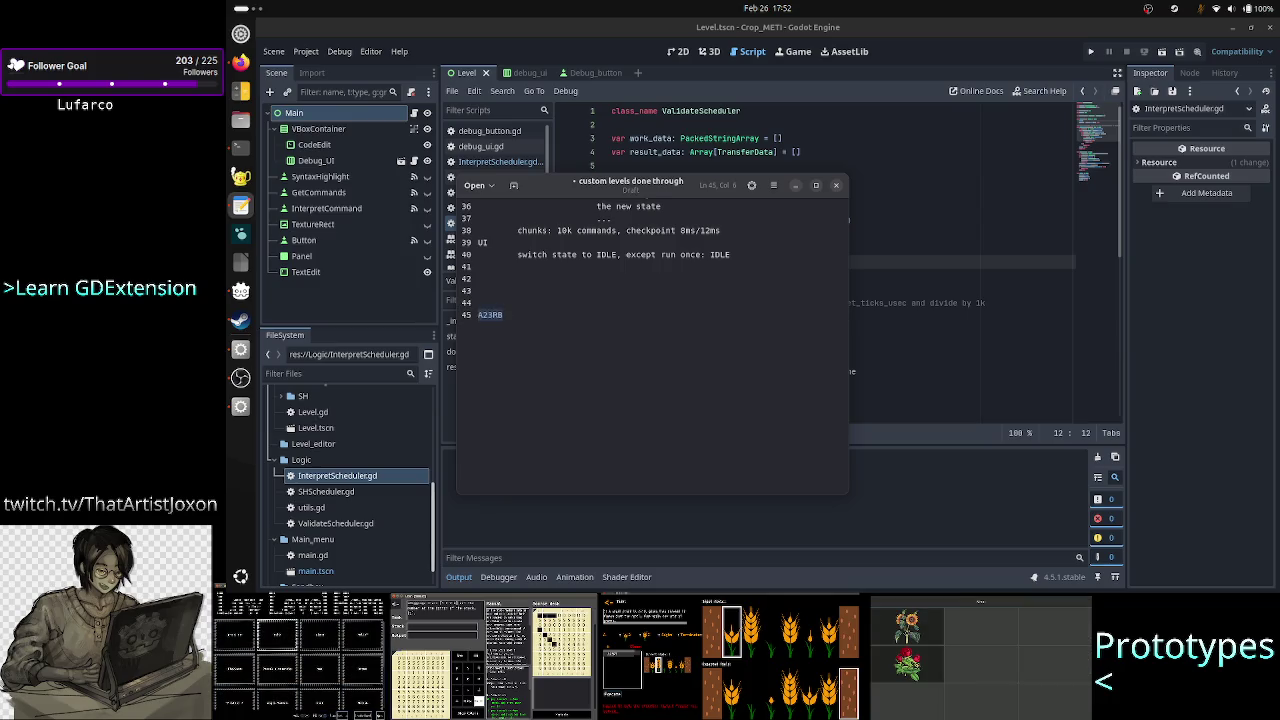
key("End")
key("Return")
key("Return")
key("Up")
key("ctrl+v")
key("Down")
key("ctrl+v")
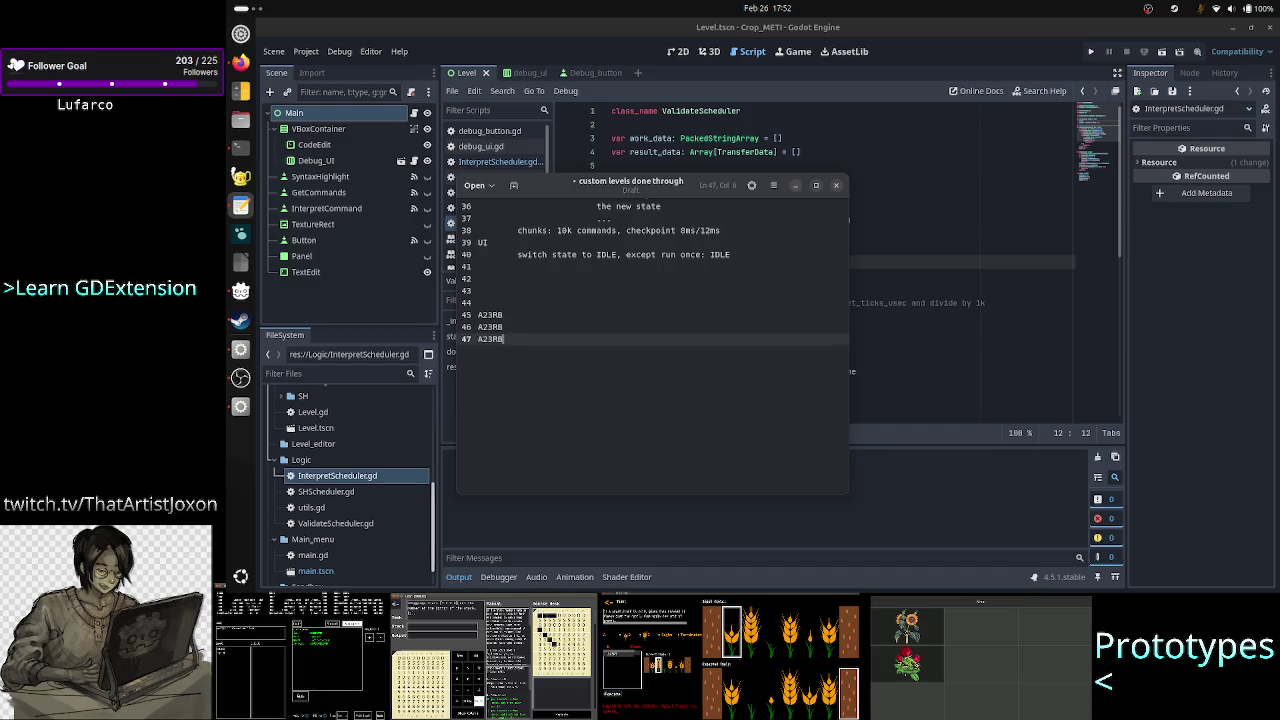
key("Return")
key("ctrl+v")
key("Return")
key("ctrl+v")
key("Return")
key("ctrl+v")
key("Return")
key("ctrl+v")
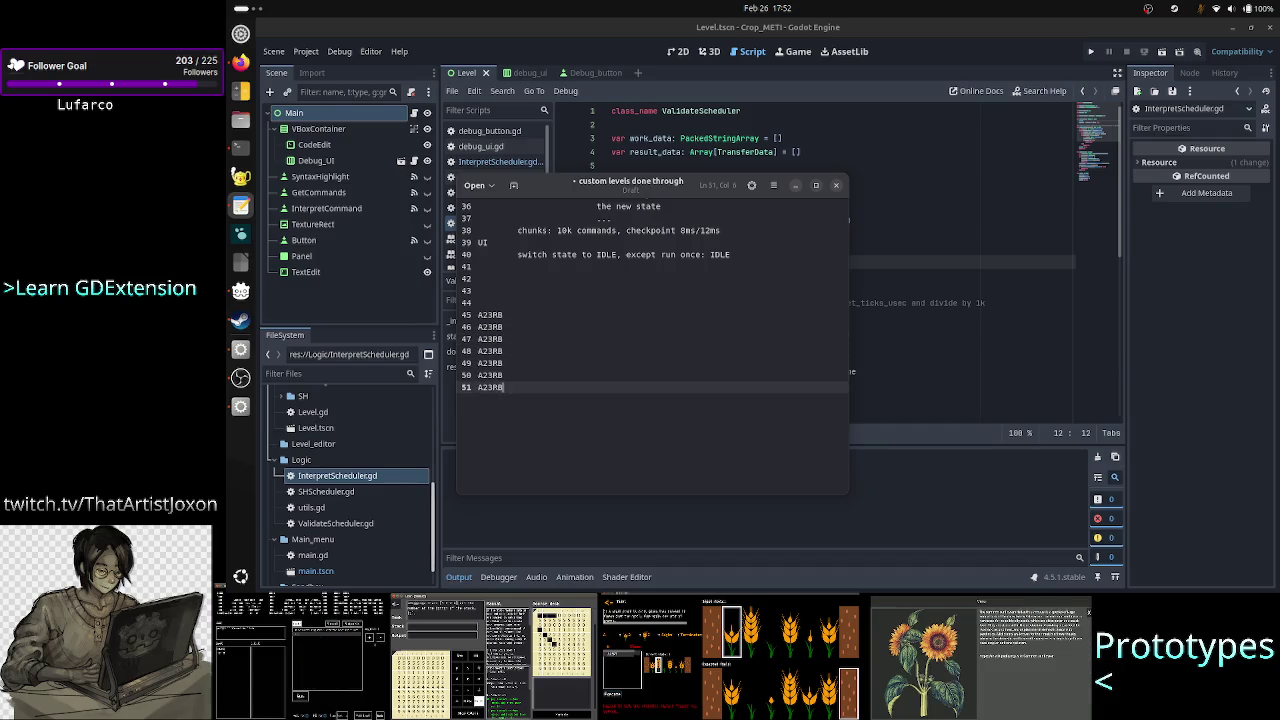
key("Up")
key("Up")
key("Up")
key("Home")
key("Down")
key("Down")
key("Down")
key("End")
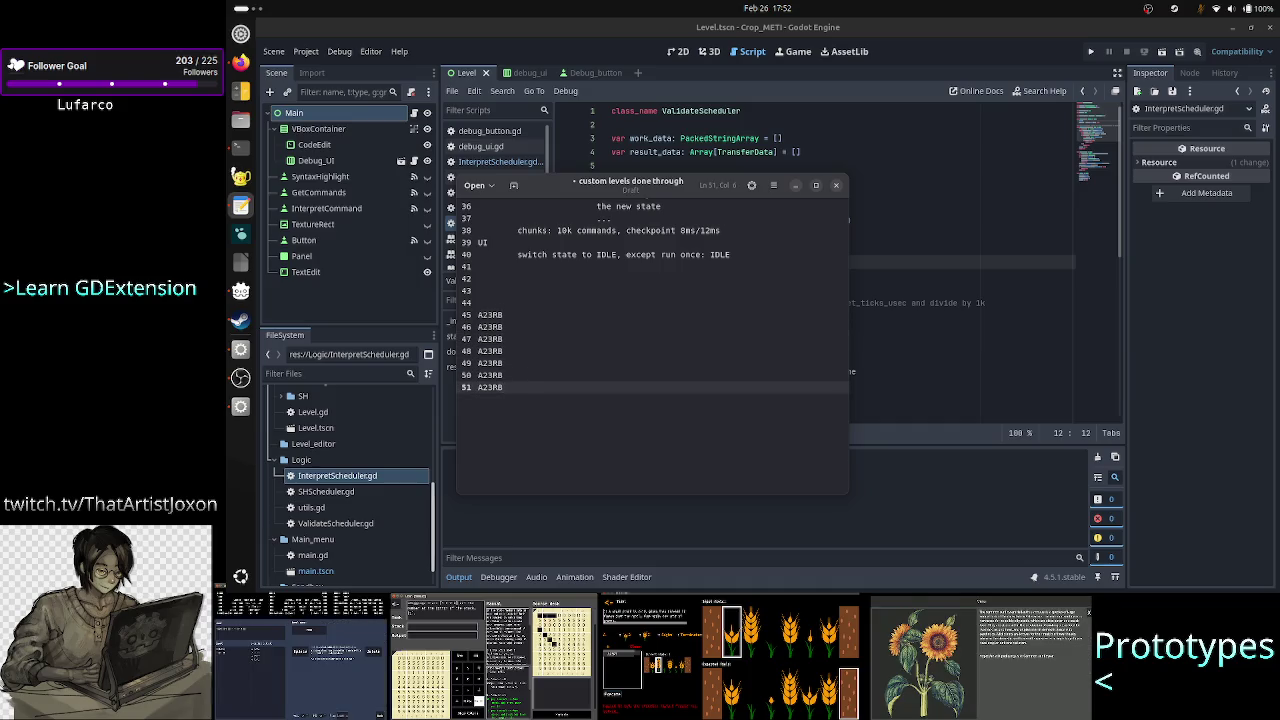
key("Up")
key("Up")
key("Up")
key("Home")
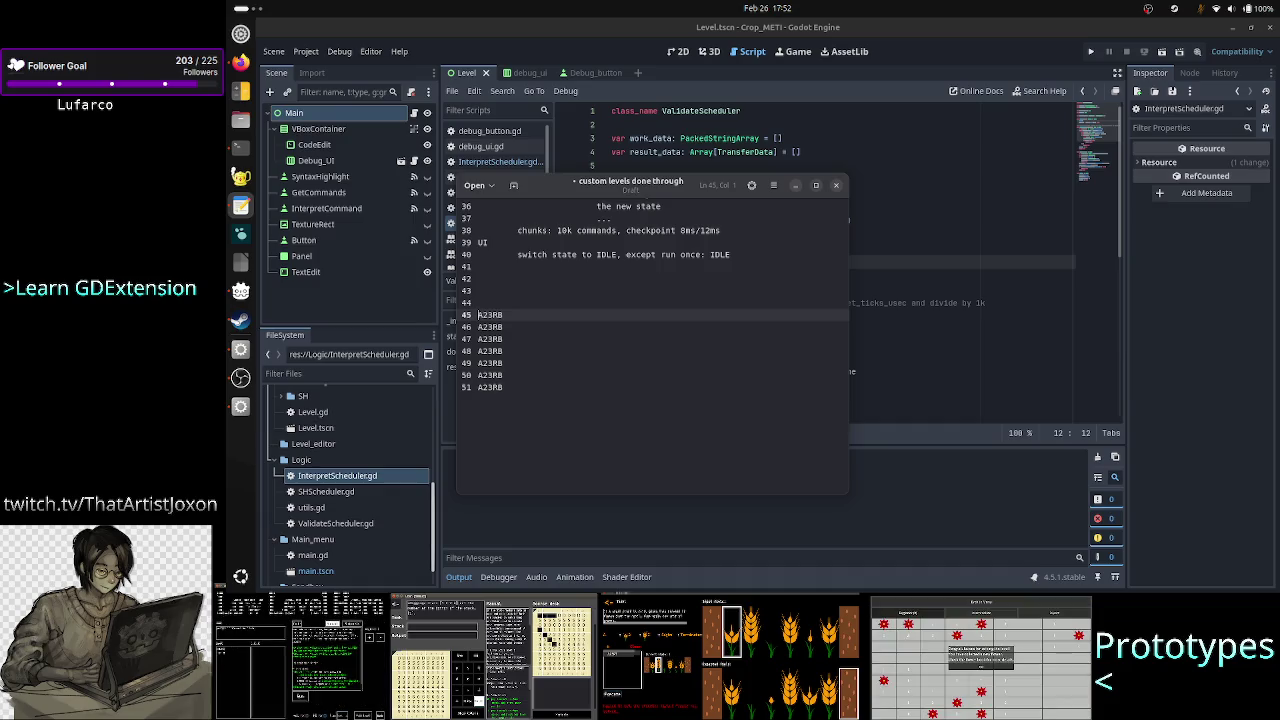
Step: Append '-> Lexer' to the first A23RB line on line 45
key("shift+Down")
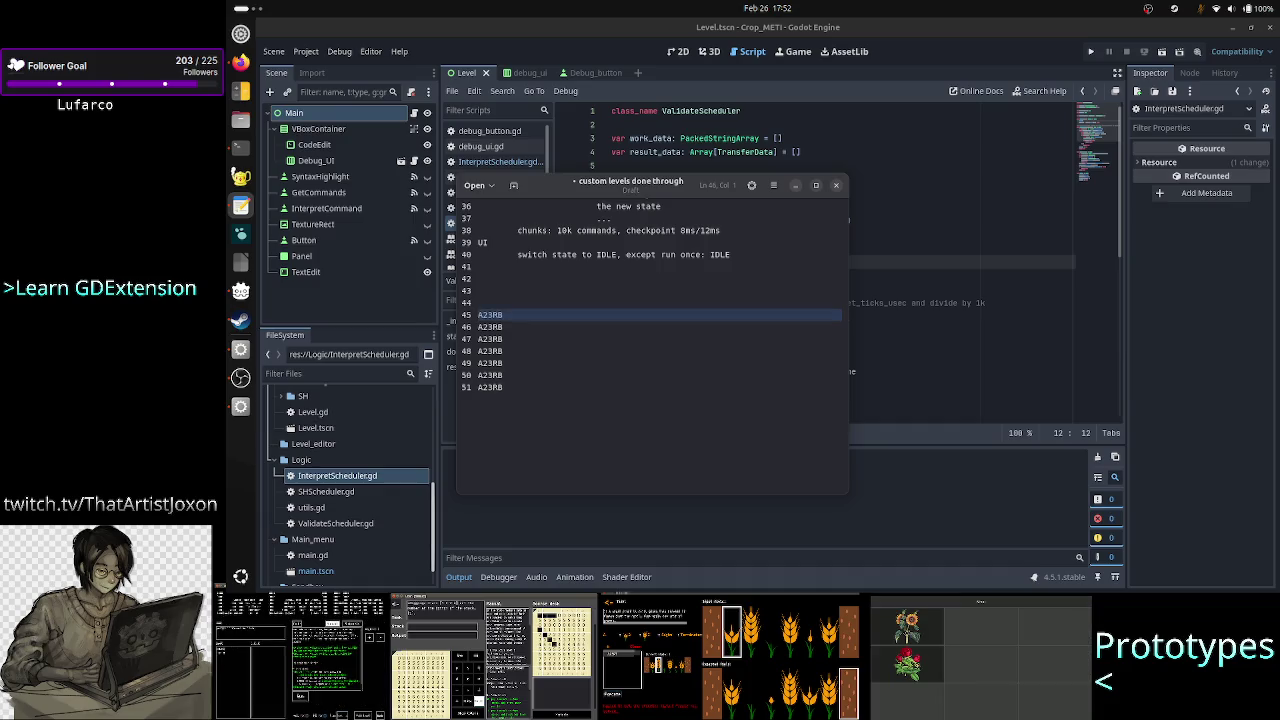
key("shift+Left")
key("Right")
type("-> Lexer")
key("Down")
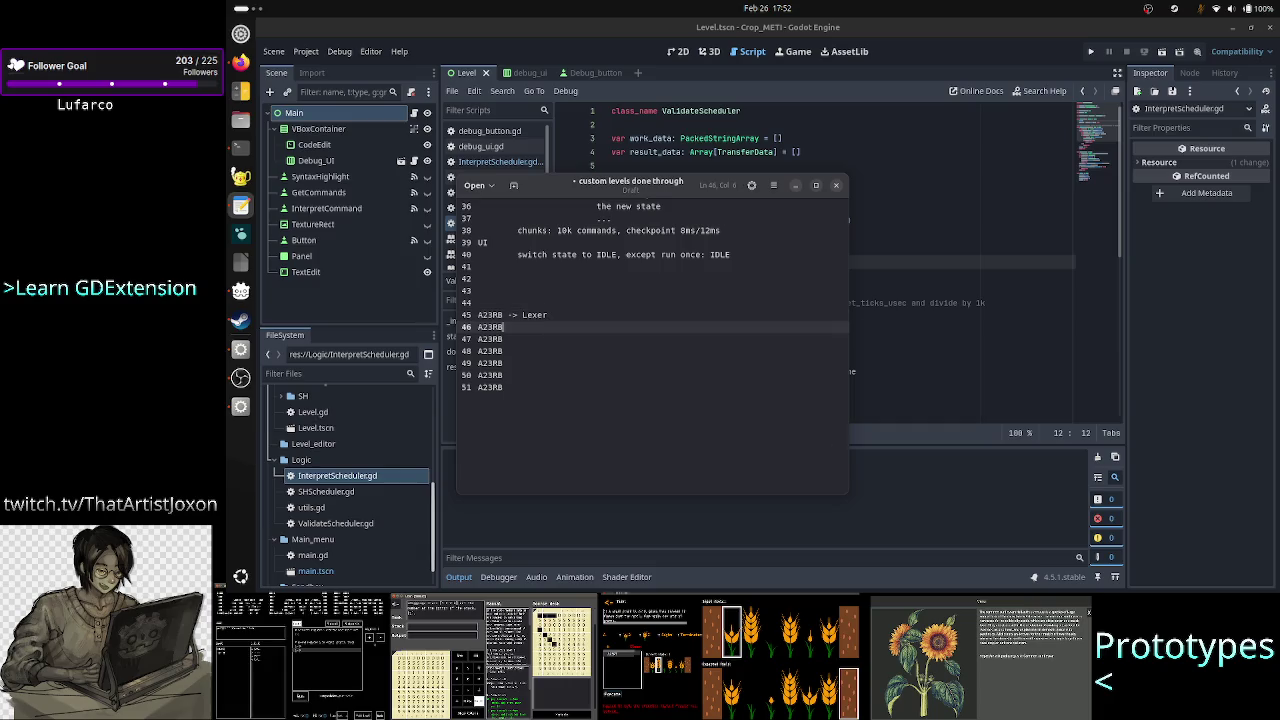
key("Down")
key("Down")
key("Down")
key("Up")
key("Up")
key("Up")
key("Up")
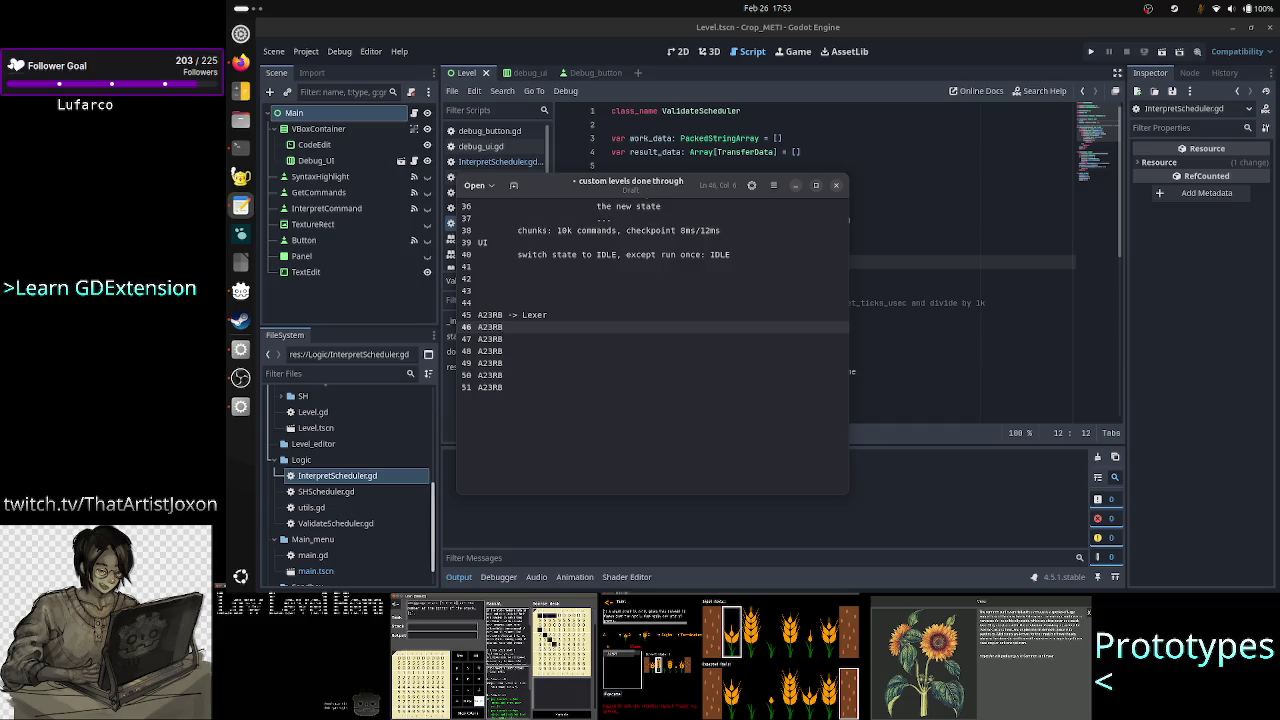
key("Down")
key("Up")
key("Up")
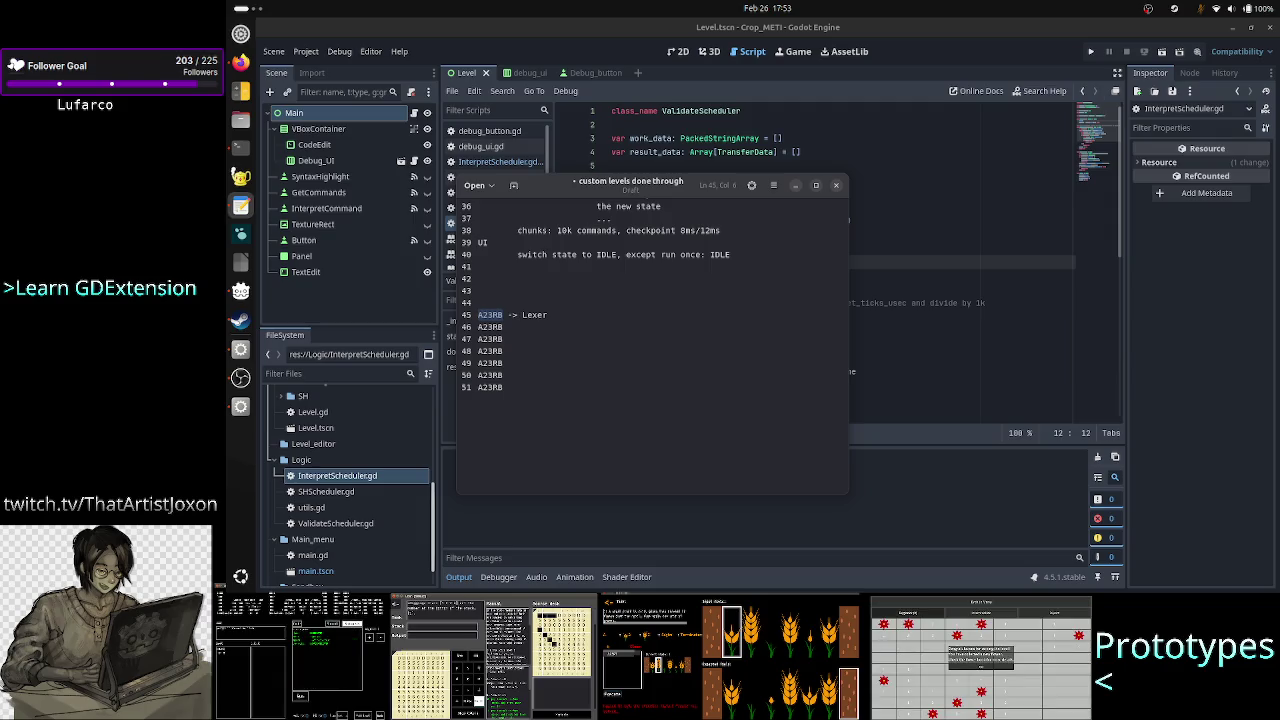
key("Right")
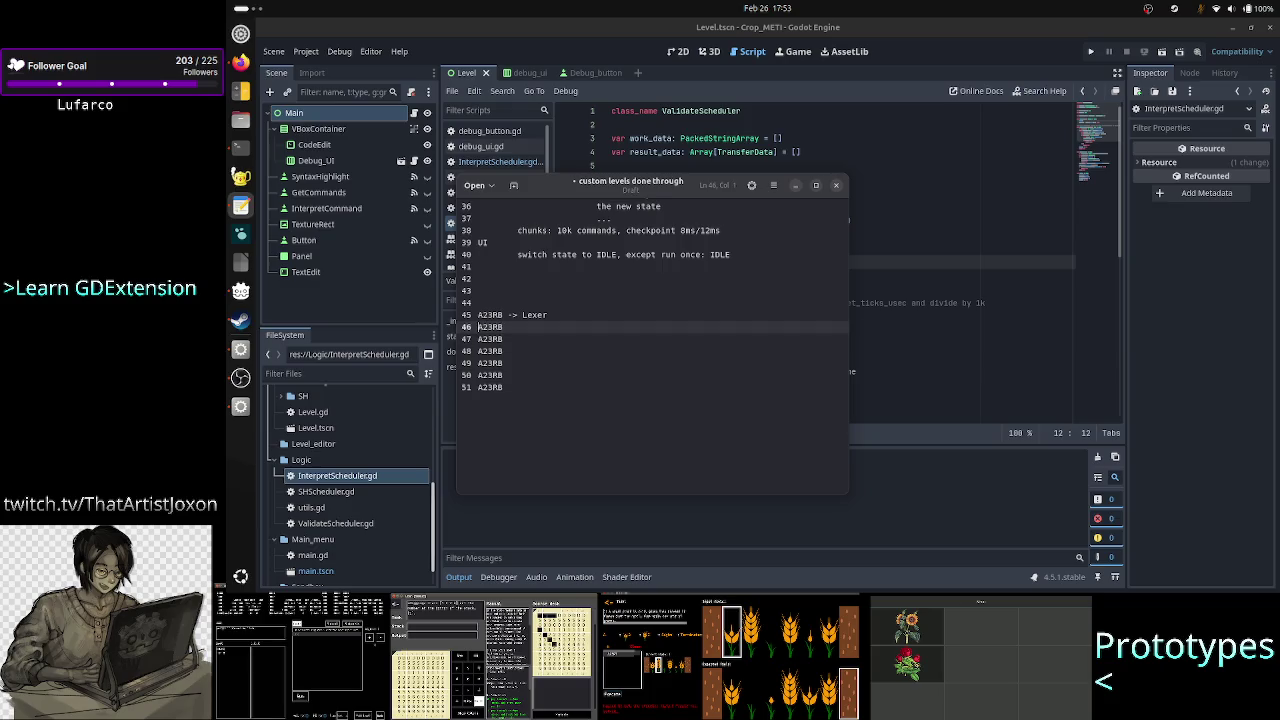
key("shift+Down")
key("shift+Up")
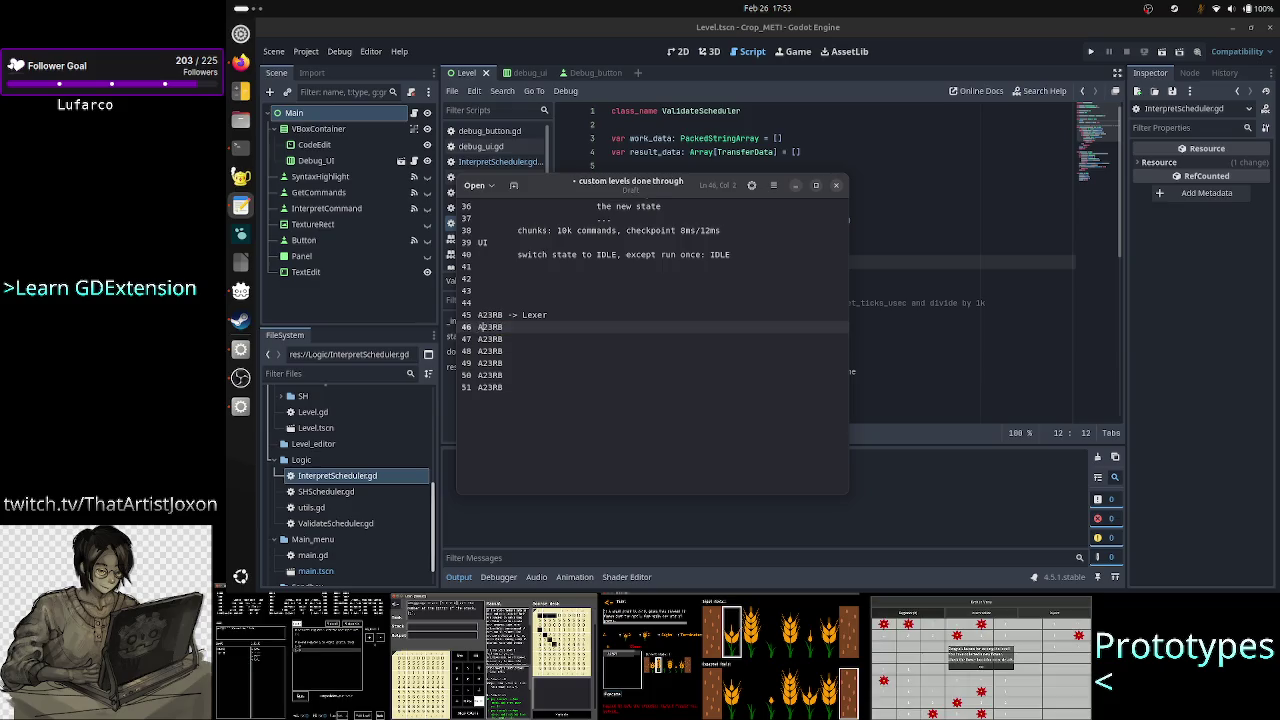
key("Left")
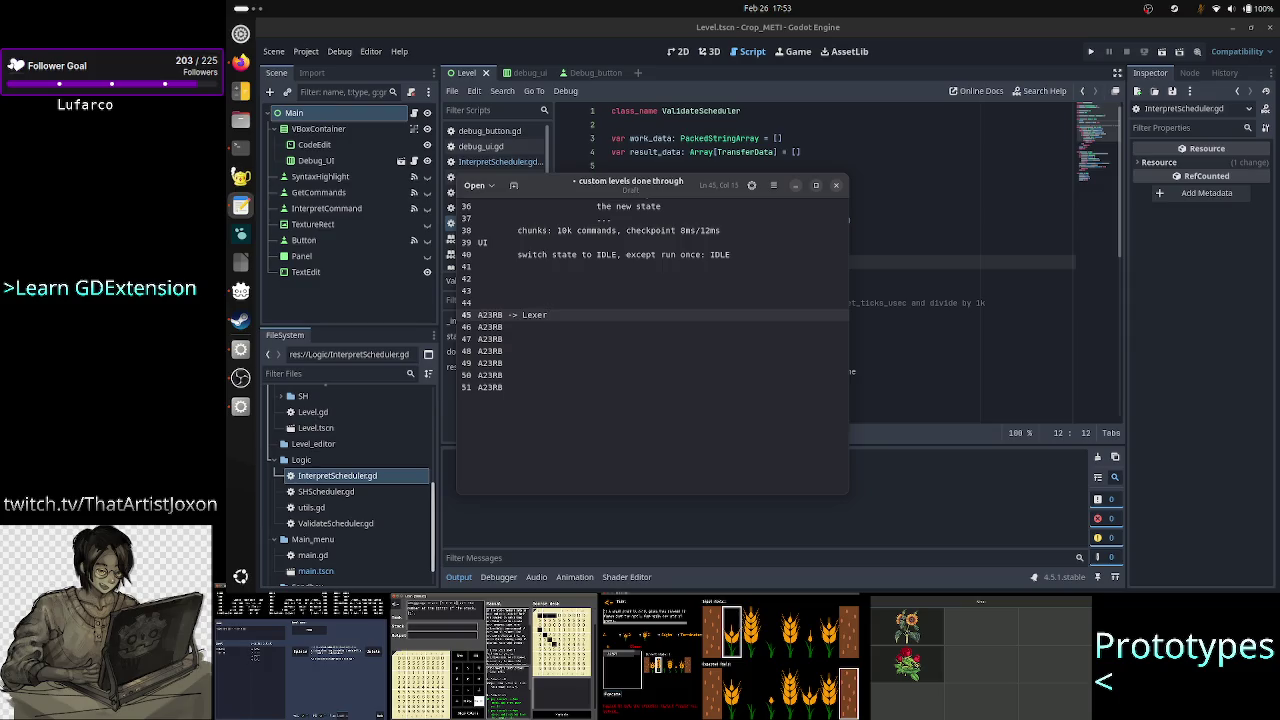
key("Right")
key("Up")
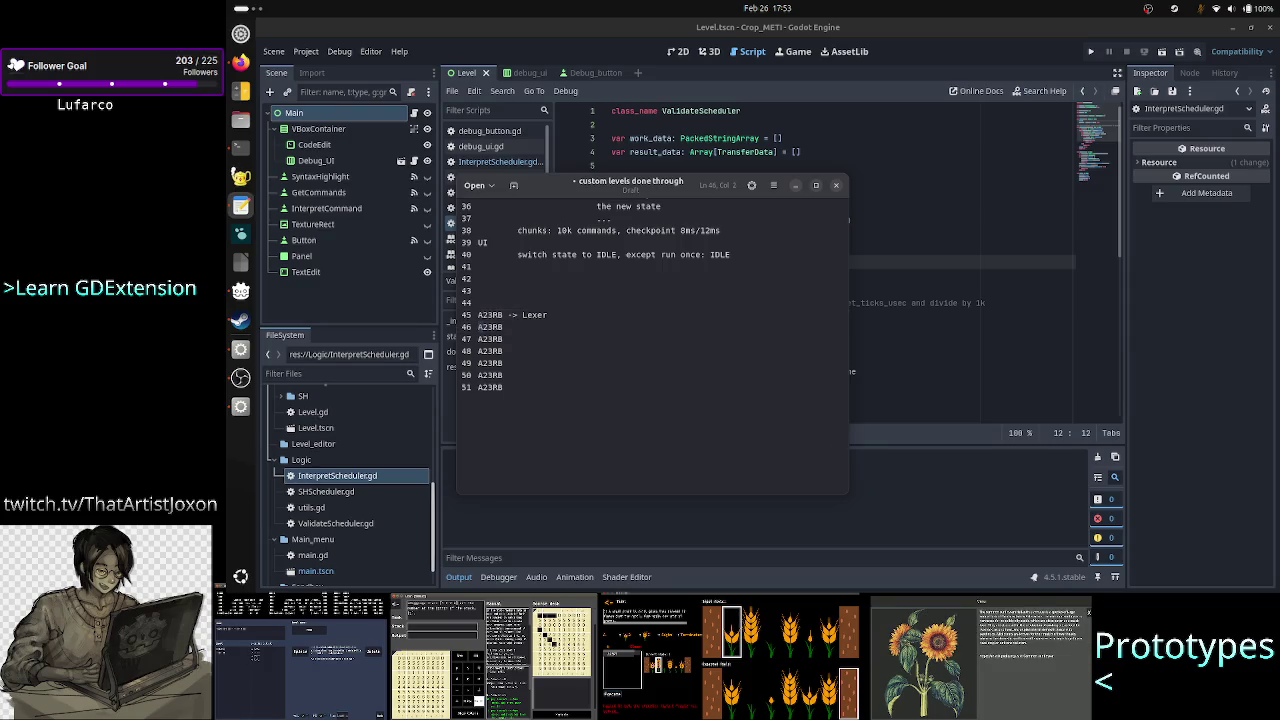
Step: Make line 46 read 'A23RB -> Lexer'
key("ctrl+shift+Right")
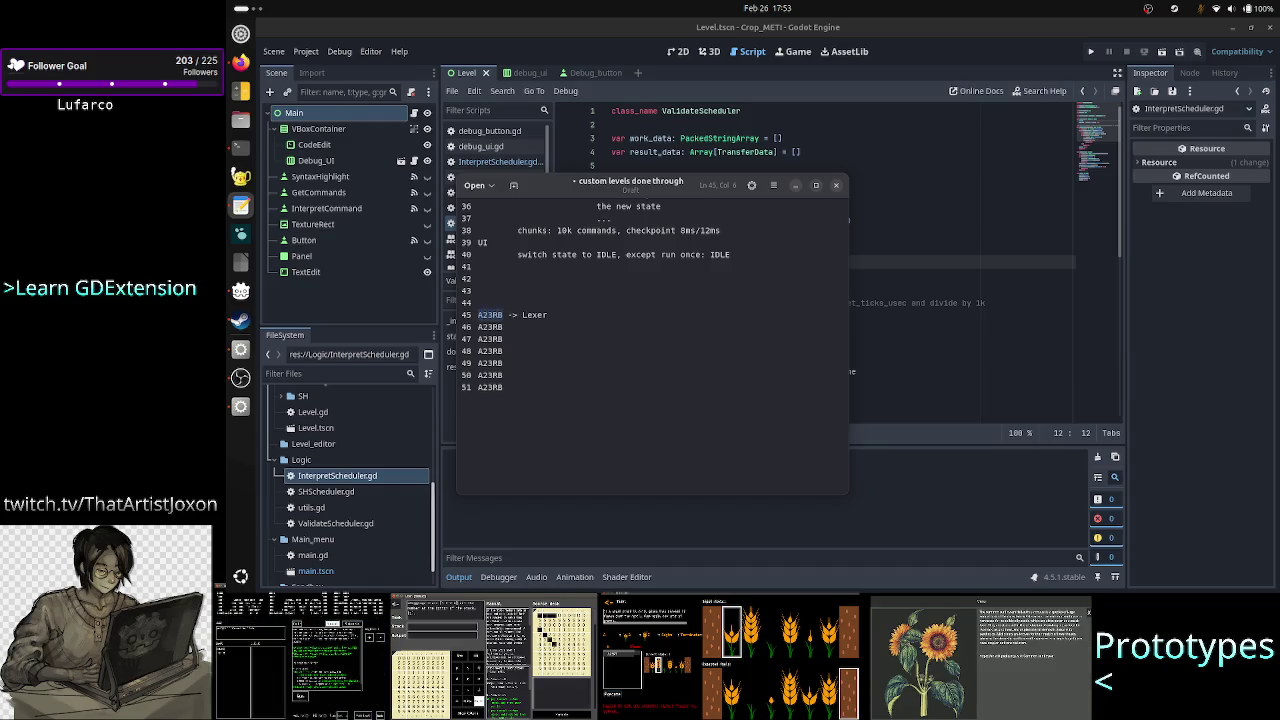
key("Right")
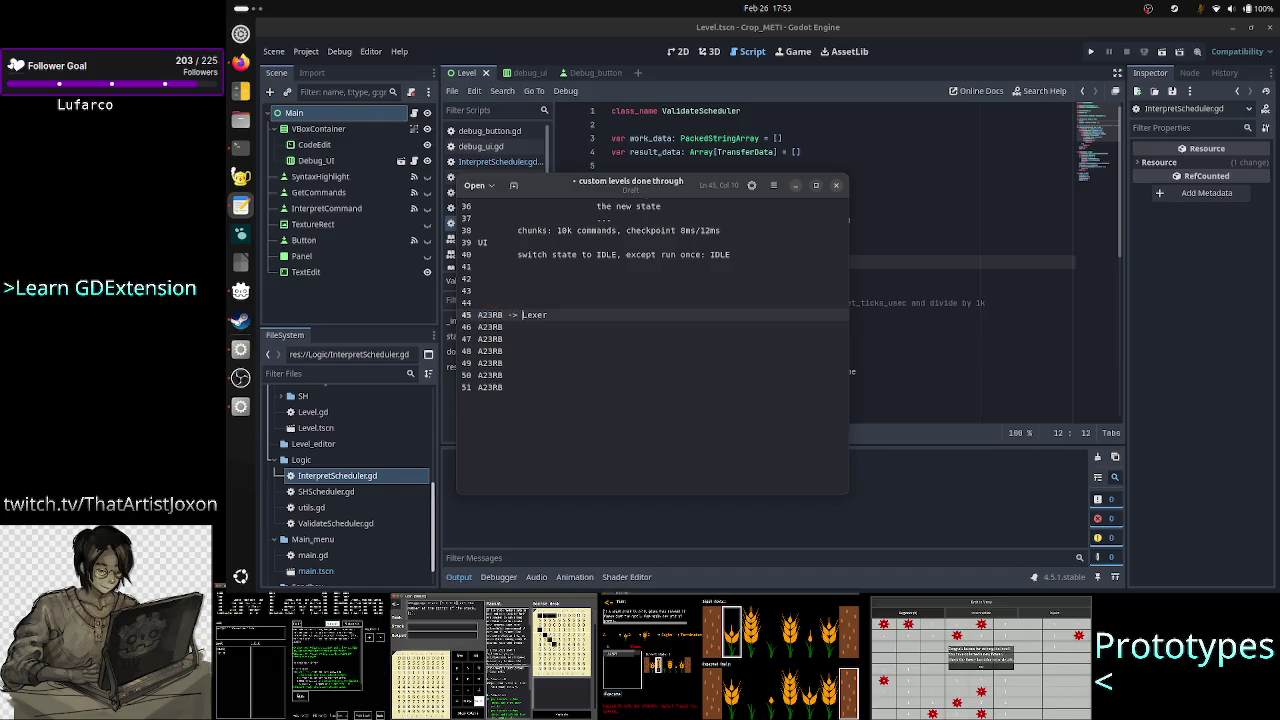
key("End")
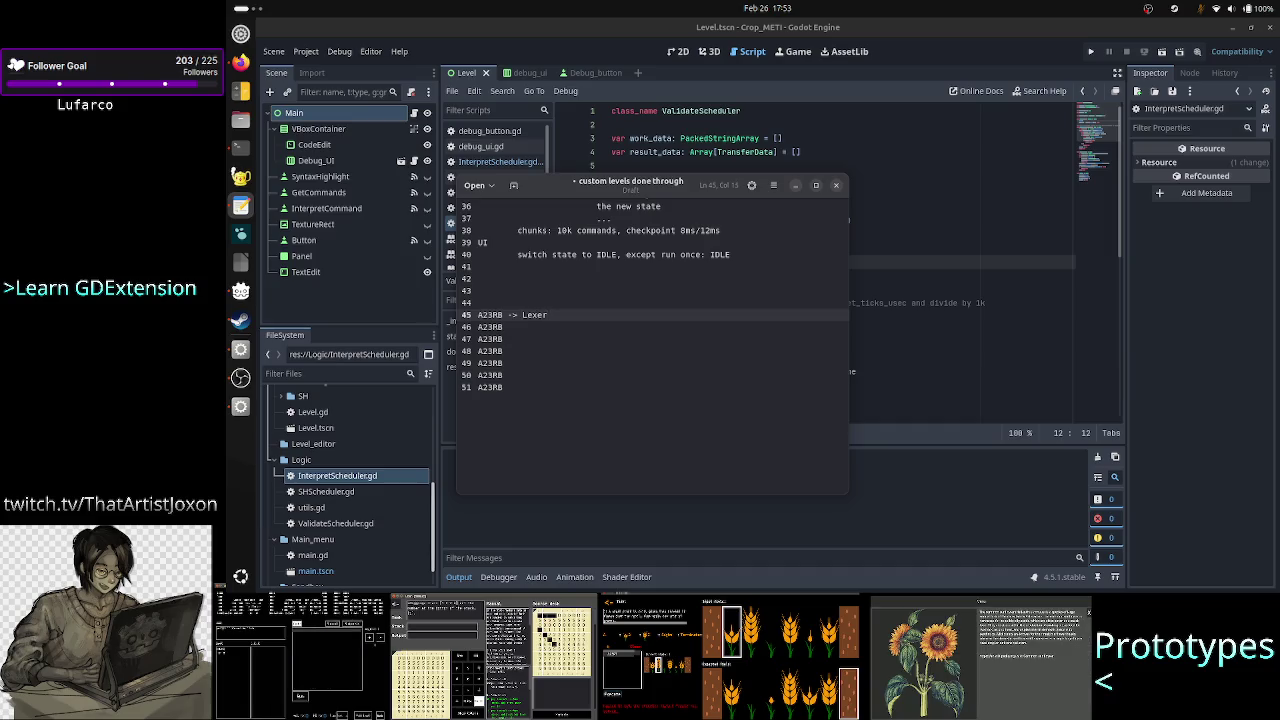
left_click(478, 326)
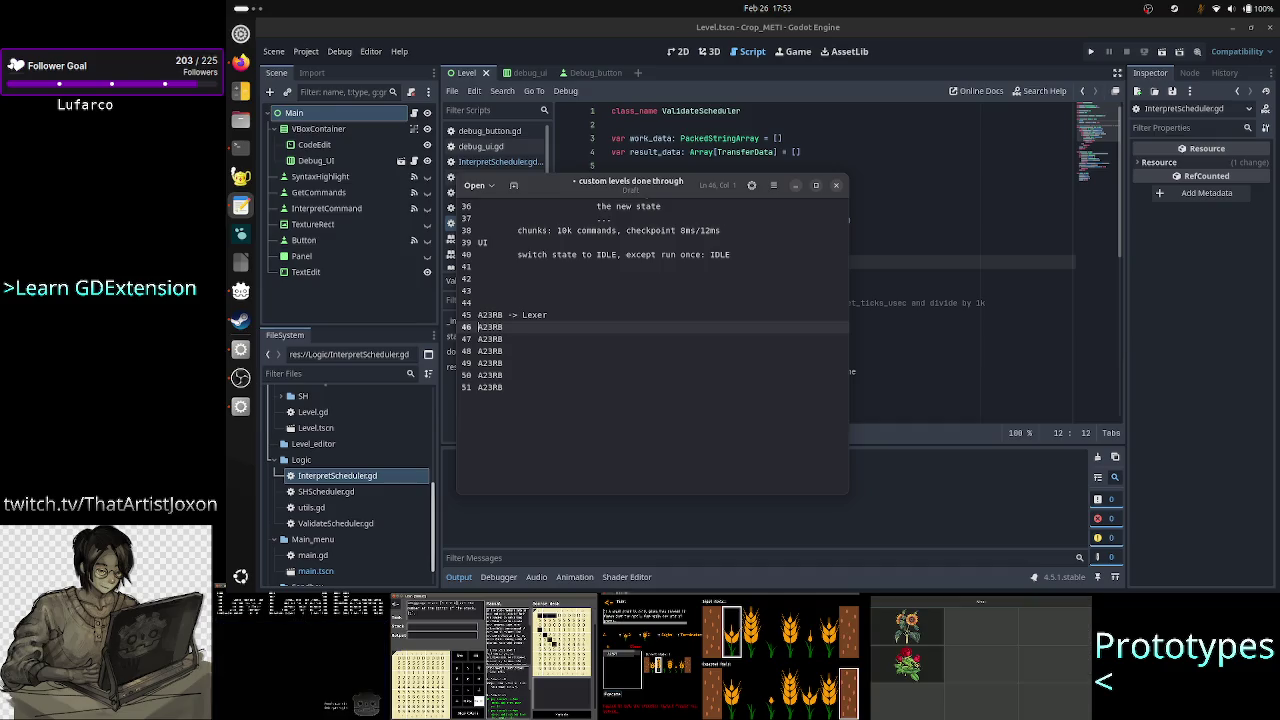
key("Up")
key("shift+End")
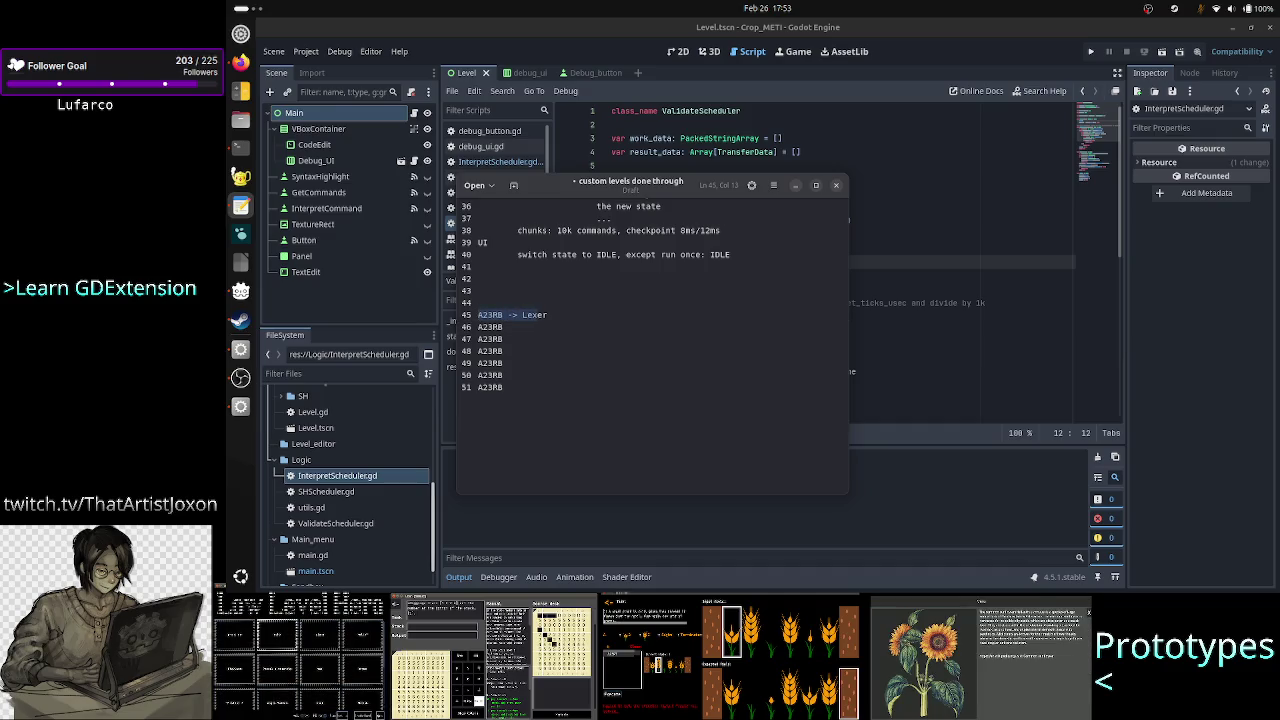
key("Down")
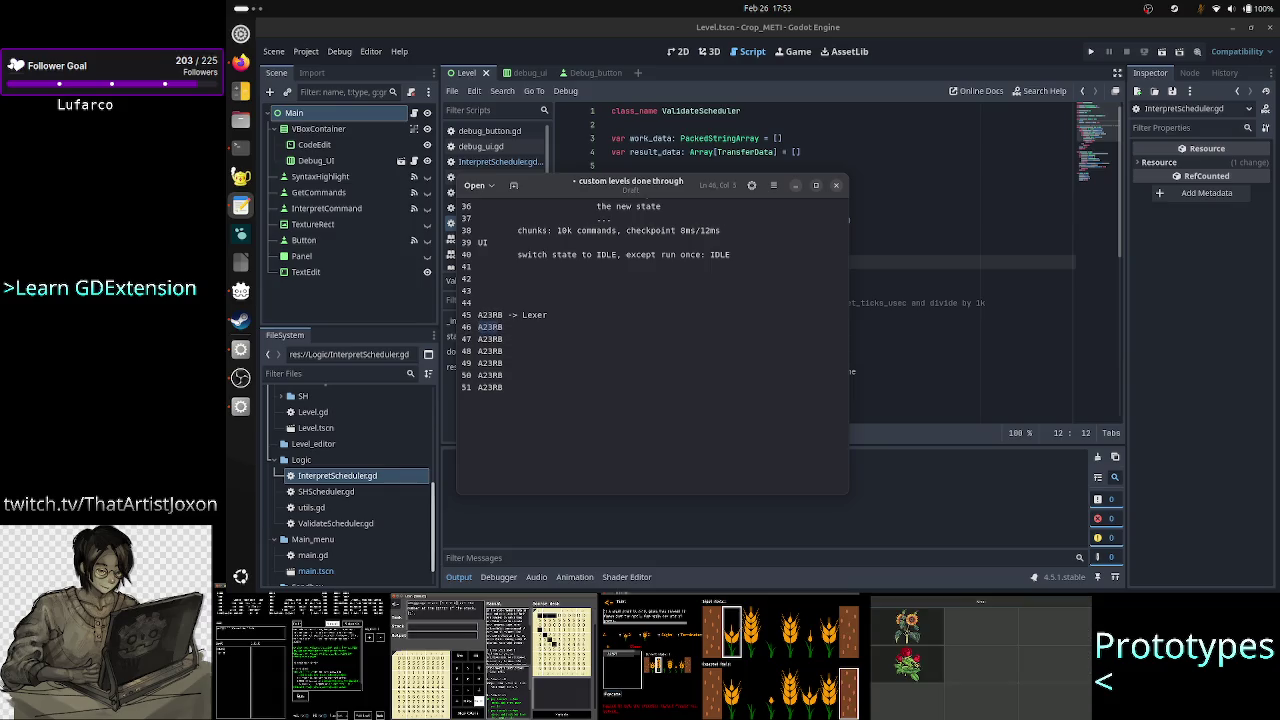
key("Down")
key("Home")
key("Left")
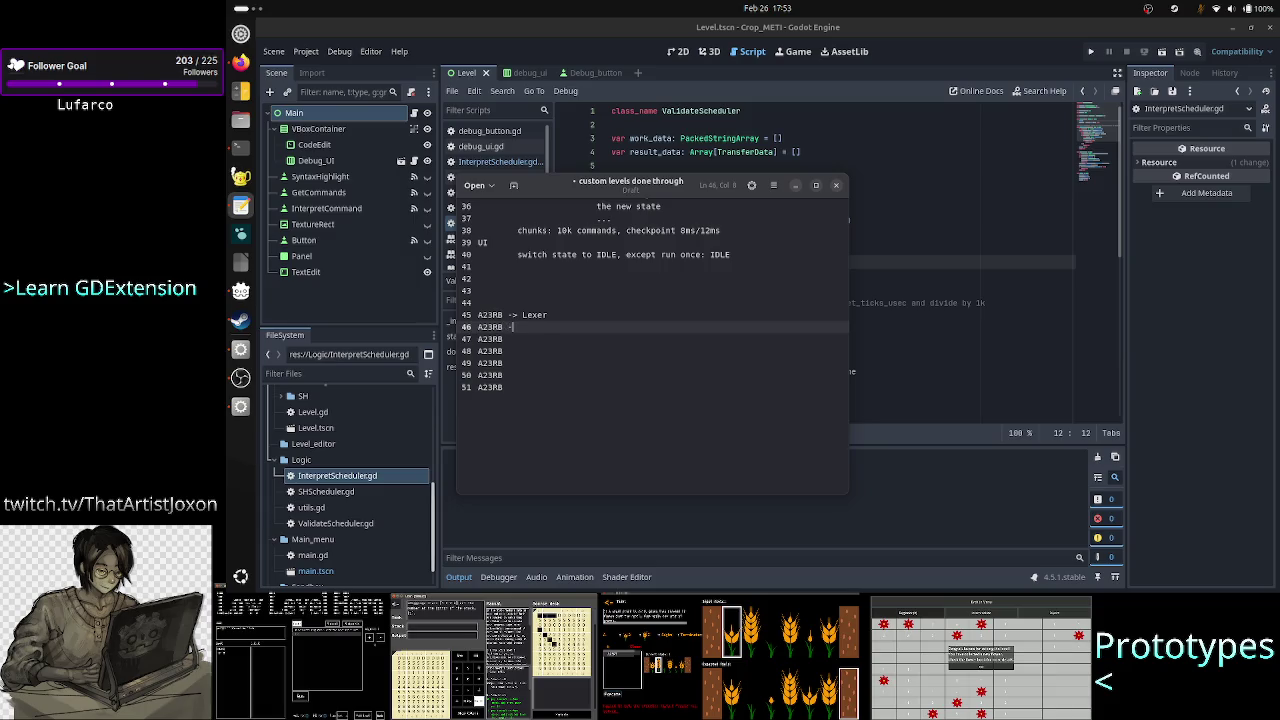
type("> Lexe")
type("r")
key("Down")
key("Up")
Step: Extend line 45 to 'A23RB -> Lexer + Parser' and start an 'SH: Token' heading above it
key("shift+Home")
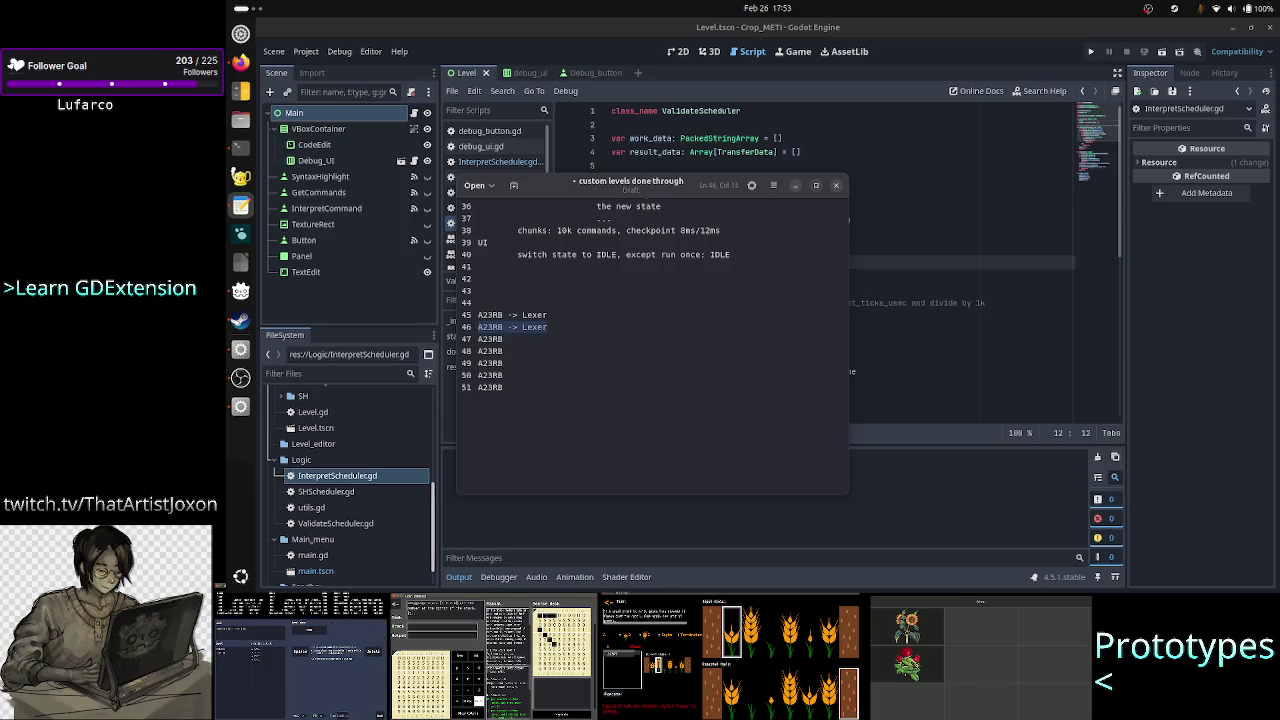
key("Up")
key("Up")
key("Down")
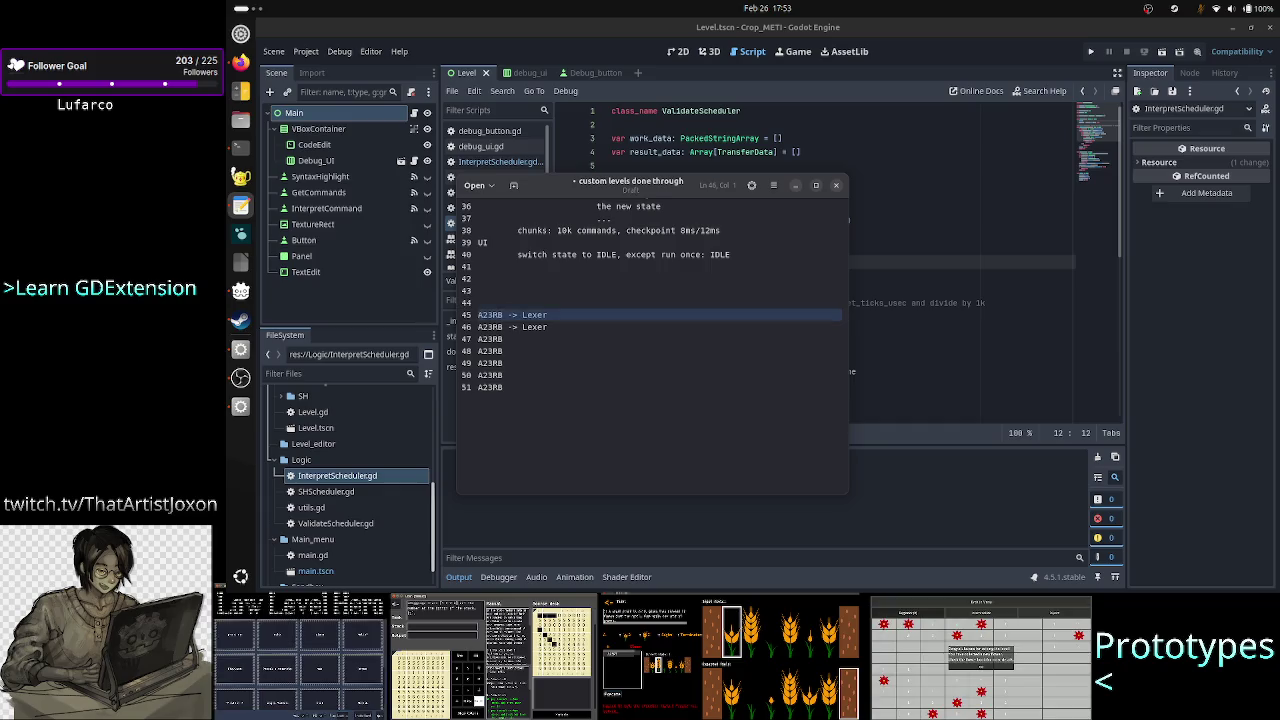
key("shift+End")
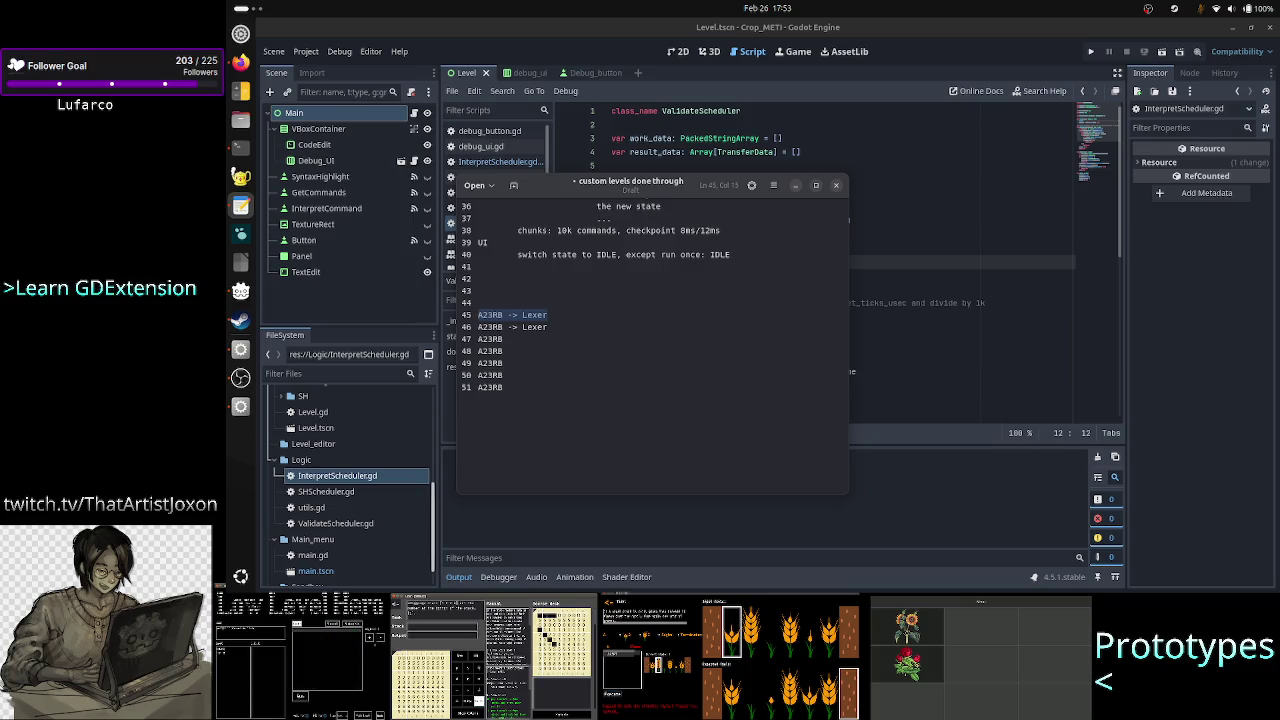
left_click(478, 302)
left_click(478, 326)
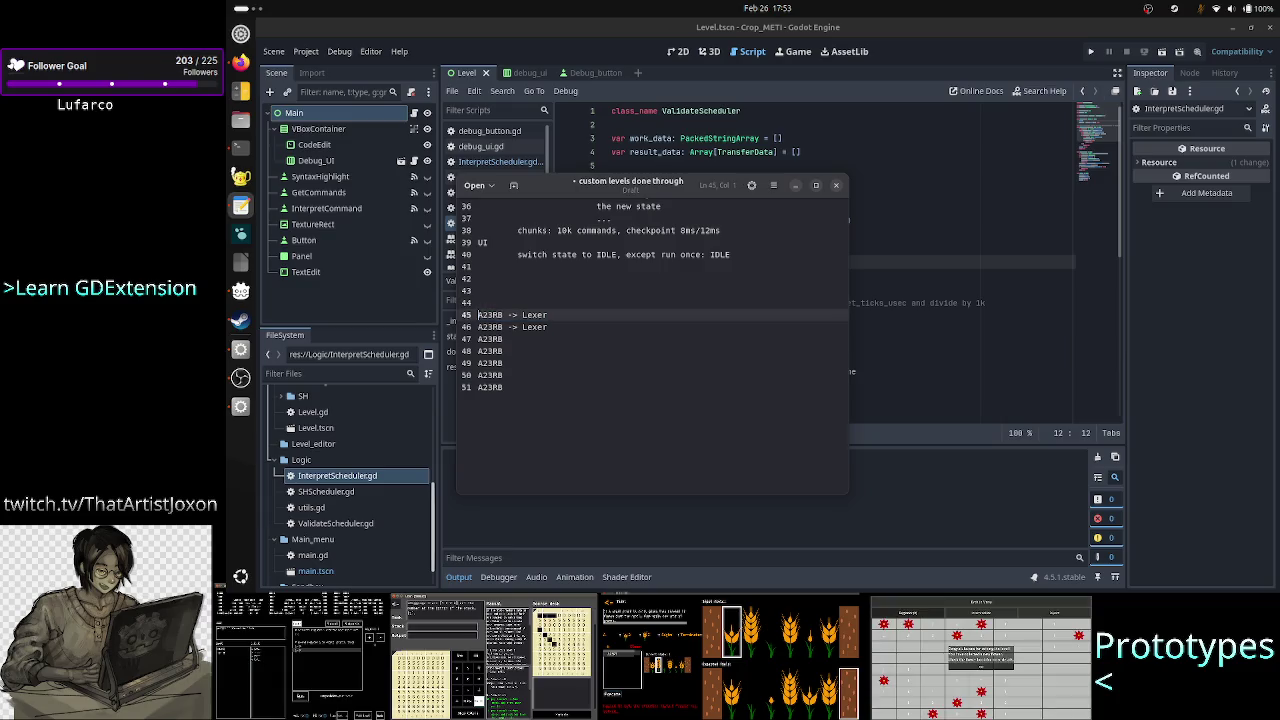
left_click(547, 314)
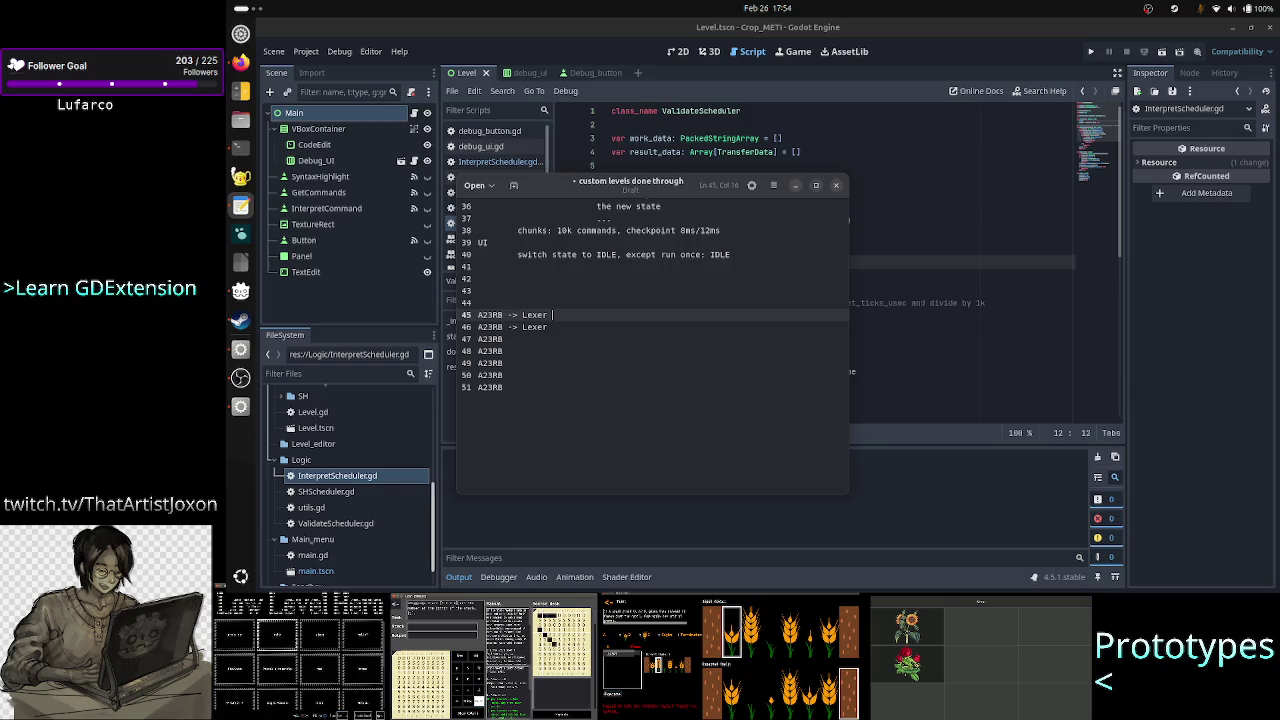
type("+ Parser")
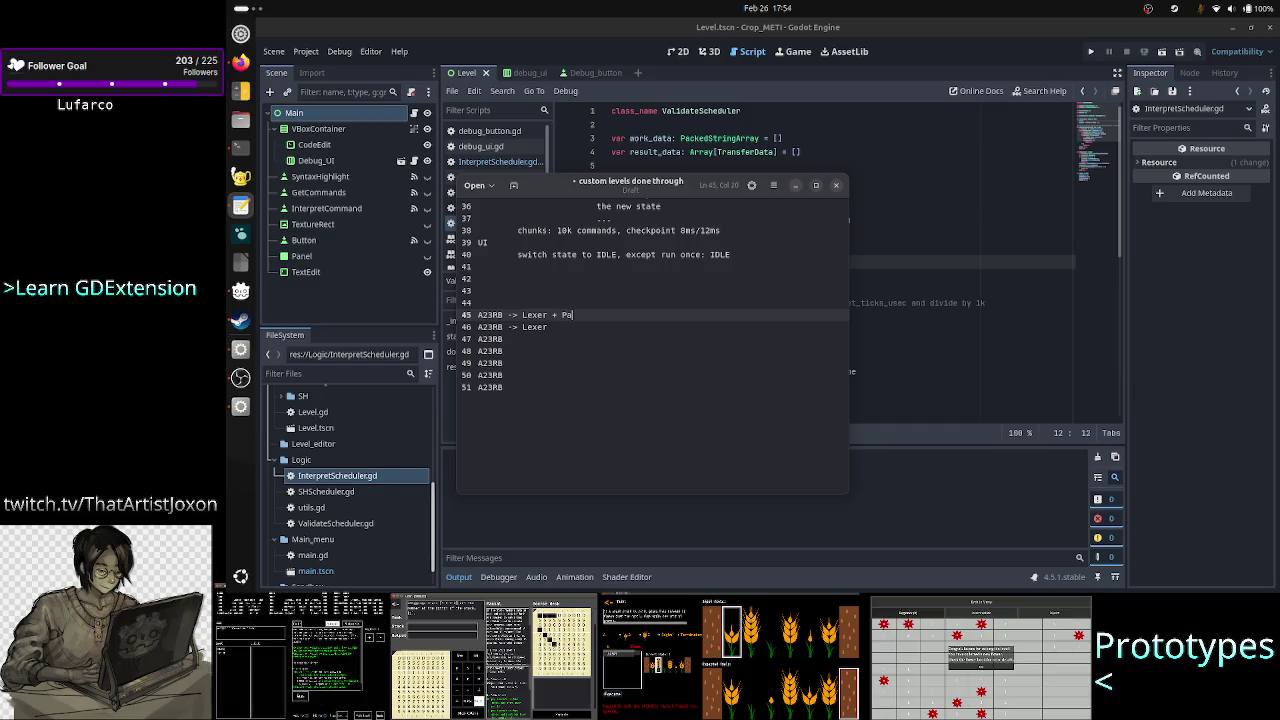
left_click(478, 290)
type("SH:")
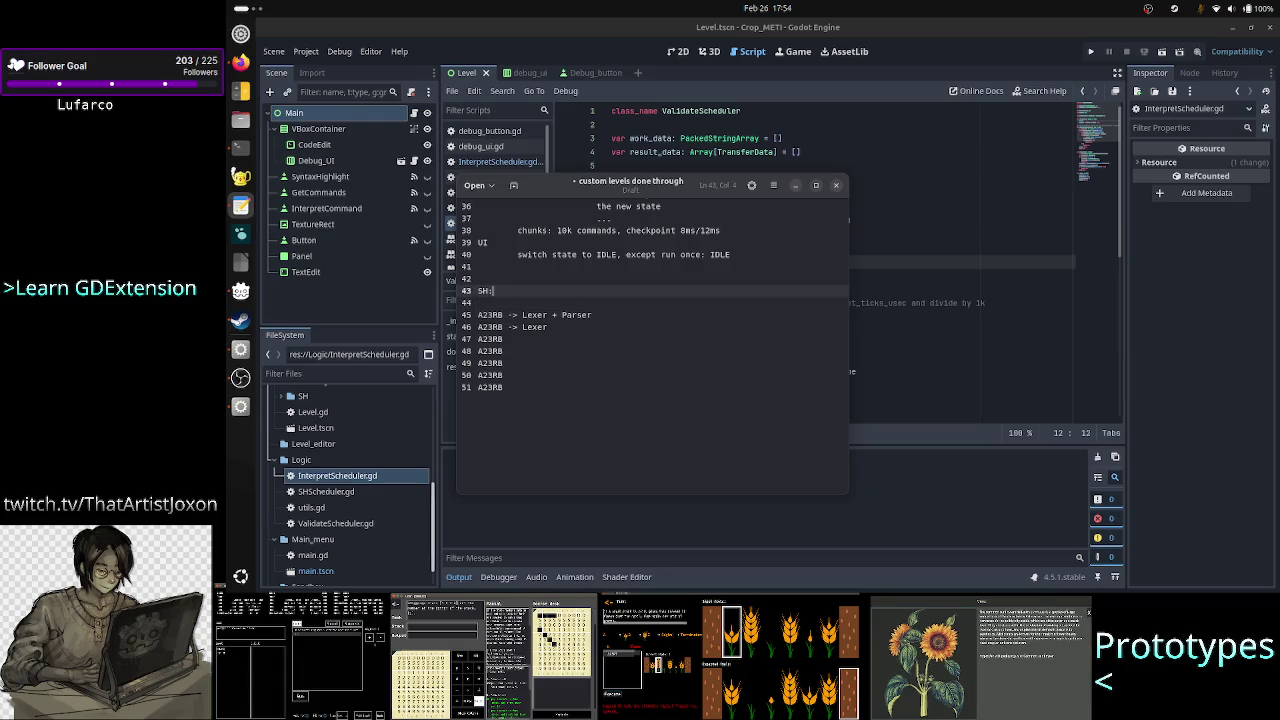
type(" Token")
Step: Write 'SH: Token by lexer' and 'Validation: Command[5 Tokens] by parser' above the A23RB lines
key("Return")
type("Vali")
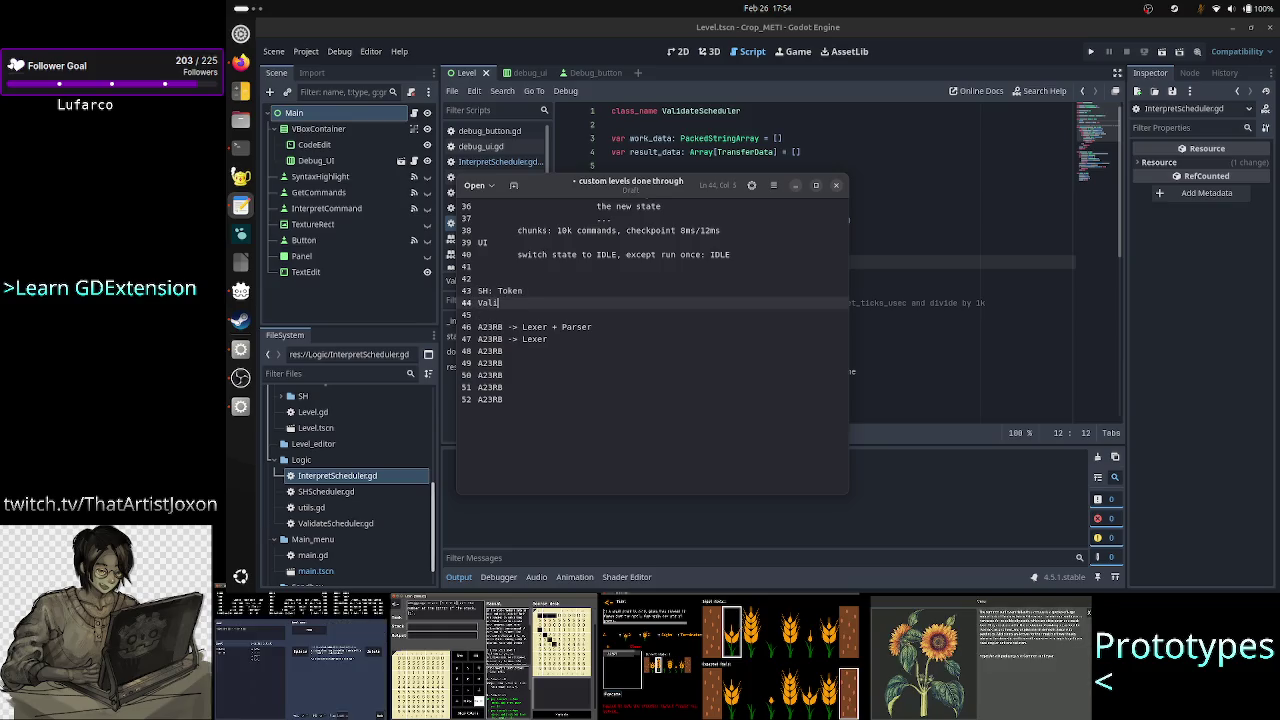
type("dation:")
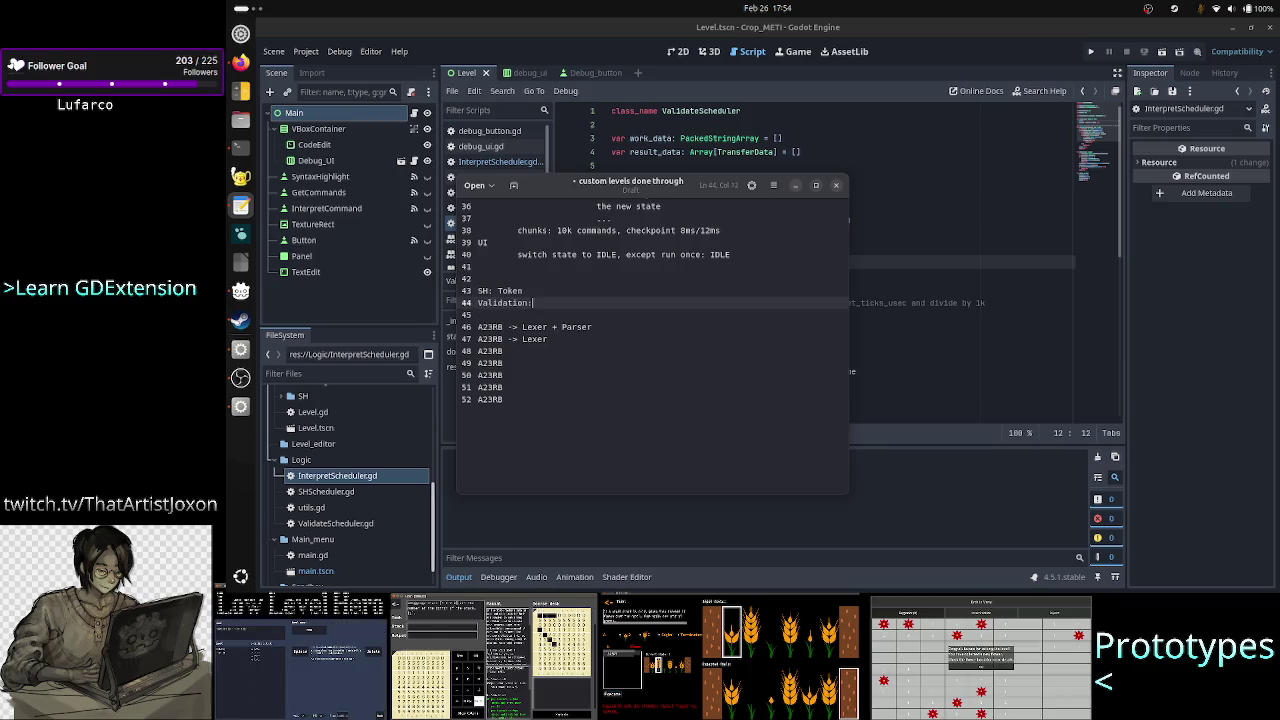
type(" Command")
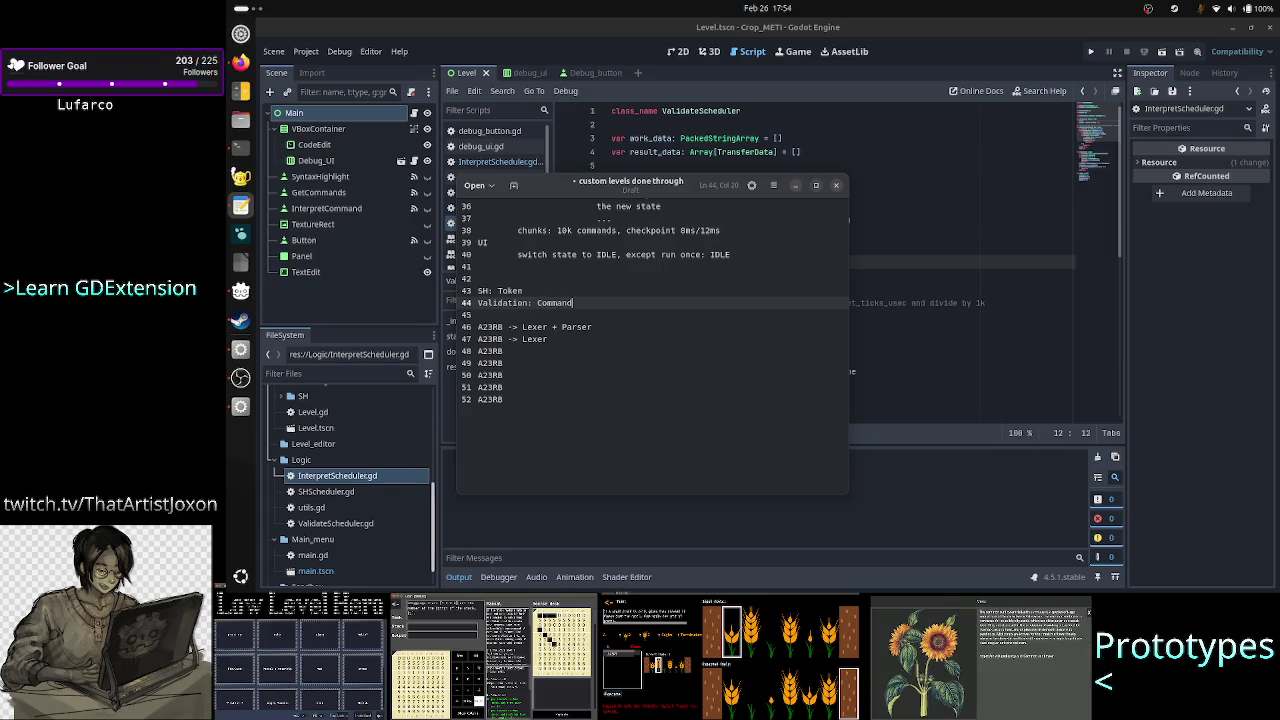
type("[]")
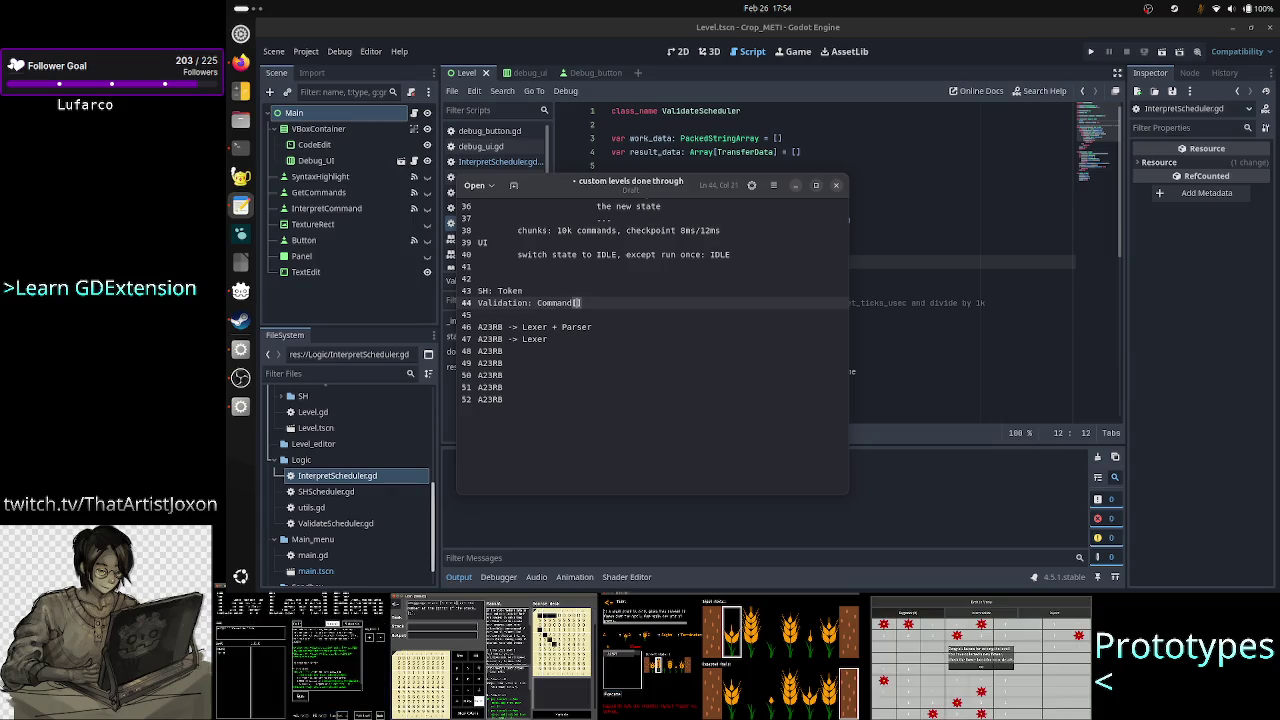
type("5 To")
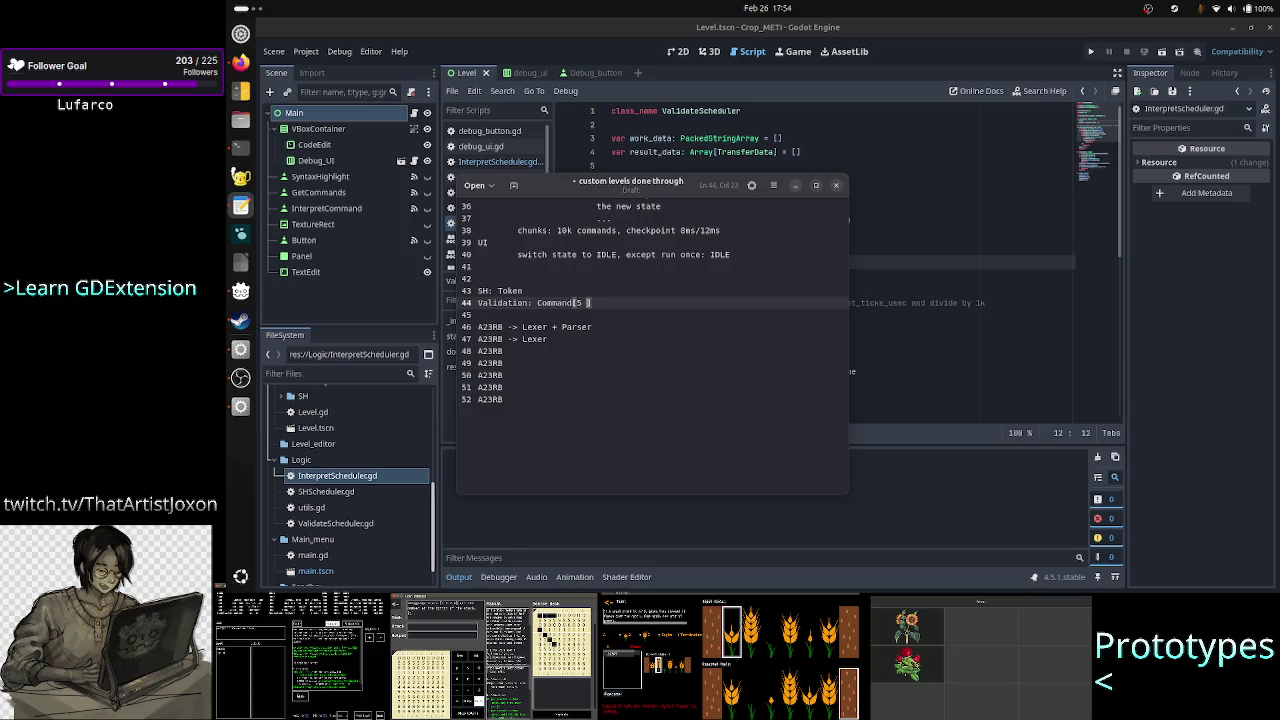
type("kens")
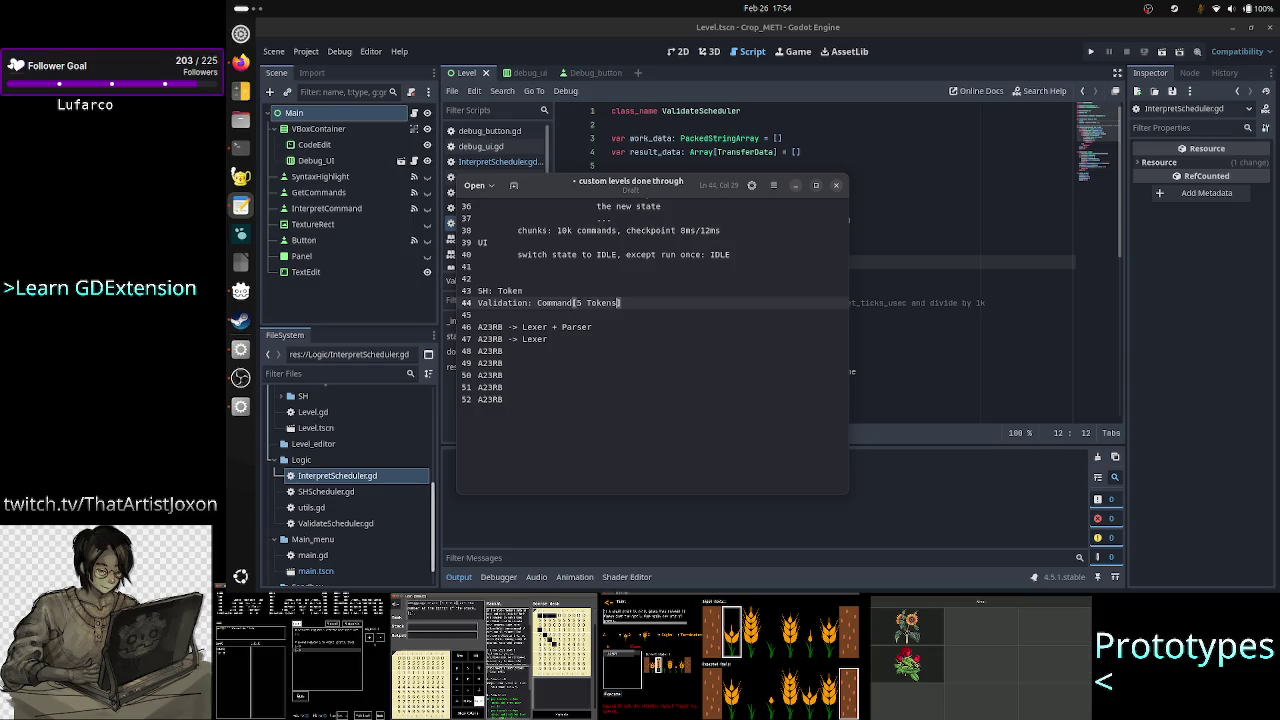
left_click(523, 290)
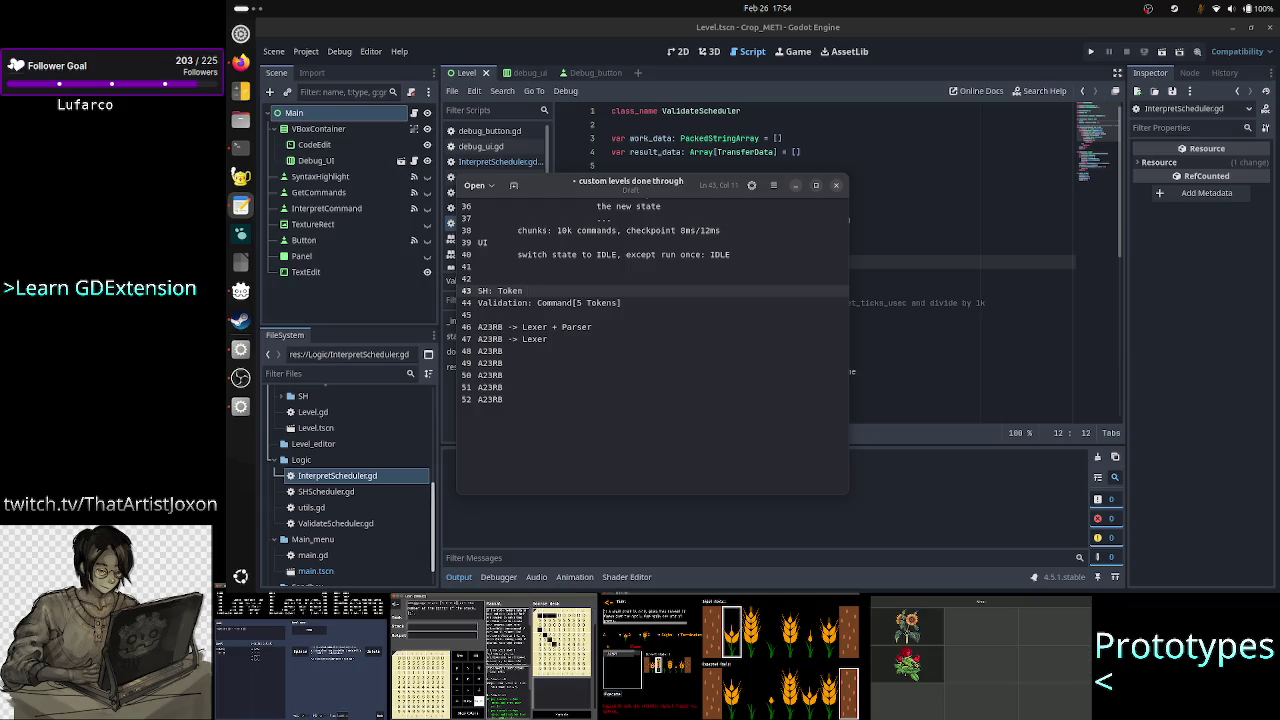
type("by ")
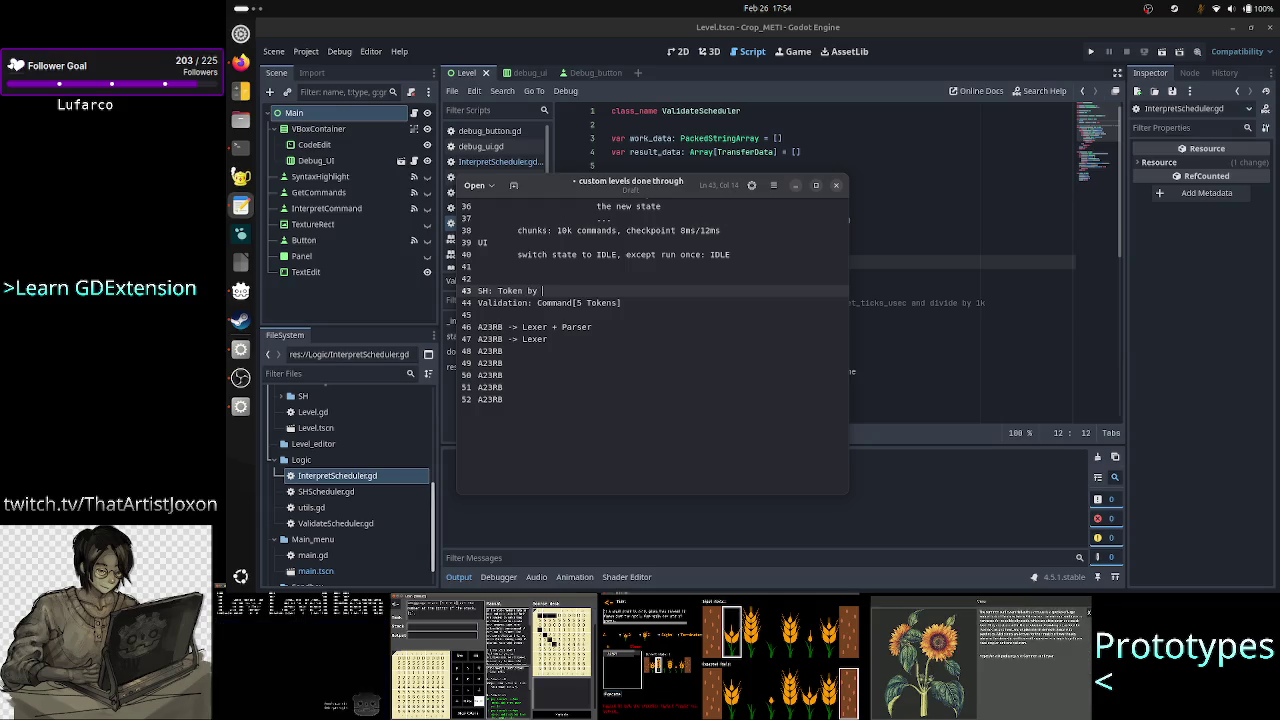
type("lexer")
key("Down")
key("End")
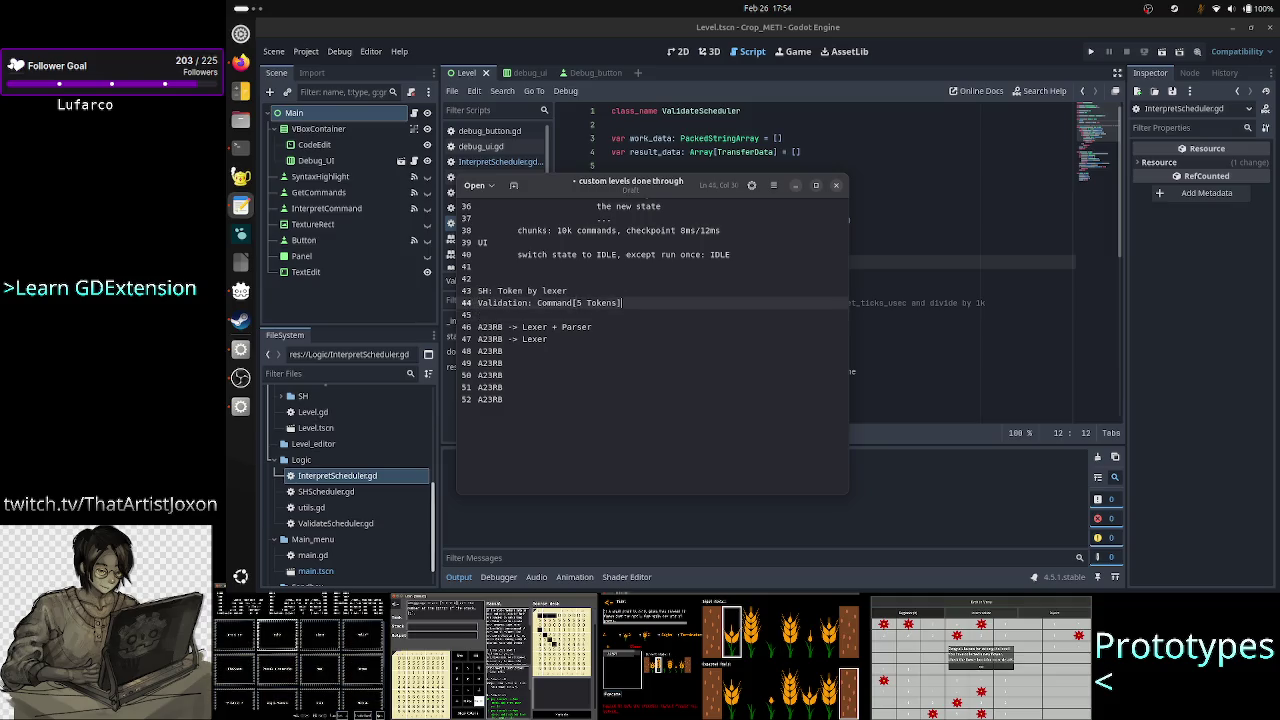
type(" by parser")
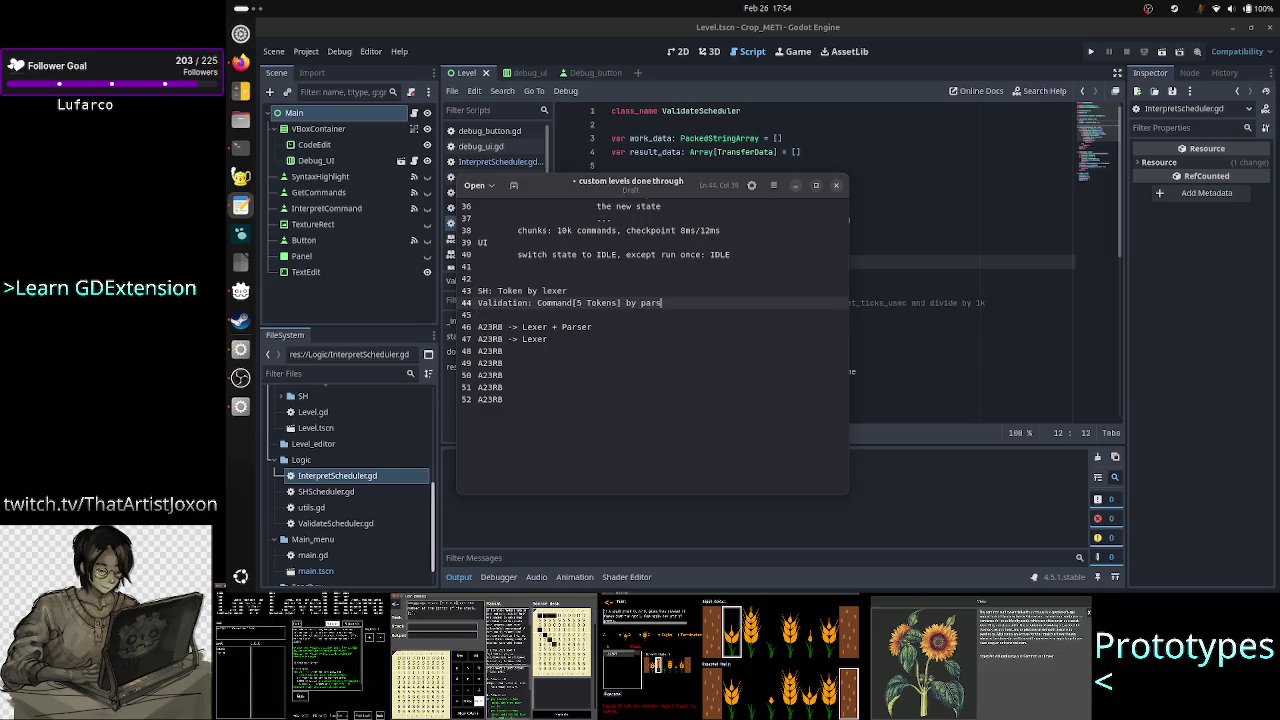
key("Return")
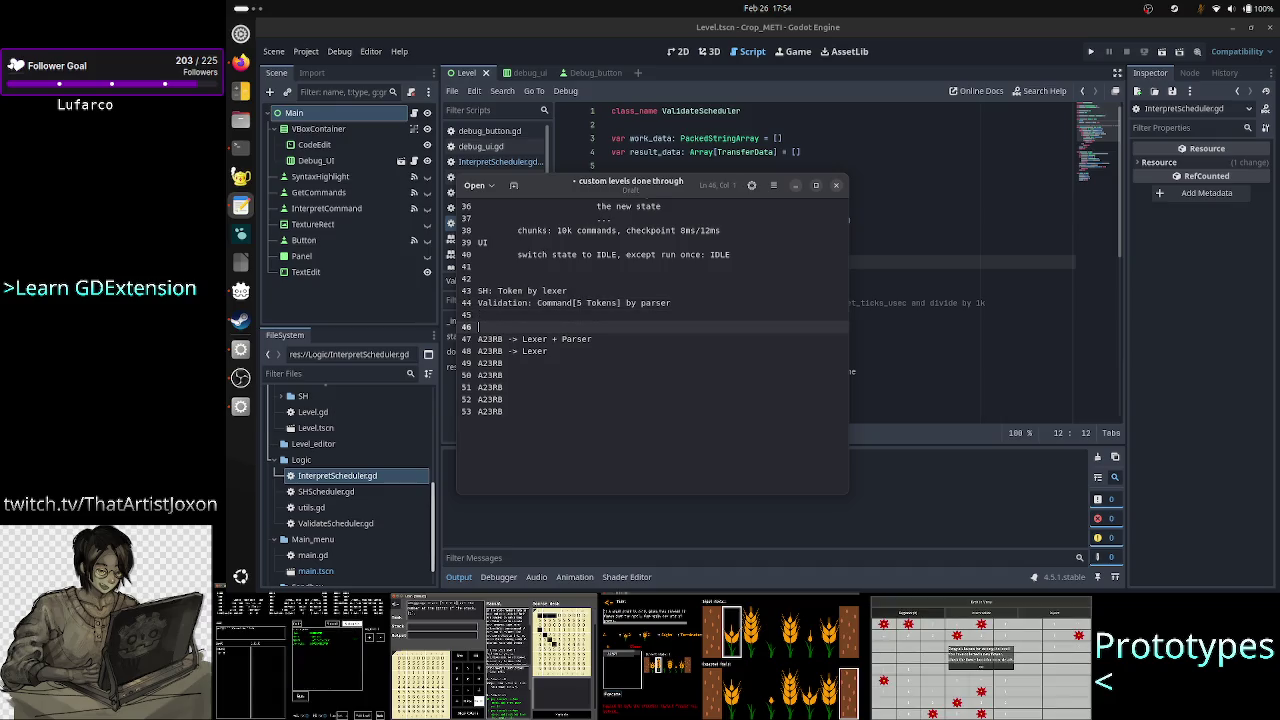
Step: Add 'interpret: InterpretData by interpreter' below the Validation line, separated by a blank line
type("interpret")
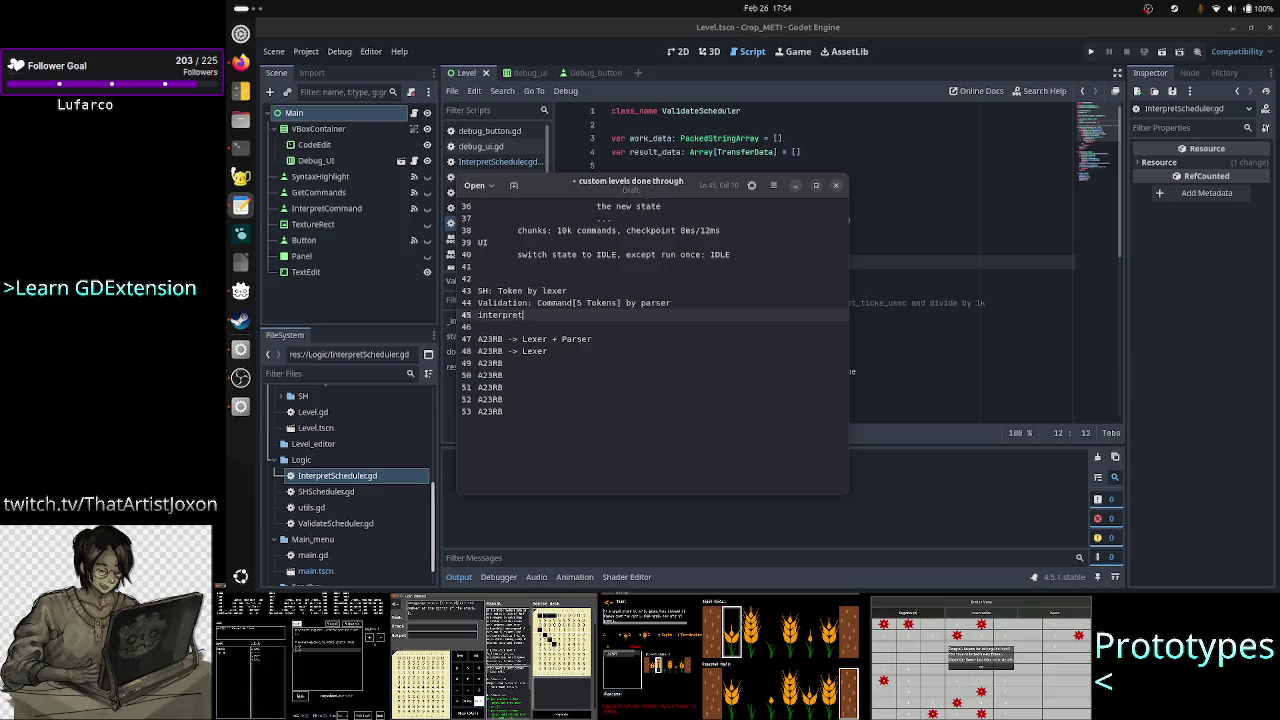
type(":")
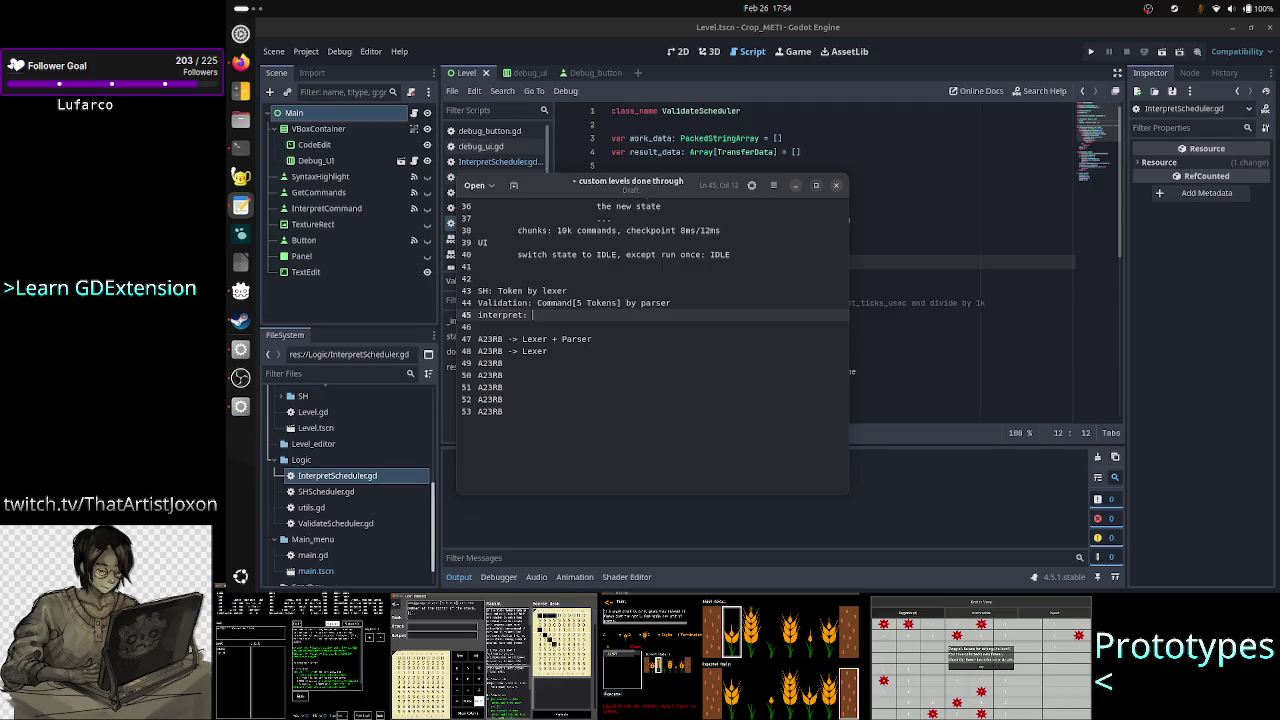
type("InterpretData ")
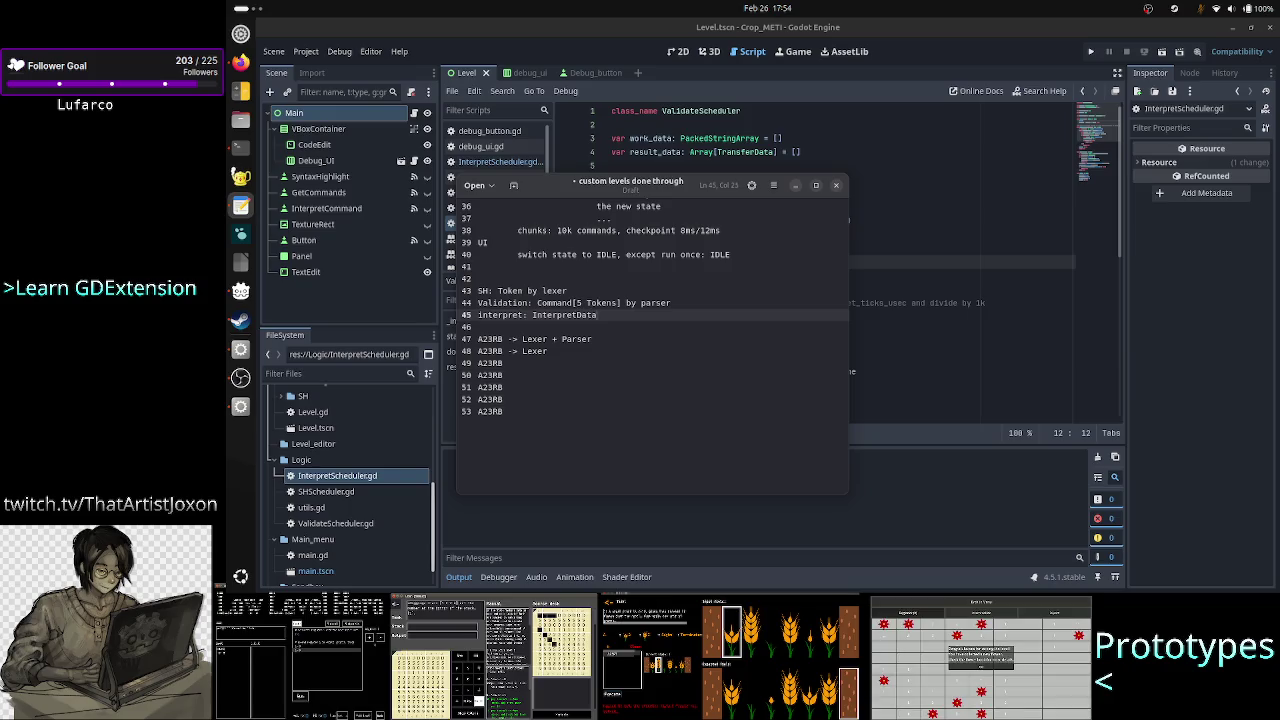
type("by ")
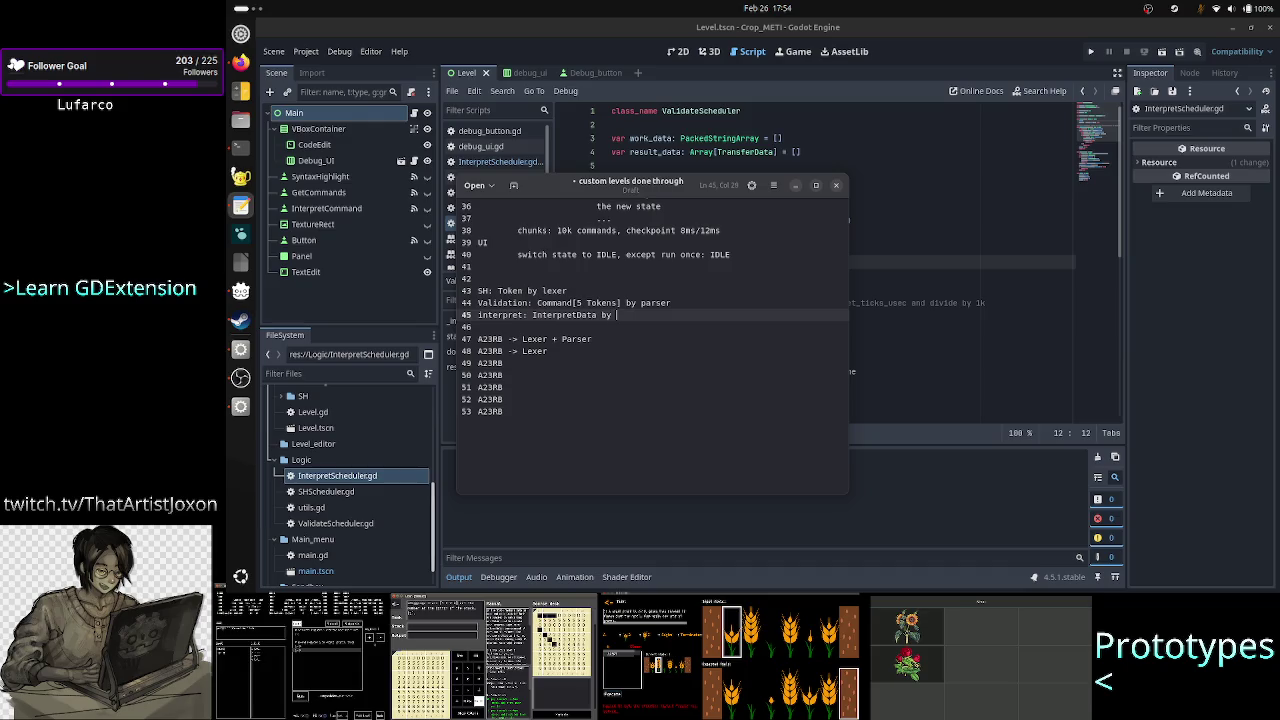
type("interpreter")
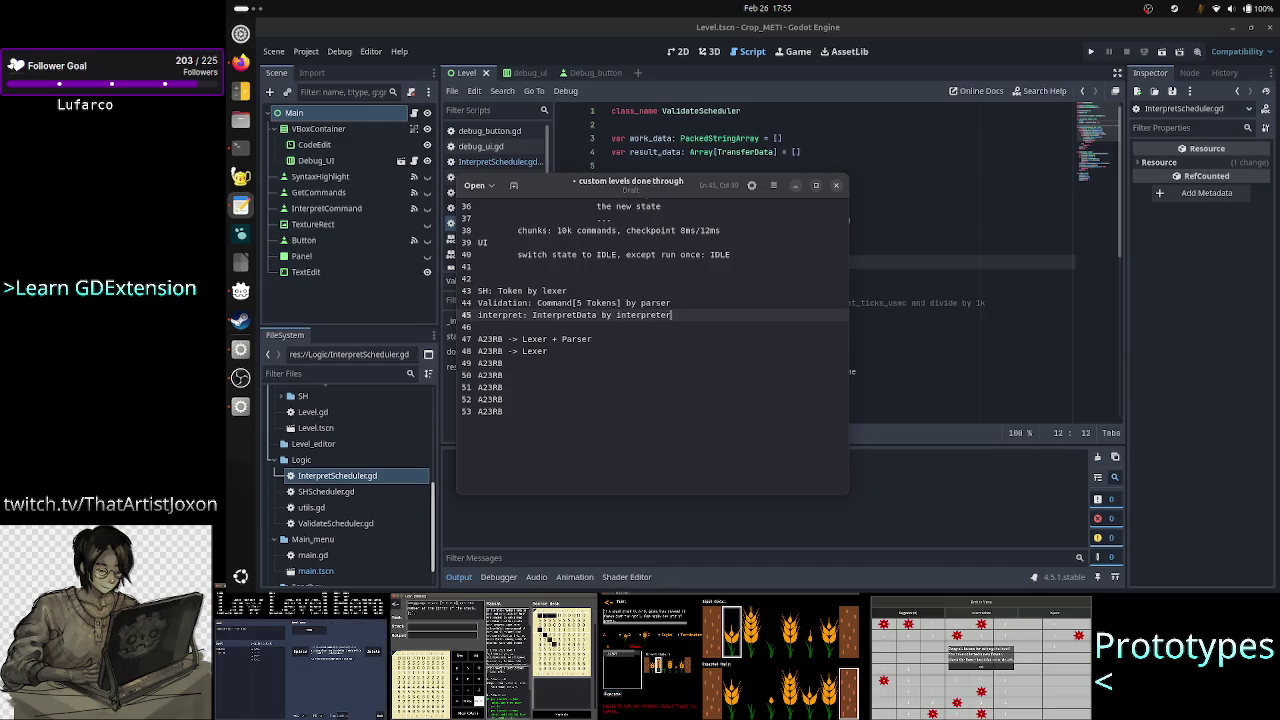
key("Up")
key("Return")
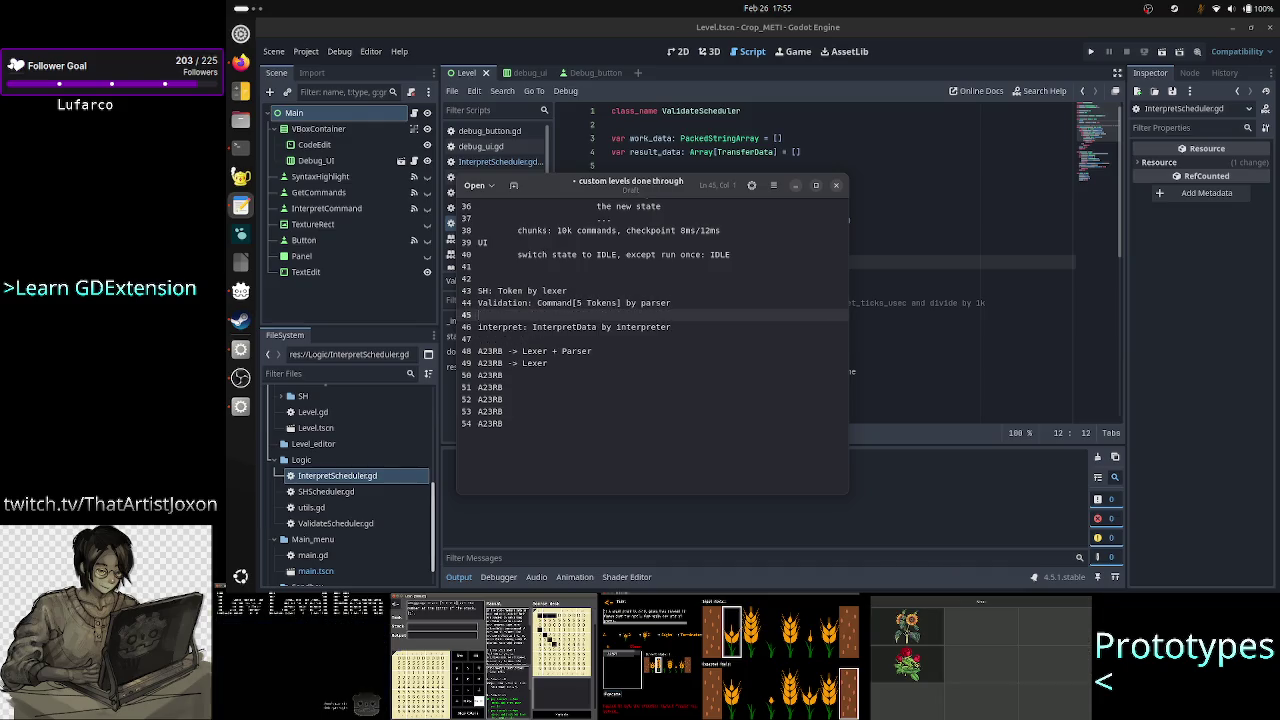
Step: Select the SH and Validation note lines
key("Up")
key("Up")
key("End")
left_click(480, 290)
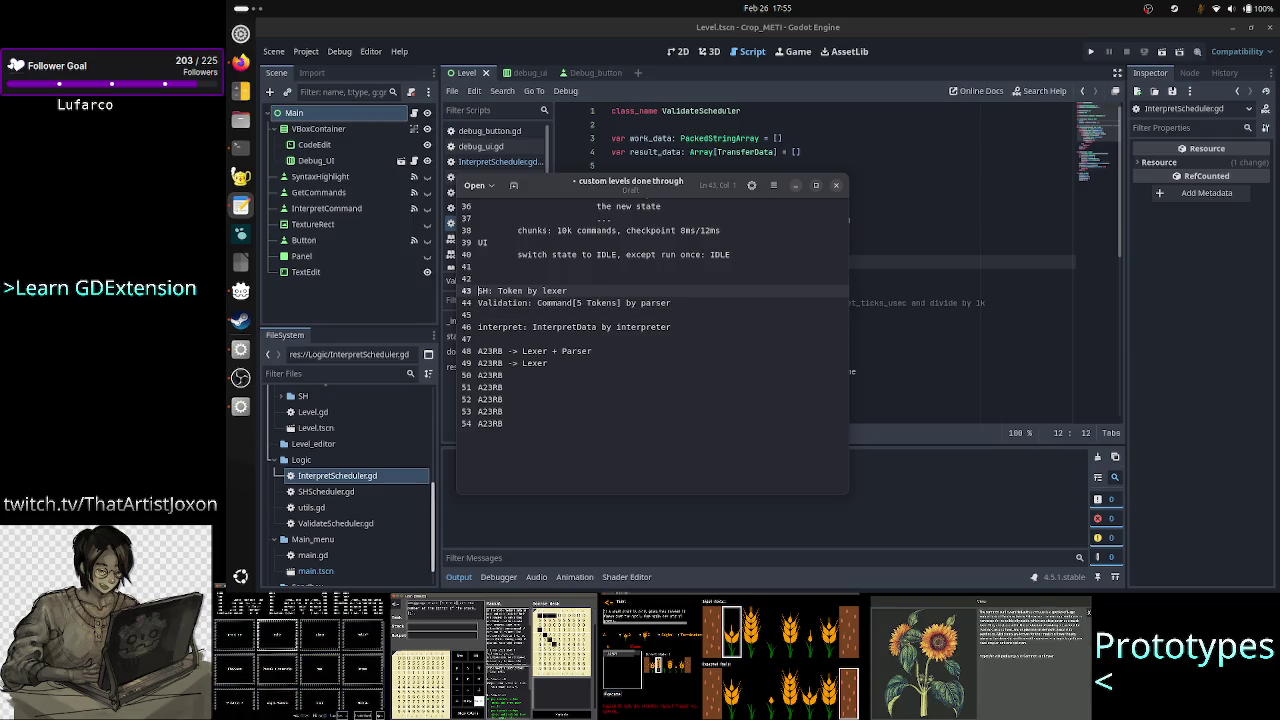
key("shift+Down")
key("shift+End")
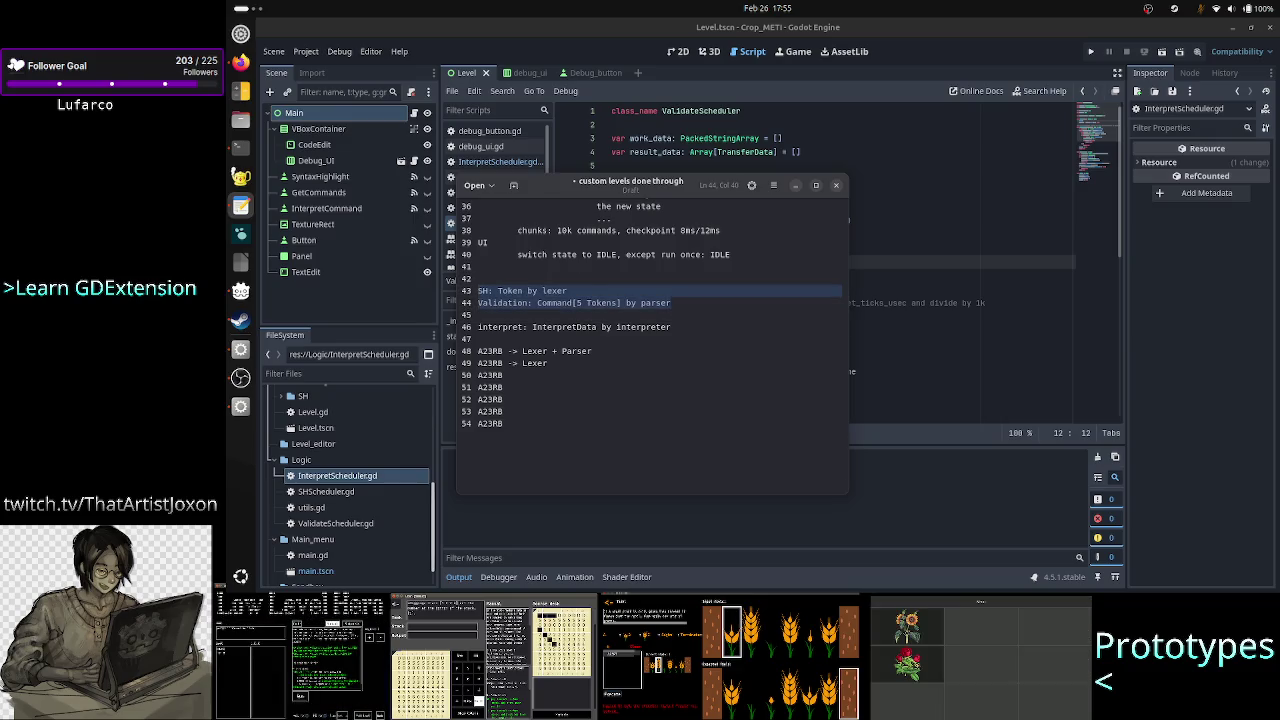
left_click(483, 290)
Step: Append '+ Parser -> Command' to the A23RB -> Lexer line
key("Home")
key("shift+Down")
key("shift+Down")
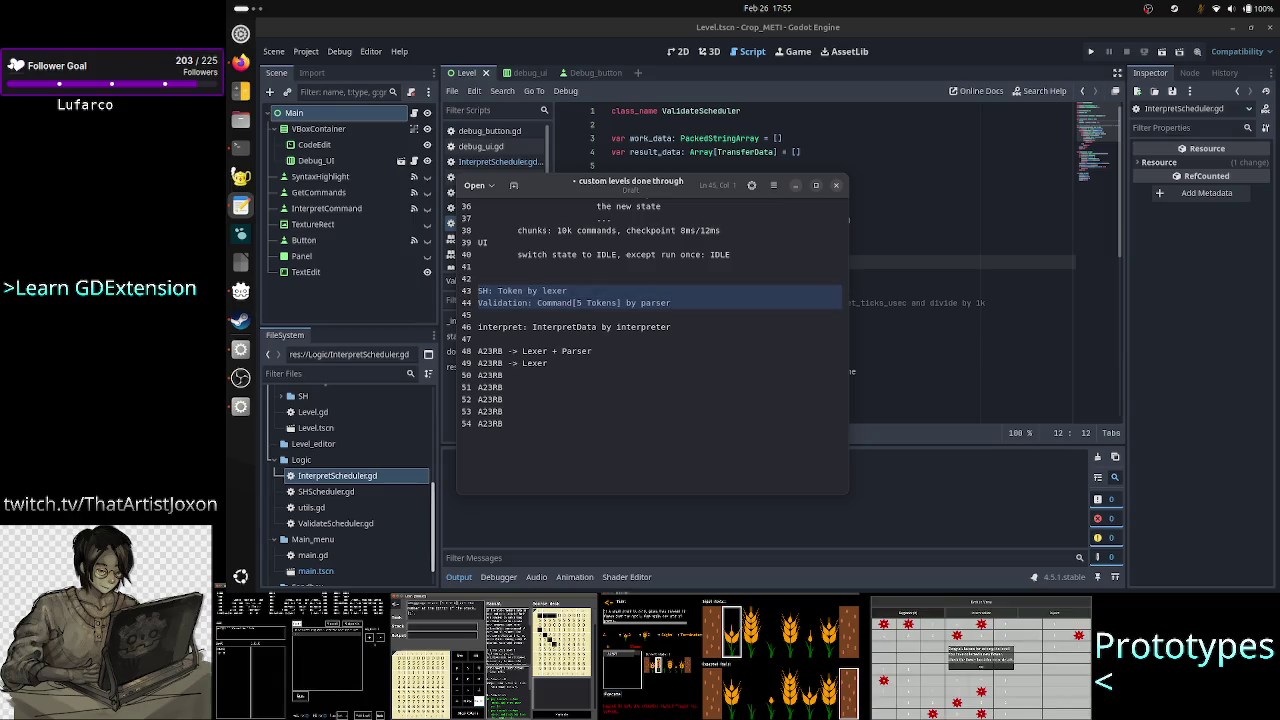
key("Down")
key("Down")
key("Down")
key("Right")
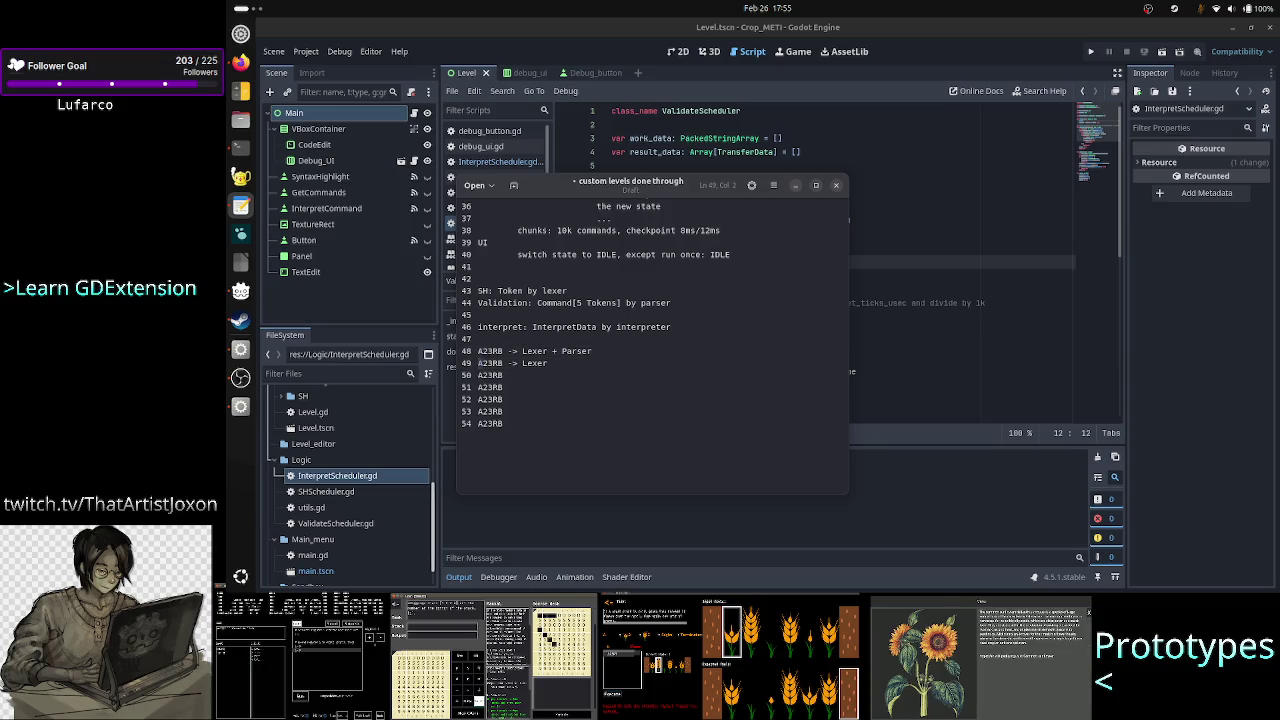
left_click(497, 363)
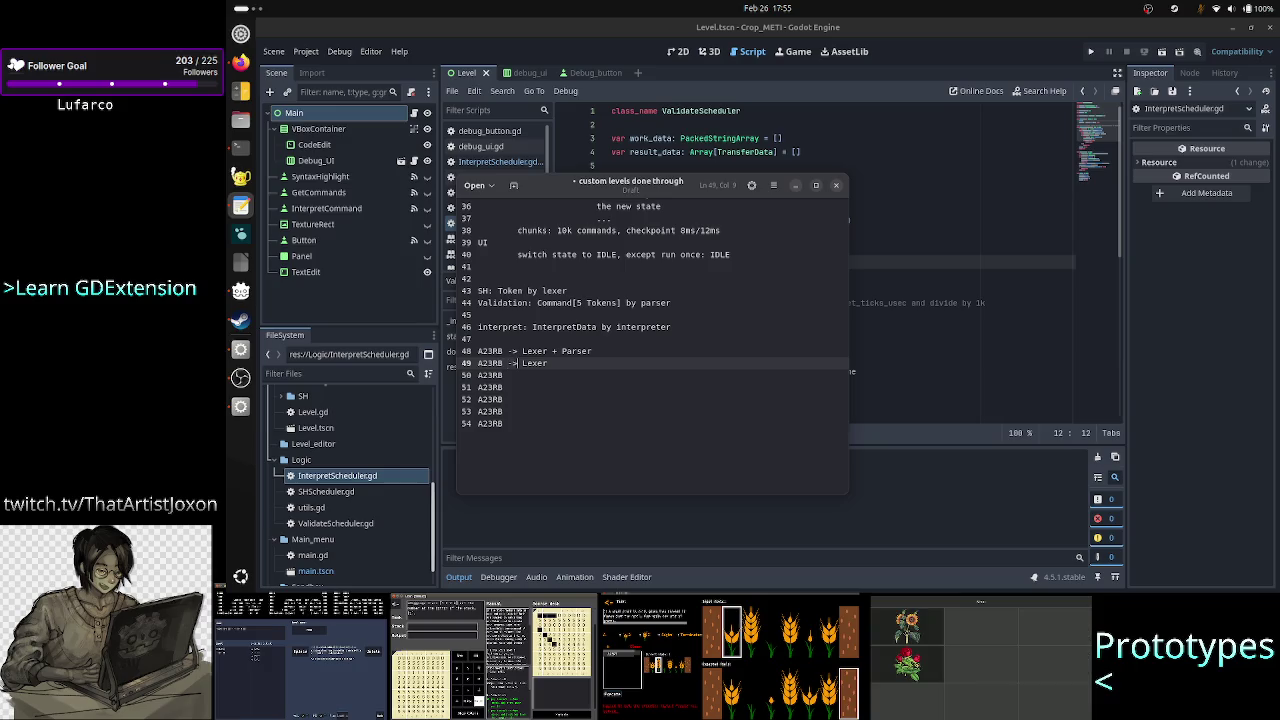
key("End")
type("+")
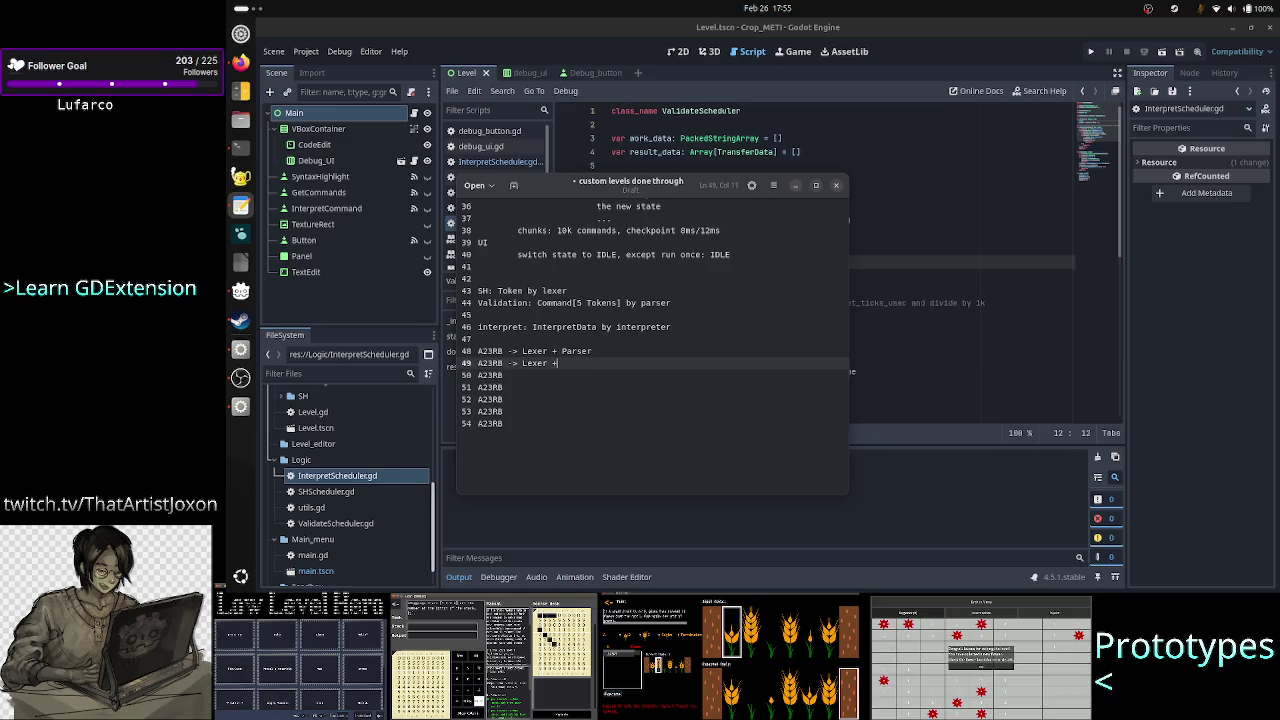
type(" Parser ")
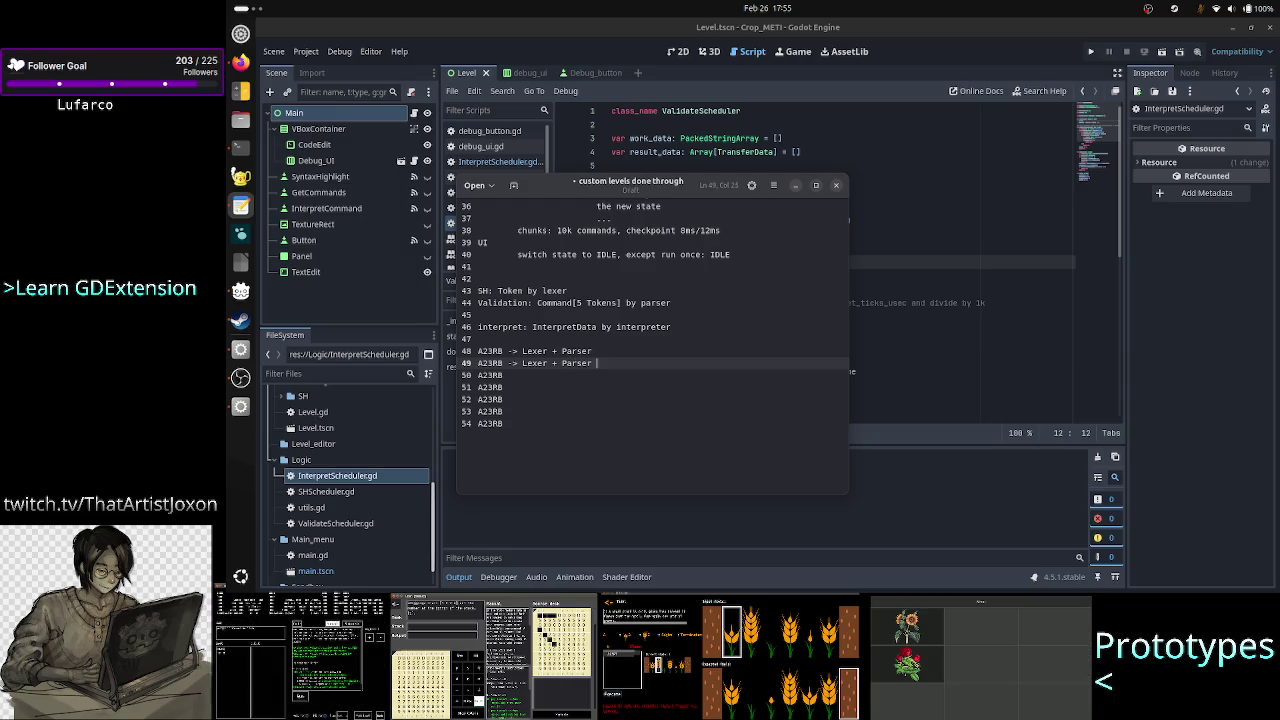
type("->")
type(" Command")
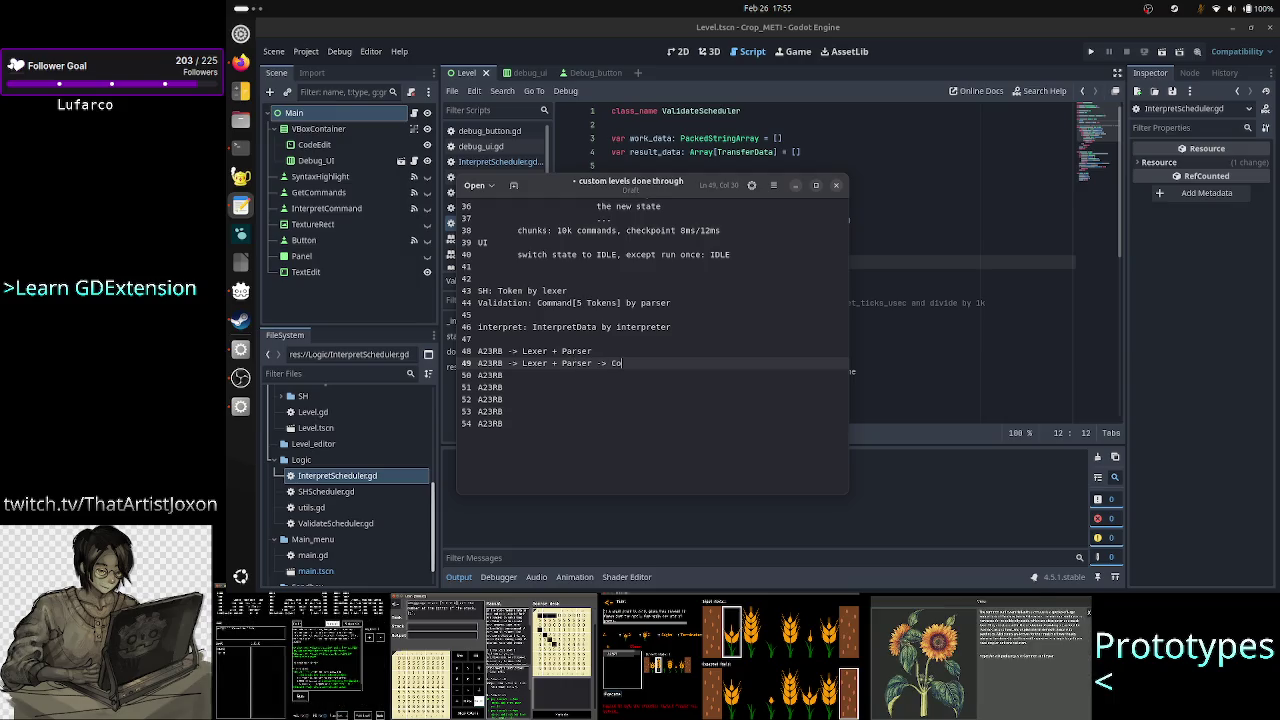
Step: Delete the '-> Lexer + Parser' annotations so lines 48 and 49 read just A23RB
left_click(478, 375)
key("Up")
key("shift+End")
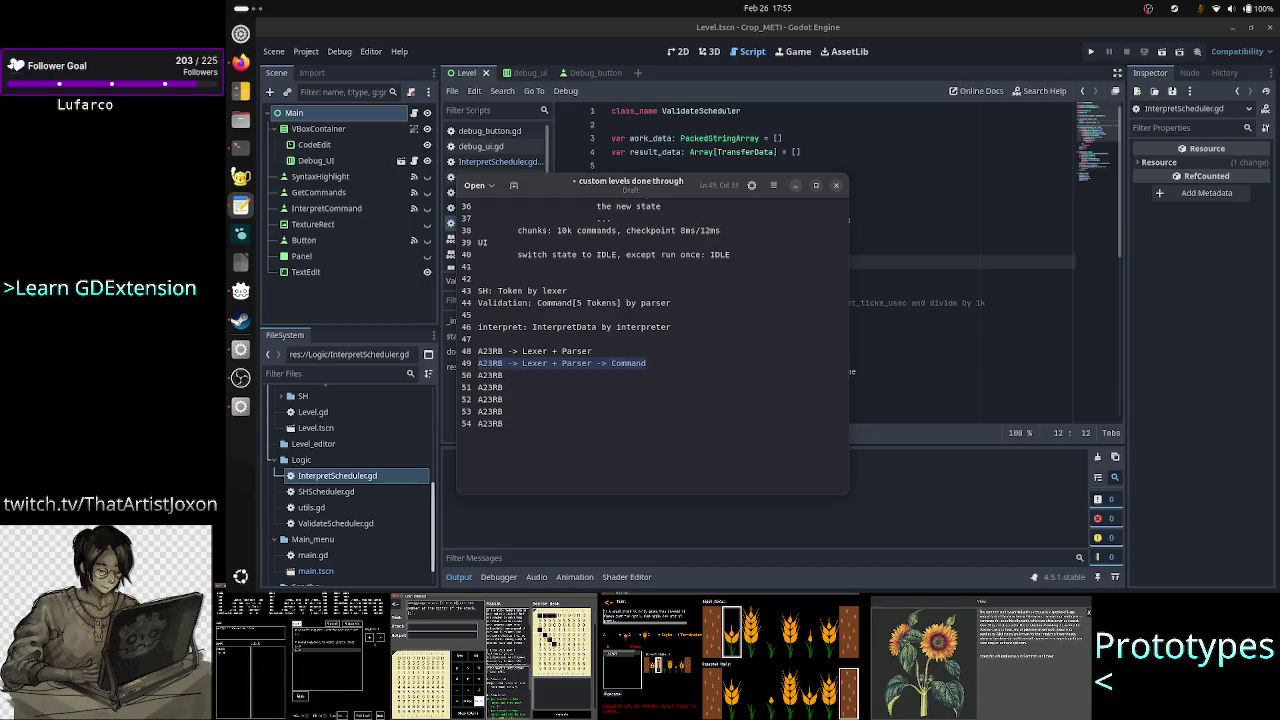
key("End")
key("Up")
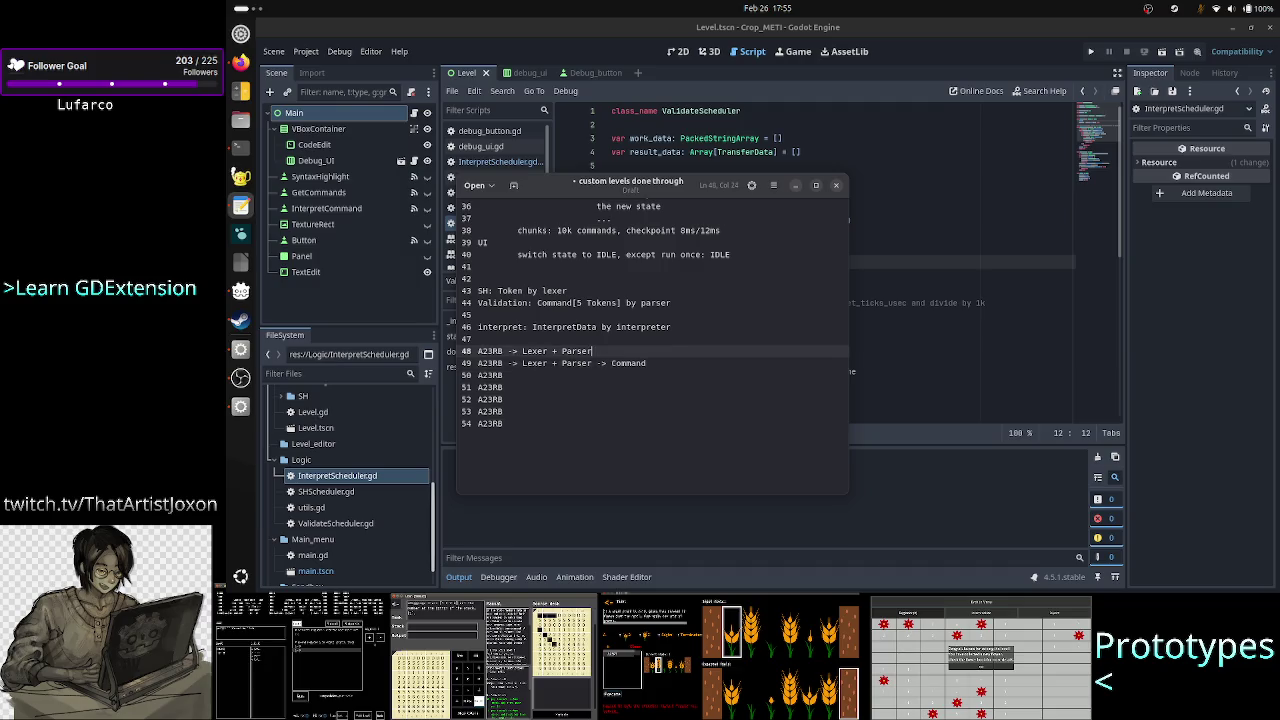
key("Home")
key("shift+End")
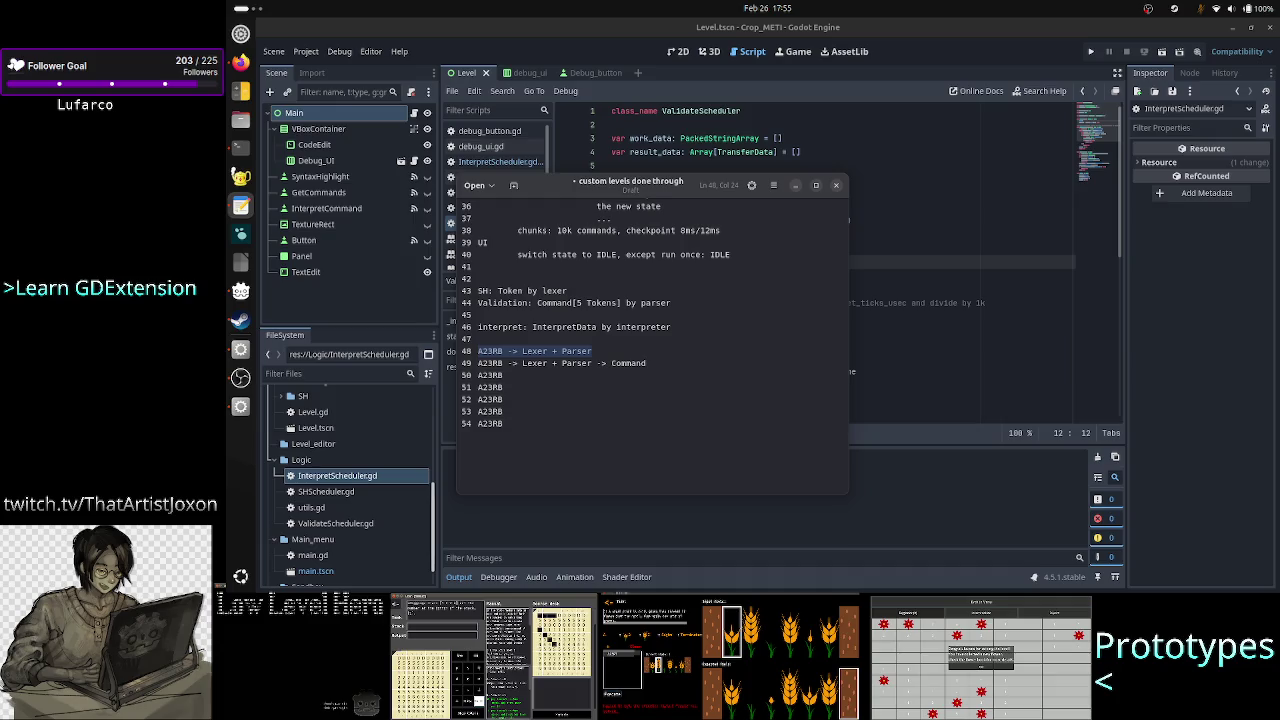
key("End")
key("BackSpace")
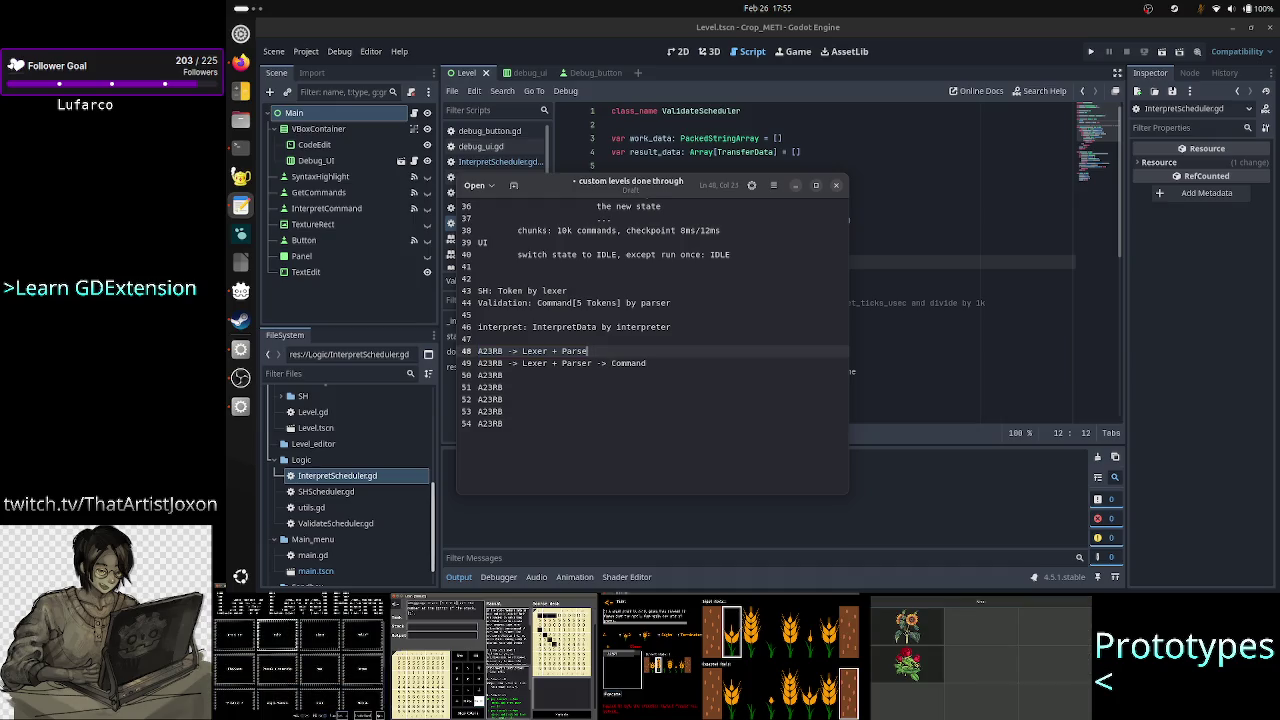
key("BackSpace")
key("BackSpace")
key("BackSpace")
key("Down")
key("End")
key("BackSpace")
key("BackSpace")
key("BackSpace")
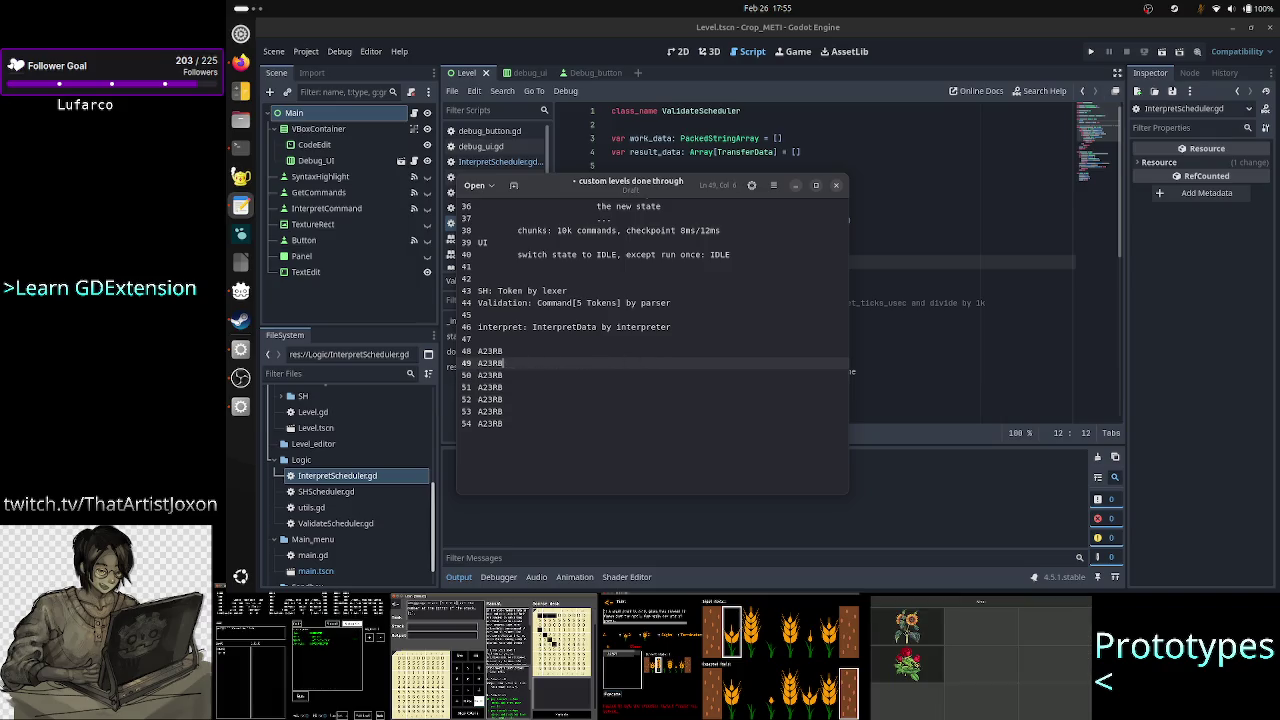
Step: Select the bare A23RB lines, then place the caret on the empty line 47
key("Up")
key("Up")
key("Up")
key("Down")
key("Down")
key("Down")
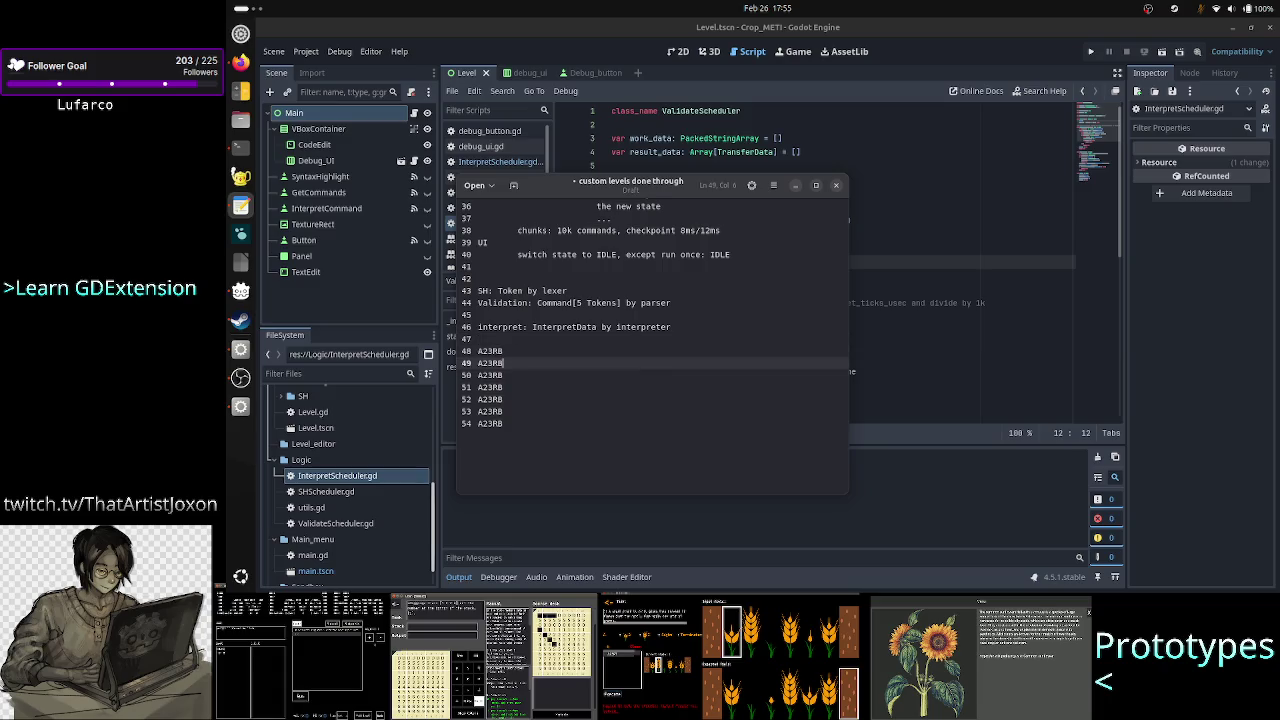
key("Home")
key("shift+End")
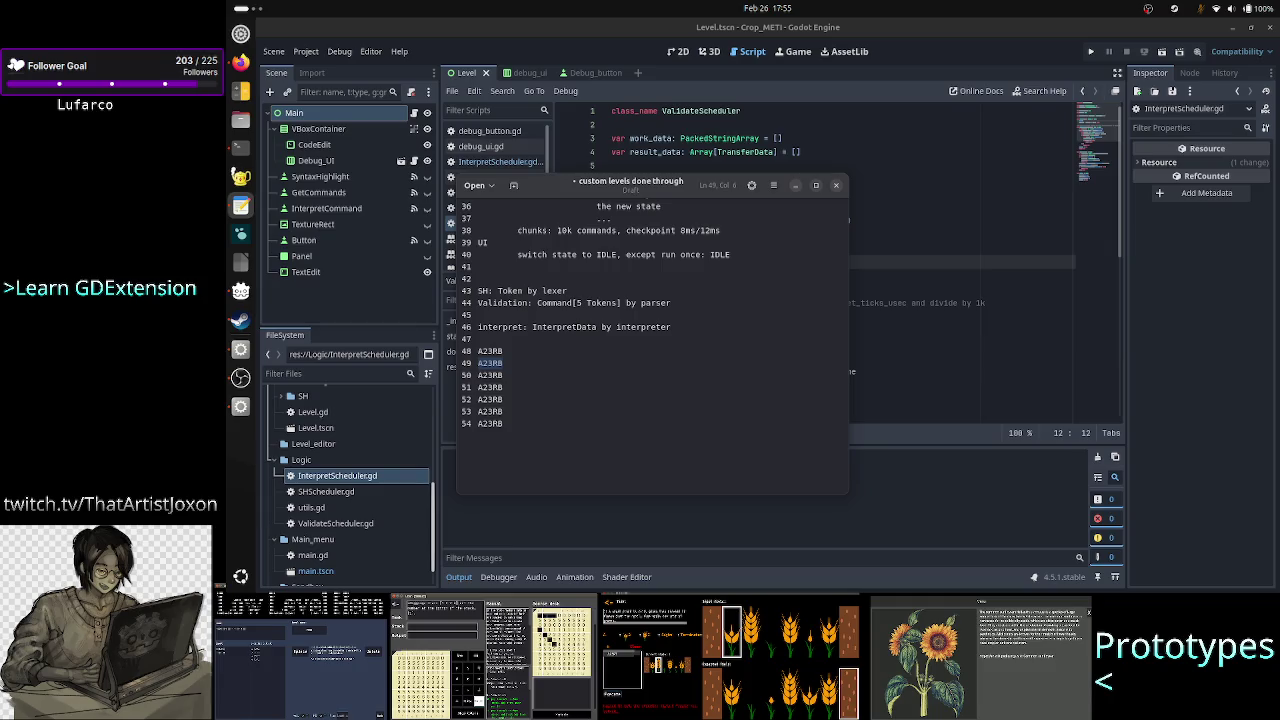
key("Up")
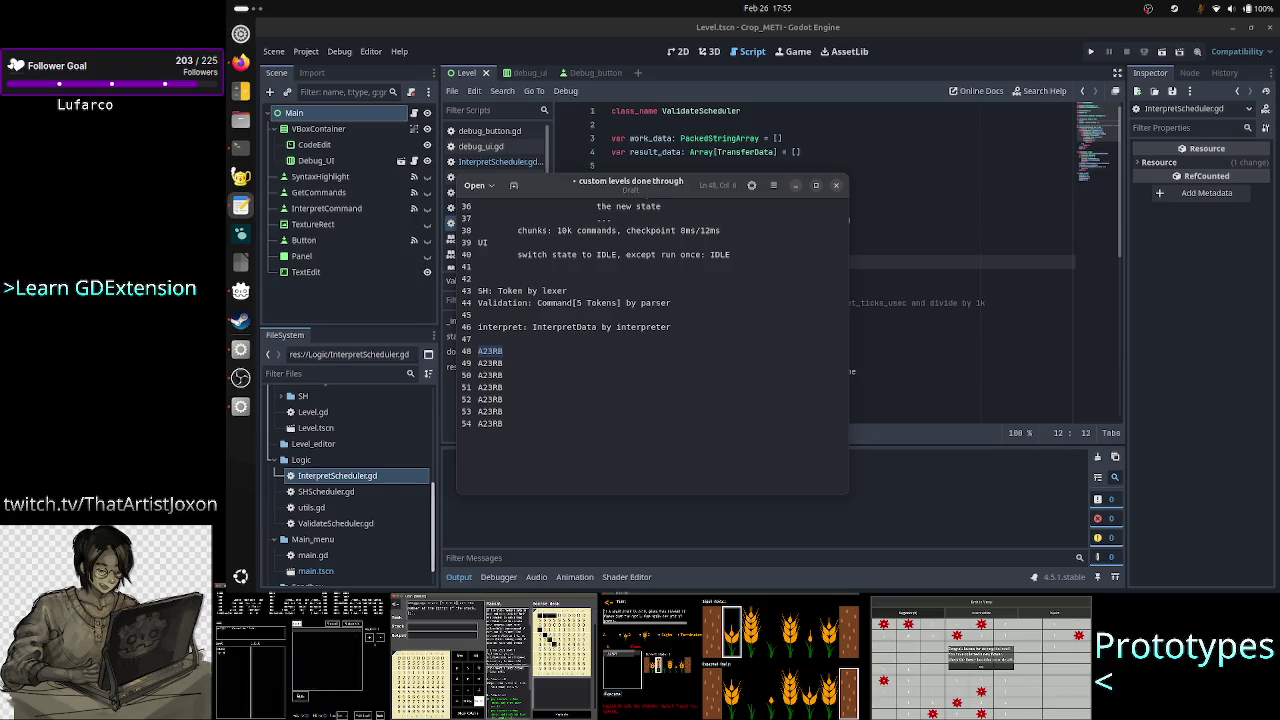
left_click(479, 338)
Step: Add 'tape is modified' and 'state is modified' lines, then select Ref<Tape> in the terminal
key("Return")
key("Return")
left_click(479, 350)
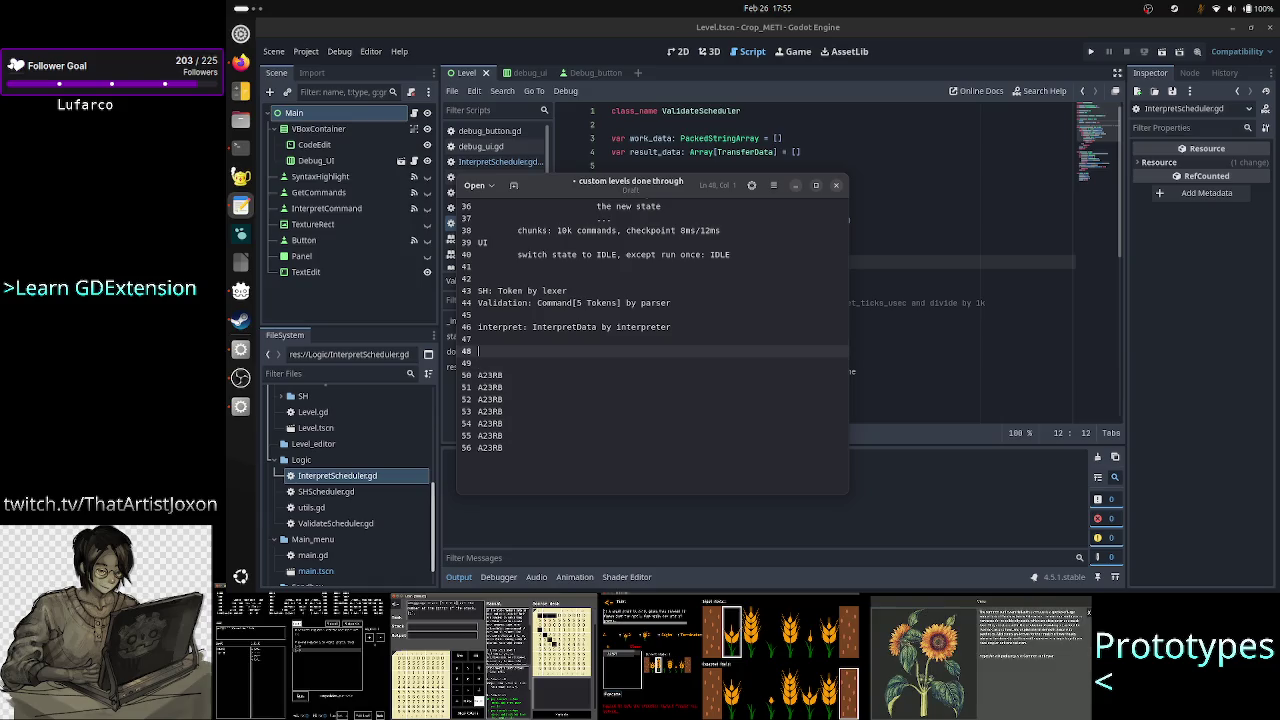
type("tap")
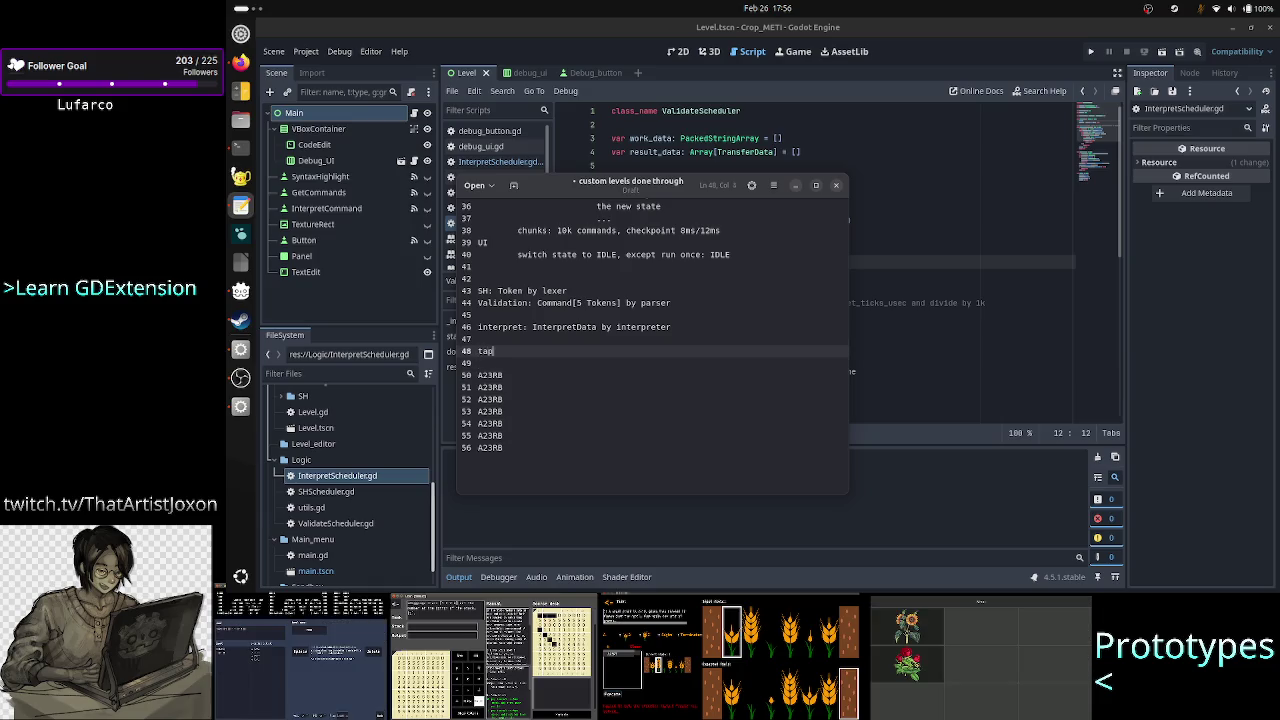
type("e is modi")
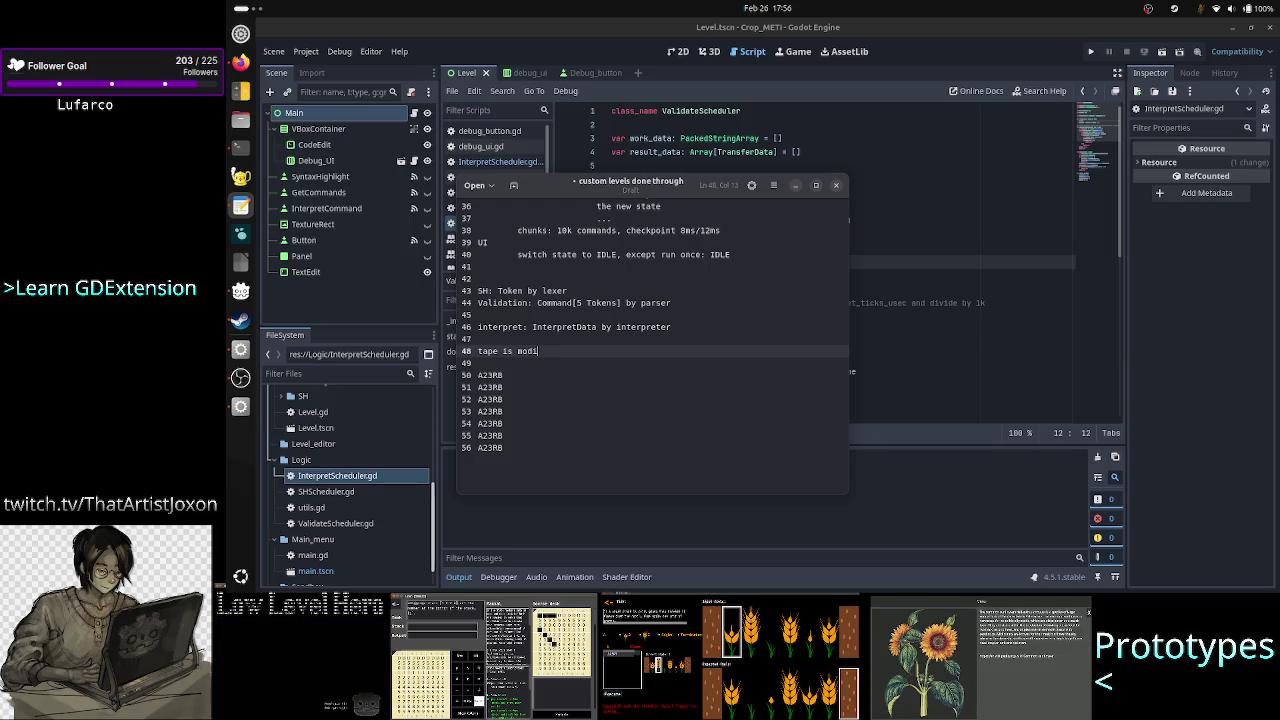
type("fied")
key("Return")
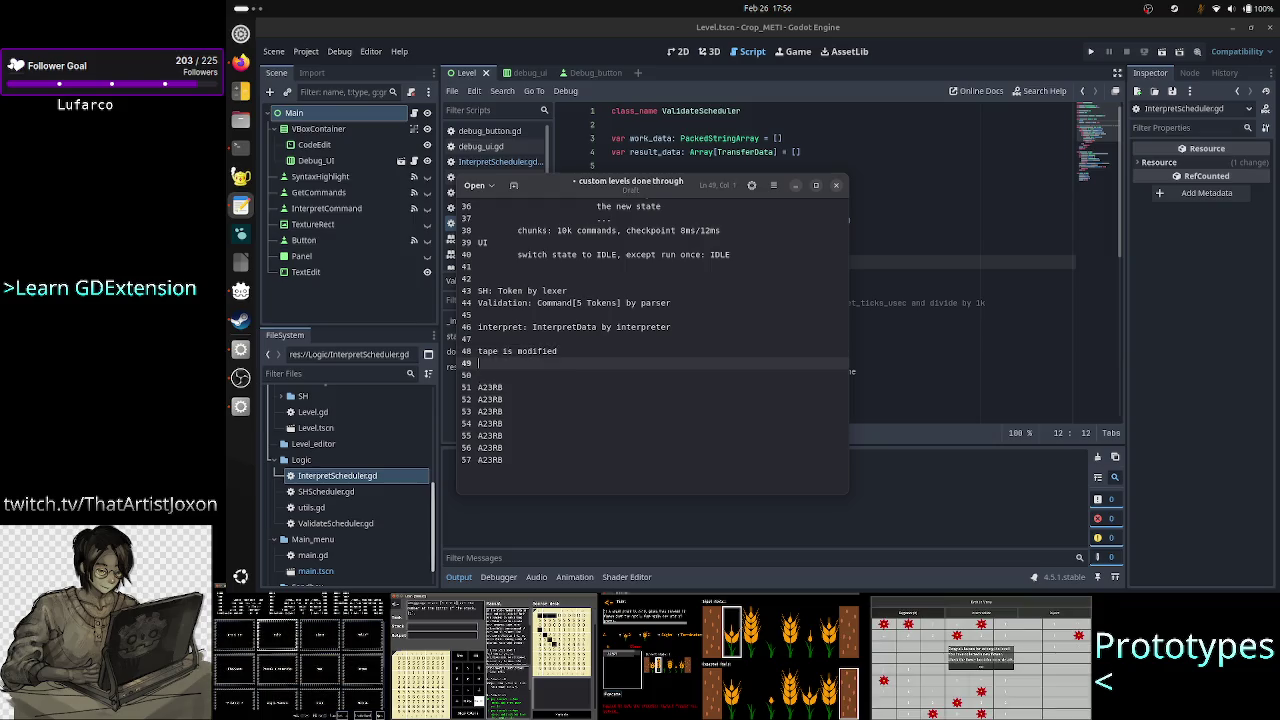
type("state is modified")
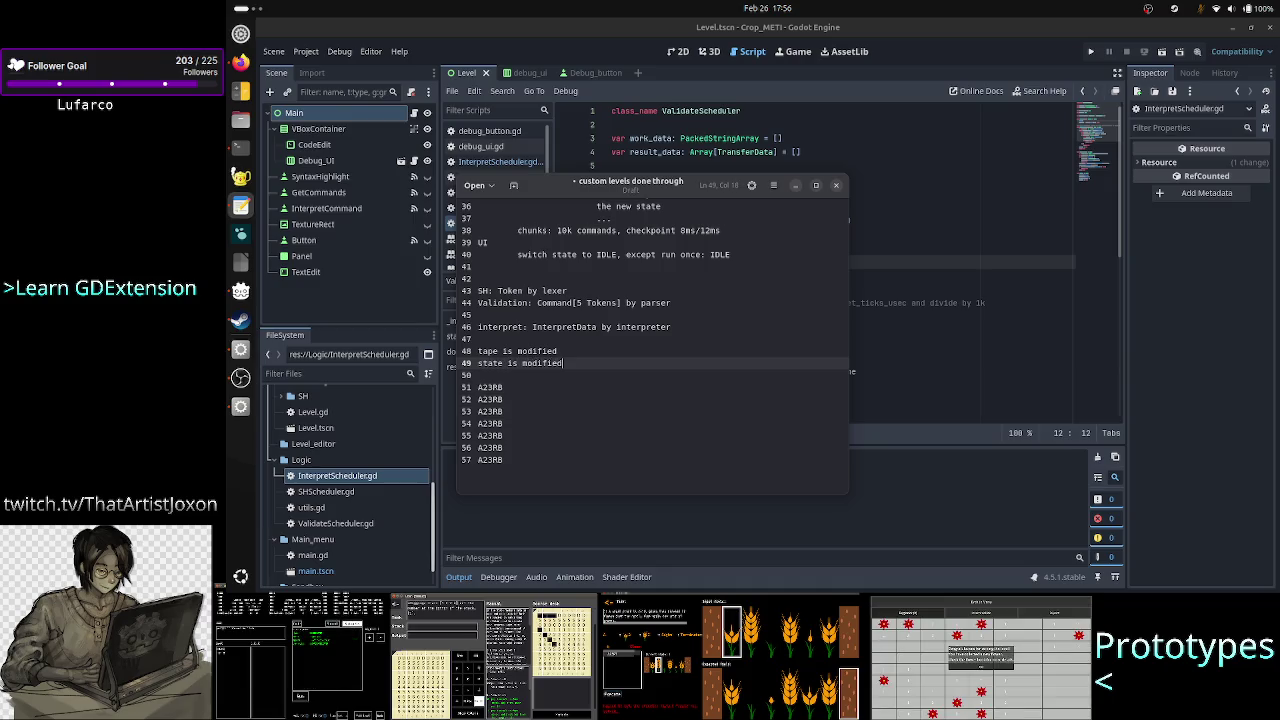
key("alt+Tab")
key("alt+Tab")
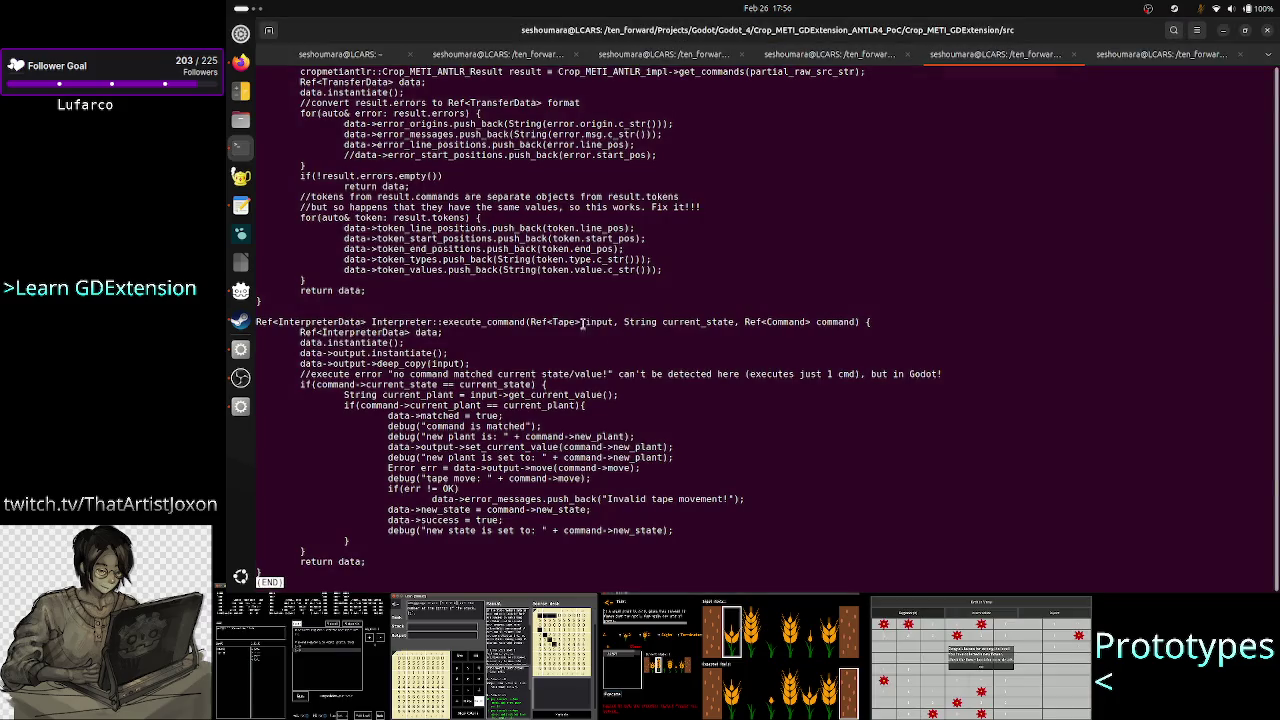
left_click_drag(585, 321, 531, 321)
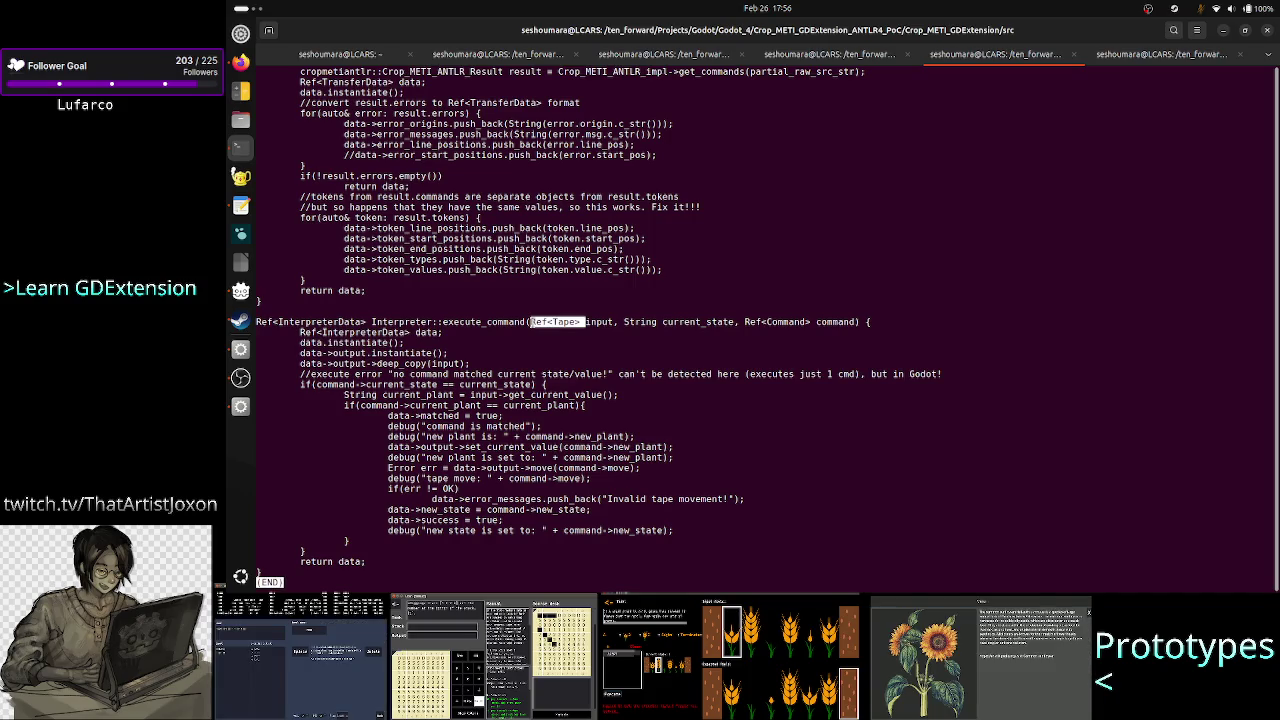
double_click(484, 321)
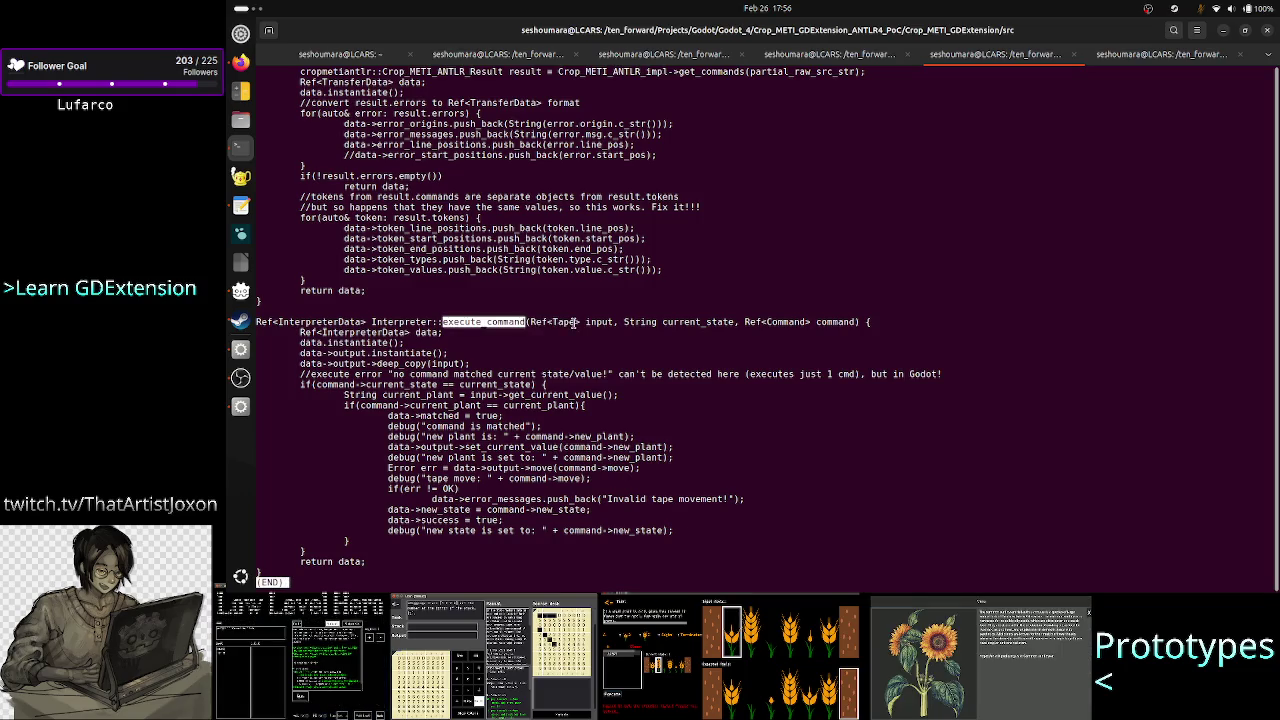
double_click(703, 322)
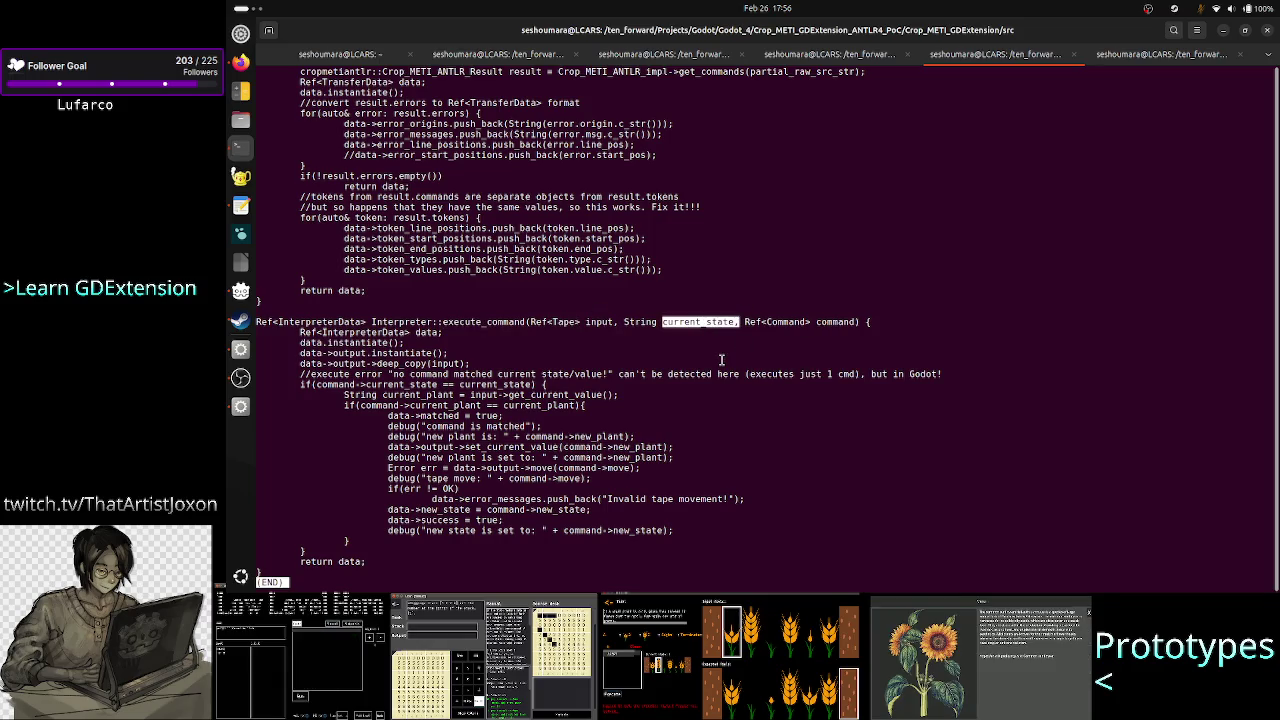
double_click(835, 322)
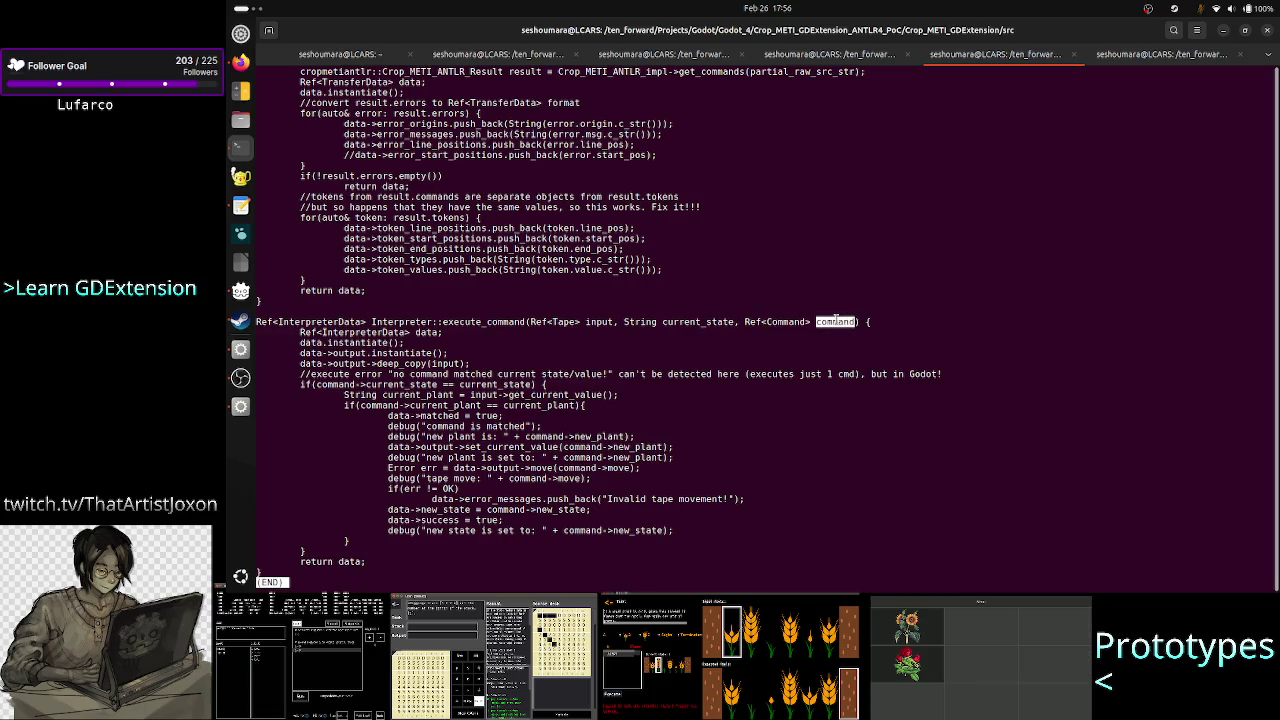
scroll(489, 123, "up", 2)
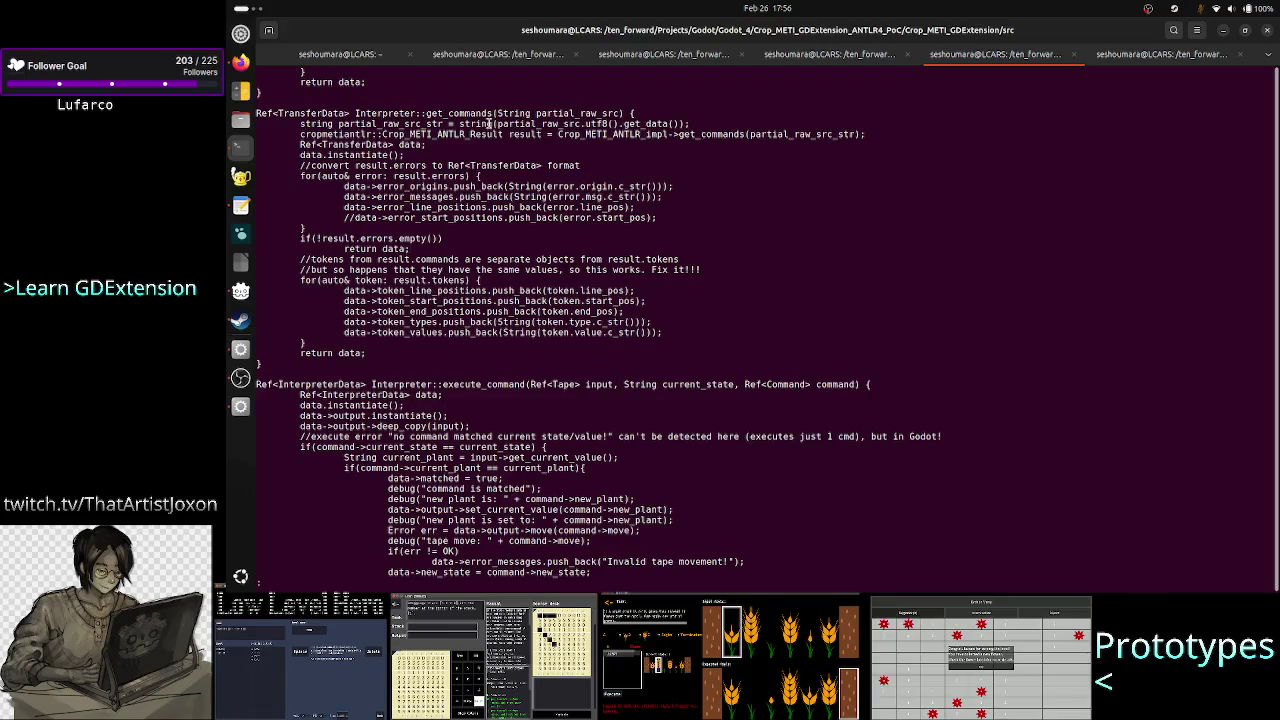
left_click_drag(381, 113, 497, 114)
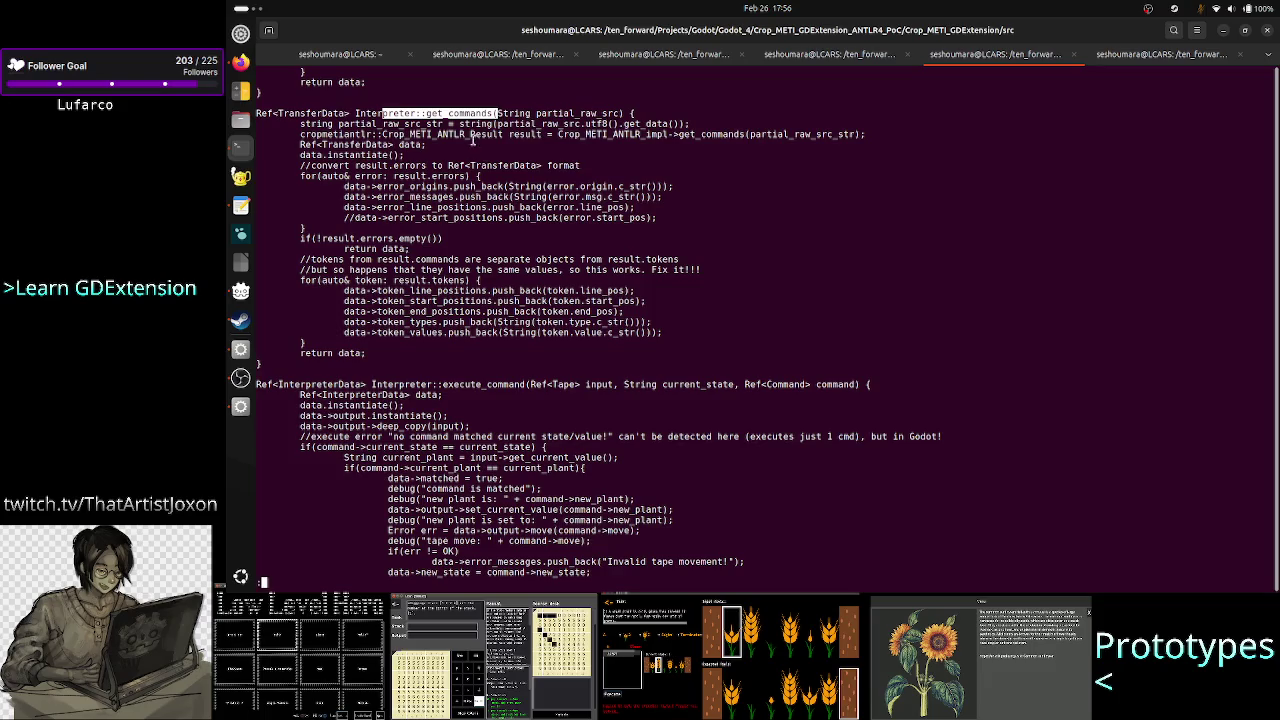
double_click(458, 113)
mouse_move(847, 384)
left_mouse_down()
mouse_move(256, 384)
mouse_move(847, 384)
mouse_move(531, 384)
left_mouse_up()
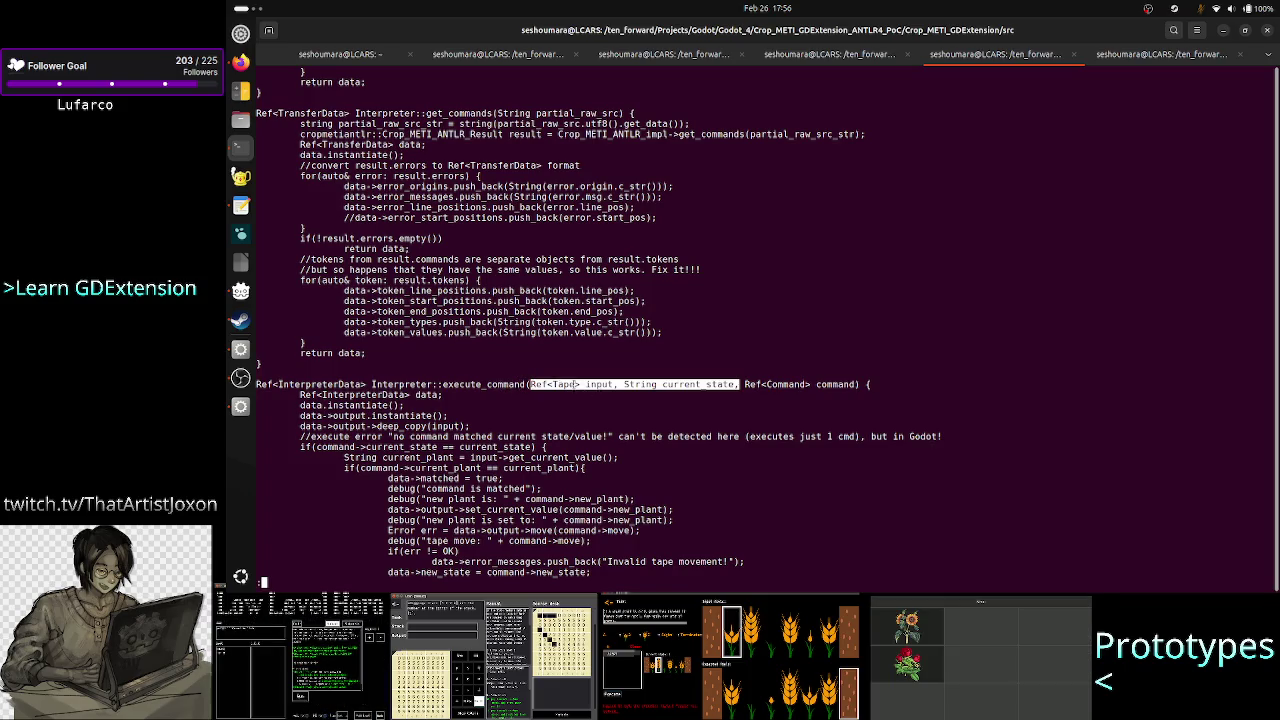
double_click(564, 384)
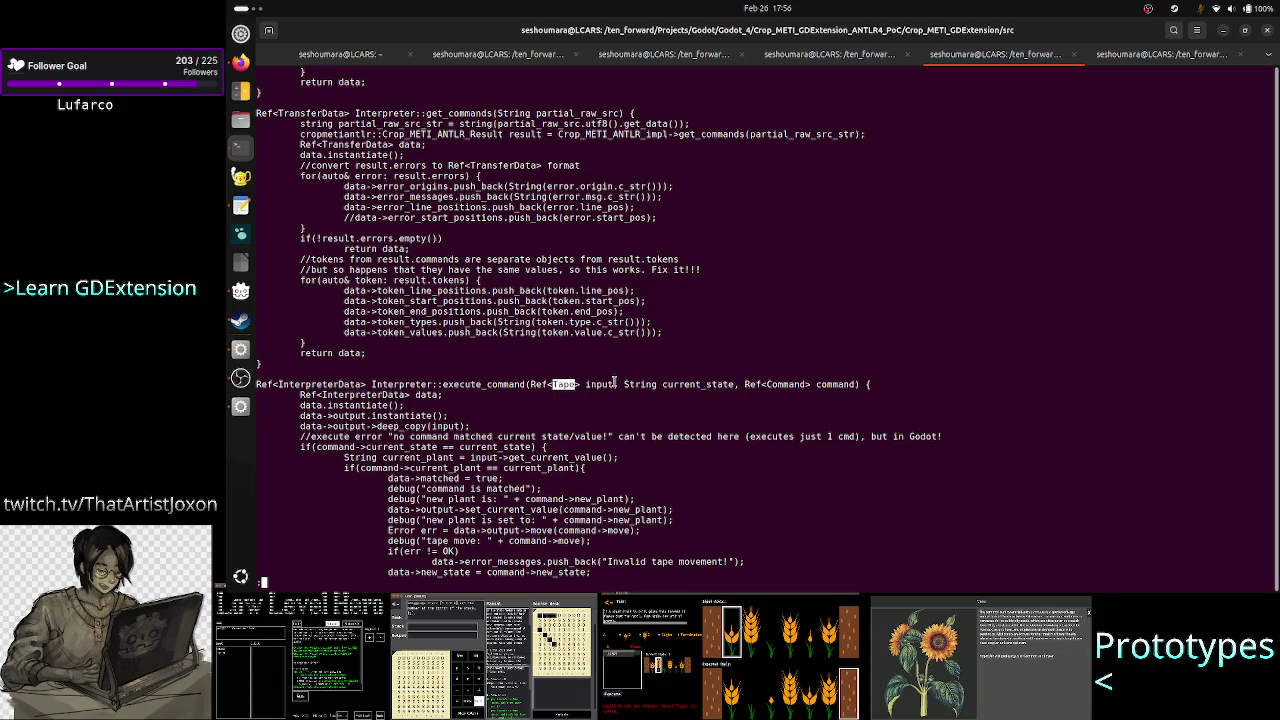
key("alt+Tab")
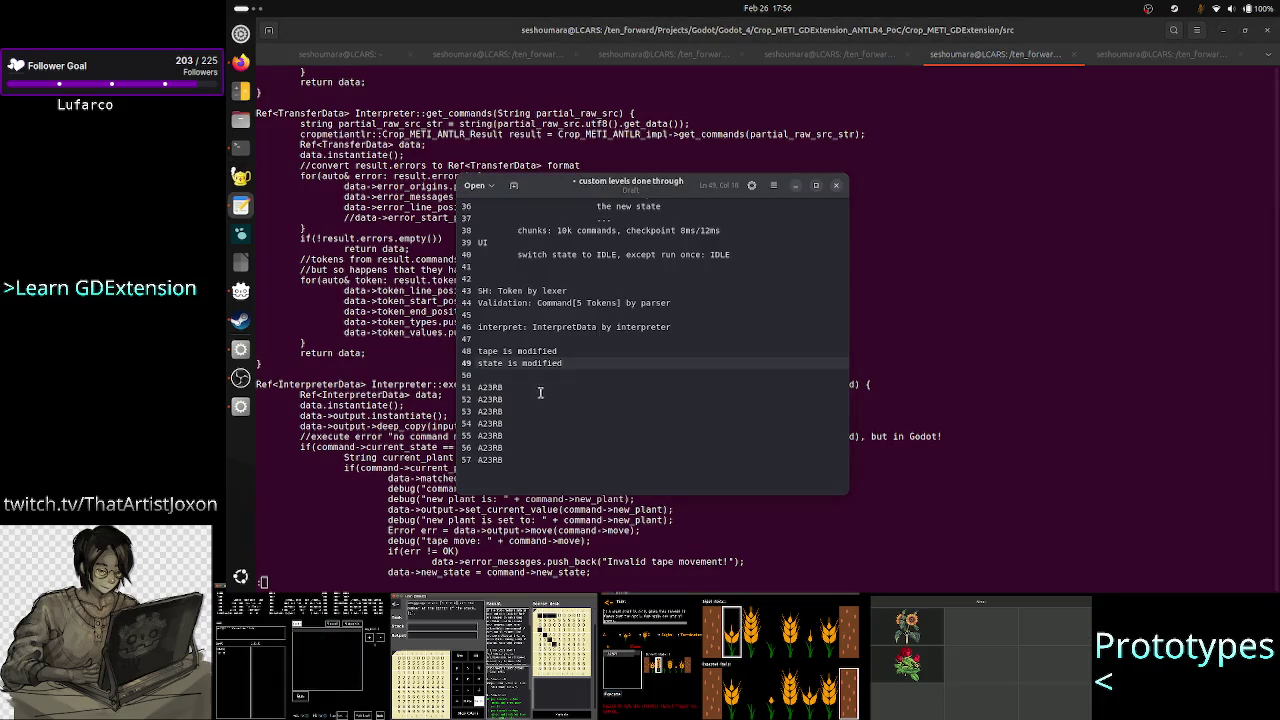
Step: Note A23RB's work_data: the tape and state as modified by the previous command
left_click(538, 399)
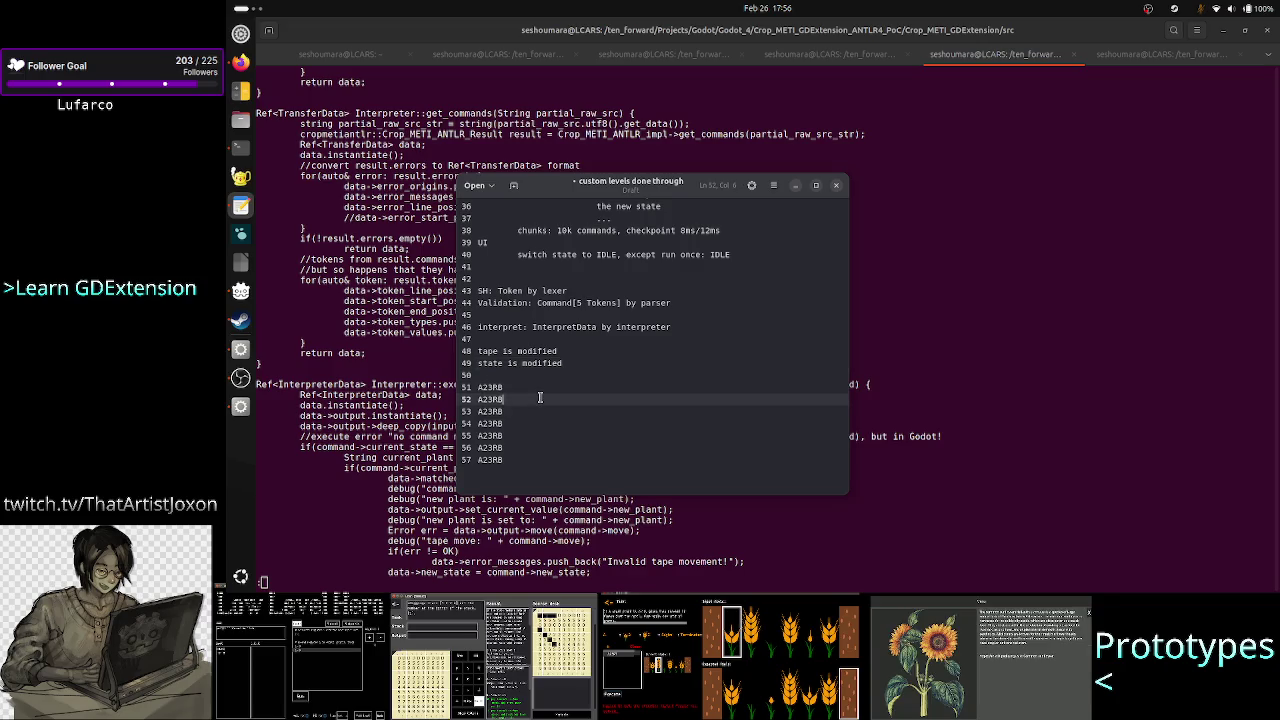
type(": work")
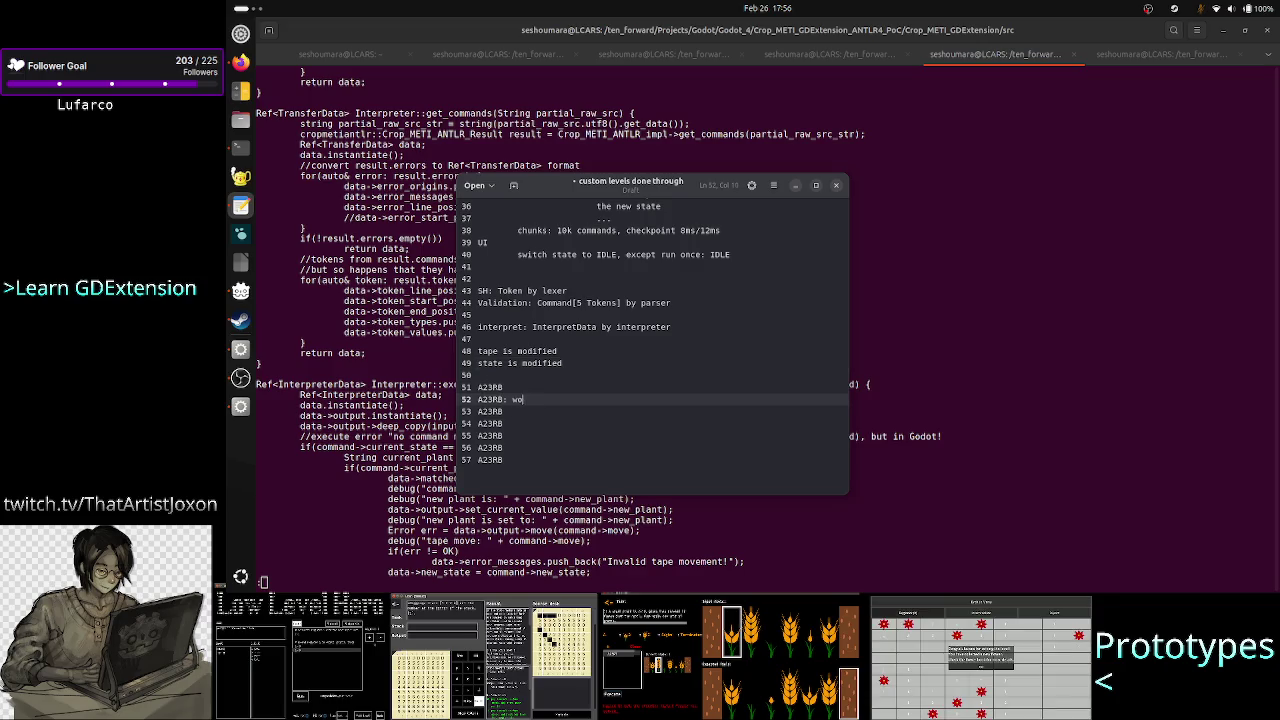
type("_data")
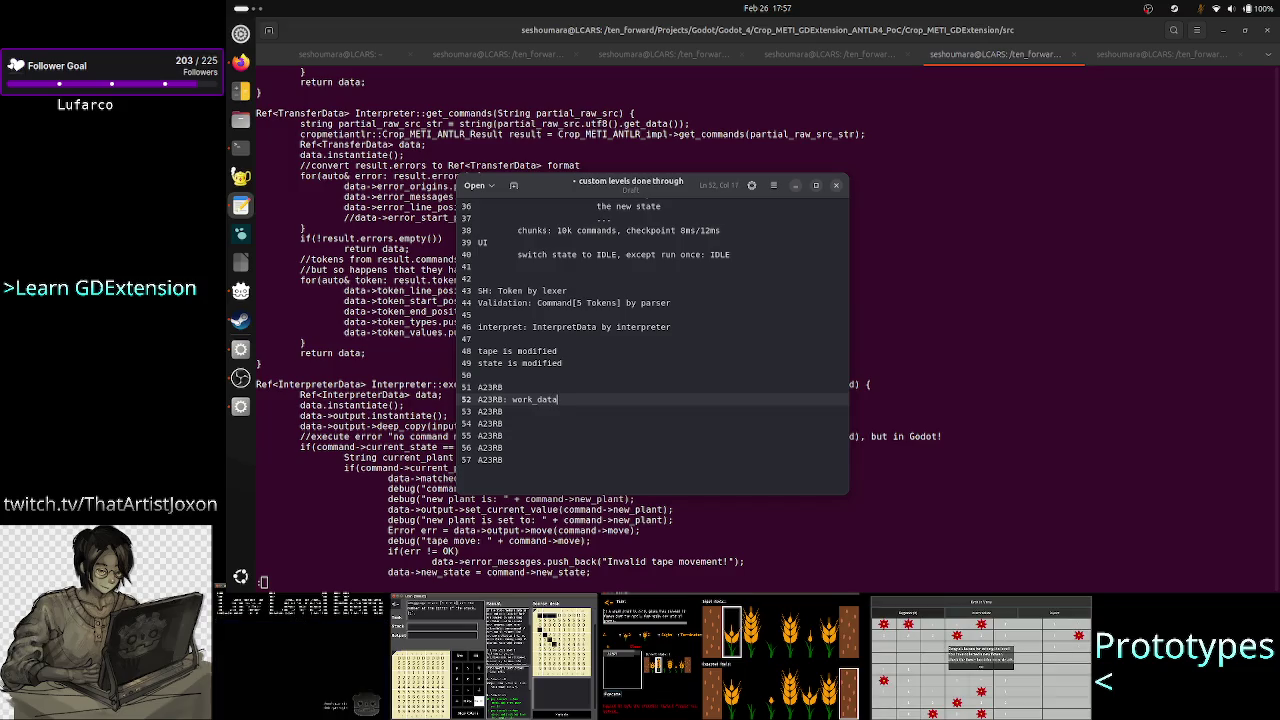
type("(the tape")
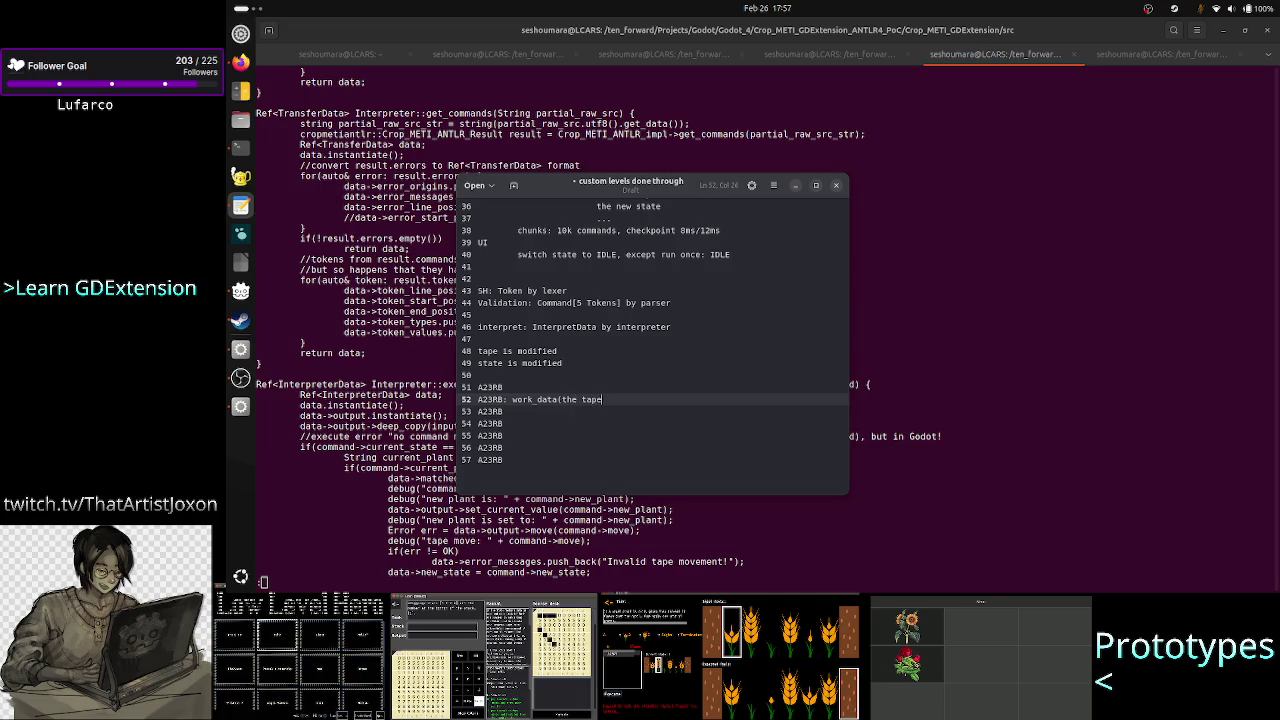
type(" as it was modified ")
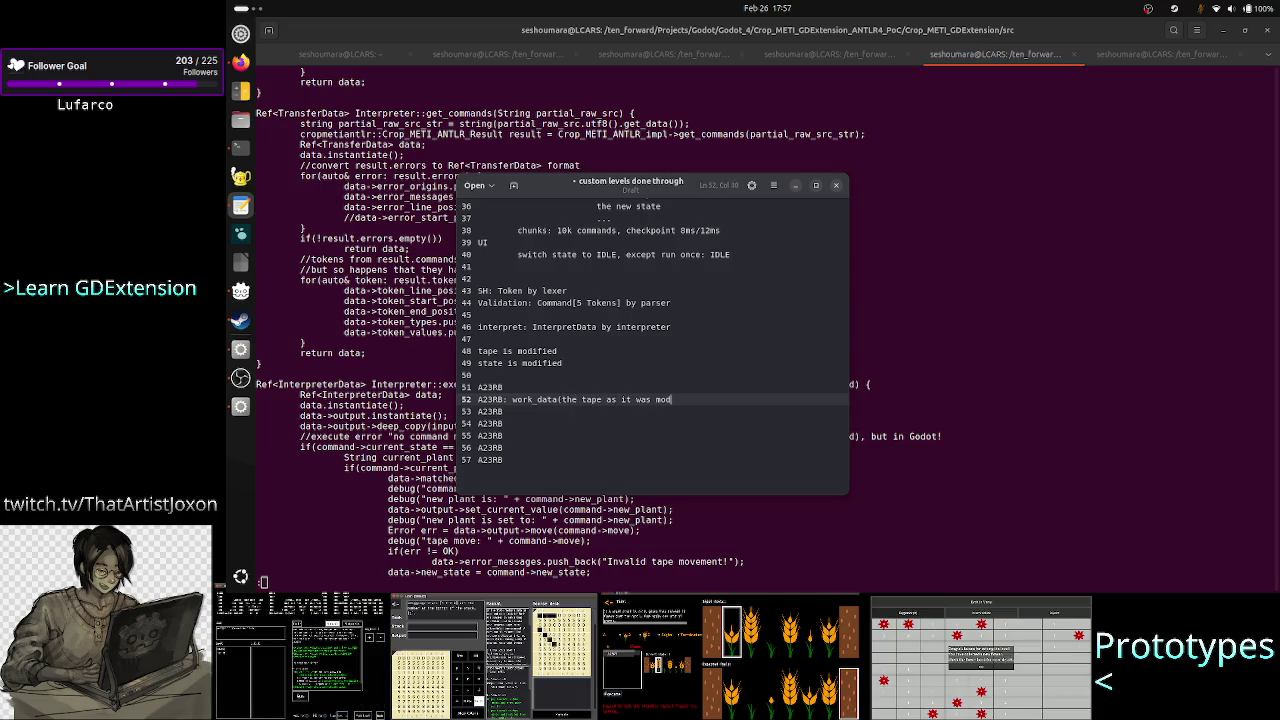
type("by ")
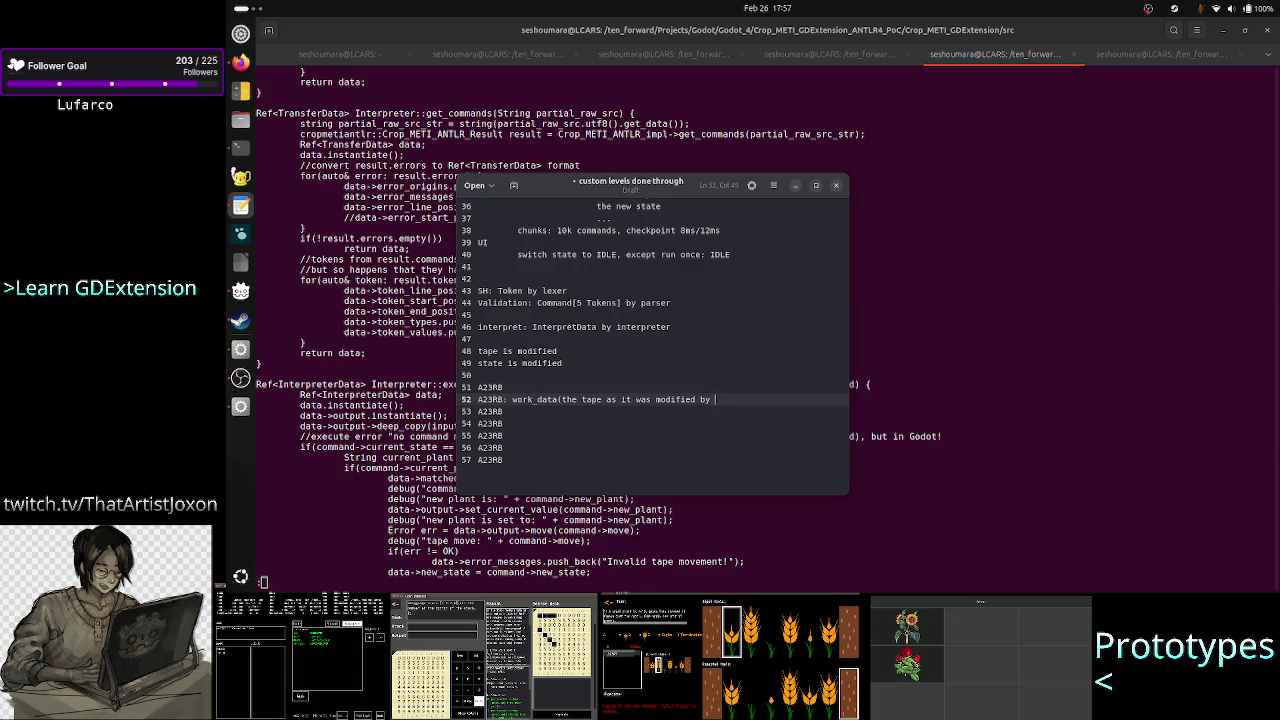
type("the previou")
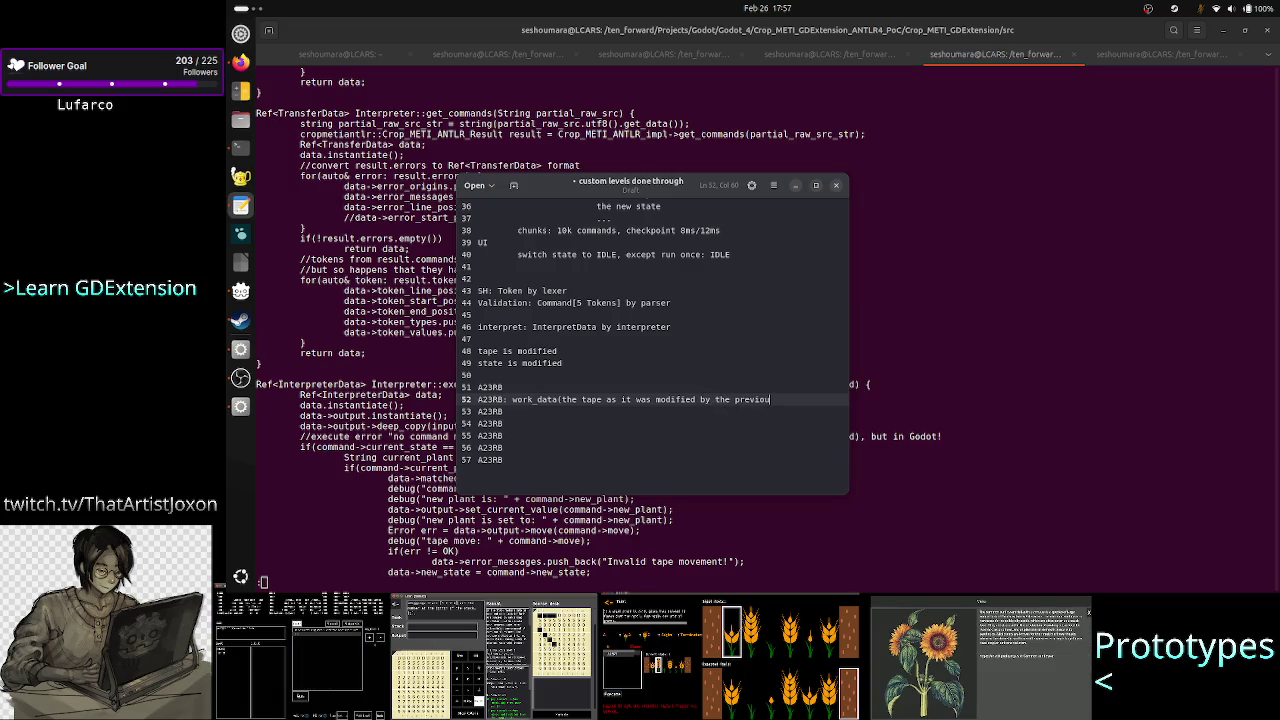
type("s command")
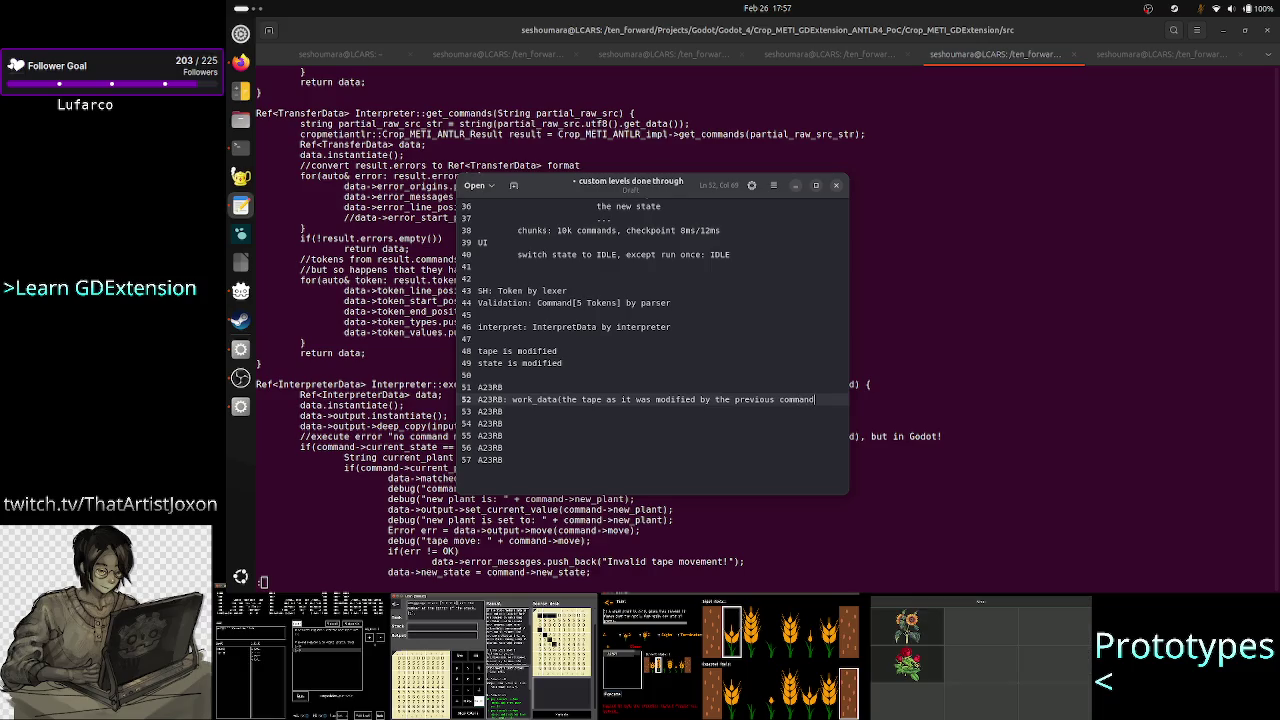
key("Return")
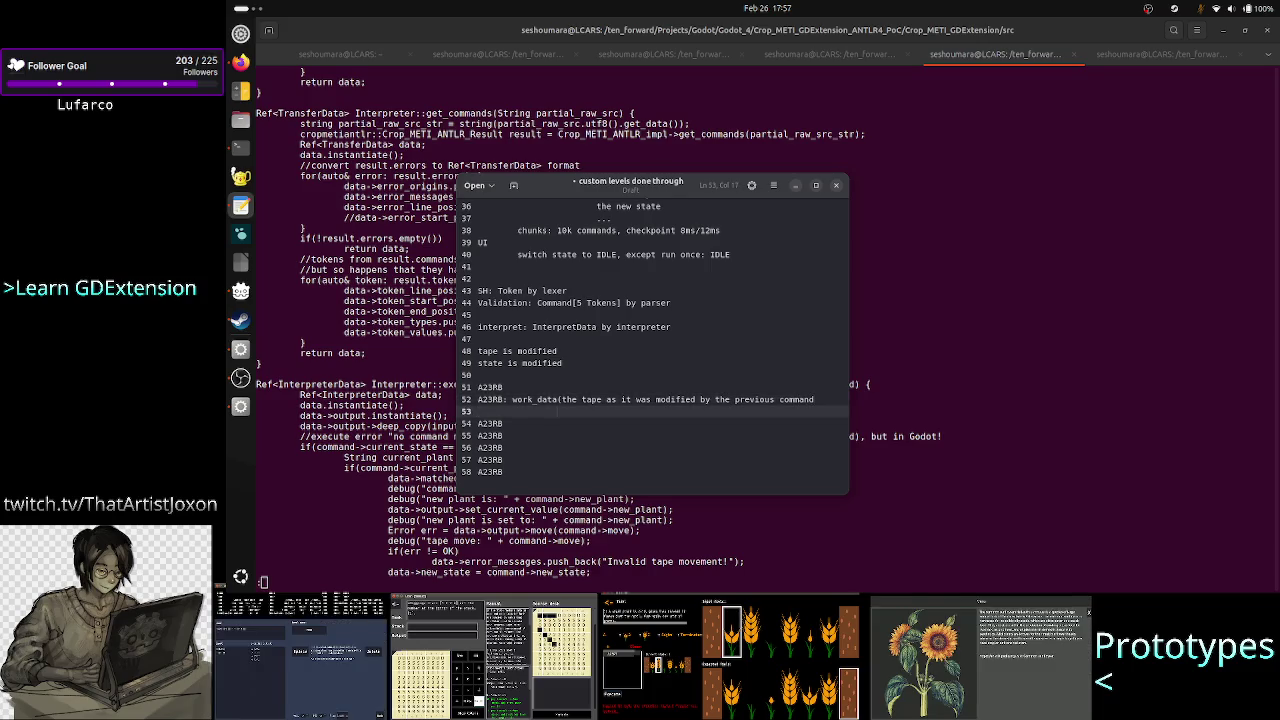
type("the ")
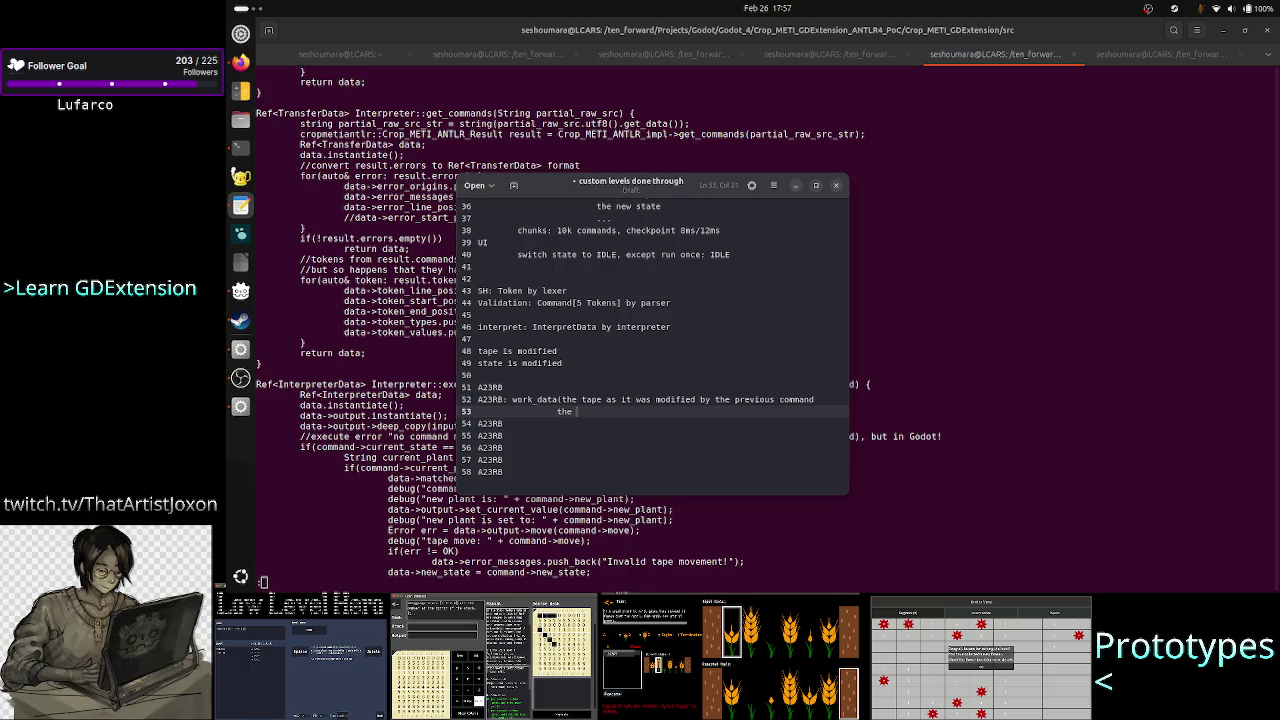
type("state as it")
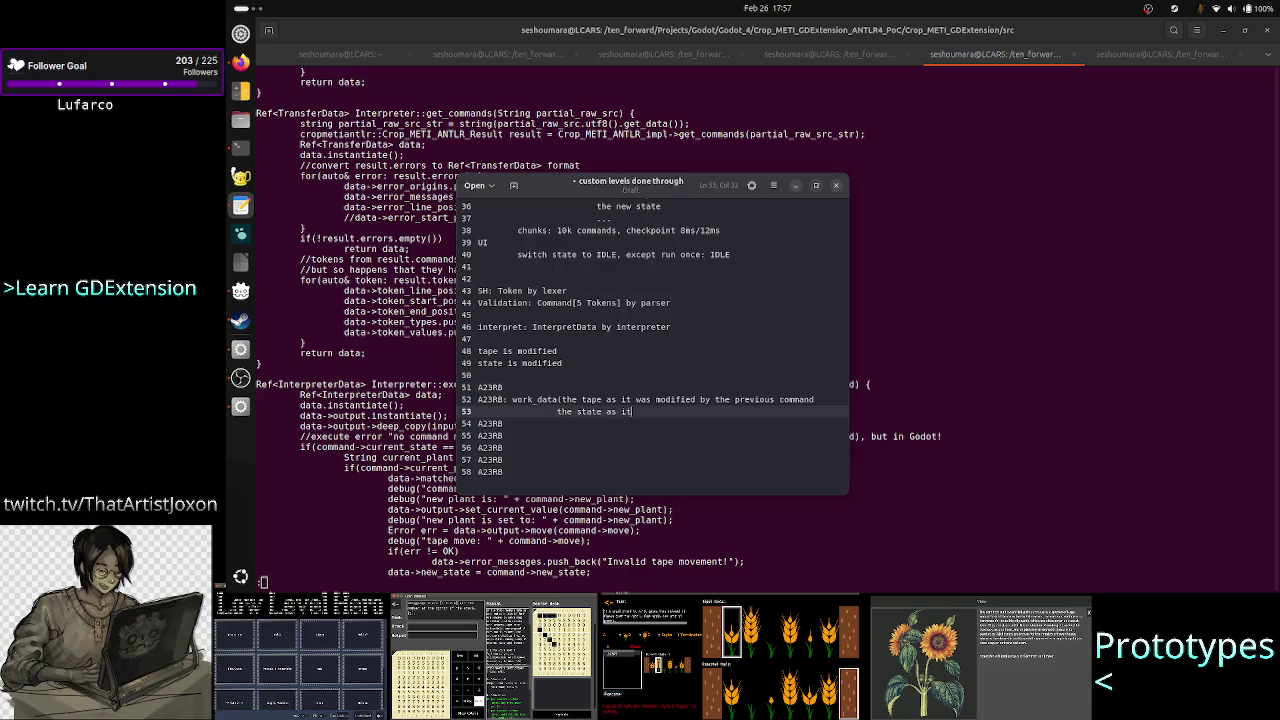
type(" was modified by the previous ")
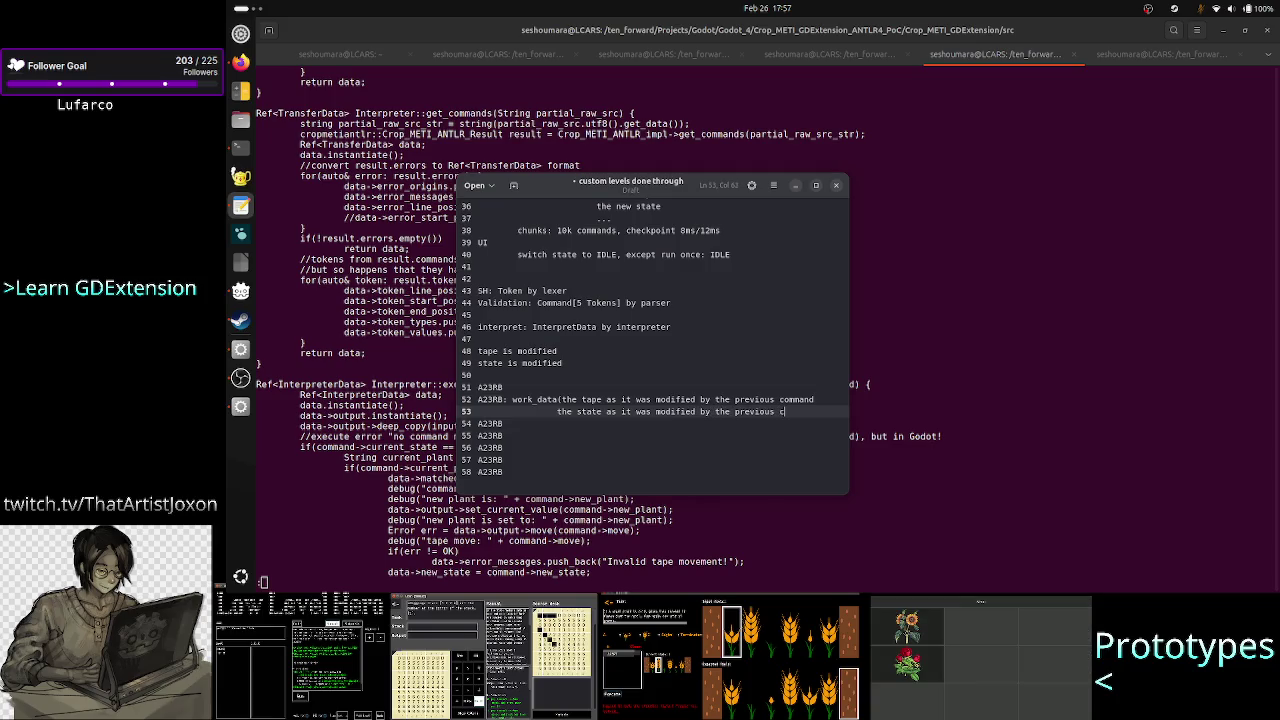
type("command")
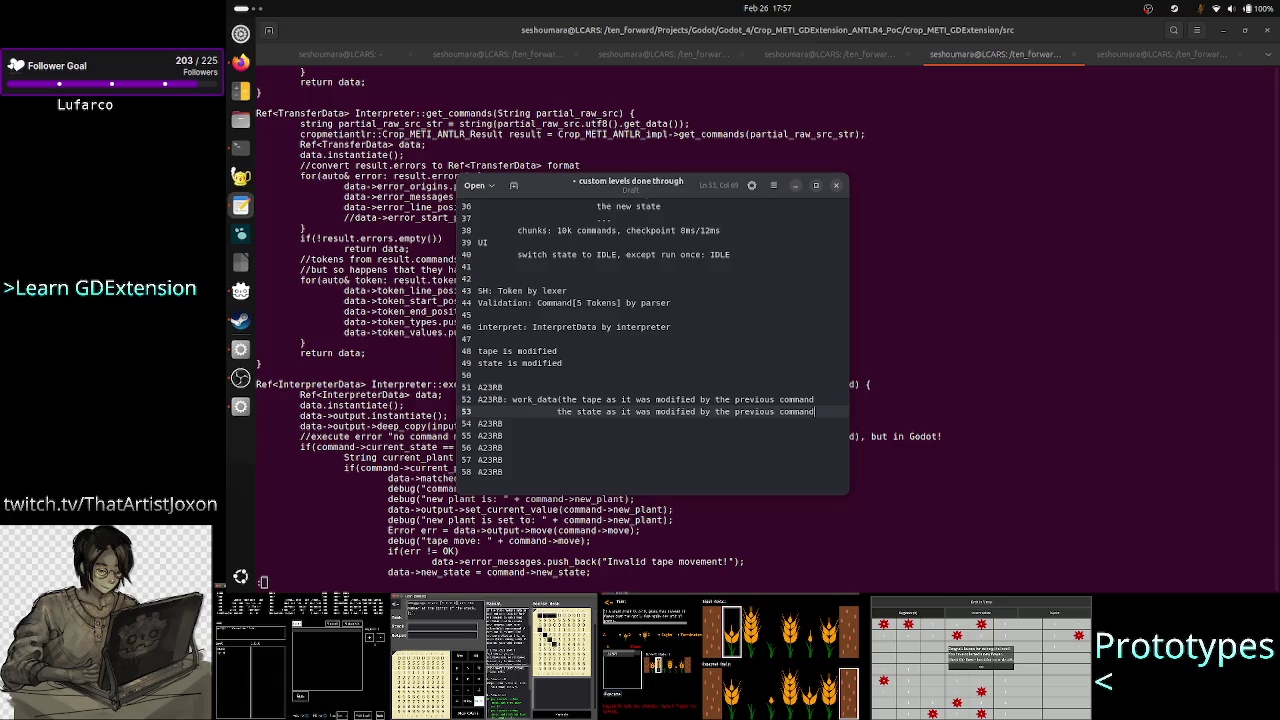
Step: Insert a blank line above the work_data note and switch back to the Godot editor
key("Up")
key("Home")
key("Return")
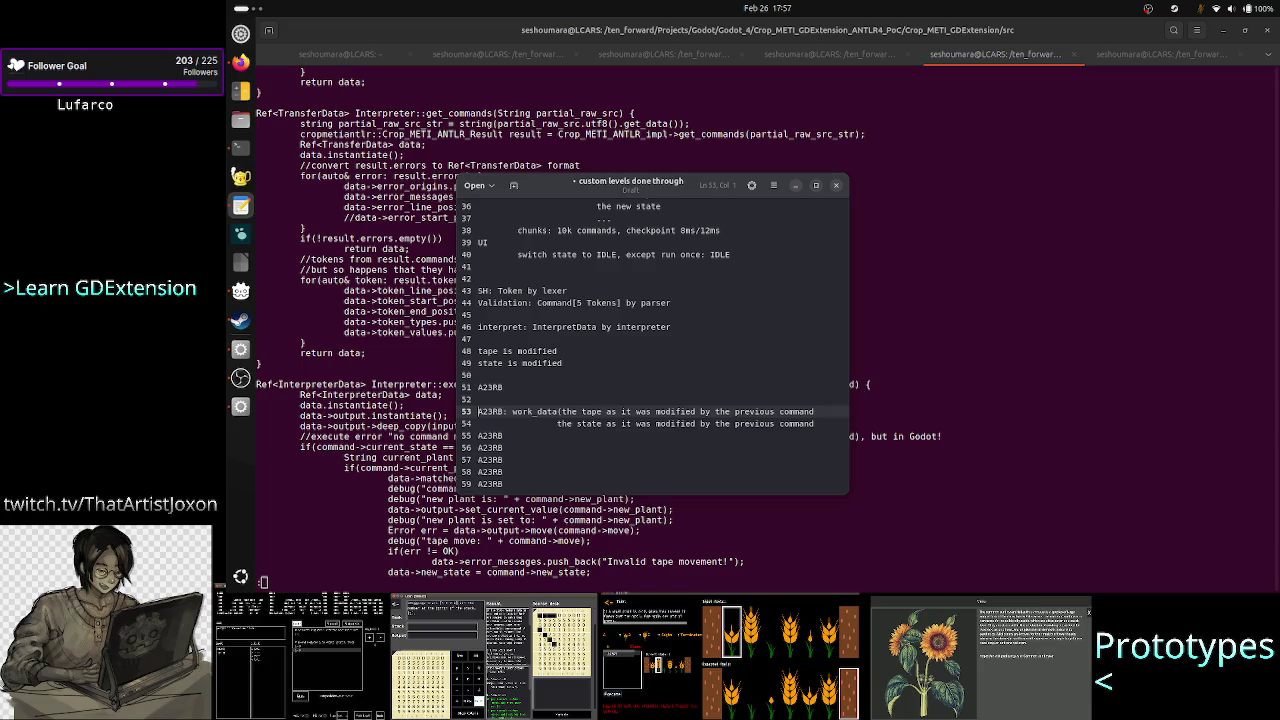
key("shift+Down")
key("shift+Down")
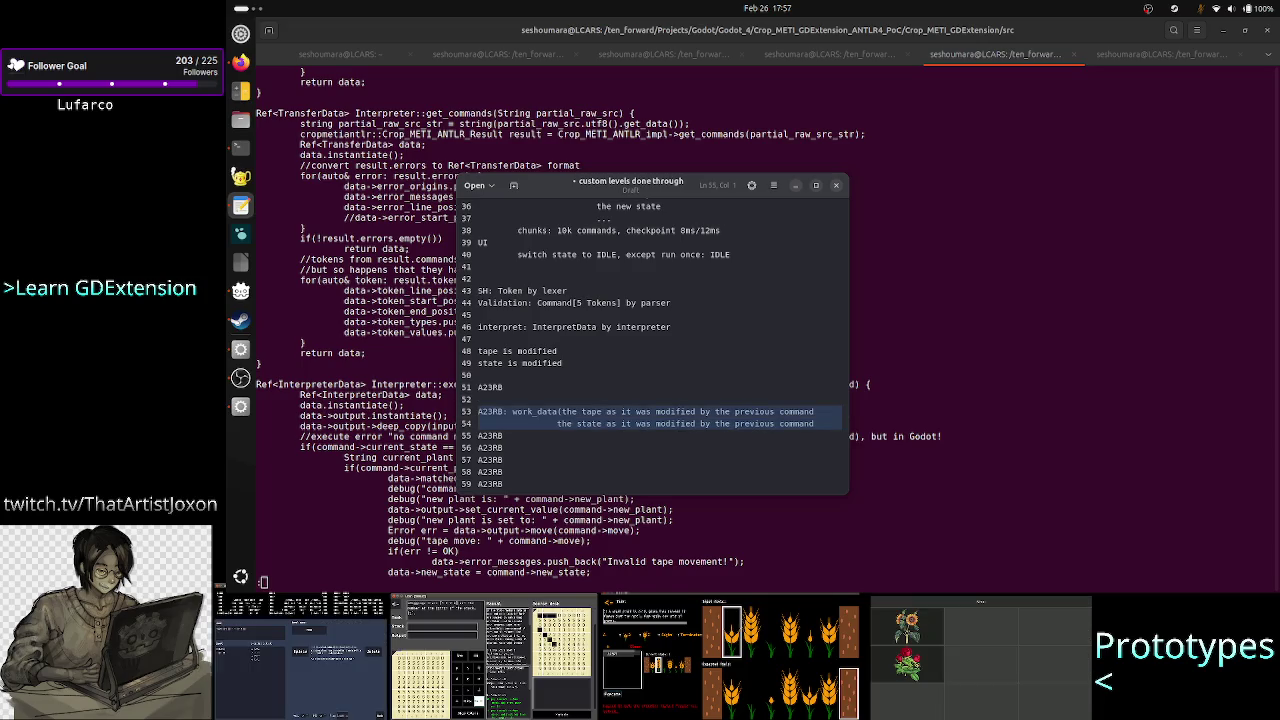
key("Up")
key("Up")
key("Up")
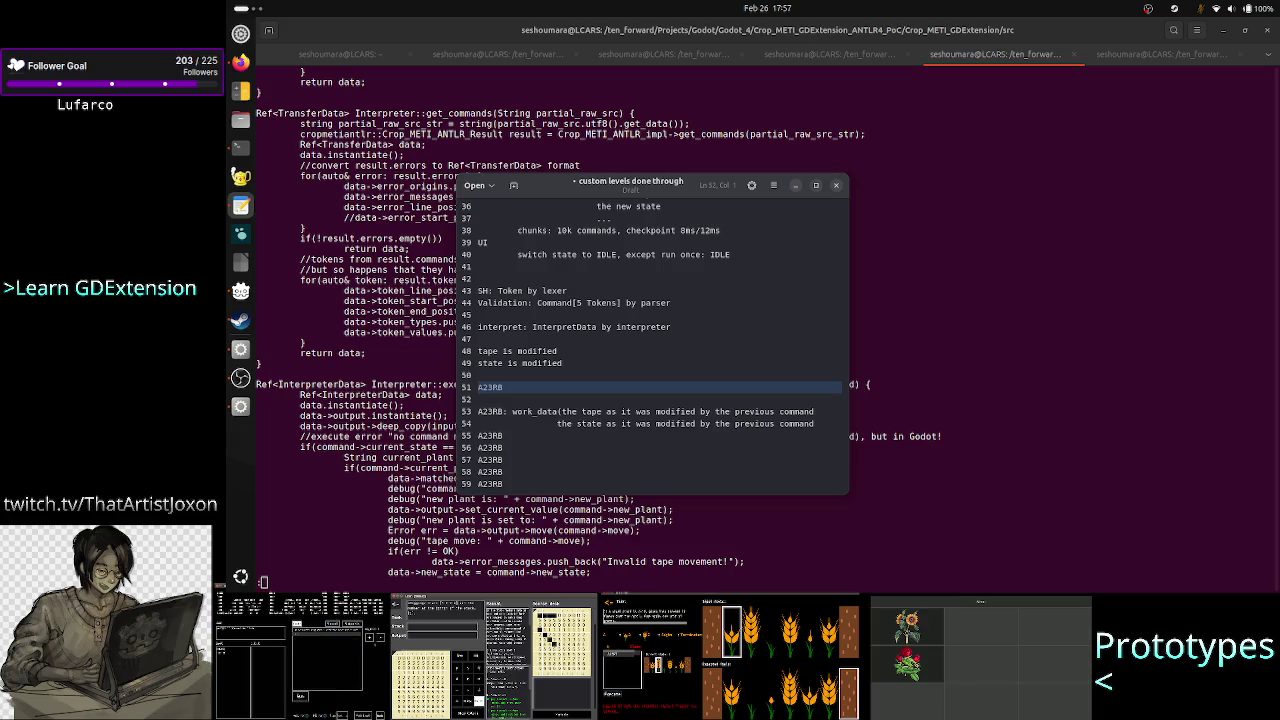
left_click(908, 315)
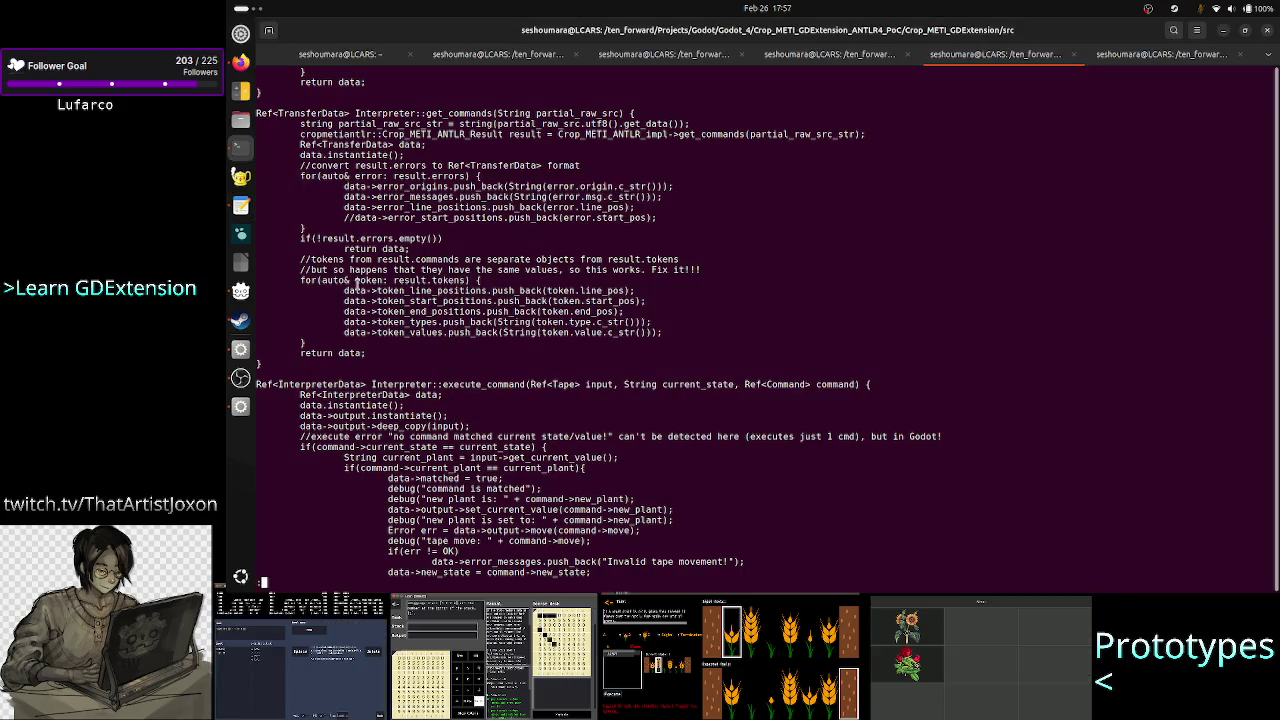
left_click(243, 407)
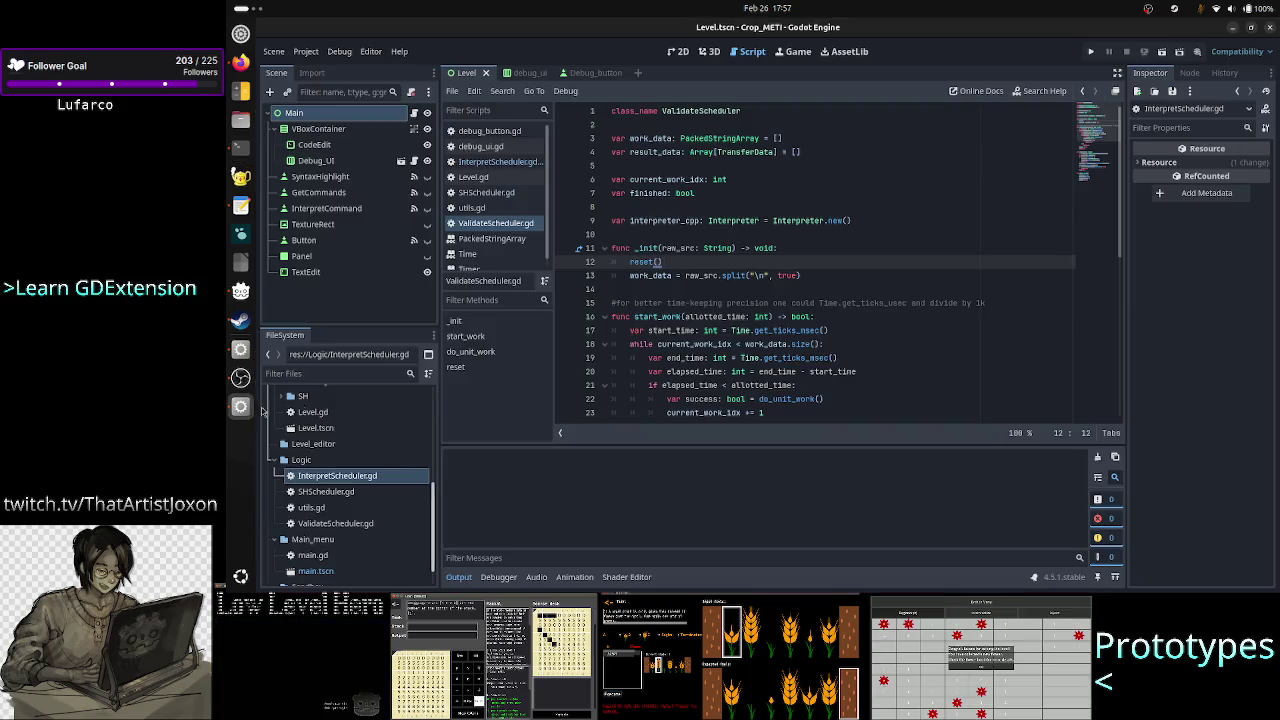
Step: Insert a blank line above the _init function in ValidateScheduler.gd
left_click(689, 247)
mouse_move(655, 248)
key("Home")
key("shift+Down")
key("shift+Down")
key("shift+Down")
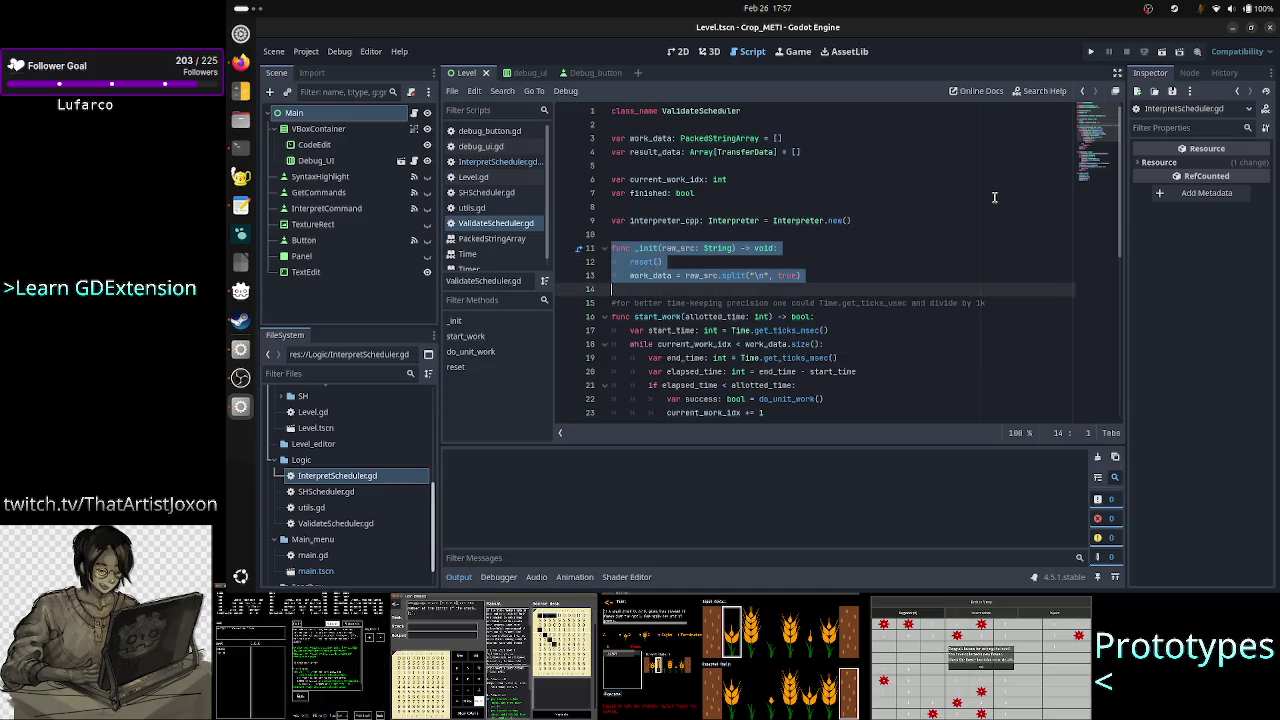
key("Up")
key("Up")
key("Up")
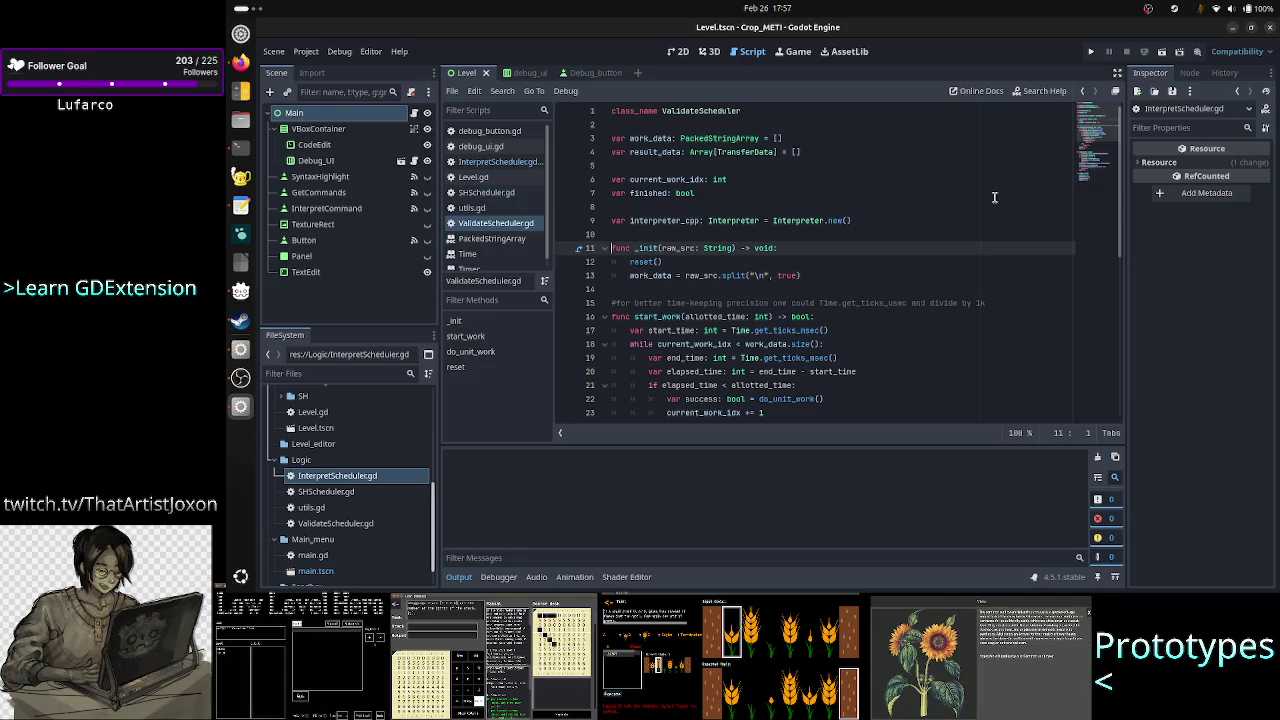
key("shift+Down")
key("shift+Down")
key("shift+Down")
key("shift+Left")
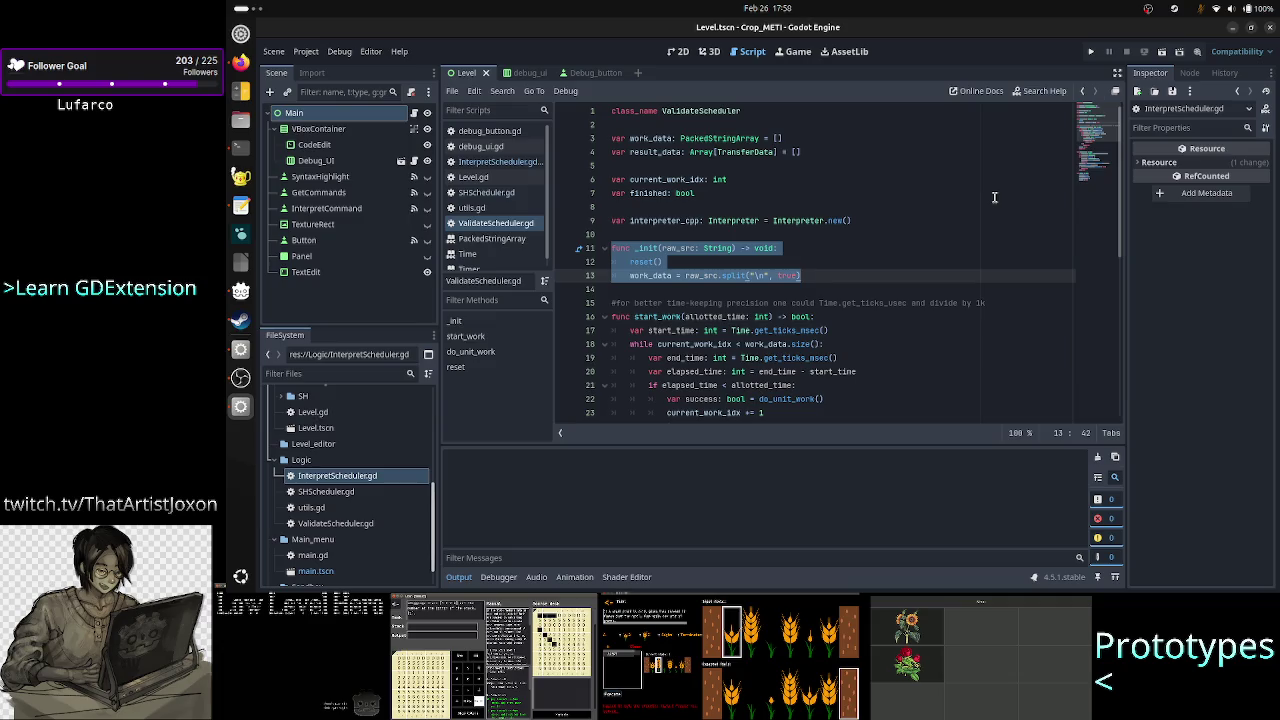
key("Up")
key("Up")
key("Up")
key("Return")
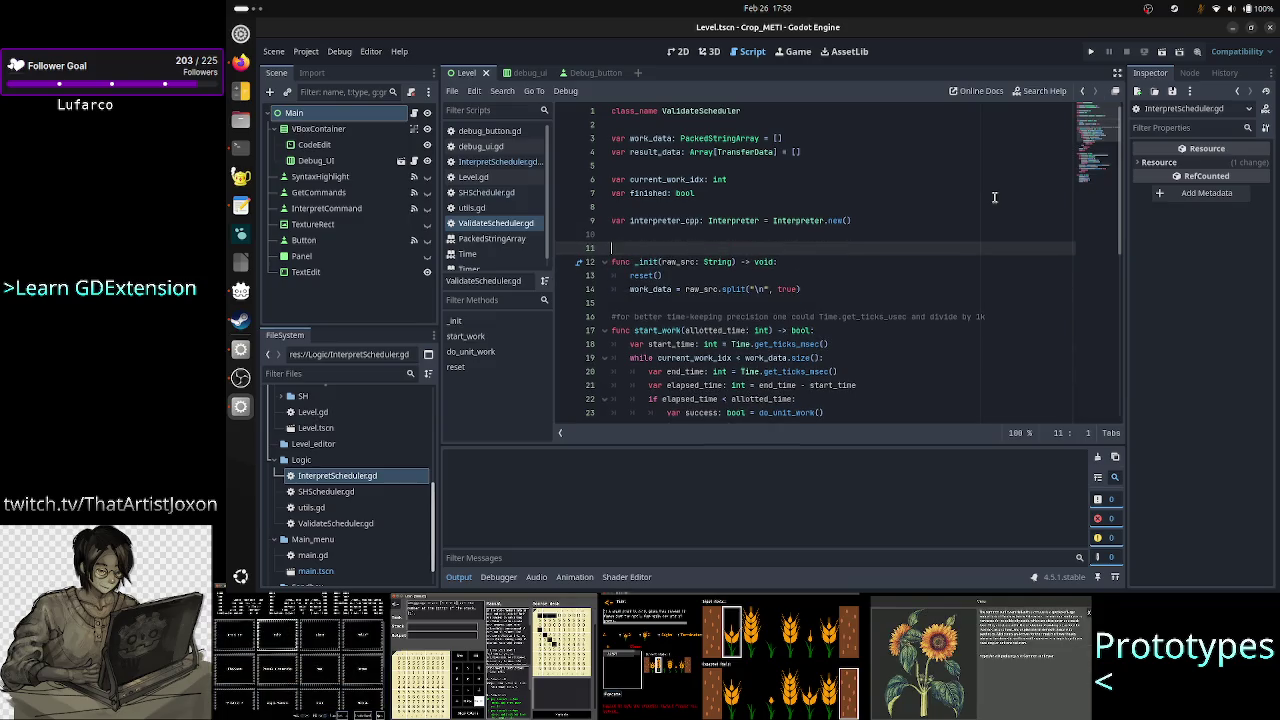
Step: Write the #start_tape and #starting_state comment lines above _init
type("f")
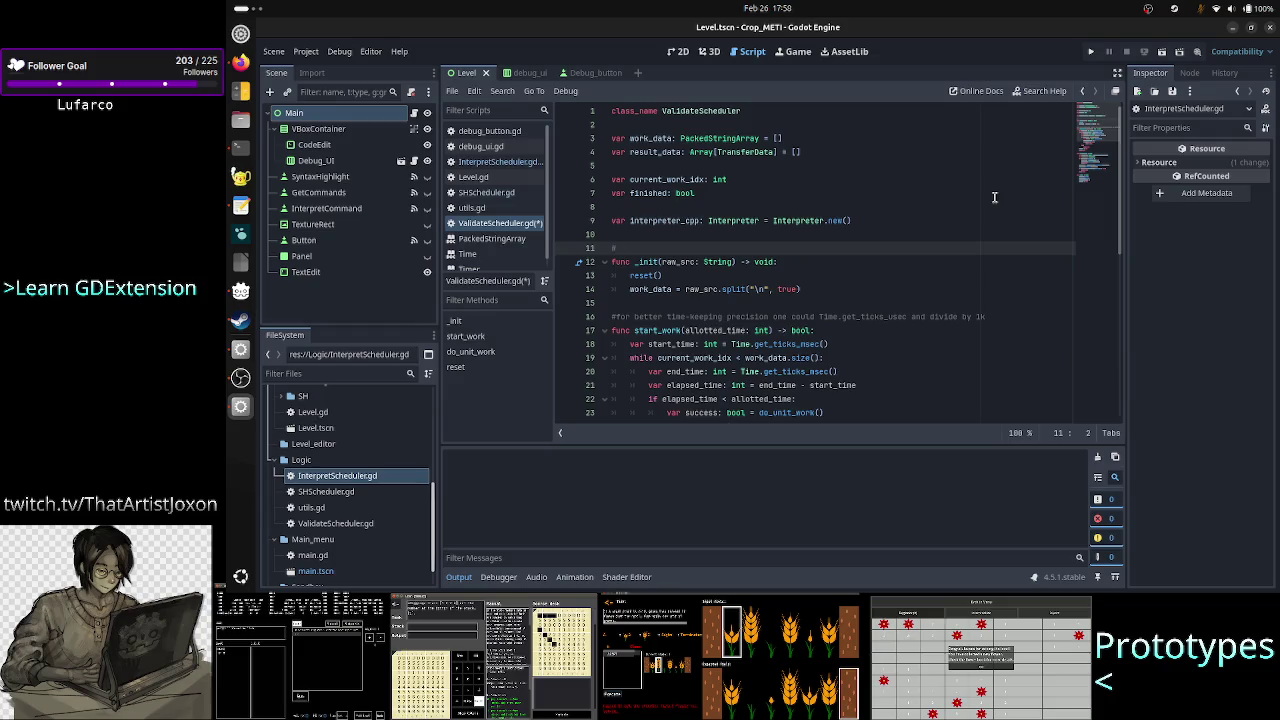
type("tart_task")
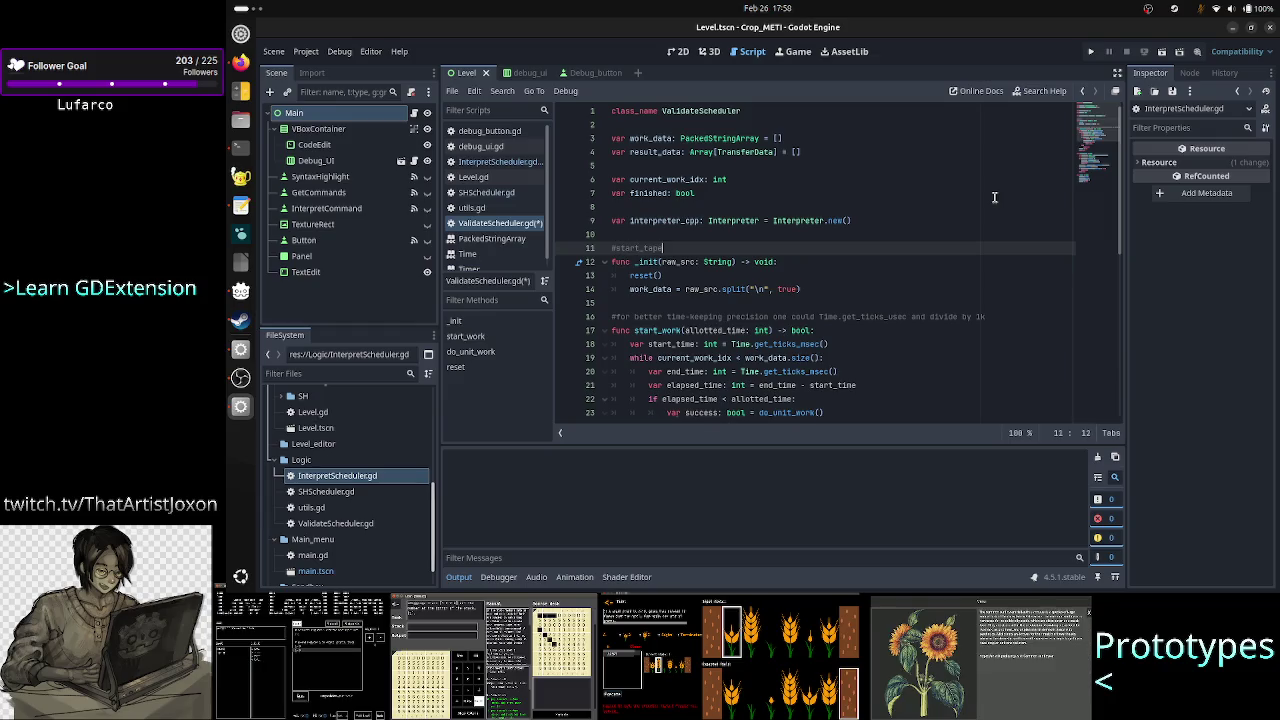
key("Return")
type("starting_s")
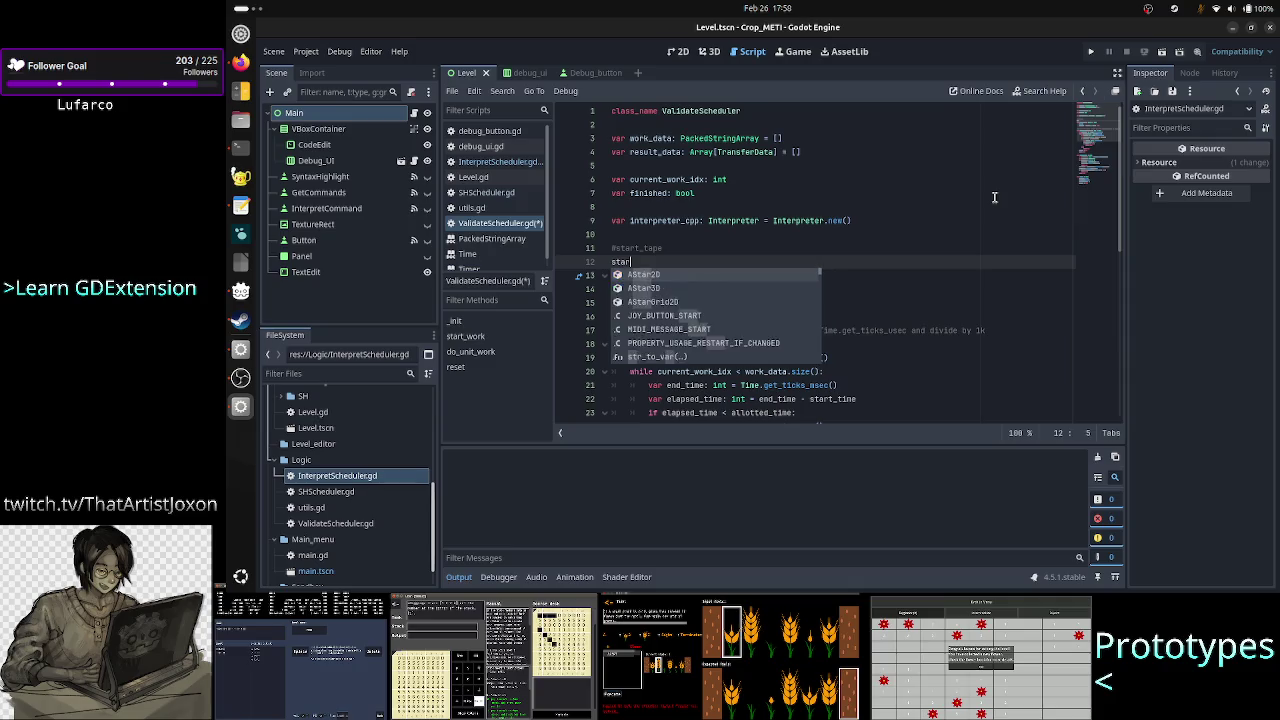
type("tate")
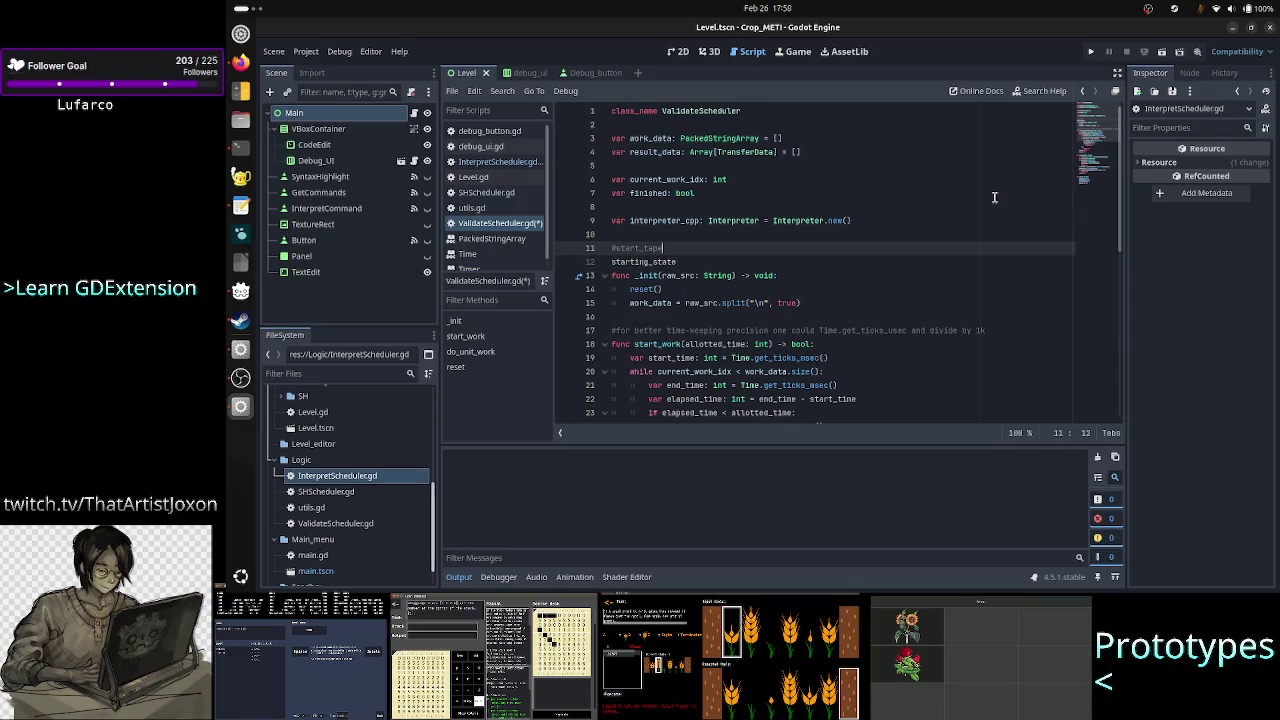
key("Home")
type("#")
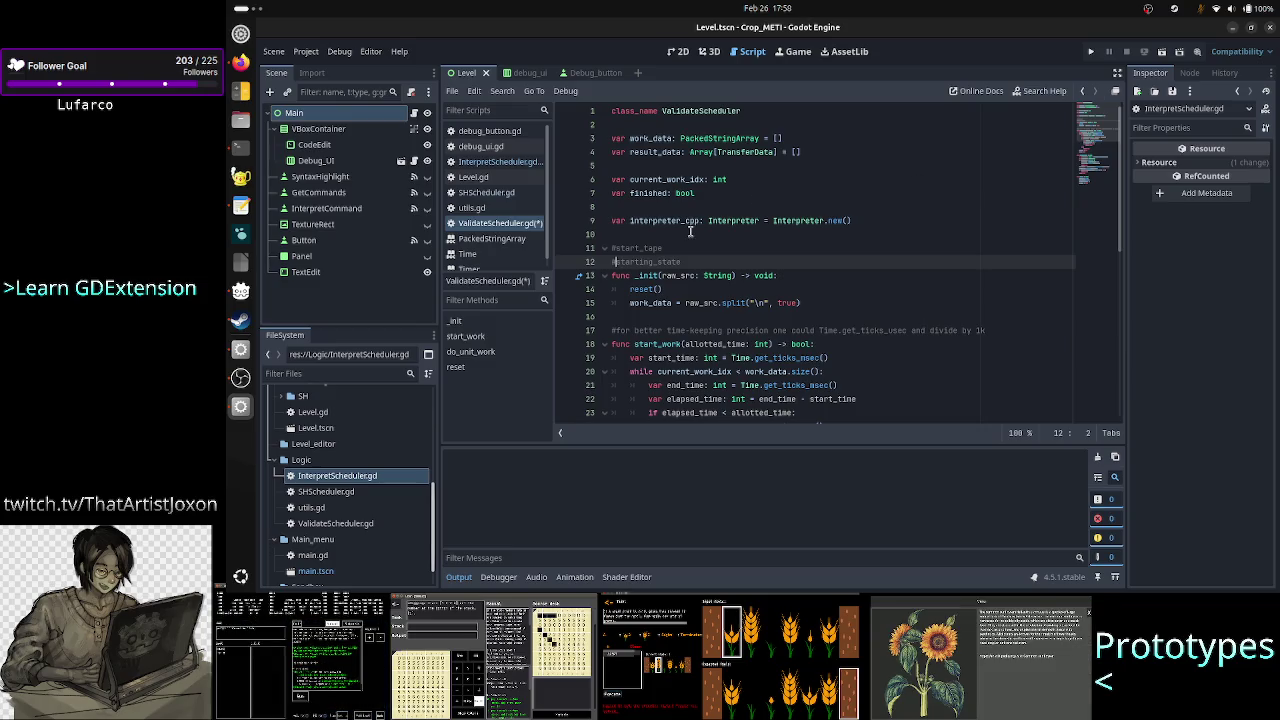
left_click(241, 206)
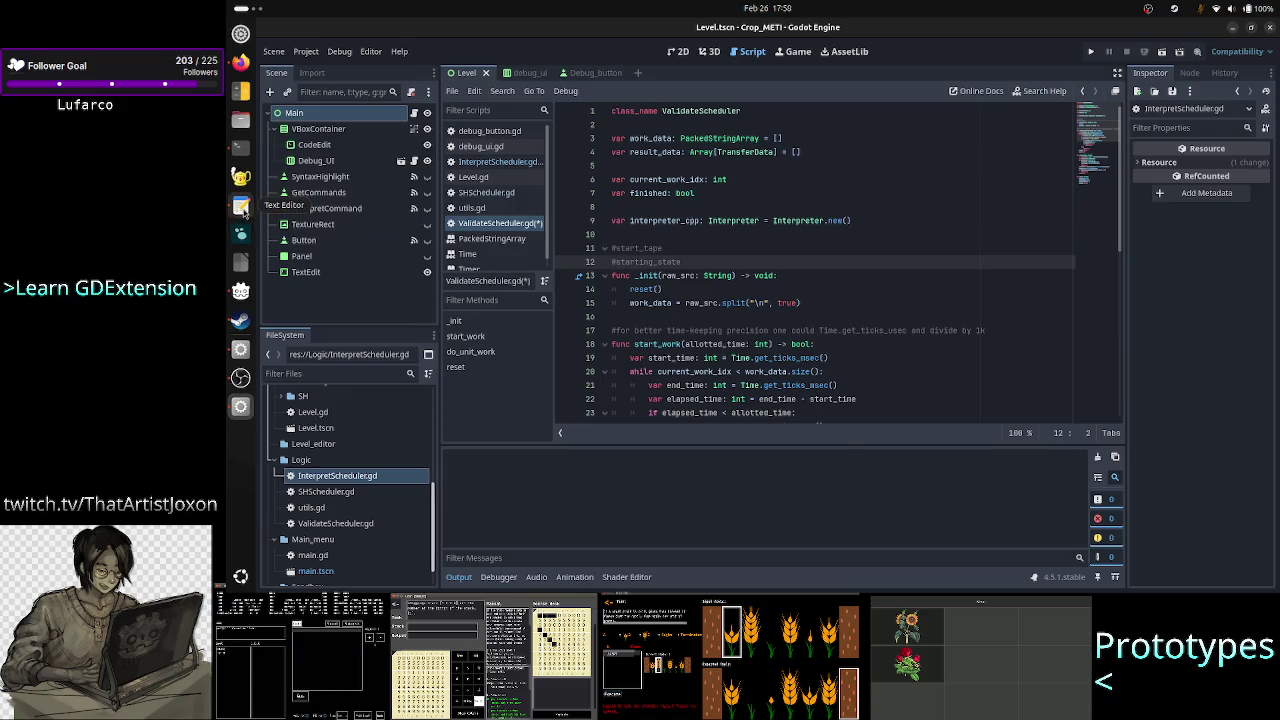
Step: Add a 'reg = 3' line and an 'incr_reg' line below the existing notes
left_click(568, 479)
key("Return")
key("Return")
key("Return")
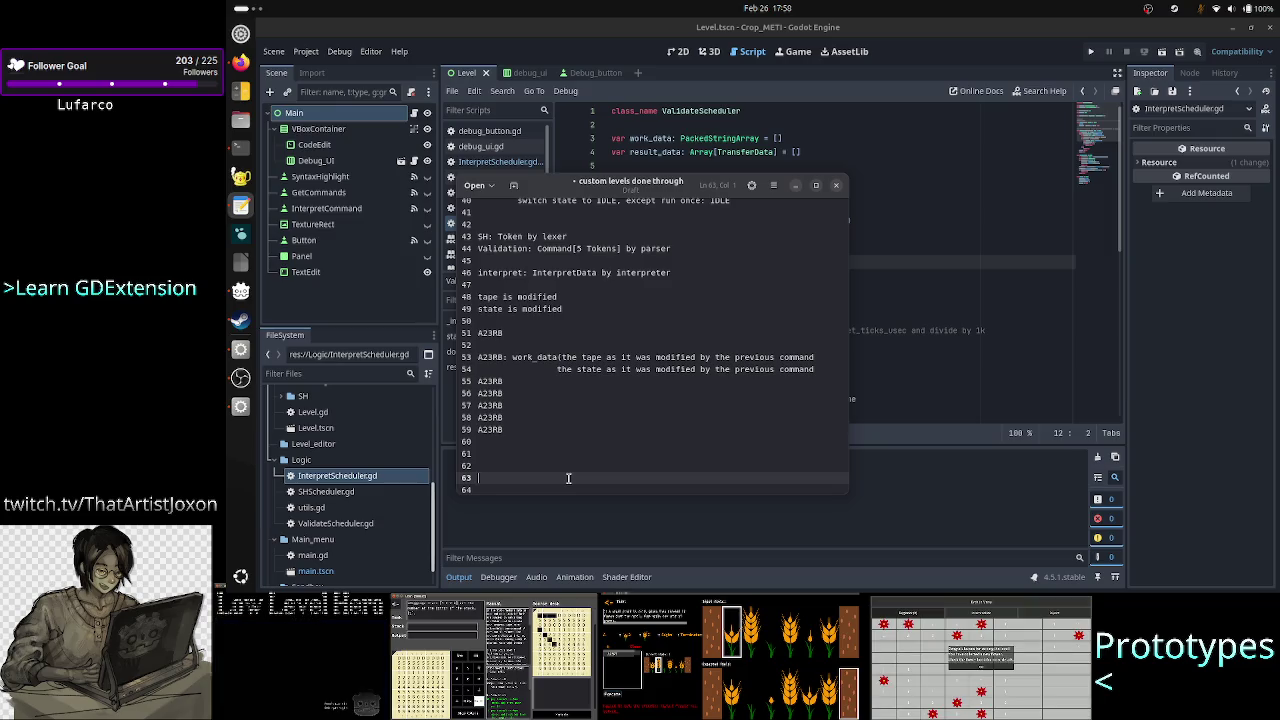
type("re")
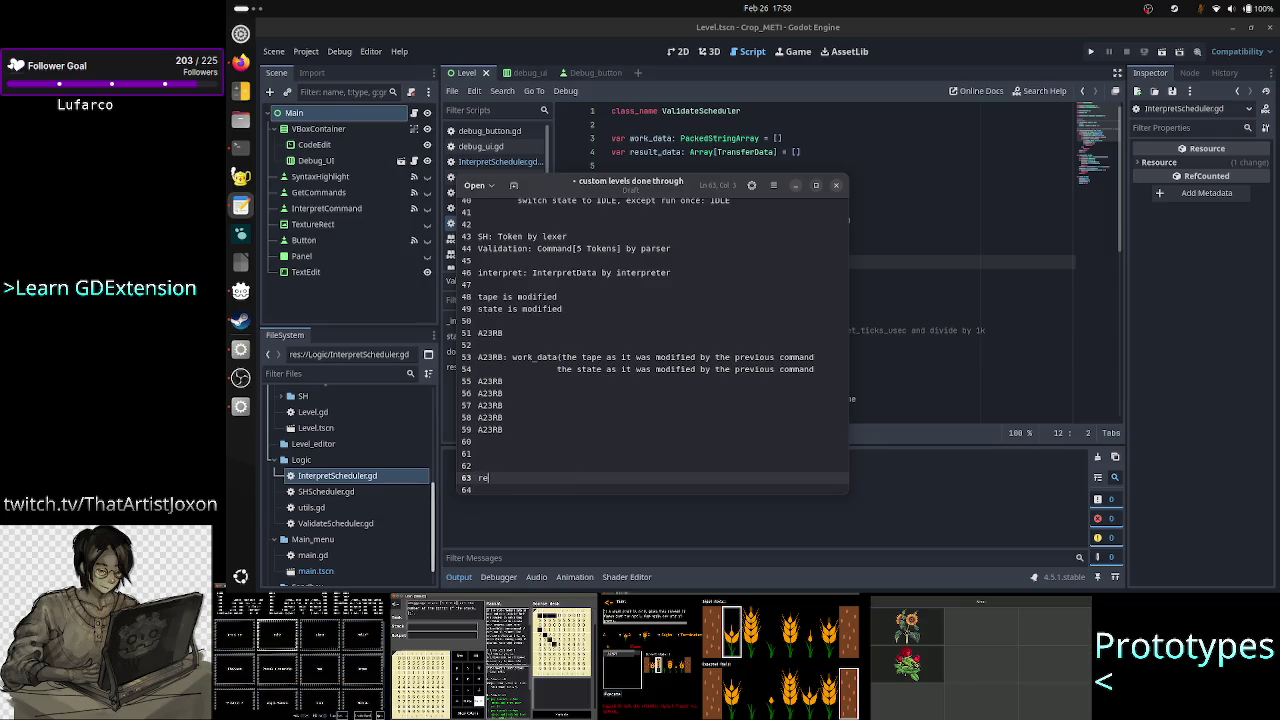
type("g = ")
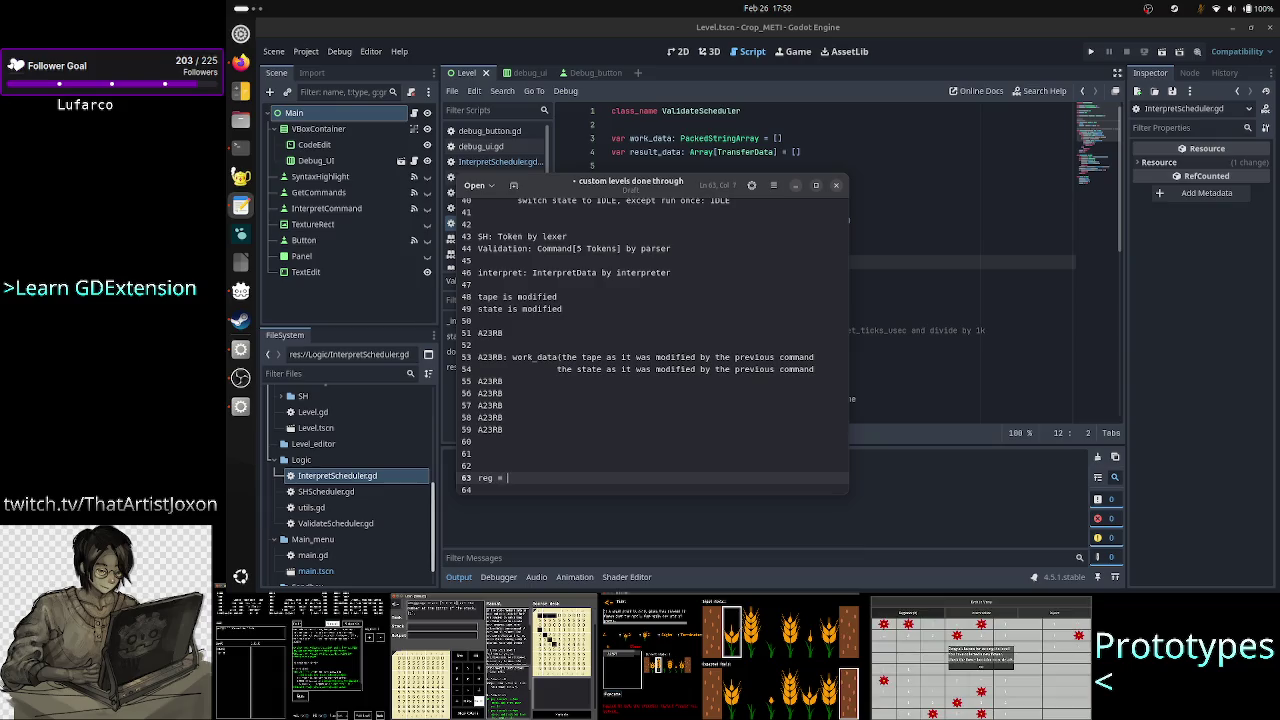
type("3")
key("Return")
key("Return")
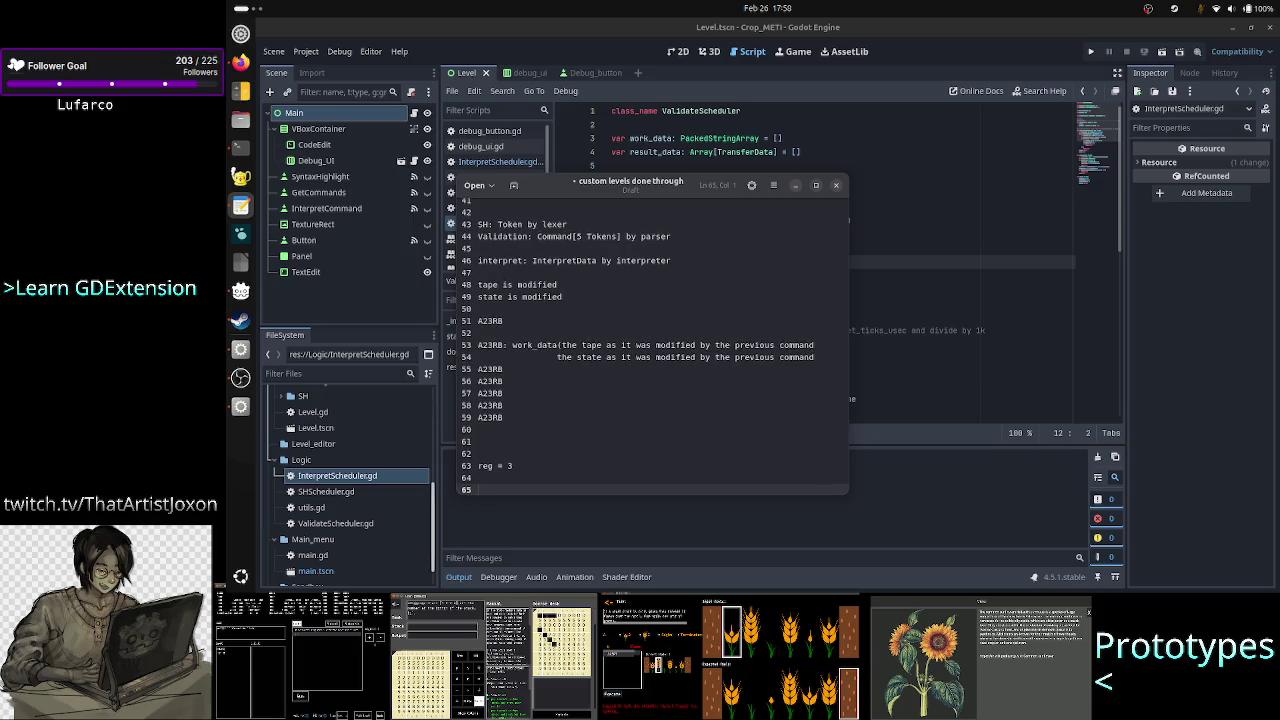
type("incr")
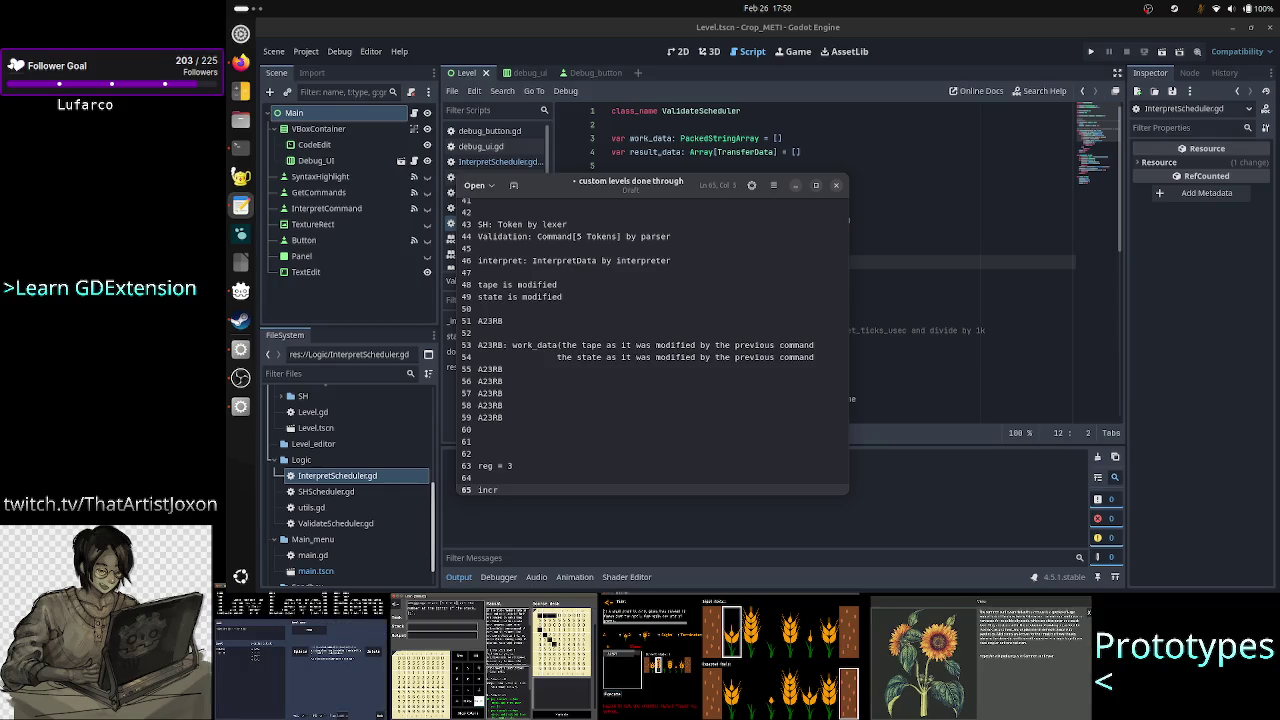
type("_reg")
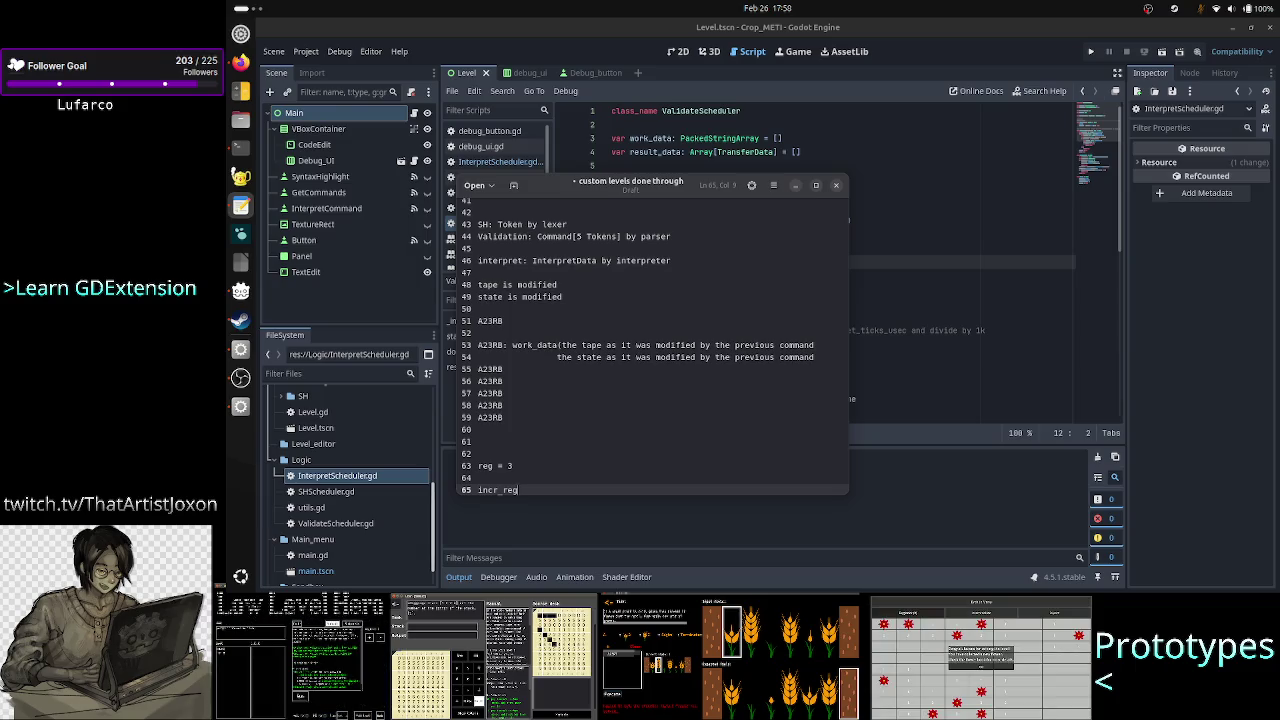
Step: Copy incr_reg onto five more lines, giving six incr_reg lines
key("Return")
key("Up")
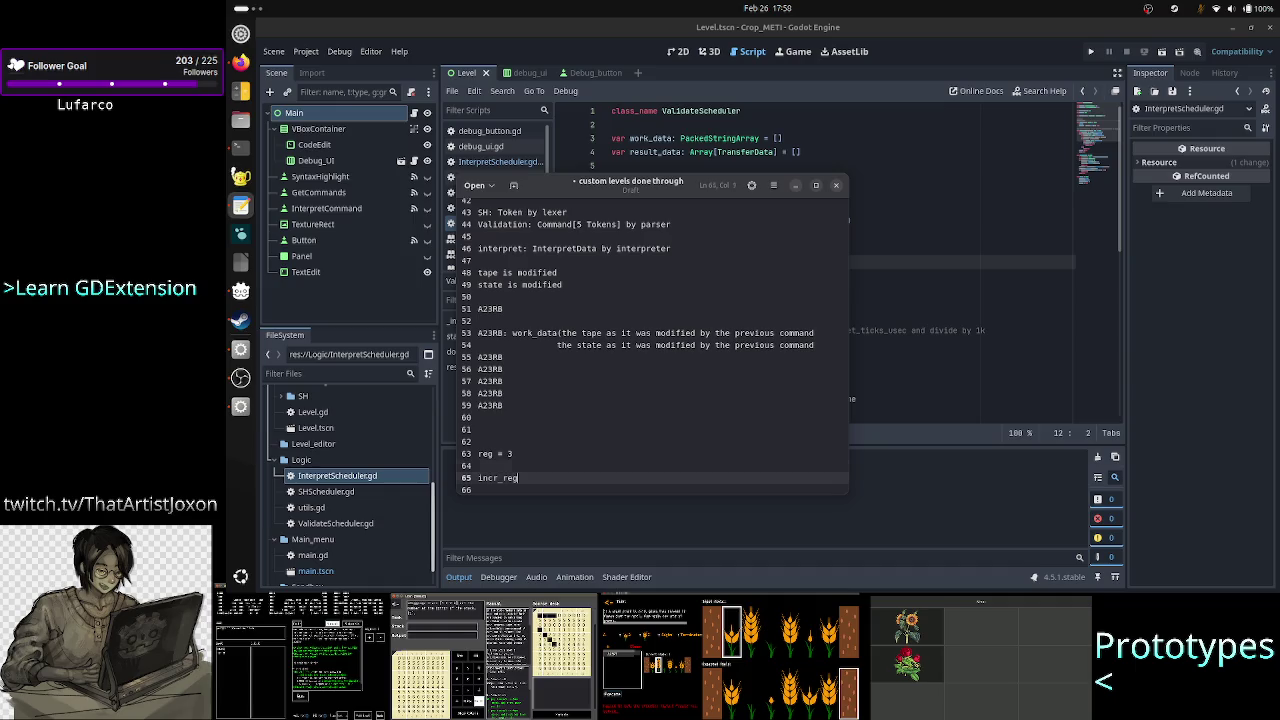
key("shift+Home")
key("ctrl+c")
key("Down")
key("ctrl+v")
key("Return")
key("ctrl+v")
key("Return")
key("ctrl+v")
key("Return")
key("ctrl+v")
key("Return")
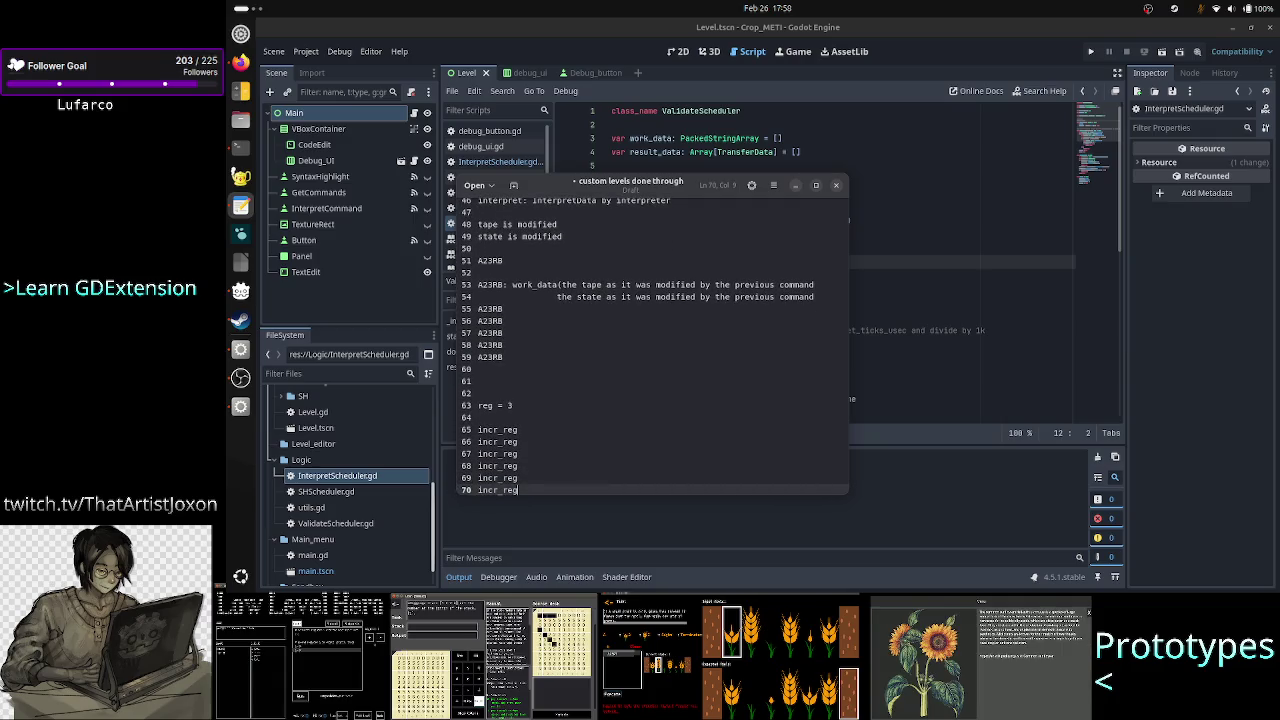
Step: Annotate the first line as 'incr_reg -> reg = 4'
key("Up")
key("Up")
key("Up")
key("Home")
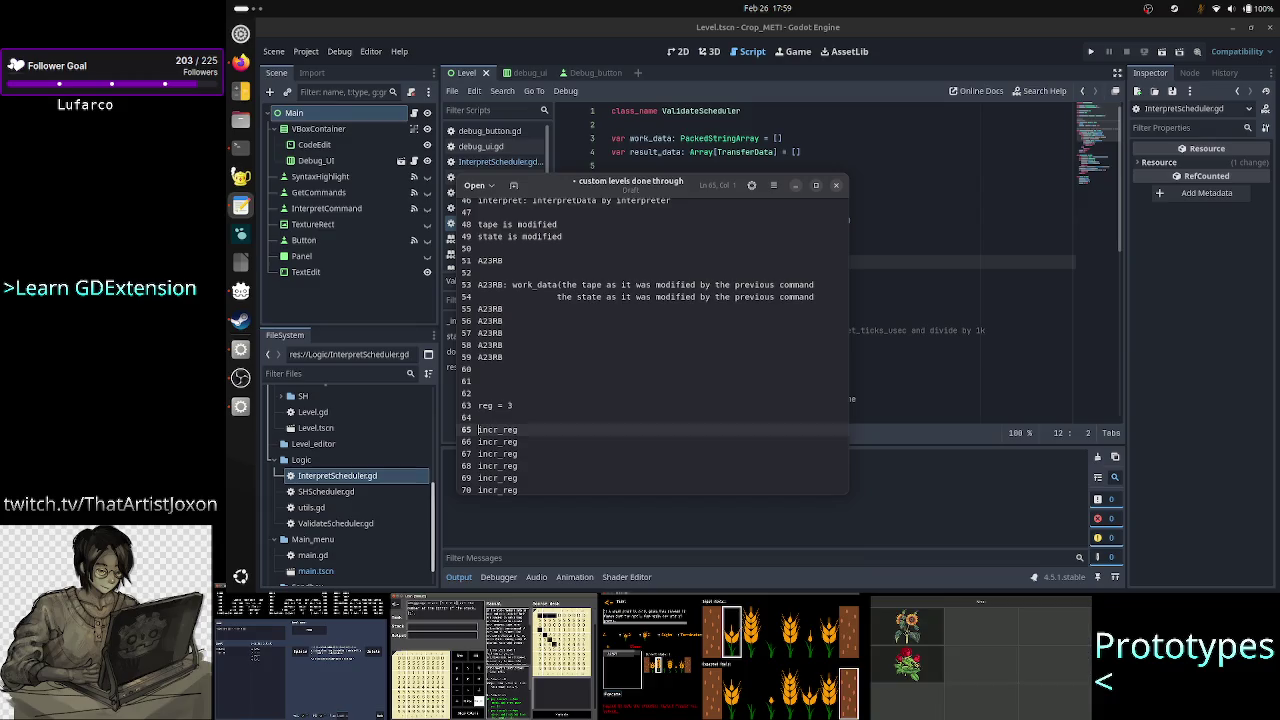
key("End")
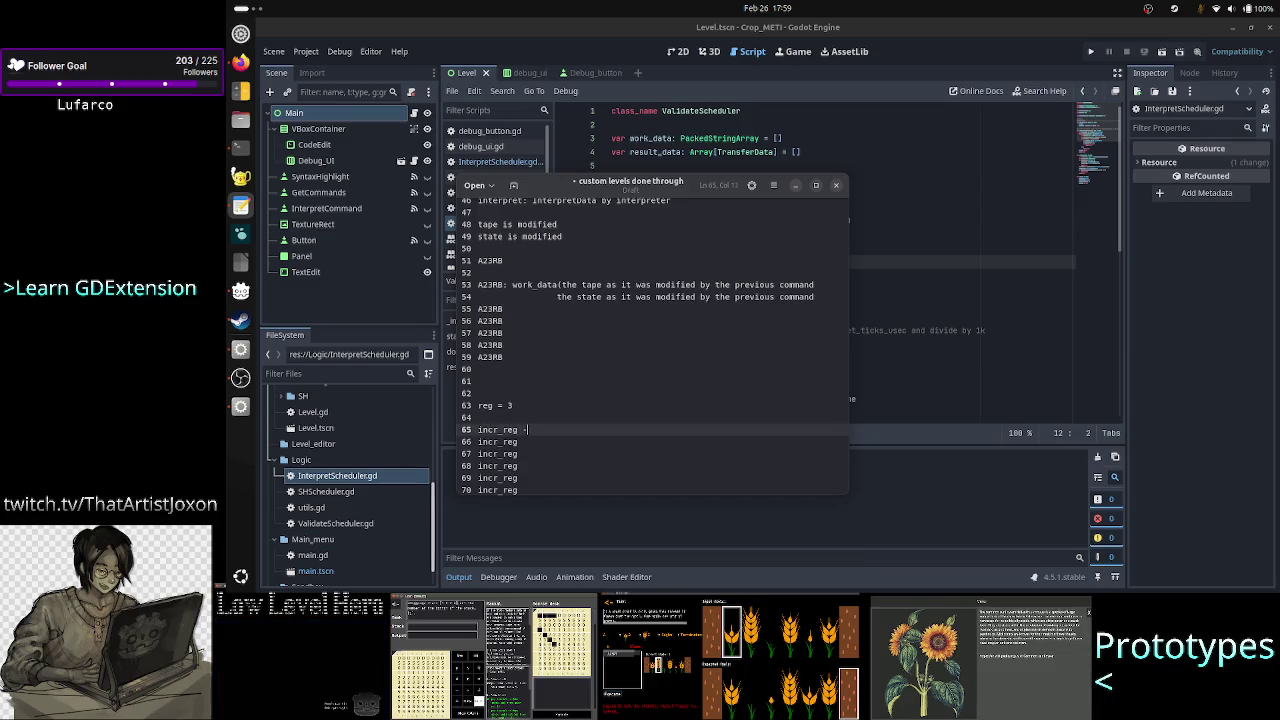
type("> reg = ")
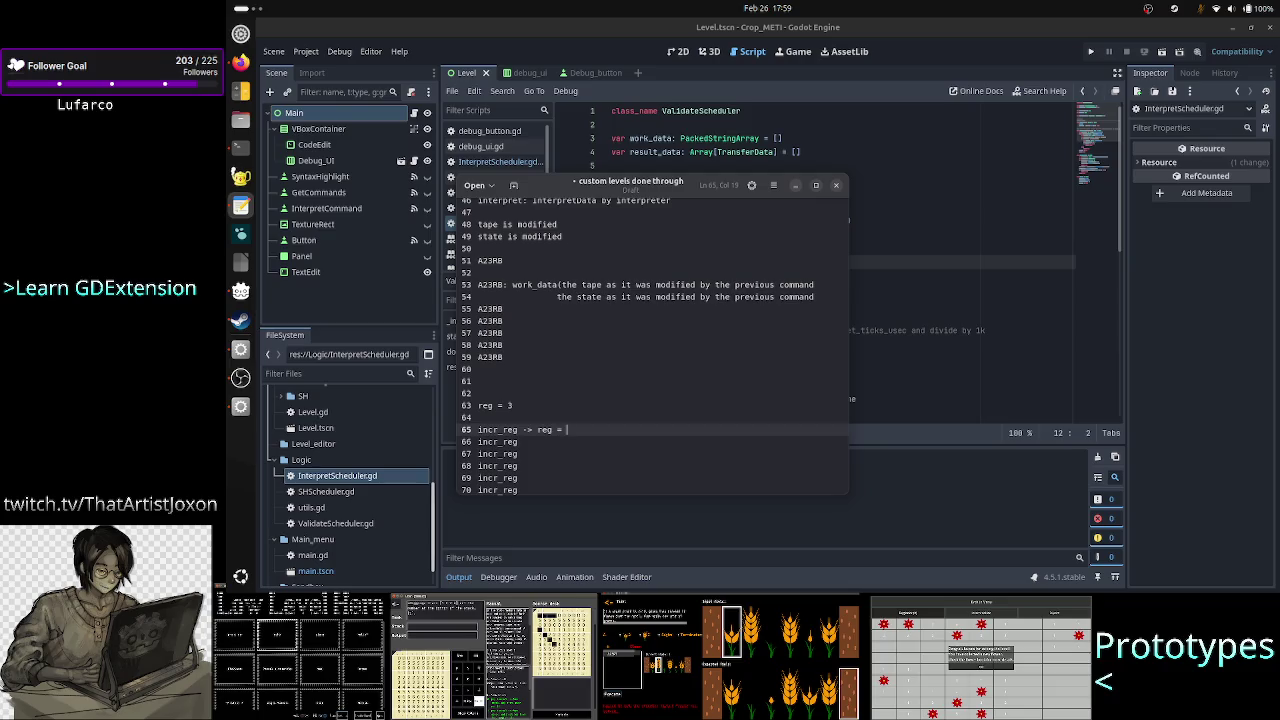
type("4")
key("Down")
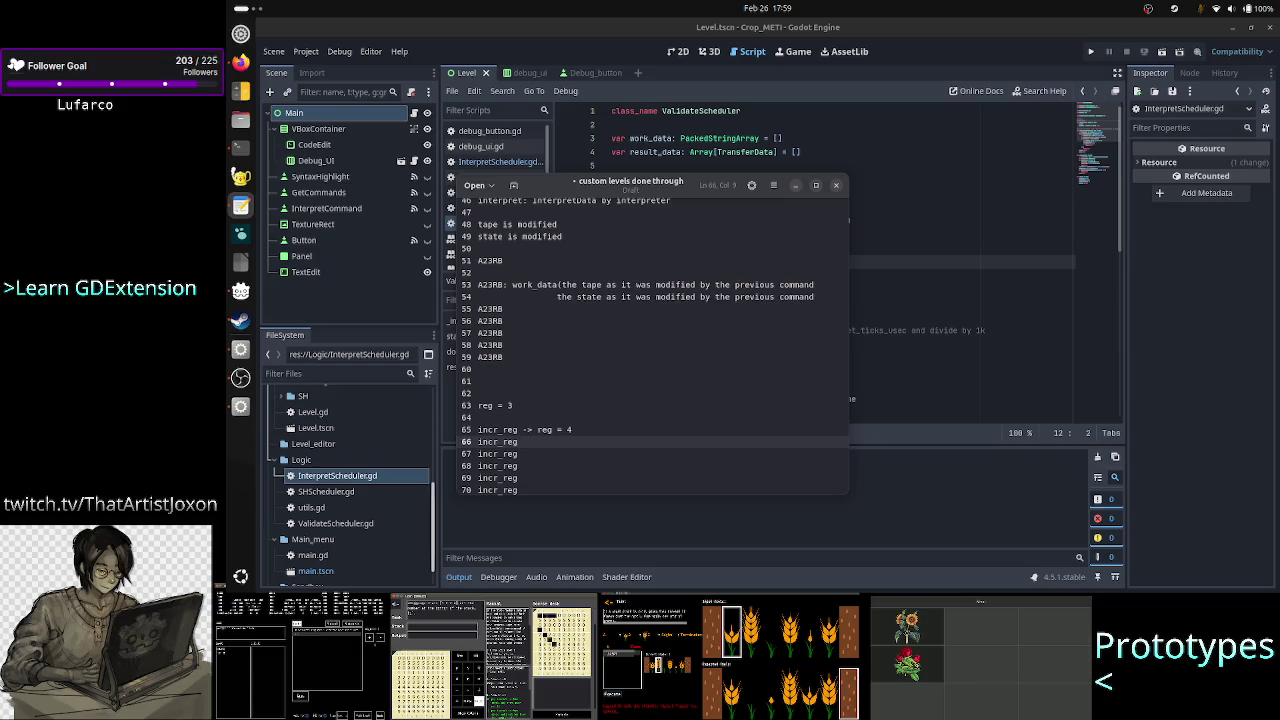
Step: Delete the 4 from the first incr_reg line's annotation
left_click(572, 429)
key("BackSpace")
key("BackSpace")
key("BackSpace")
key("BackSpace")
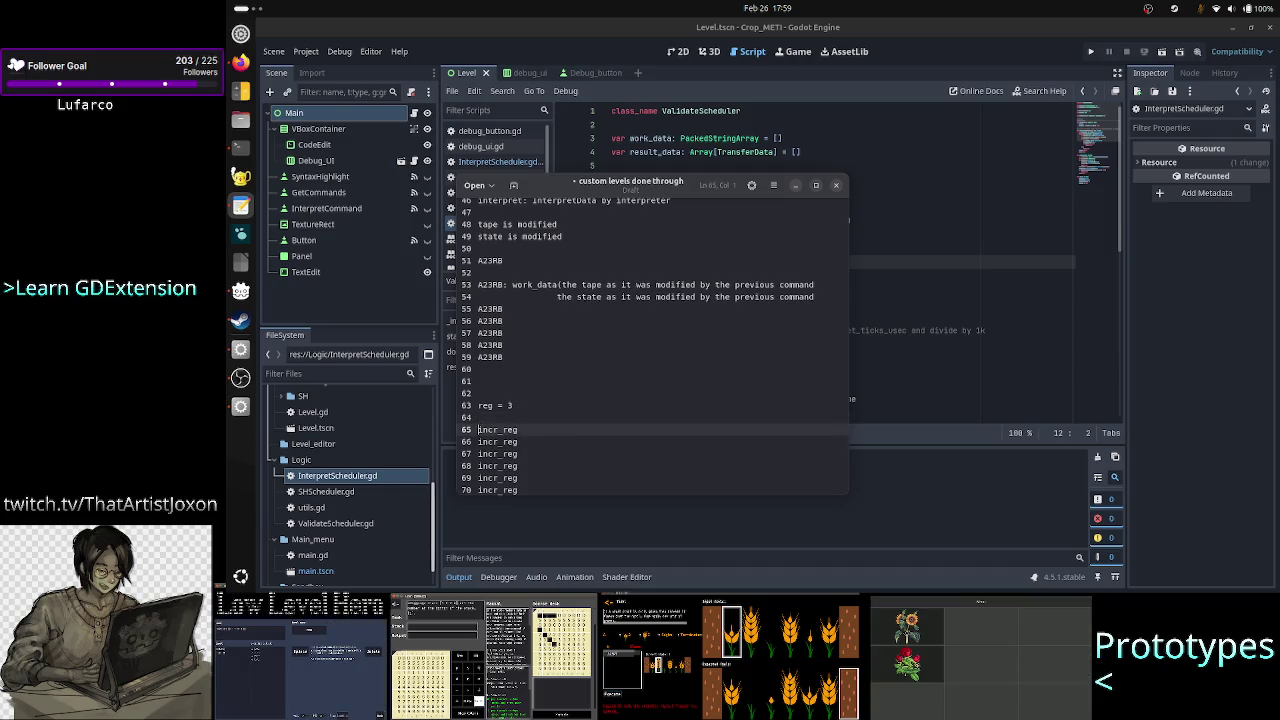
left_click_drag(478, 429, 518, 490)
left_click(478, 417)
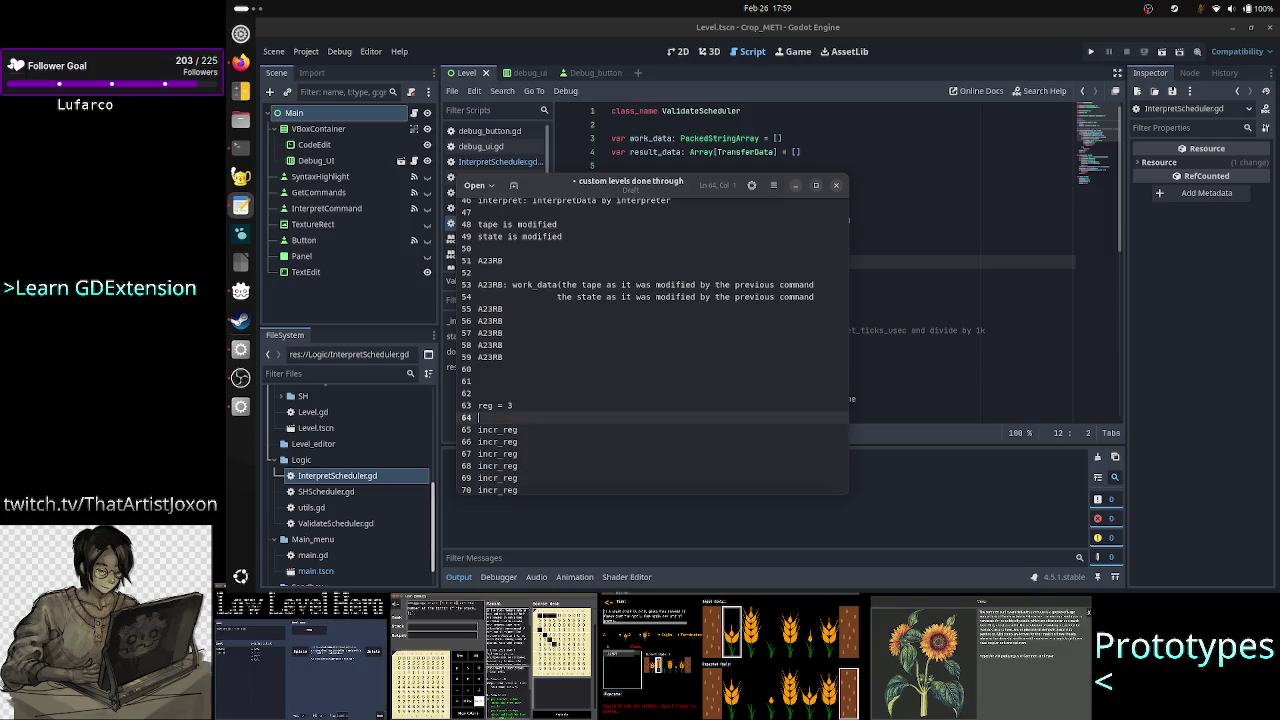
left_click(518, 490)
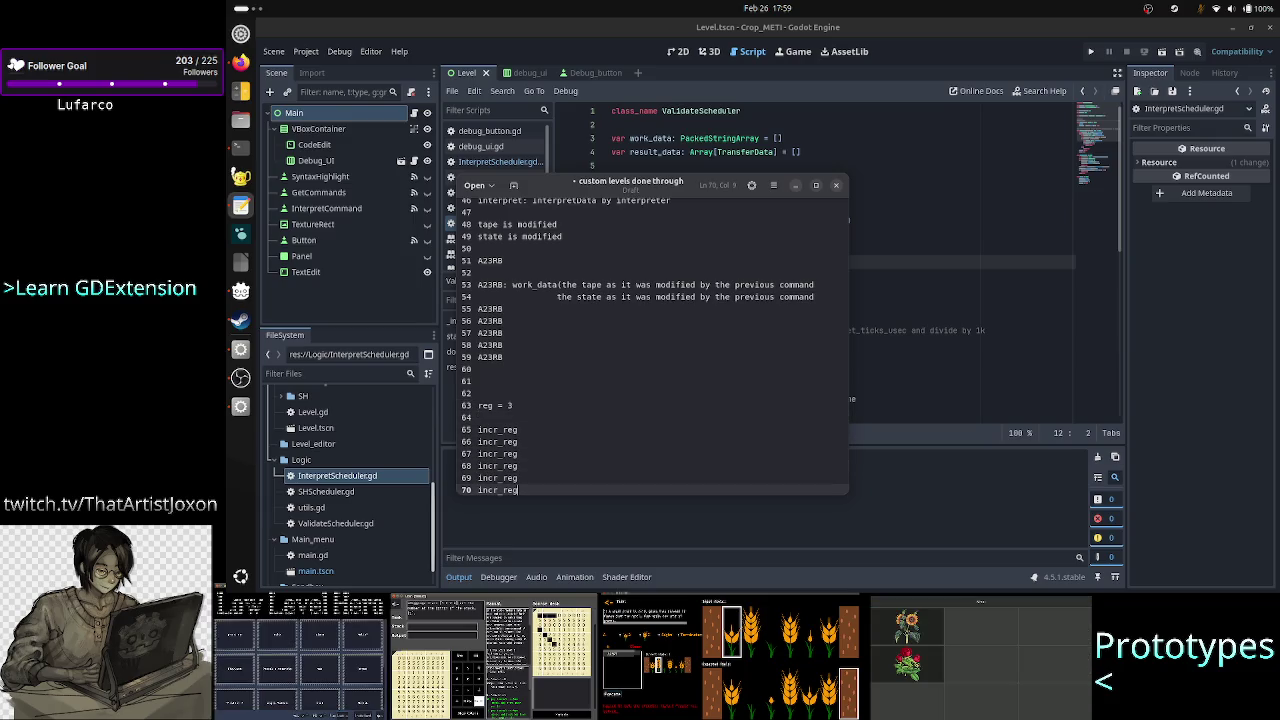
Step: Add a closing reg=9 line after the six incr_reg lines
key("Return")
key("Return")
type("reg")
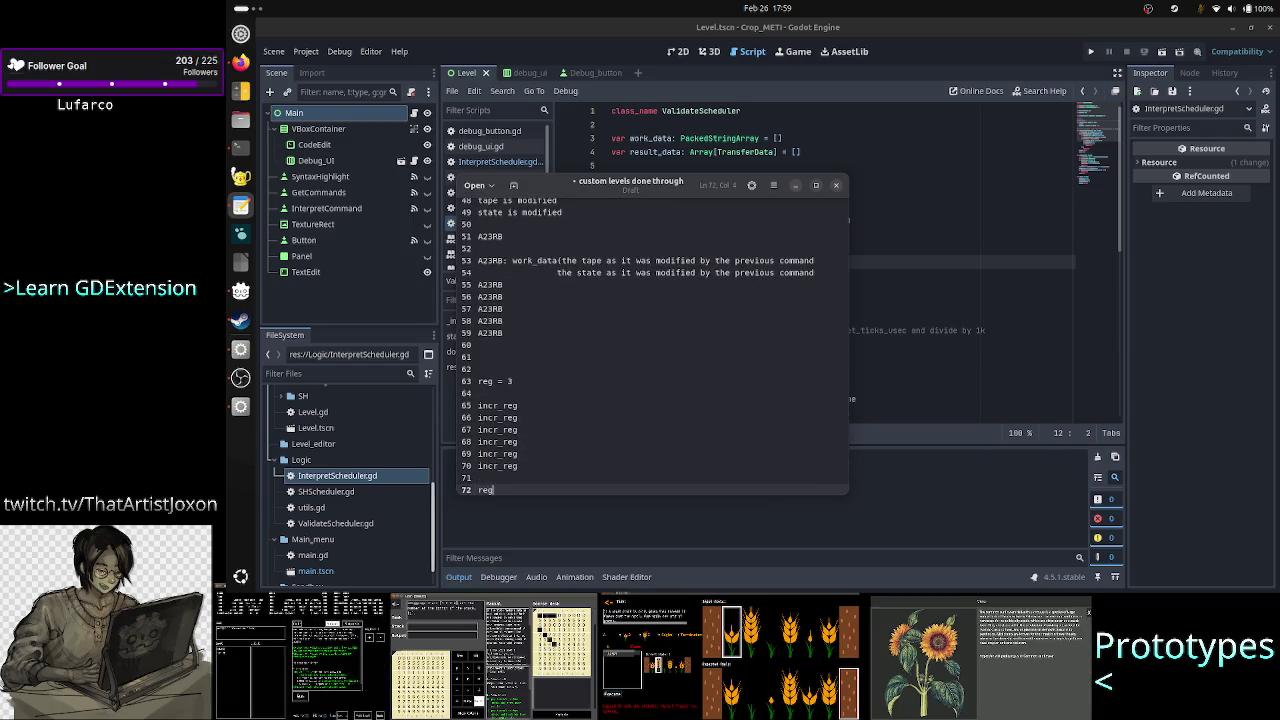
key("Up")
key("Up")
key("Up")
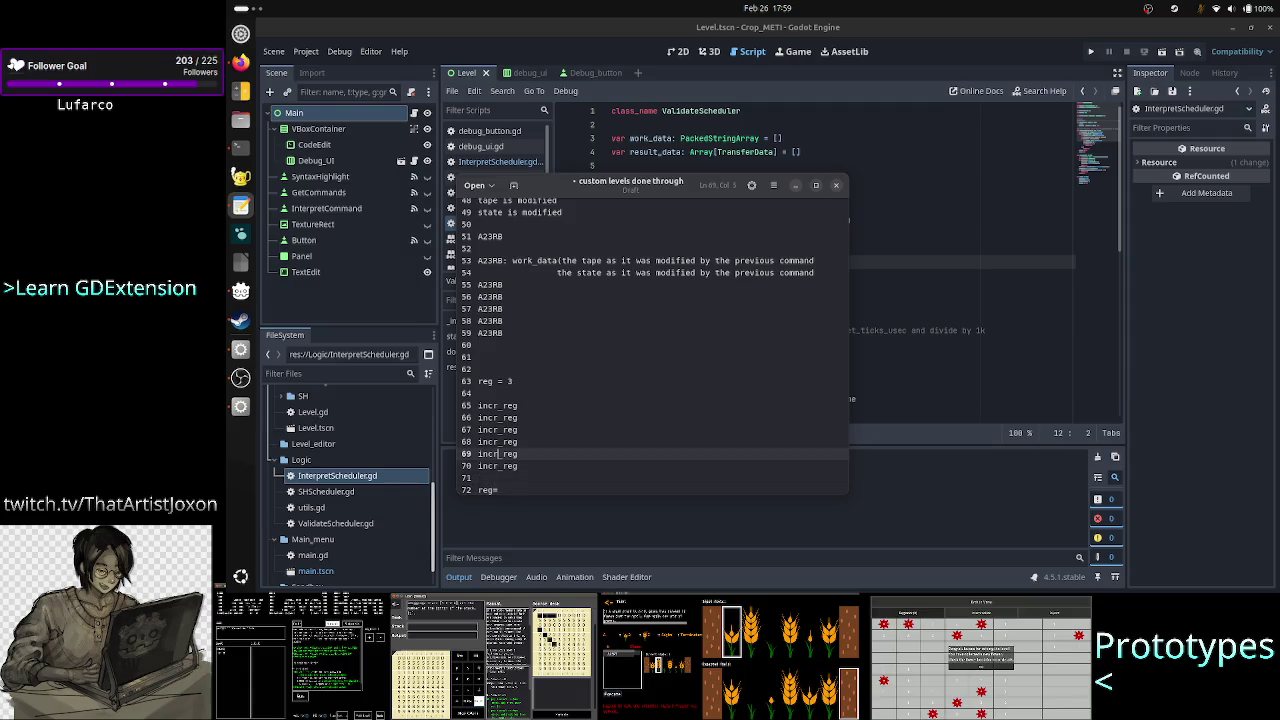
key("Down")
key("Down")
key("Down")
key("Down")
key("Down")
key("Down")
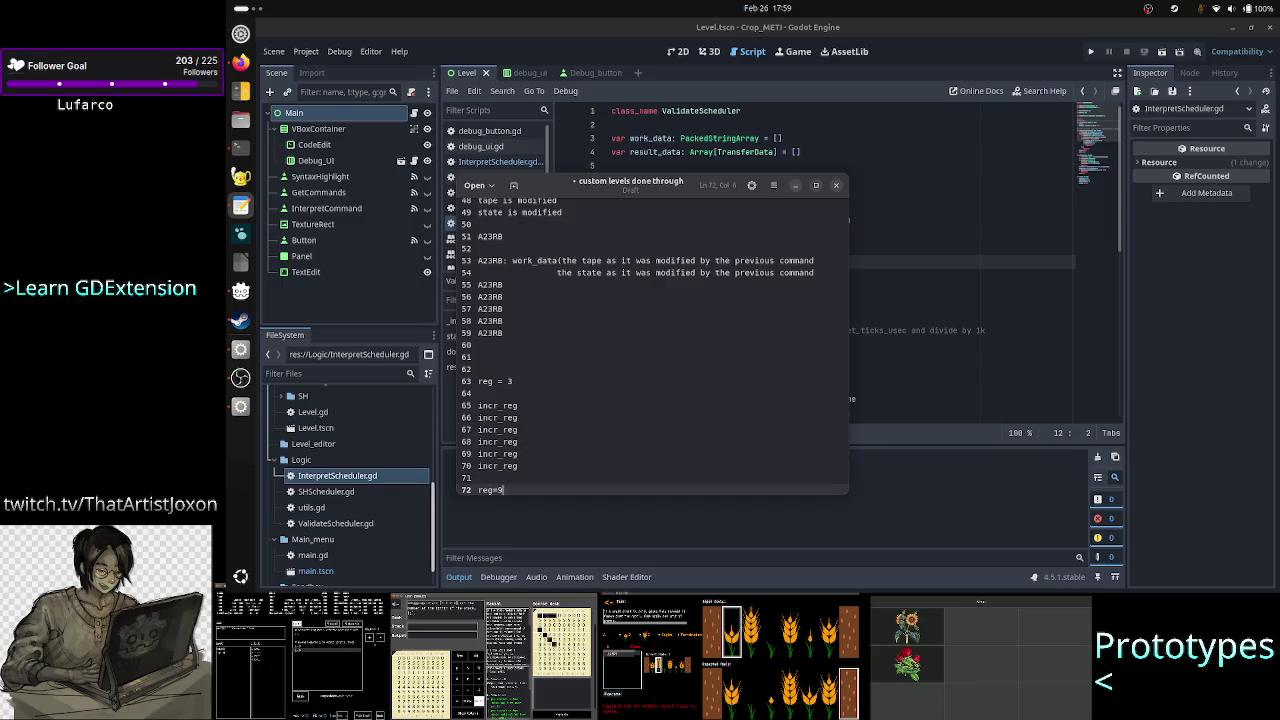
key("Up")
key("Up")
key("Up")
key("Down")
key("Down")
key("Down")
key("Down")
key("Down")
key("Down")
key("shift+Home")
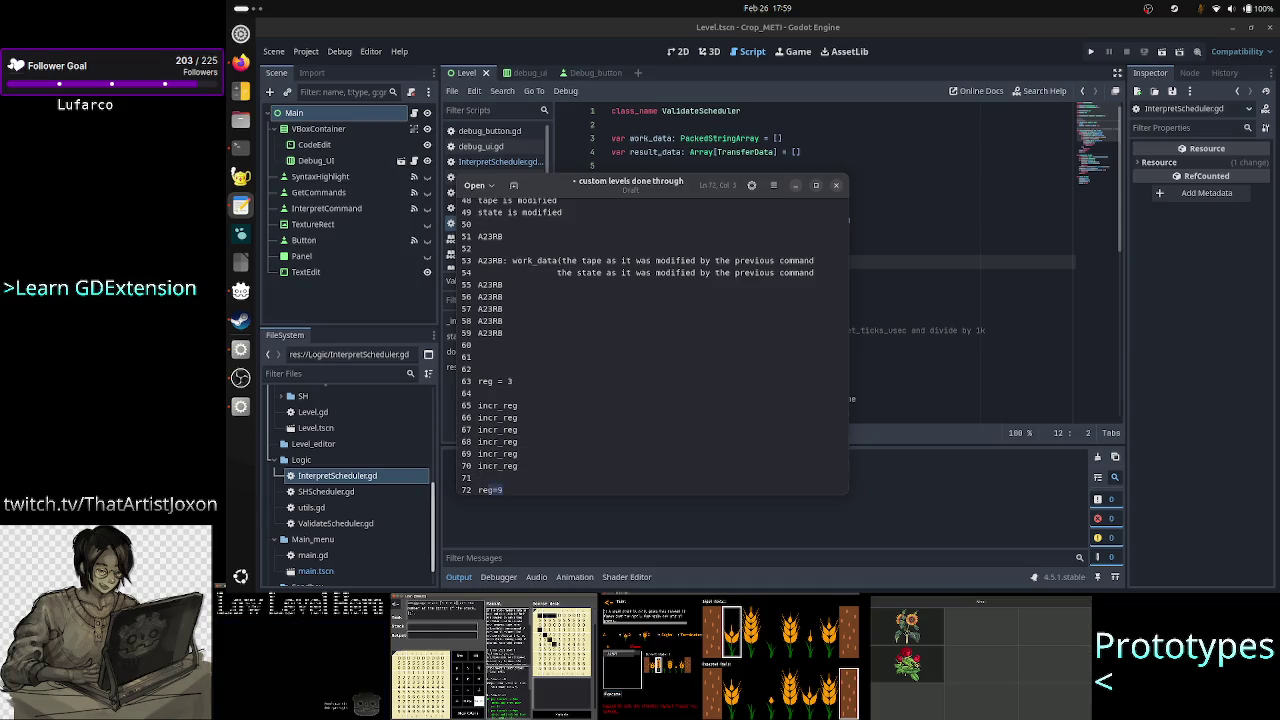
key("Up")
key("Up")
key("Up")
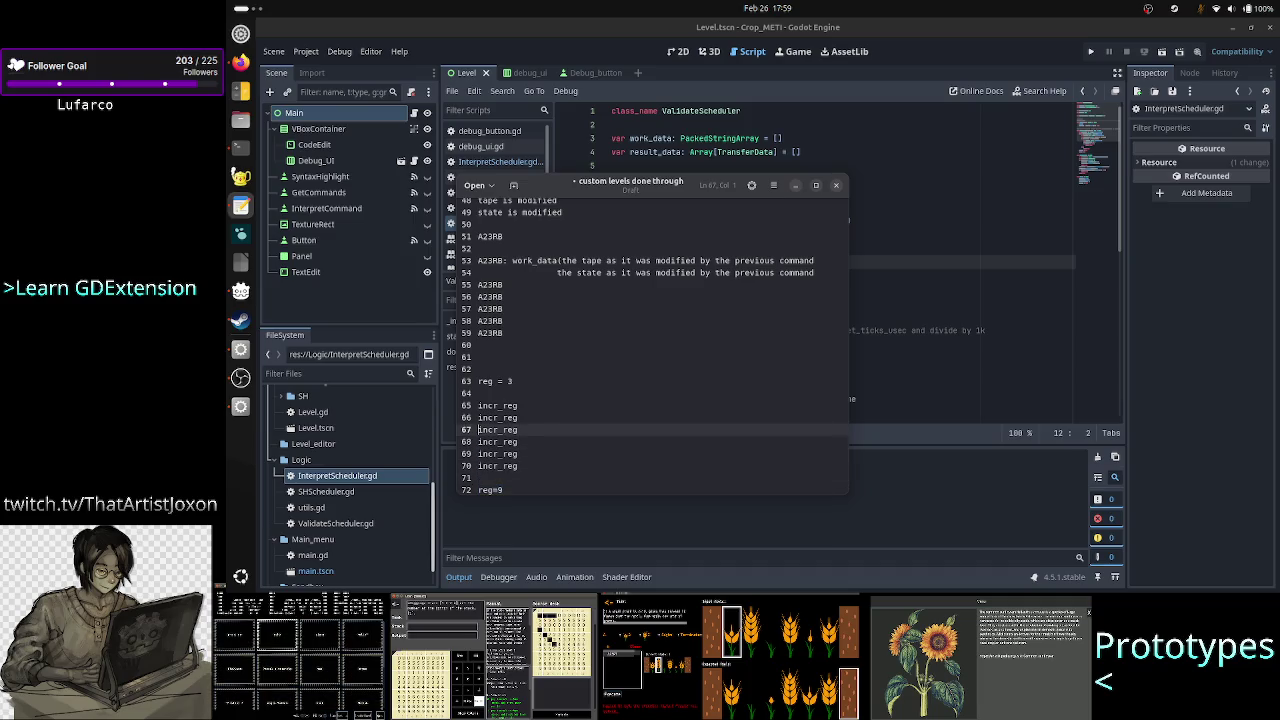
Step: Insert a blank line above the six incr_reg lines
key("shift+Down")
key("shift+Down")
key("shift+Down")
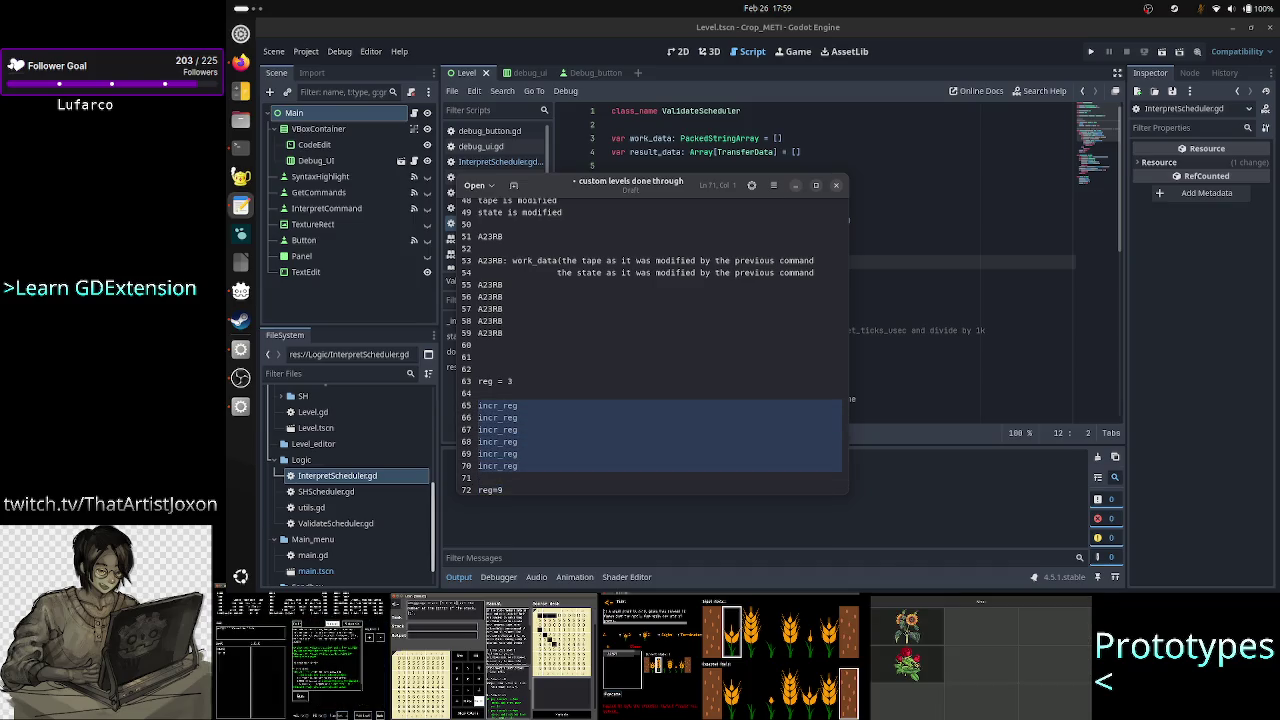
key("Left")
key("Return")
key("Up")
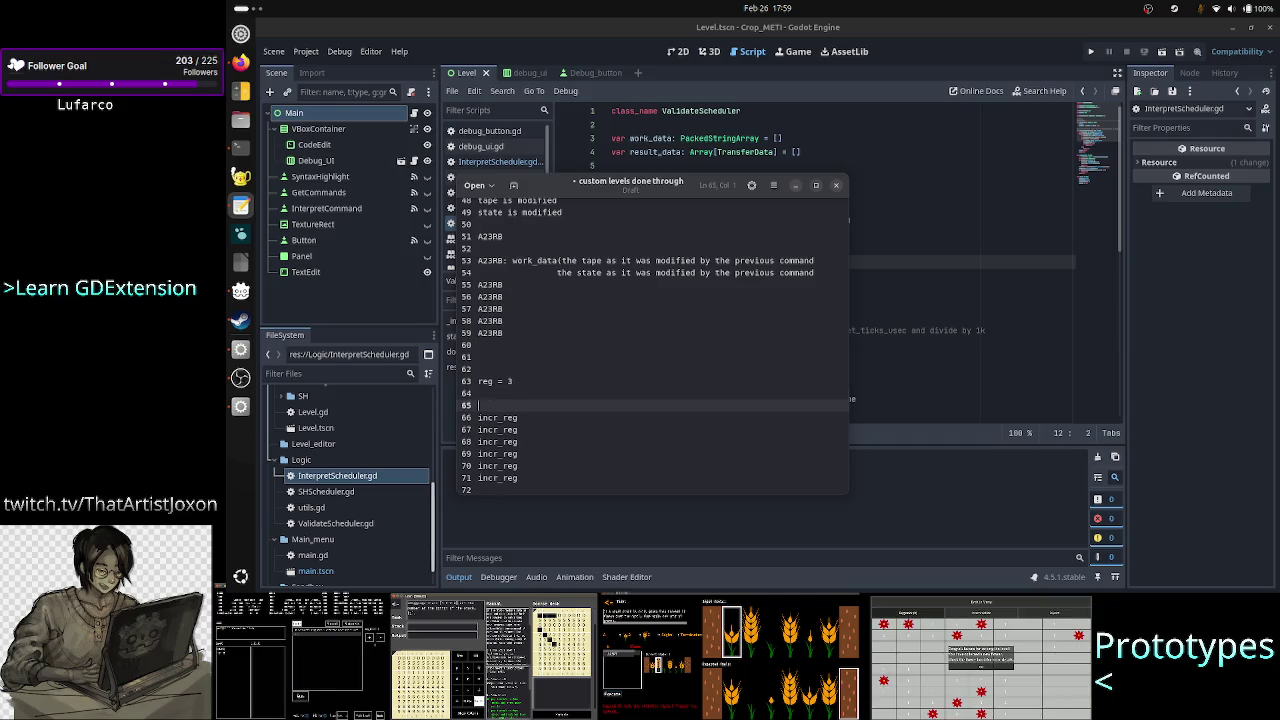
type("r")
Step: Prefix the first three incr_reg lines with reg=3
key("Down")
type("reg")
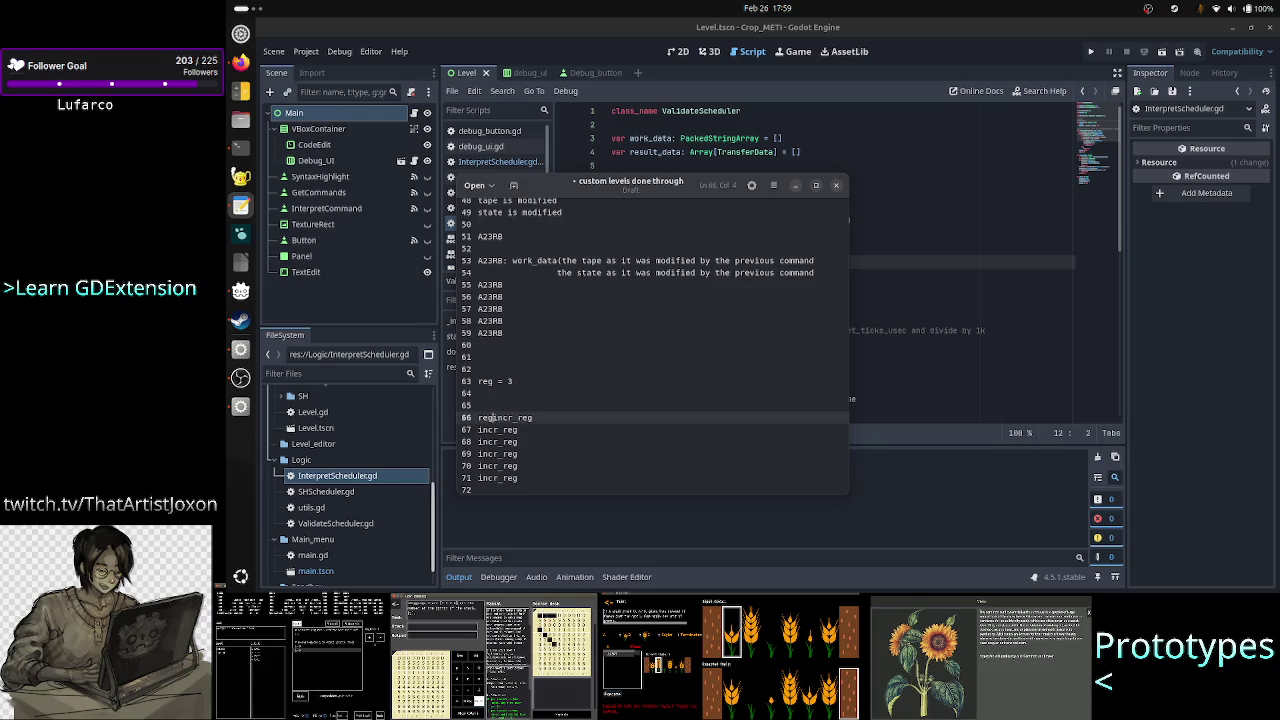
type("=3")
key("Down")
key("Home")
type("reg")
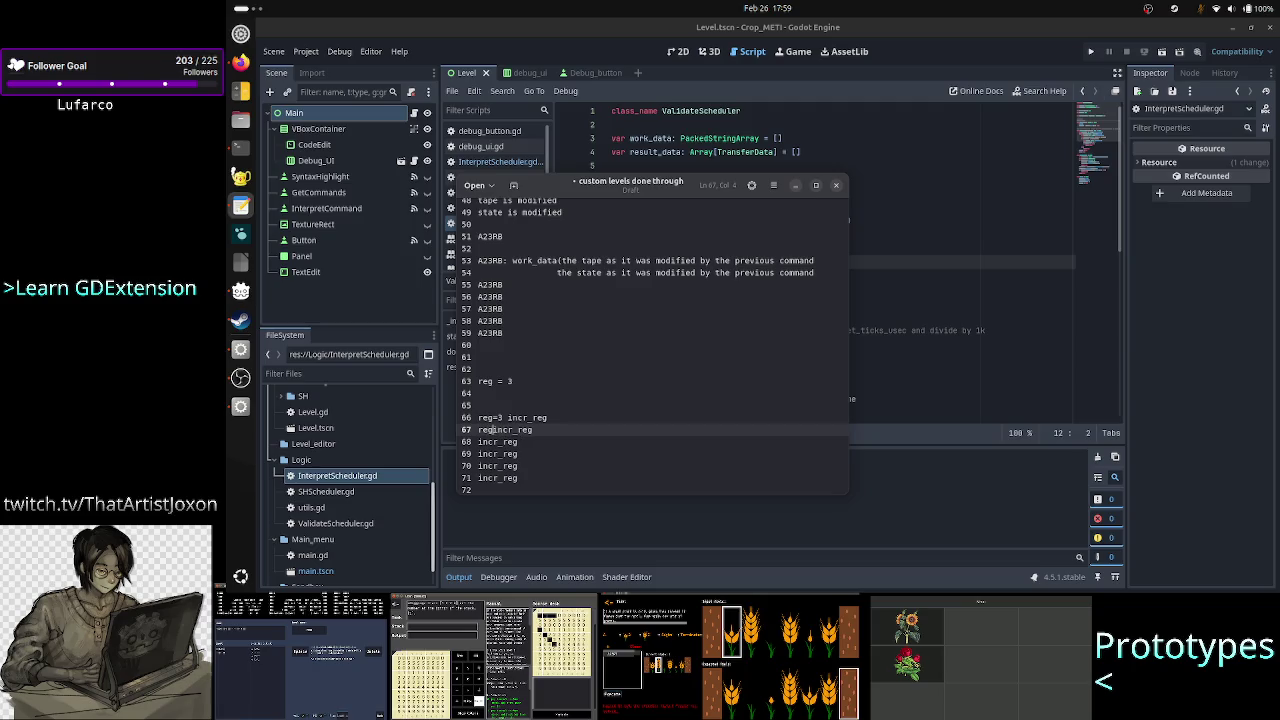
type("=3")
key("Down")
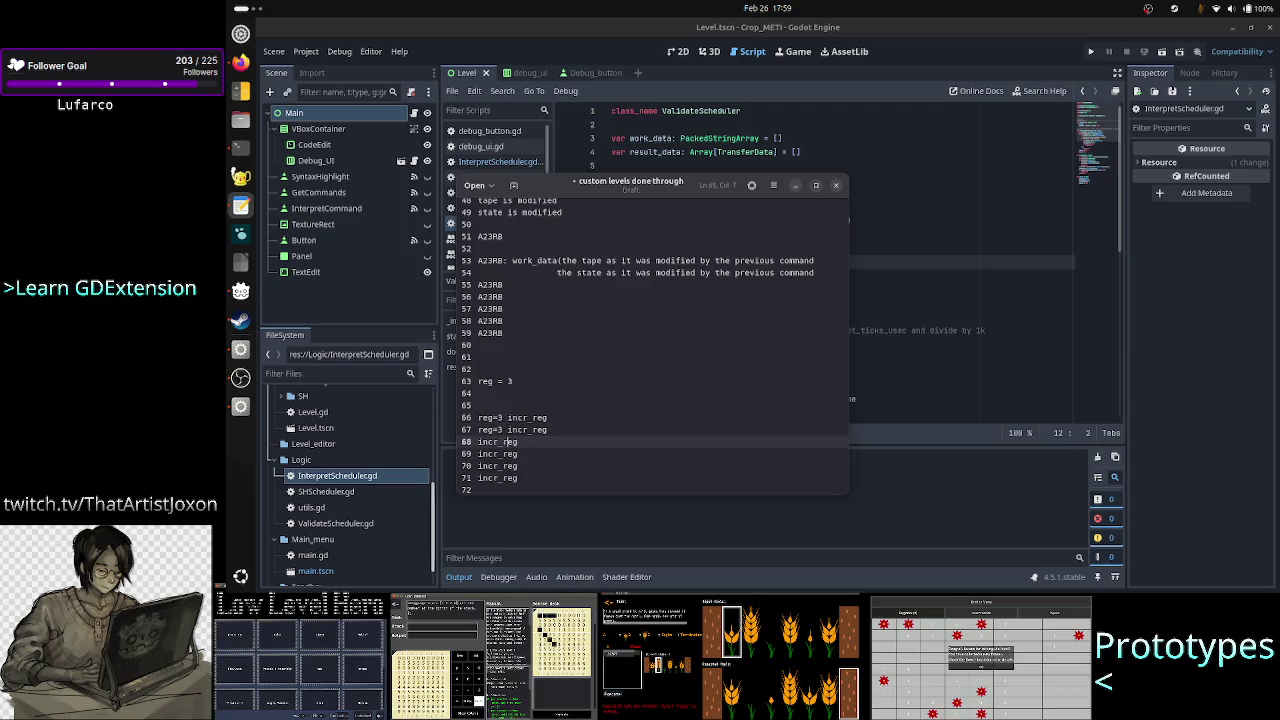
key("Up")
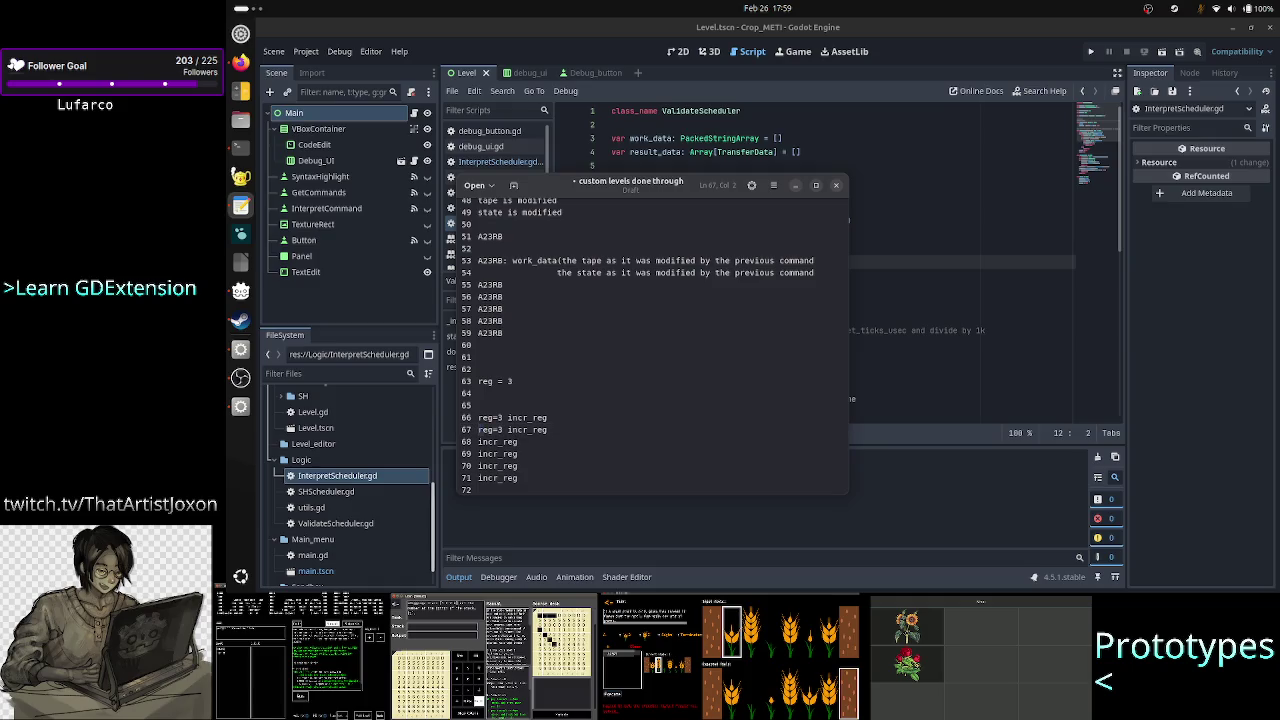
key("Down")
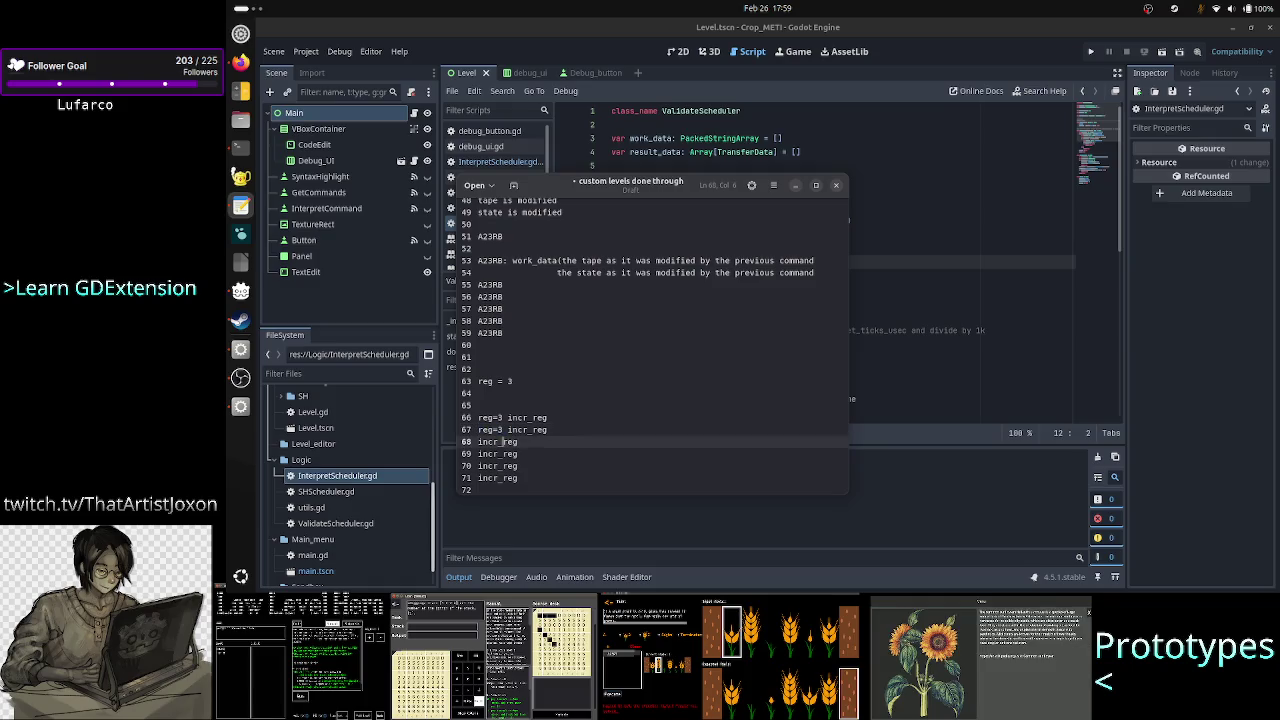
key("Home")
type("reg=3")
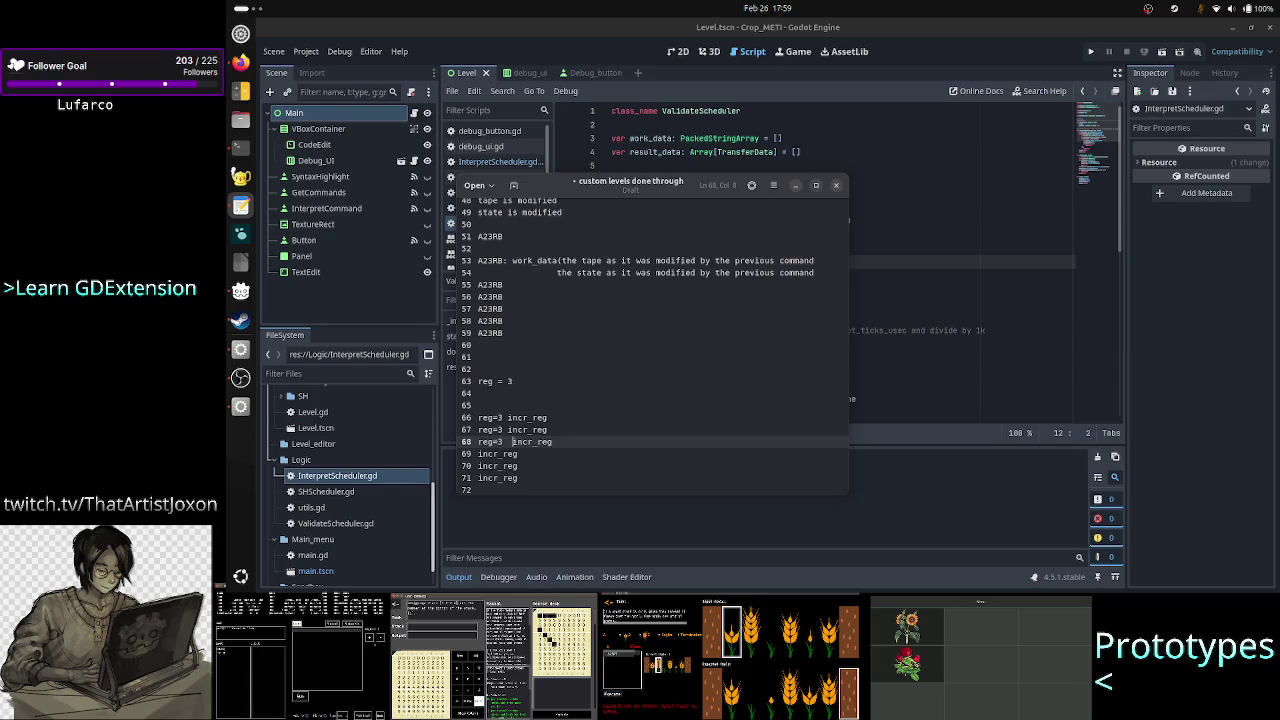
key("Down")
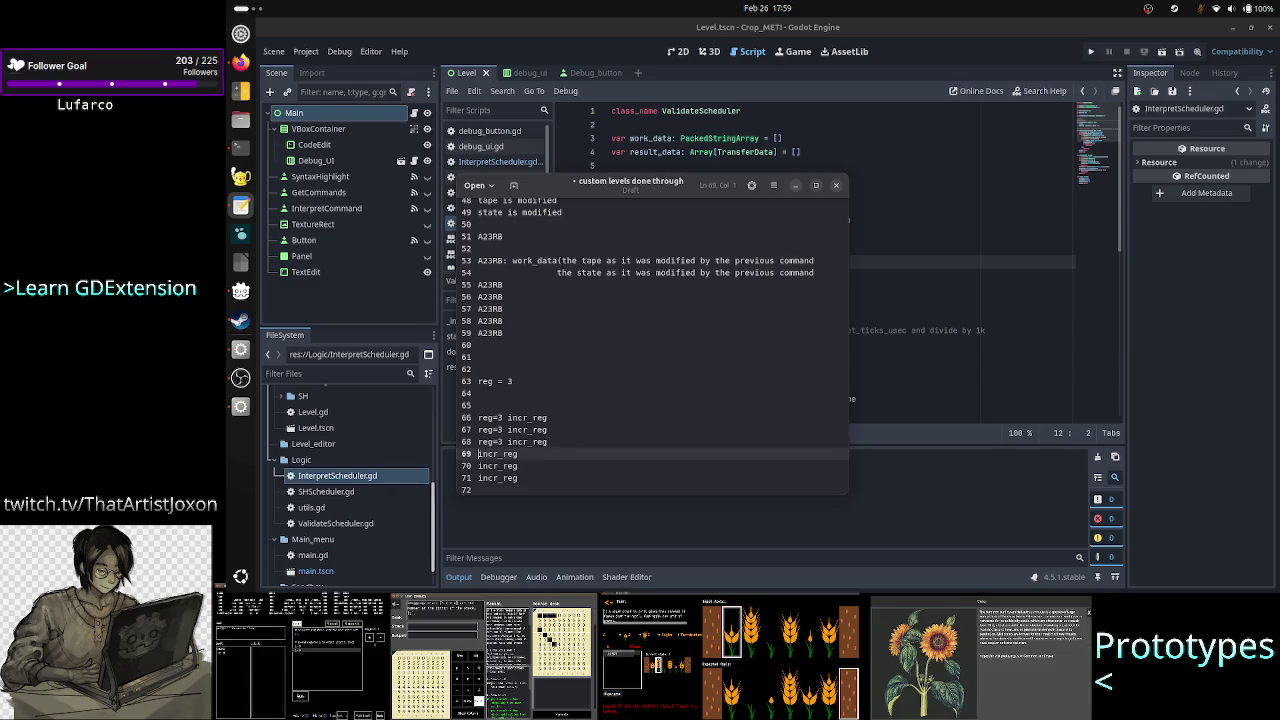